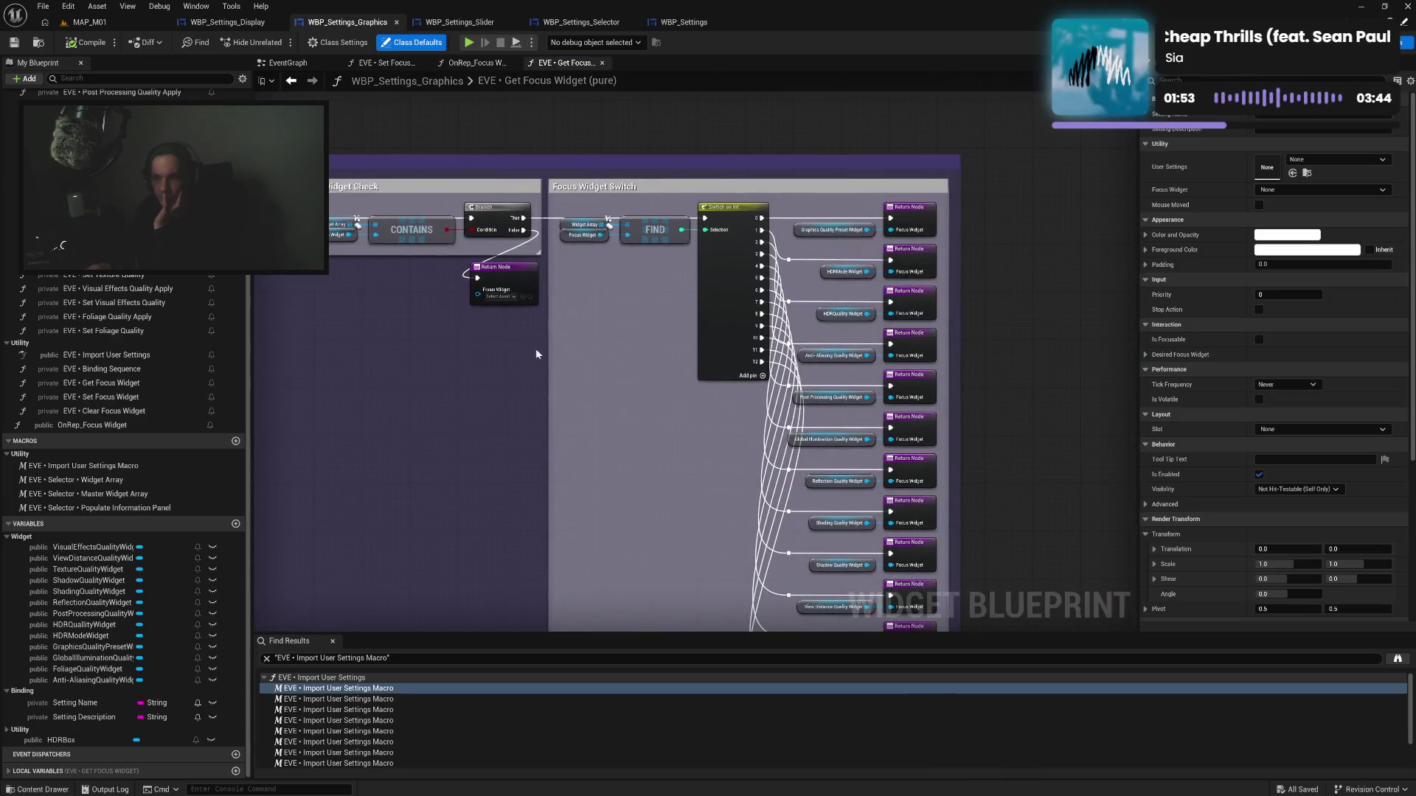
Look over the focus widget graphs, closing the Get Focus Widget and OnRep_Focus Widget tabs
{"action": "left_click_drag", "start_coordinate": [793, 295], "coordinate": [649, 293]}
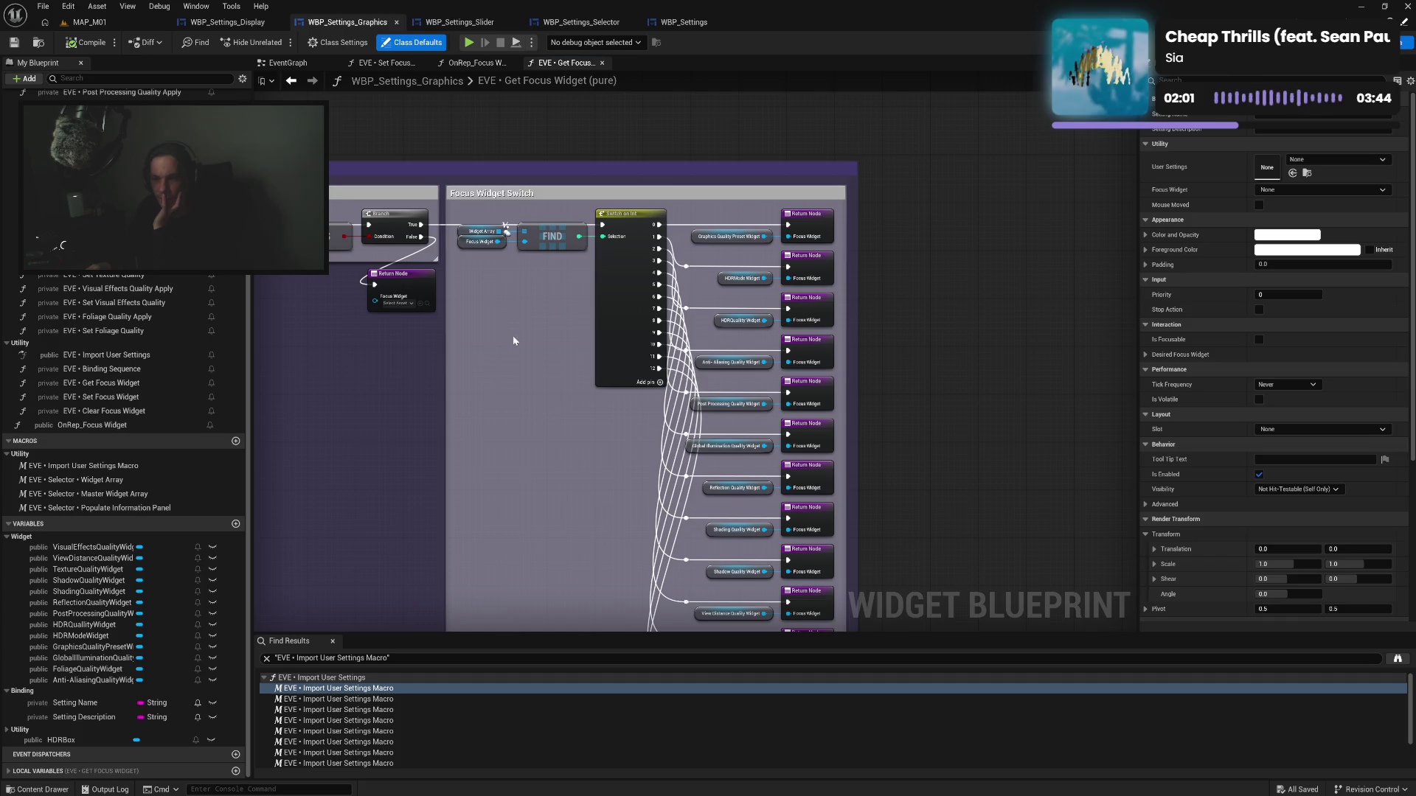
{"action": "left_click", "coordinate": [604, 64]}
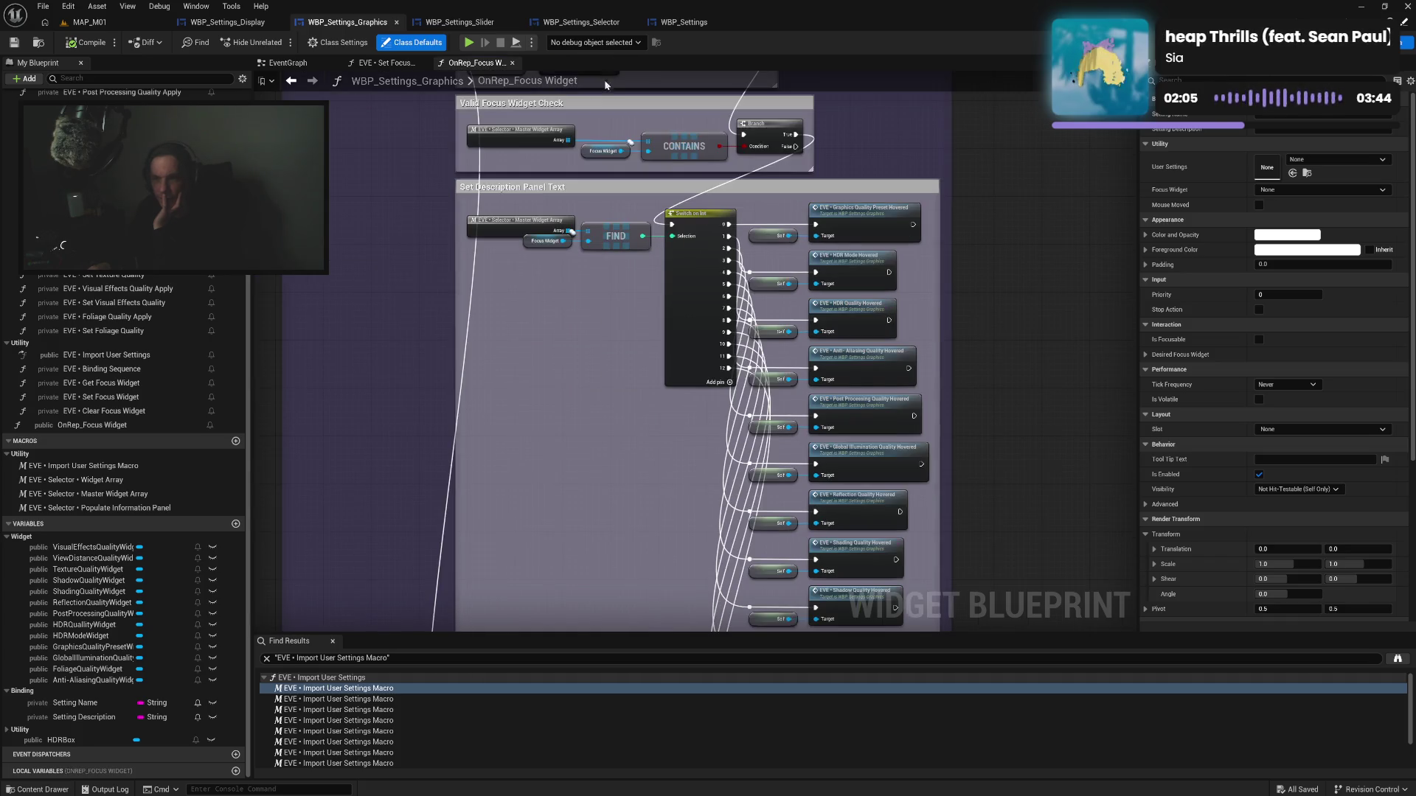
{"action": "mouse_move", "coordinate": [612, 281]}
{"action": "left_mouse_down"}
{"action": "mouse_move", "coordinate": [590, 306]}
{"action": "mouse_move", "coordinate": [529, 263]}
{"action": "left_mouse_up"}
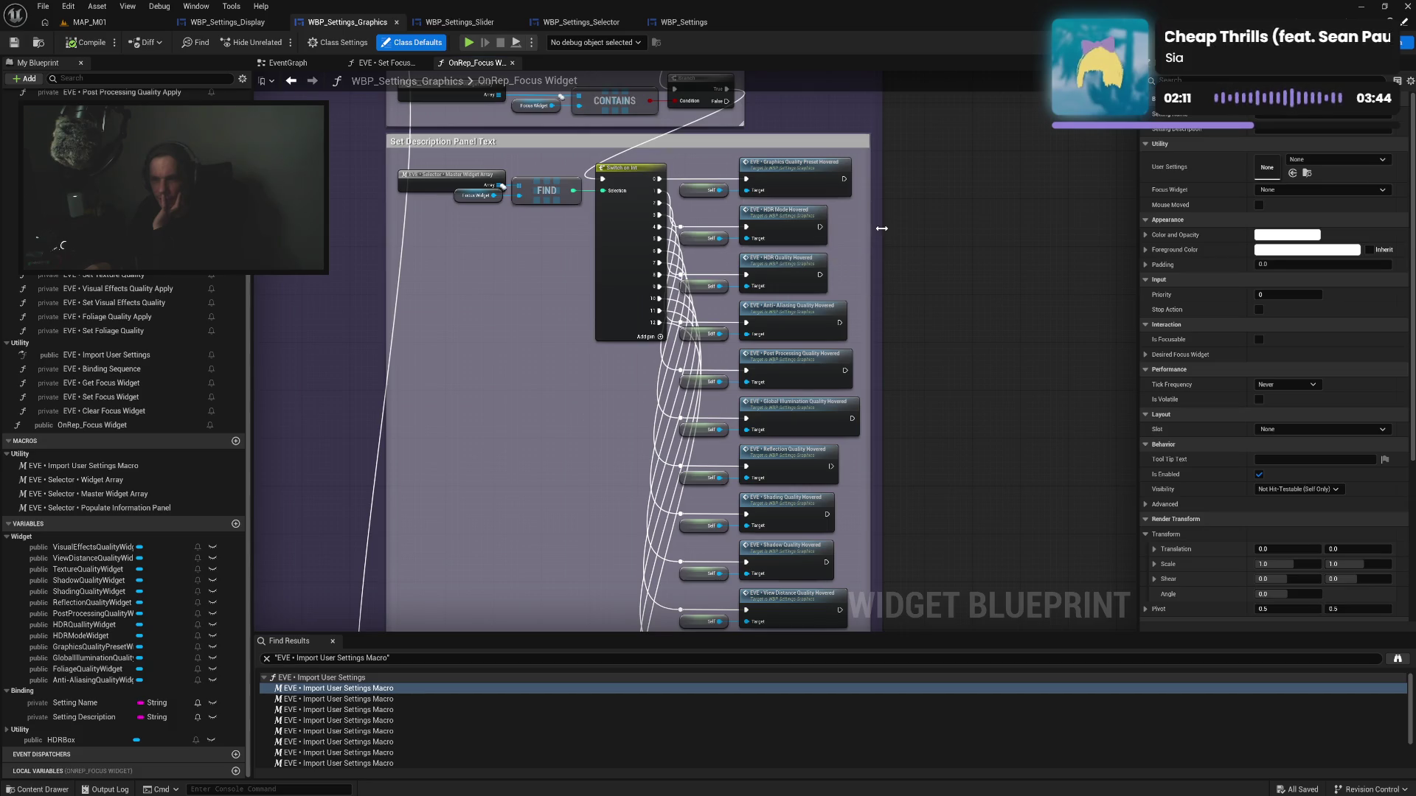
{"action": "left_click_drag", "start_coordinate": [443, 131], "coordinate": [523, 330]}
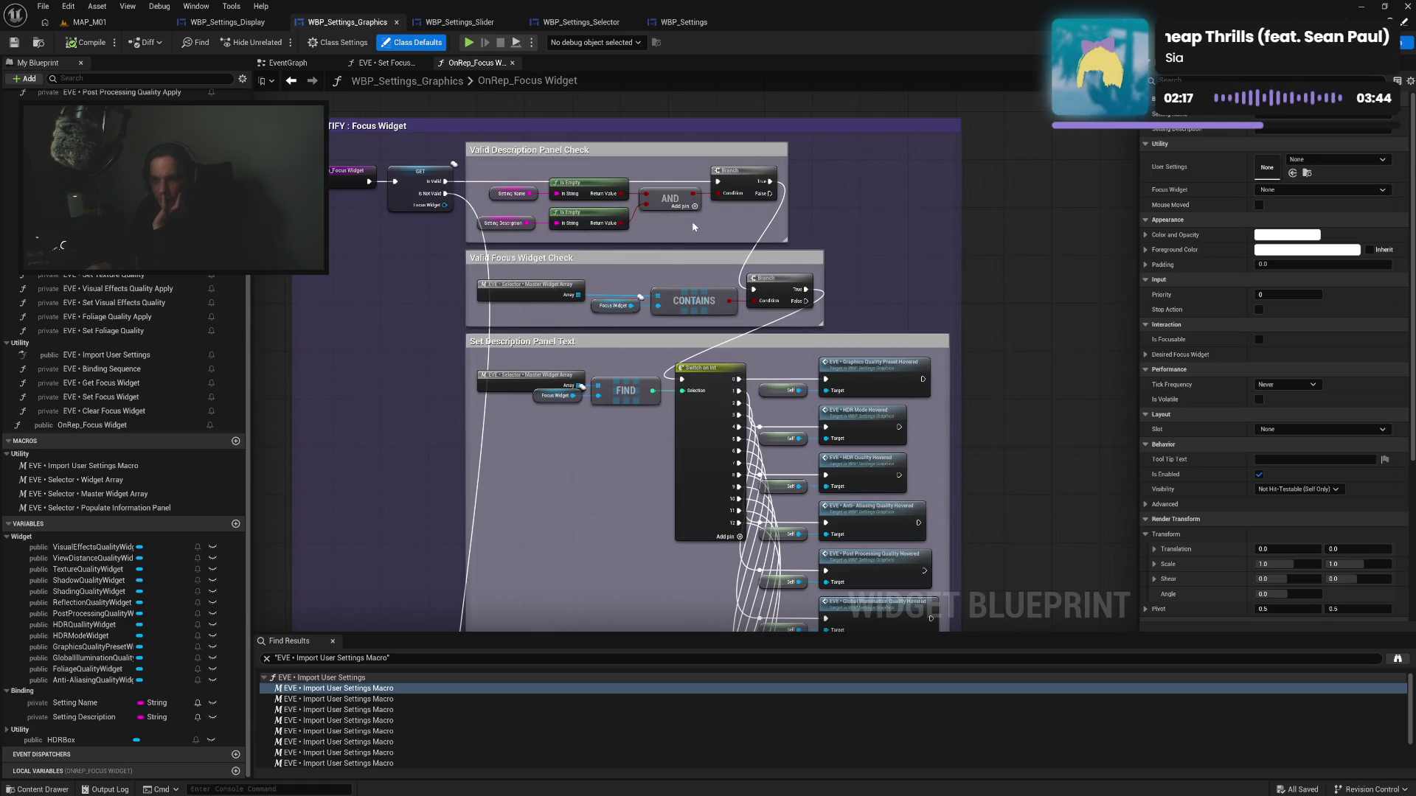
{"action": "mouse_move", "coordinate": [511, 507]}
{"action": "left_mouse_down"}
{"action": "mouse_move", "coordinate": [497, 281]}
{"action": "mouse_move", "coordinate": [538, 332]}
{"action": "mouse_move", "coordinate": [511, 383]}
{"action": "mouse_move", "coordinate": [518, 346]}
{"action": "mouse_move", "coordinate": [554, 355]}
{"action": "left_mouse_up"}
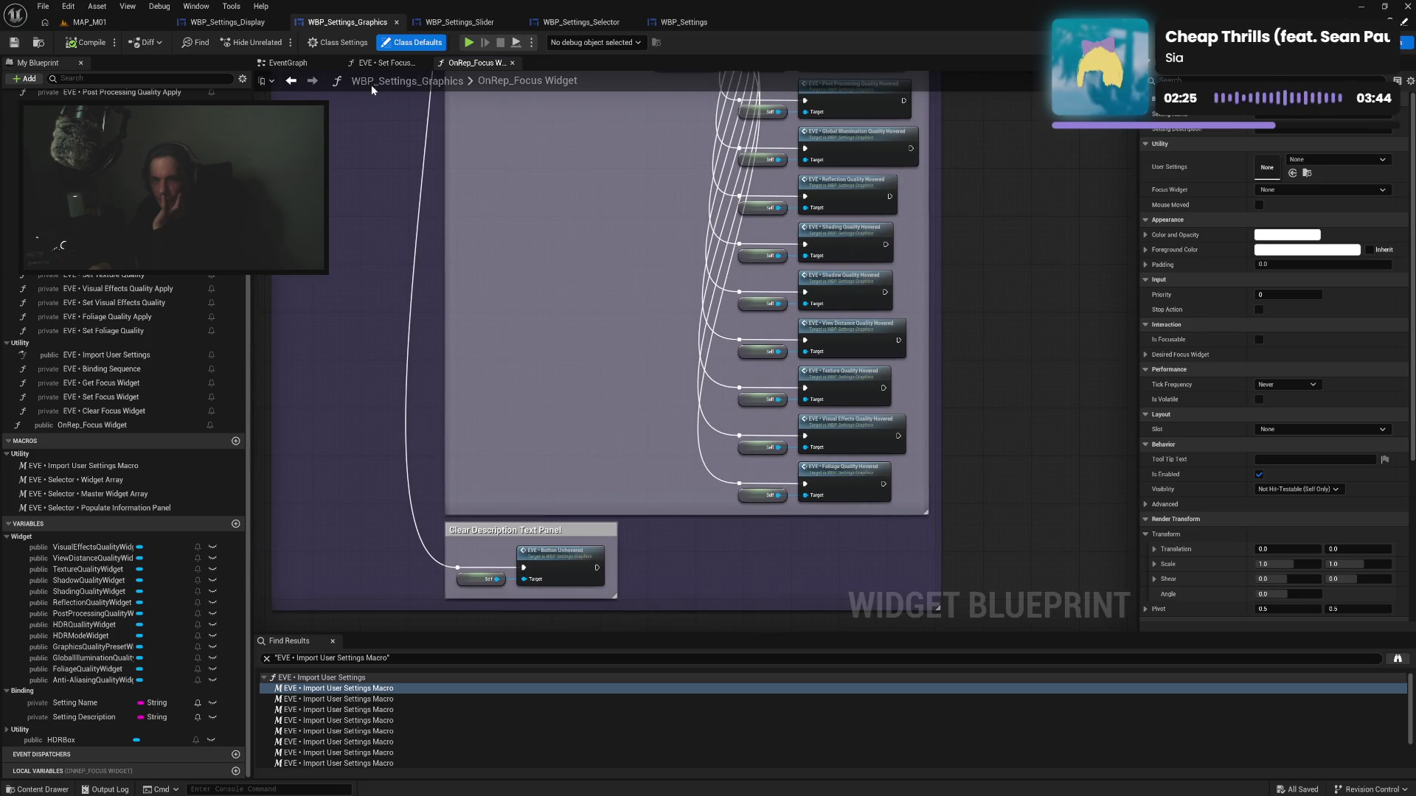
{"action": "left_click", "coordinate": [512, 63]}
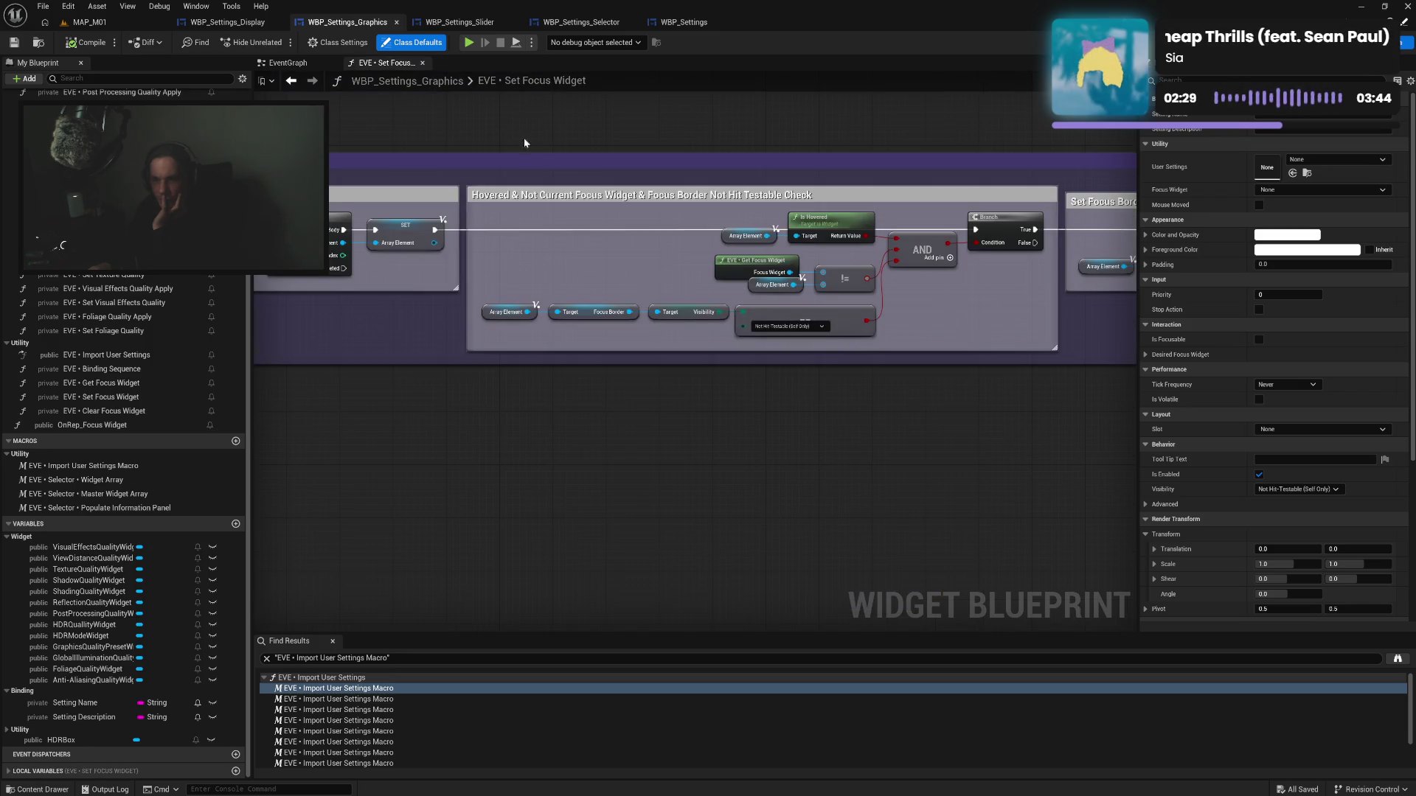
Inspect the Set Focus Widget graph's focus border and loop nodes, then close it for the EventGraph
{"action": "mouse_move", "coordinate": [572, 246]}
{"action": "left_mouse_down"}
{"action": "mouse_move", "coordinate": [384, 293]}
{"action": "mouse_move", "coordinate": [702, 290]}
{"action": "left_mouse_up"}
{"action": "mouse_move", "coordinate": [331, 303]}
{"action": "left_mouse_down"}
{"action": "mouse_move", "coordinate": [789, 304]}
{"action": "mouse_move", "coordinate": [755, 300]}
{"action": "left_mouse_up"}
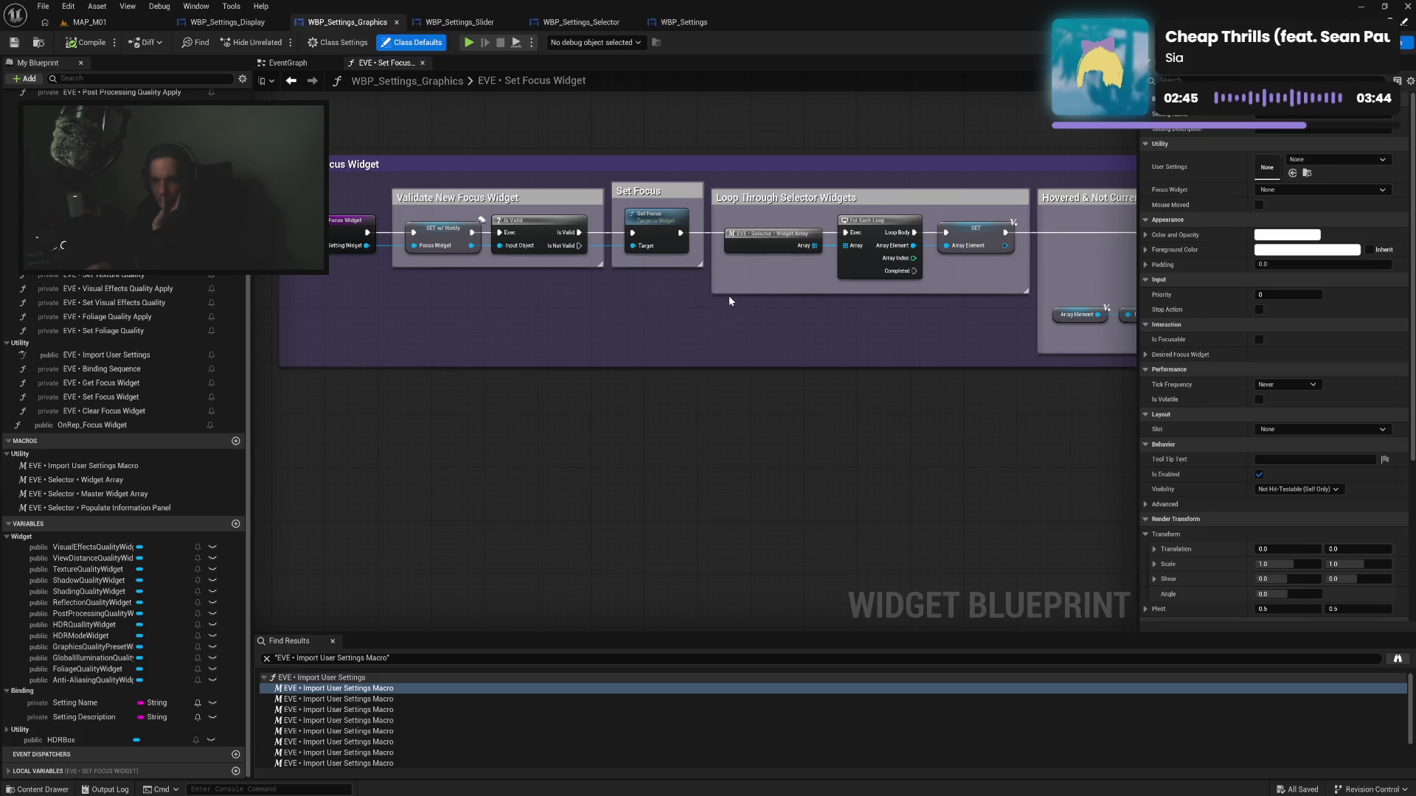
{"action": "left_click_drag", "start_coordinate": [728, 295], "coordinate": [23, 269]}
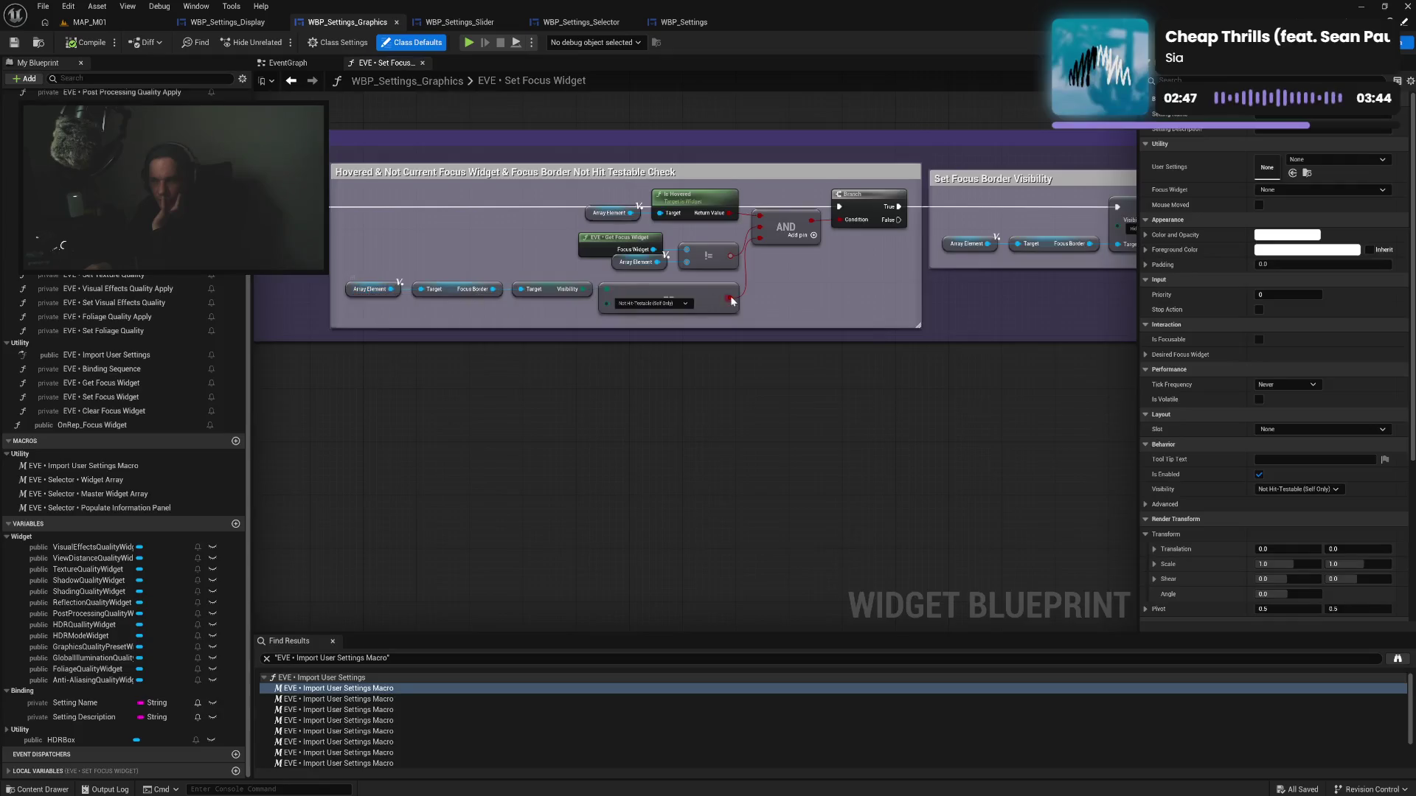
{"action": "left_click_drag", "start_coordinate": [732, 301], "coordinate": [598, 208]}
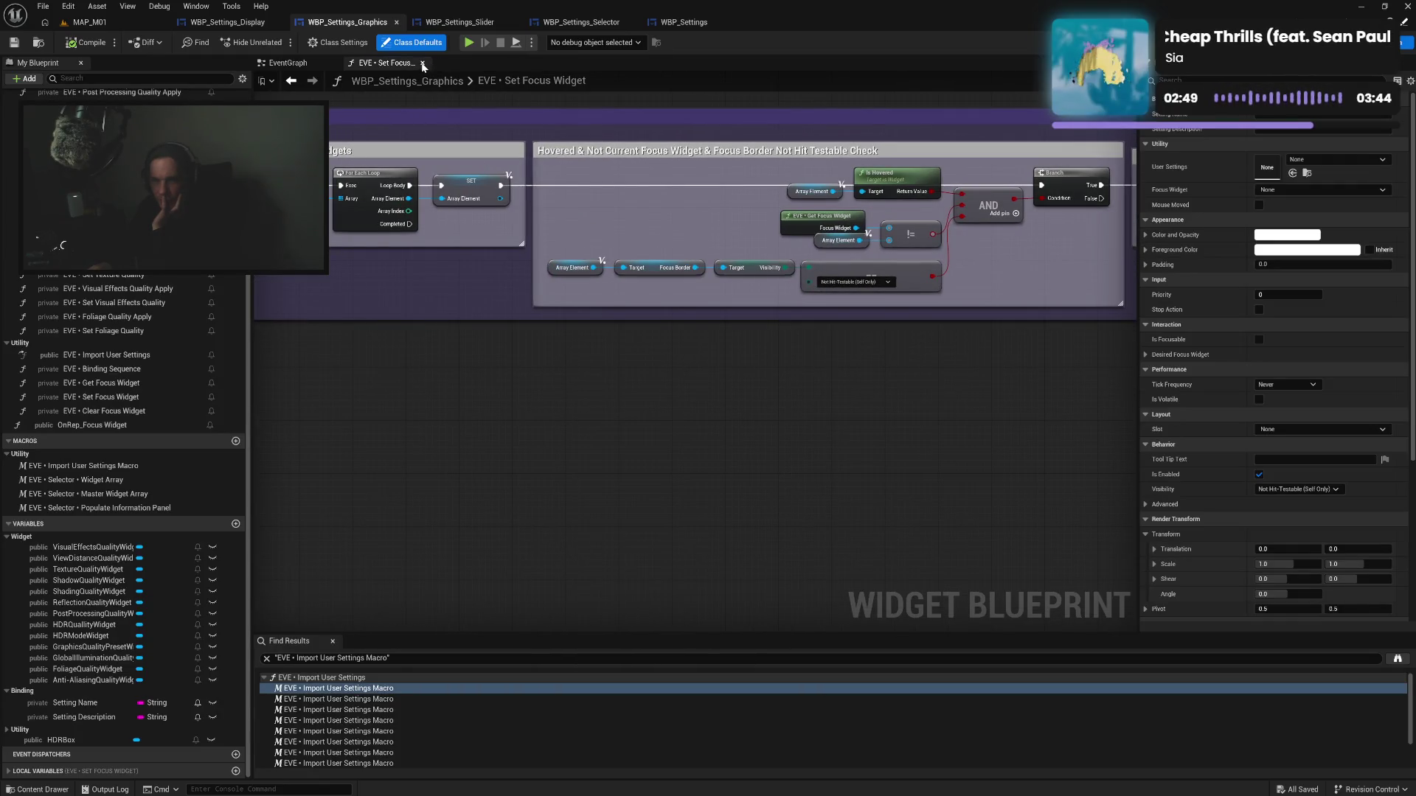
{"action": "left_click", "coordinate": [422, 63]}
{"action": "mouse_move", "coordinate": [712, 274]}
{"action": "left_mouse_down"}
{"action": "mouse_move", "coordinate": [438, 357]}
{"action": "mouse_move", "coordinate": [514, 317]}
{"action": "mouse_move", "coordinate": [522, 239]}
{"action": "left_mouse_up"}
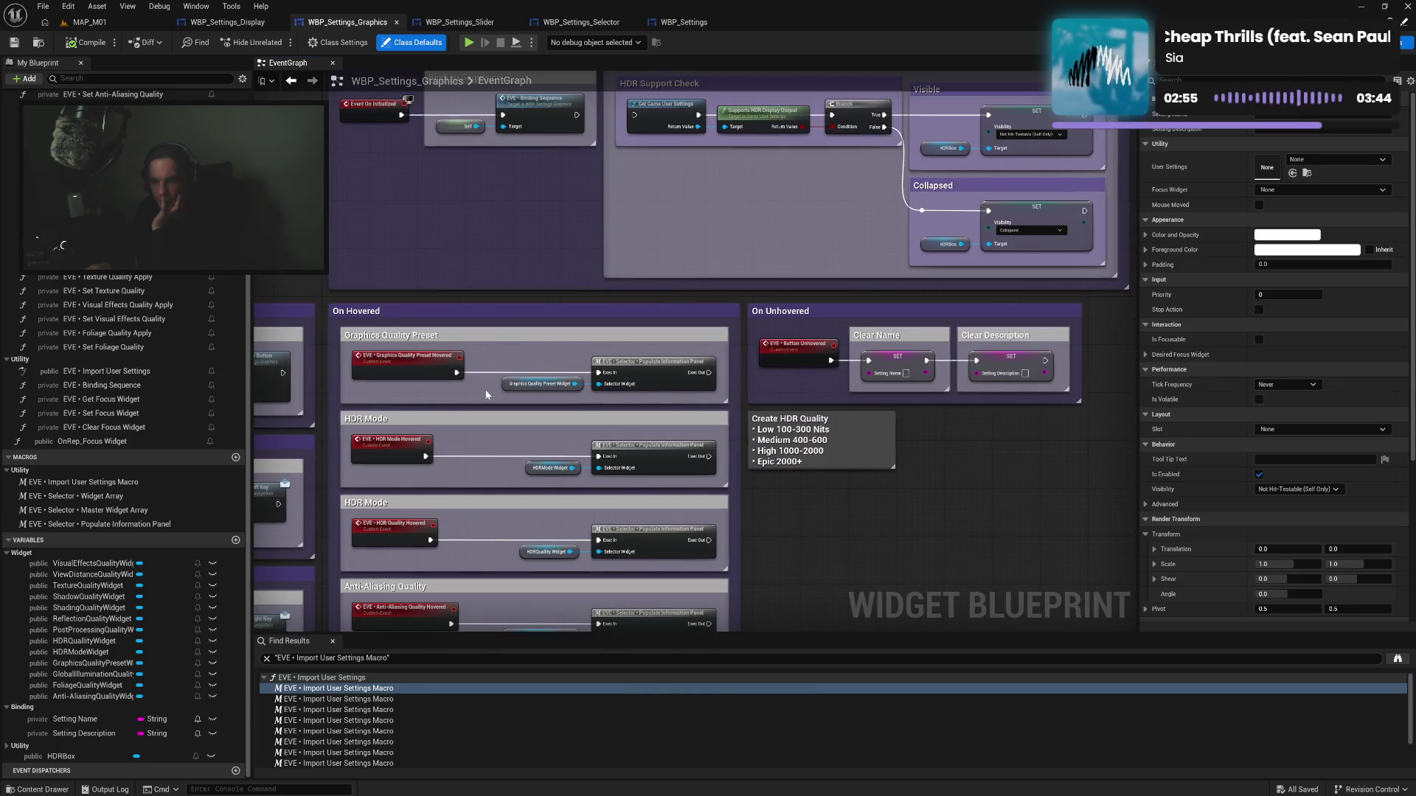
Review the On Hovered quality events and briefly open the Populate Information Panel macro
{"action": "left_click_drag", "start_coordinate": [486, 479], "coordinate": [503, 218]}
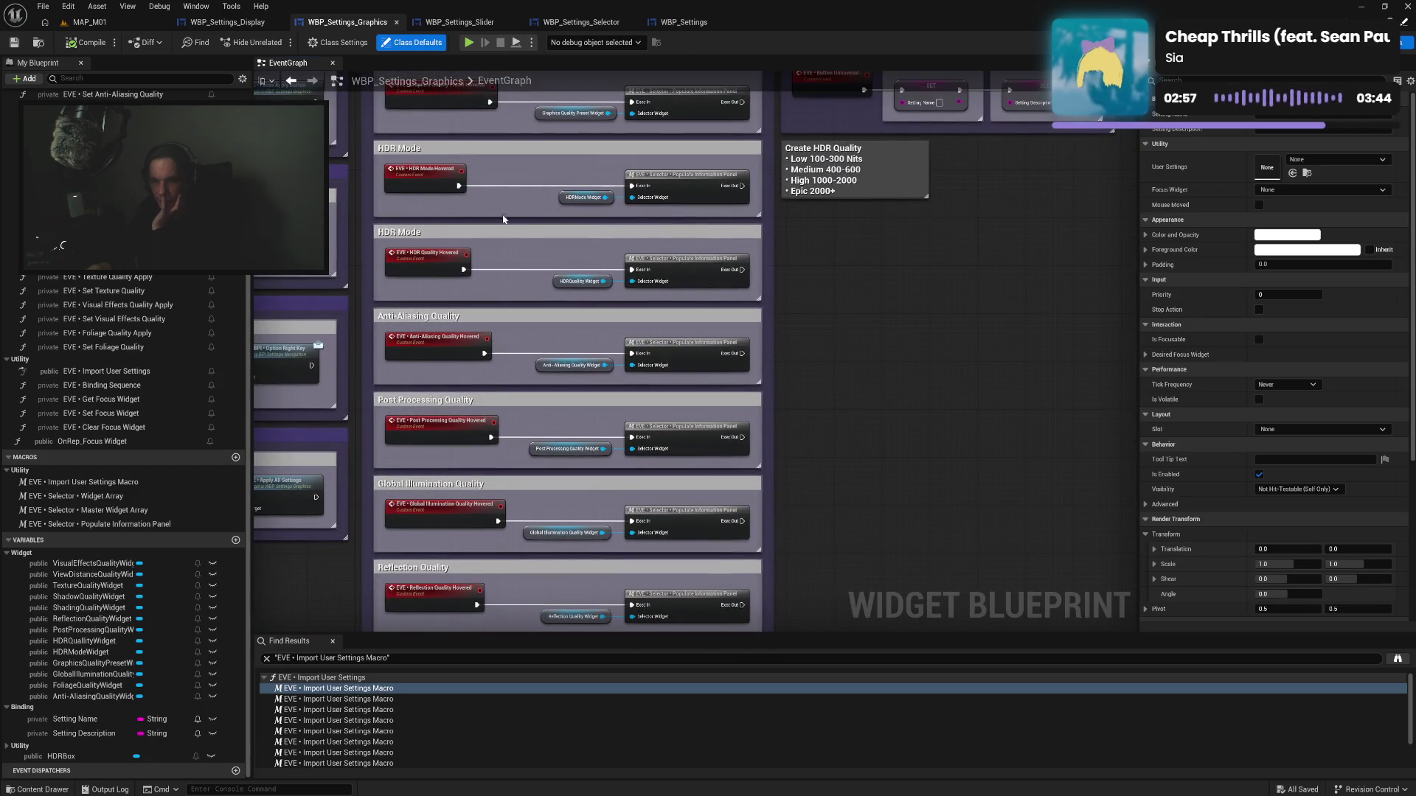
{"action": "left_click_drag", "start_coordinate": [504, 270], "coordinate": [502, 230]}
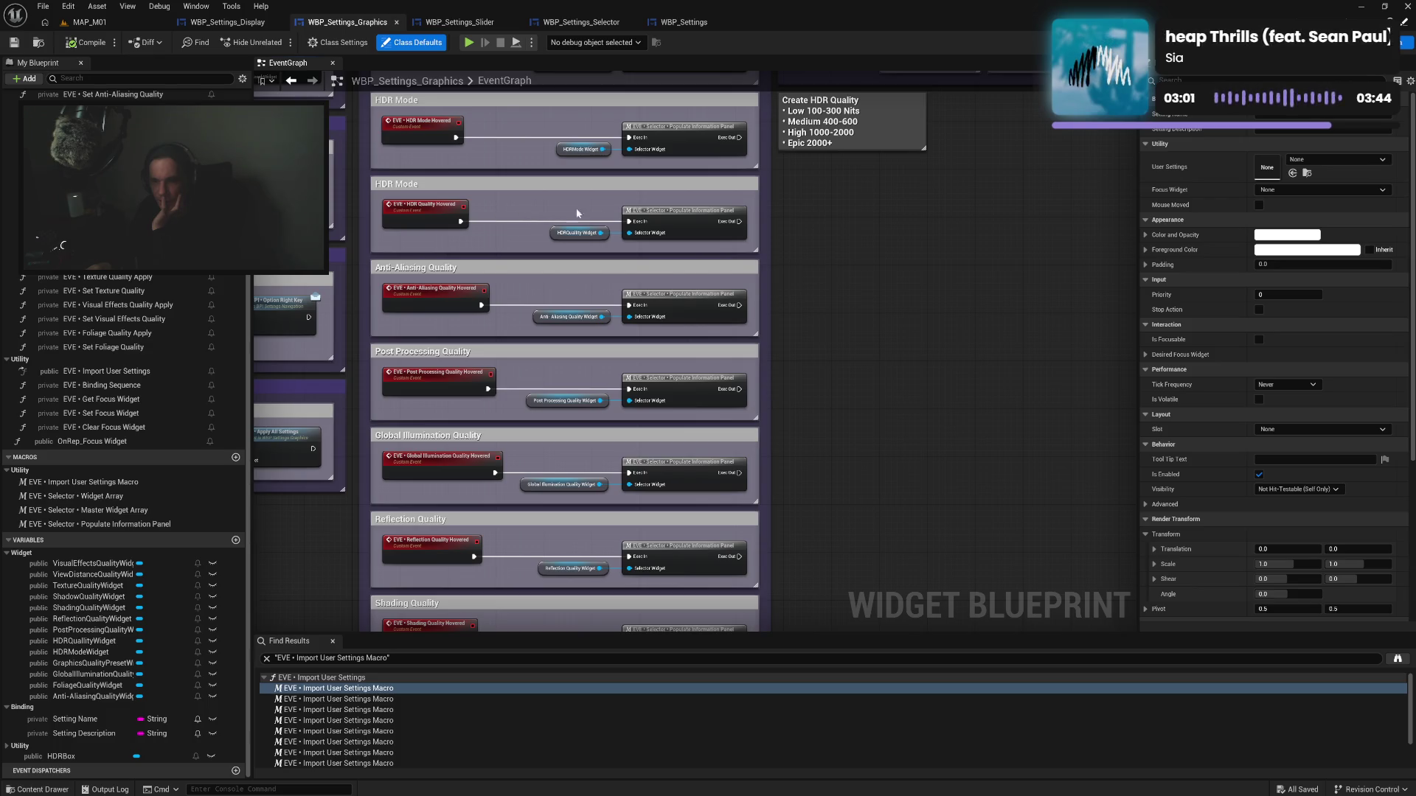
{"action": "double_click", "coordinate": [682, 212]}
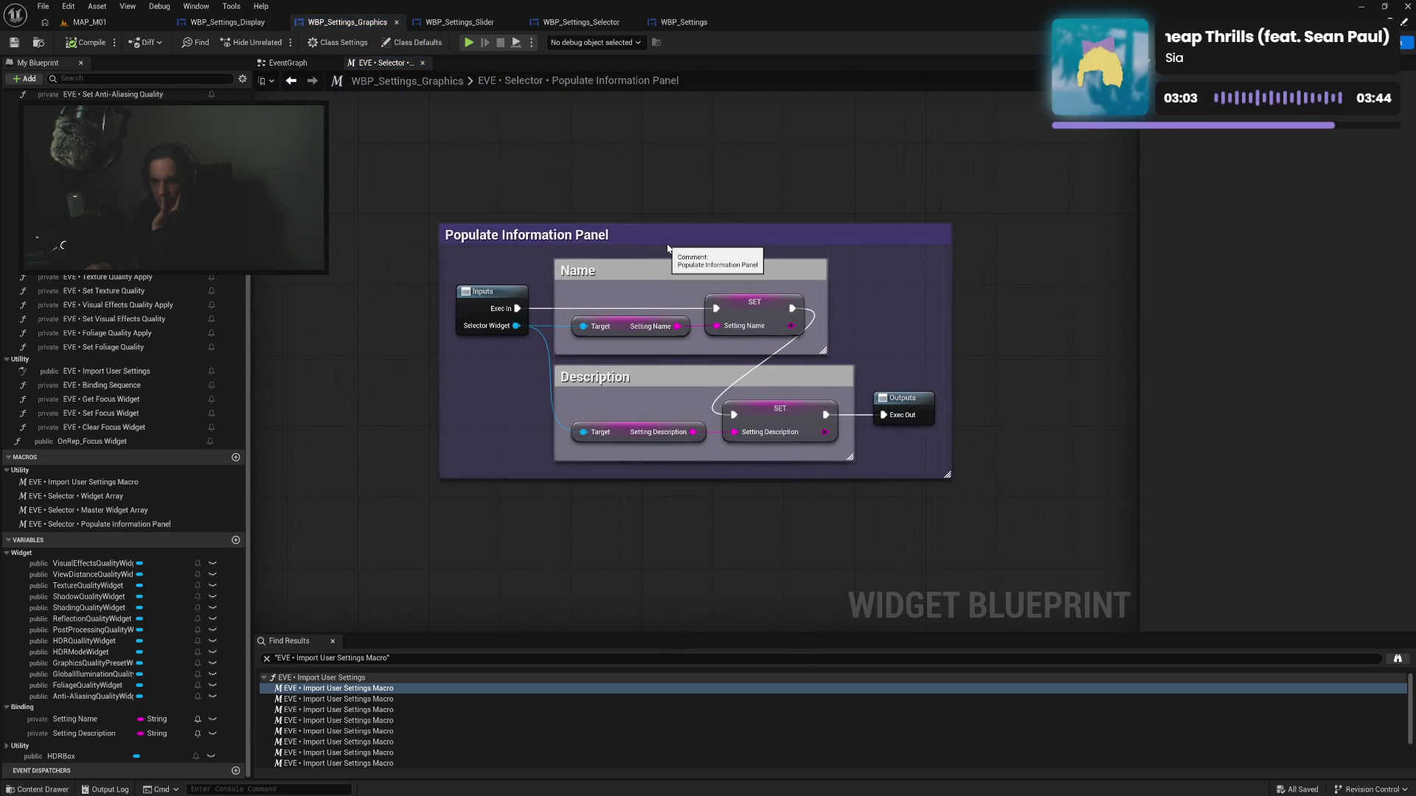
{"action": "left_click", "coordinate": [424, 63]}
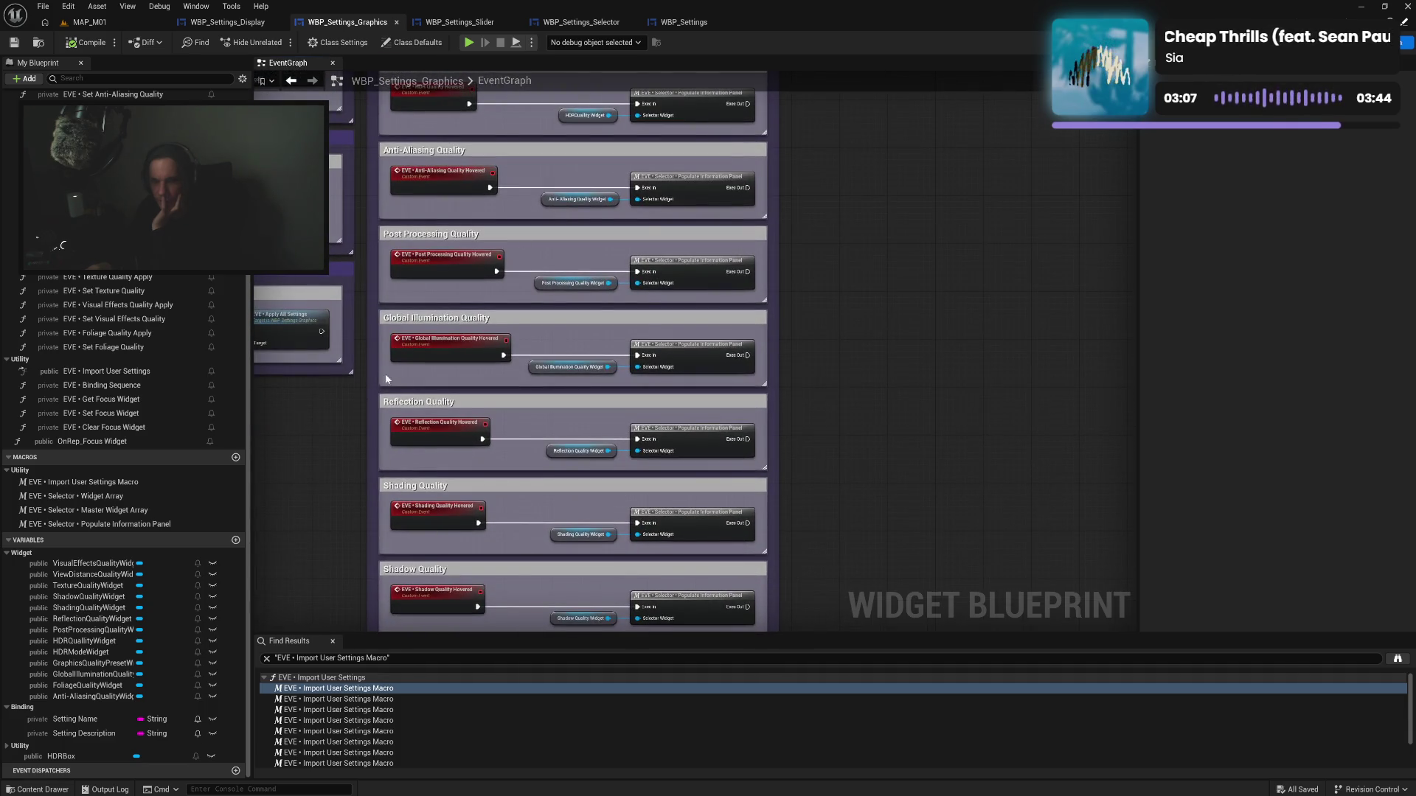
Open the Get Focus Widget function graph, then switch to the Designer layout
{"action": "mouse_move", "coordinate": [386, 379]}
{"action": "left_mouse_down"}
{"action": "mouse_move", "coordinate": [624, 326]}
{"action": "mouse_move", "coordinate": [590, 481]}
{"action": "mouse_move", "coordinate": [614, 320]}
{"action": "mouse_move", "coordinate": [642, 471]}
{"action": "left_mouse_up"}
{"action": "left_click_drag", "start_coordinate": [636, 87], "coordinate": [683, 326]}
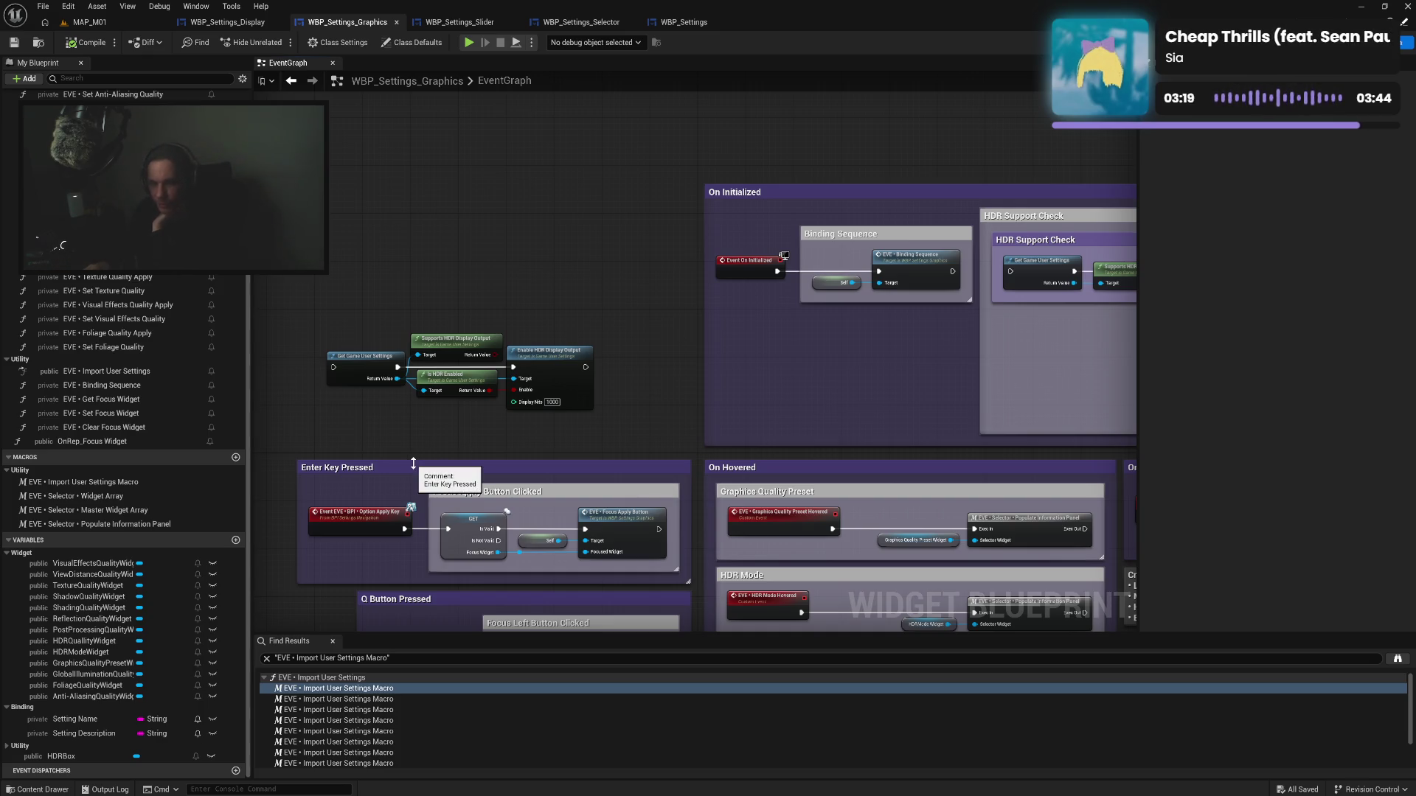
{"action": "double_click", "coordinate": [157, 404]}
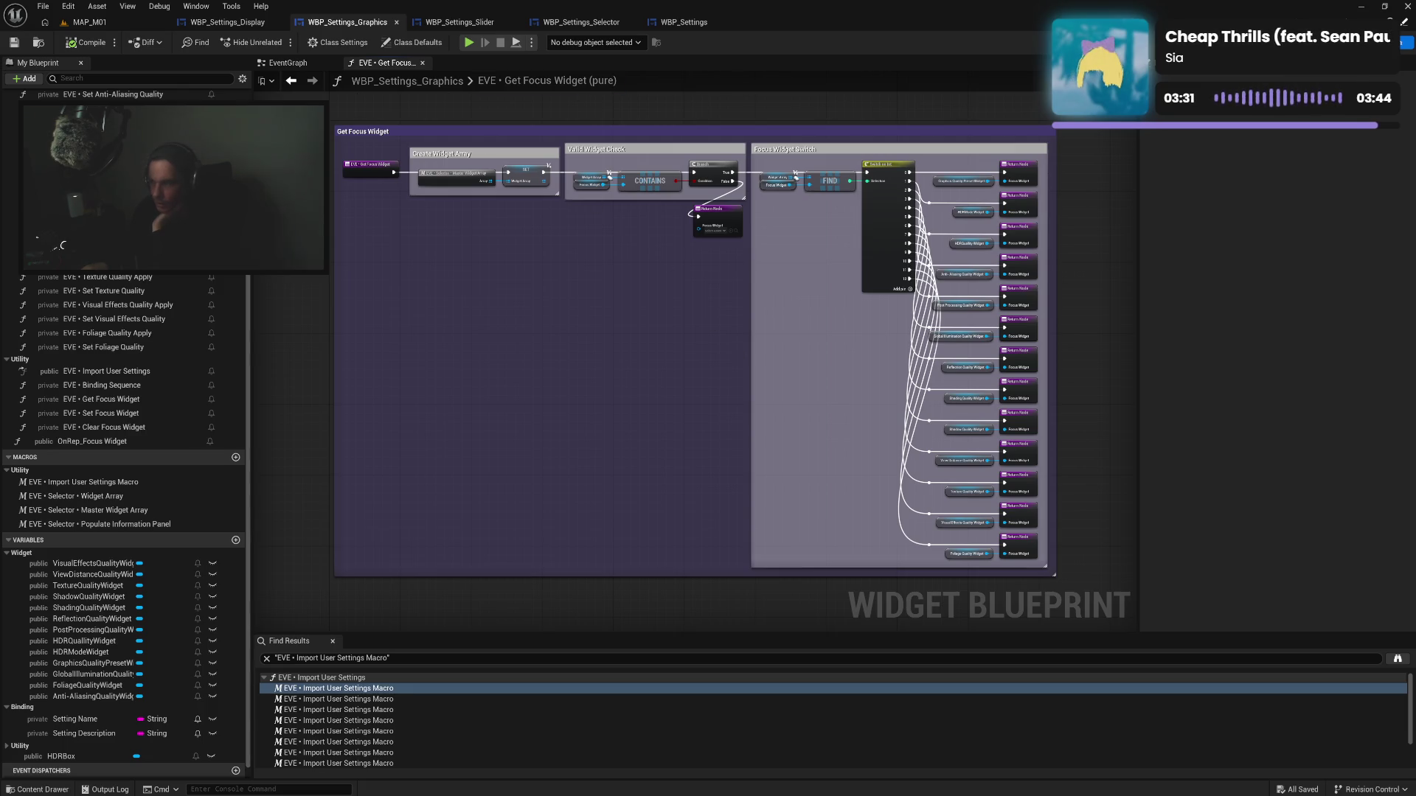
{"action": "left_click", "coordinate": [1371, 42]}
Duplicate HDR Mode Widget as 'HDR Quality X Widget', compile and save, and run a standalone preview
{"action": "left_click", "coordinate": [135, 520]}
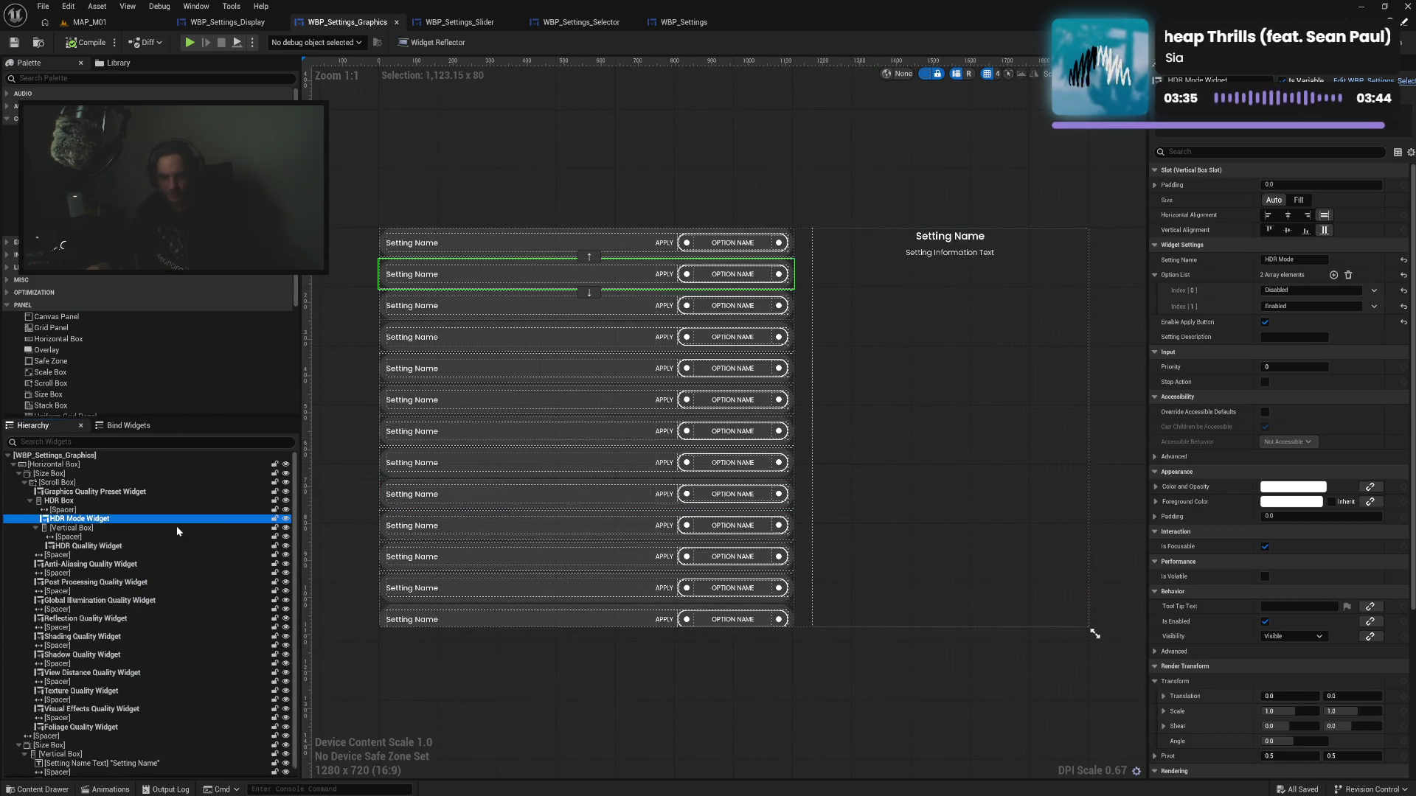
{"action": "key", "text": "ctrl+d"}
{"action": "key", "text": "F2"}
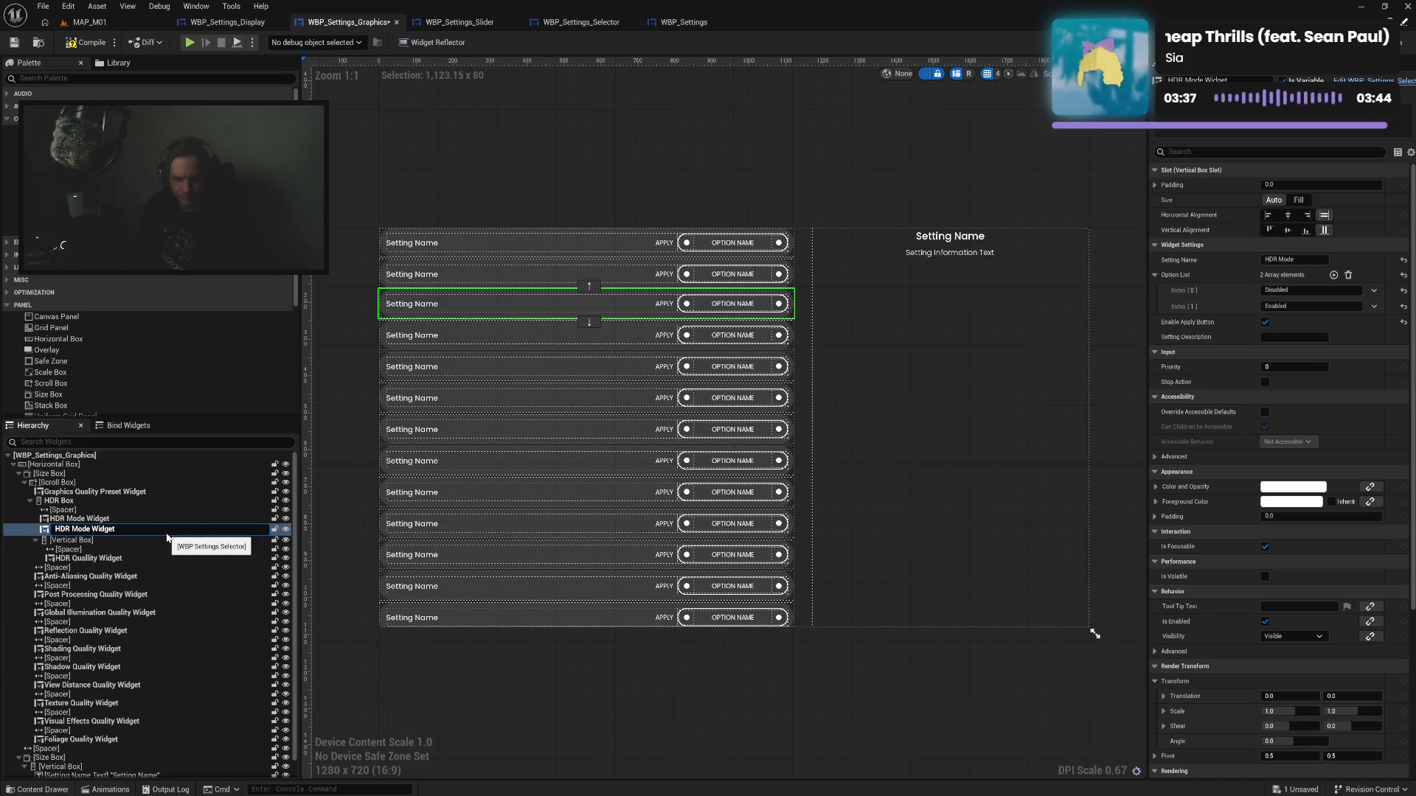
{"action": "key", "text": "shift+Right"}
{"action": "key", "text": "shift+Right"}
{"action": "key", "text": "shift+Right"}
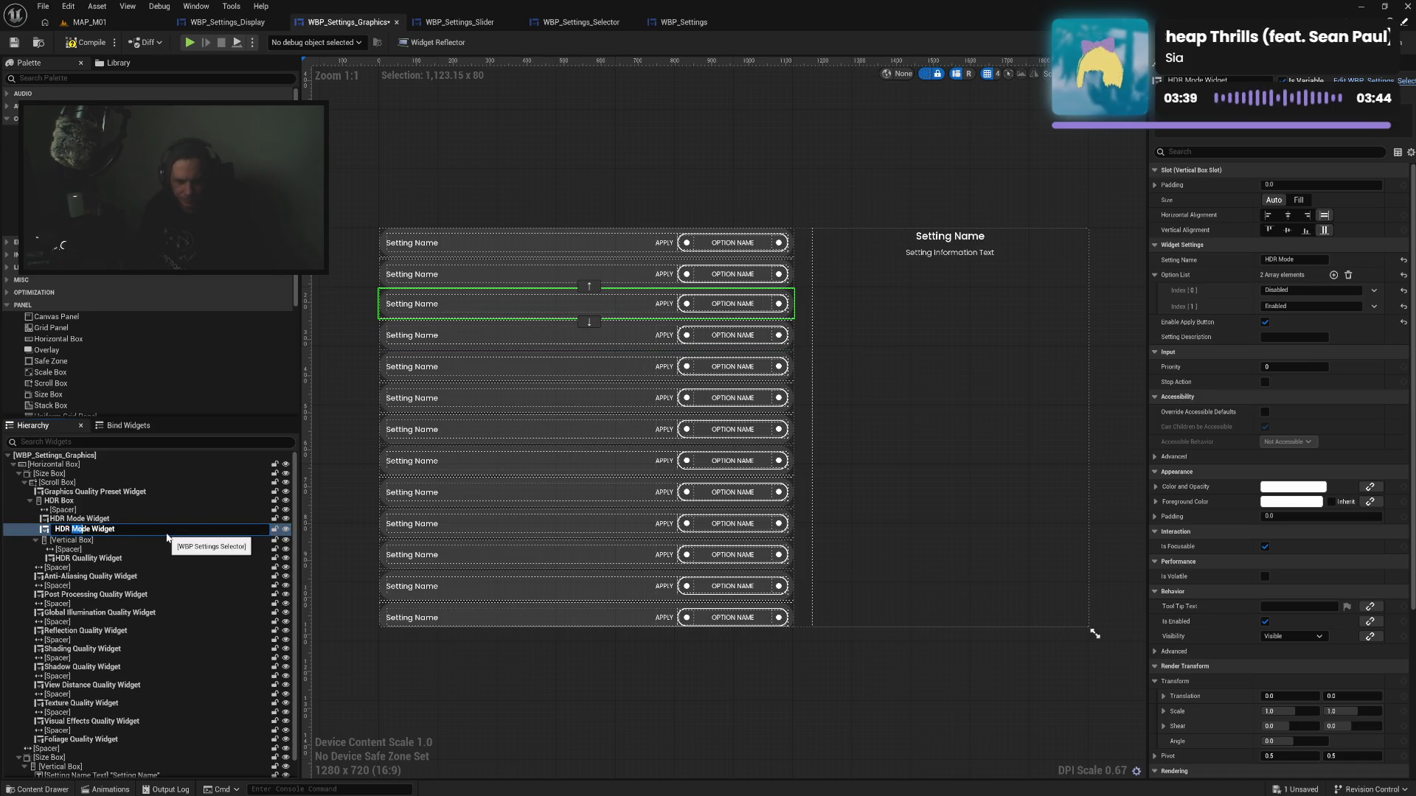
{"action": "type", "text": "Quality "}
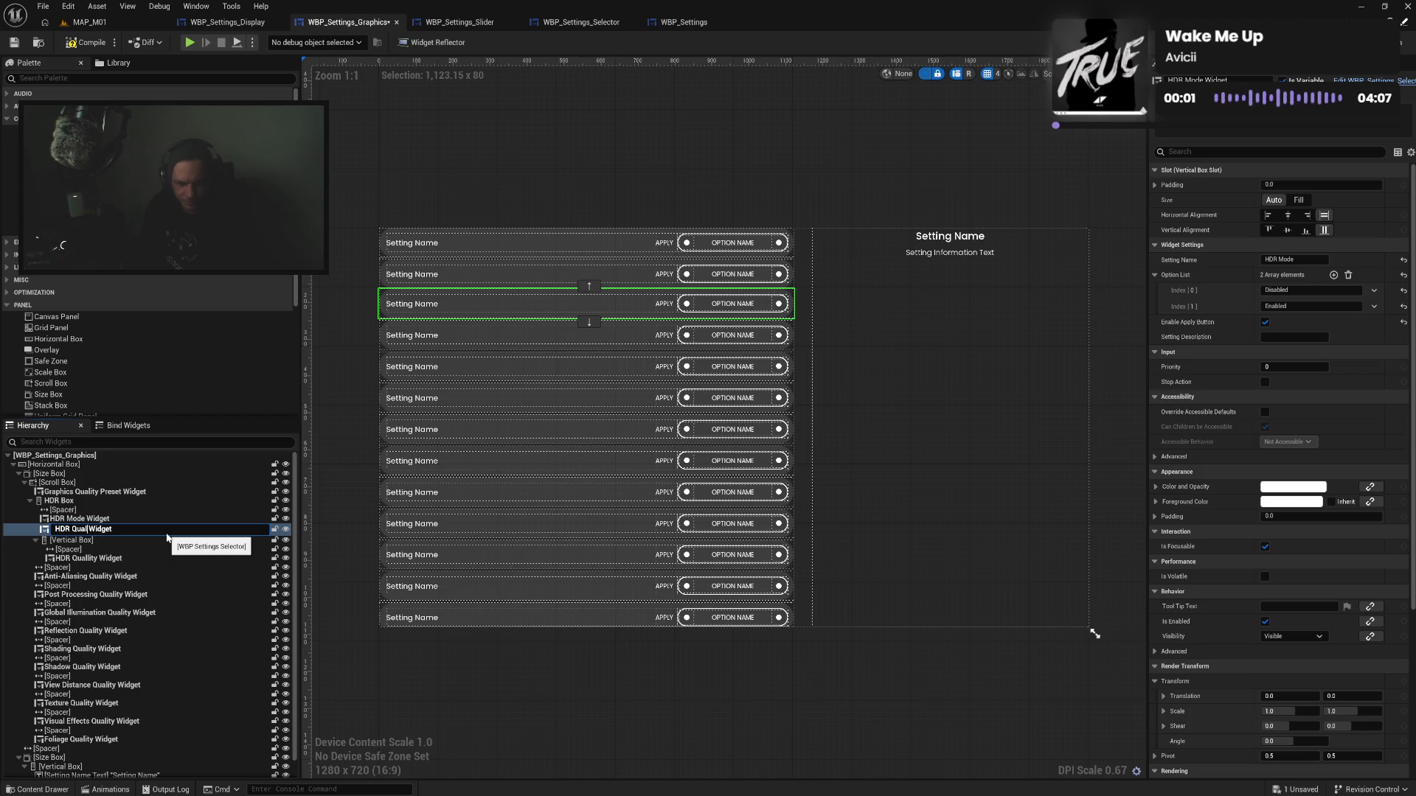
{"action": "type", "text": "X"}
{"action": "key", "text": "Return"}
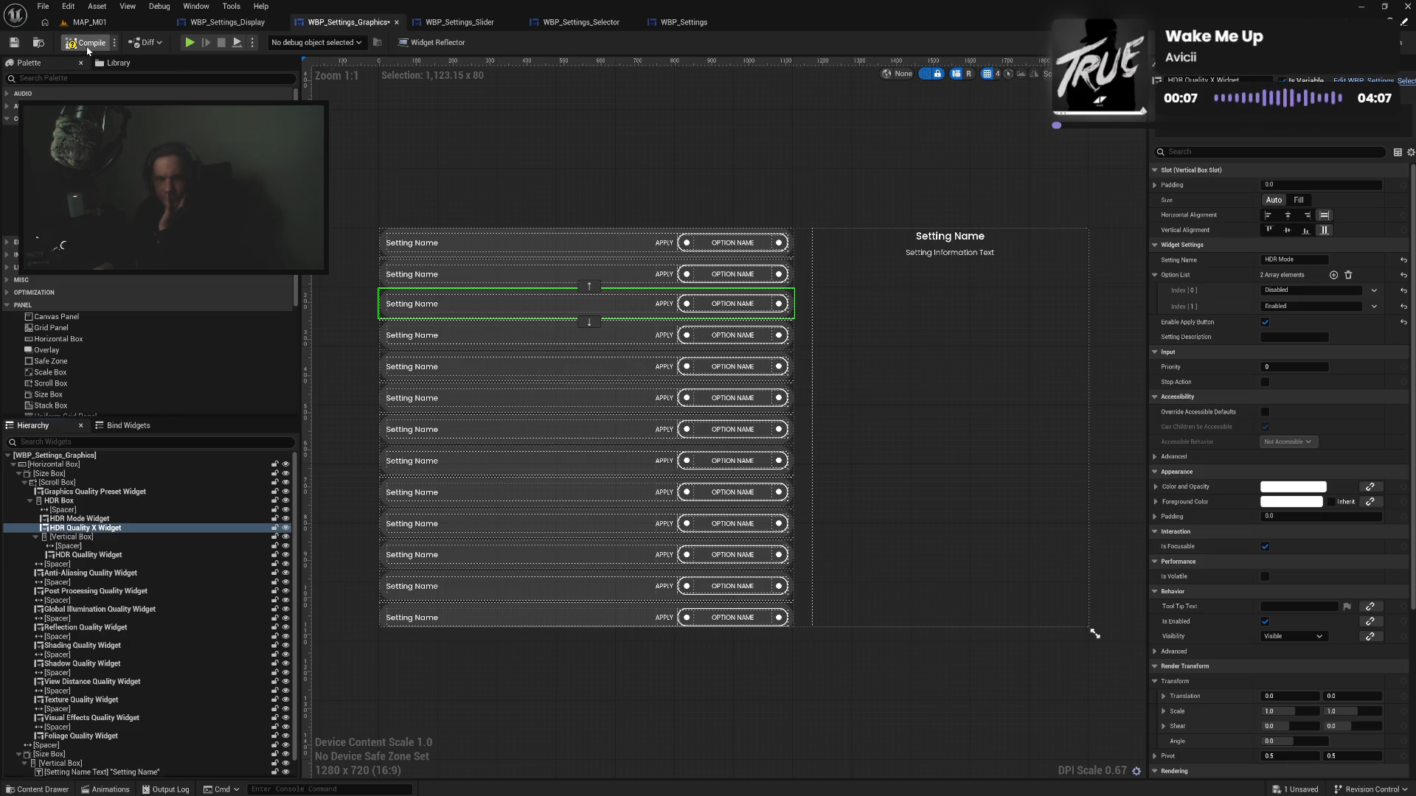
{"action": "left_click", "coordinate": [87, 49]}
{"action": "left_click", "coordinate": [188, 44]}
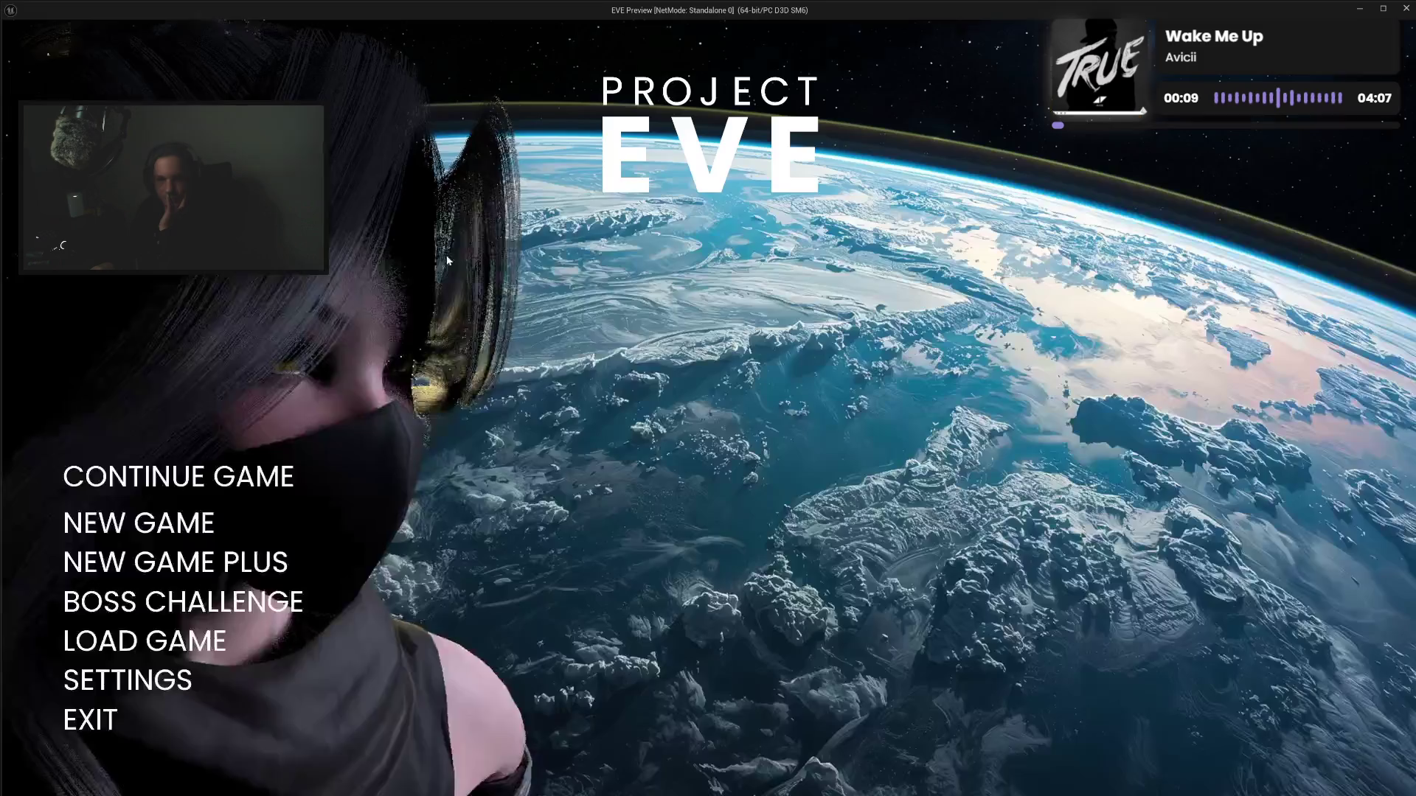
In the preview's graphics settings, test focus stepping between the HDR Mode and Anti-Aliasing Quality rows
{"action": "left_click", "coordinate": [135, 688]}
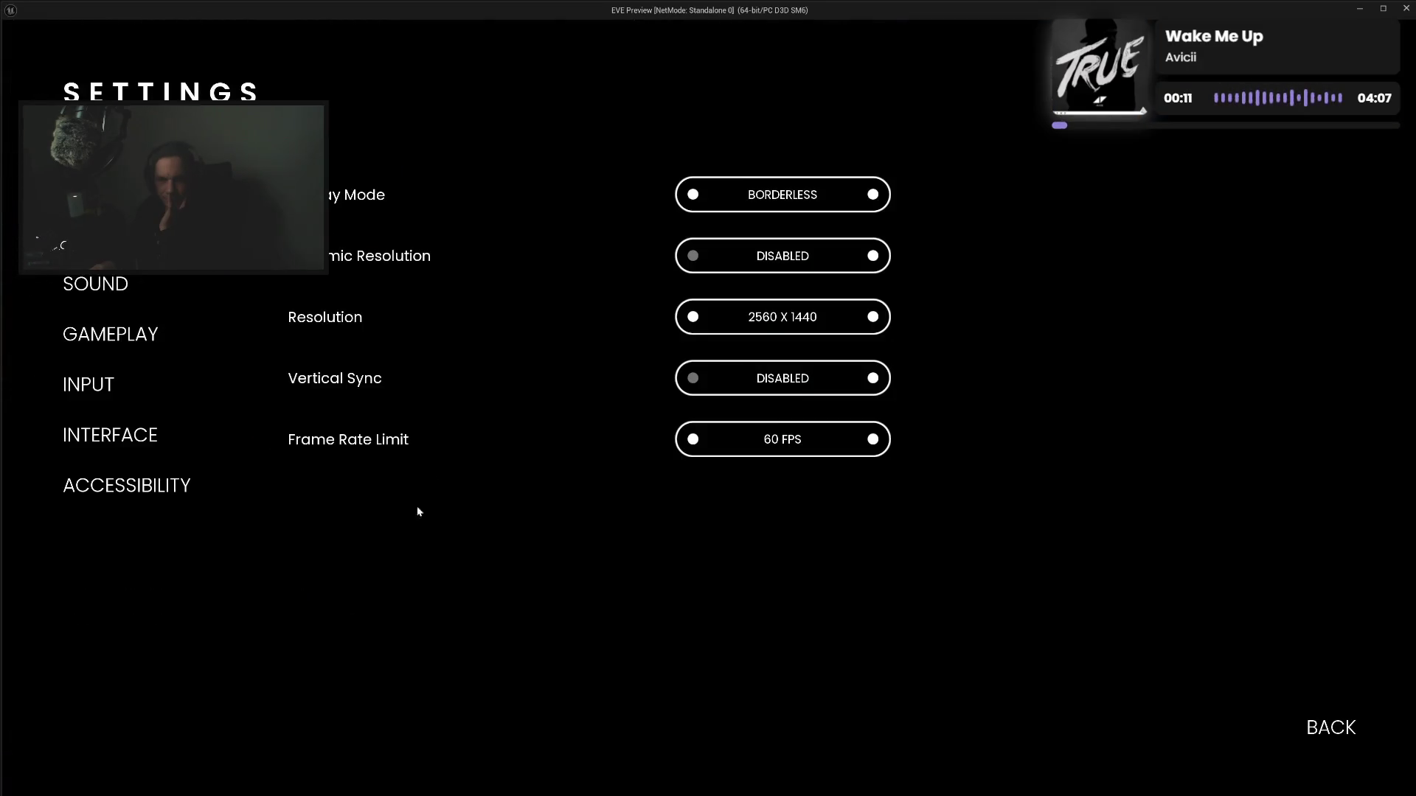
{"action": "left_click", "coordinate": [338, 233]}
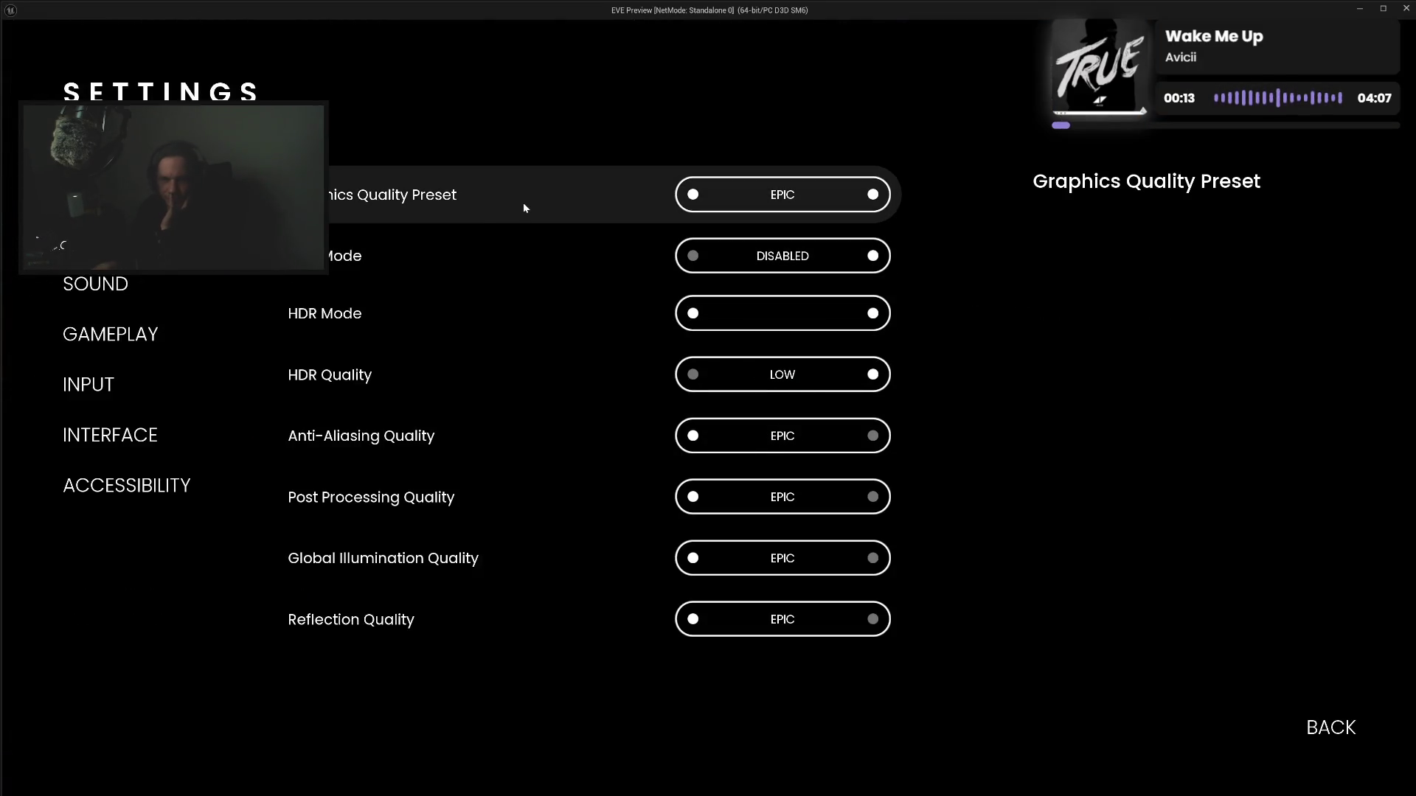
{"action": "key", "text": "Down"}
{"action": "key", "text": "Down"}
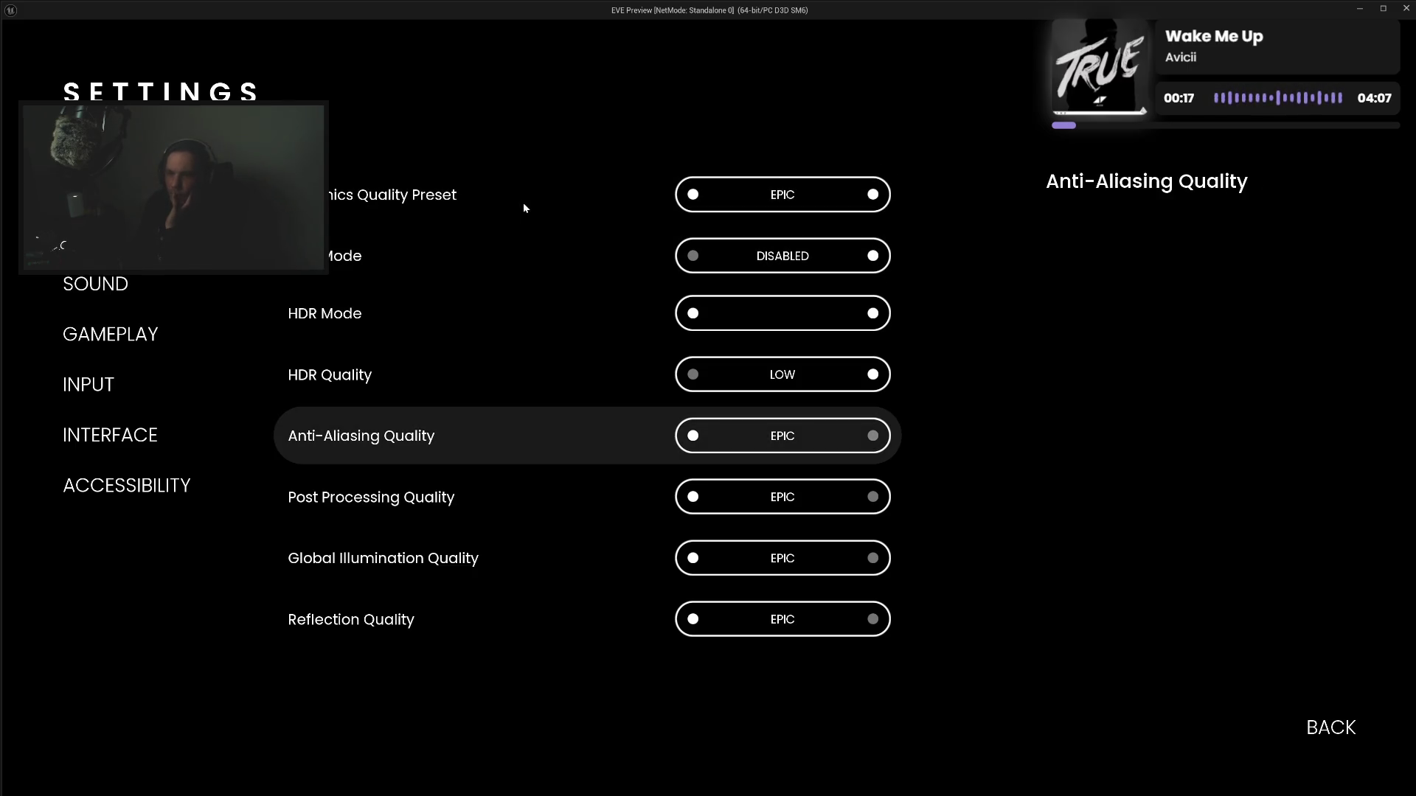
{"action": "key", "text": "Up"}
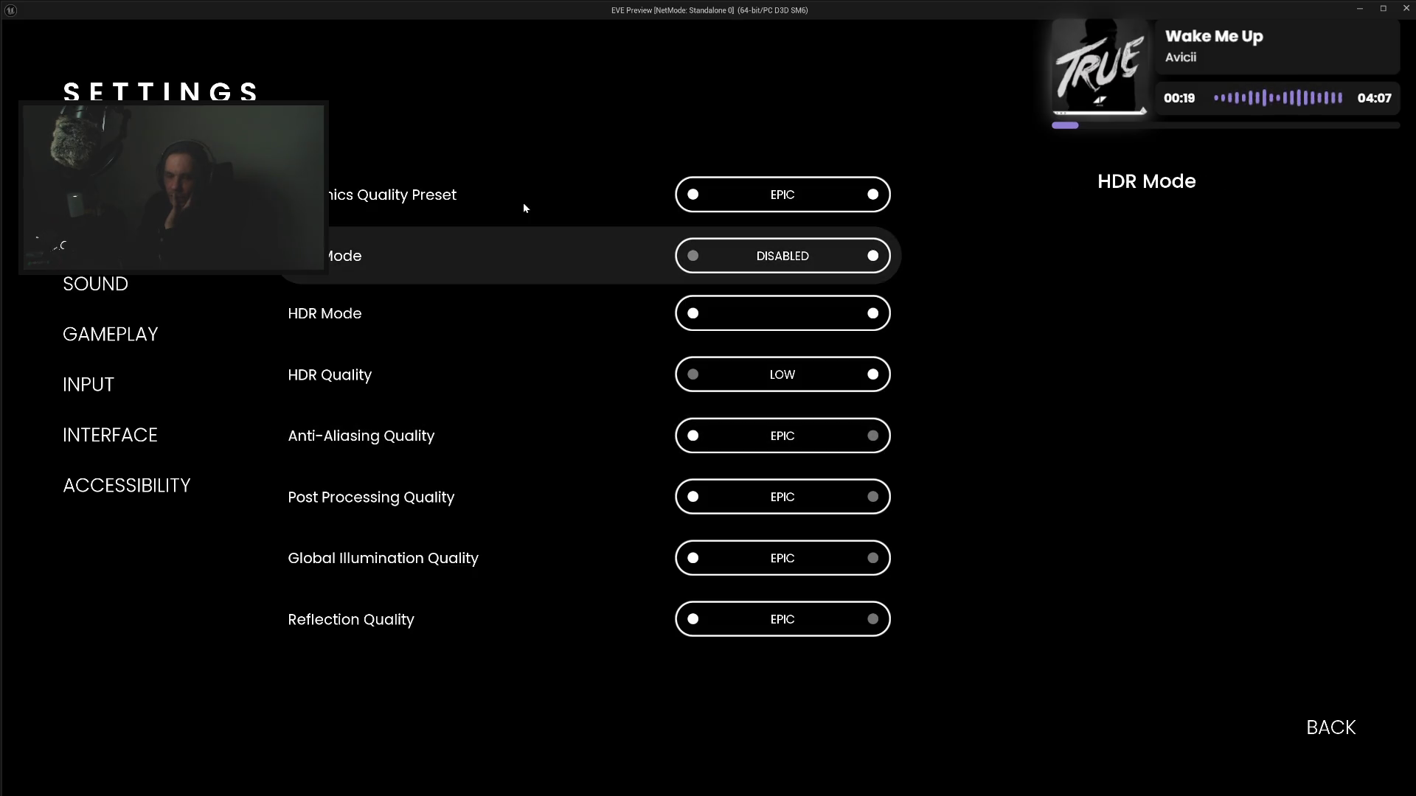
{"action": "key", "text": "Down"}
{"action": "key", "text": "Up"}
{"action": "key", "text": "Down"}
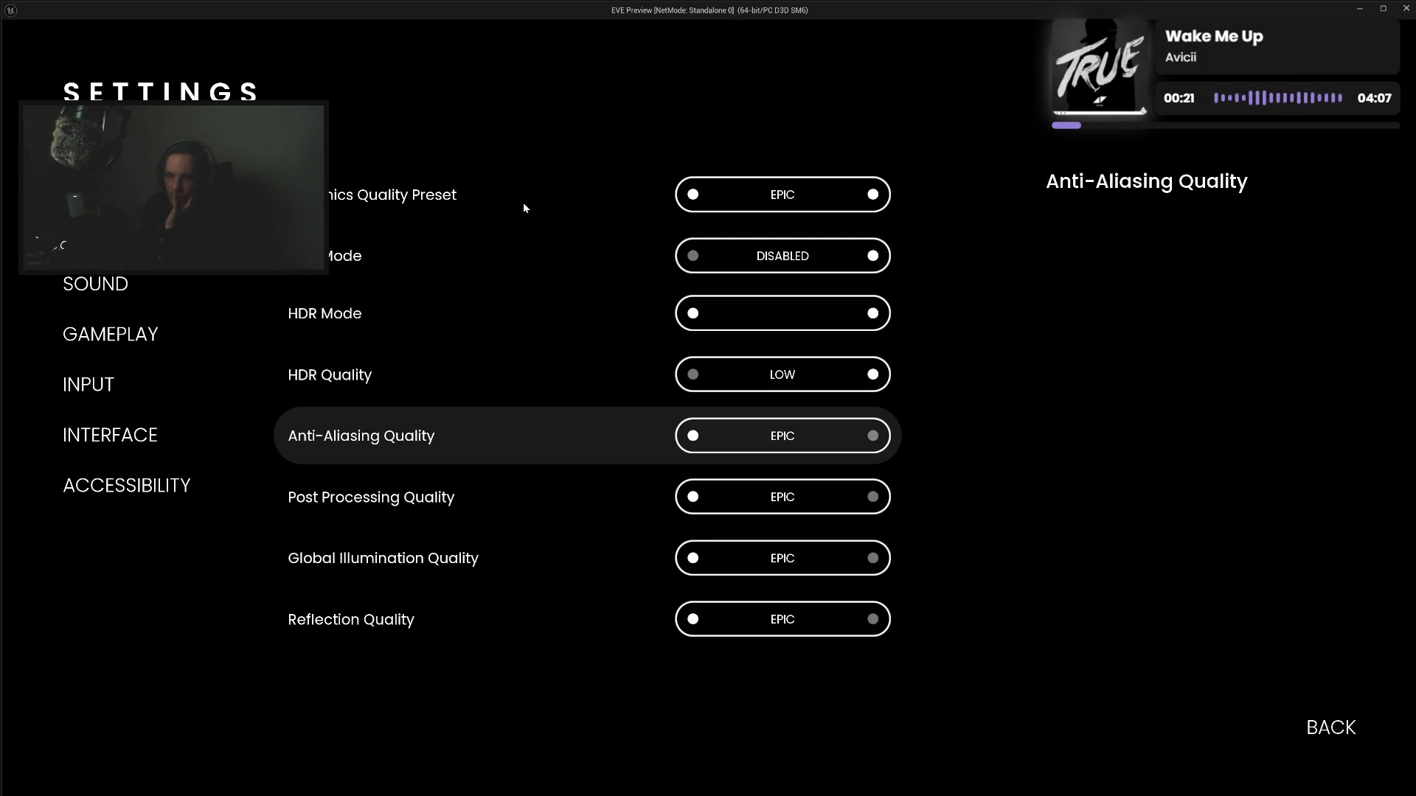
{"action": "key", "text": "Up"}
{"action": "key", "text": "Down"}
{"action": "key", "text": "Up"}
{"action": "key", "text": "Down"}
{"action": "key", "text": "Up"}
{"action": "key", "text": "Down"}
{"action": "key", "text": "Up"}
{"action": "key", "text": "Down"}
{"action": "key", "text": "Up"}
{"action": "key", "text": "Down"}
{"action": "key", "text": "Up"}
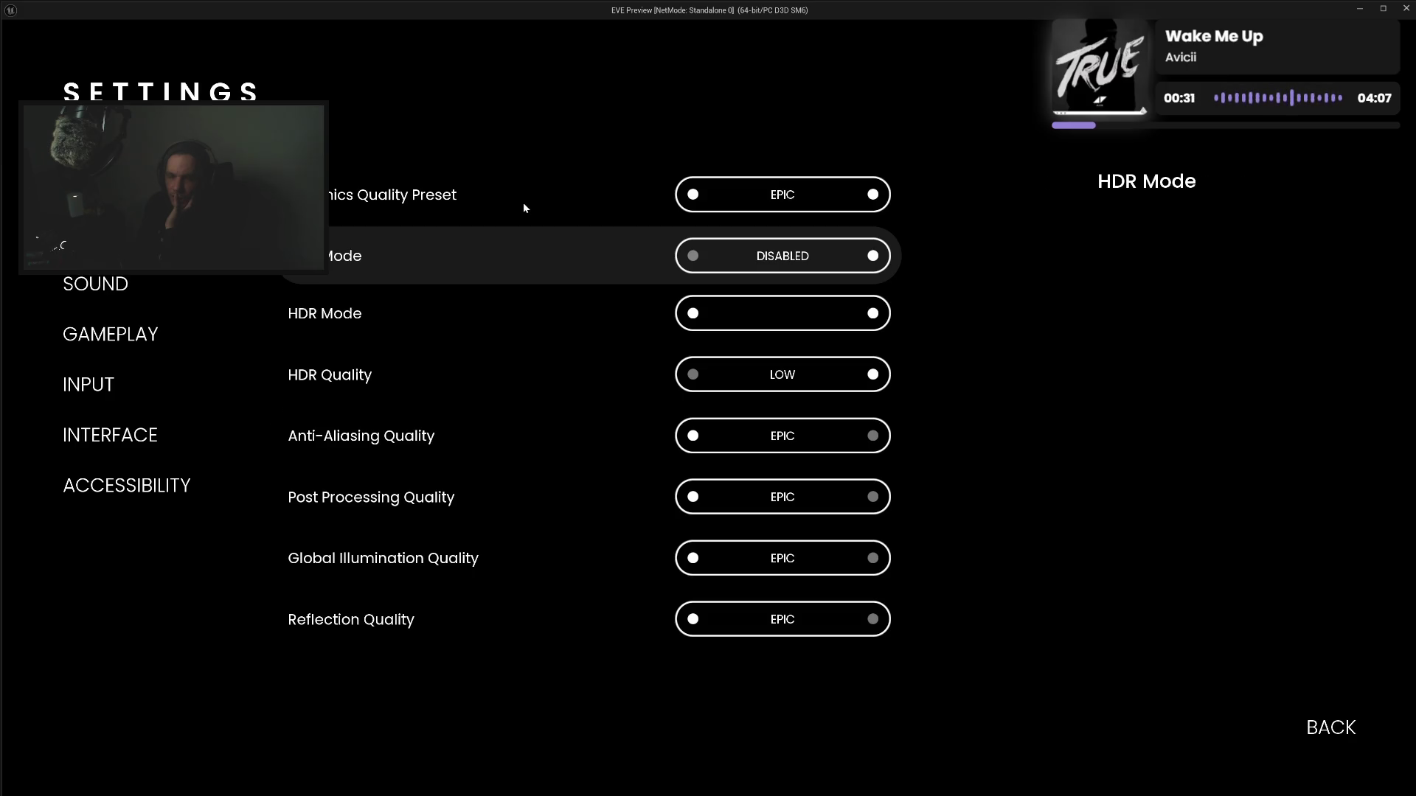
{"action": "key", "text": "Down"}
{"action": "key", "text": "Up"}
{"action": "key", "text": "Down"}
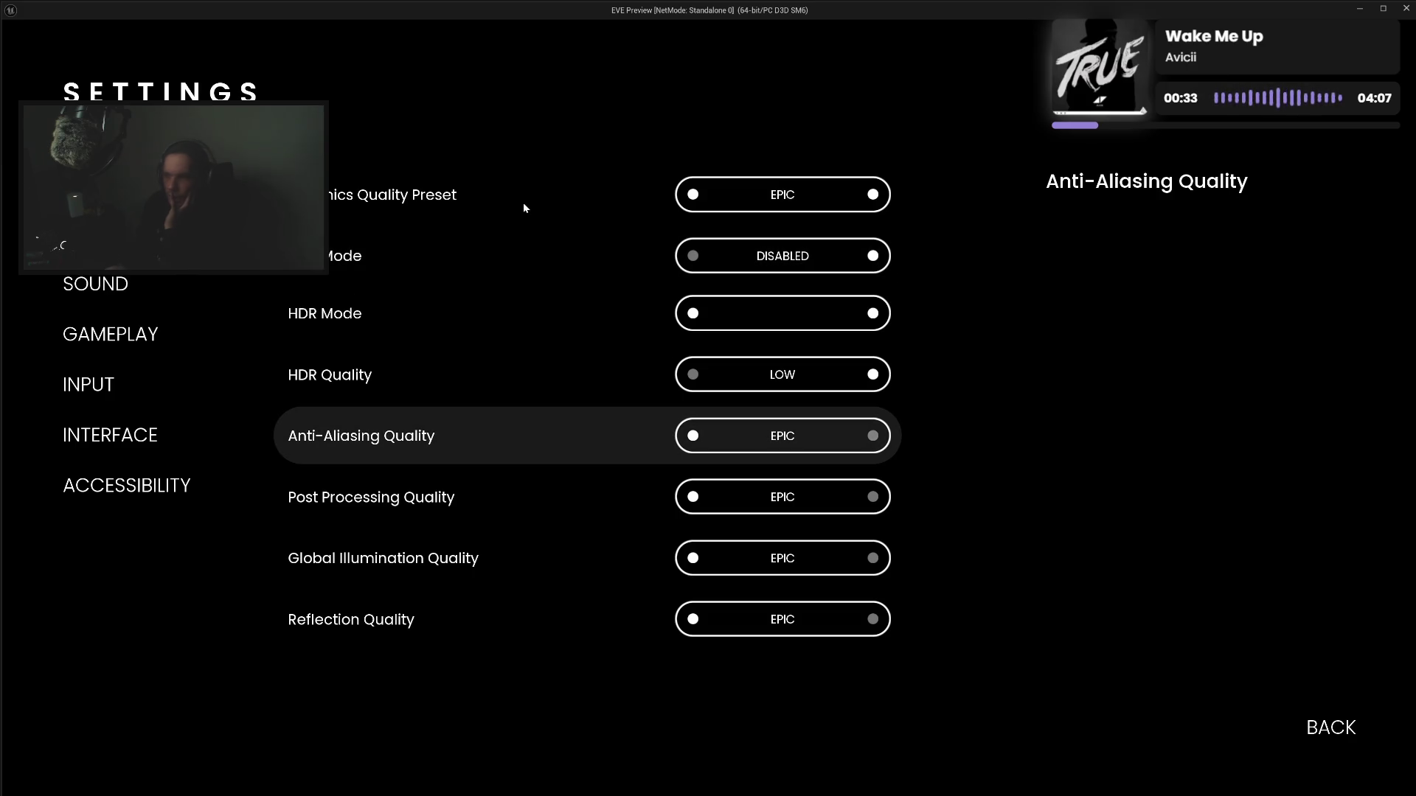
Return to the main menu, exit the preview, and select HDR Quality X Widget in the Hierarchy
{"action": "left_click", "coordinate": [1342, 711]}
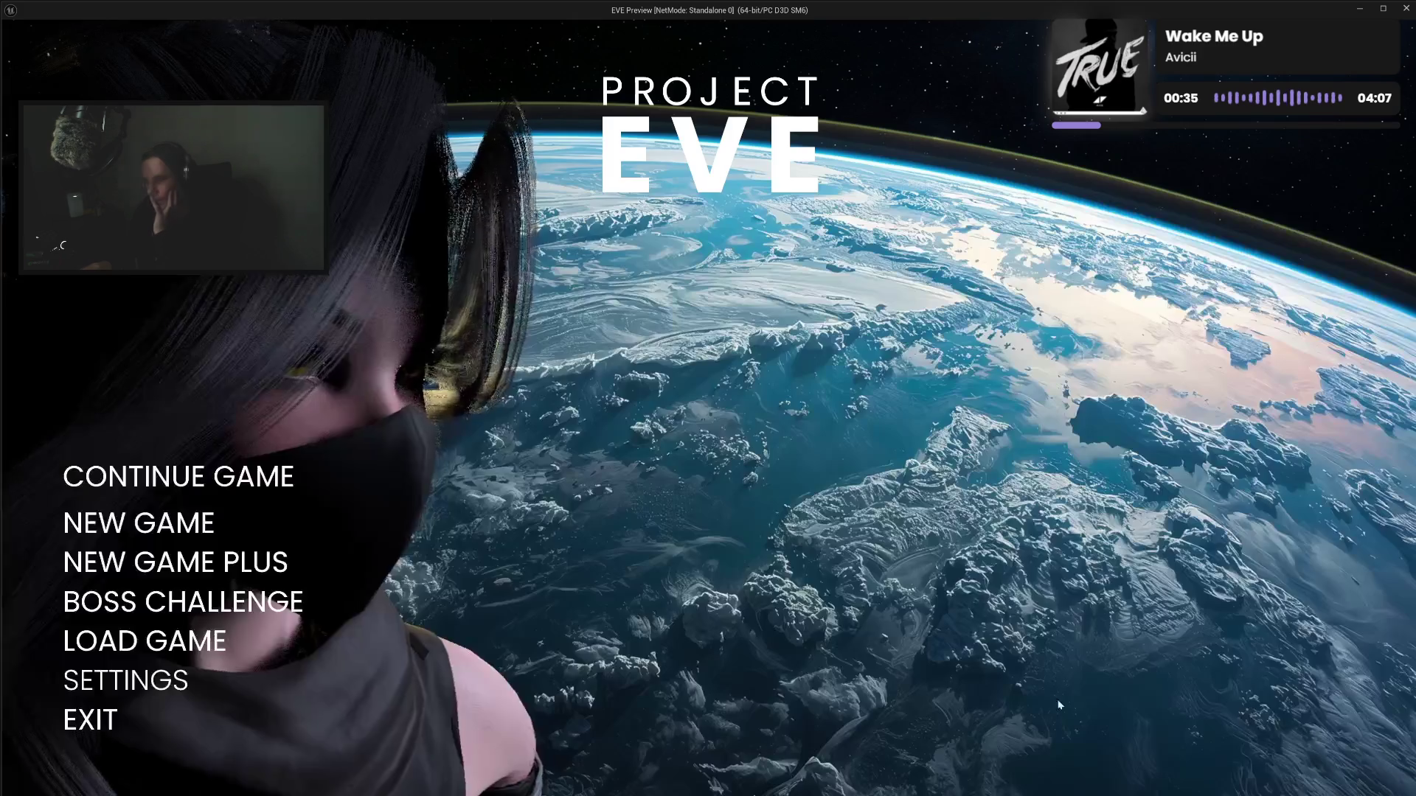
{"action": "left_click", "coordinate": [94, 731]}
{"action": "left_click", "coordinate": [142, 527]}
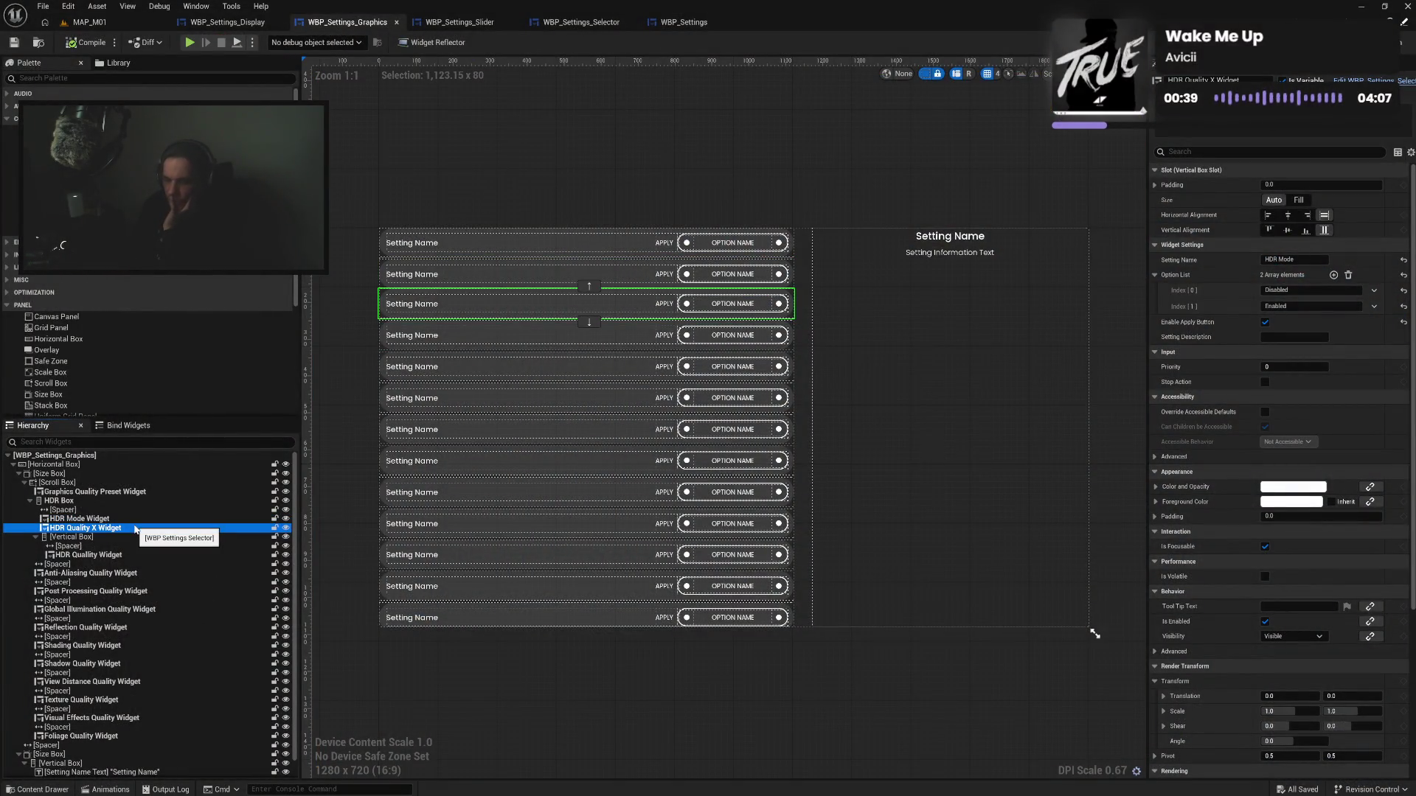
Delete HDR Quality X Widget, then save and compile the blueprint
{"action": "key", "text": "Delete"}
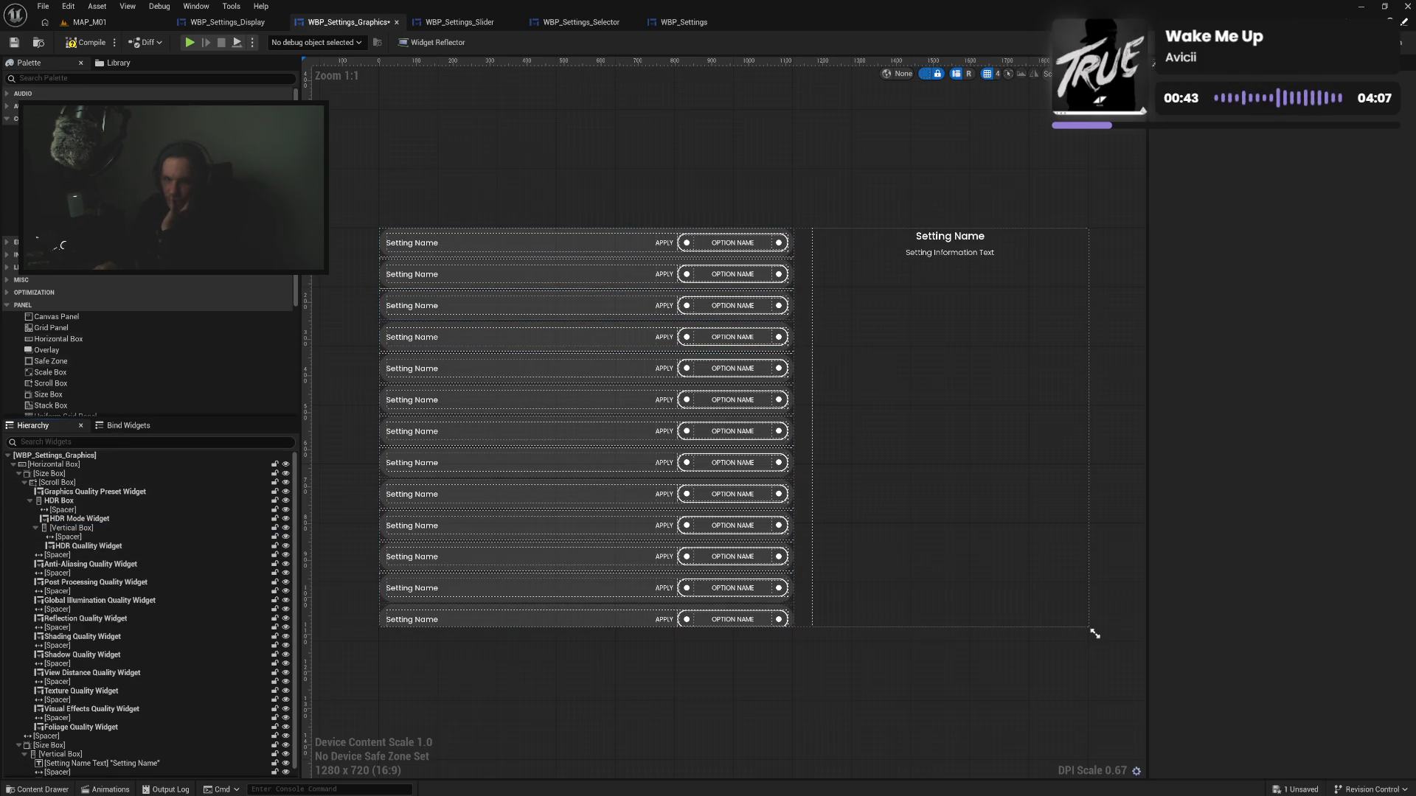
{"action": "left_click", "coordinate": [79, 44]}
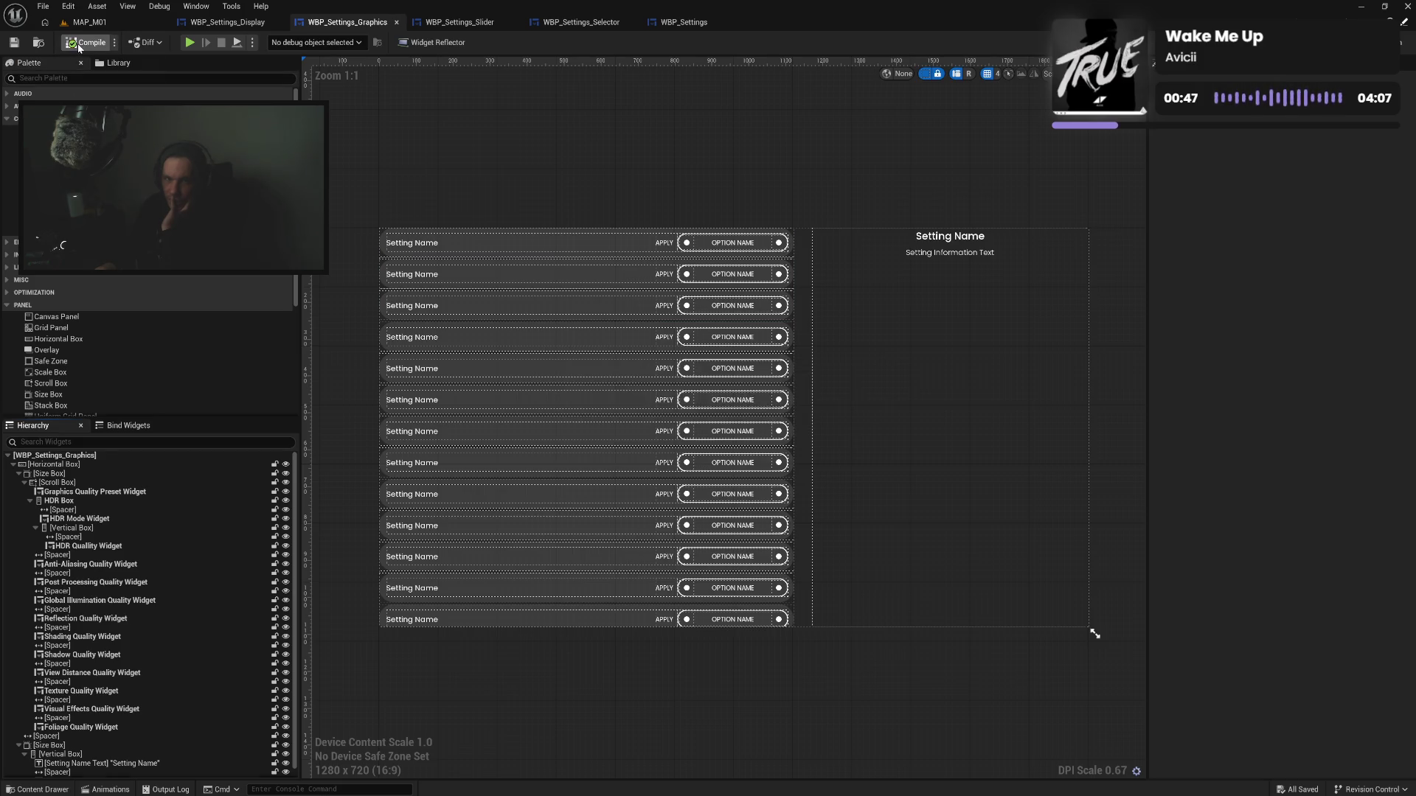
{"action": "left_click", "coordinate": [79, 44]}
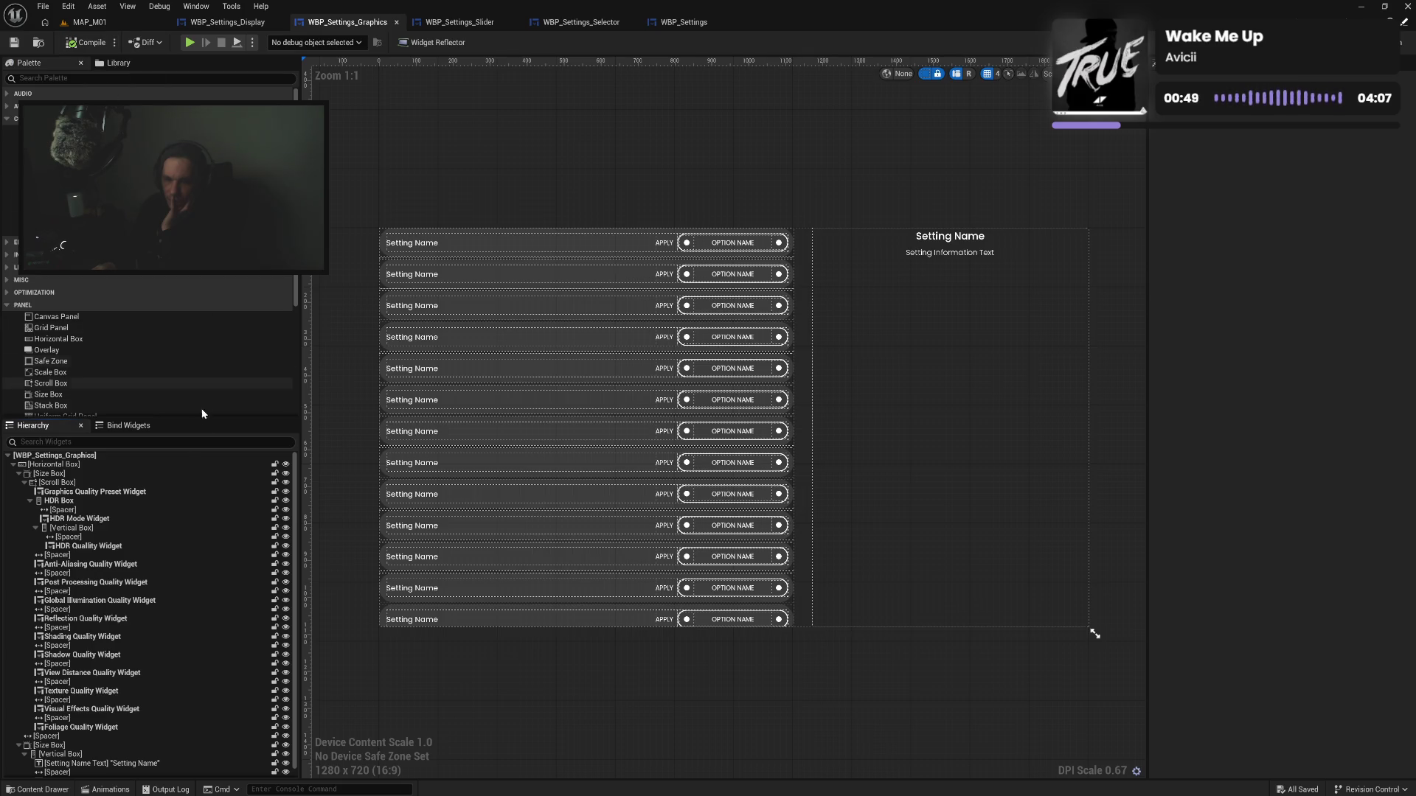
Go from HDR Mode Widget to the blueprint graph showing Get Focus Widget
{"action": "left_click", "coordinate": [109, 521]}
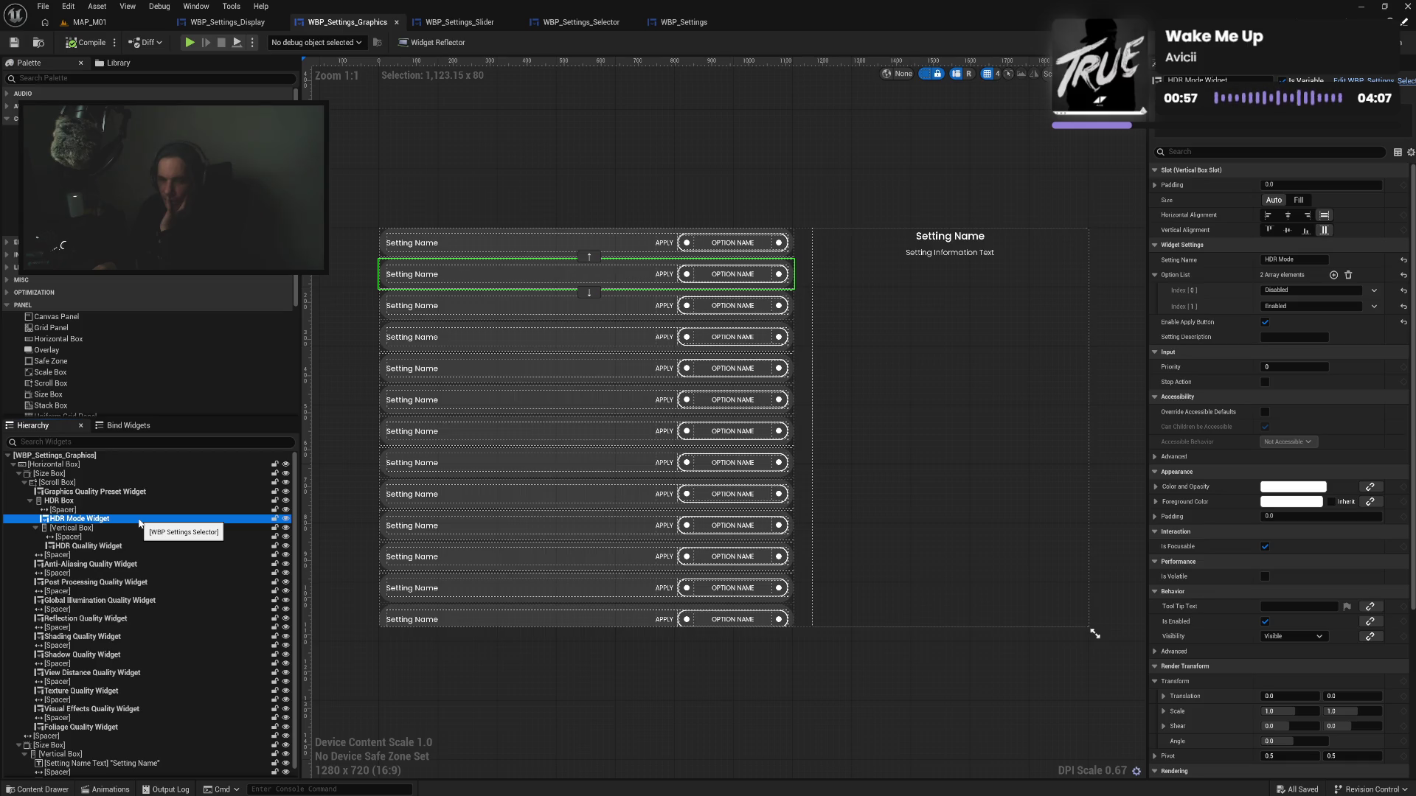
{"action": "left_click", "coordinate": [666, 262]}
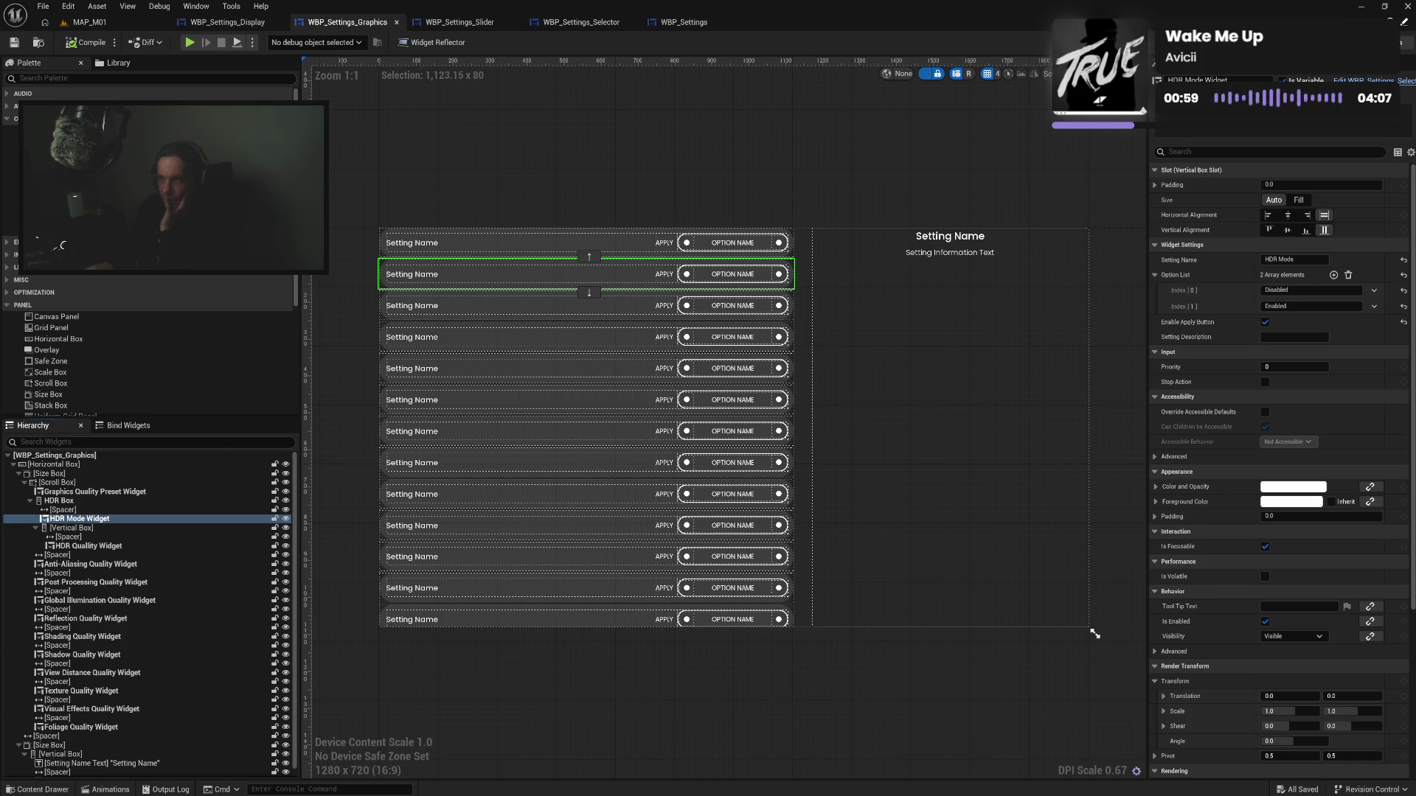
{"action": "double_click", "coordinate": [665, 263]}
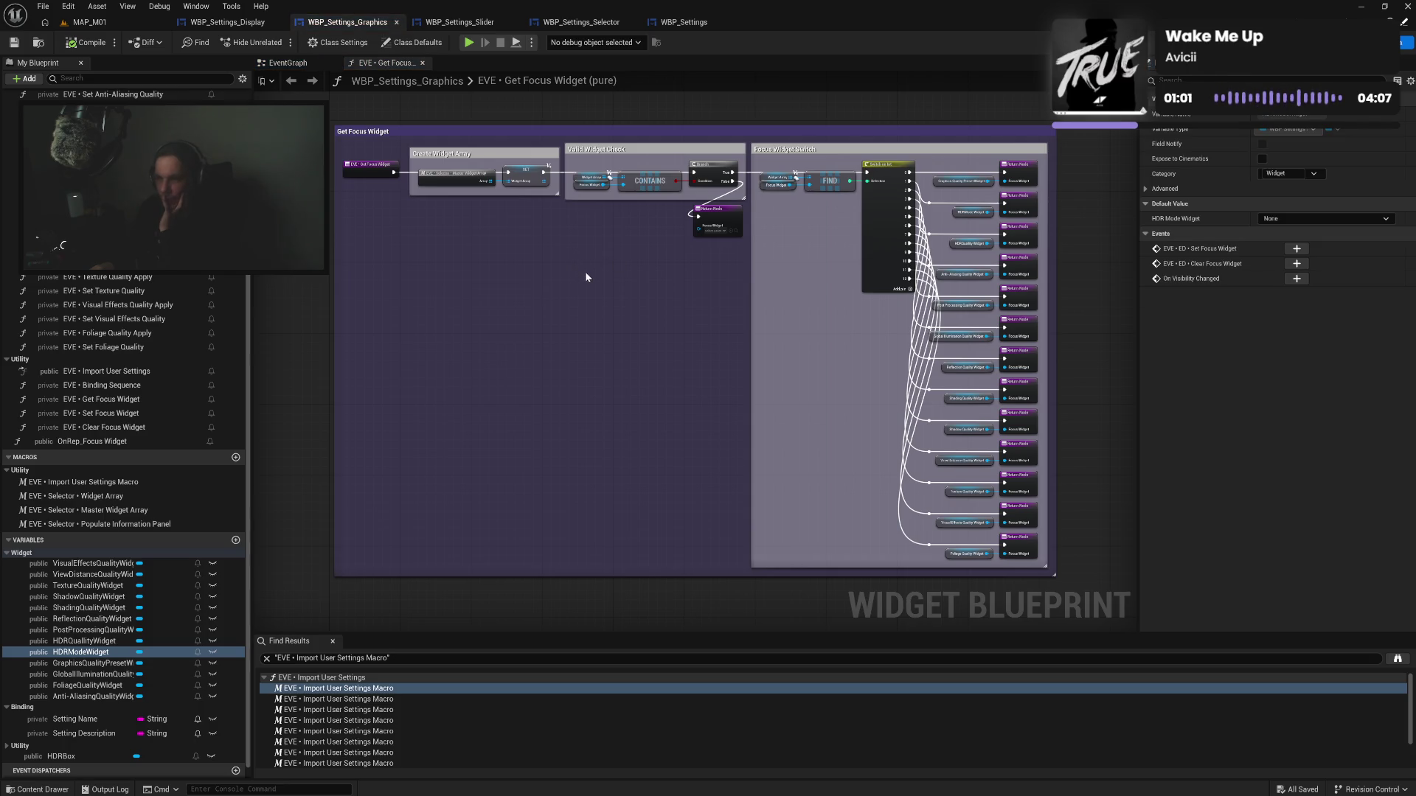
Pan across the CONTAINS, Valid Widget Check and Focus Widget Switch nodes of Get Focus Widget
{"action": "scroll", "coordinate": [549, 310], "scroll_direction": "up", "scroll_amount": 2}
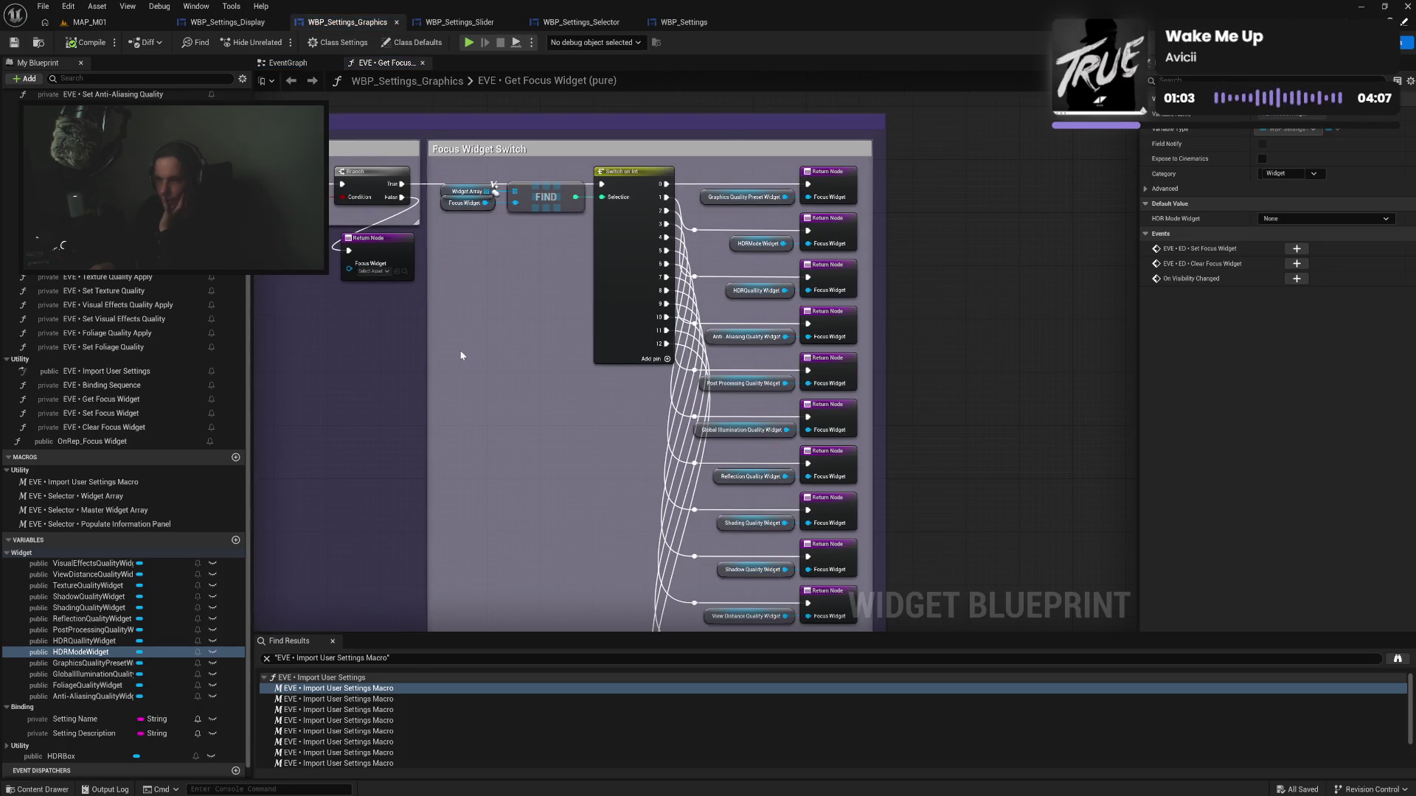
{"action": "left_click_drag", "start_coordinate": [461, 356], "coordinate": [562, 341]}
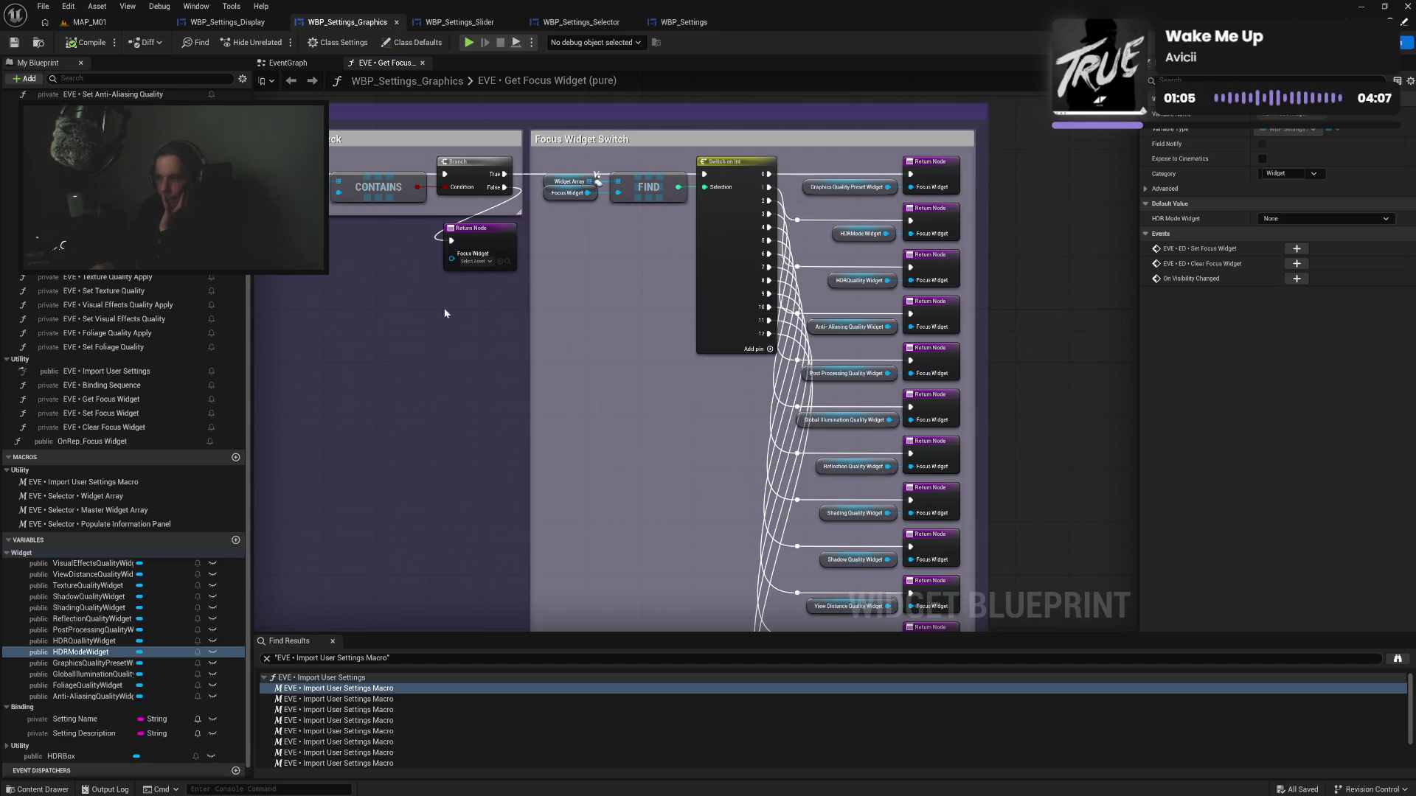
{"action": "left_click_drag", "start_coordinate": [379, 348], "coordinate": [577, 335]}
{"action": "left_click_drag", "start_coordinate": [461, 356], "coordinate": [601, 354]}
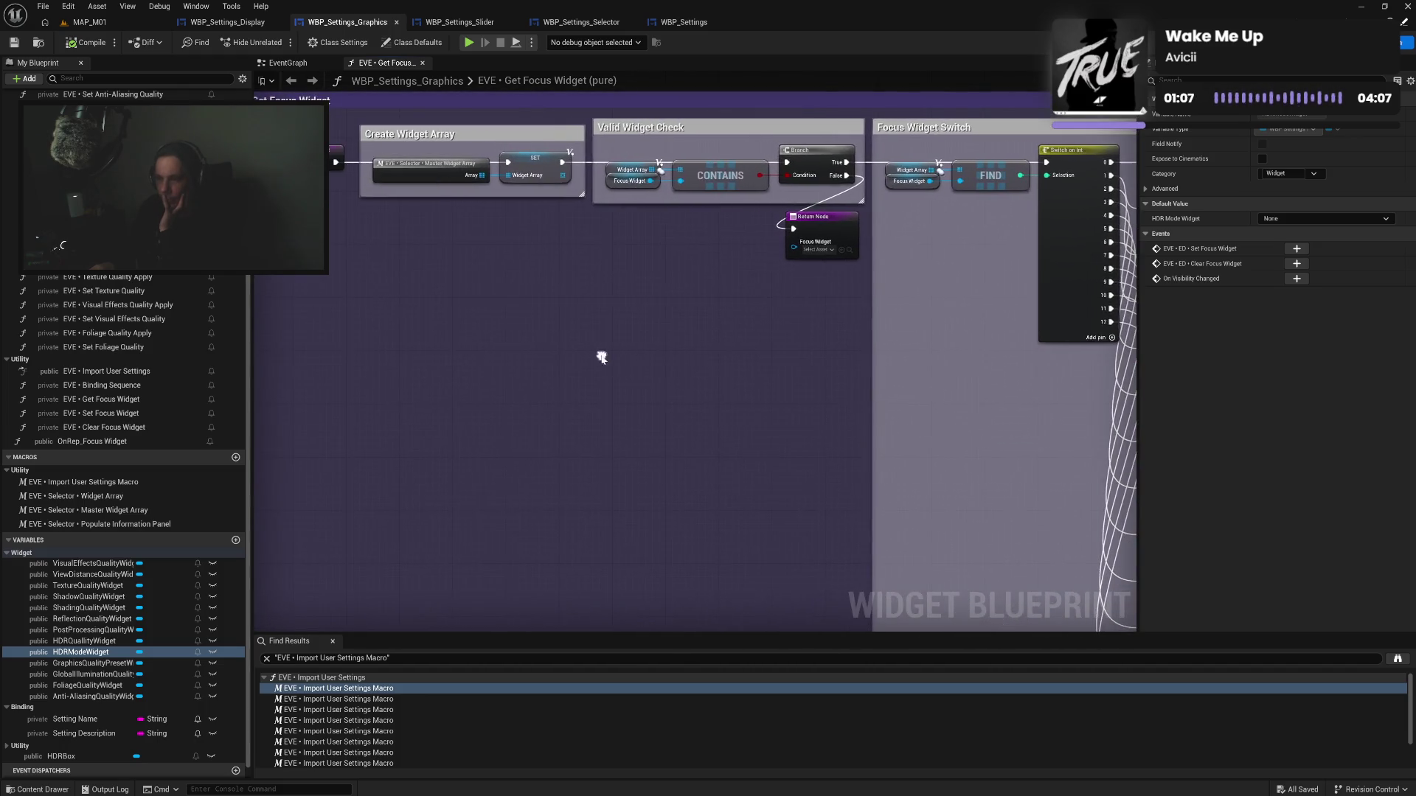
{"action": "left_click_drag", "start_coordinate": [863, 328], "coordinate": [538, 331]}
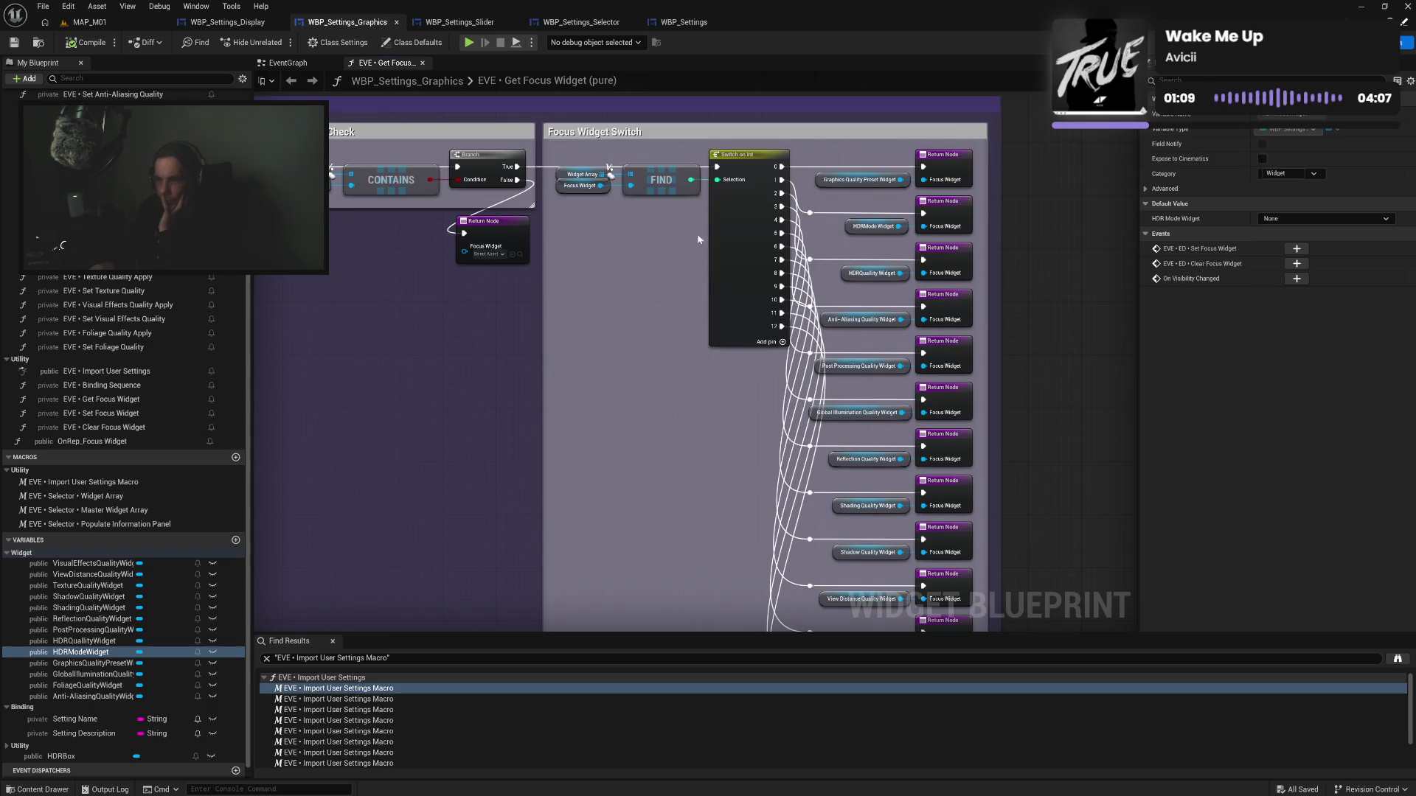
{"action": "mouse_move", "coordinate": [445, 249]}
{"action": "left_mouse_down"}
{"action": "mouse_move", "coordinate": [610, 300]}
{"action": "mouse_move", "coordinate": [357, 187]}
{"action": "left_mouse_up"}
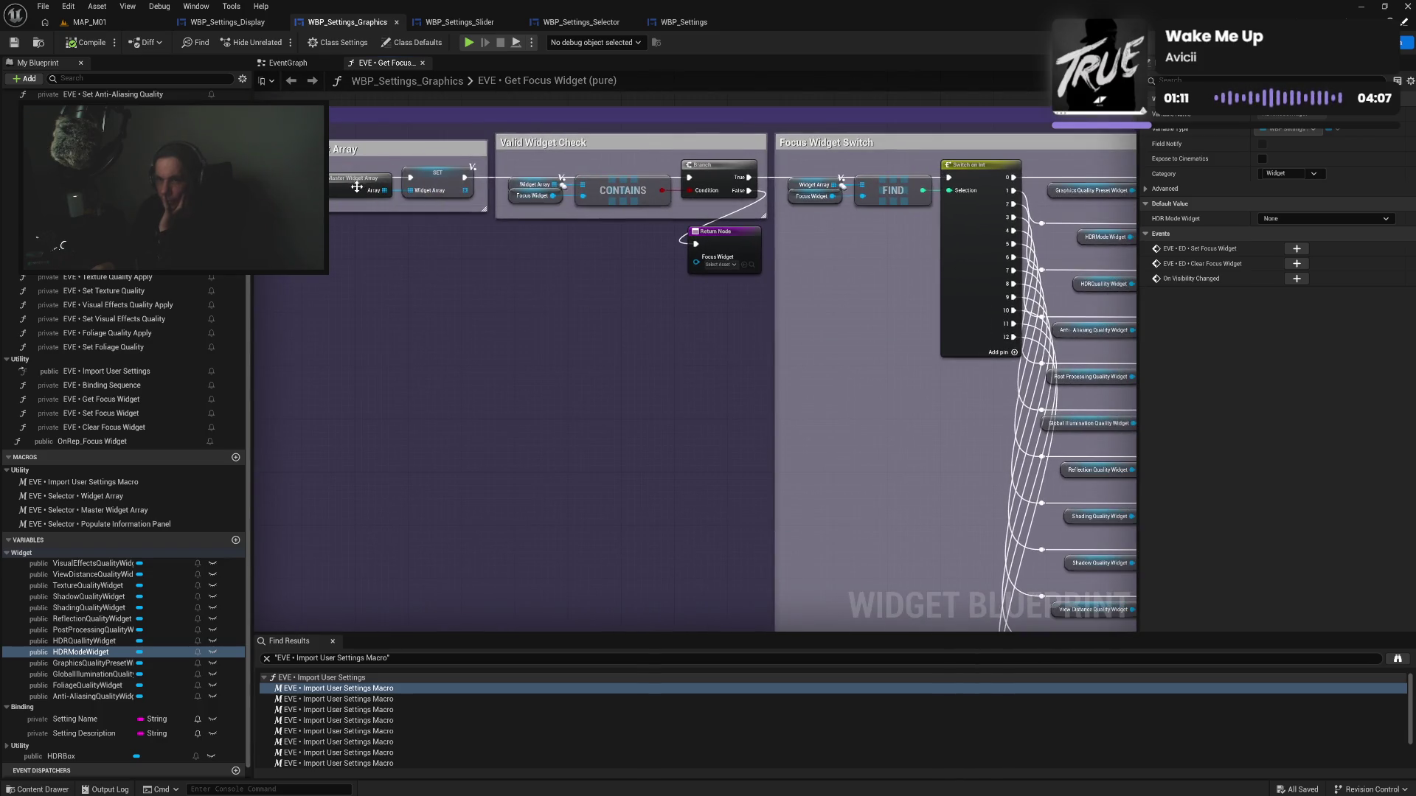
Open, then close, the Master Widget Array, Selector Widget Array, Populate Information Panel and Import User Settings macros
{"action": "double_click", "coordinate": [356, 187]}
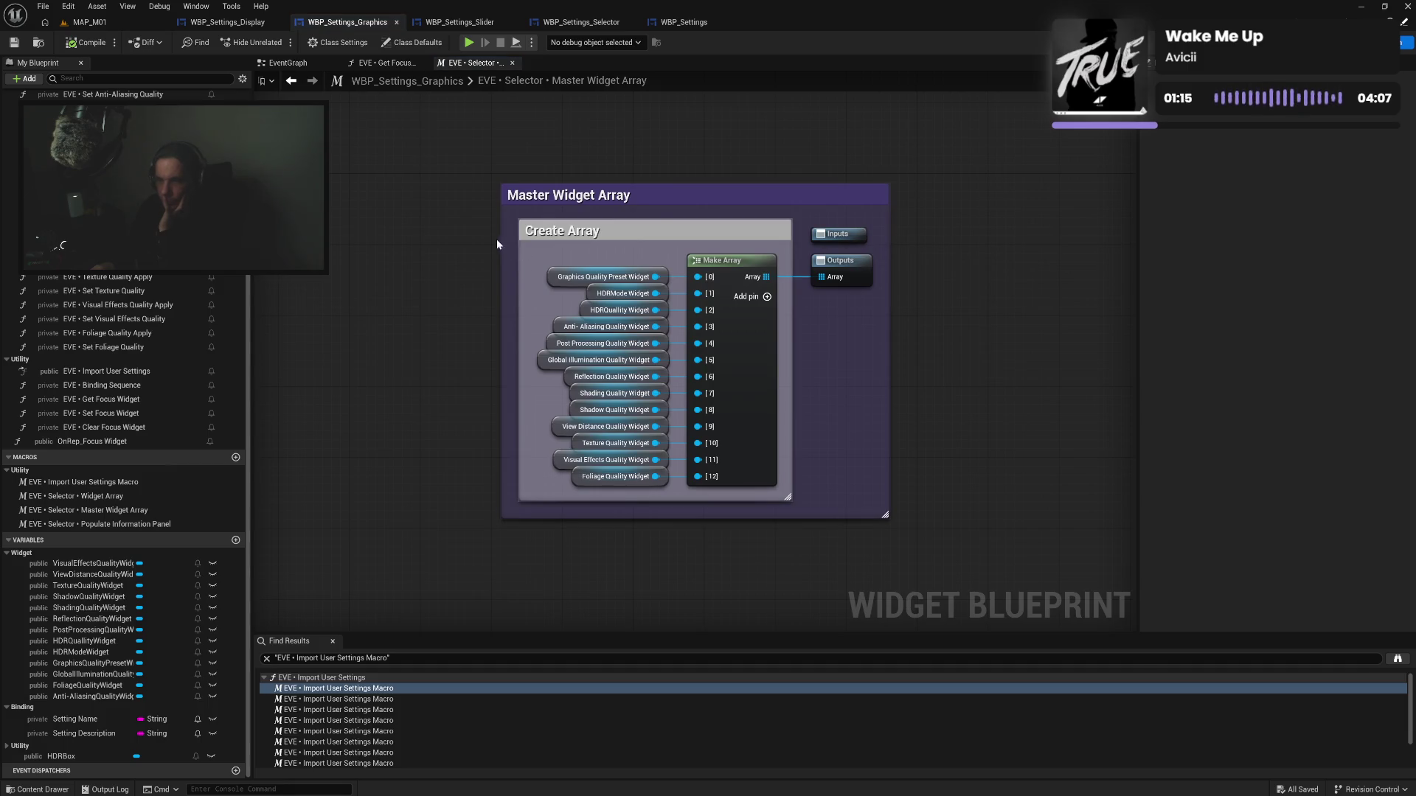
{"action": "left_click", "coordinate": [141, 510]}
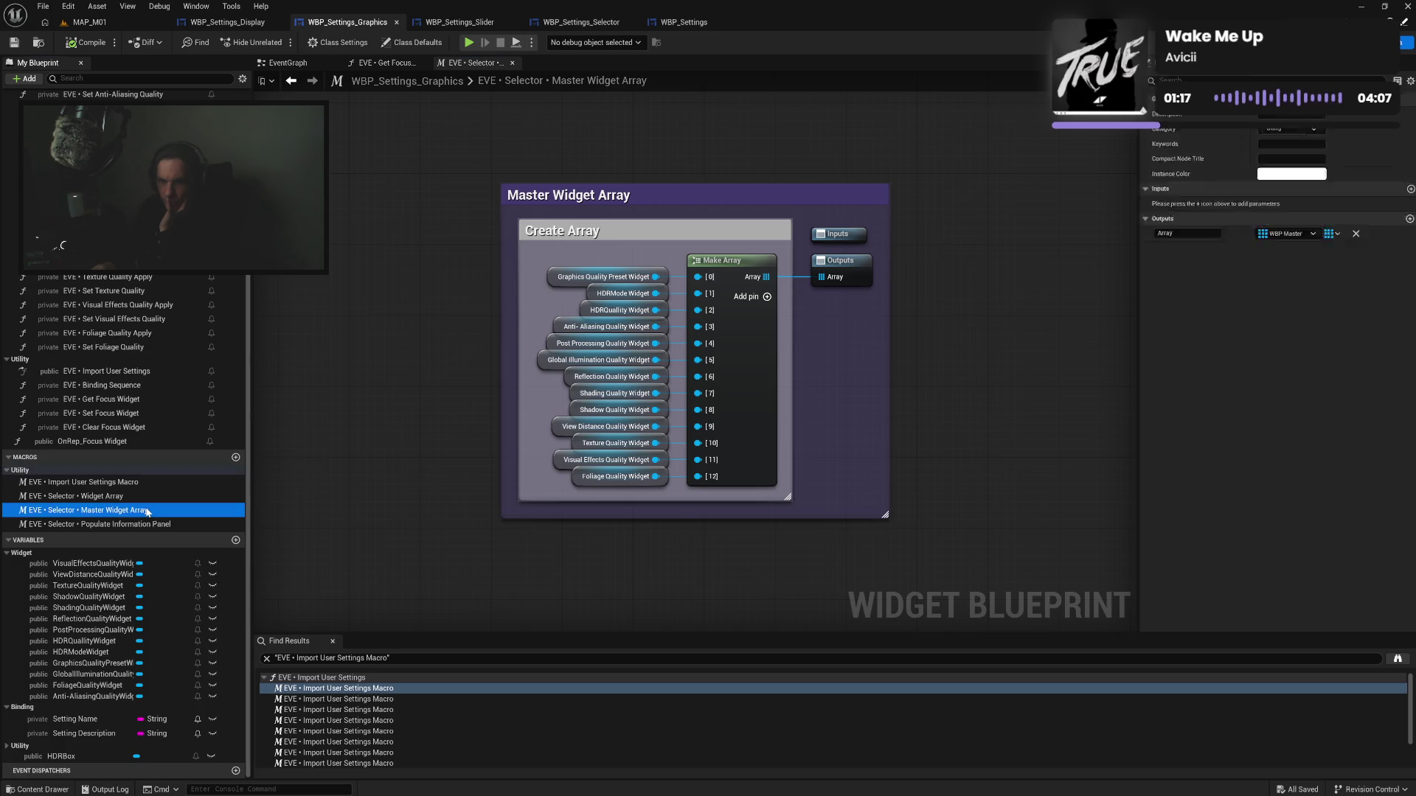
{"action": "double_click", "coordinate": [137, 496]}
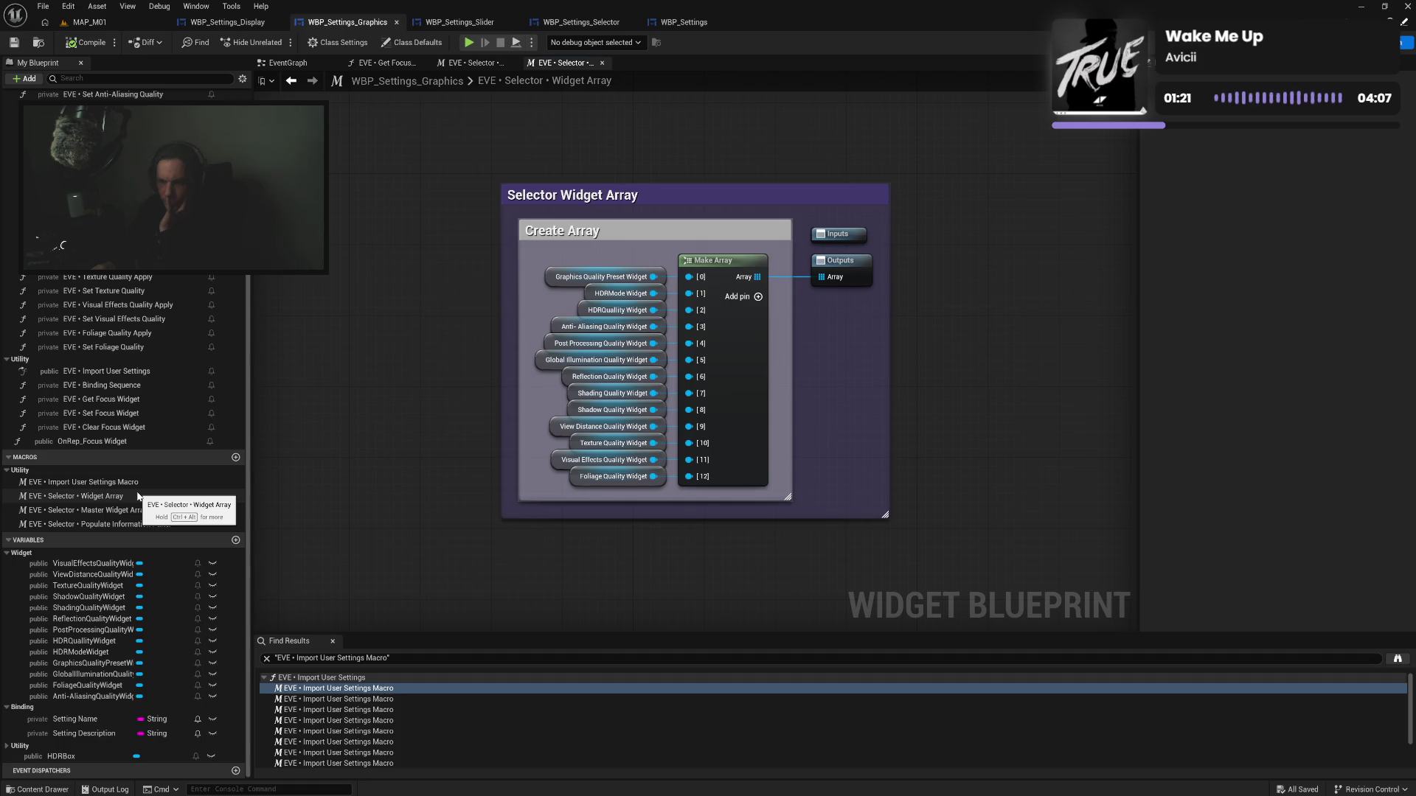
{"action": "double_click", "coordinate": [146, 524]}
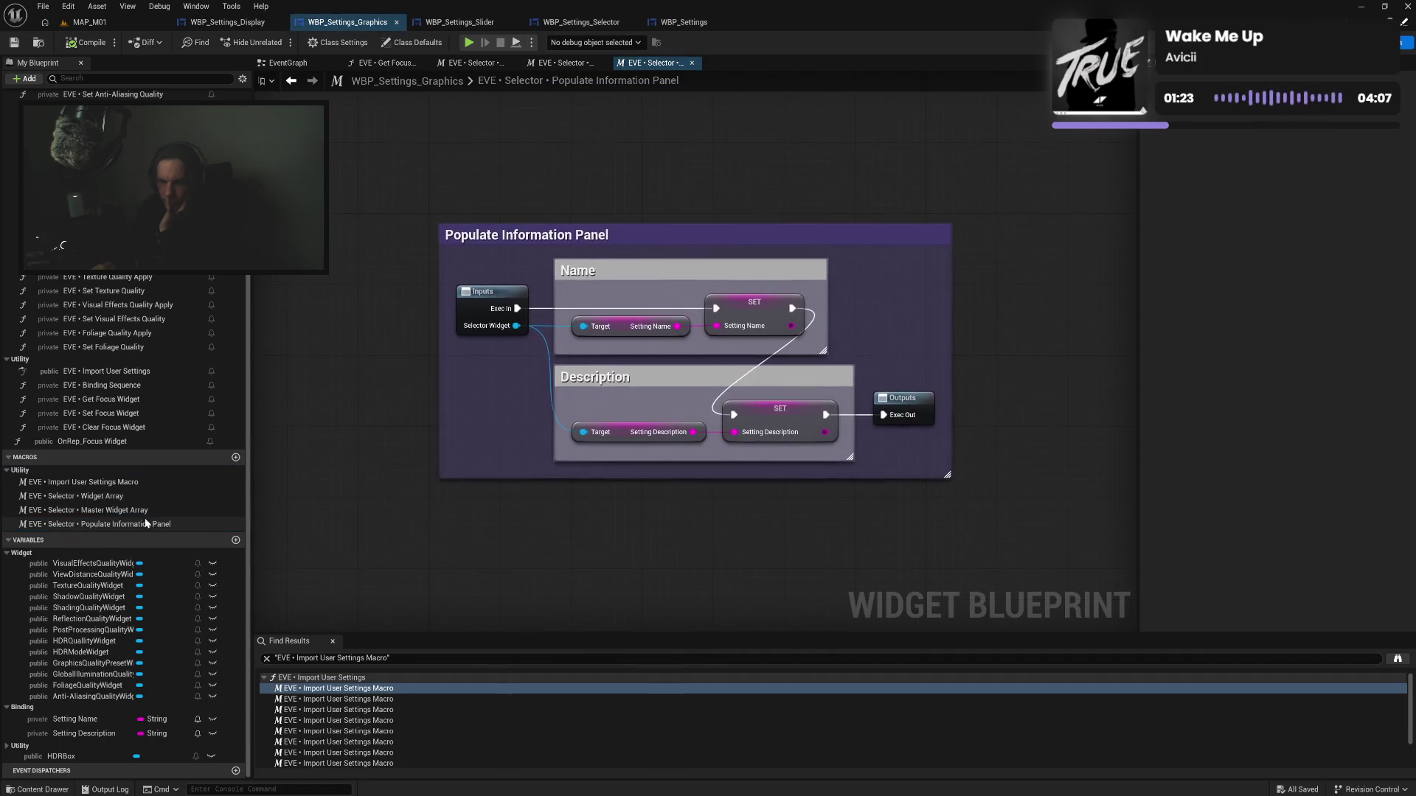
{"action": "double_click", "coordinate": [139, 481]}
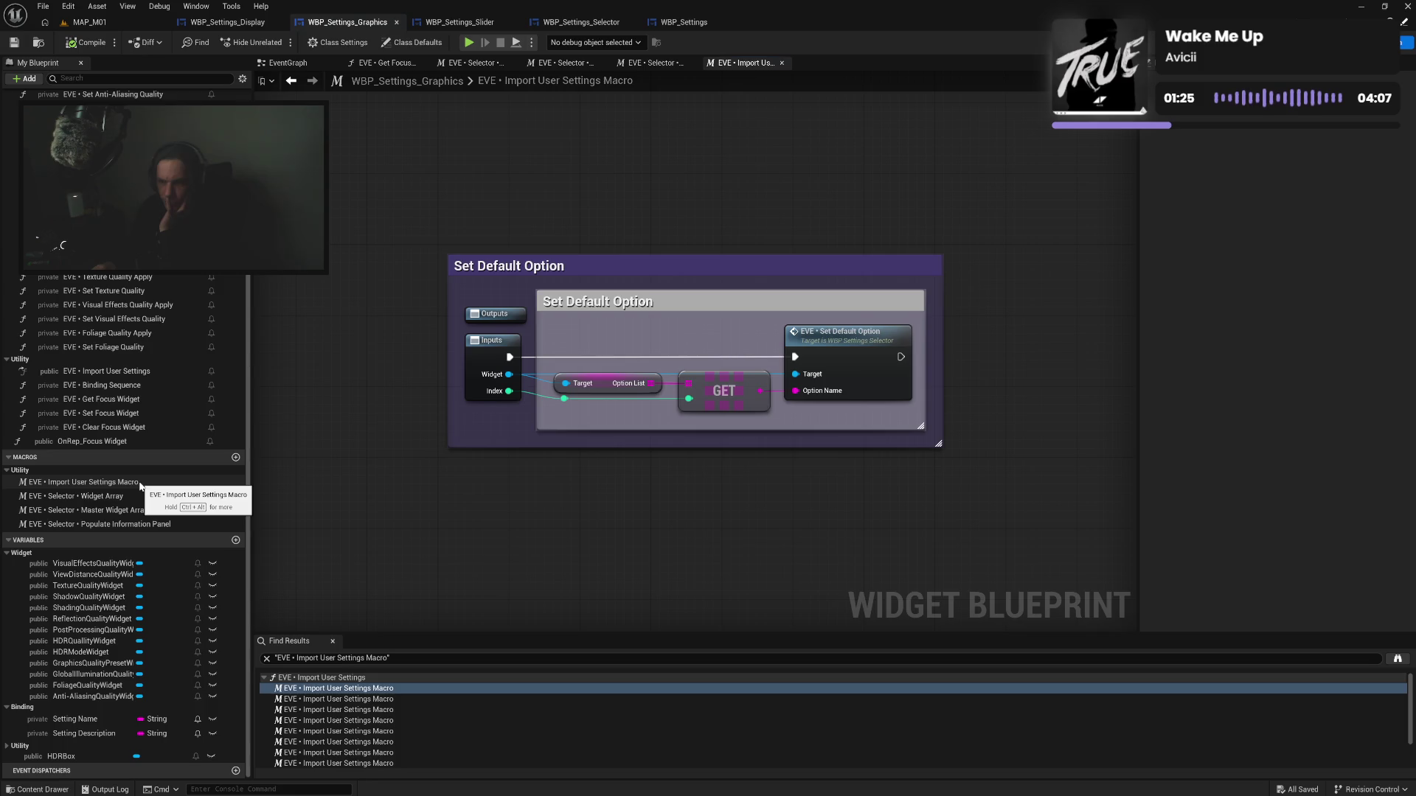
{"action": "left_click", "coordinate": [781, 63]}
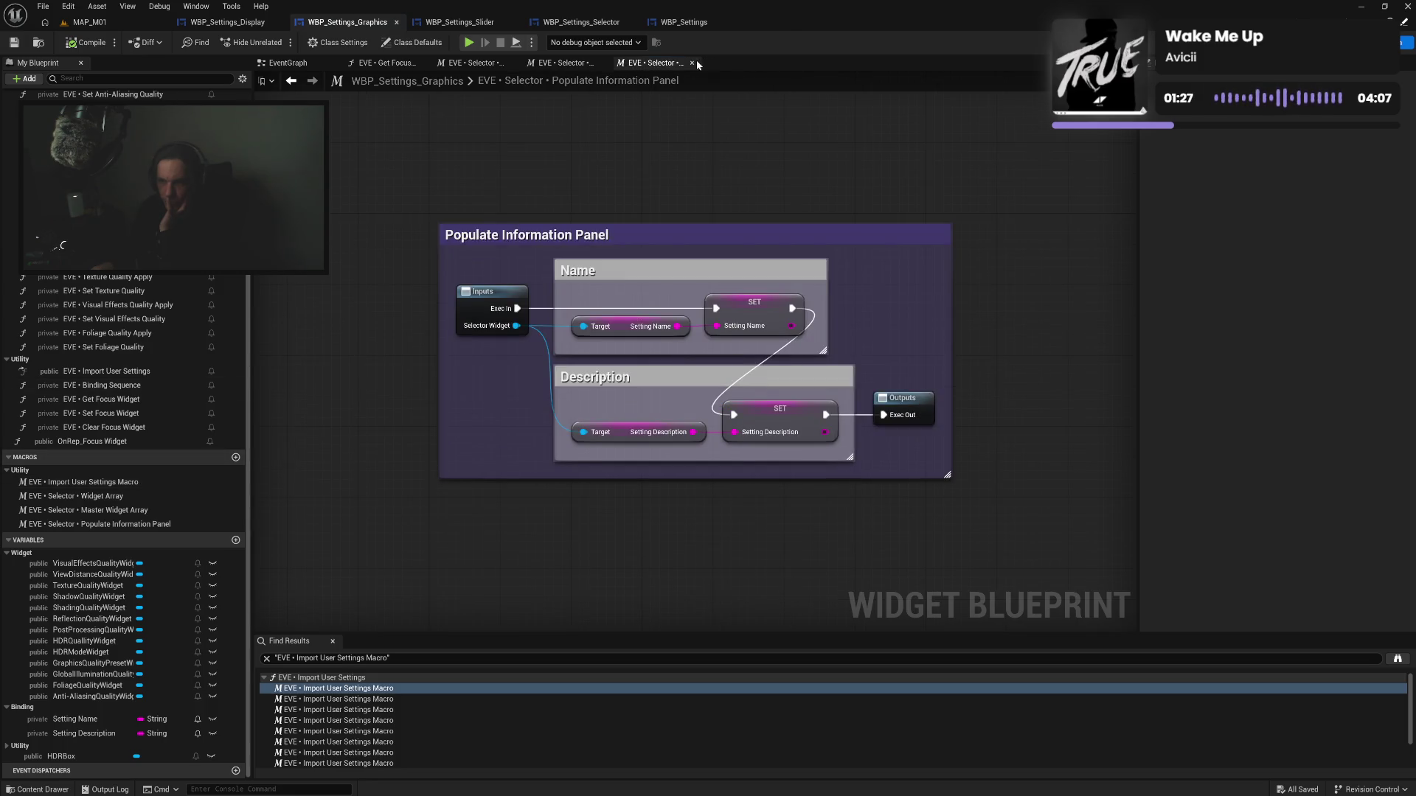
{"action": "left_click", "coordinate": [693, 63]}
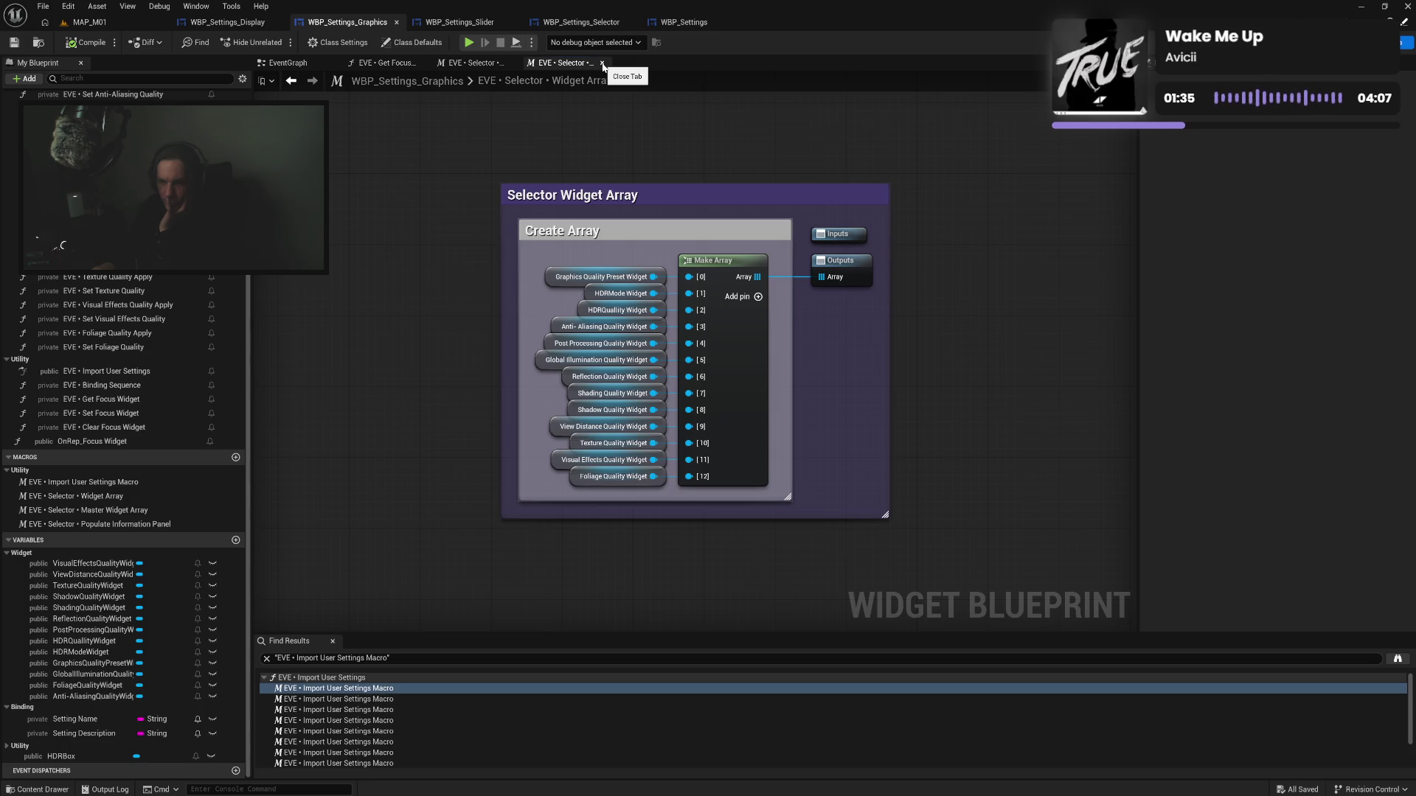
{"action": "left_click", "coordinate": [601, 63]}
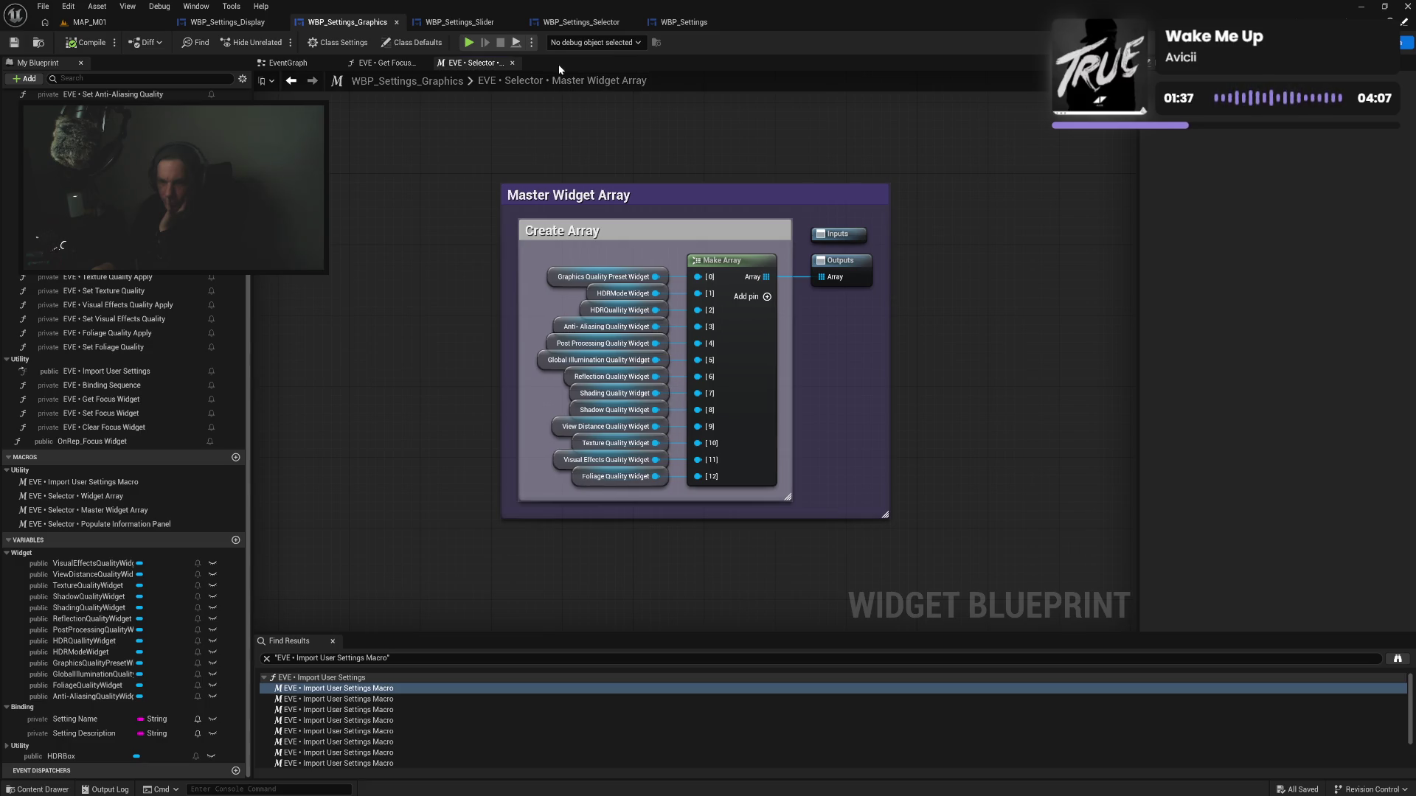
{"action": "left_click", "coordinate": [512, 63]}
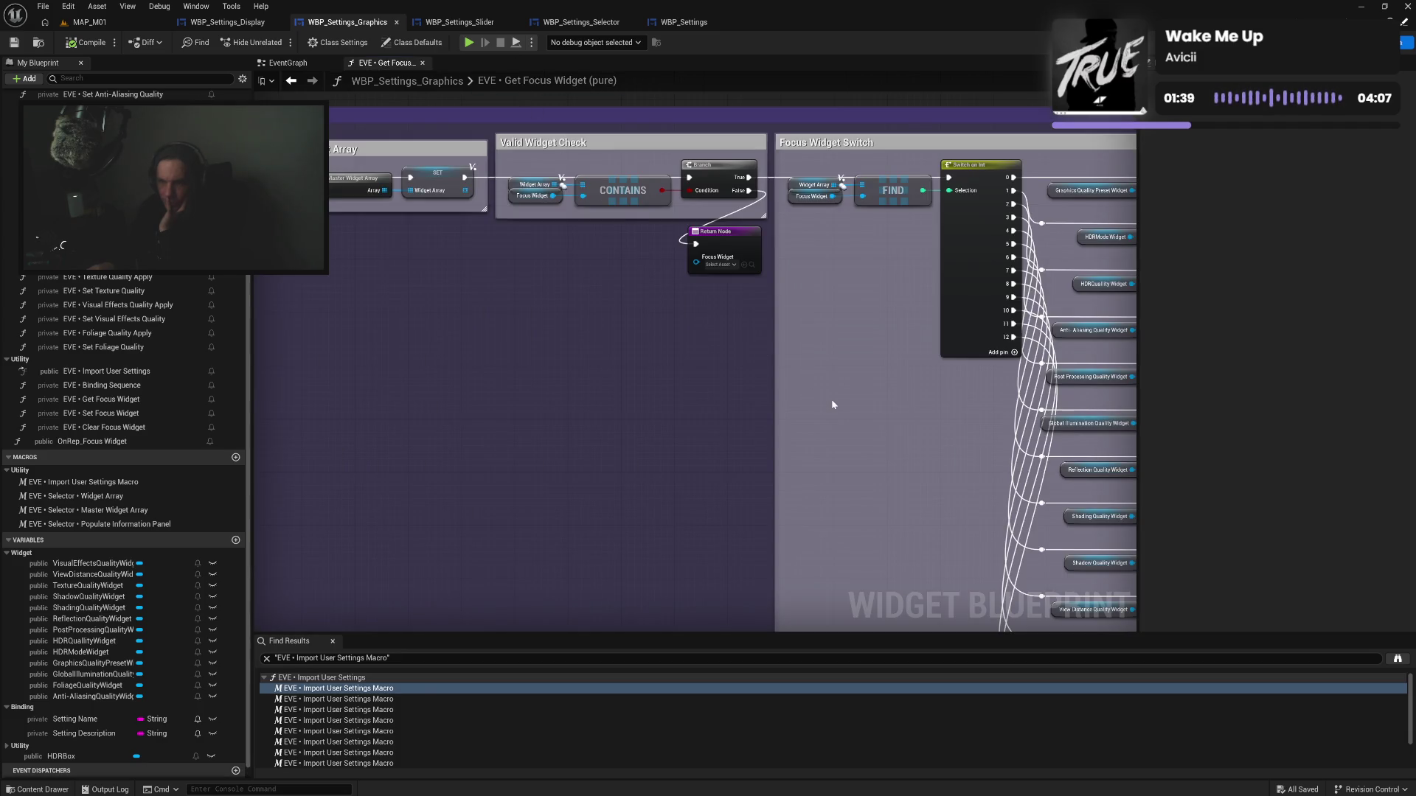
Open the Set Focus Widget, Clear Focus Widget and Binding Sequence function graphs
{"action": "left_click_drag", "start_coordinate": [834, 404], "coordinate": [395, 395]}
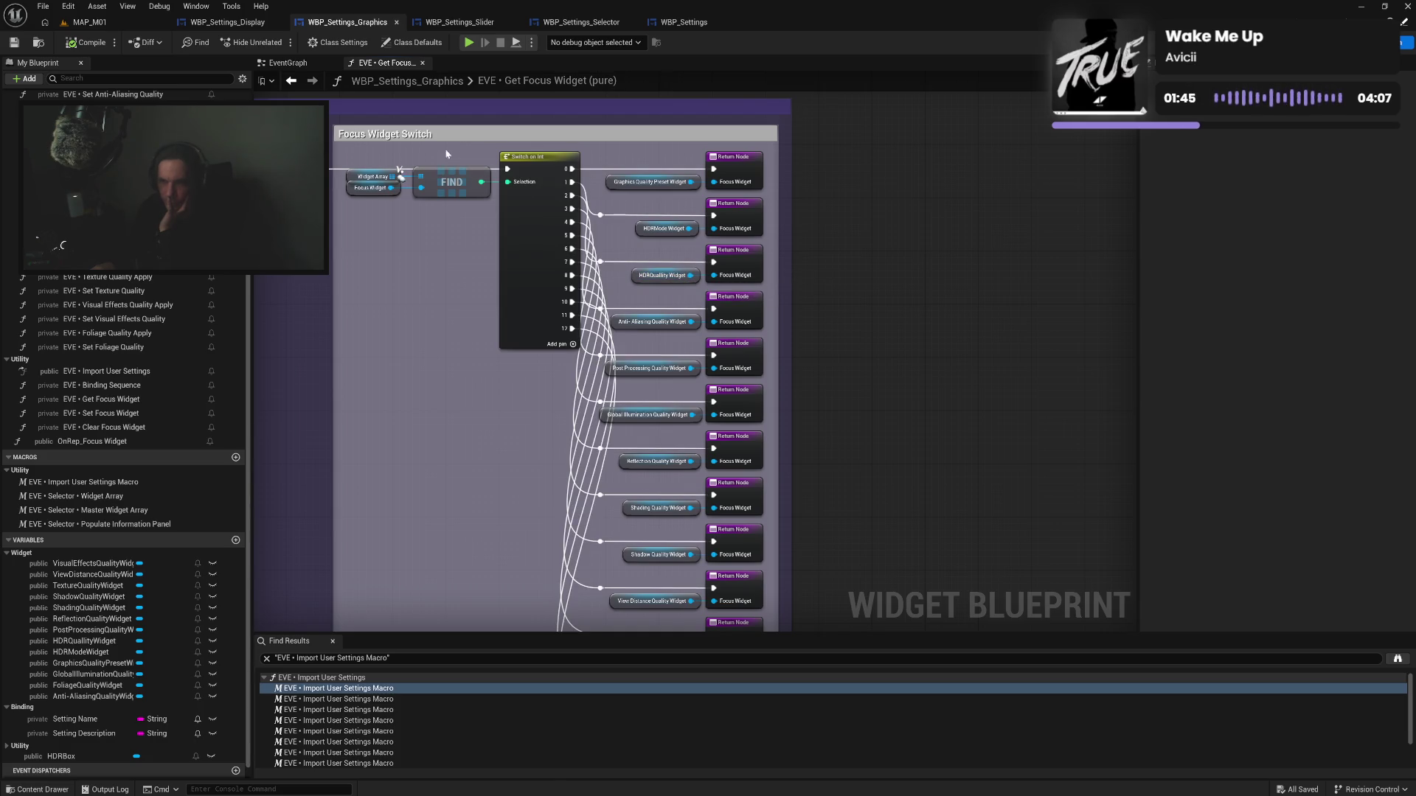
{"action": "double_click", "coordinate": [141, 412]}
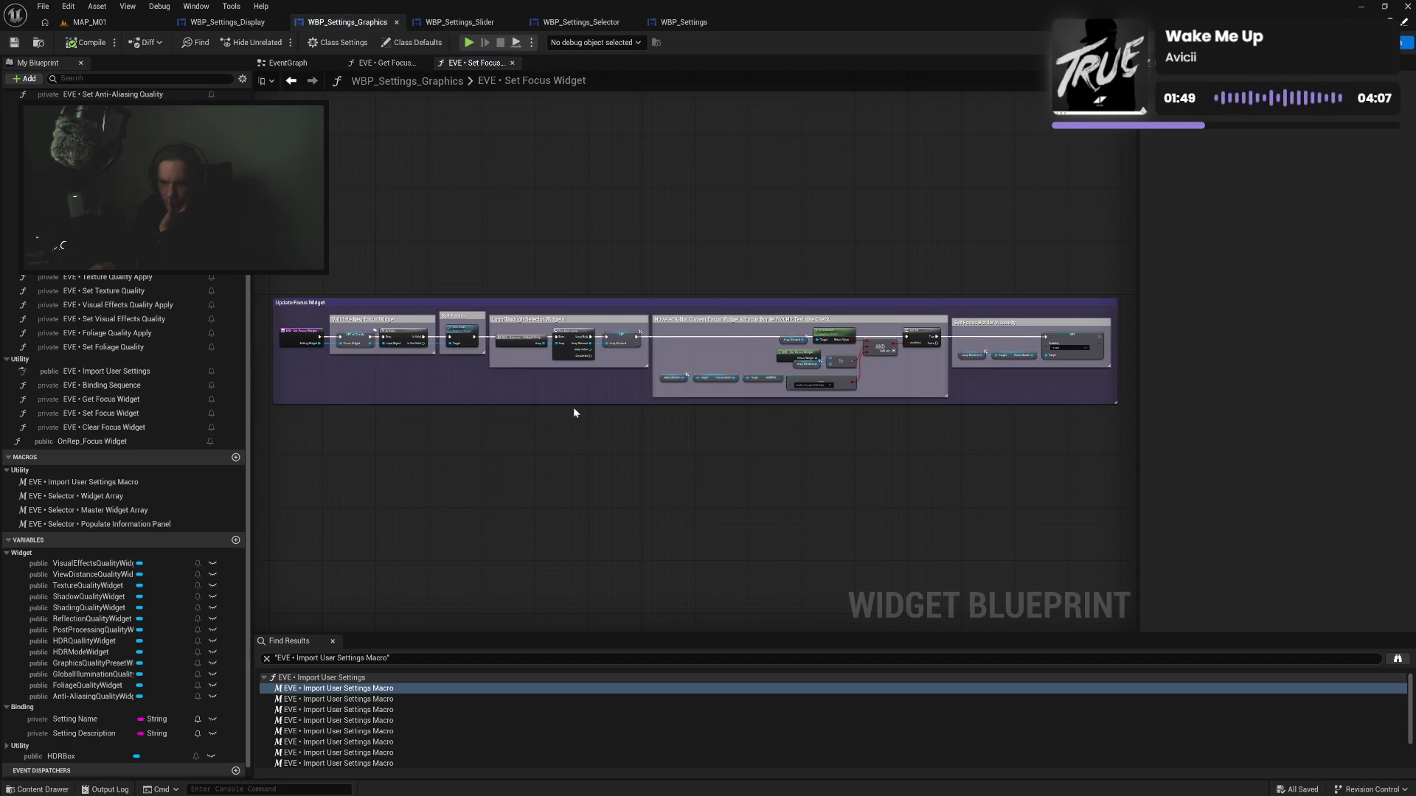
{"action": "double_click", "coordinate": [146, 427]}
{"action": "double_click", "coordinate": [144, 384]}
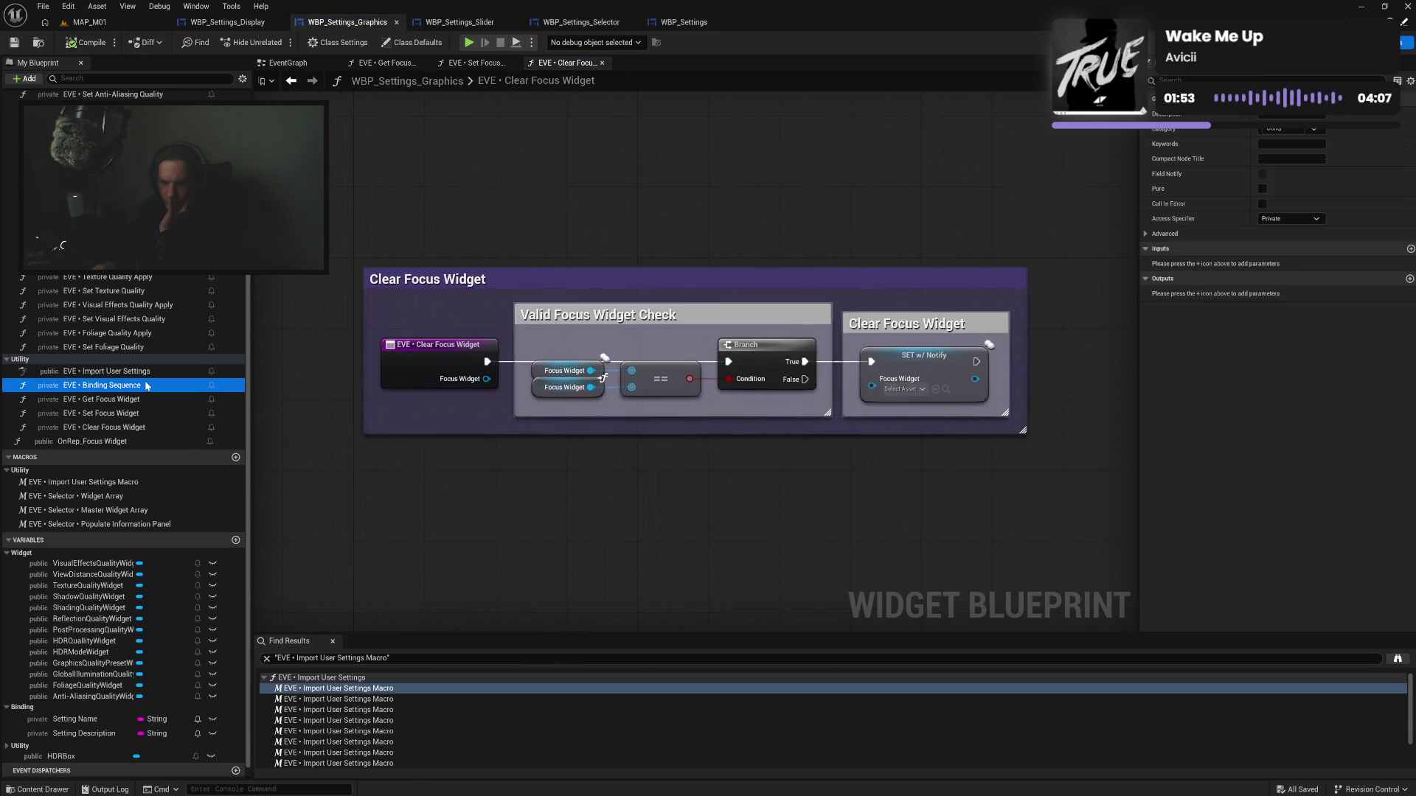
Retitle the lower Resolution comments to 'HDR Quality Hovered Binding' and 'HDR Quality Apply Binding'
{"action": "scroll", "coordinate": [656, 236], "scroll_direction": "up", "scroll_amount": 8}
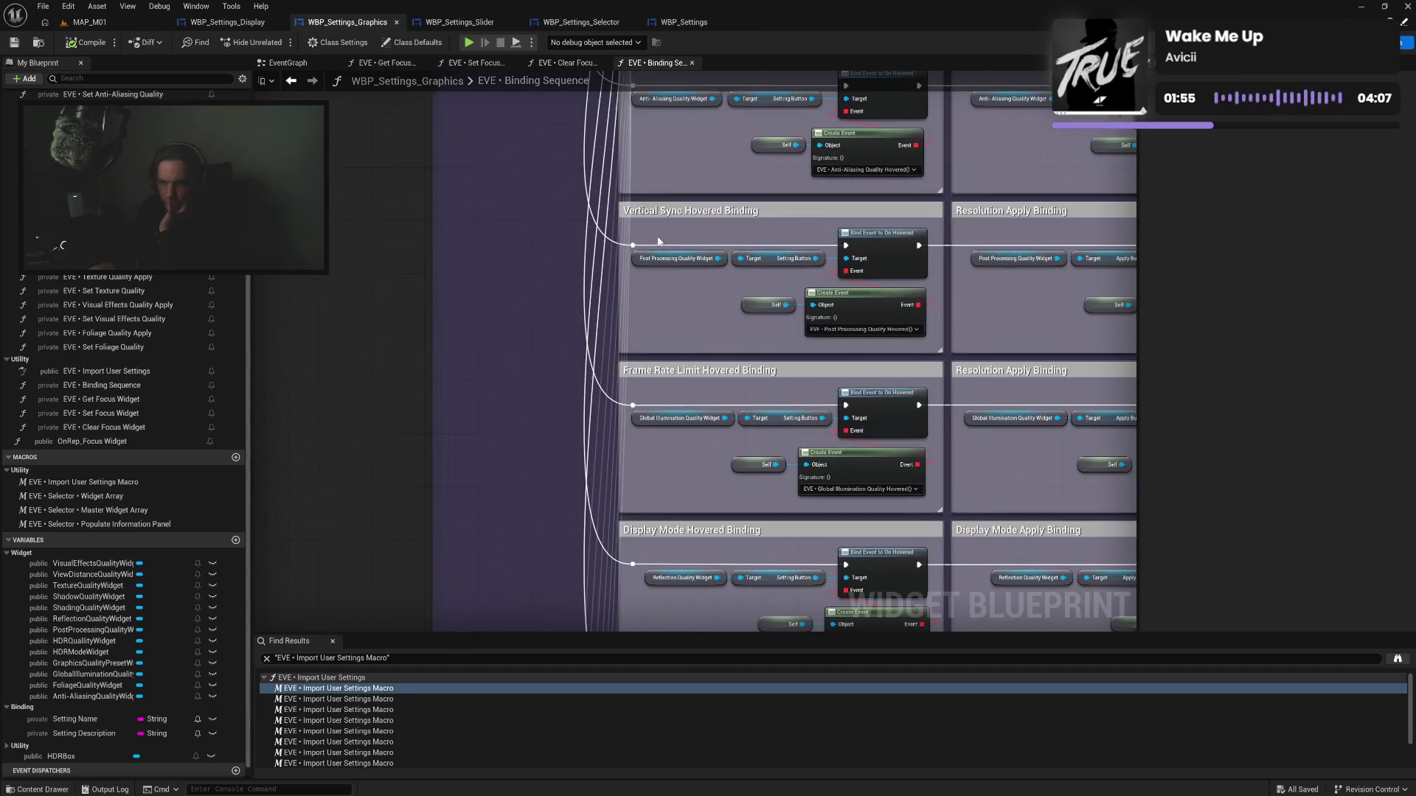
{"action": "mouse_move", "coordinate": [652, 289]}
{"action": "left_mouse_down"}
{"action": "mouse_move", "coordinate": [628, 482]}
{"action": "mouse_move", "coordinate": [606, 361]}
{"action": "mouse_move", "coordinate": [638, 386]}
{"action": "mouse_move", "coordinate": [477, 426]}
{"action": "mouse_move", "coordinate": [499, 331]}
{"action": "left_mouse_up"}
{"action": "left_click", "coordinate": [490, 391]}
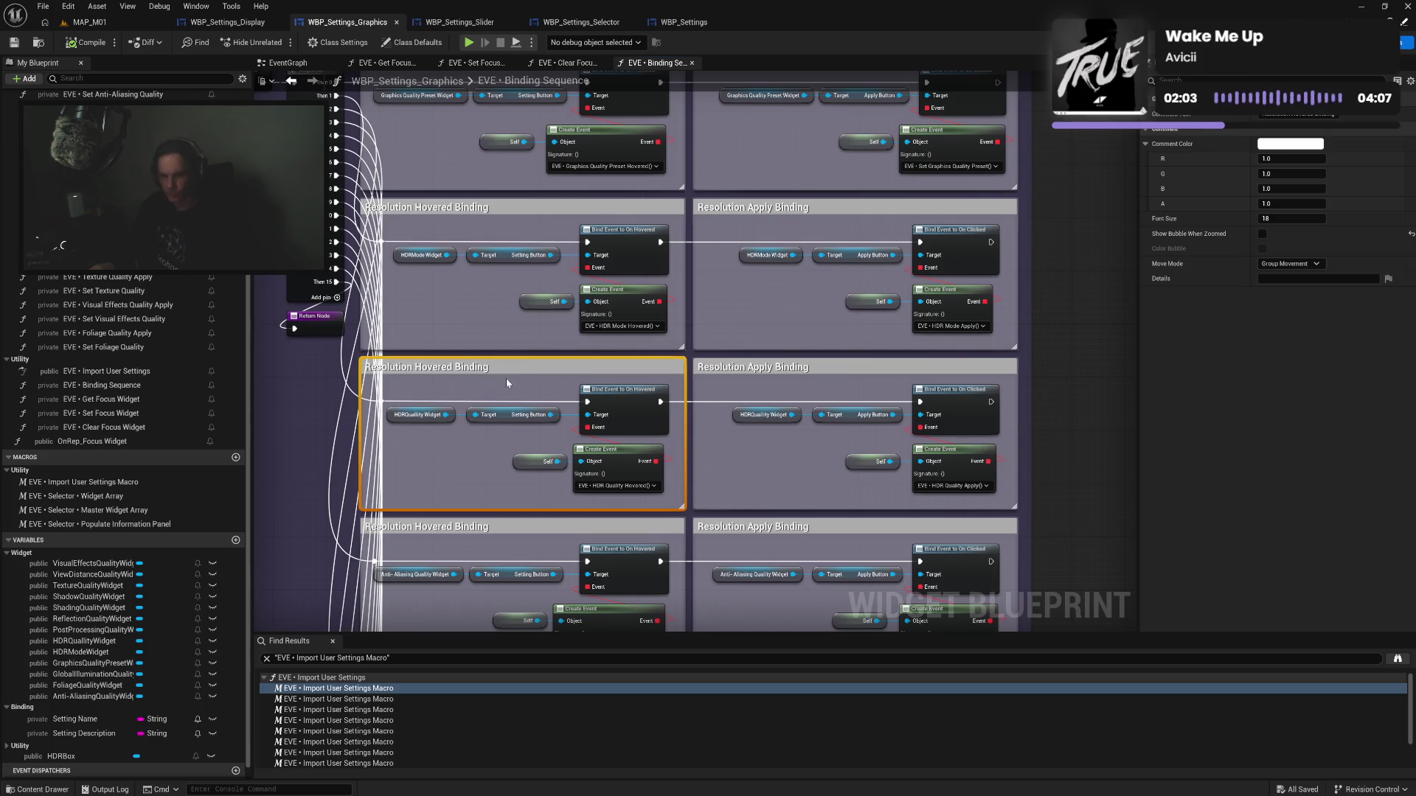
{"action": "double_click", "coordinate": [512, 368]}
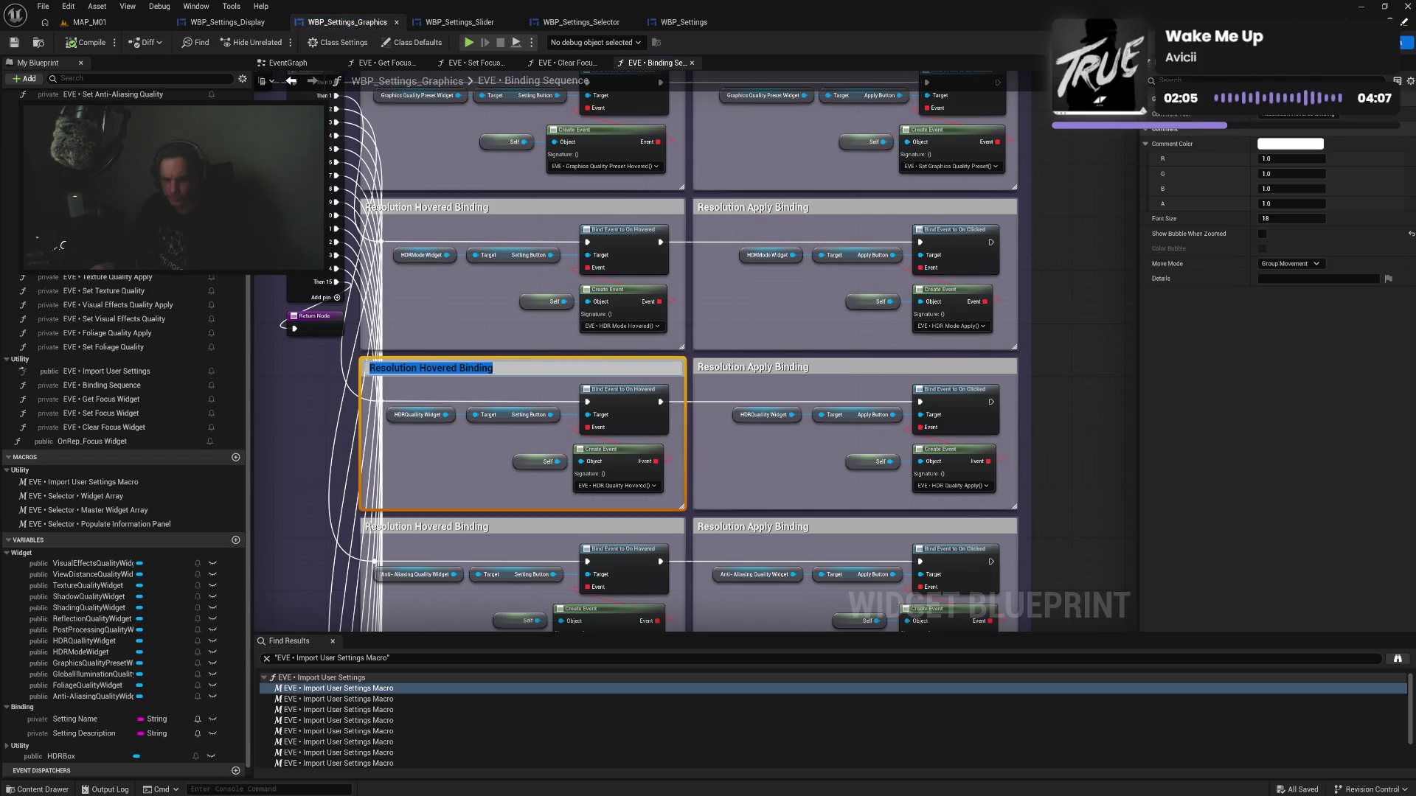
{"action": "double_click", "coordinate": [392, 367]}
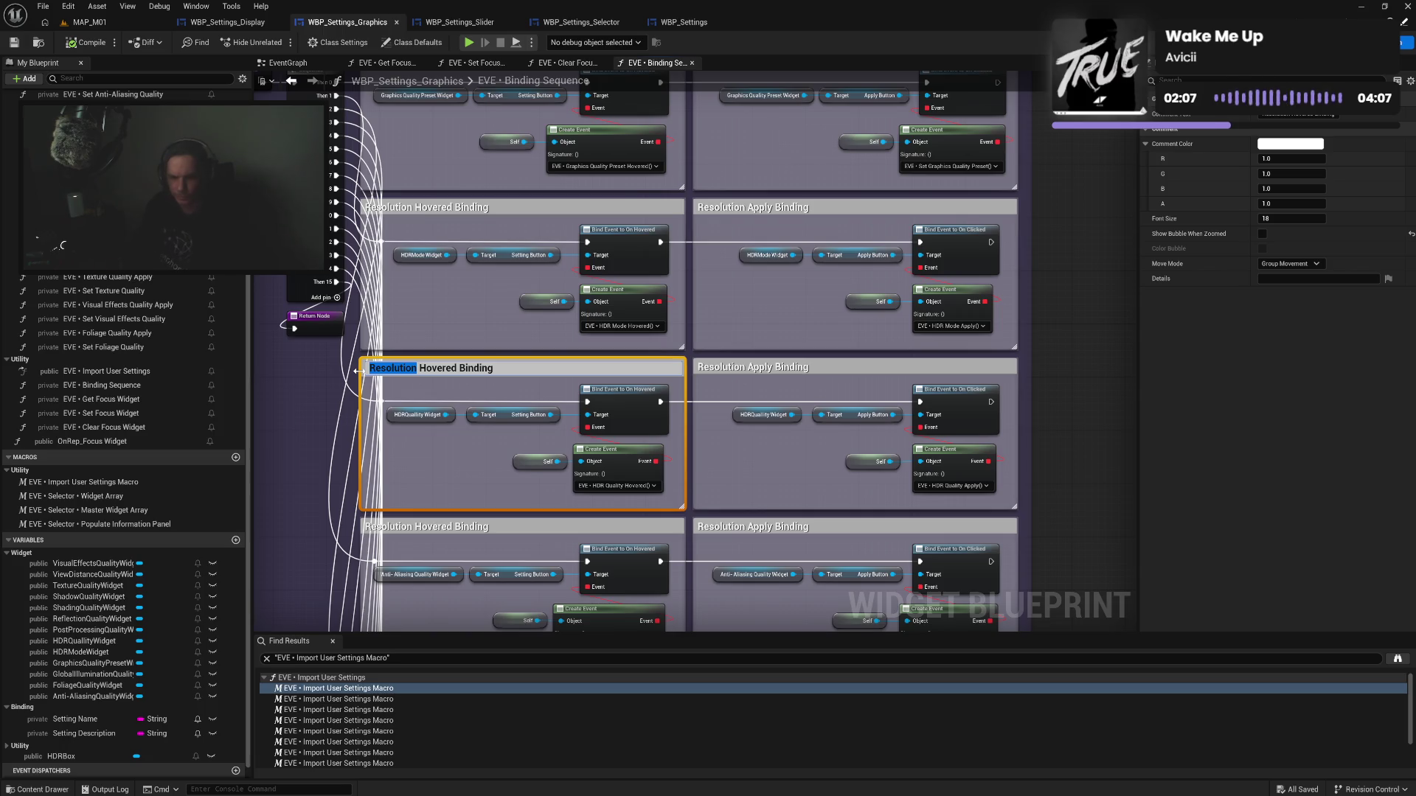
{"action": "type", "text": "HDR Quality"}
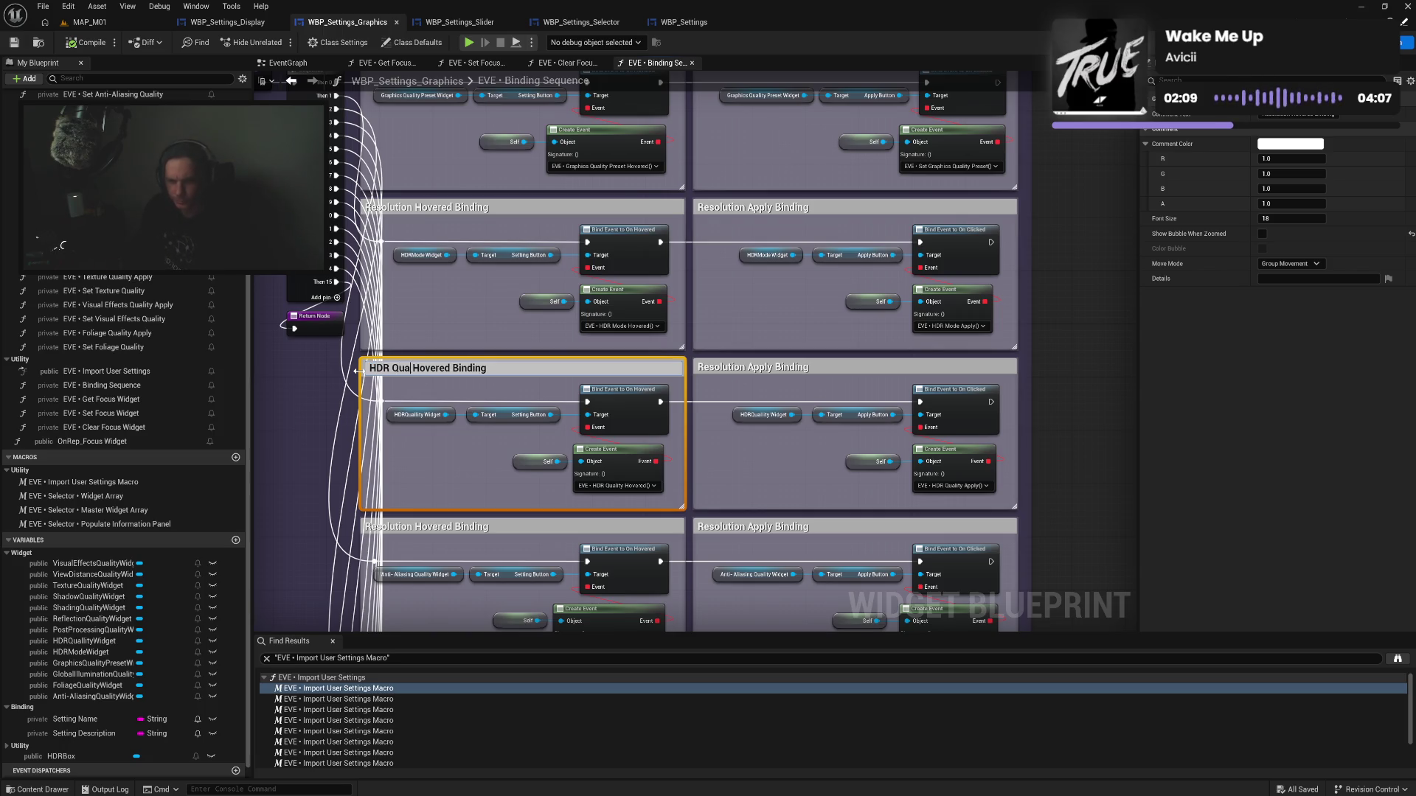
{"action": "key", "text": "Return"}
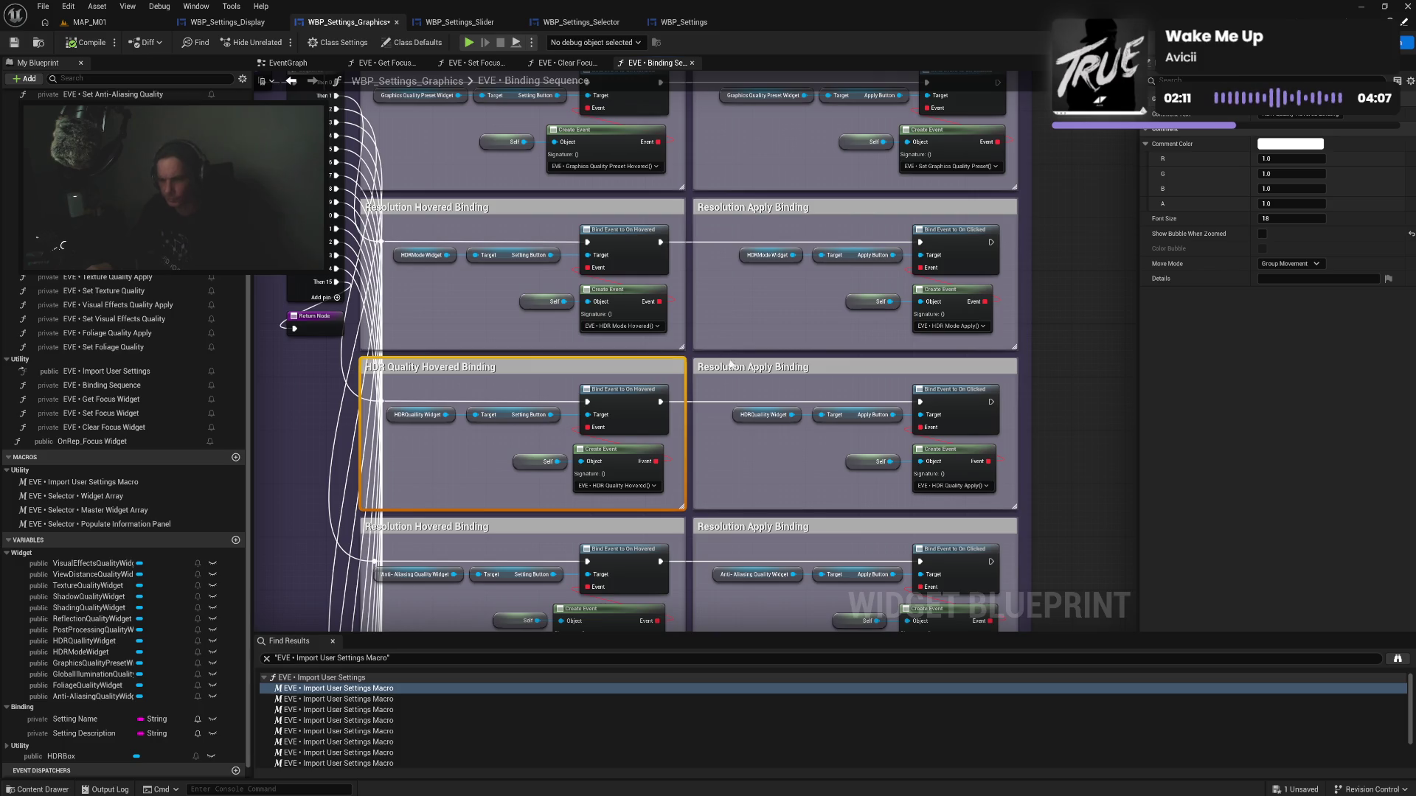
{"action": "left_click", "coordinate": [737, 370]}
{"action": "double_click", "coordinate": [736, 370]}
{"action": "double_click", "coordinate": [726, 368]}
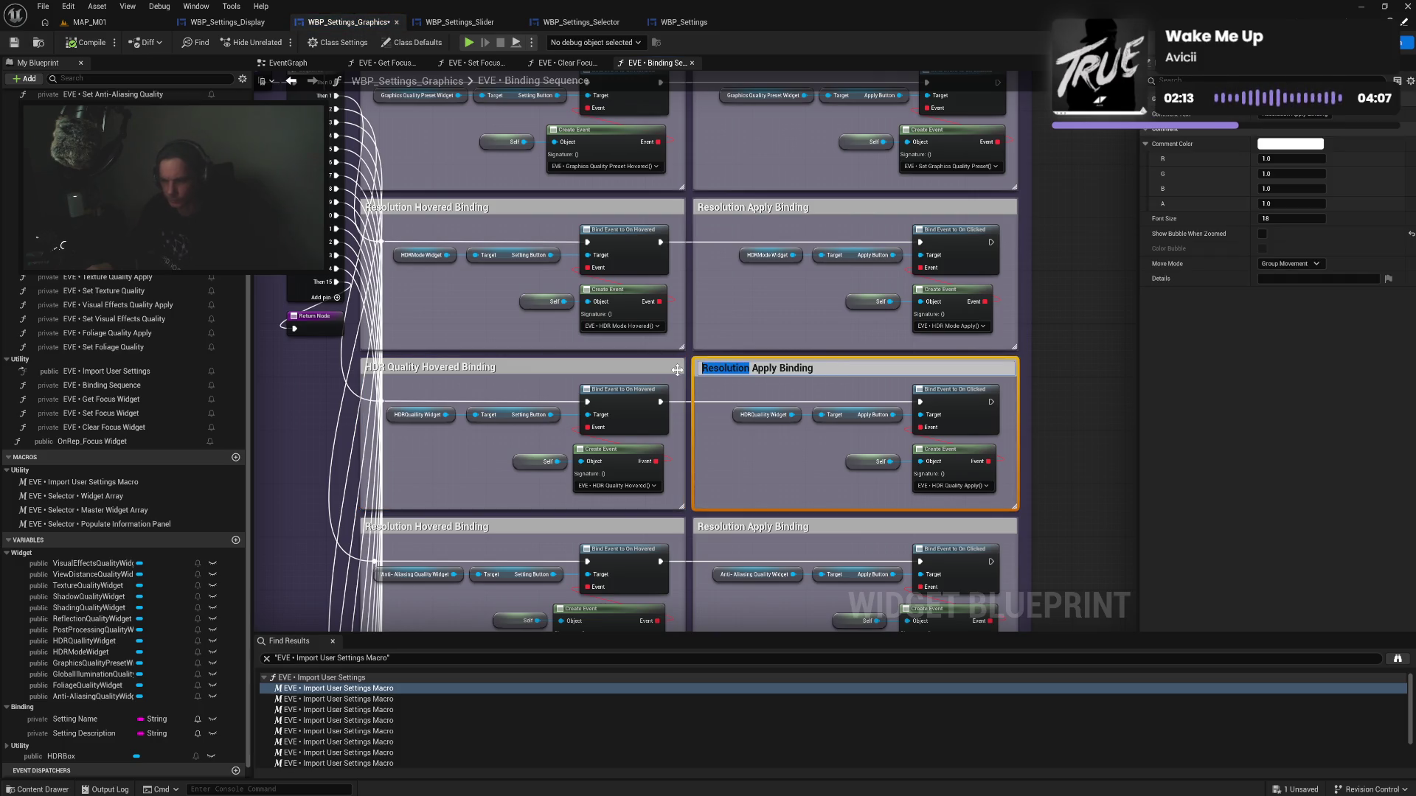
{"action": "type", "text": "HDR Quality"}
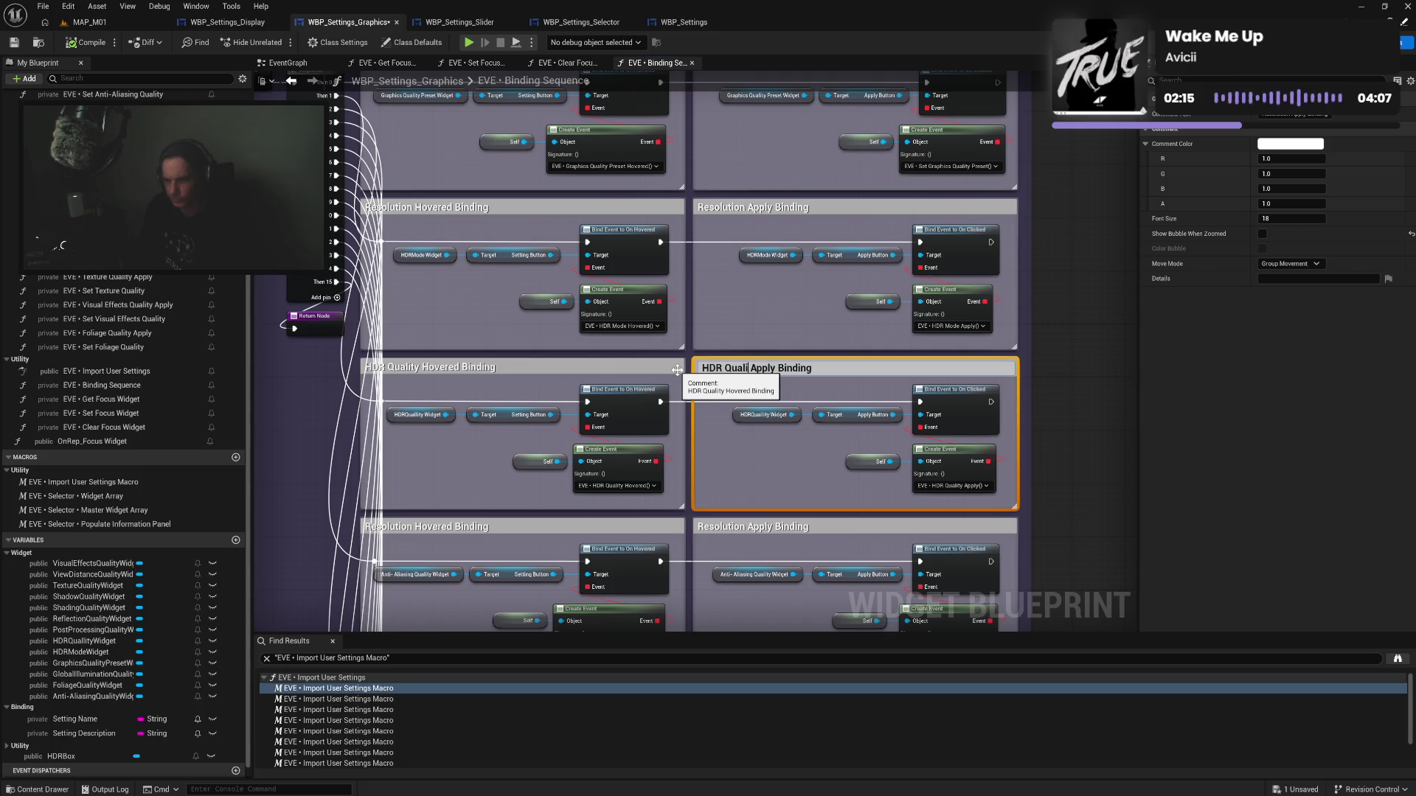
{"action": "key", "text": "Return"}
{"action": "left_click", "coordinate": [767, 468]}
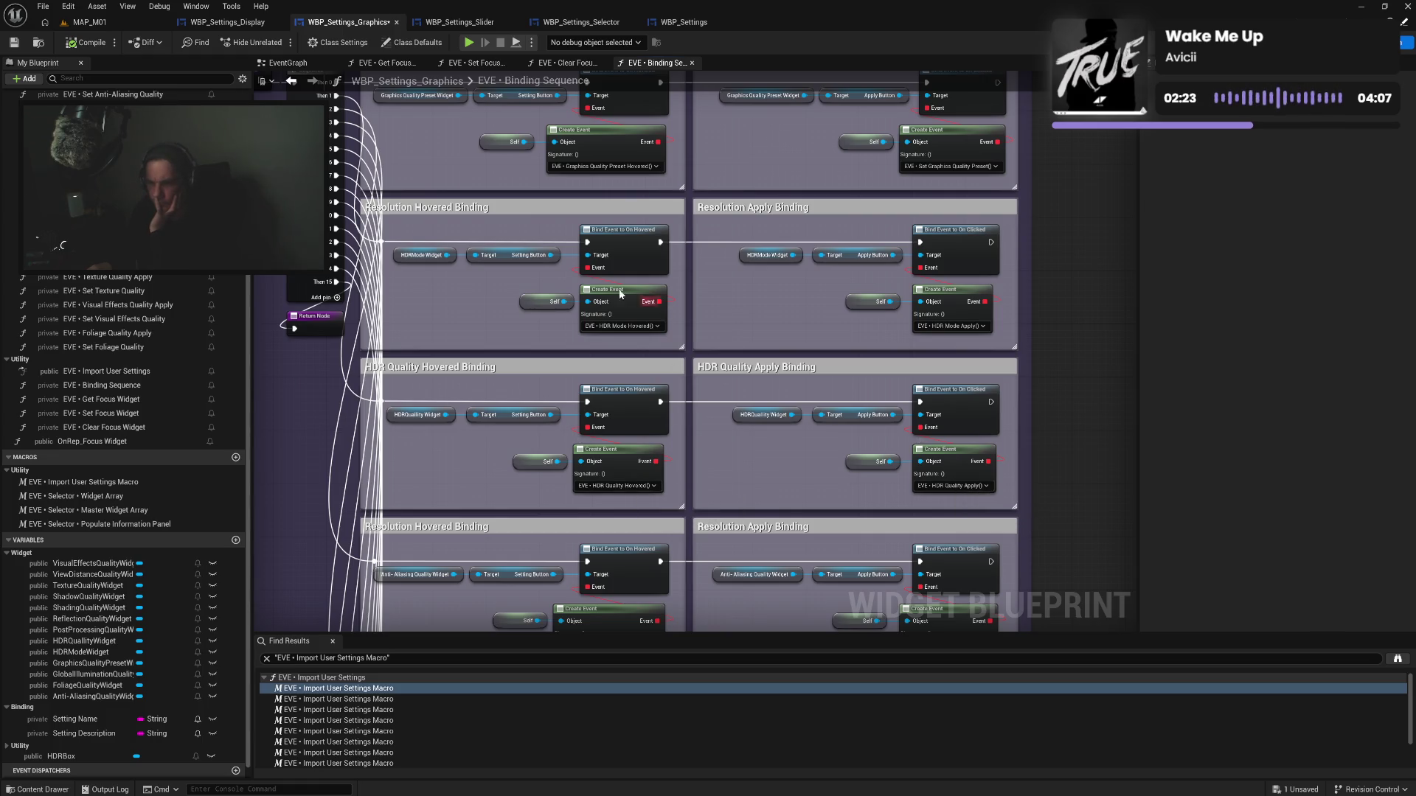
Retitle the upper Resolution comments to 'HDR Mode Hovered Binding' and 'HDR Mode Apply Binding'
{"action": "left_click", "coordinate": [472, 205]}
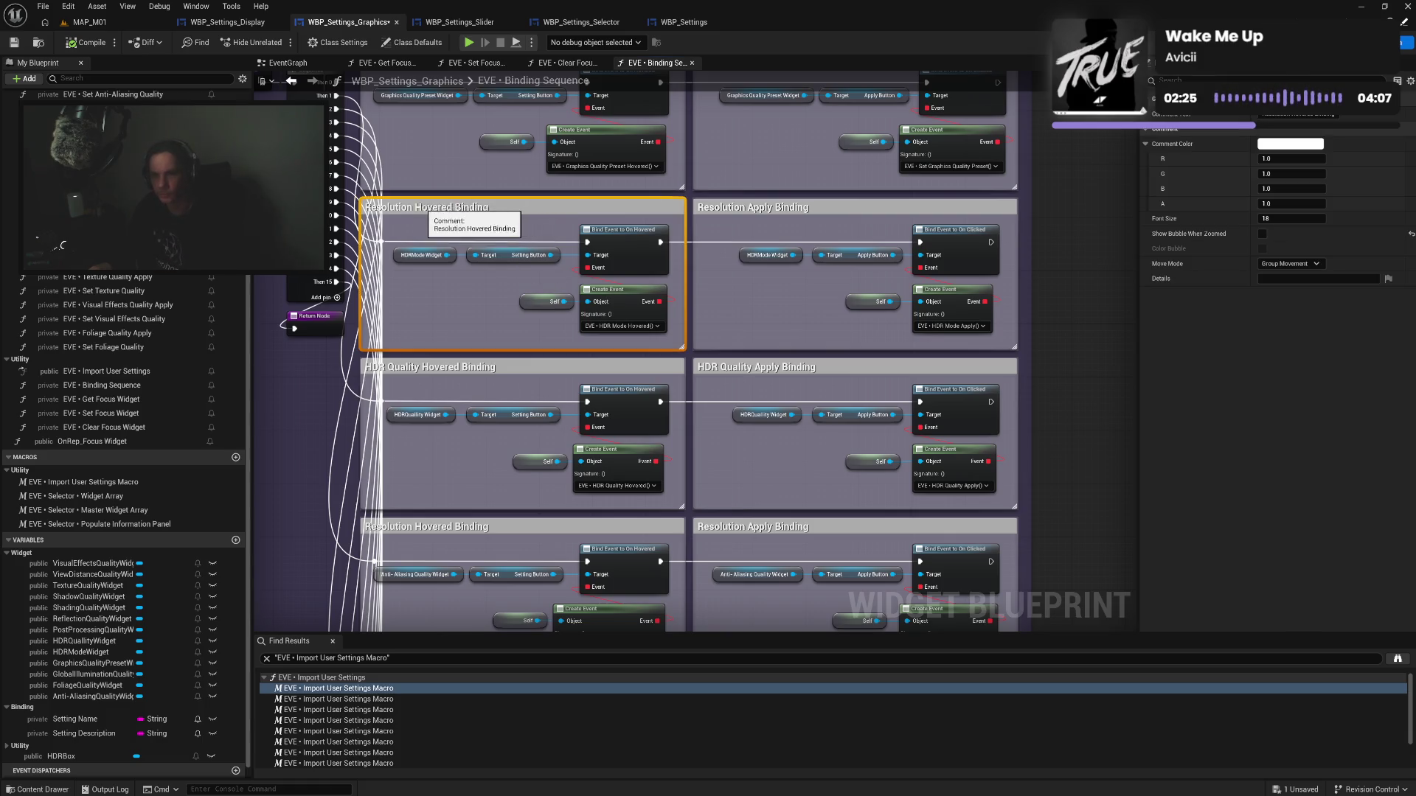
{"action": "left_click", "coordinate": [471, 206]}
{"action": "double_click", "coordinate": [393, 208]}
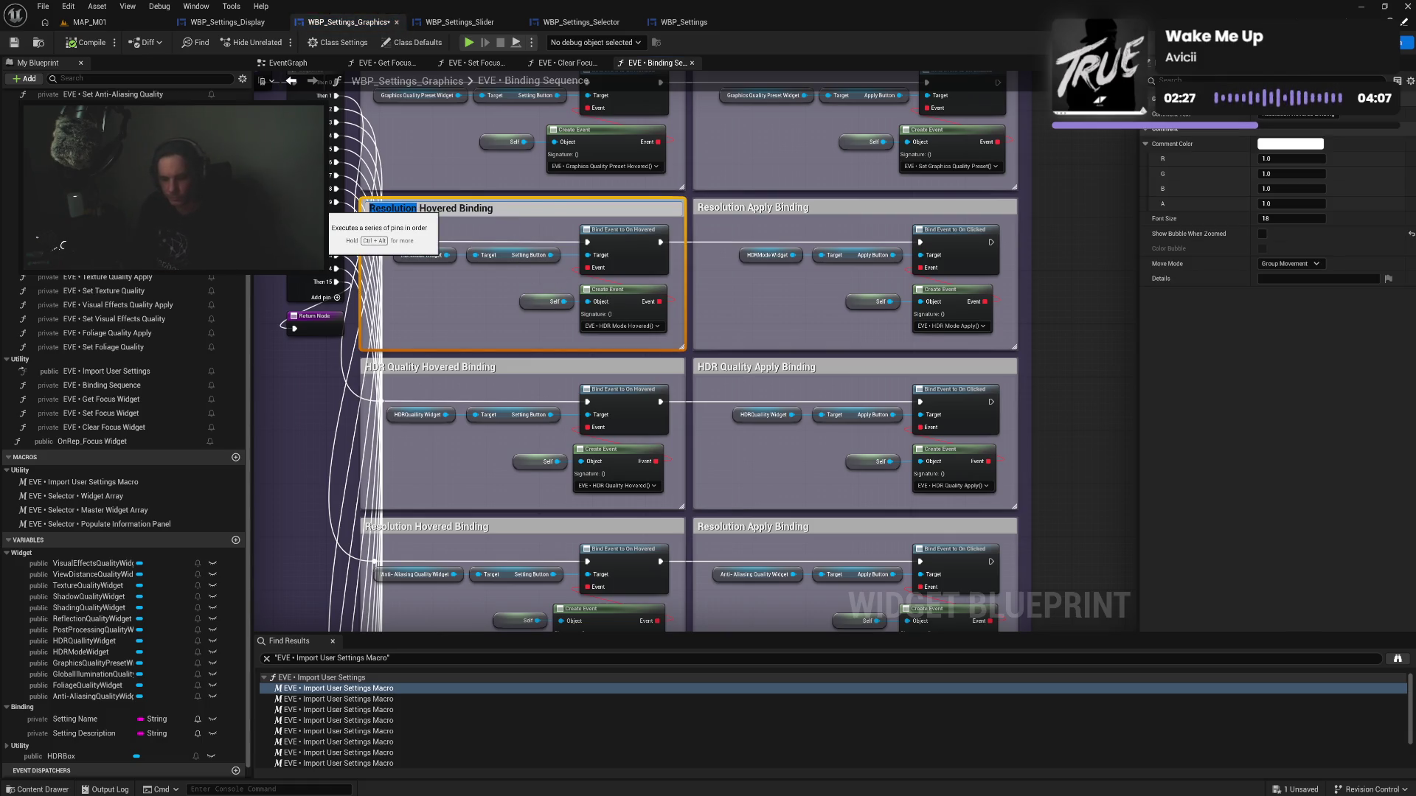
{"action": "type", "text": "HDR Mode"}
{"action": "key", "text": "Return"}
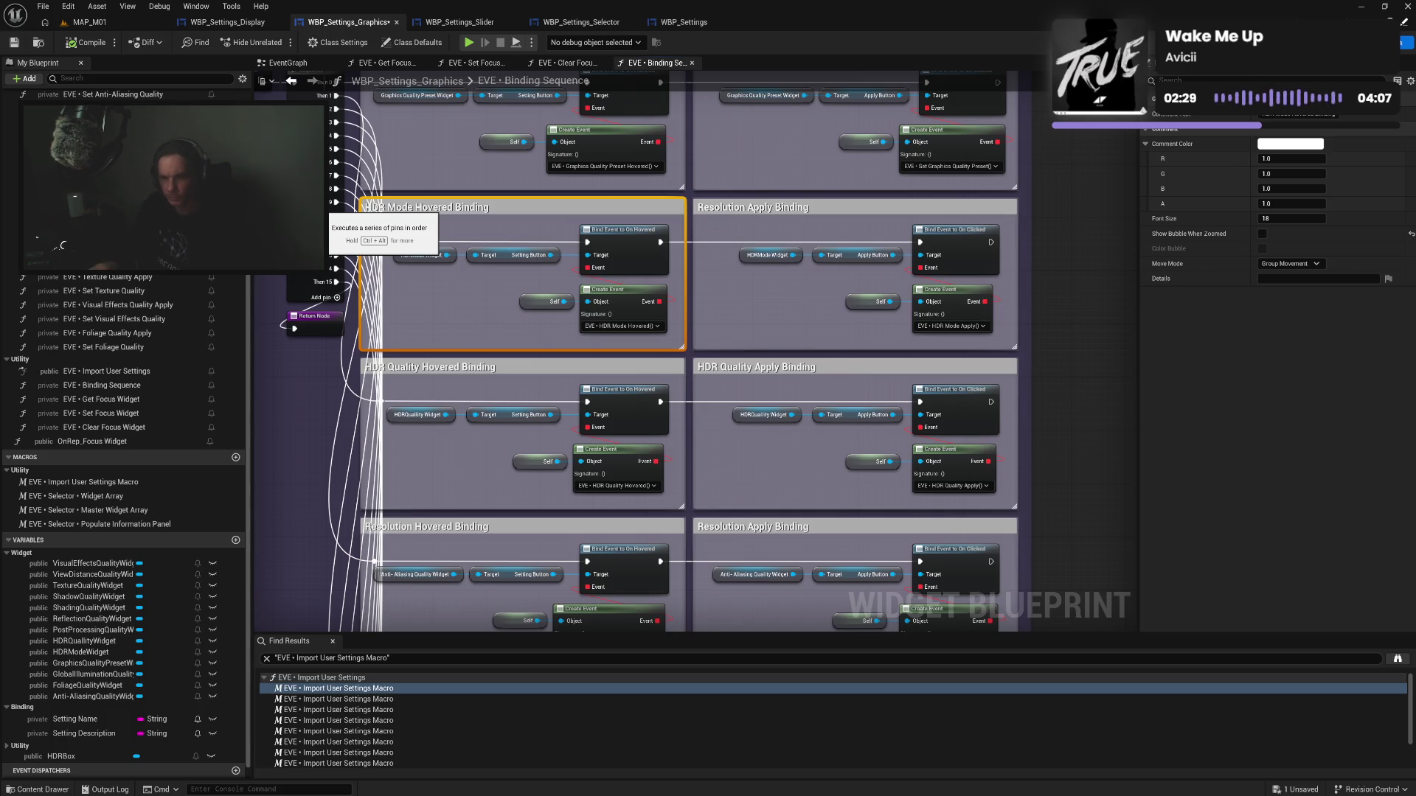
{"action": "left_click", "coordinate": [747, 209]}
{"action": "left_click", "coordinate": [748, 209]}
{"action": "left_click", "coordinate": [748, 208]}
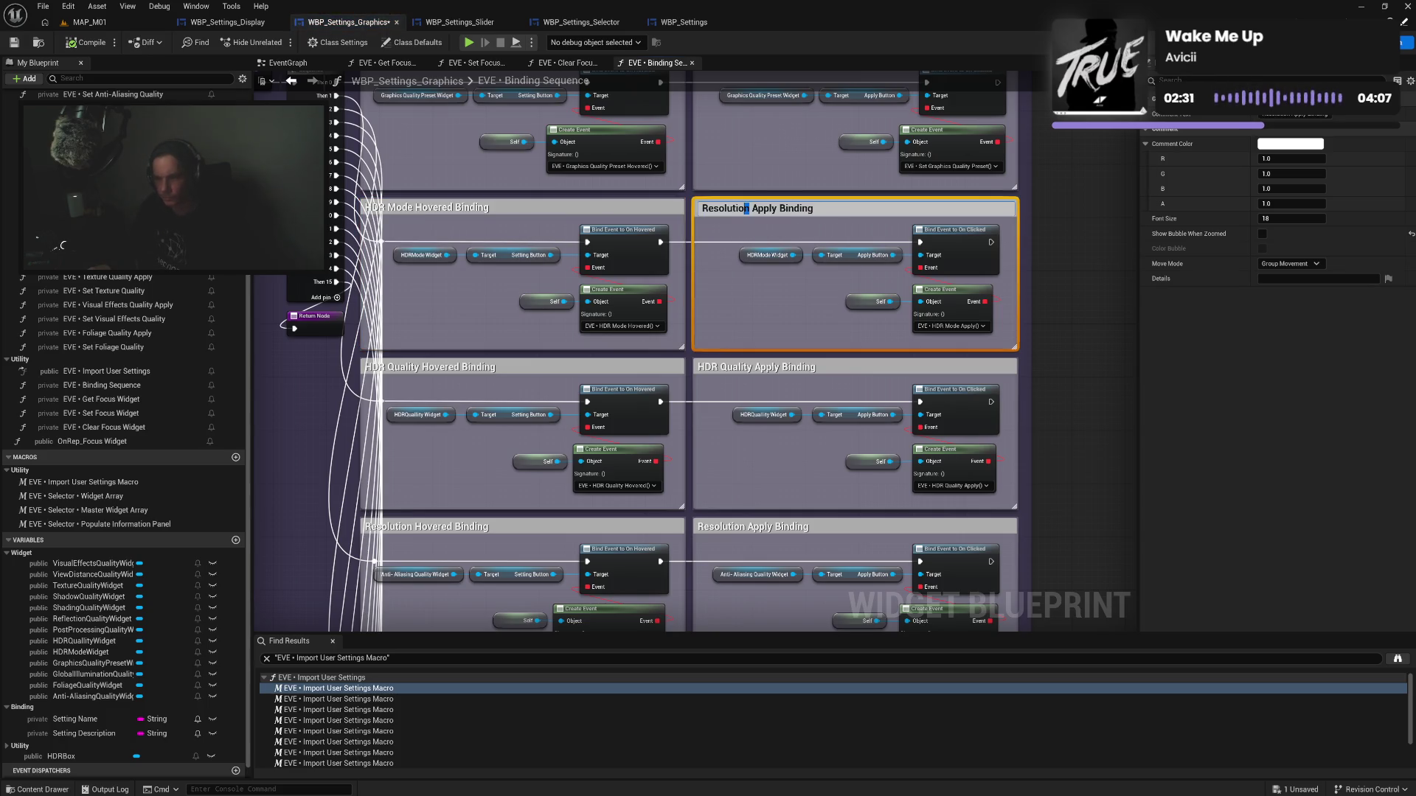
{"action": "double_click", "coordinate": [747, 208]}
{"action": "type", "text": "HDR Mo"}
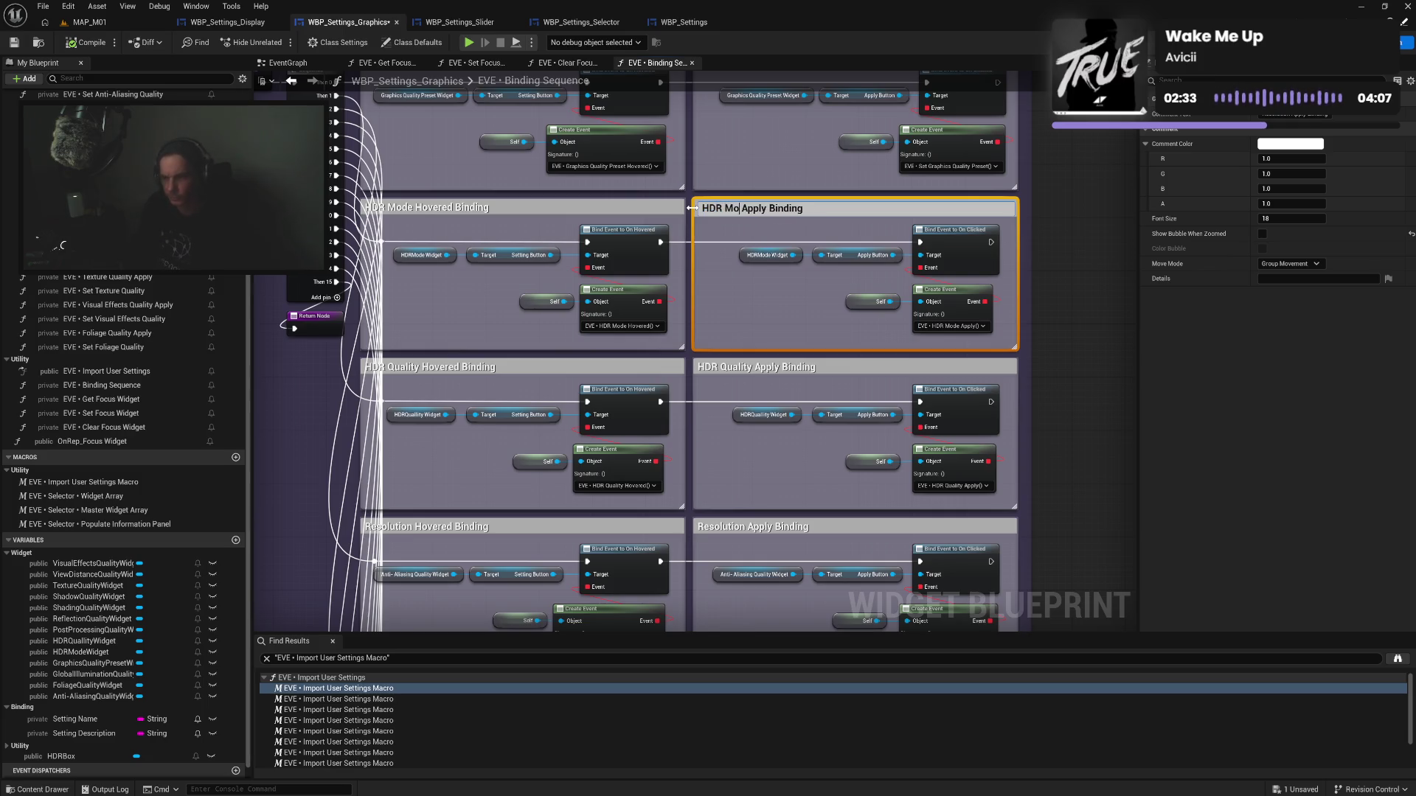
{"action": "type", "text": "de"}
{"action": "key", "text": "Return"}
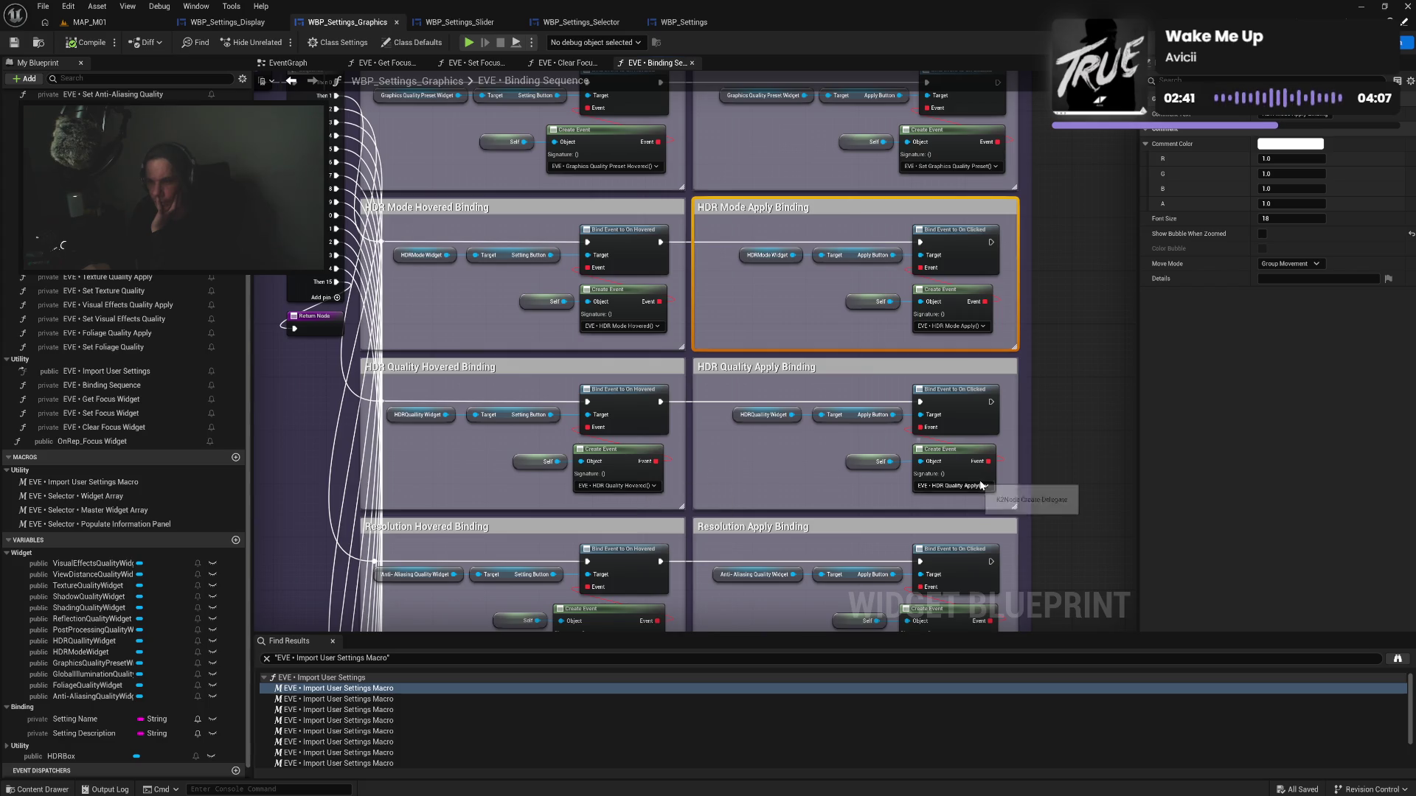
{"action": "scroll", "coordinate": [10, 235], "scroll_direction": "up", "scroll_amount": 3}
{"action": "scroll", "coordinate": [10, 236], "scroll_direction": "up", "scroll_amount": 4}
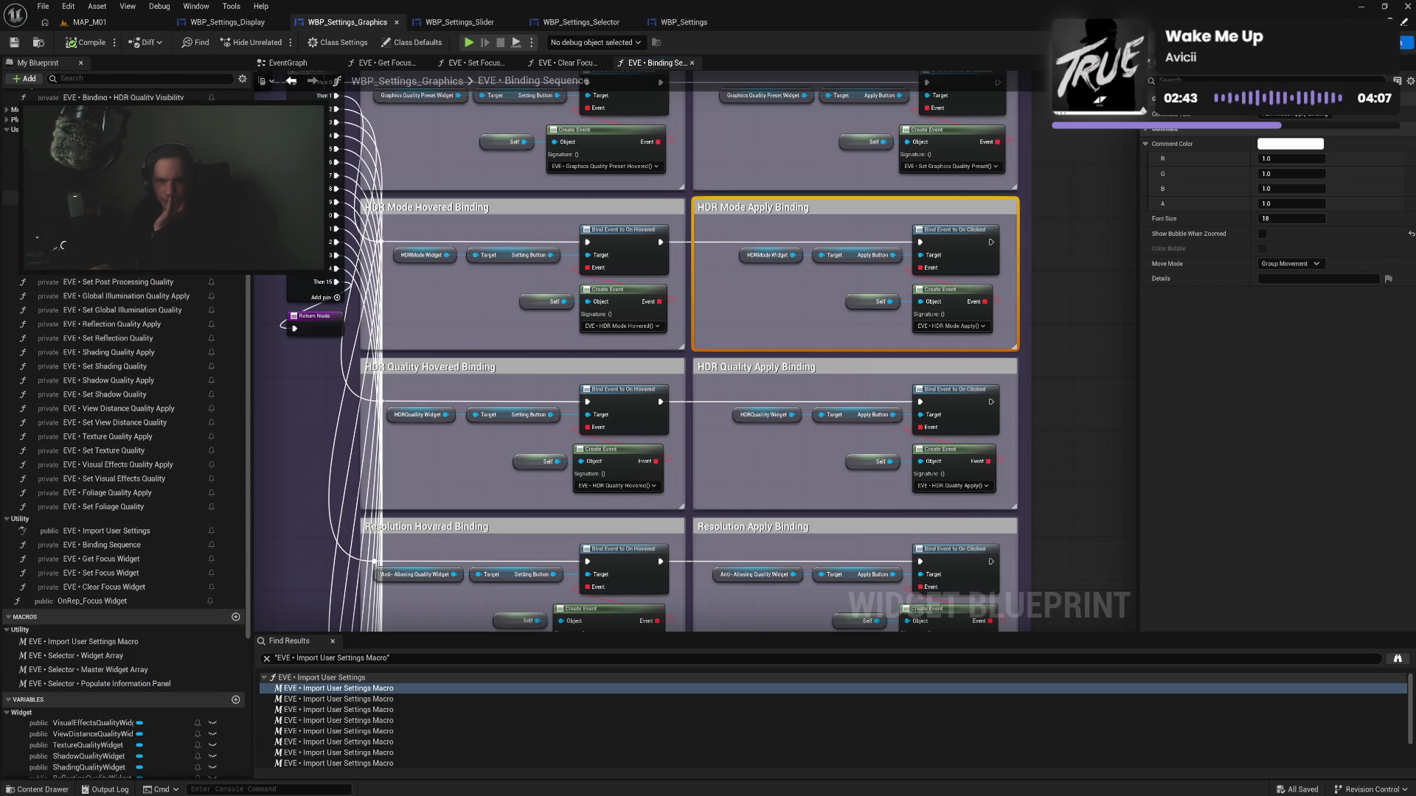
{"action": "double_click", "coordinate": [11, 184]}
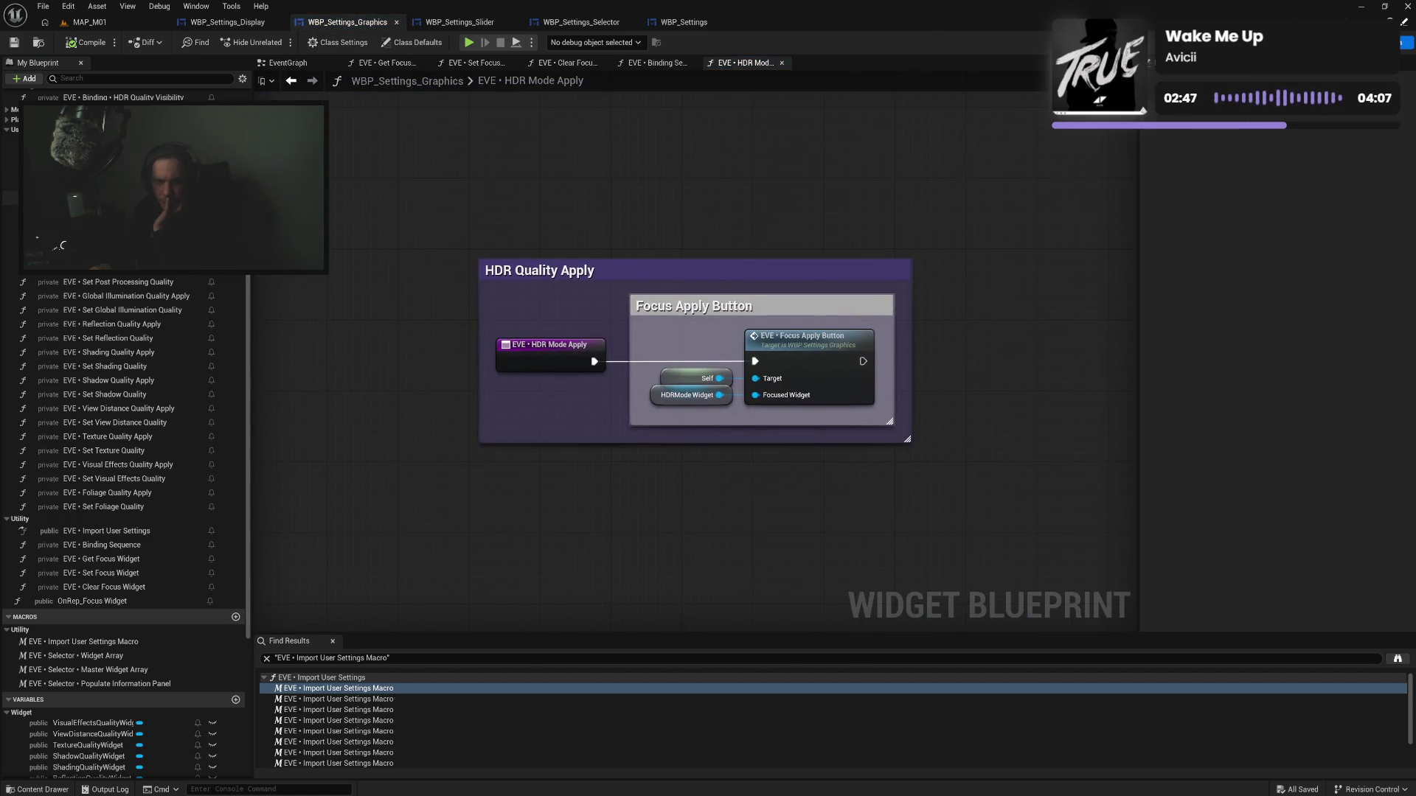
{"action": "left_click", "coordinate": [656, 63]}
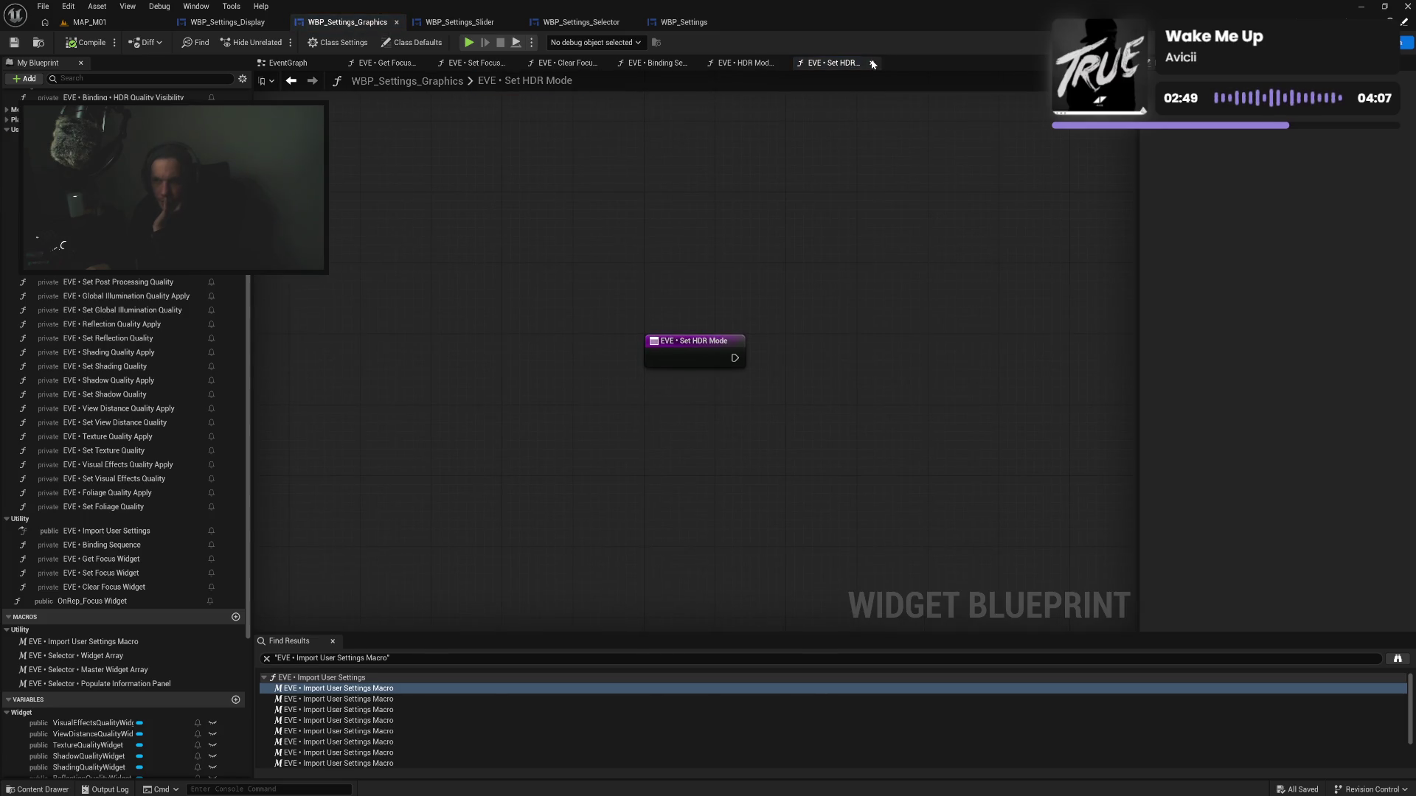
{"action": "left_click", "coordinate": [767, 63]}
{"action": "left_click", "coordinate": [781, 63]}
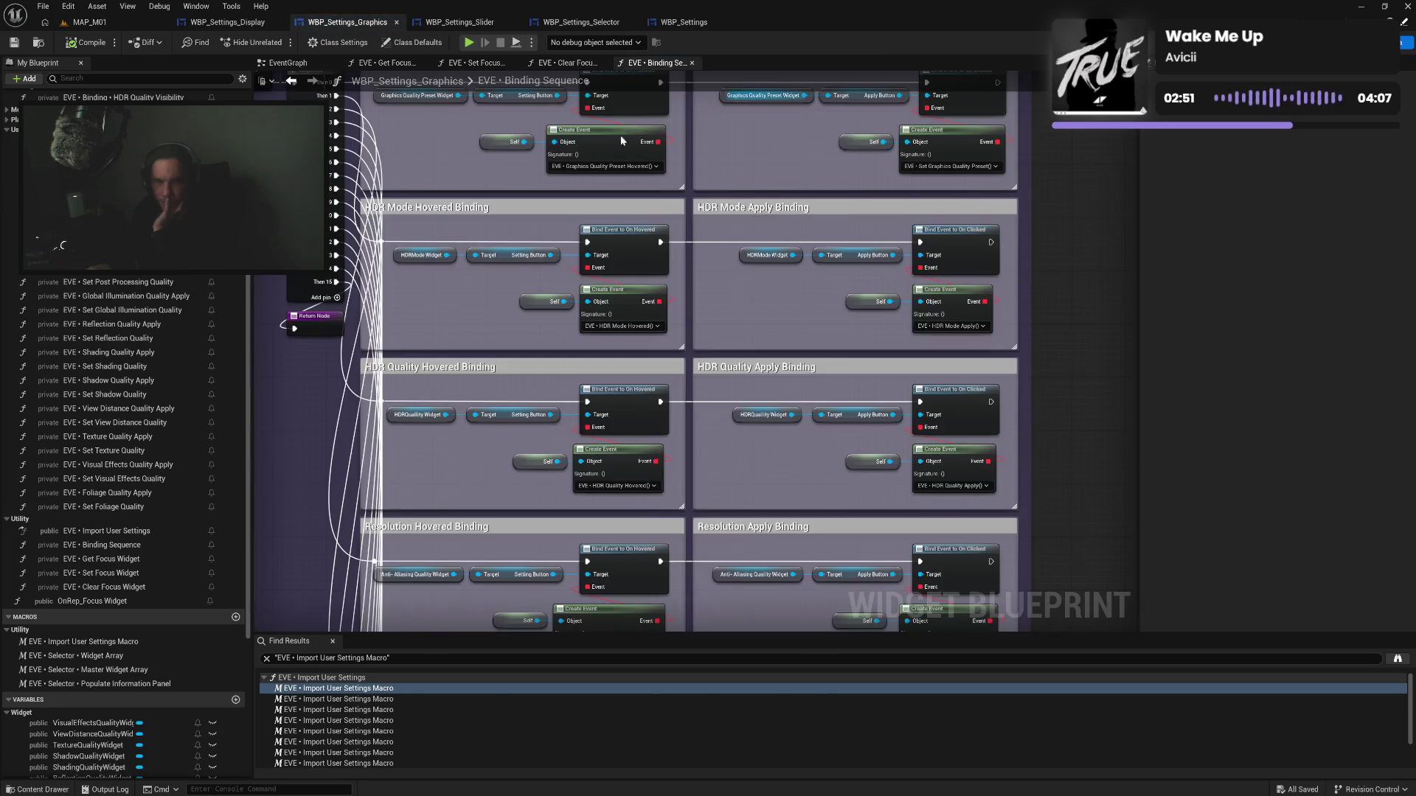
{"action": "double_click", "coordinate": [952, 485]}
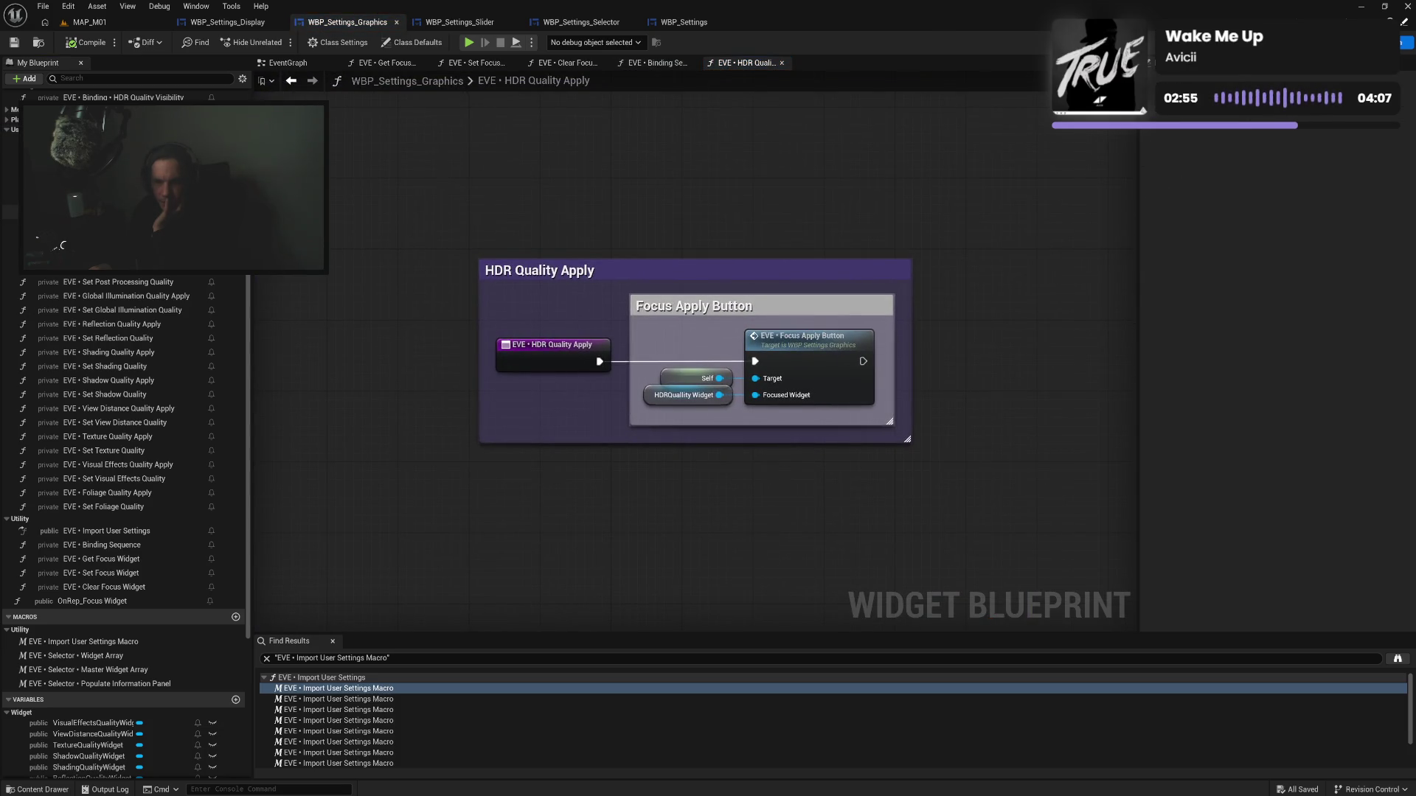
{"action": "left_click", "coordinate": [781, 63]}
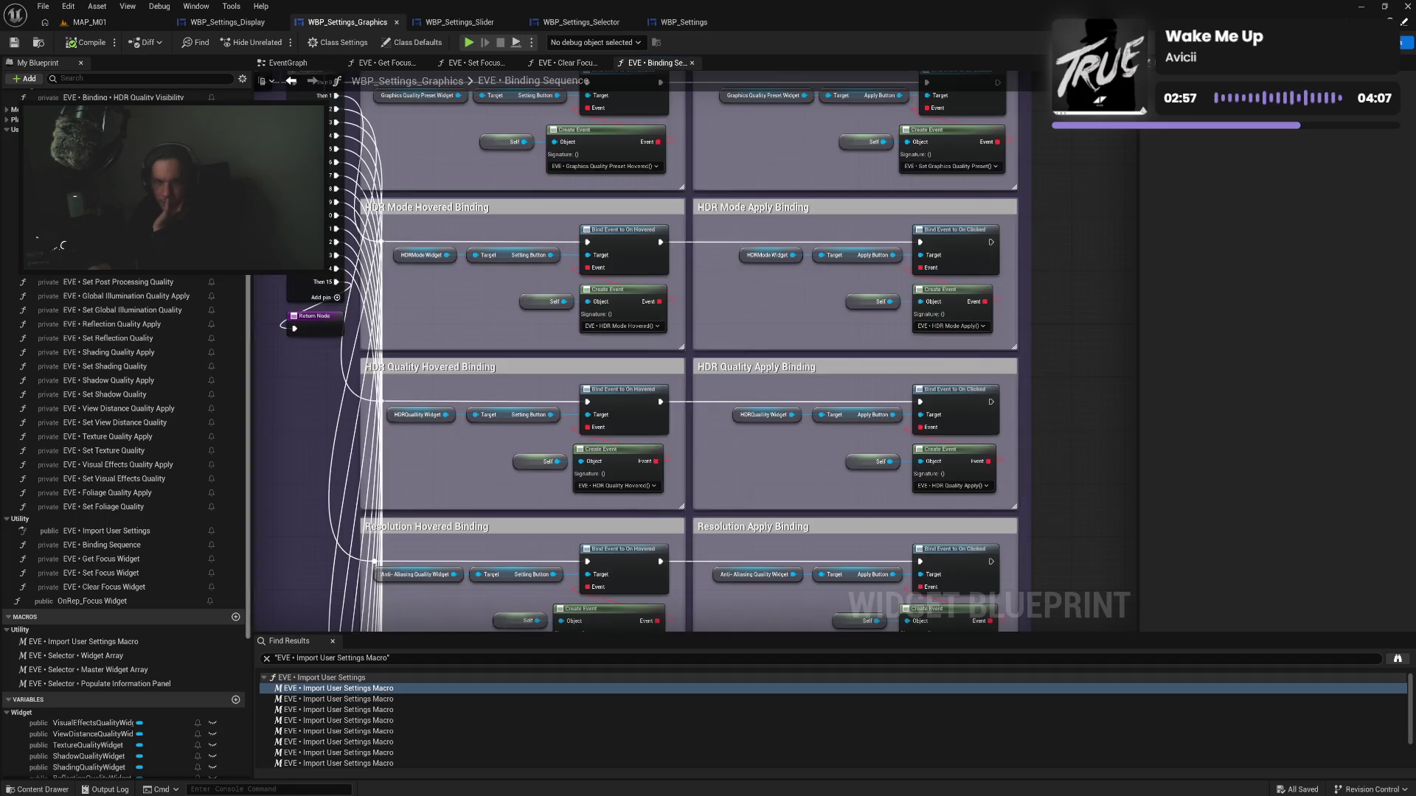
{"action": "double_click", "coordinate": [604, 142]}
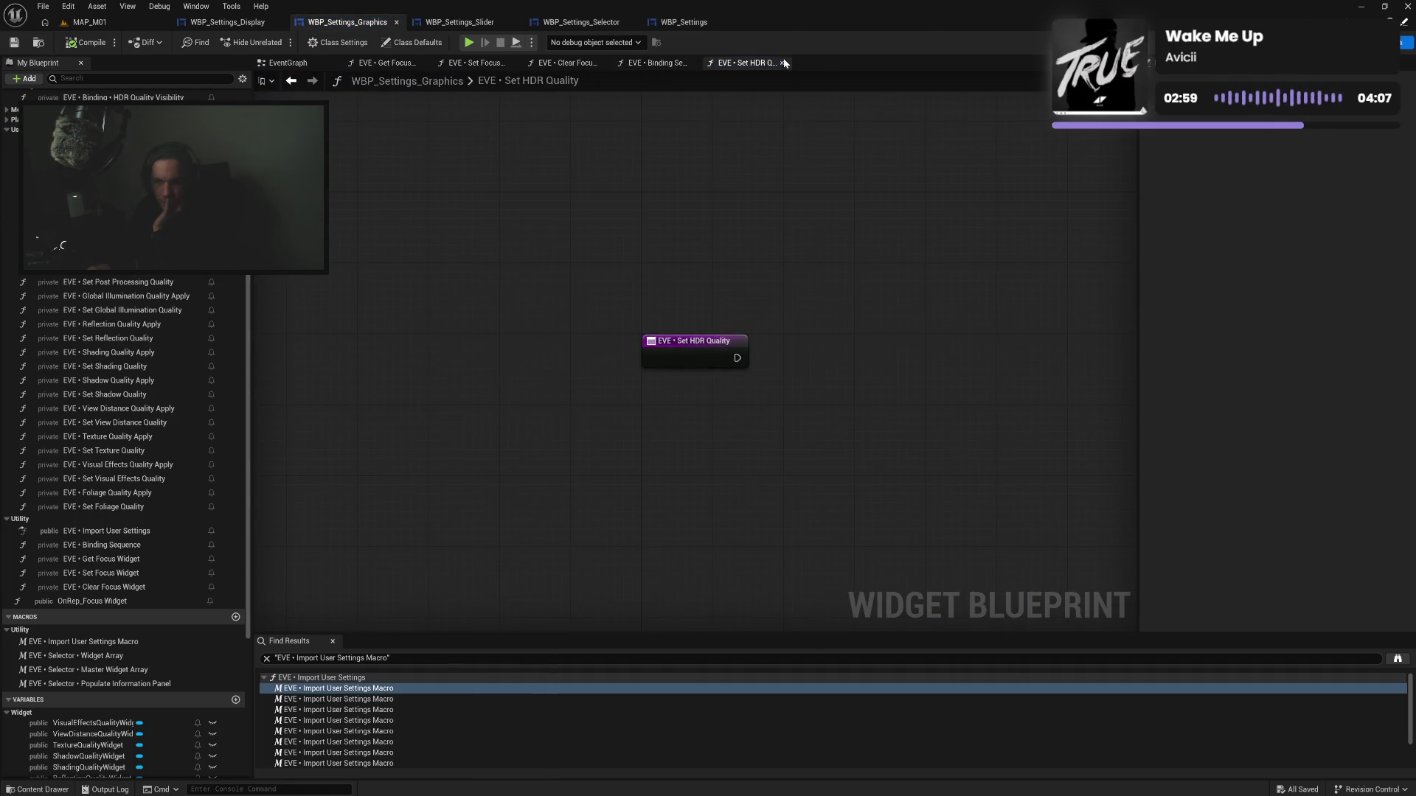
{"action": "left_click", "coordinate": [782, 64]}
{"action": "left_click_drag", "start_coordinate": [560, 166], "coordinate": [622, 170]}
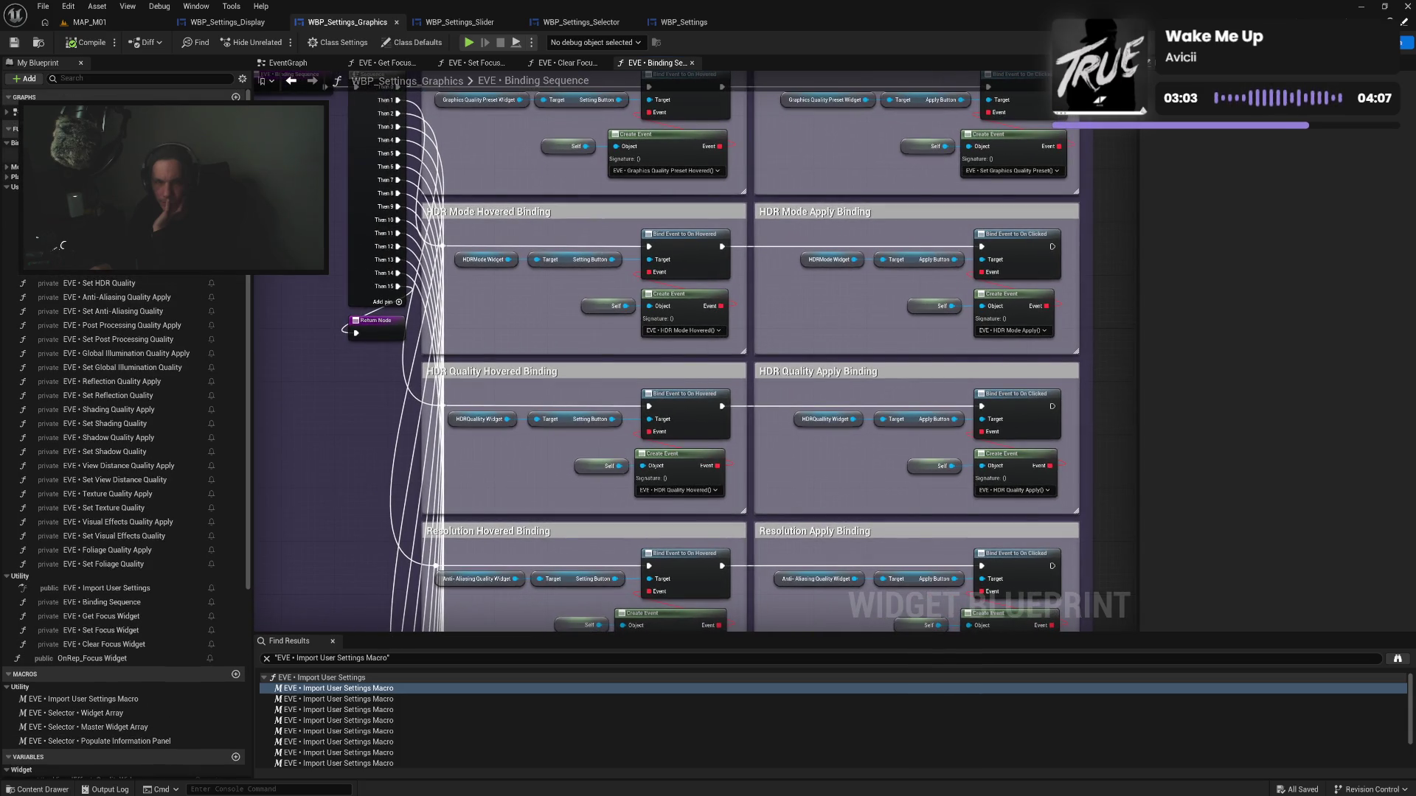
{"action": "left_click", "coordinate": [7, 168]}
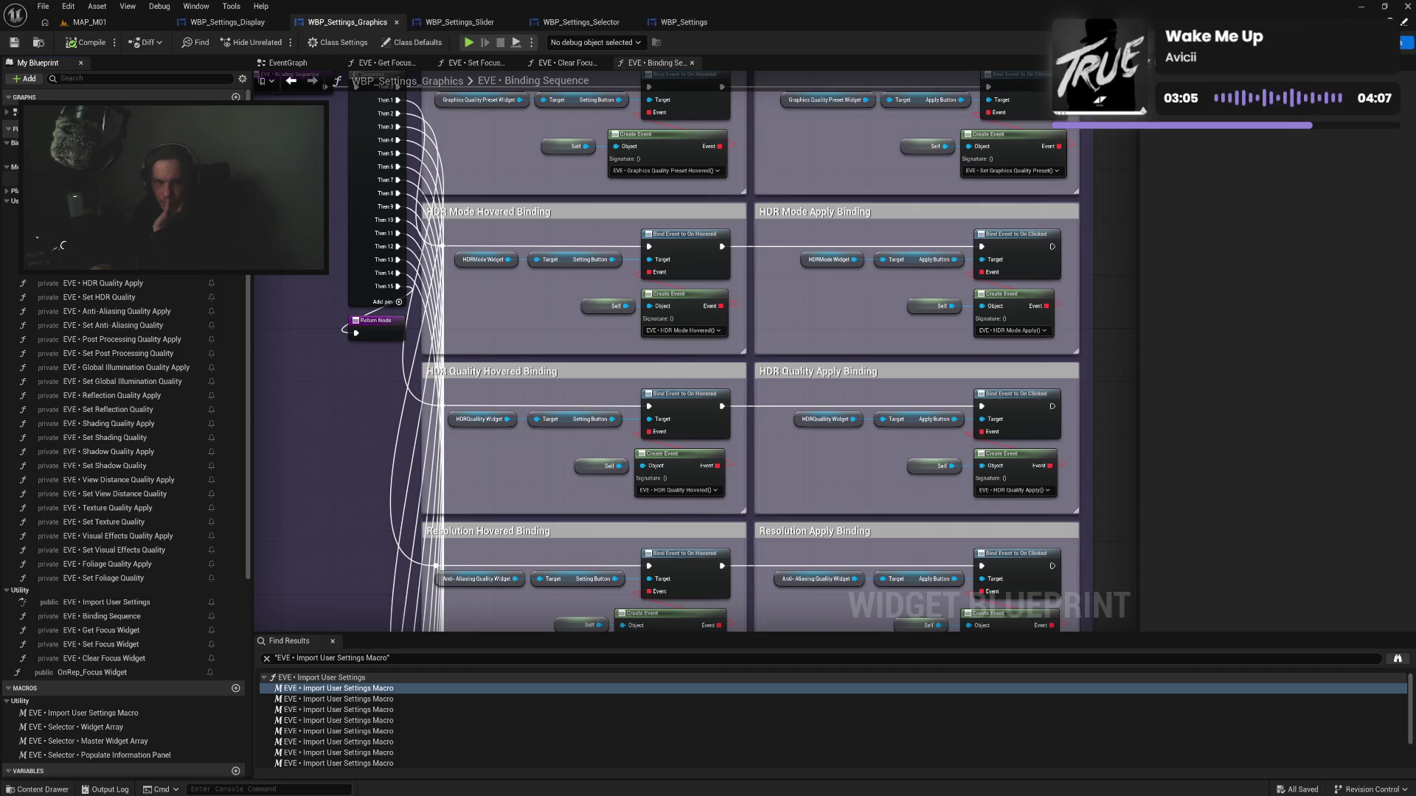
{"action": "double_click", "coordinate": [44, 180]}
Straighten the connections of the Focus Widget and Is Valid nodes with Q
{"action": "scroll", "coordinate": [529, 233], "scroll_direction": "up", "scroll_amount": 5}
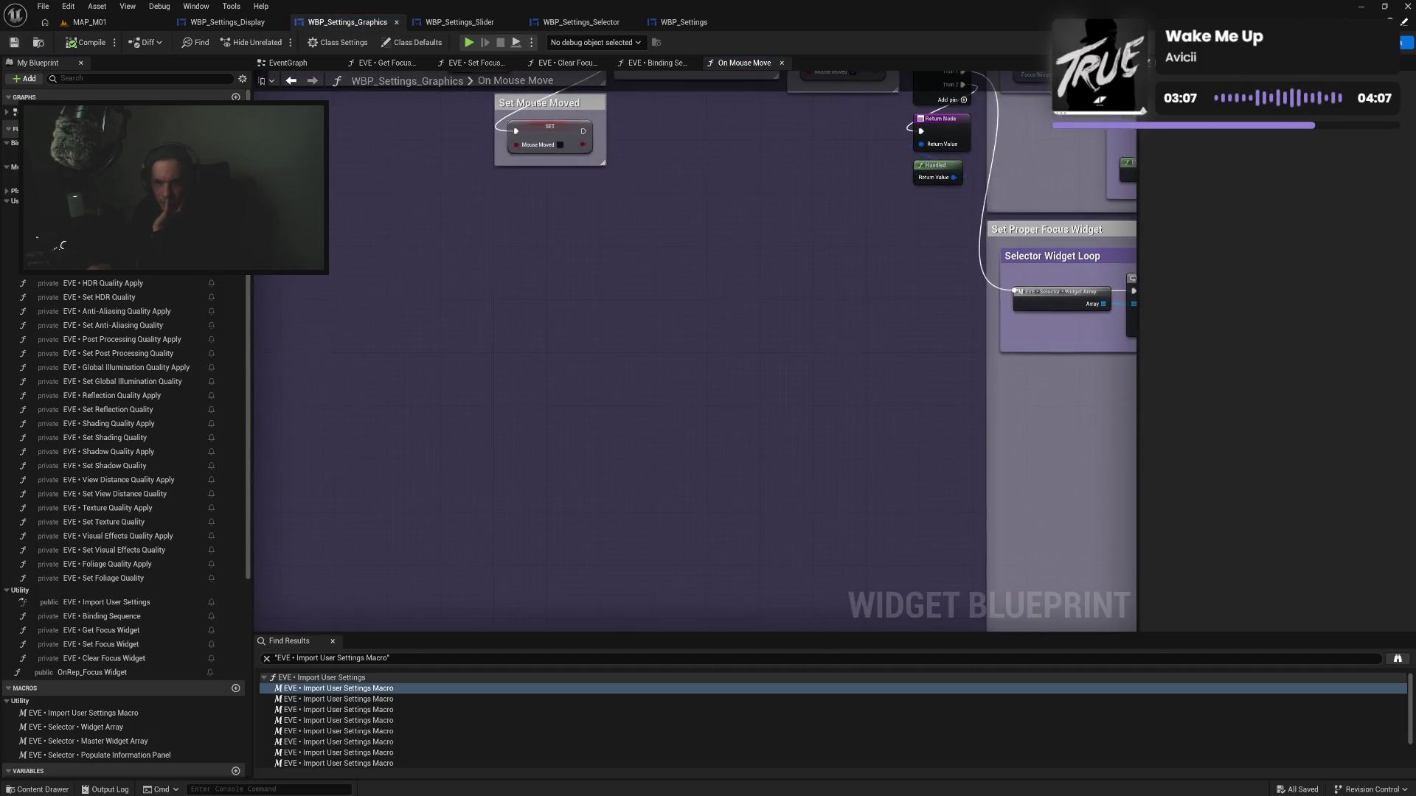
{"action": "mouse_move", "coordinate": [632, 377]}
{"action": "left_mouse_down"}
{"action": "mouse_move", "coordinate": [718, 383]}
{"action": "mouse_move", "coordinate": [474, 370]}
{"action": "left_mouse_up"}
{"action": "left_click_drag", "start_coordinate": [596, 299], "coordinate": [524, 286]}
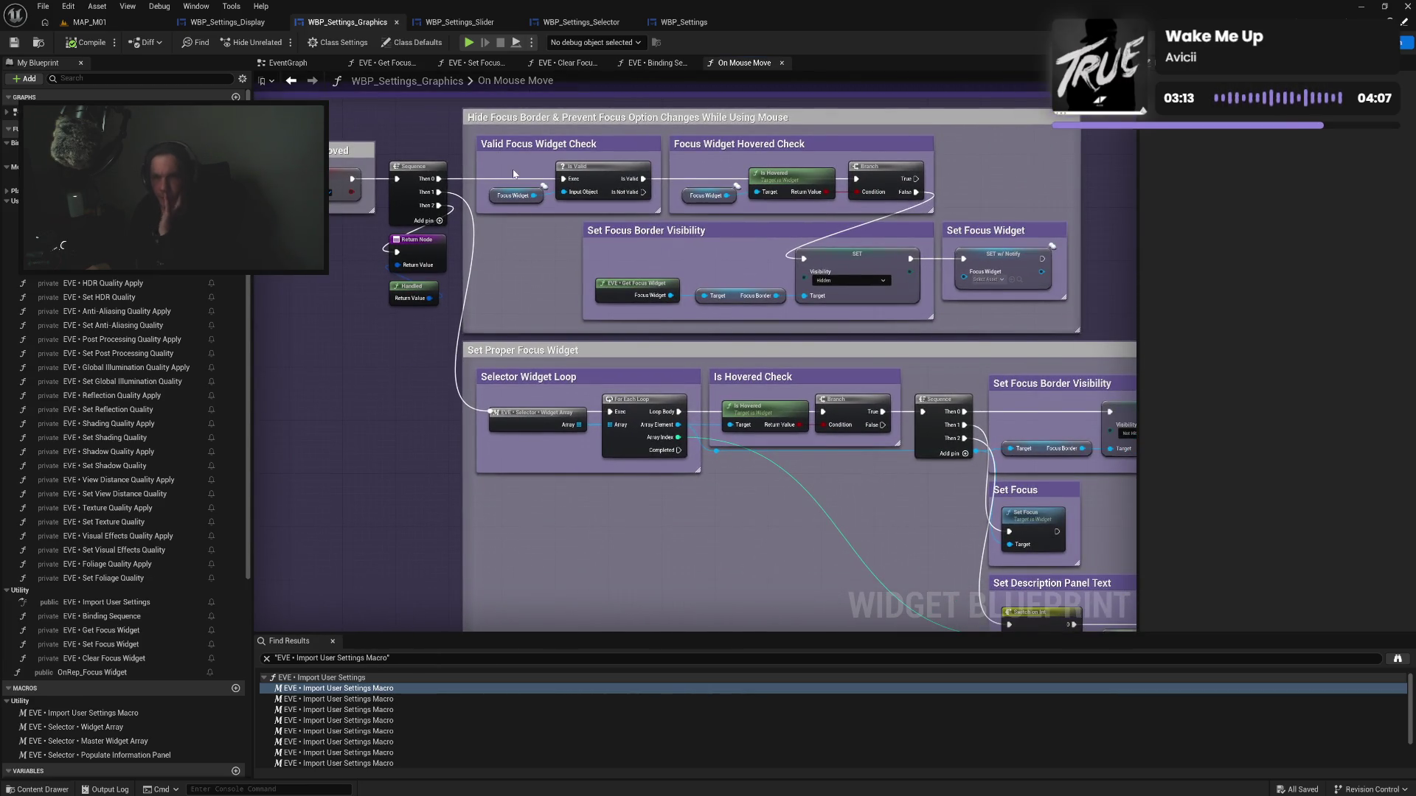
{"action": "left_click_drag", "start_coordinate": [514, 170], "coordinate": [731, 199]}
{"action": "key", "text": "q"}
{"action": "left_click", "coordinate": [891, 181]}
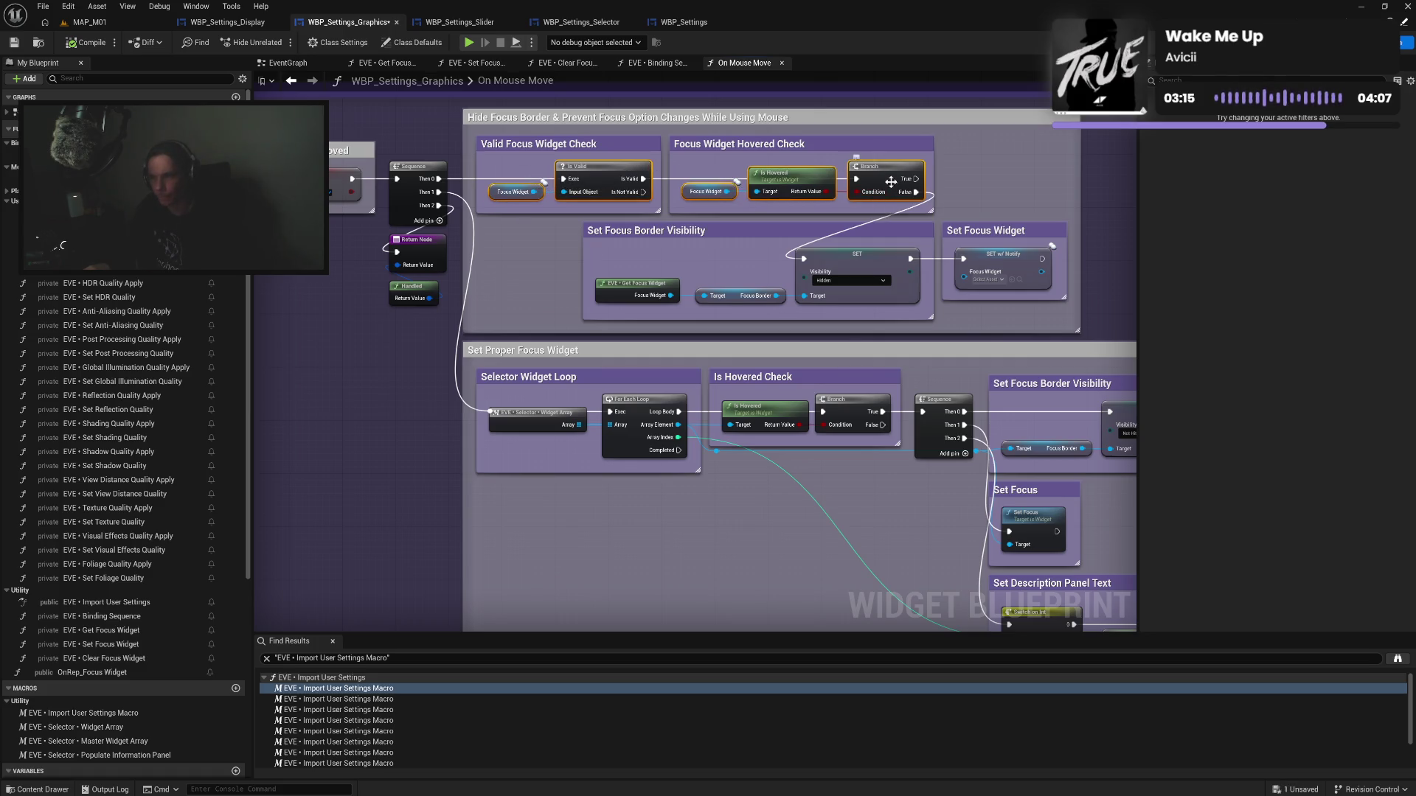
{"action": "left_click", "coordinate": [534, 263]}
Pan through the rest of On Mouse Move, then open the Focus Apply Button function graph
{"action": "left_click_drag", "start_coordinate": [554, 286], "coordinate": [529, 256]}
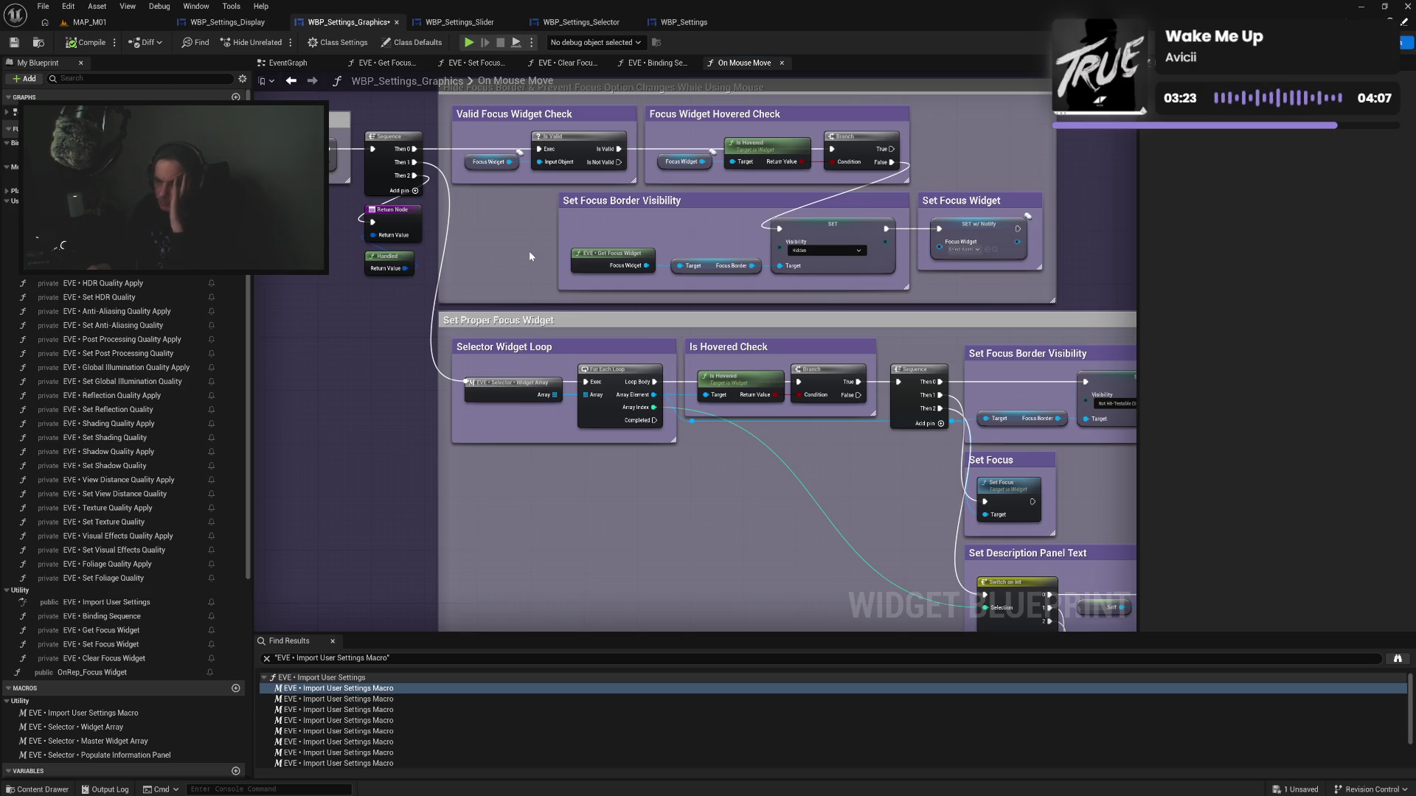
{"action": "left_click_drag", "start_coordinate": [599, 485], "coordinate": [589, 414]}
{"action": "mouse_move", "coordinate": [697, 421]}
{"action": "left_mouse_down"}
{"action": "mouse_move", "coordinate": [569, 370]}
{"action": "mouse_move", "coordinate": [563, 391]}
{"action": "mouse_move", "coordinate": [452, 245]}
{"action": "mouse_move", "coordinate": [540, 415]}
{"action": "left_mouse_up"}
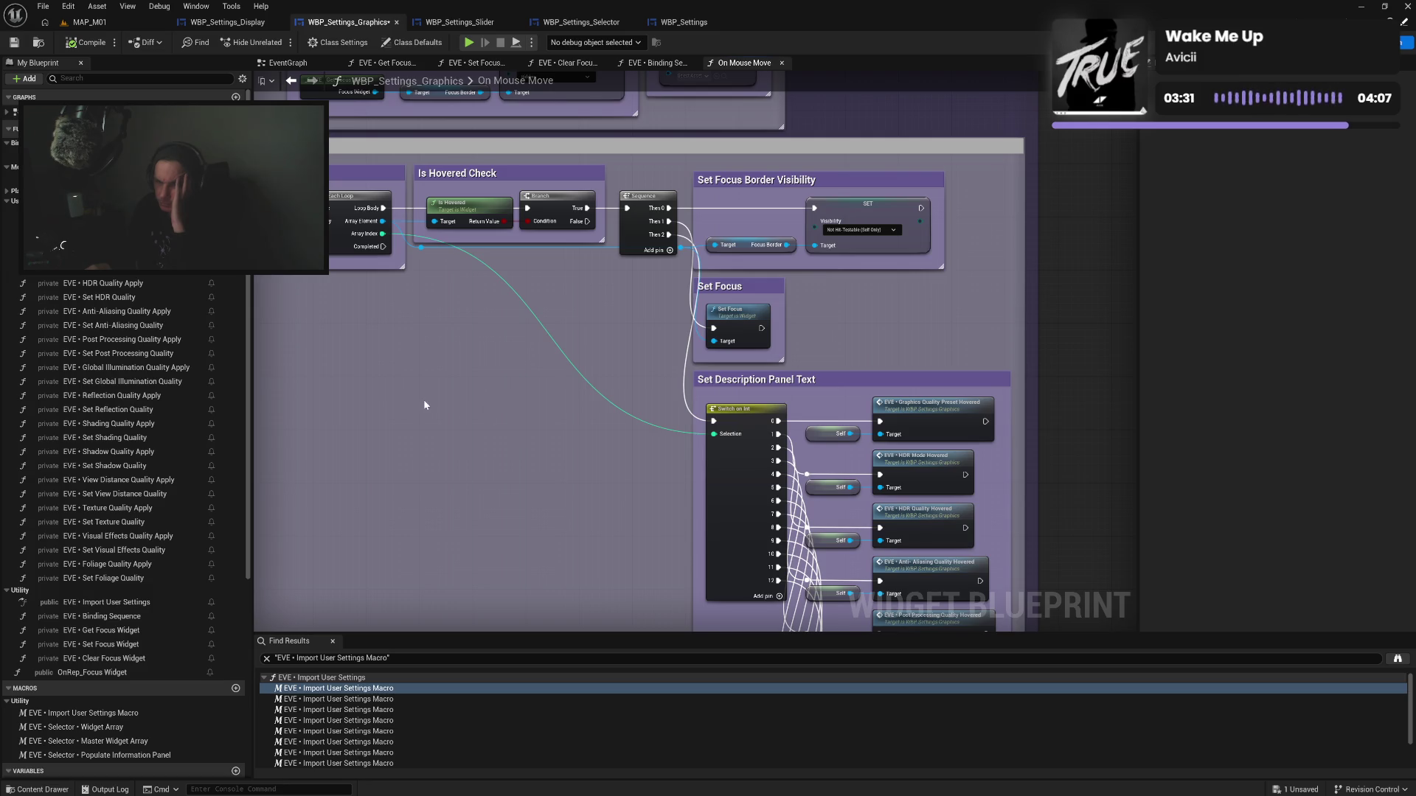
{"action": "mouse_move", "coordinate": [424, 405]}
{"action": "left_mouse_down"}
{"action": "mouse_move", "coordinate": [590, 406]}
{"action": "mouse_move", "coordinate": [503, 422]}
{"action": "left_mouse_up"}
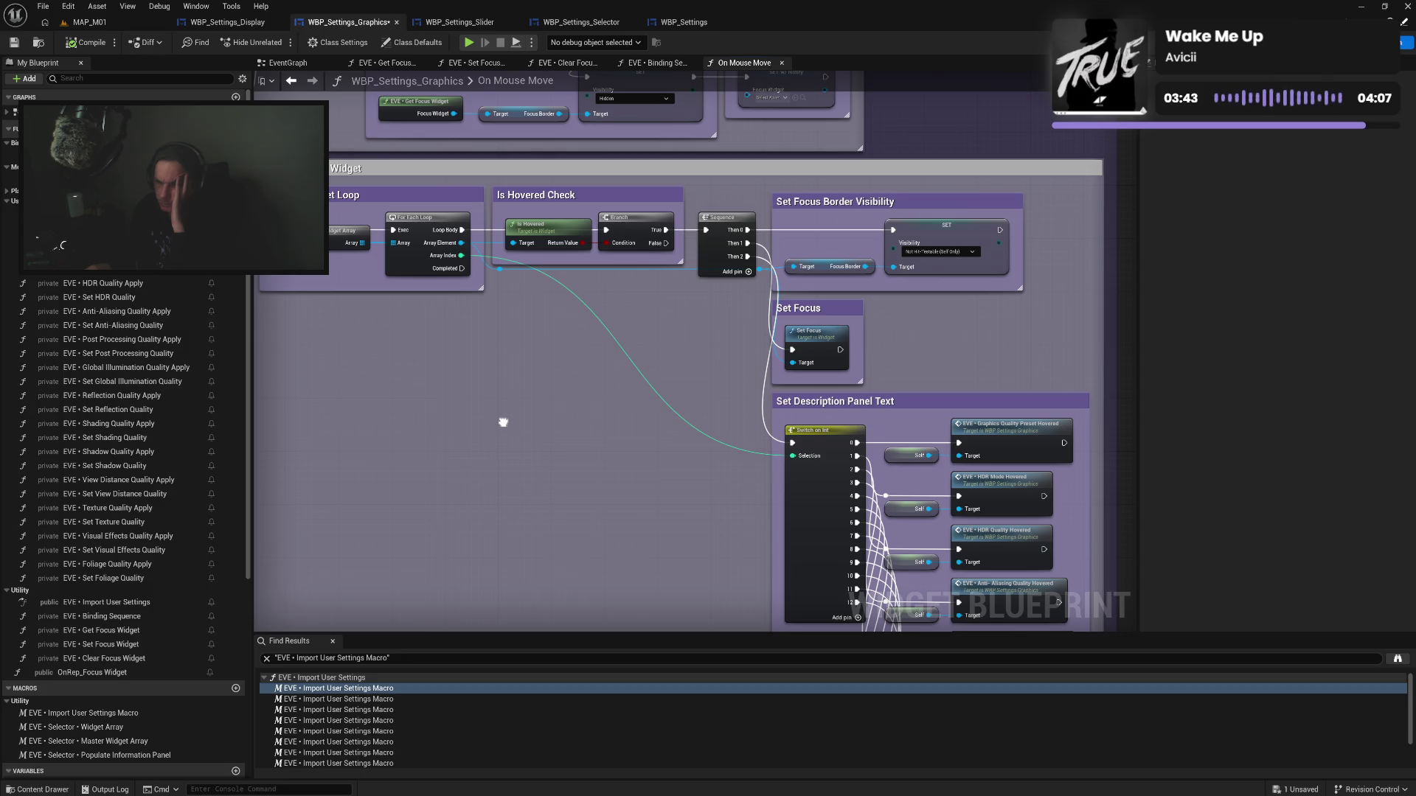
{"action": "mouse_move", "coordinate": [503, 421]}
{"action": "left_mouse_down"}
{"action": "mouse_move", "coordinate": [674, 414]}
{"action": "mouse_move", "coordinate": [554, 349]}
{"action": "mouse_move", "coordinate": [622, 433]}
{"action": "mouse_move", "coordinate": [543, 405]}
{"action": "mouse_move", "coordinate": [550, 154]}
{"action": "left_mouse_up"}
{"action": "mouse_move", "coordinate": [547, 204]}
{"action": "left_mouse_down"}
{"action": "mouse_move", "coordinate": [553, 300]}
{"action": "mouse_move", "coordinate": [572, 236]}
{"action": "mouse_move", "coordinate": [551, 399]}
{"action": "left_mouse_up"}
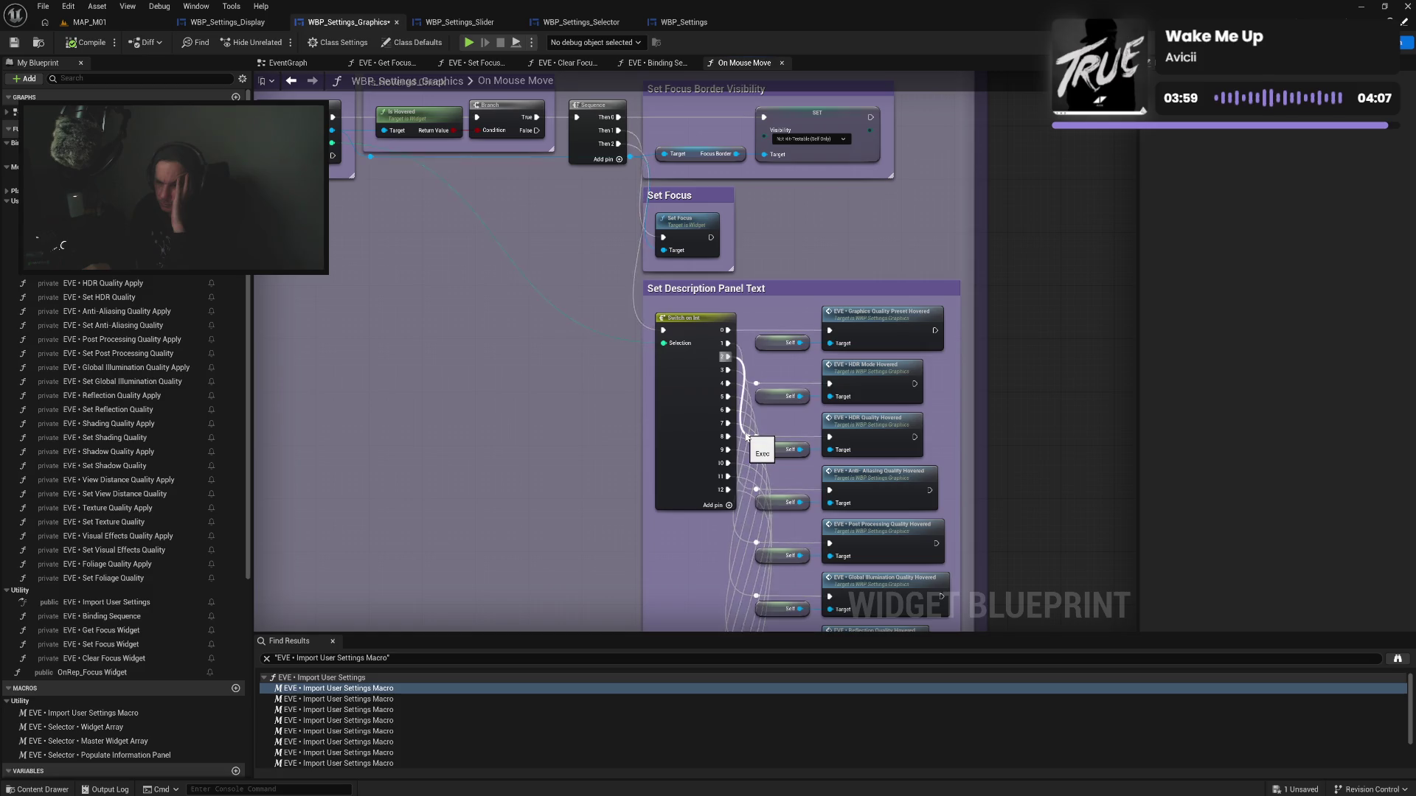
{"action": "left_click", "coordinate": [7, 191]}
{"action": "double_click", "coordinate": [110, 214]}
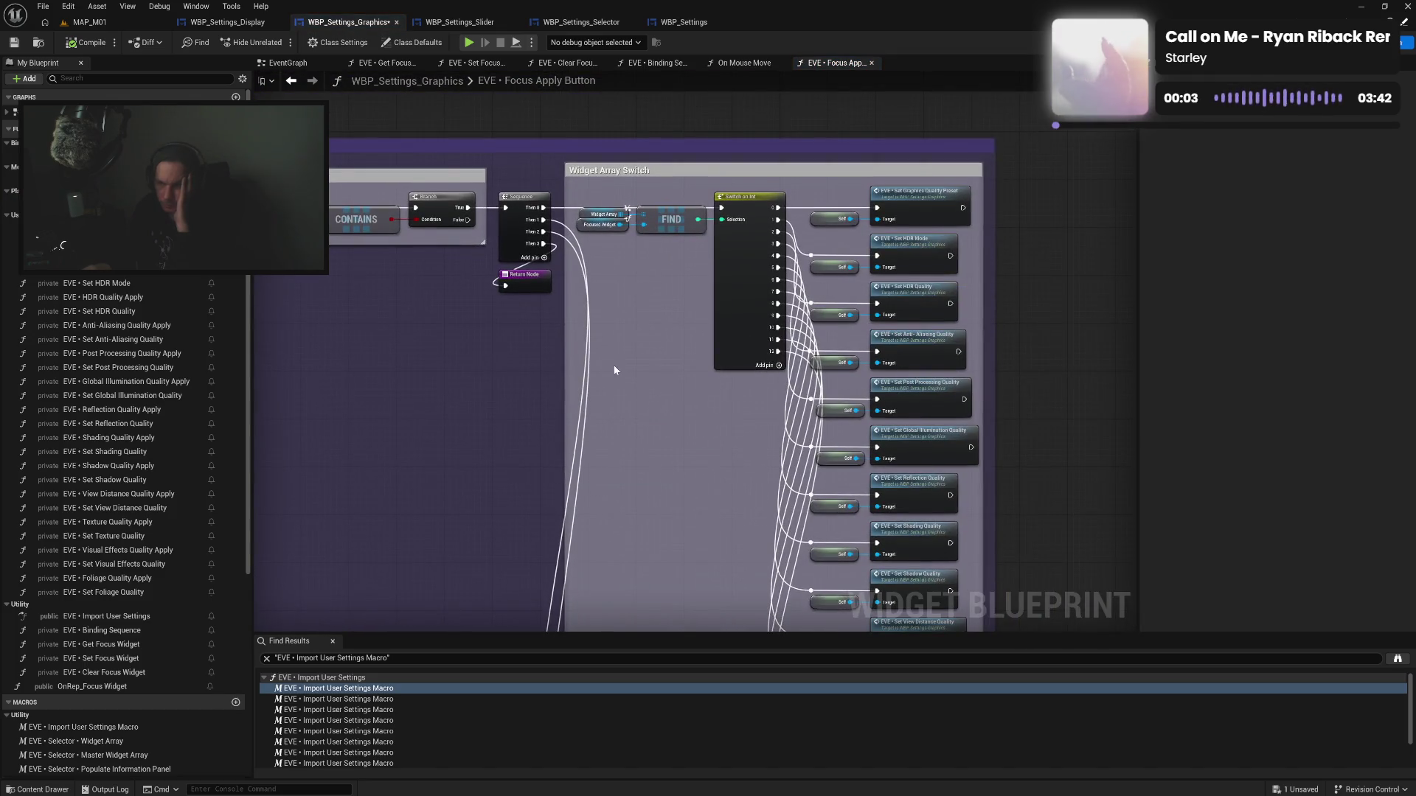
{"action": "mouse_move", "coordinate": [615, 370]}
{"action": "left_mouse_down"}
{"action": "mouse_move", "coordinate": [503, 371]}
{"action": "mouse_move", "coordinate": [487, 345]}
{"action": "left_mouse_up"}
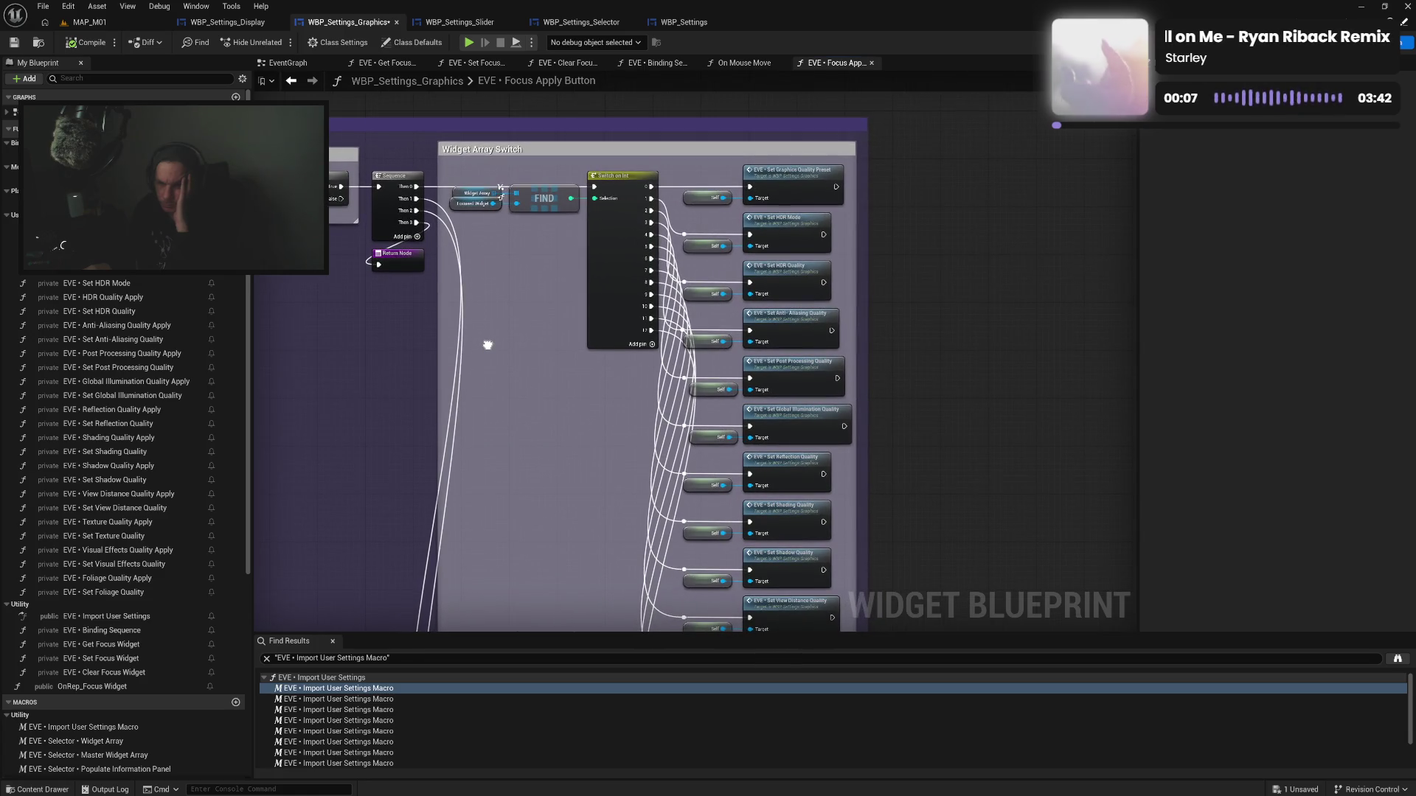
{"action": "mouse_move", "coordinate": [488, 345]}
{"action": "left_mouse_down"}
{"action": "mouse_move", "coordinate": [997, 390]}
{"action": "mouse_move", "coordinate": [730, 376]}
{"action": "mouse_move", "coordinate": [467, 329]}
{"action": "left_mouse_up"}
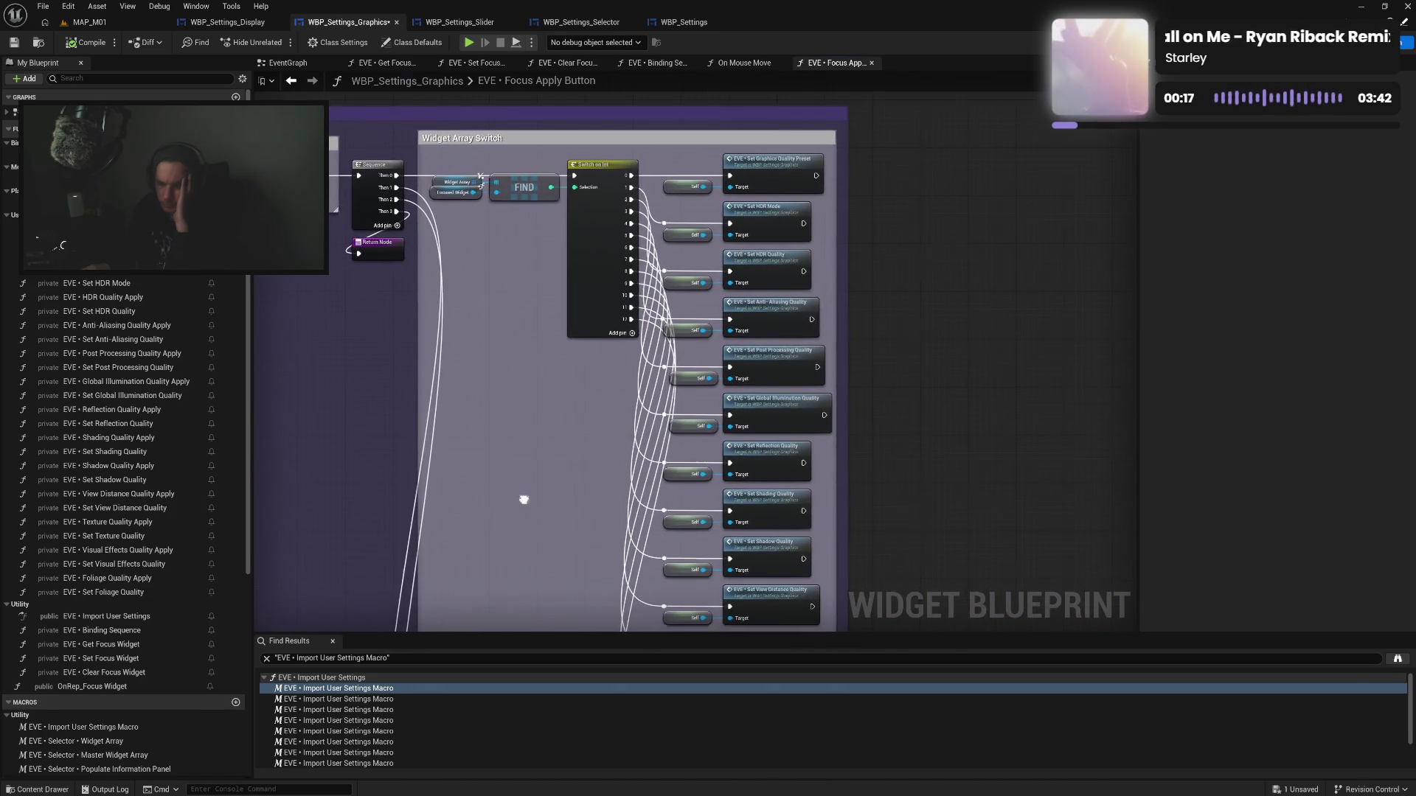
{"action": "left_click_drag", "start_coordinate": [546, 605], "coordinate": [575, 219]}
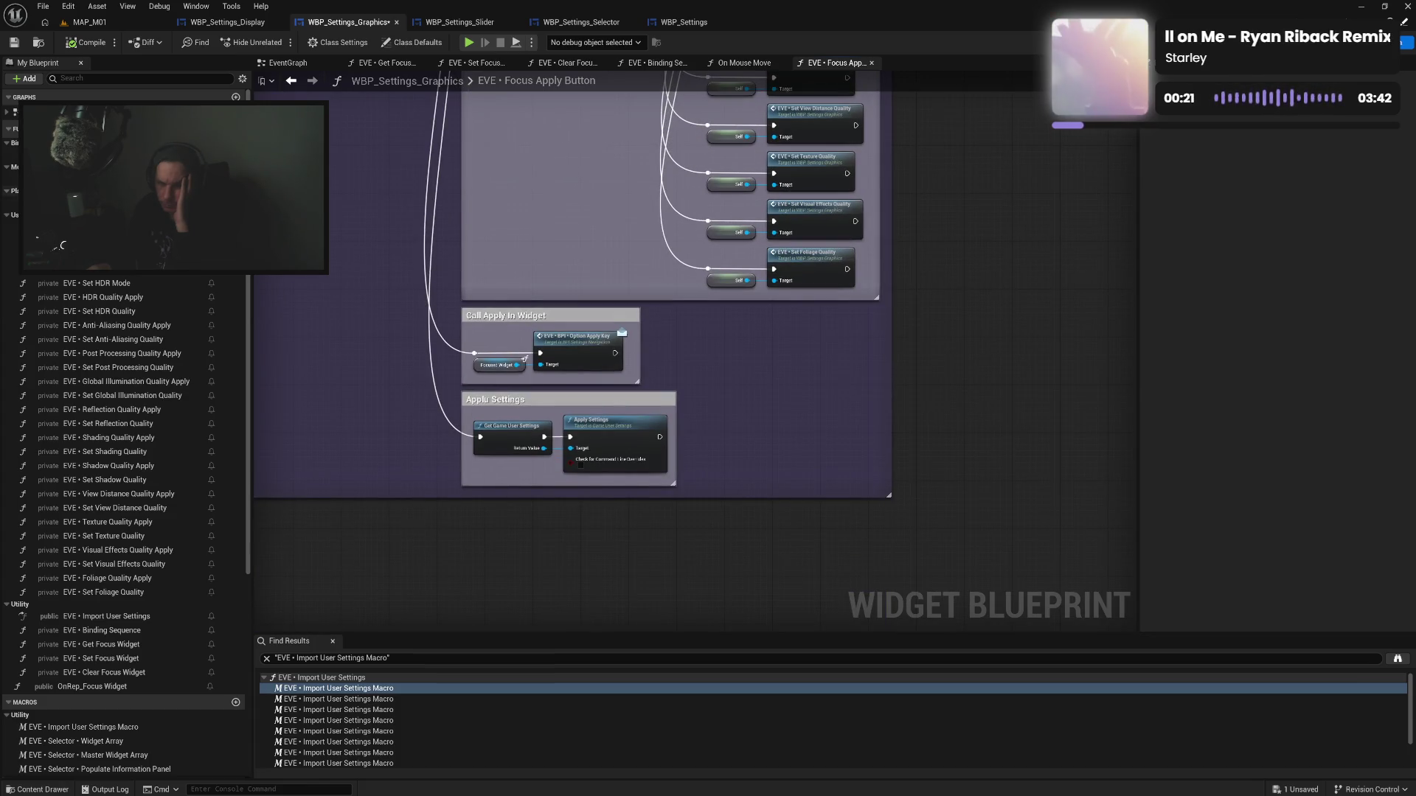
{"action": "scroll", "coordinate": [126, 517], "scroll_direction": "down", "scroll_amount": 2}
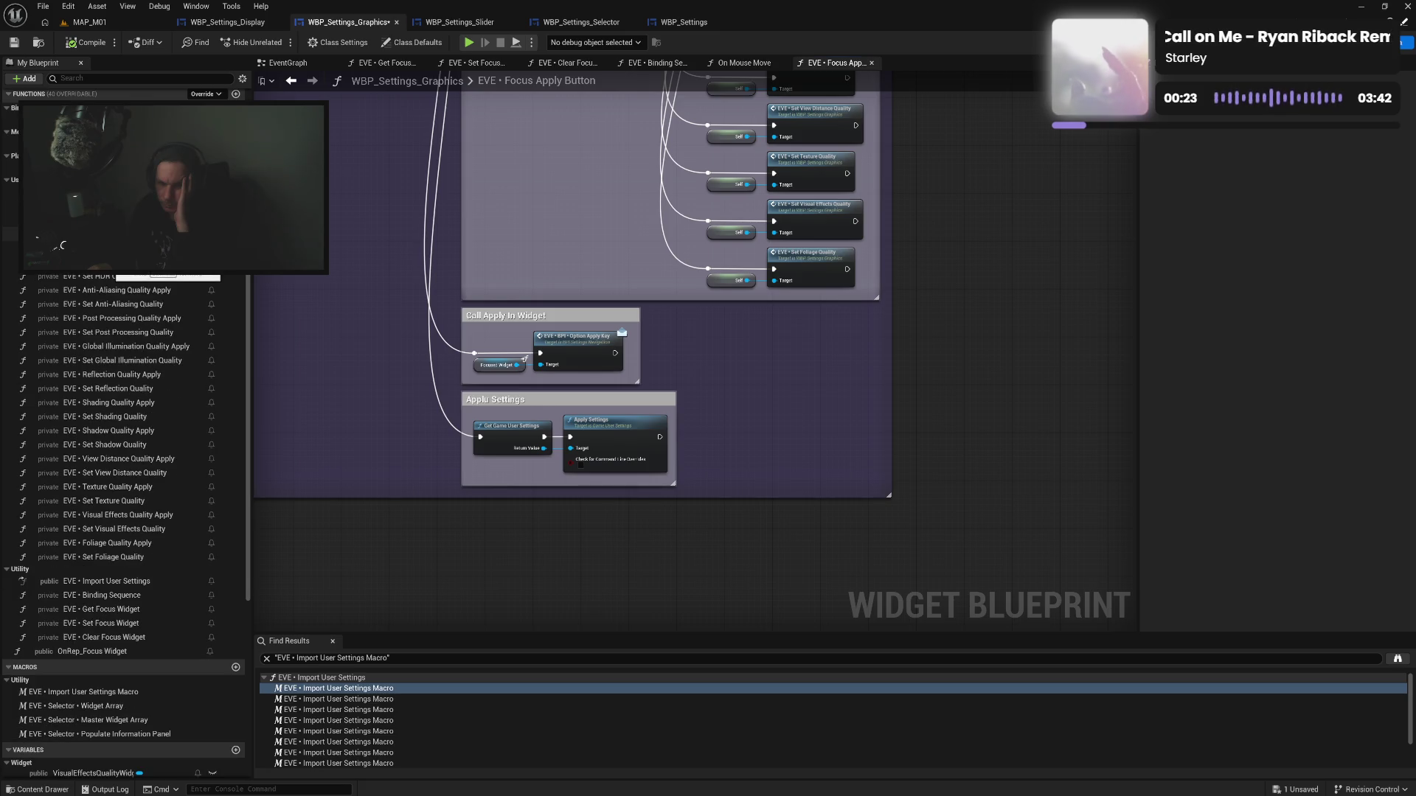
In Apply All Settings, add a Switch on Int output pin and move pin 11's wire to pin 12
{"action": "double_click", "coordinate": [110, 191]}
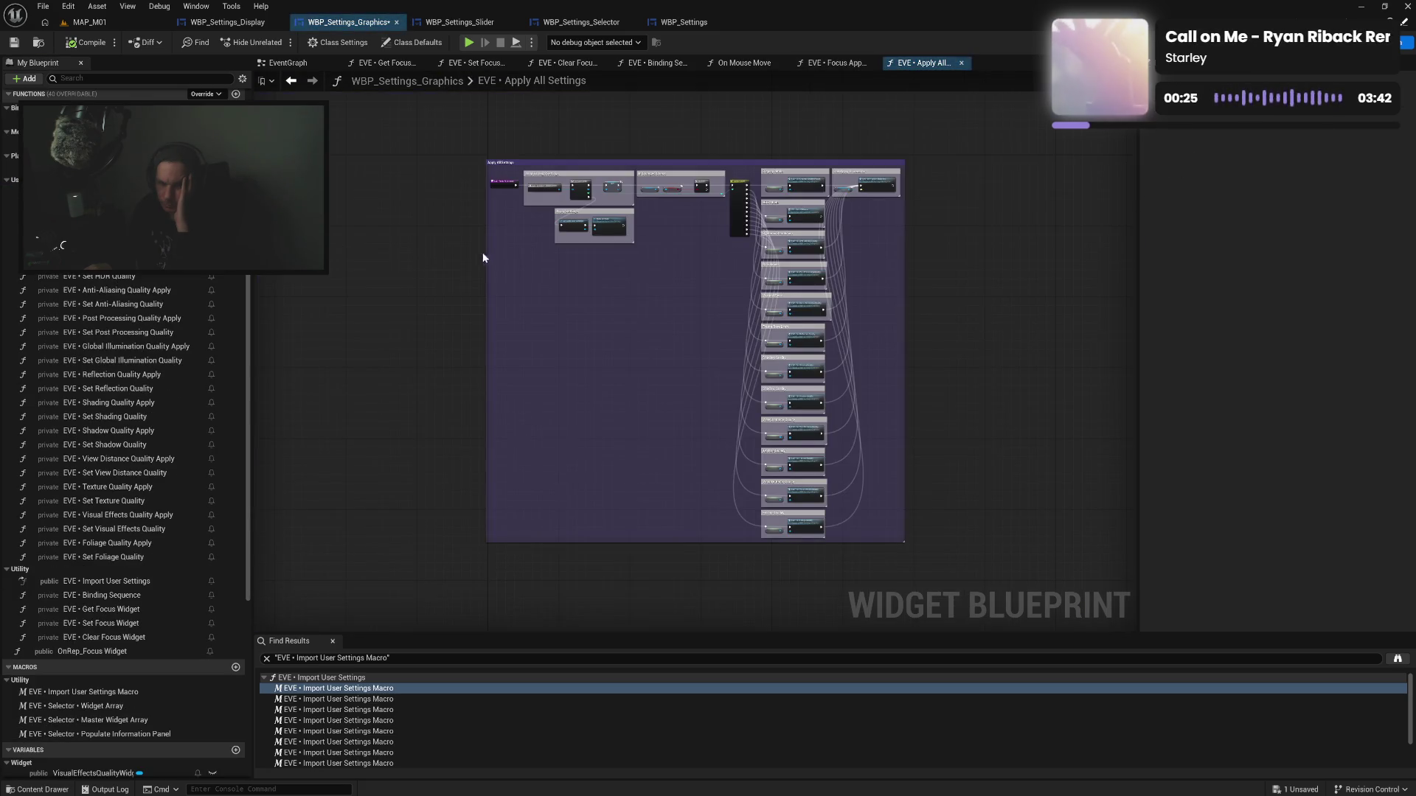
{"action": "scroll", "coordinate": [482, 252], "scroll_direction": "up", "scroll_amount": 3}
{"action": "mouse_move", "coordinate": [836, 313]}
{"action": "left_mouse_down"}
{"action": "mouse_move", "coordinate": [626, 369]}
{"action": "mouse_move", "coordinate": [550, 414]}
{"action": "mouse_move", "coordinate": [527, 396]}
{"action": "mouse_move", "coordinate": [485, 304]}
{"action": "mouse_move", "coordinate": [484, 383]}
{"action": "mouse_move", "coordinate": [480, 307]}
{"action": "left_mouse_up"}
{"action": "left_click", "coordinate": [634, 213]}
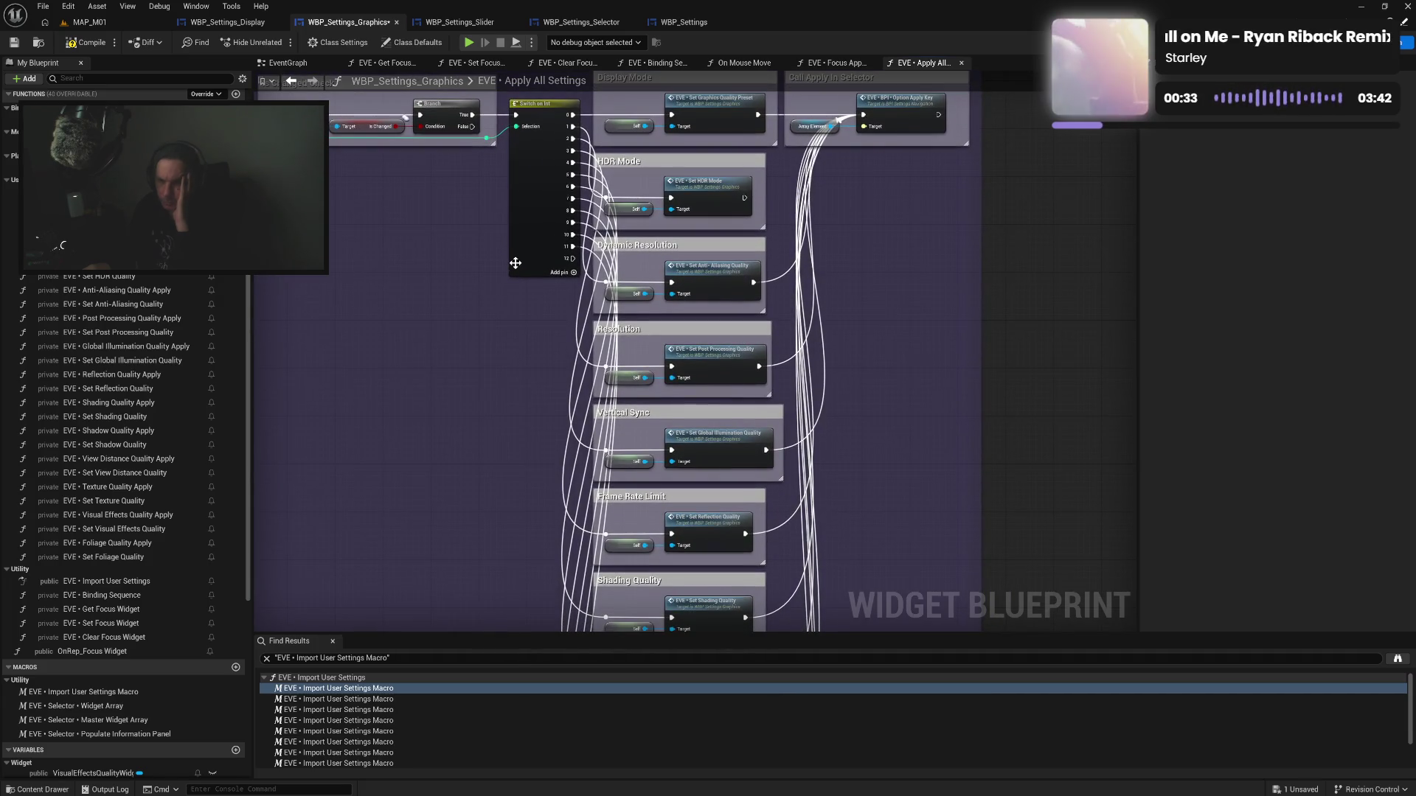
{"action": "mouse_move", "coordinate": [572, 246]}
{"action": "left_mouse_down"}
{"action": "mouse_move", "coordinate": [569, 259]}
{"action": "mouse_move", "coordinate": [572, 175]}
{"action": "mouse_move", "coordinate": [575, 331]}
{"action": "left_mouse_up"}
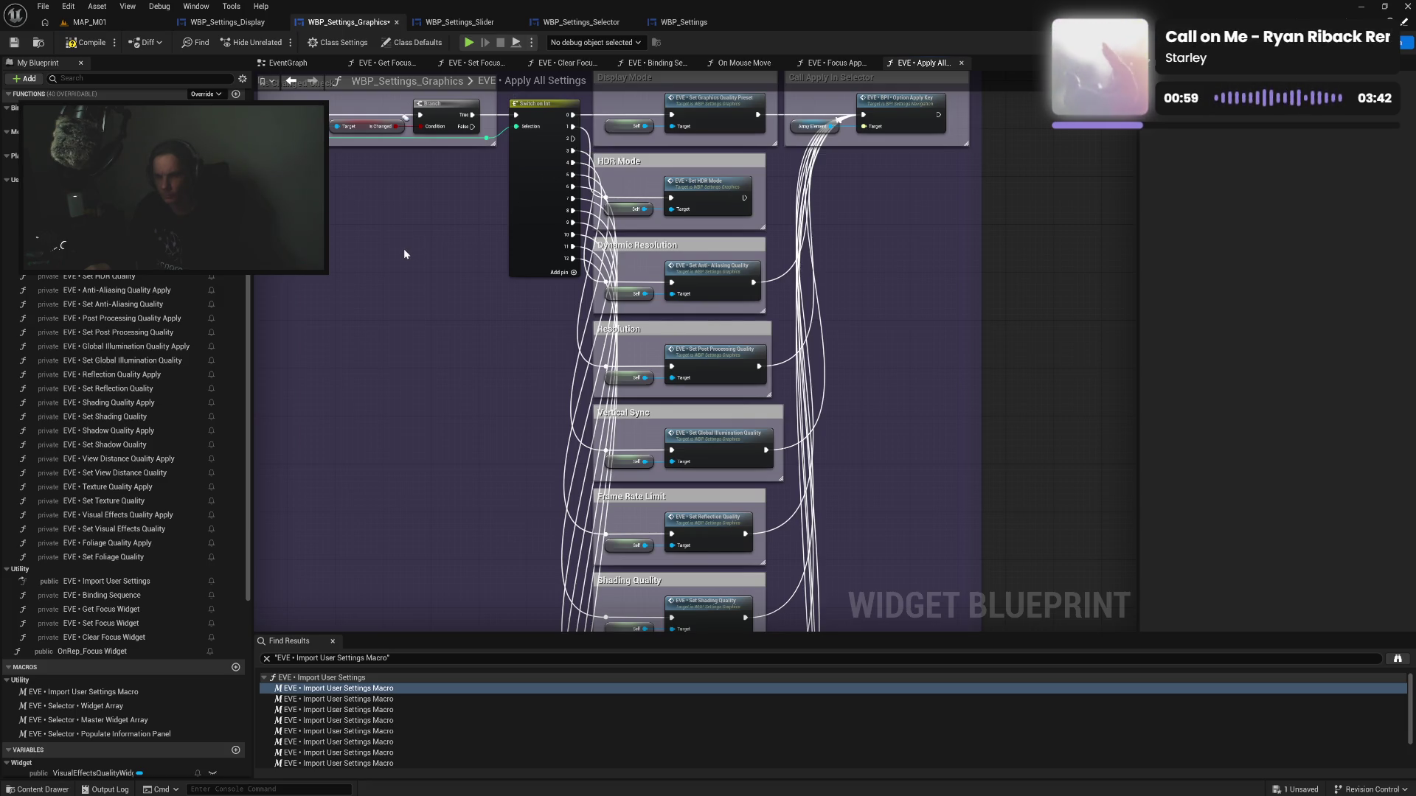
{"action": "mouse_move", "coordinate": [438, 354]}
{"action": "left_mouse_down"}
{"action": "mouse_move", "coordinate": [468, 194]}
{"action": "mouse_move", "coordinate": [478, 360]}
{"action": "left_mouse_up"}
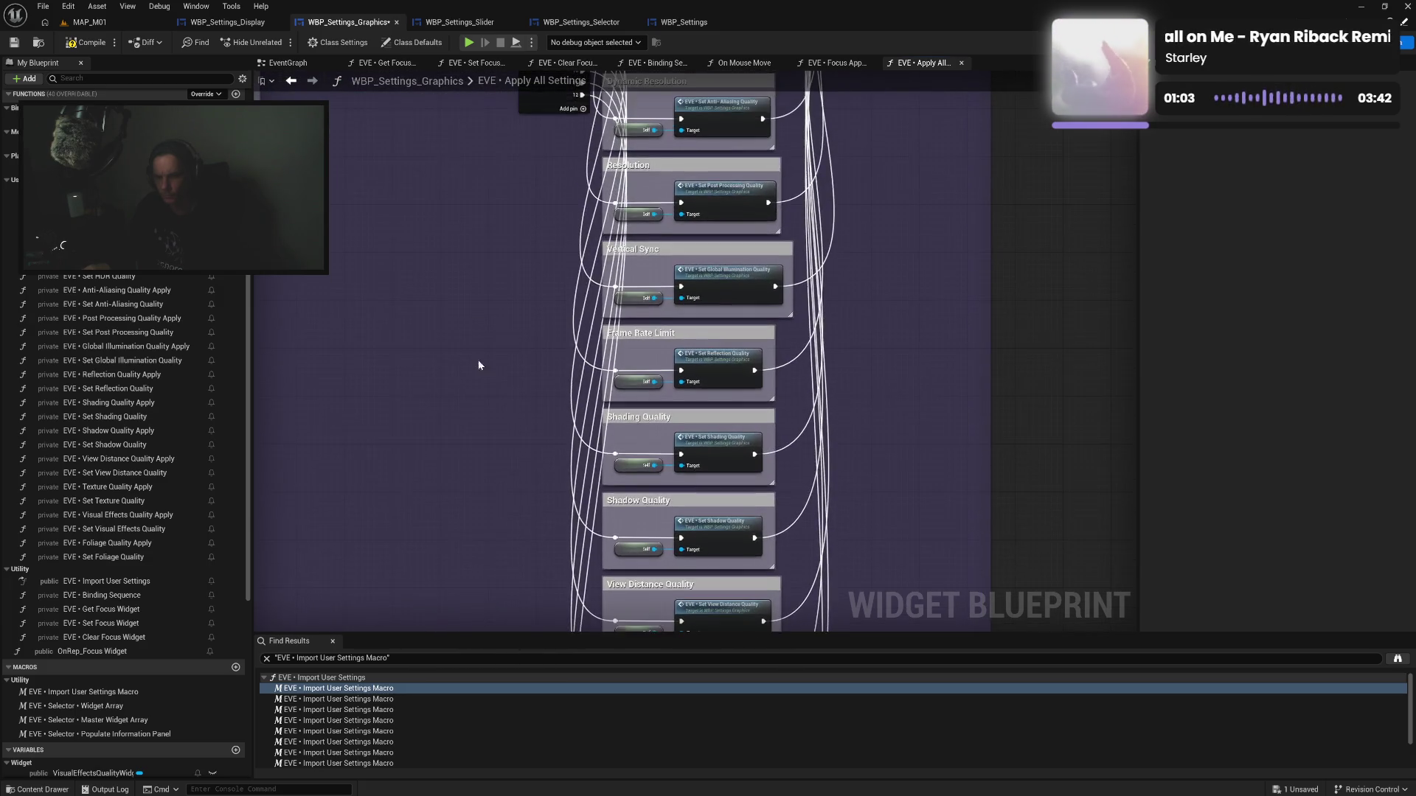
Retitle the Frame Rate Limit and Vertical Sync comments as Reflection Quality and Global Illumination Quality
{"action": "left_click_drag", "start_coordinate": [480, 250], "coordinate": [474, 320]}
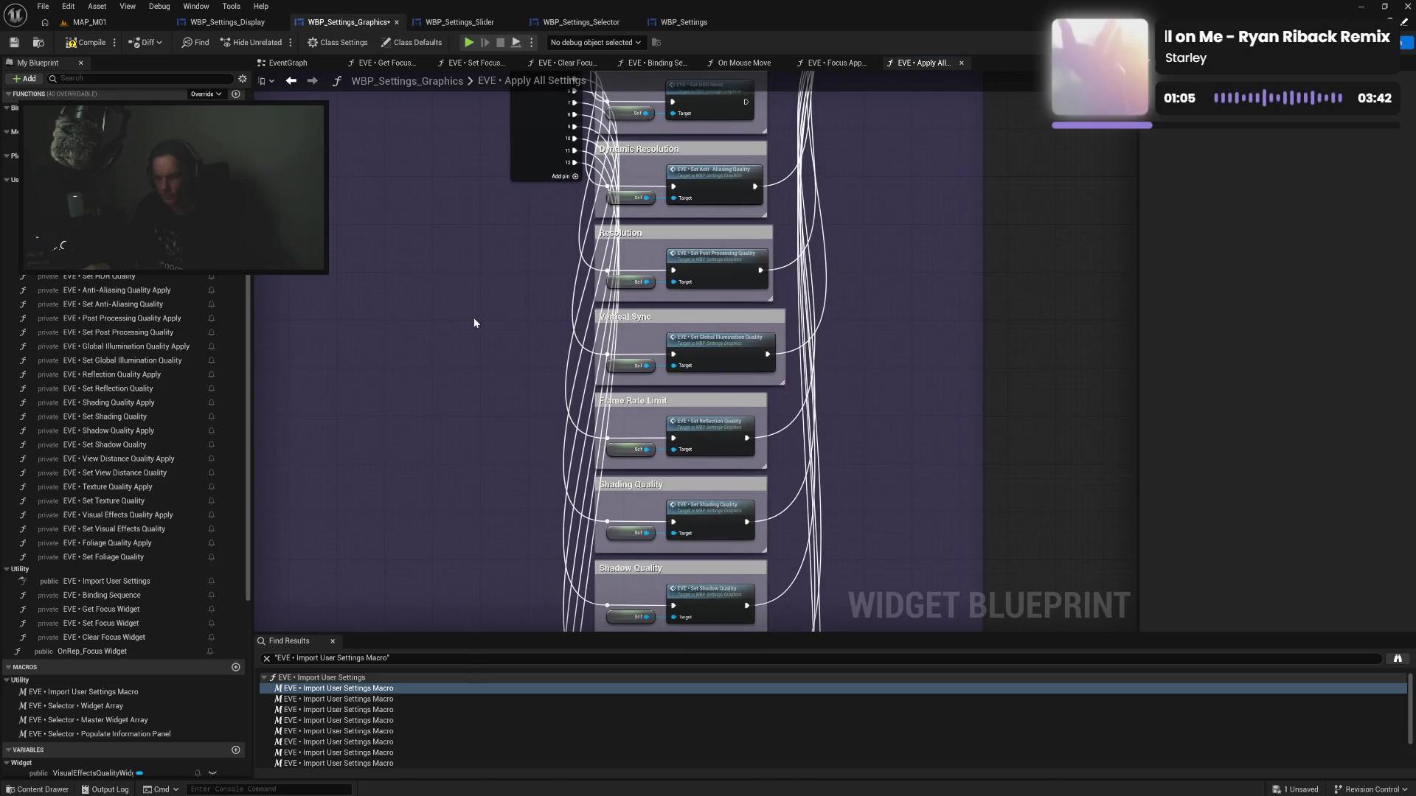
{"action": "double_click", "coordinate": [652, 404]}
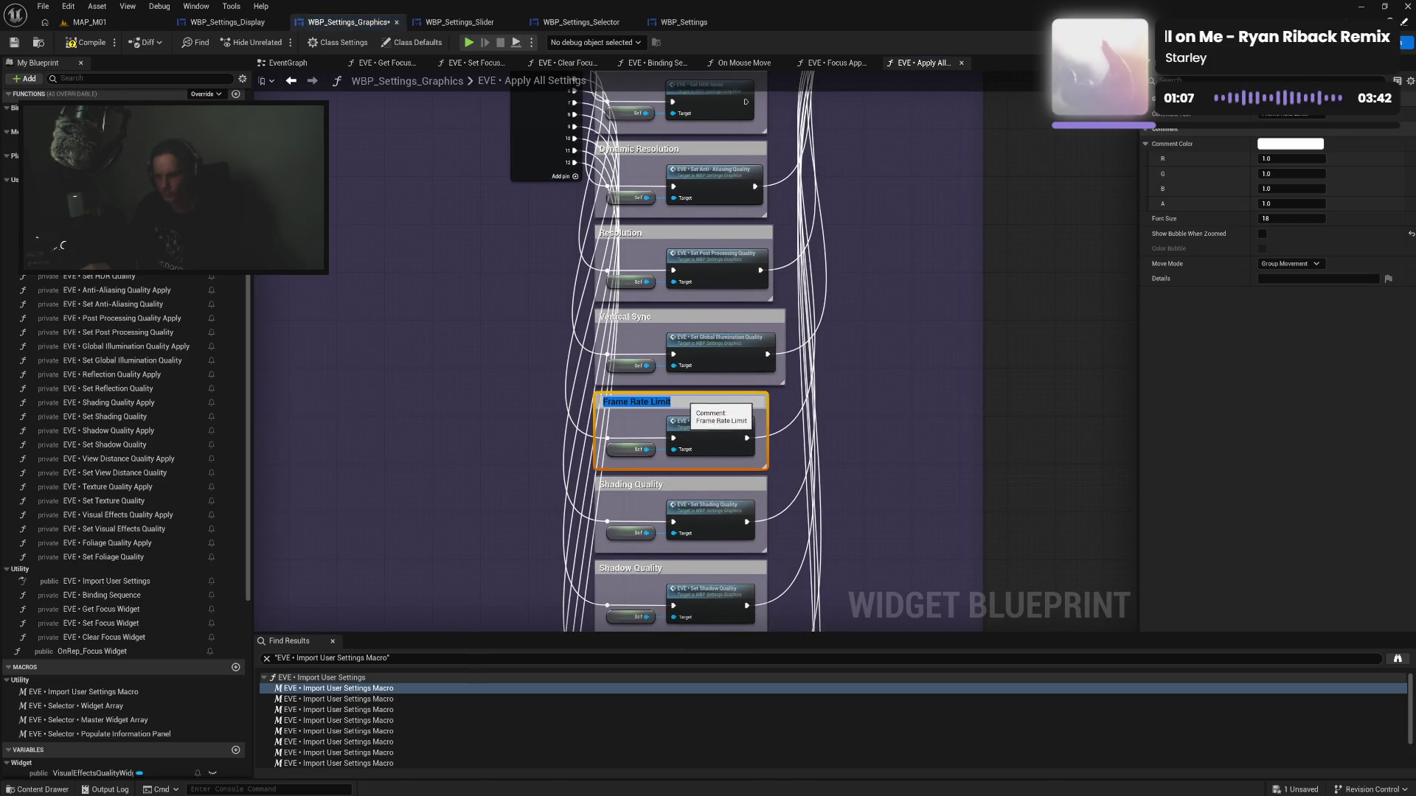
{"action": "type", "text": "Reflection Quality"}
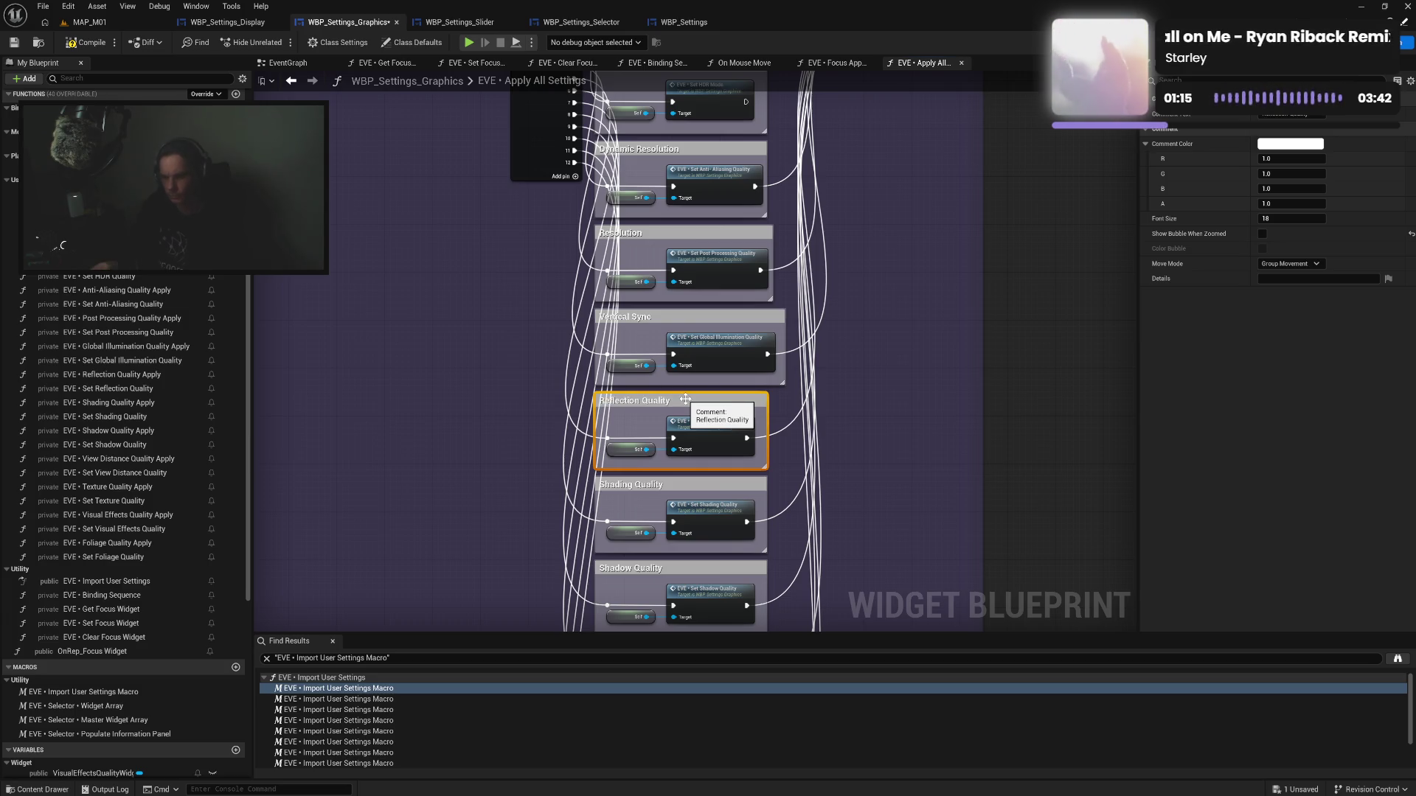
{"action": "left_click", "coordinate": [647, 314]}
{"action": "double_click", "coordinate": [647, 315]}
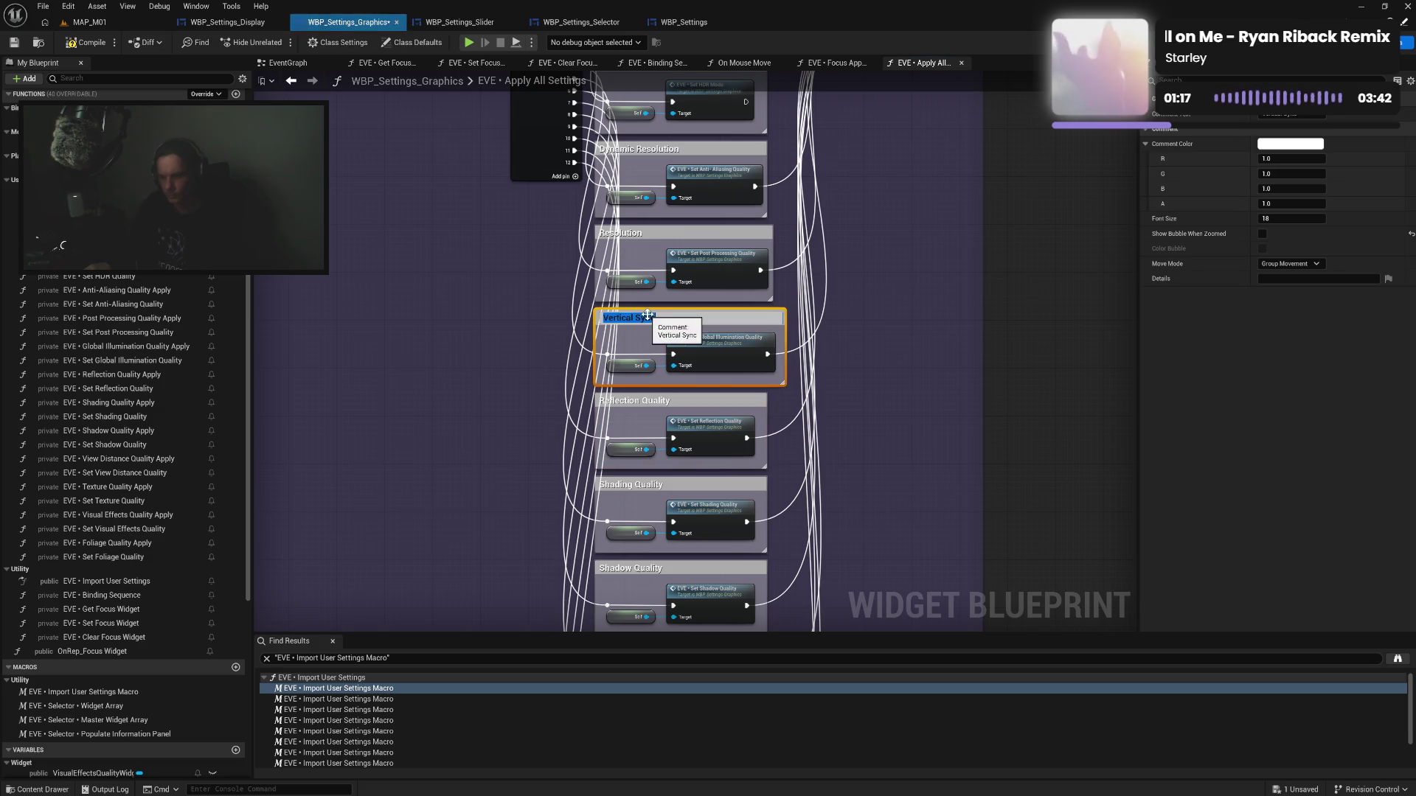
{"action": "type", "text": "Global Illumination Q"}
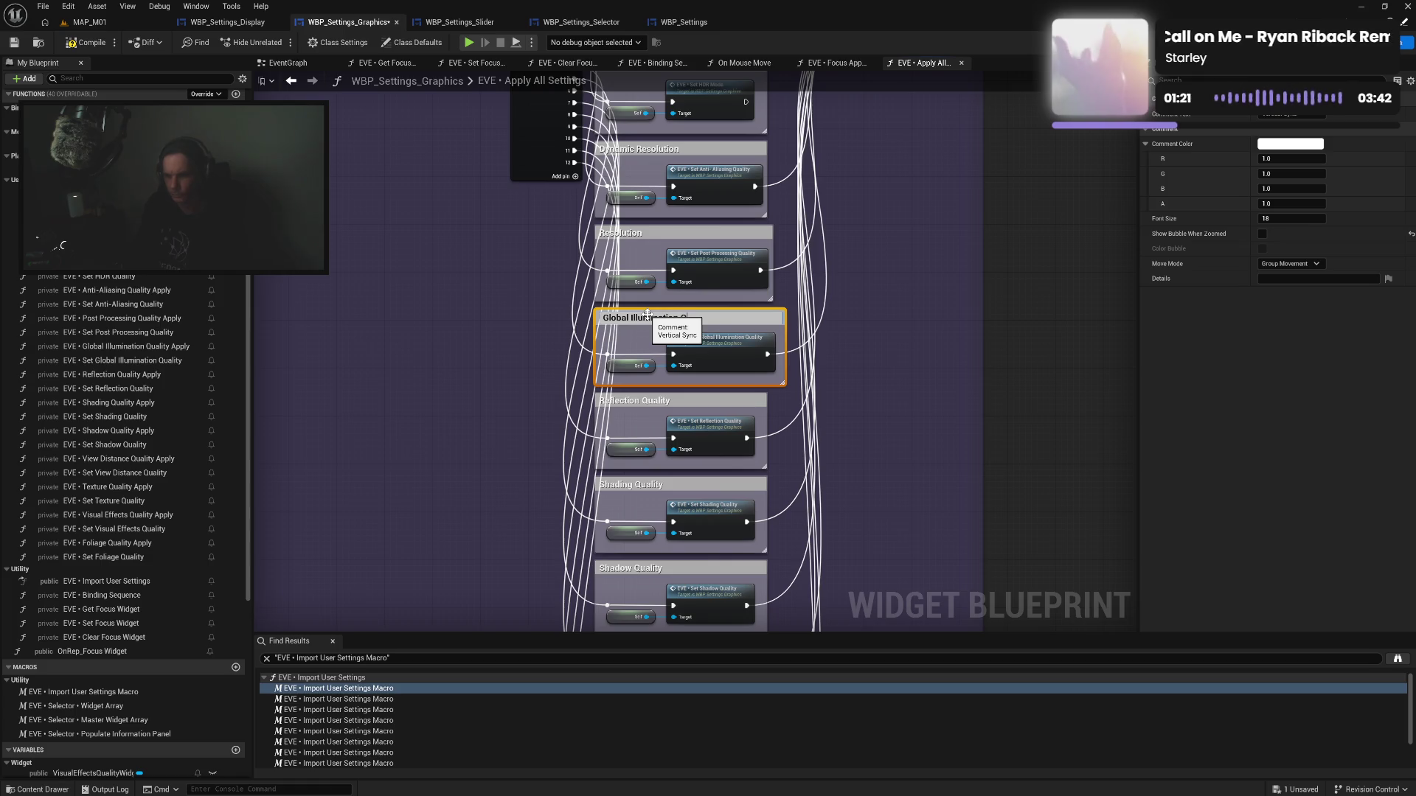
{"action": "type", "text": "uality"}
{"action": "key", "text": "Return"}
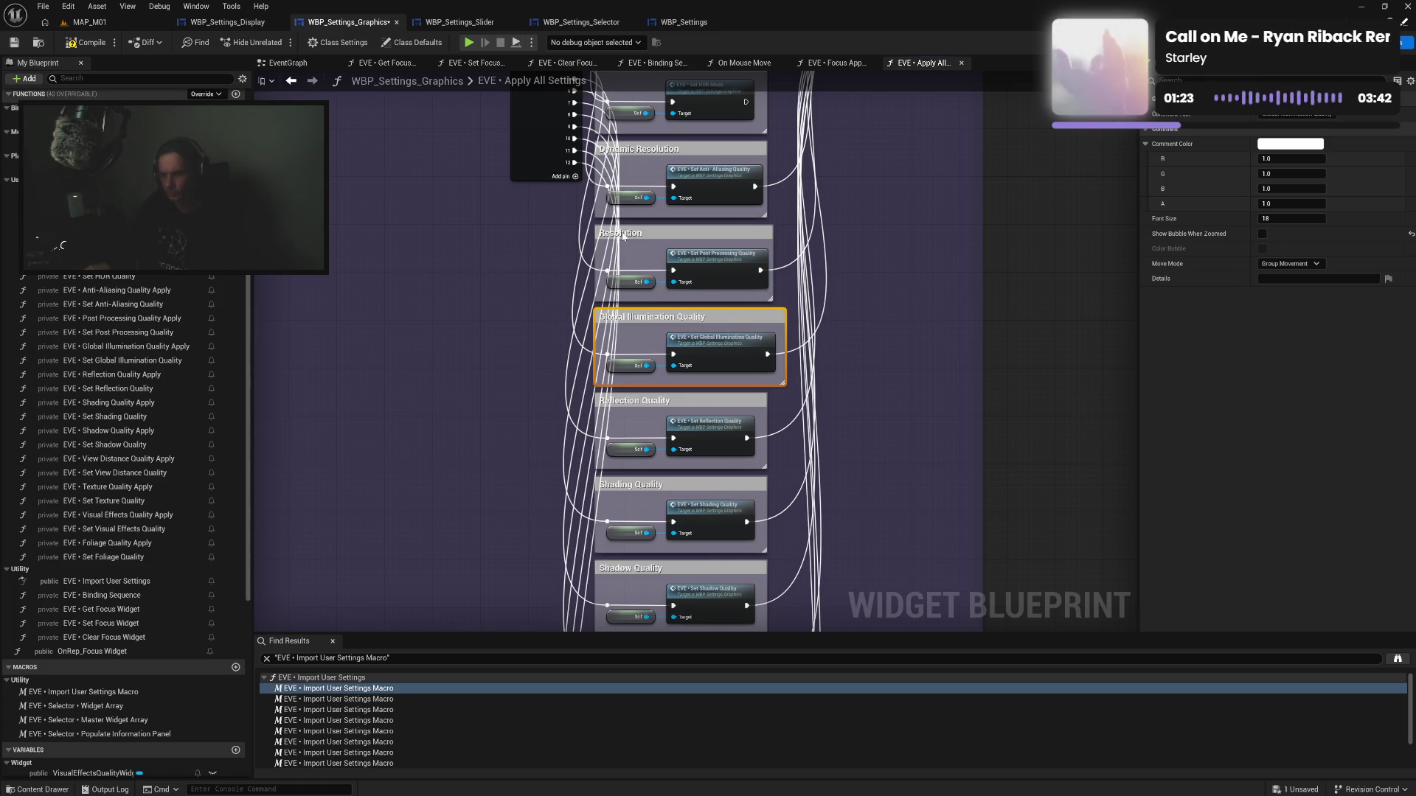
Retitle the Resolution and Dynamic Resolution comments as Post Processing Quality and Anti-Aliasing Quality
{"action": "double_click", "coordinate": [623, 234]}
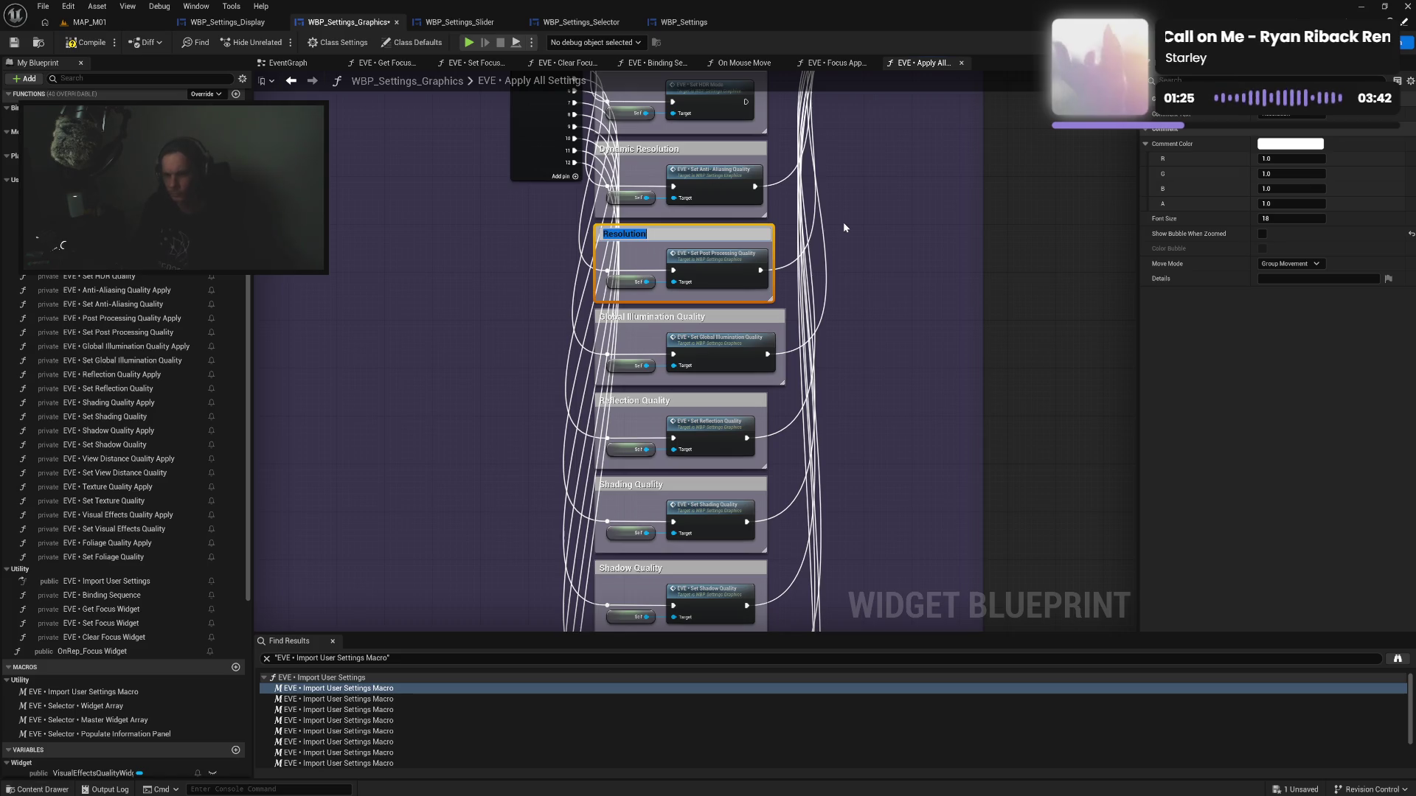
{"action": "type", "text": "Post Proc"}
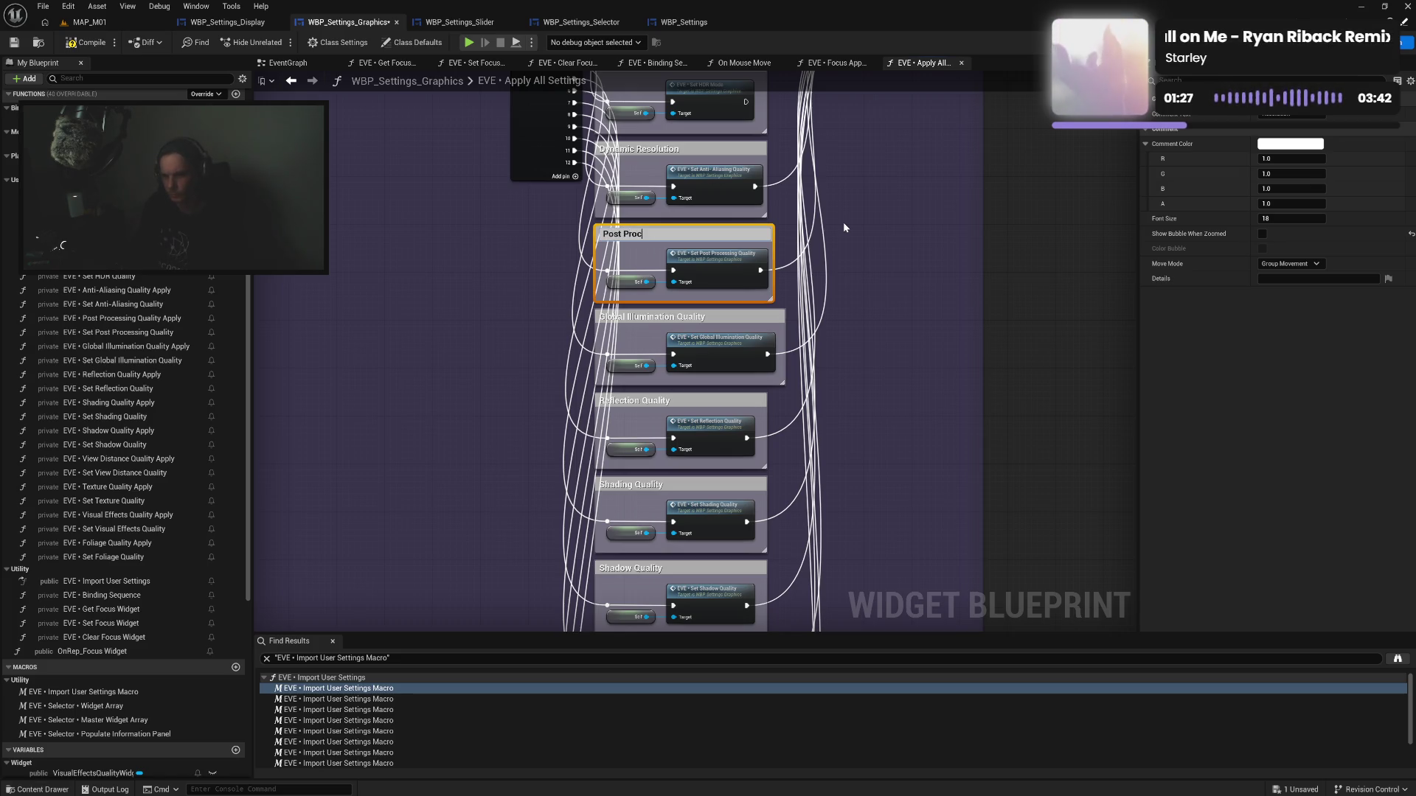
{"action": "type", "text": "essing Quali"}
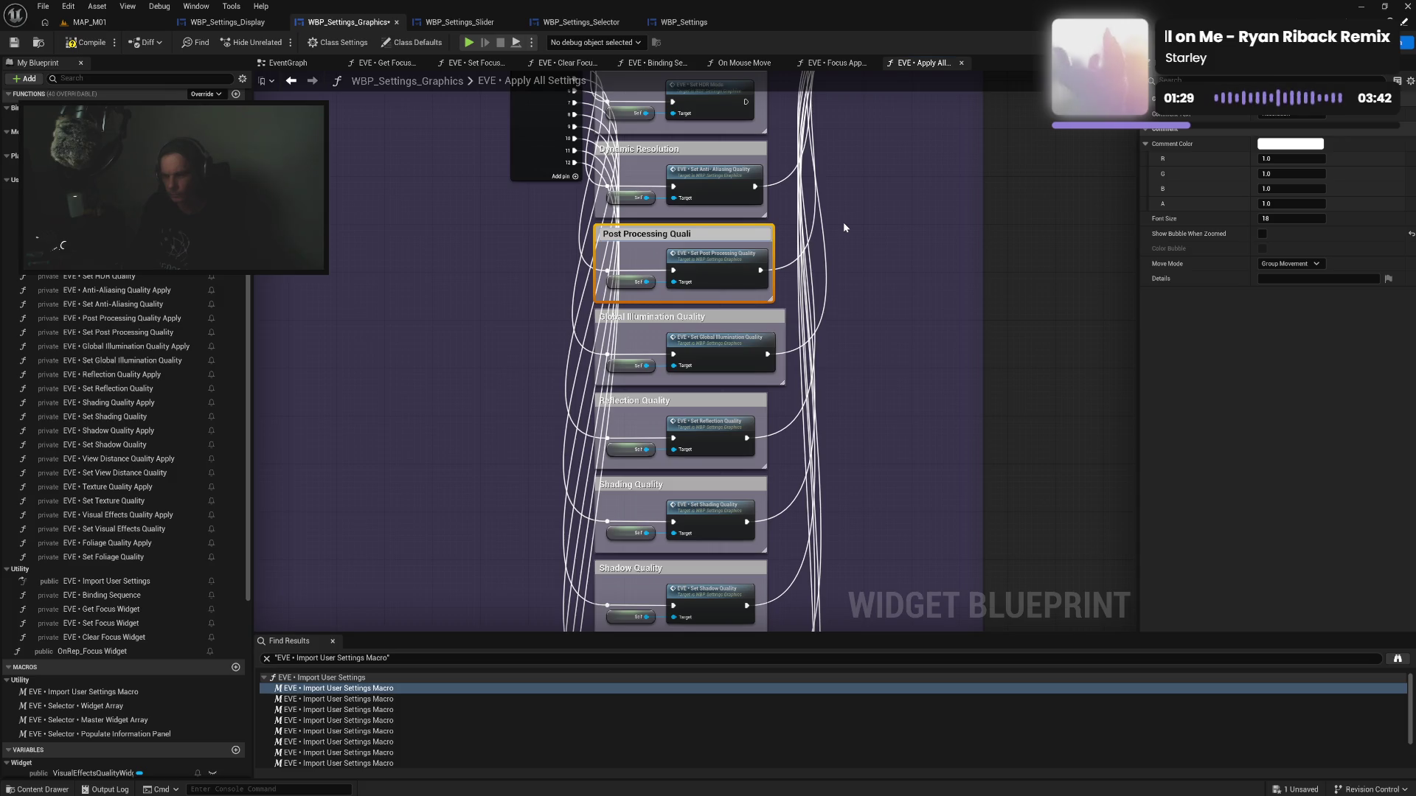
{"action": "type", "text": "ty"}
{"action": "key", "text": "Return"}
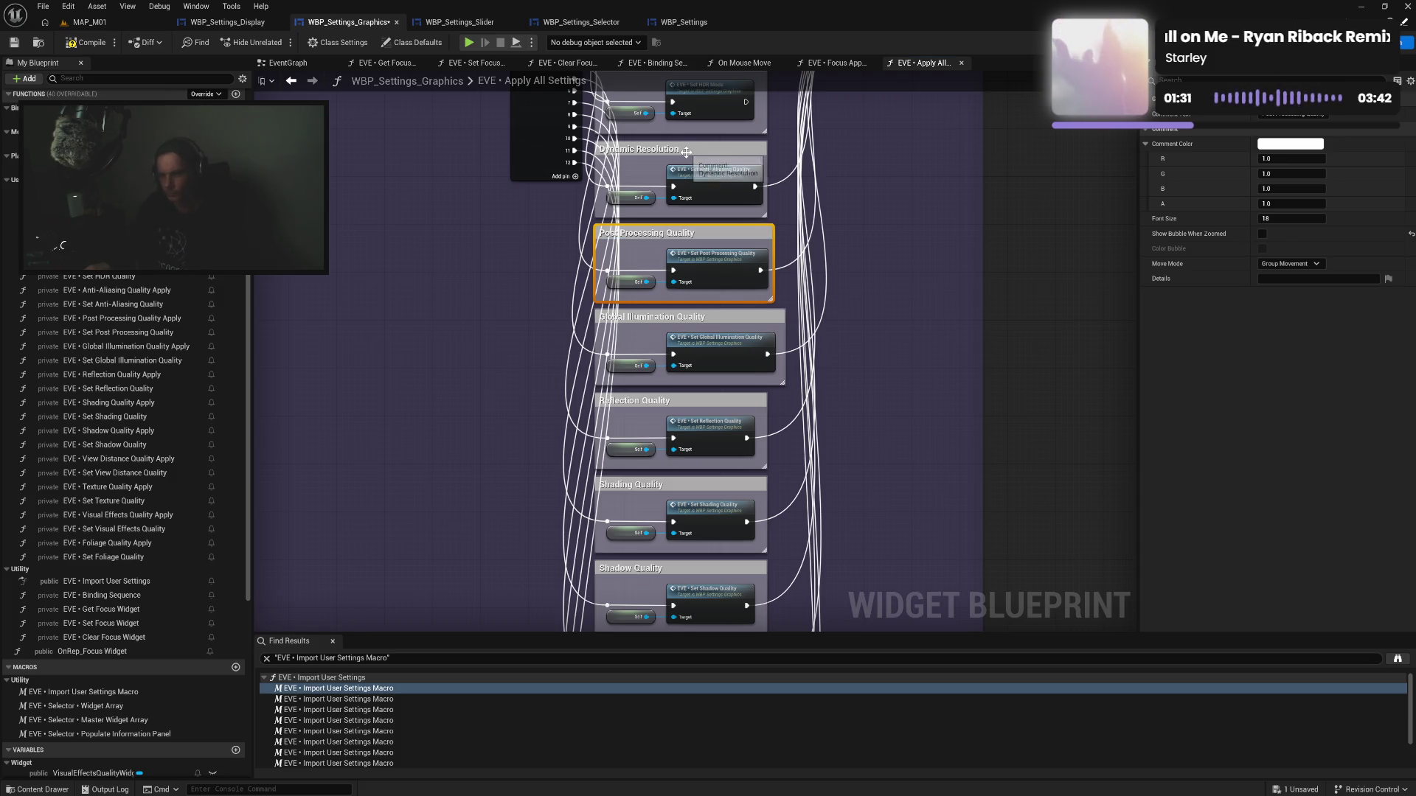
{"action": "left_click", "coordinate": [690, 149]}
{"action": "key", "text": "F2"}
{"action": "type", "text": "Anti-Aliasing Q"}
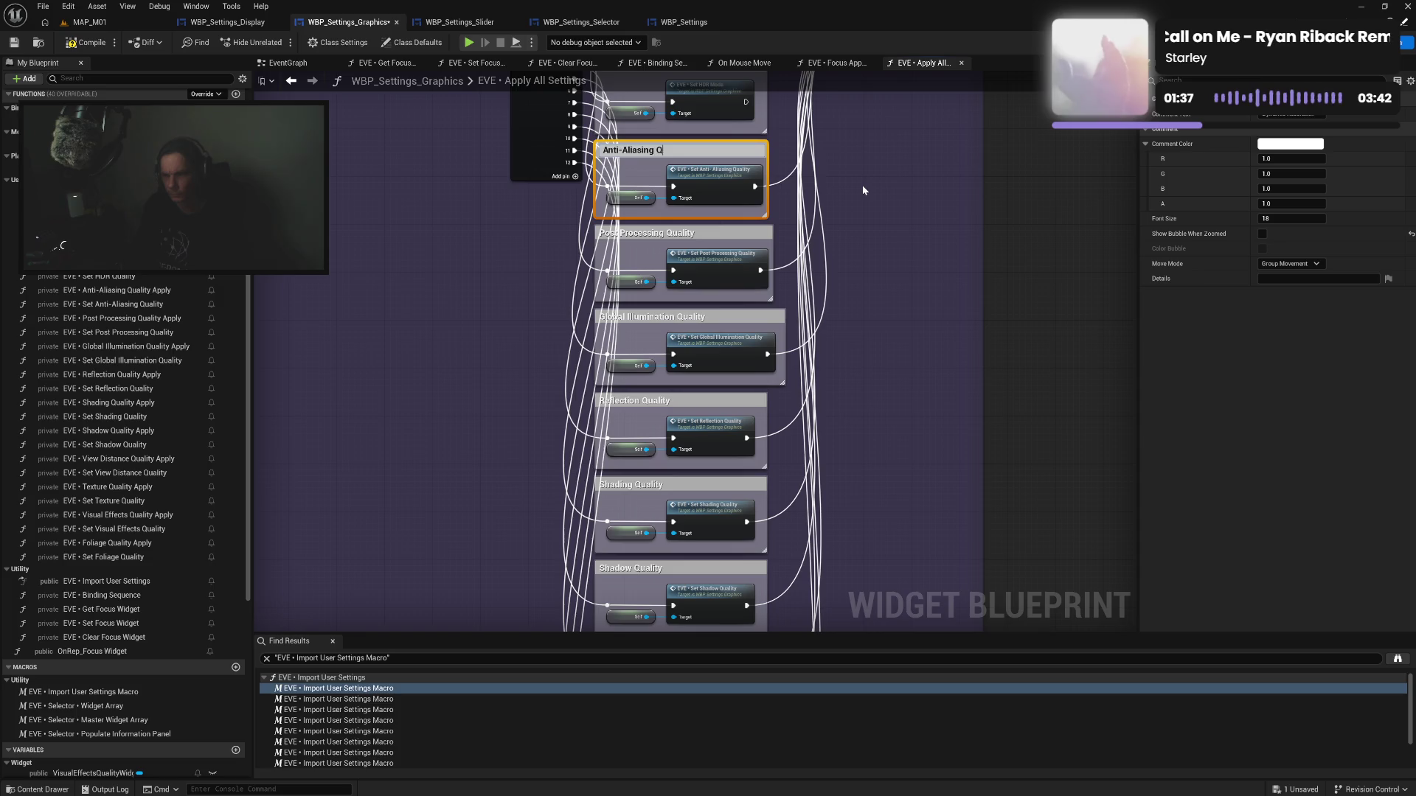
{"action": "type", "text": "uality"}
{"action": "key", "text": "Return"}
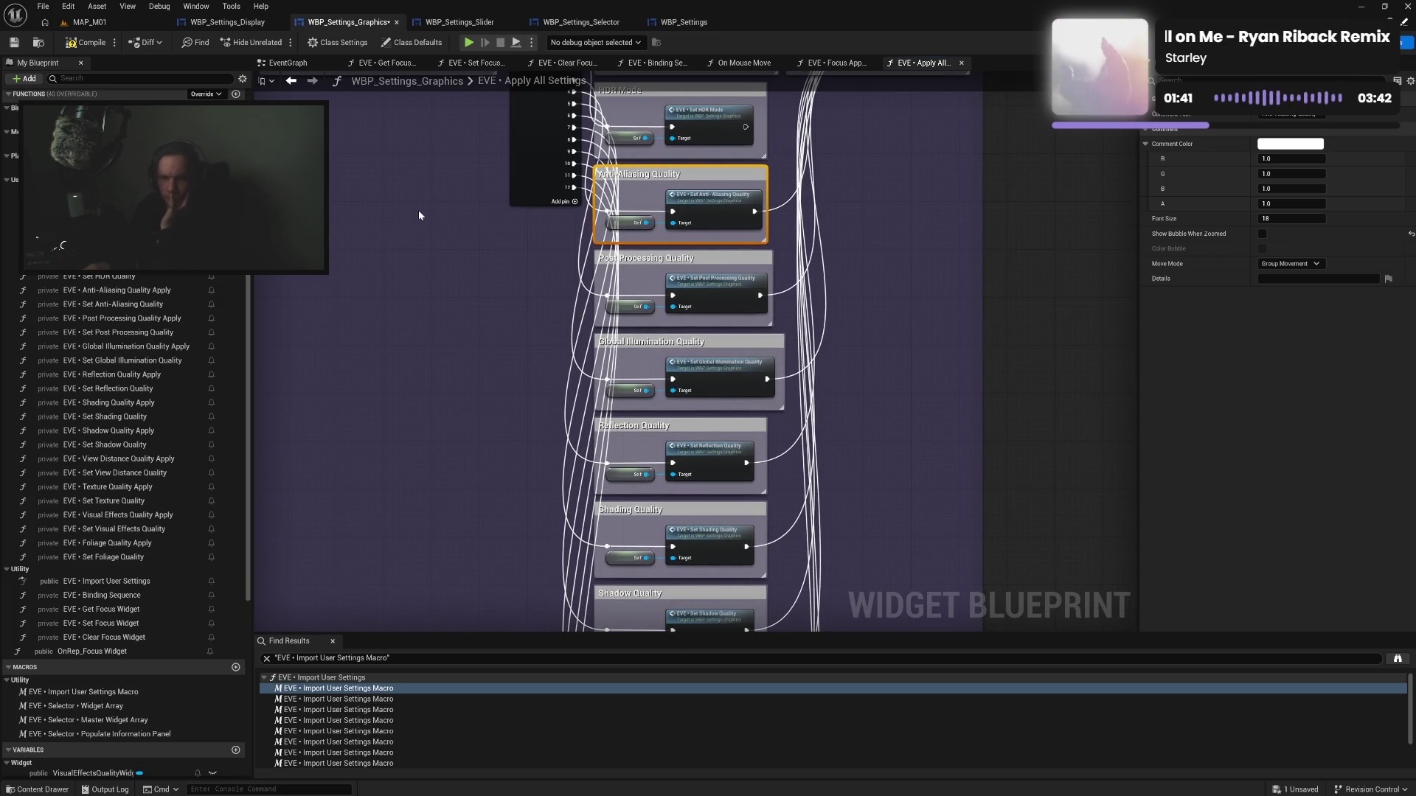
Delete all the quality comment boxes while keeping their nodes
{"action": "left_click_drag", "start_coordinate": [418, 210], "coordinate": [399, 325]}
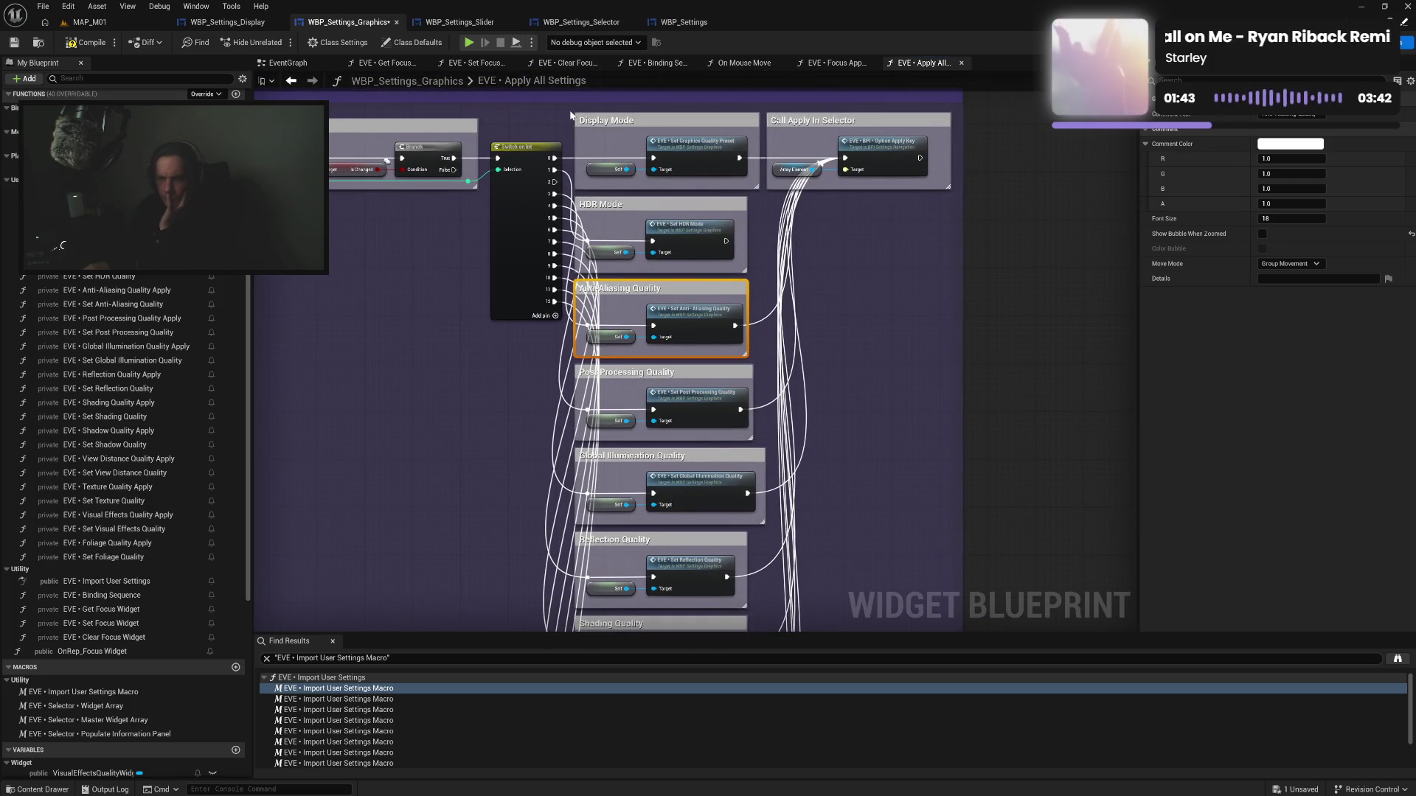
{"action": "mouse_move", "coordinate": [570, 115]}
{"action": "left_mouse_down"}
{"action": "mouse_move", "coordinate": [570, 466]}
{"action": "mouse_move", "coordinate": [543, 754]}
{"action": "mouse_move", "coordinate": [537, 696]}
{"action": "mouse_move", "coordinate": [567, 643]}
{"action": "mouse_move", "coordinate": [578, 558]}
{"action": "left_mouse_up"}
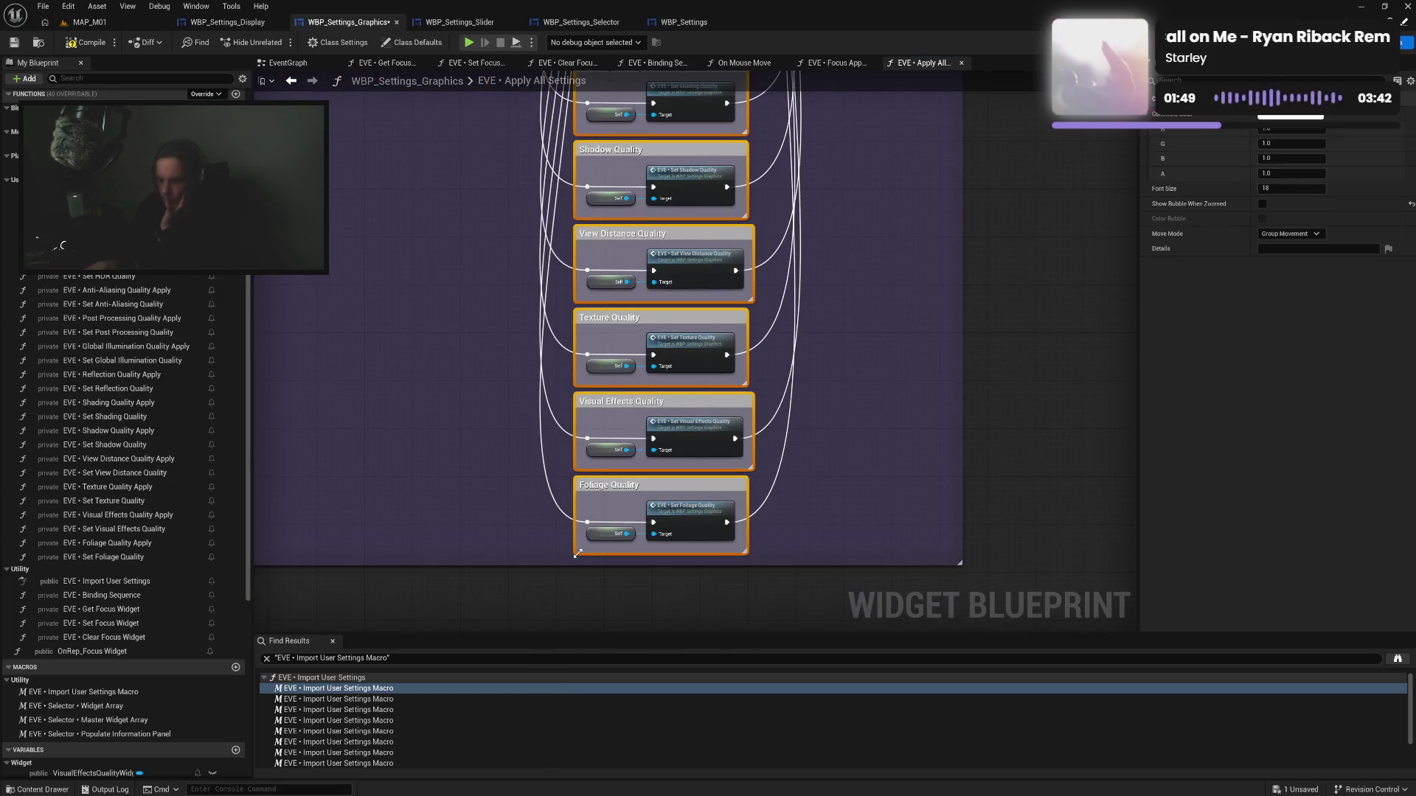
{"action": "key", "text": "Delete"}
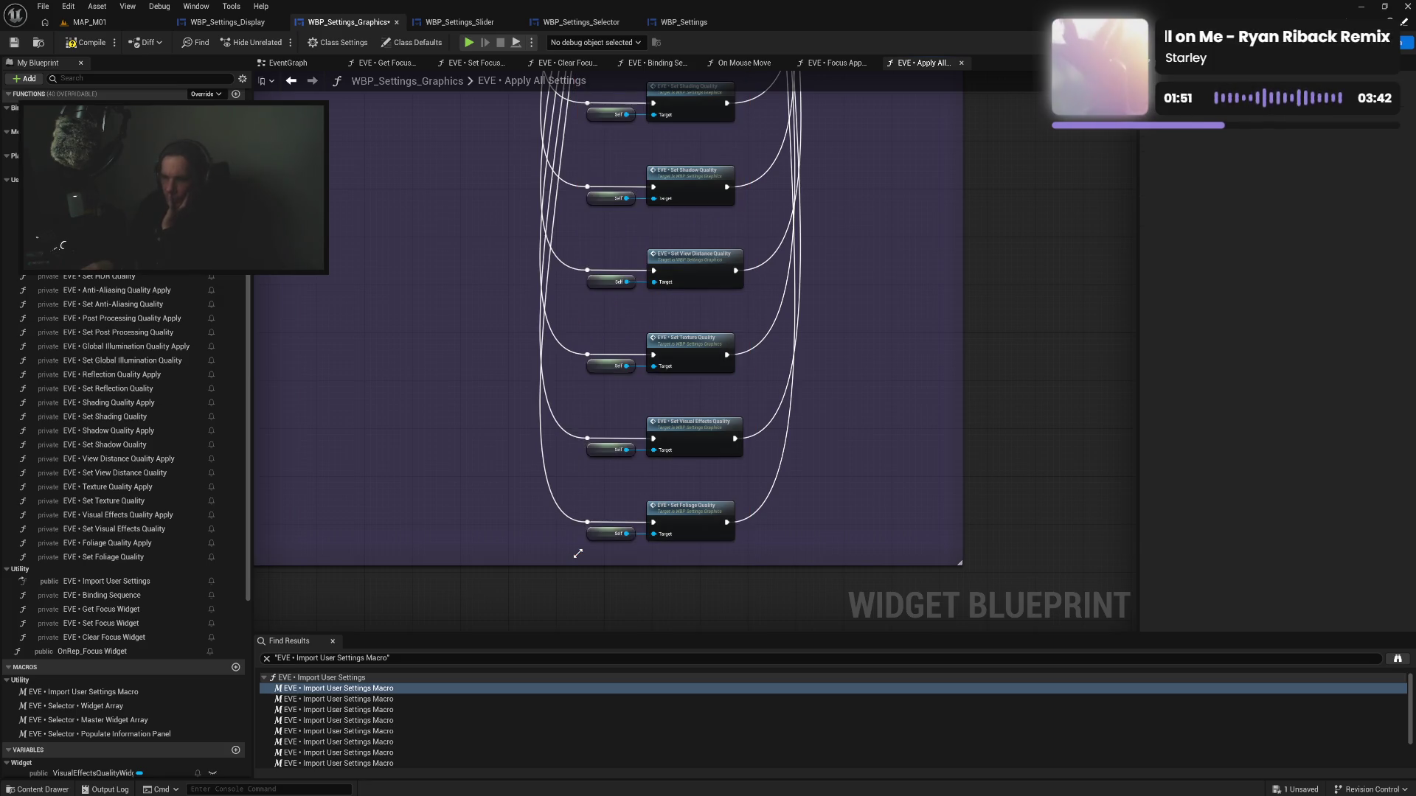
Stack the Shading through Foliage setter nodes upward to close the gaps between them
{"action": "mouse_move", "coordinate": [631, 531]}
{"action": "left_mouse_down"}
{"action": "mouse_move", "coordinate": [737, 501]}
{"action": "mouse_move", "coordinate": [696, 494]}
{"action": "mouse_move", "coordinate": [696, 477]}
{"action": "left_mouse_up"}
{"action": "left_click_drag", "start_coordinate": [589, 422], "coordinate": [724, 519]}
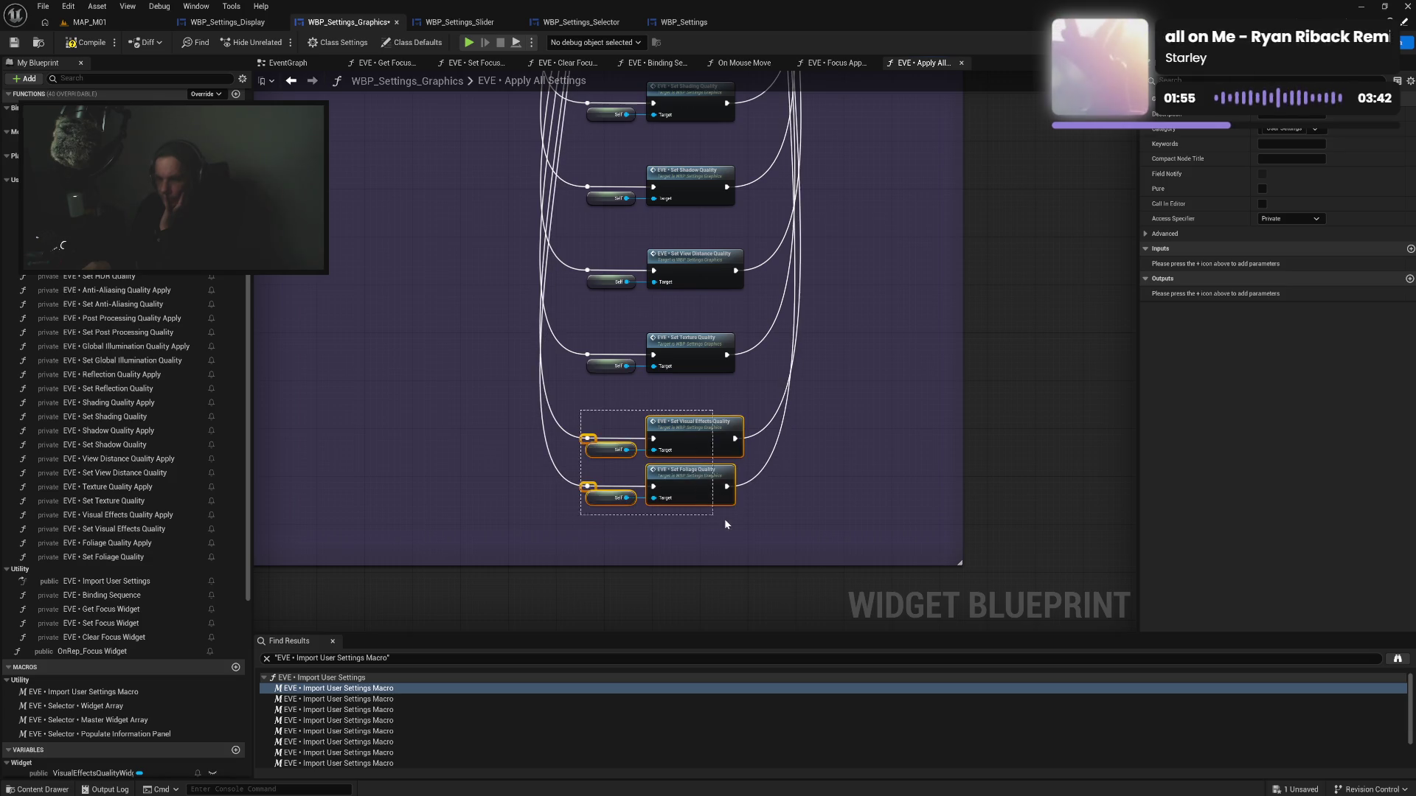
{"action": "left_click_drag", "start_coordinate": [690, 439], "coordinate": [687, 401]}
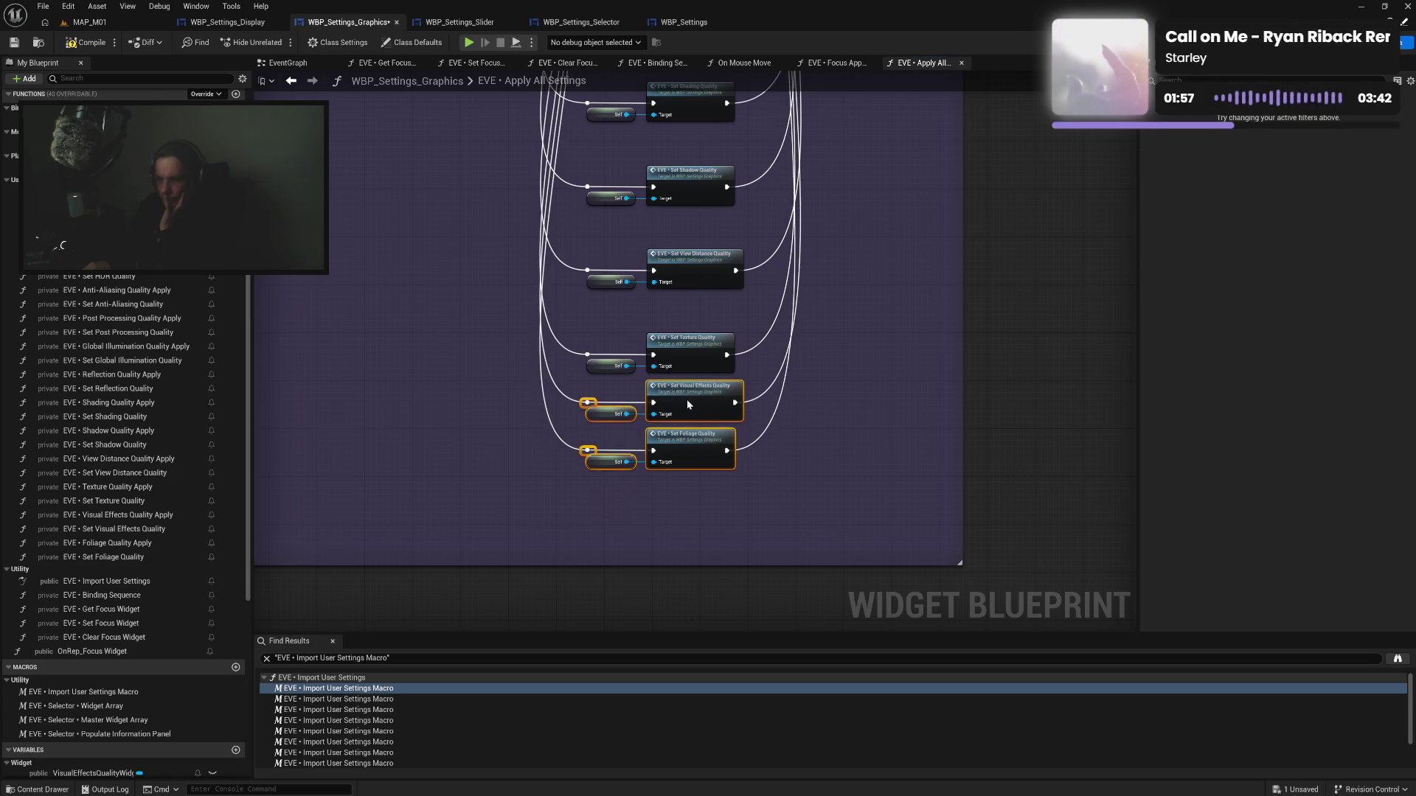
{"action": "left_click_drag", "start_coordinate": [568, 330], "coordinate": [749, 507]}
{"action": "left_click_drag", "start_coordinate": [682, 353], "coordinate": [684, 319]}
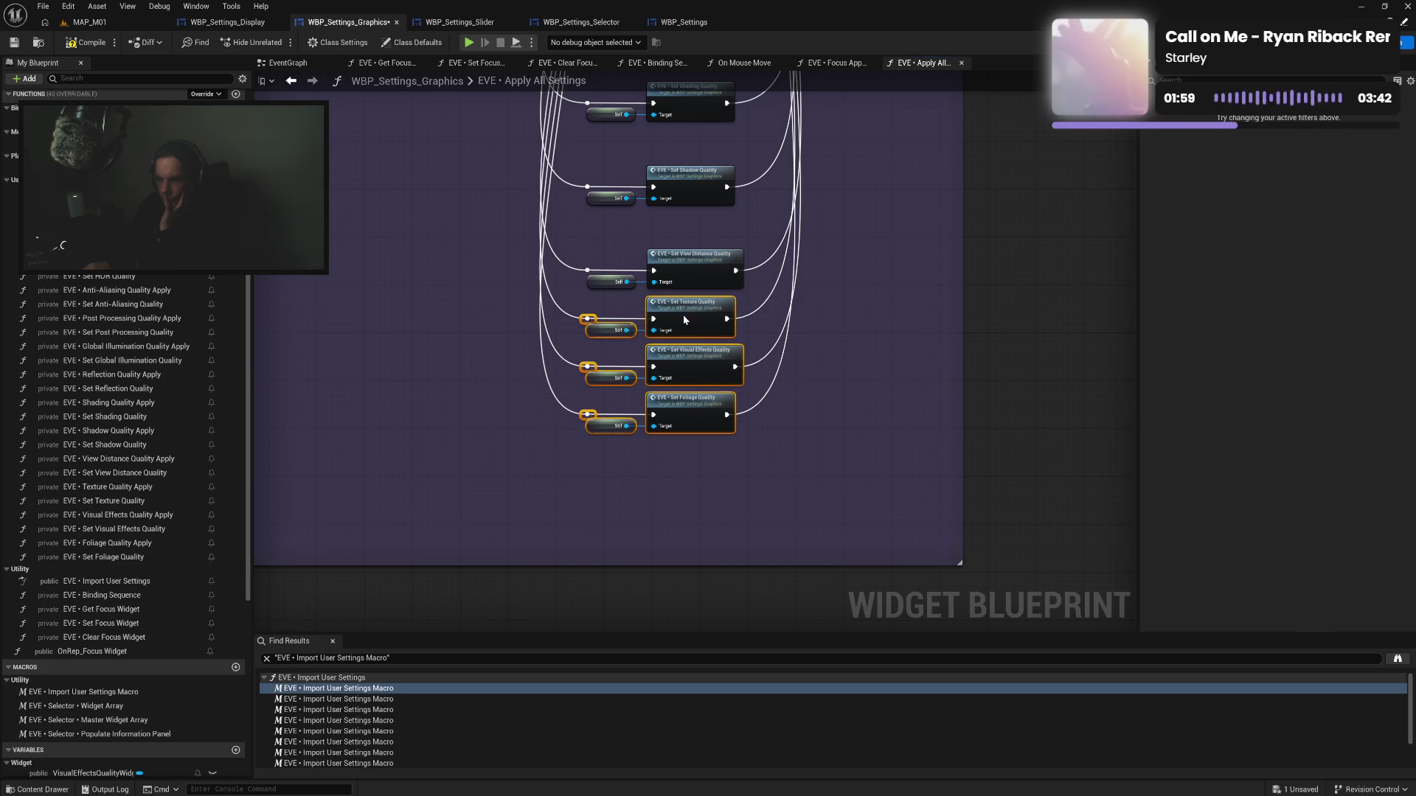
{"action": "mouse_move", "coordinate": [579, 240]}
{"action": "left_mouse_down"}
{"action": "mouse_move", "coordinate": [746, 457]}
{"action": "mouse_move", "coordinate": [690, 434]}
{"action": "left_mouse_up"}
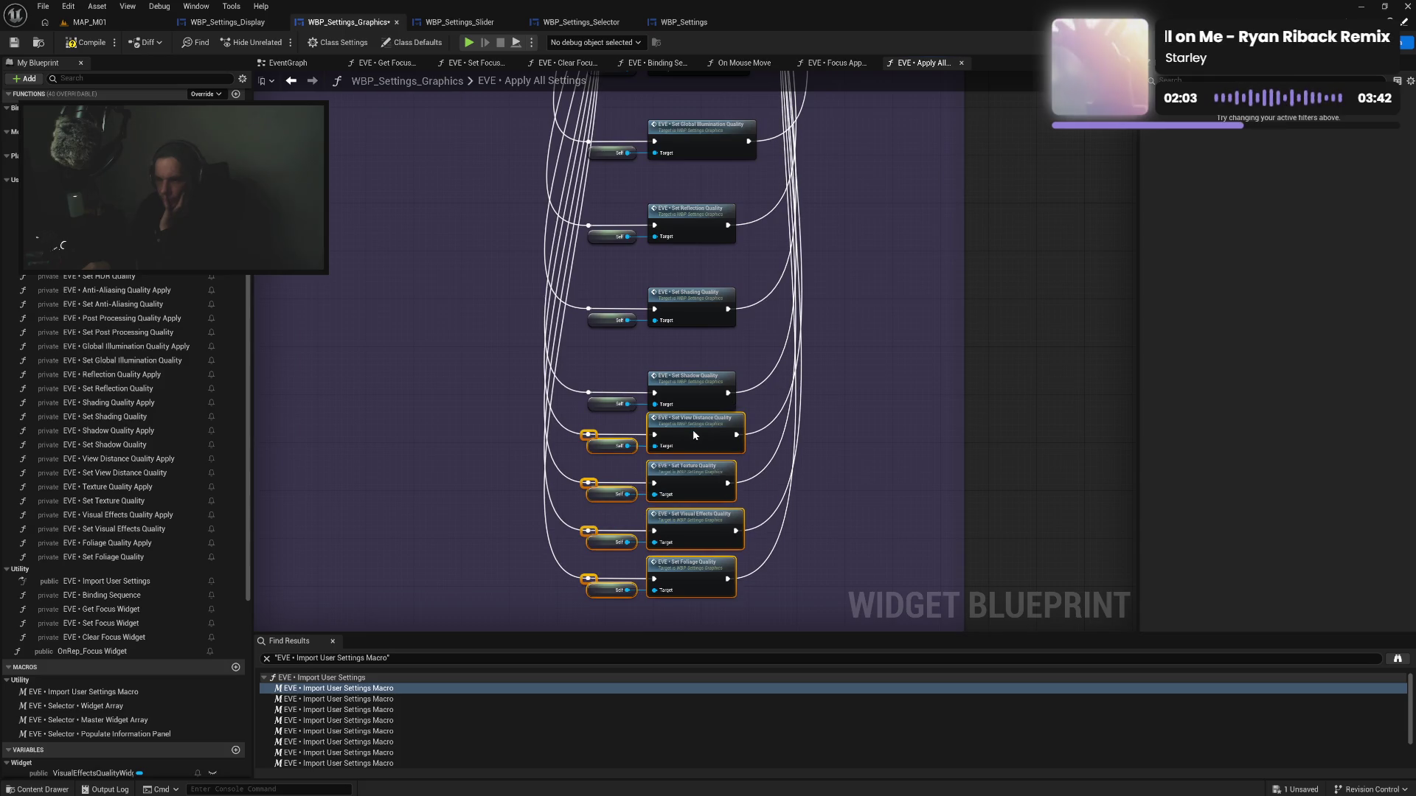
{"action": "left_click_drag", "start_coordinate": [579, 365], "coordinate": [748, 608]}
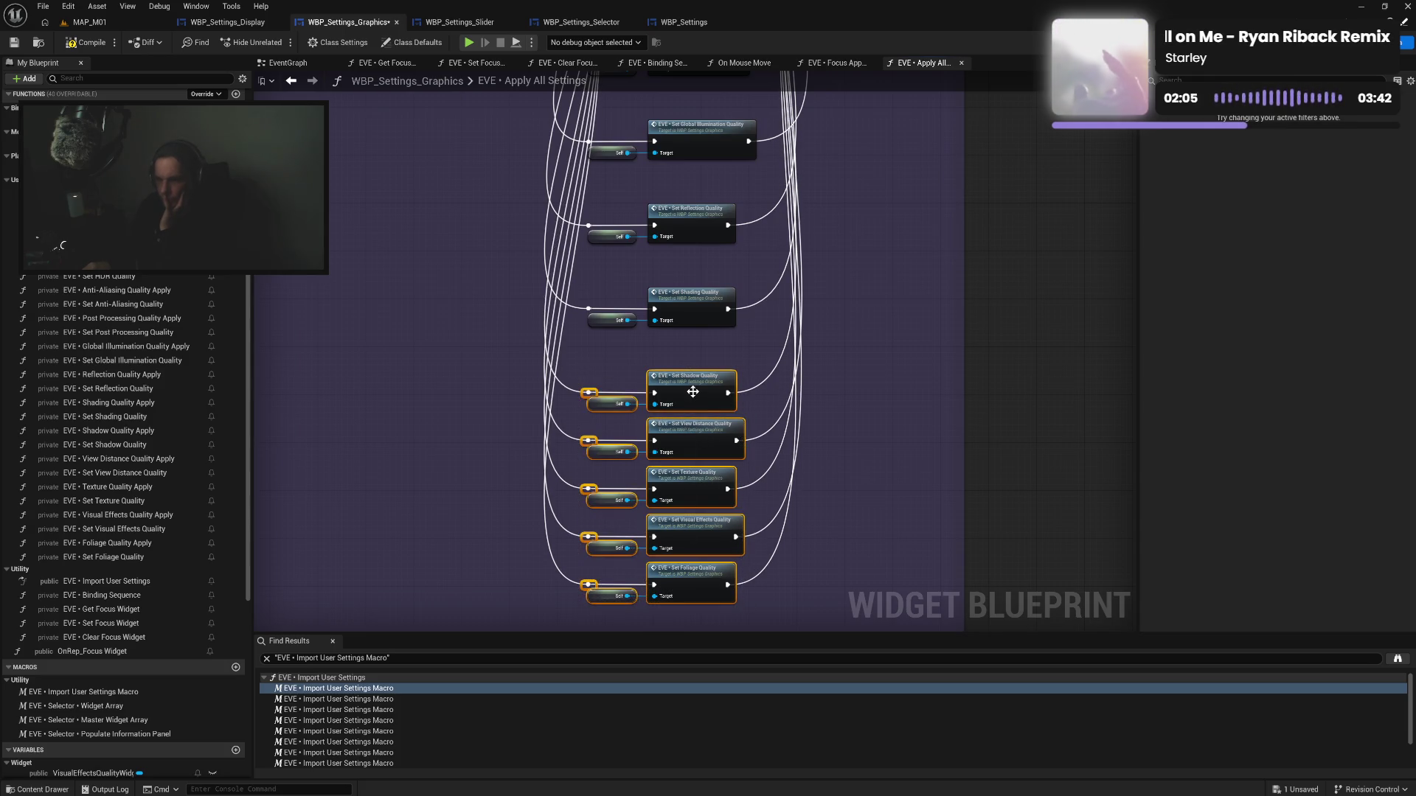
{"action": "left_click_drag", "start_coordinate": [692, 392], "coordinate": [692, 357]}
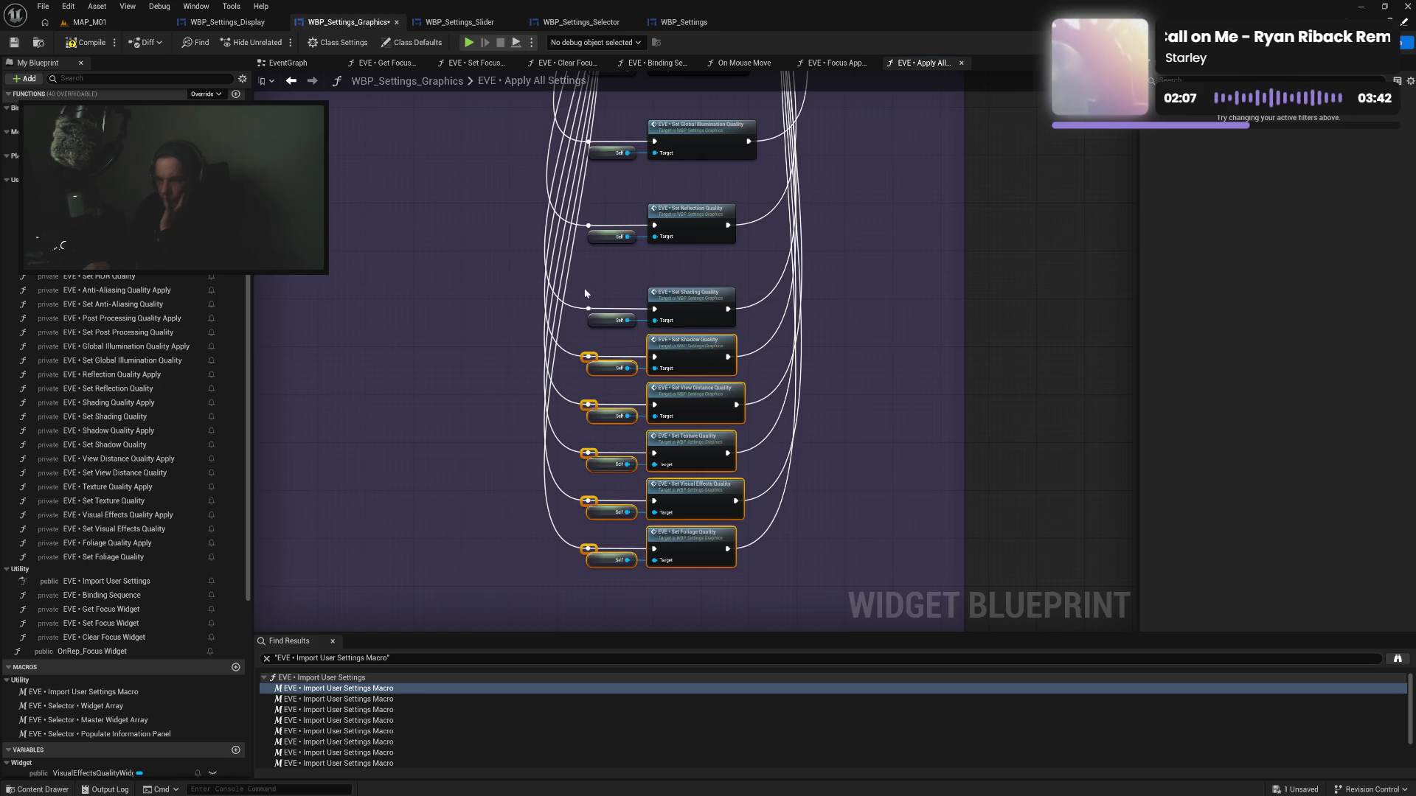
{"action": "left_click_drag", "start_coordinate": [584, 290], "coordinate": [751, 604]}
{"action": "left_click_drag", "start_coordinate": [686, 301], "coordinate": [686, 266]}
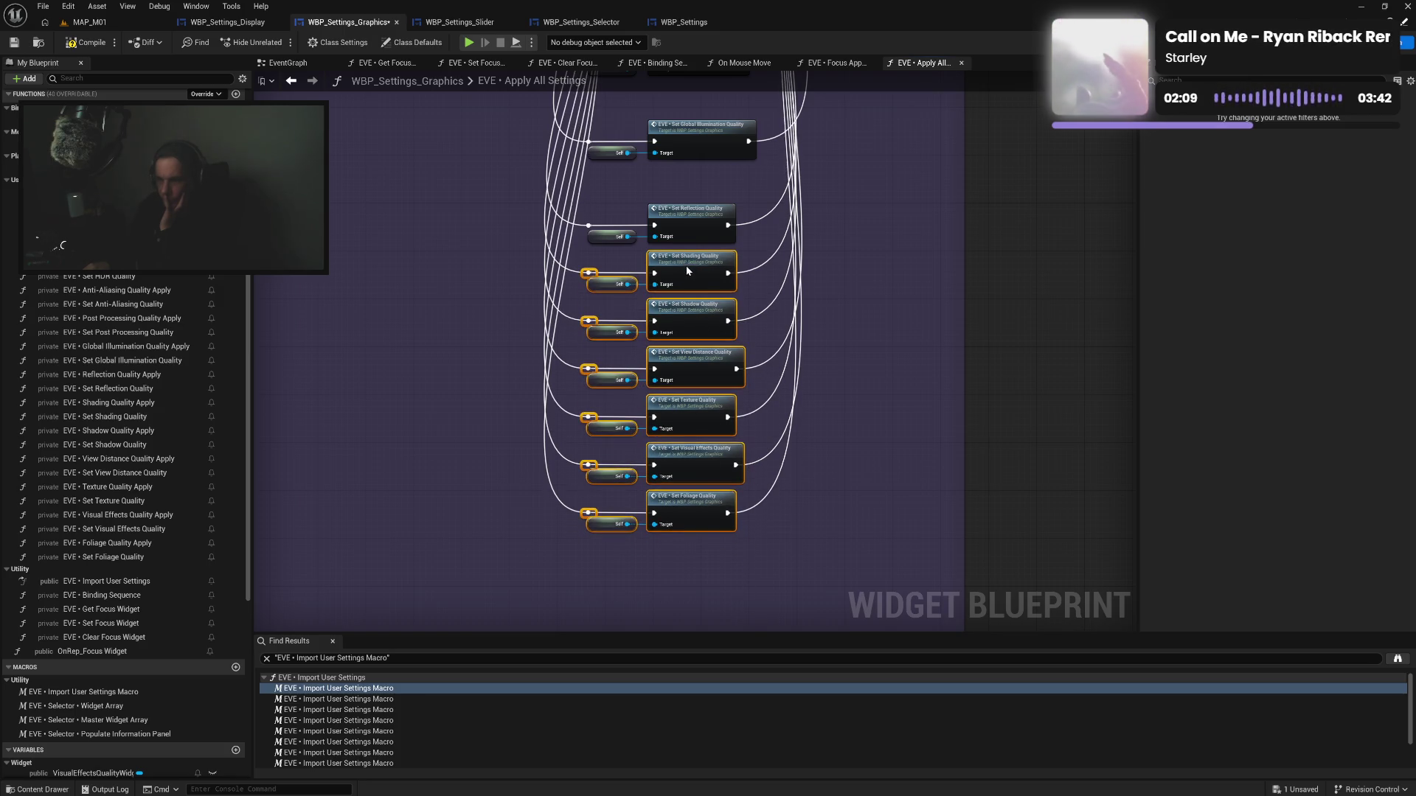
Move the Global Illumination-to-Foliage setters up under Anti-Aliasing and raise Set HDR Mode toward the preset node
{"action": "left_click_drag", "start_coordinate": [590, 207], "coordinate": [755, 550]}
{"action": "left_click_drag", "start_coordinate": [692, 225], "coordinate": [693, 186]}
{"action": "mouse_move", "coordinate": [599, 132]}
{"action": "left_mouse_down"}
{"action": "mouse_move", "coordinate": [685, 332]}
{"action": "mouse_move", "coordinate": [738, 520]}
{"action": "left_mouse_up"}
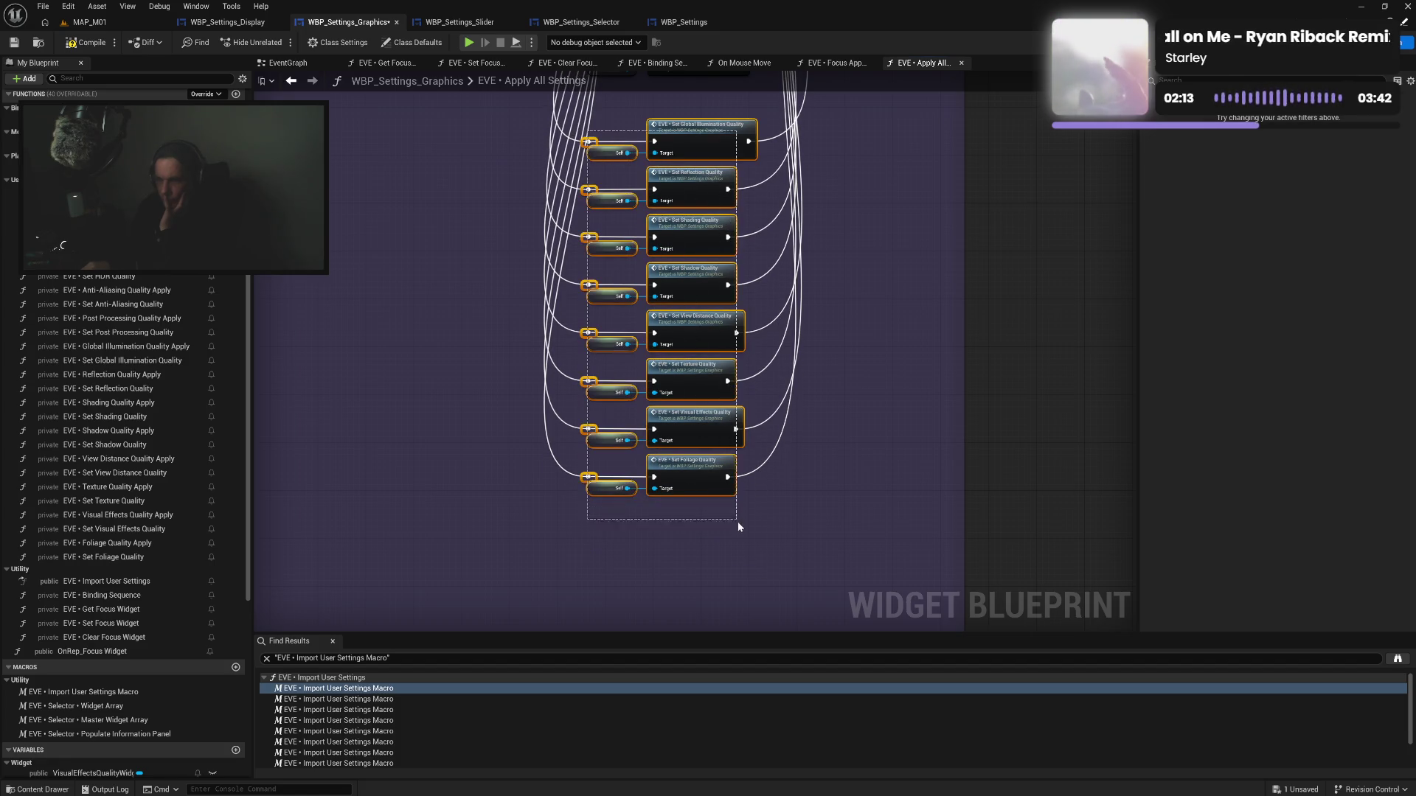
{"action": "mouse_move", "coordinate": [708, 147]}
{"action": "left_mouse_down"}
{"action": "mouse_move", "coordinate": [726, 459]}
{"action": "mouse_move", "coordinate": [714, 409]}
{"action": "left_mouse_up"}
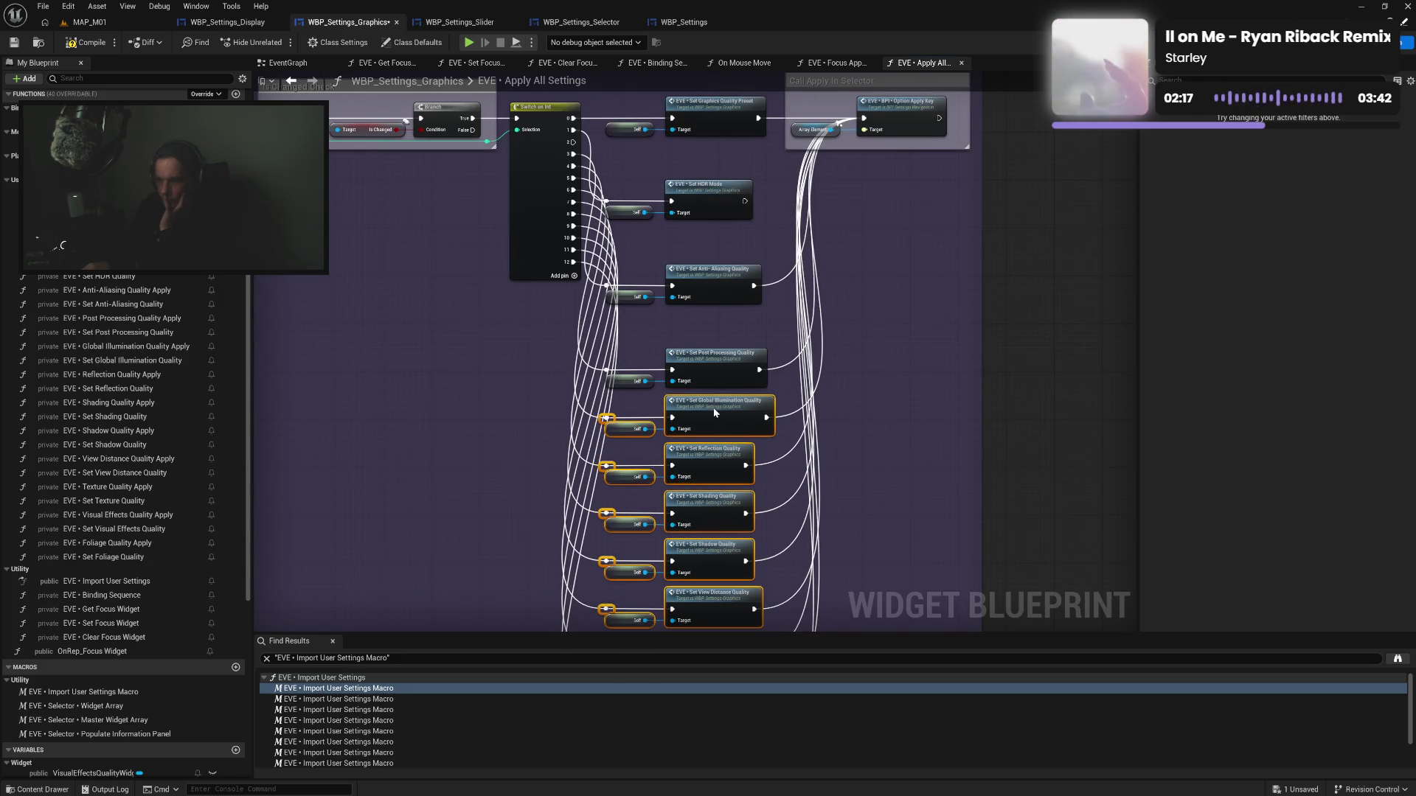
{"action": "mouse_move", "coordinate": [590, 358]}
{"action": "left_mouse_down", "text": "ctrl"}
{"action": "mouse_move", "coordinate": [741, 371]}
{"action": "mouse_move", "coordinate": [720, 332]}
{"action": "left_mouse_up", "text": "ctrl"}
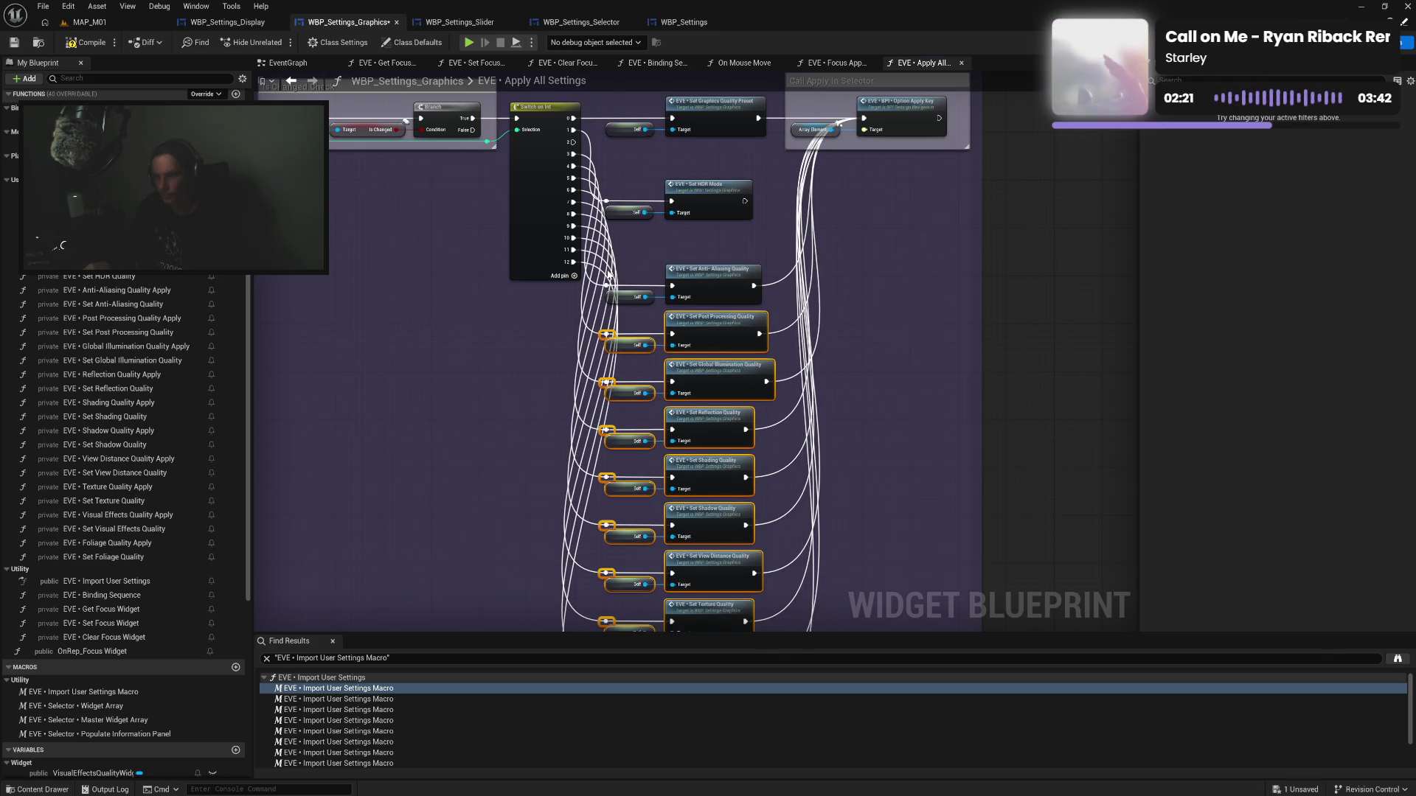
{"action": "left_click_drag", "start_coordinate": [601, 273], "coordinate": [717, 315], "text": "ctrl"}
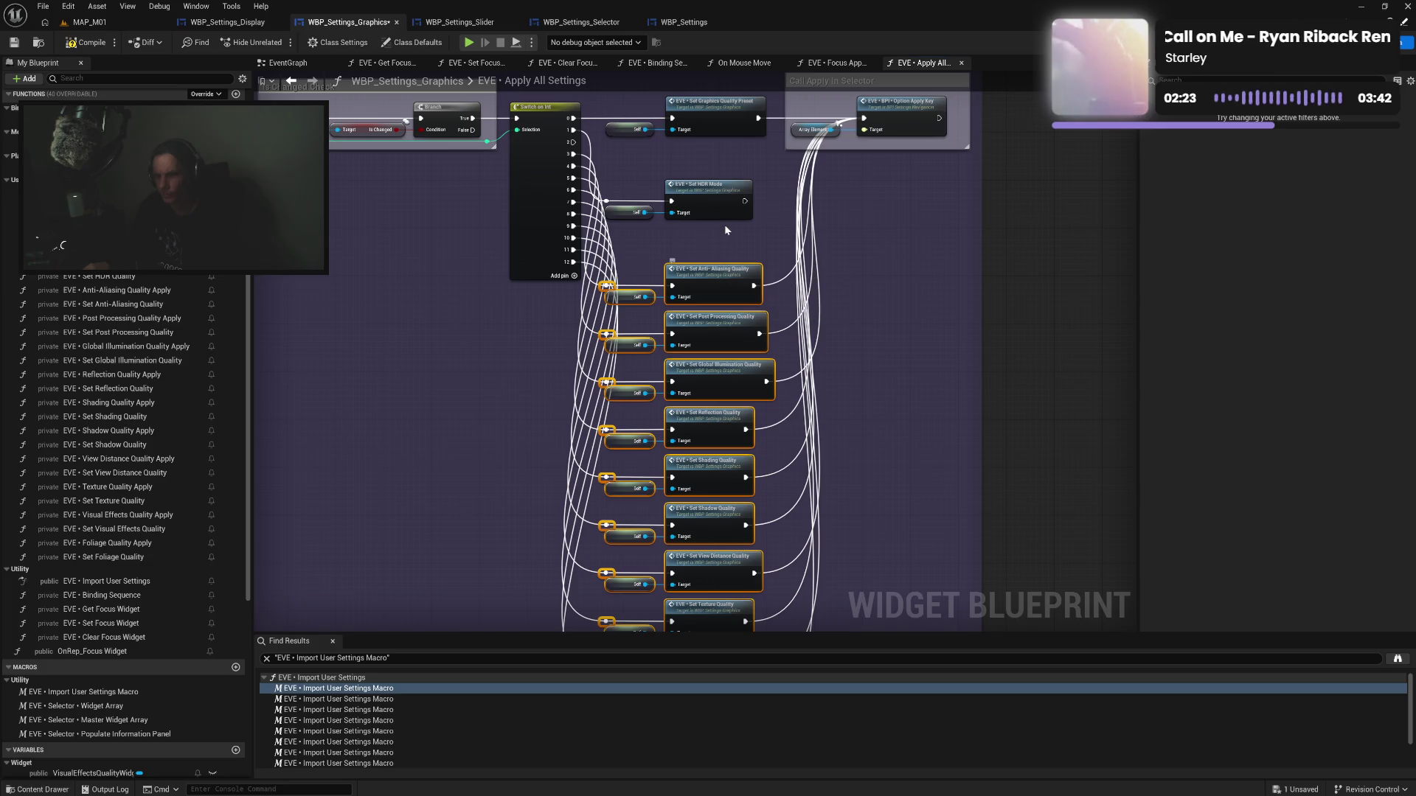
{"action": "left_click_drag", "start_coordinate": [759, 237], "coordinate": [601, 179]}
{"action": "left_click_drag", "start_coordinate": [716, 203], "coordinate": [718, 161]}
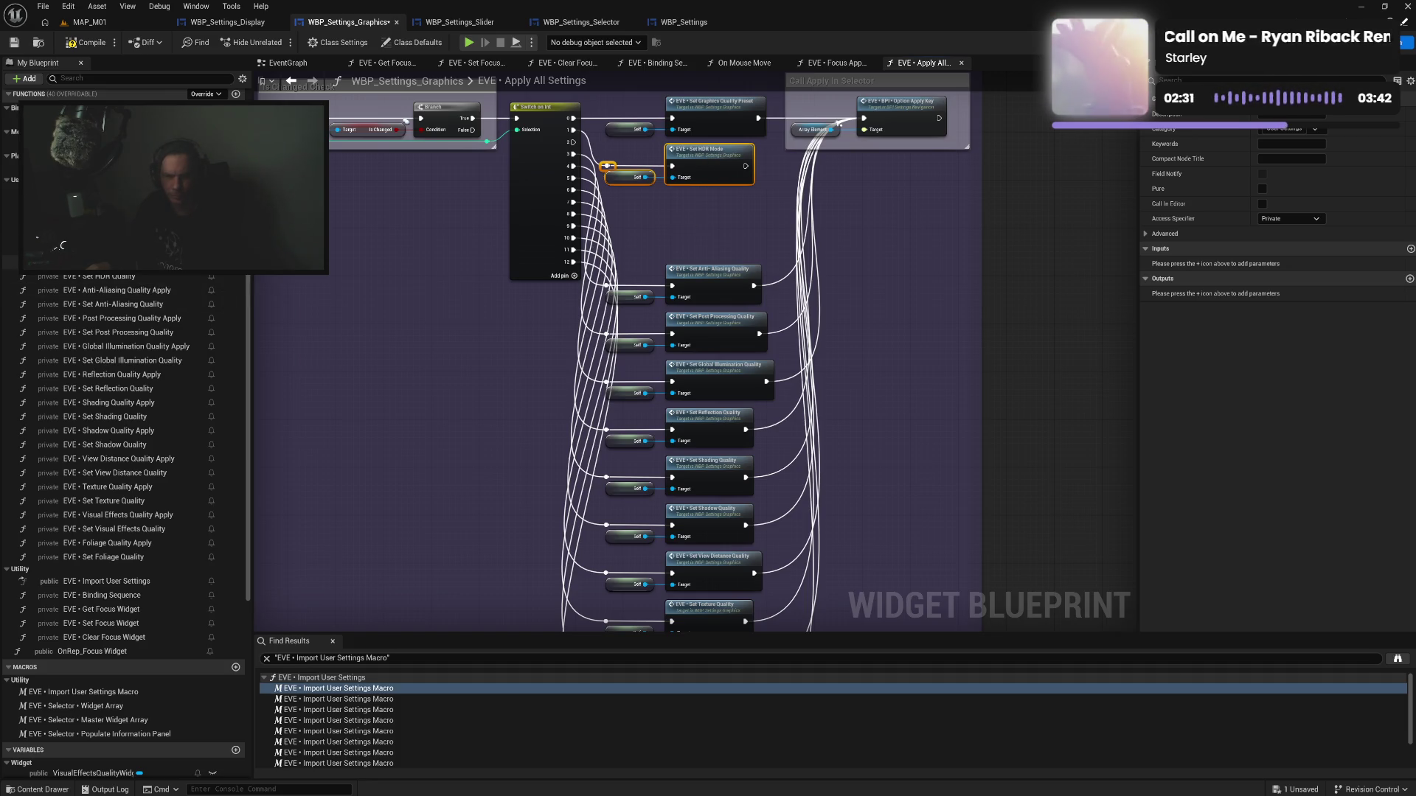
Place an EVE • Set HDR Quality call below Set HDR Mode with a pasted Self target, wired from Switch pin 2 via a reroute
{"action": "left_click", "coordinate": [179, 277]}
{"action": "mouse_move", "coordinate": [179, 277]}
{"action": "left_mouse_down"}
{"action": "mouse_move", "coordinate": [673, 193]}
{"action": "mouse_move", "coordinate": [702, 207]}
{"action": "mouse_move", "coordinate": [672, 226]}
{"action": "left_mouse_up"}
{"action": "left_click", "coordinate": [624, 178]}
{"action": "key", "text": "ctrl+c"}
{"action": "key", "text": "ctrl+v"}
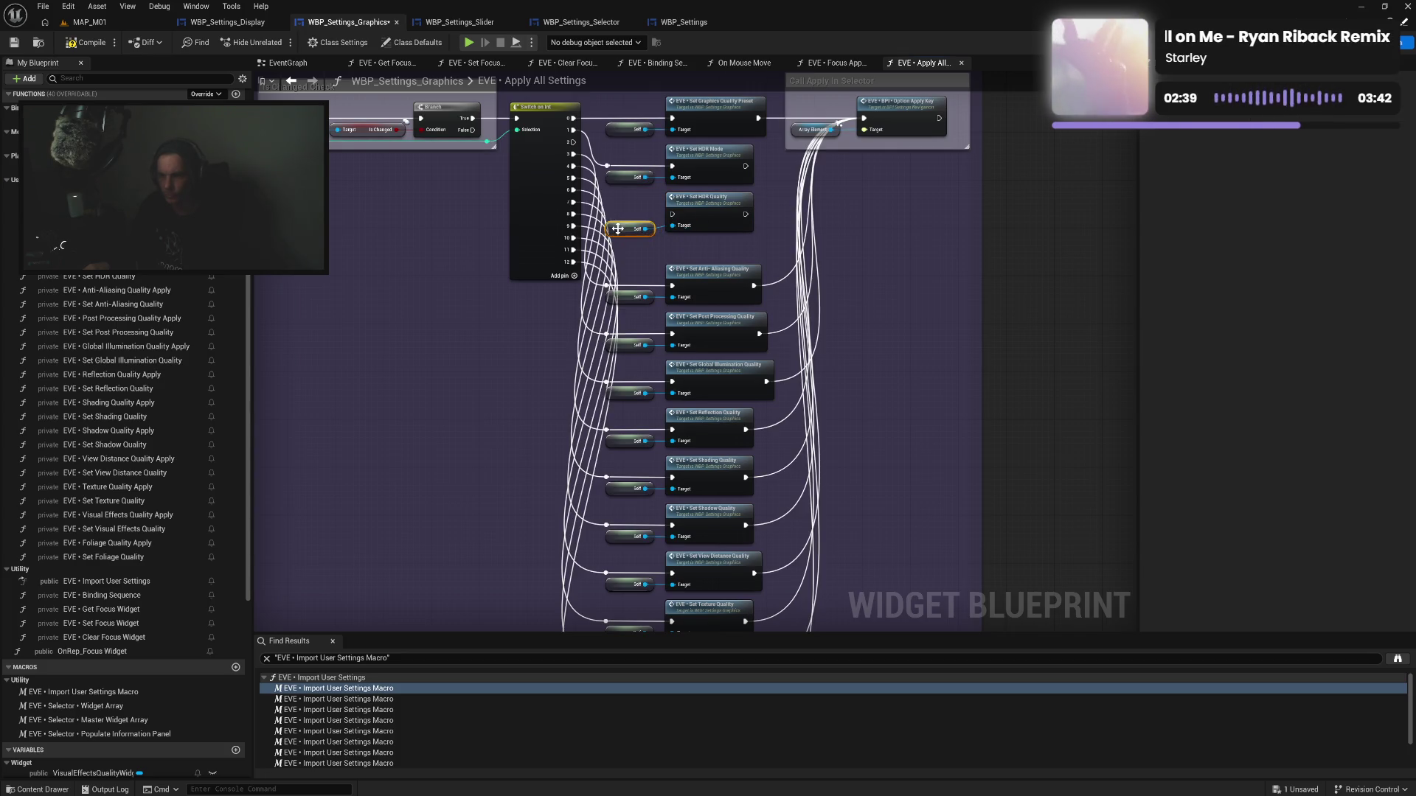
{"action": "left_click", "coordinate": [631, 177], "text": "ctrl"}
{"action": "left_click", "coordinate": [626, 216]}
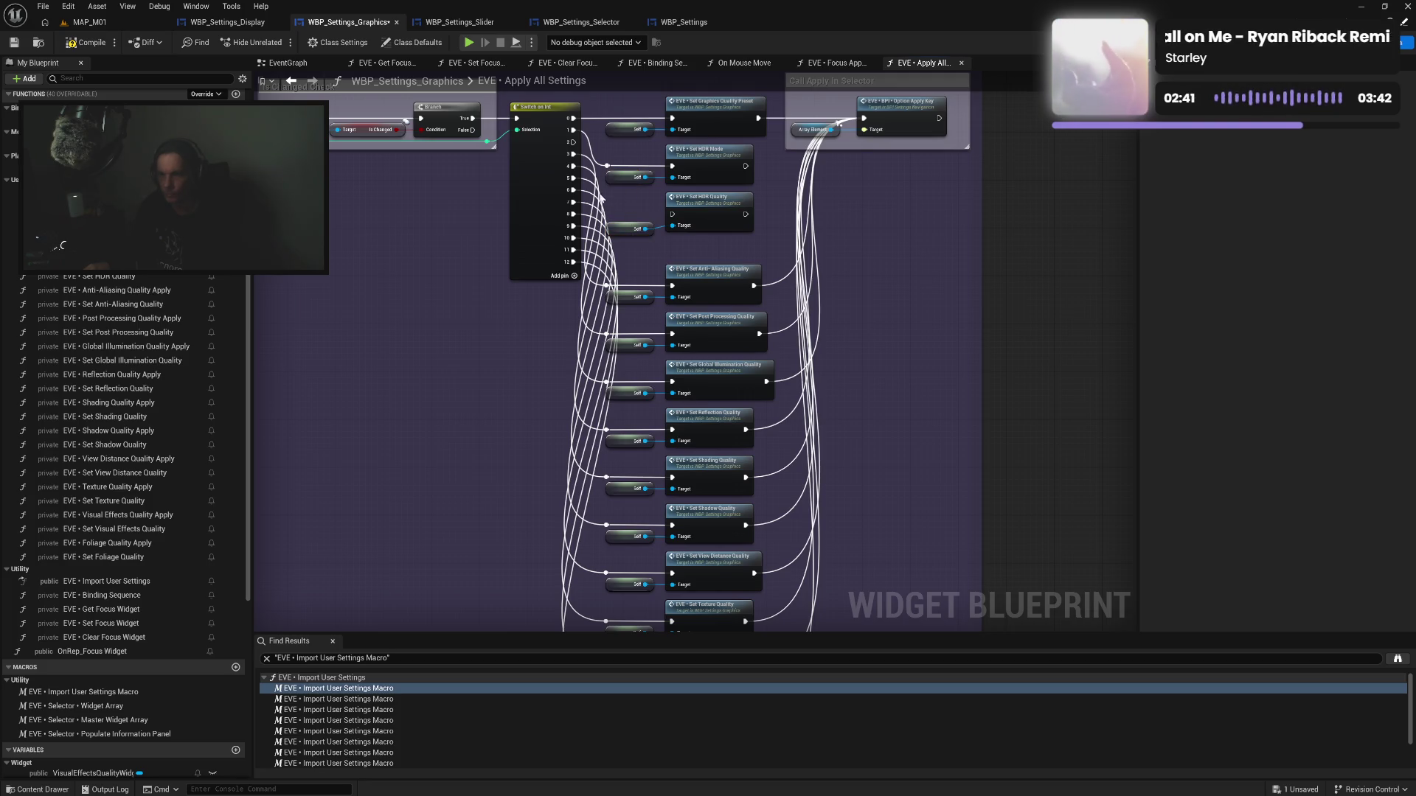
{"action": "mouse_move", "coordinate": [575, 150]}
{"action": "left_mouse_down"}
{"action": "mouse_move", "coordinate": [667, 214]}
{"action": "mouse_move", "coordinate": [614, 217]}
{"action": "left_mouse_up"}
{"action": "double_click", "coordinate": [649, 209]}
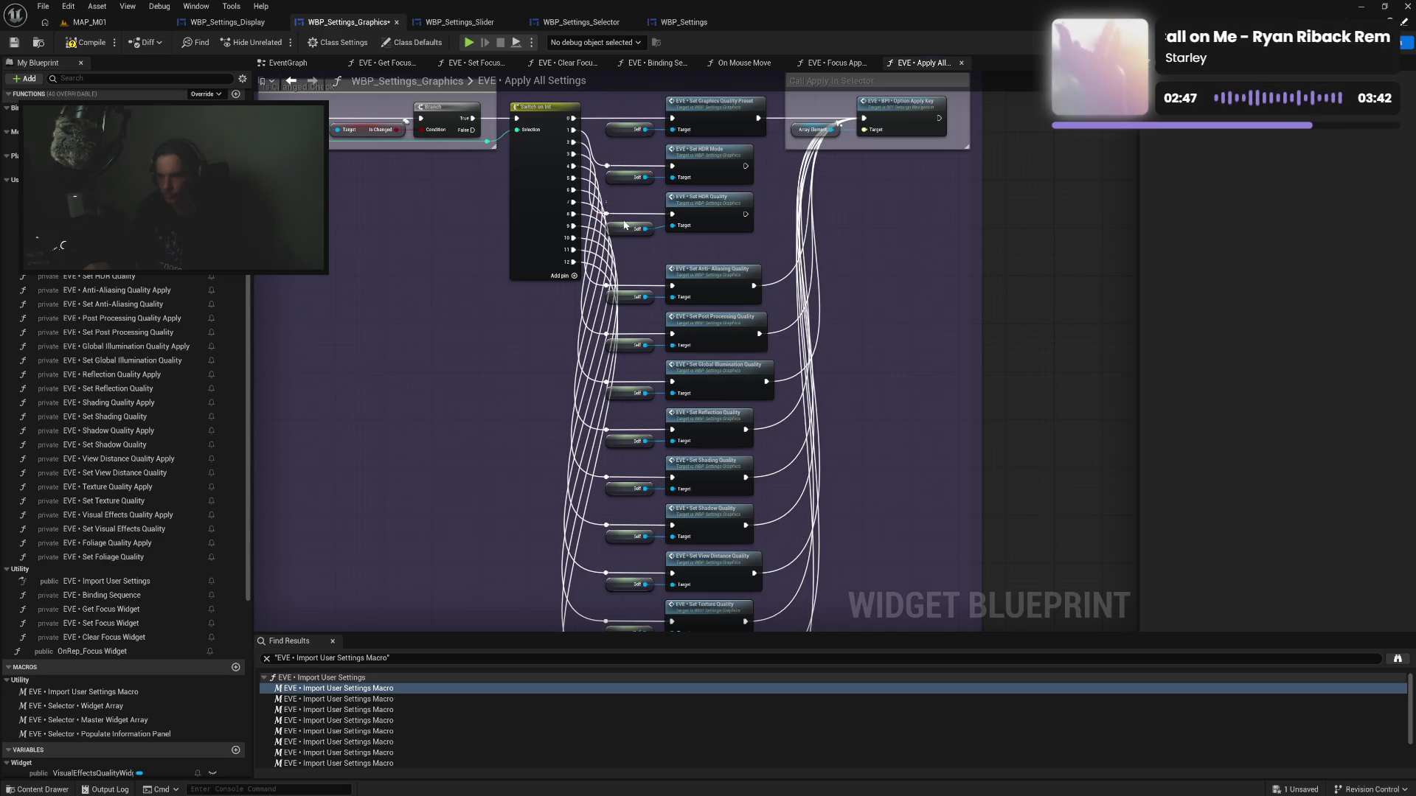
{"action": "left_click_drag", "start_coordinate": [697, 261], "coordinate": [605, 383]}
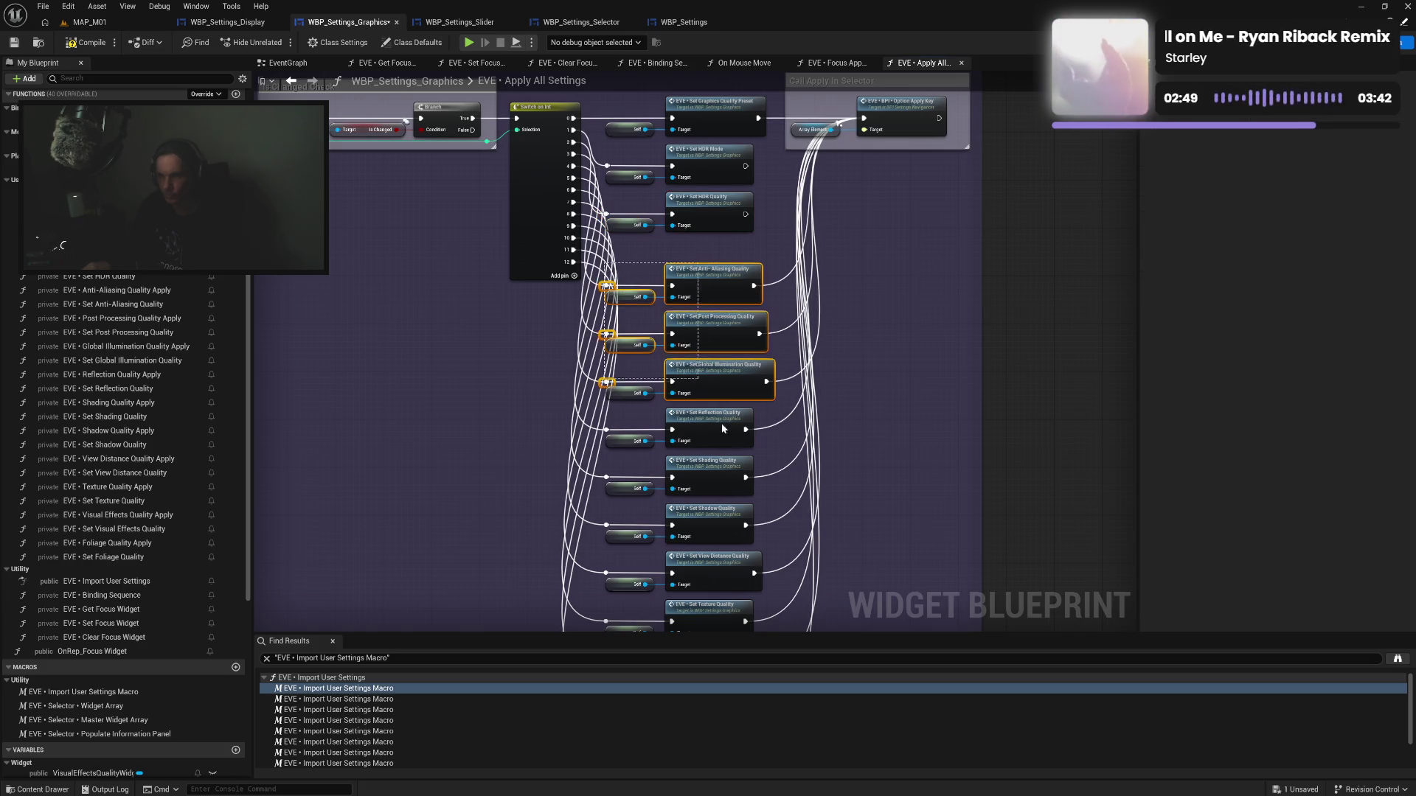
{"action": "mouse_move", "coordinate": [721, 423]}
{"action": "left_mouse_down"}
{"action": "mouse_move", "coordinate": [777, 743]}
{"action": "mouse_move", "coordinate": [774, 499]}
{"action": "mouse_move", "coordinate": [737, 81]}
{"action": "mouse_move", "coordinate": [701, 322]}
{"action": "mouse_move", "coordinate": [702, 294]}
{"action": "left_mouse_up"}
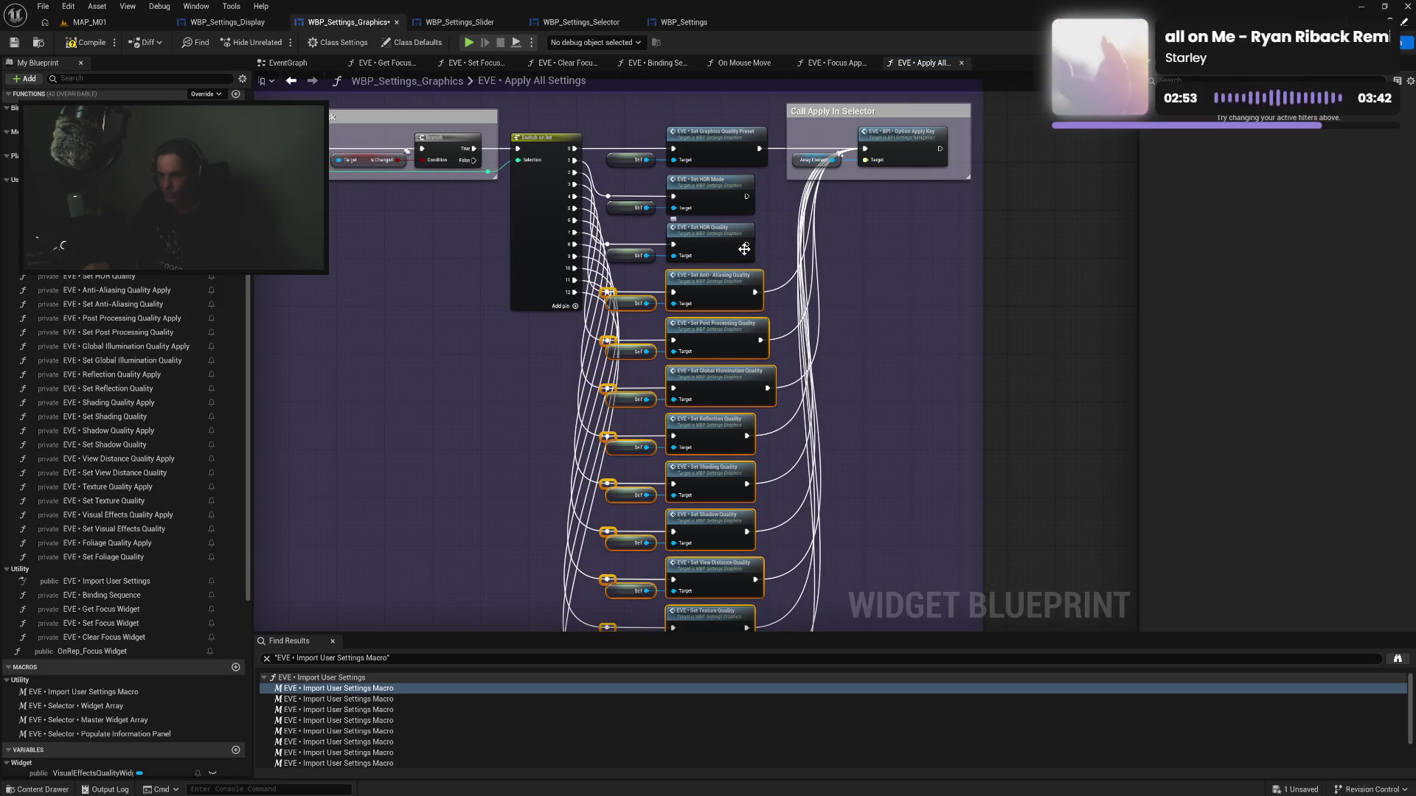
Wire the HDR Quality and HDR Mode exec outputs into Call Apply In Selector and shorten the outer comment
{"action": "mouse_move", "coordinate": [746, 245]}
{"action": "left_mouse_down"}
{"action": "mouse_move", "coordinate": [838, 206]}
{"action": "mouse_move", "coordinate": [865, 148]}
{"action": "left_mouse_up"}
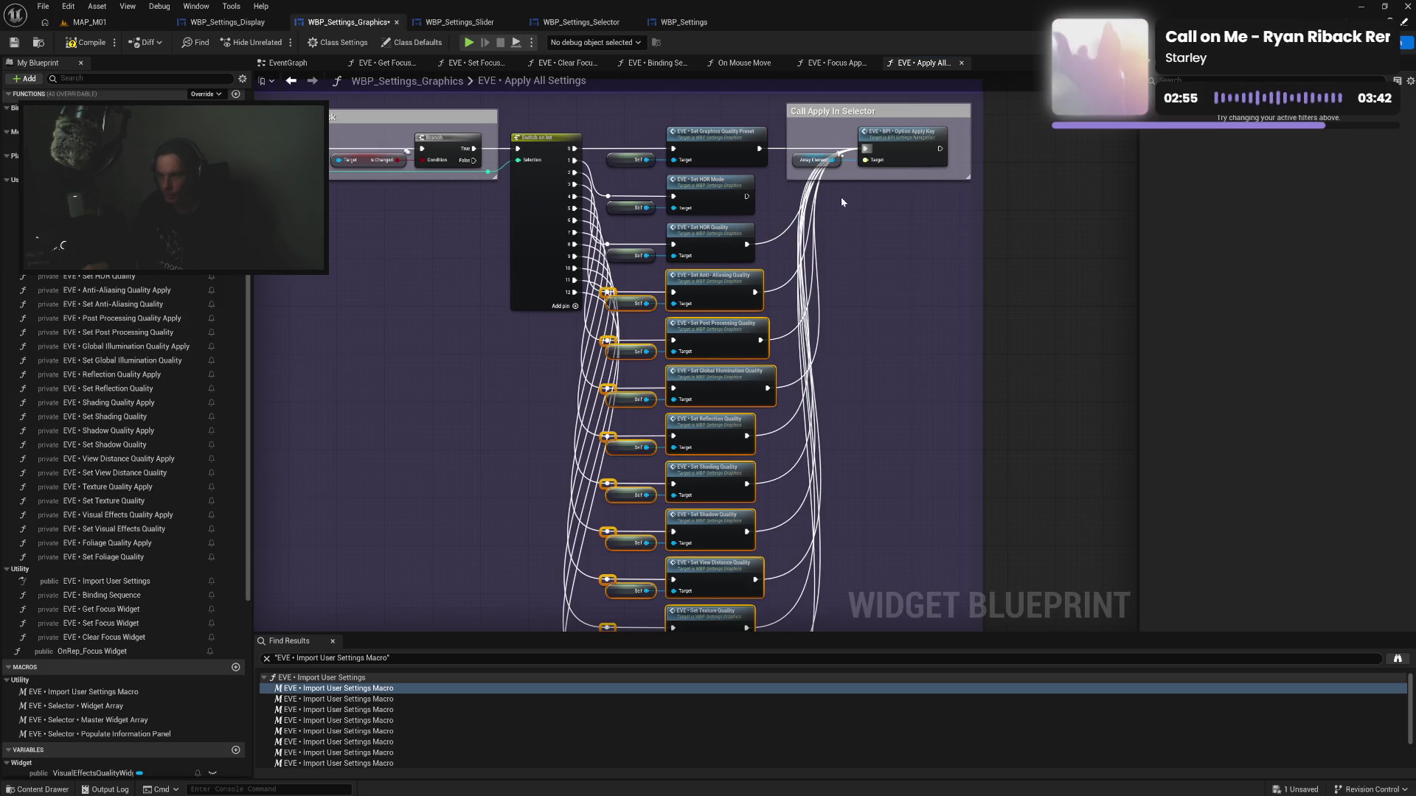
{"action": "left_click_drag", "start_coordinate": [746, 197], "coordinate": [865, 148]}
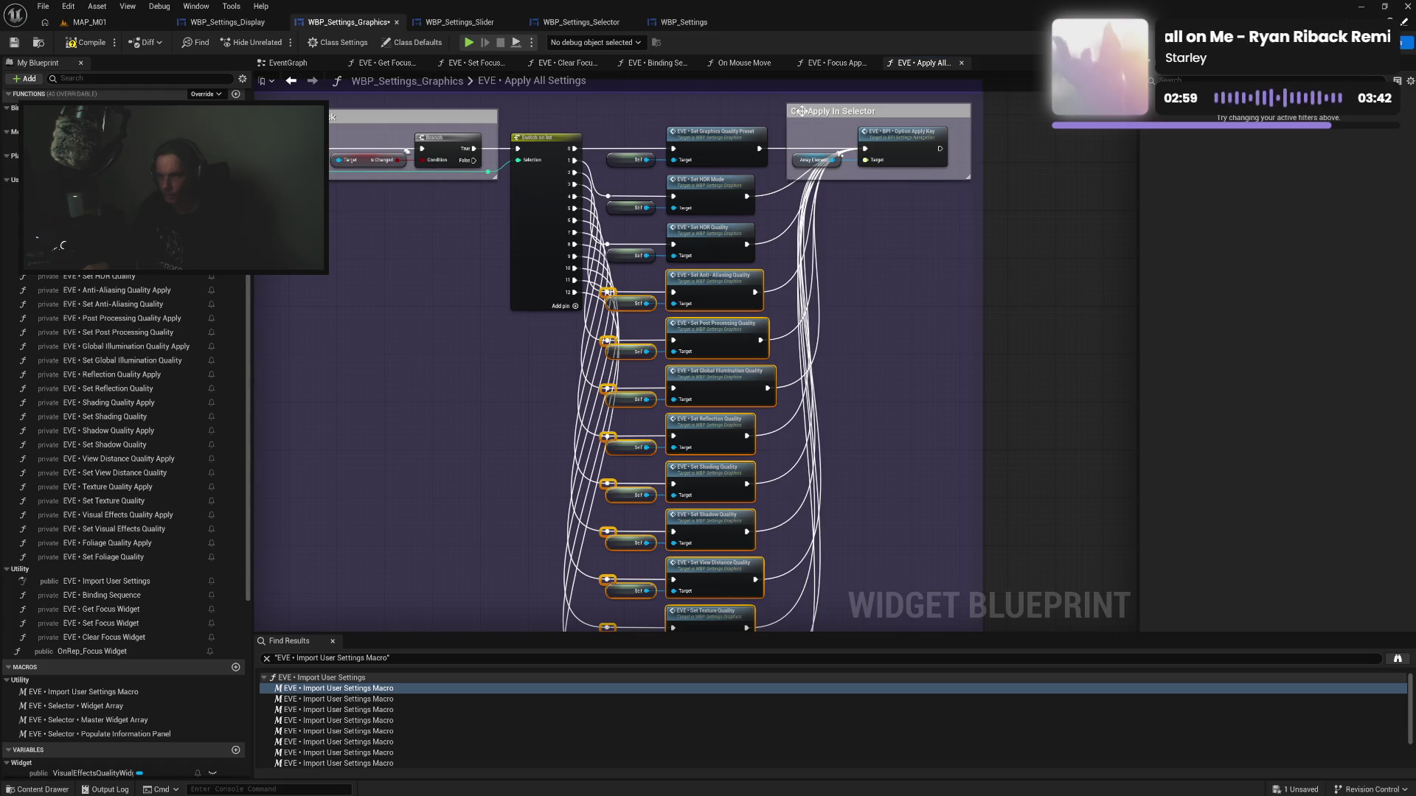
{"action": "left_click", "coordinate": [842, 366]}
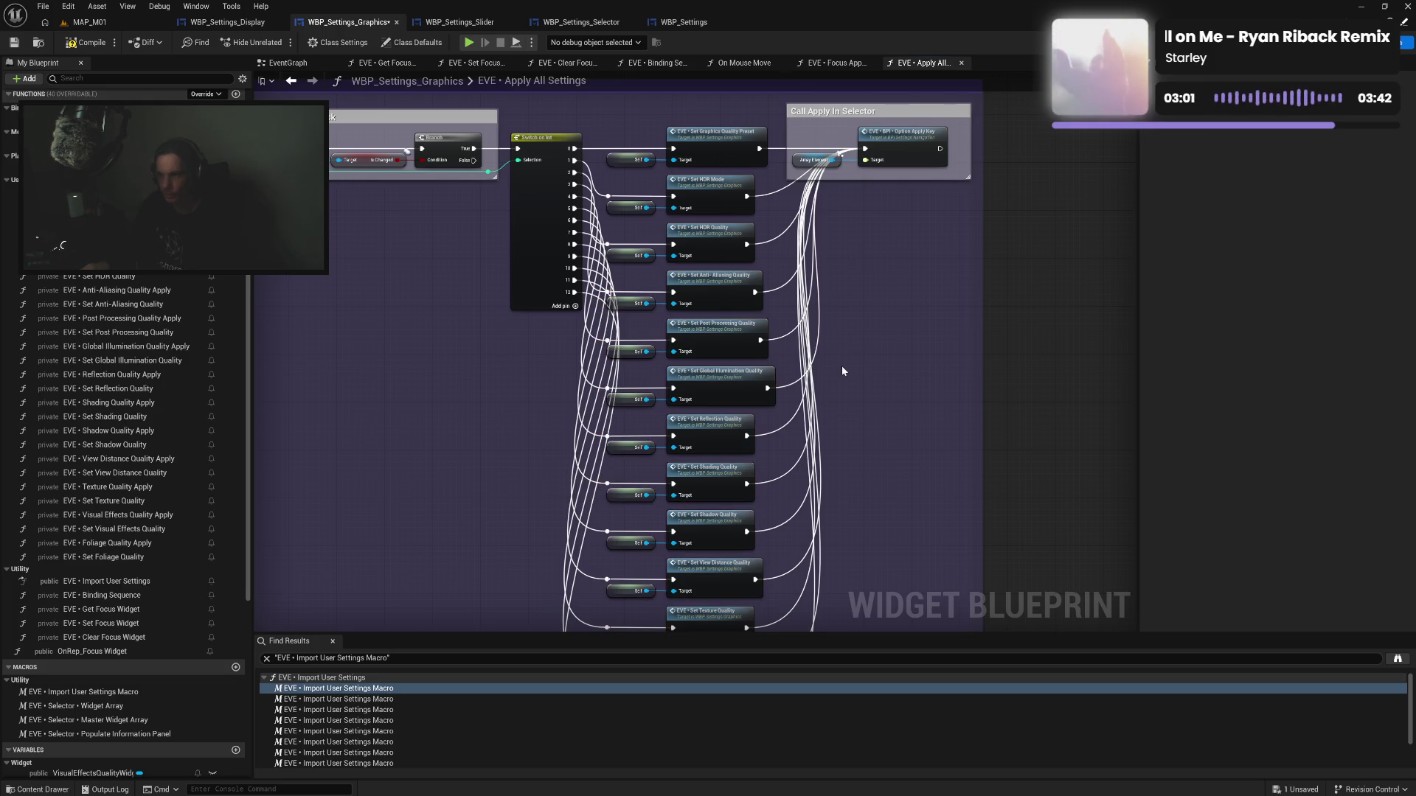
{"action": "mouse_move", "coordinate": [842, 366]}
{"action": "left_mouse_down"}
{"action": "mouse_move", "coordinate": [837, 312]}
{"action": "mouse_move", "coordinate": [838, 408]}
{"action": "left_mouse_up"}
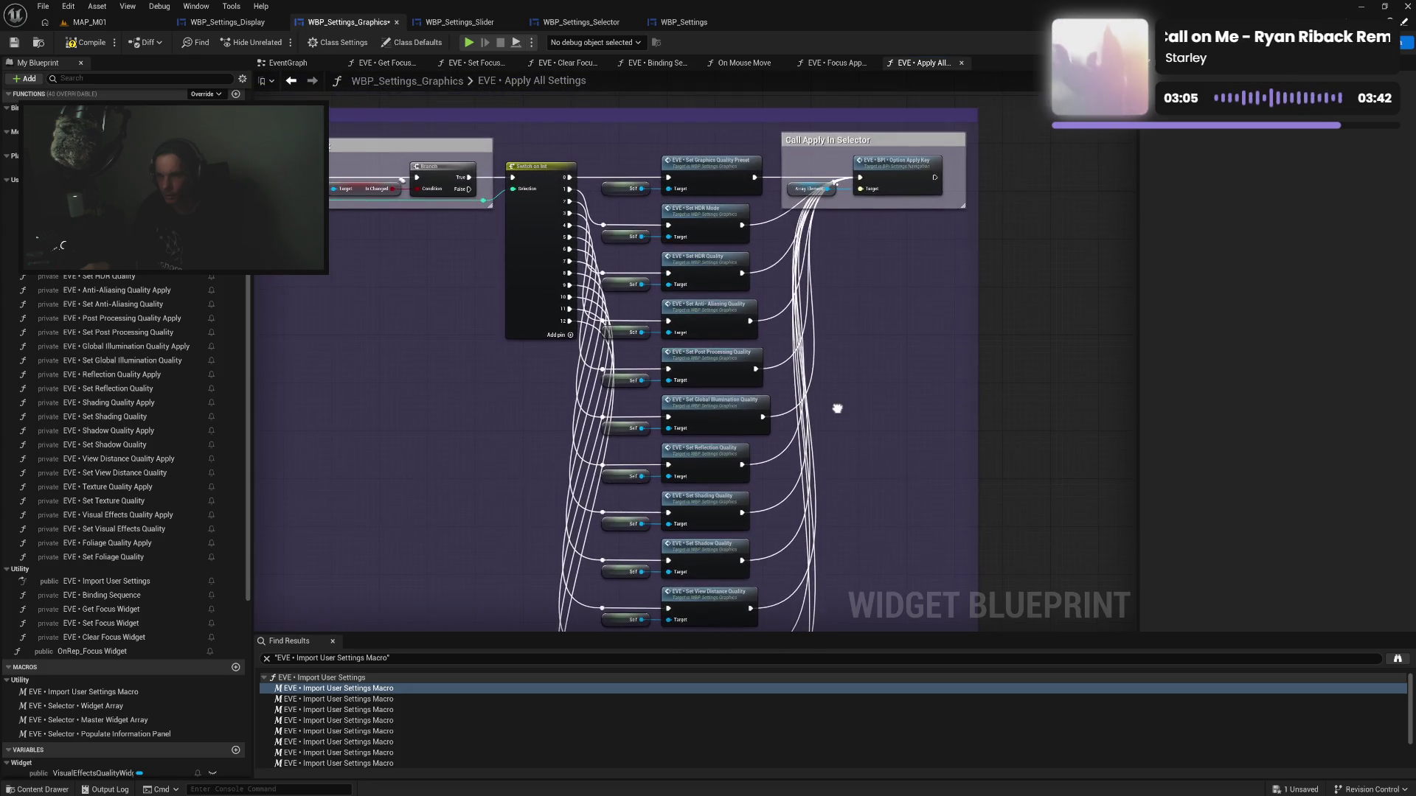
{"action": "left_click_drag", "start_coordinate": [834, 477], "coordinate": [823, 361]}
{"action": "mouse_move", "coordinate": [732, 546]}
{"action": "left_mouse_down"}
{"action": "mouse_move", "coordinate": [767, 188]}
{"action": "mouse_move", "coordinate": [826, 600]}
{"action": "left_mouse_up"}
Wrap the Switch on Int and all setter nodes in a new comment box
{"action": "left_click_drag", "start_coordinate": [821, 379], "coordinate": [831, 520]}
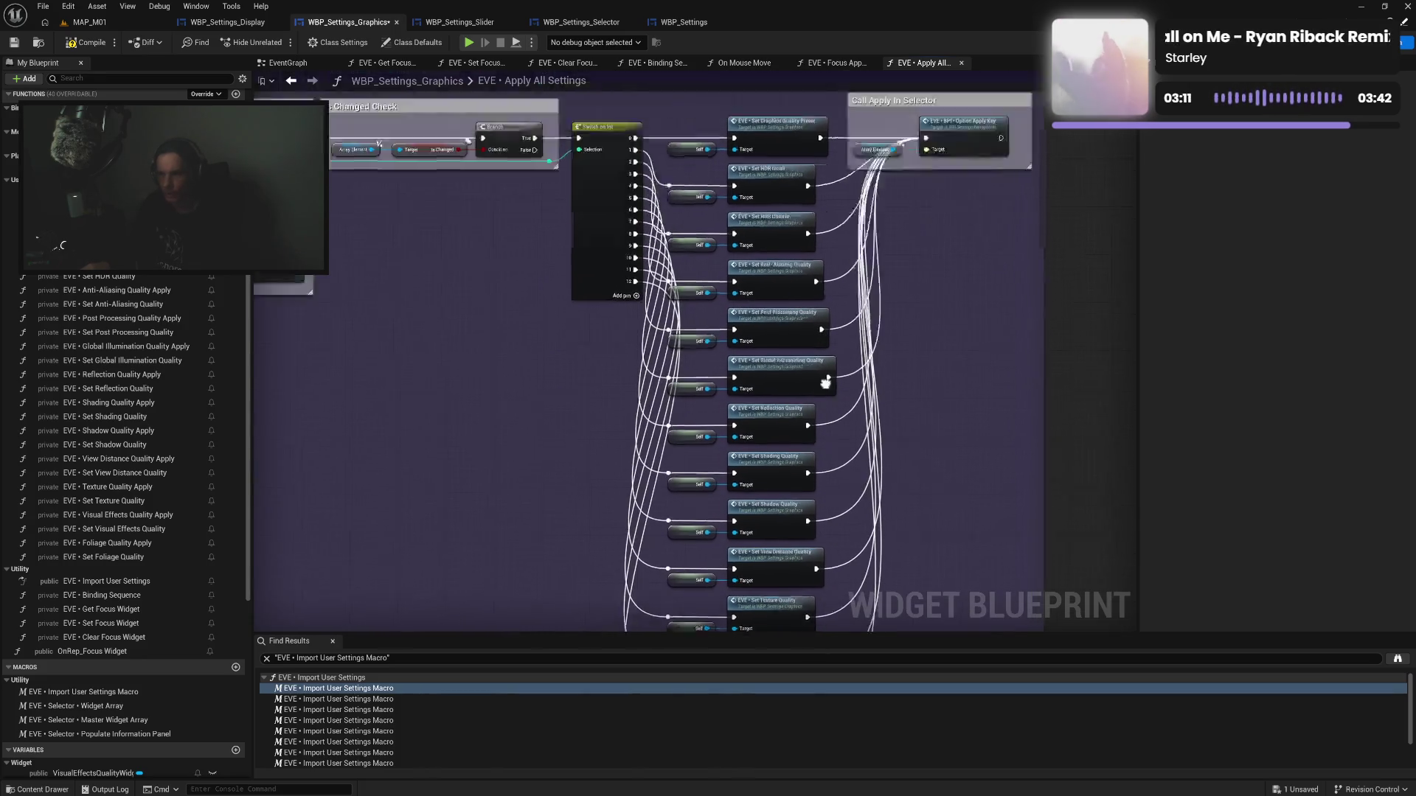
{"action": "mouse_move", "coordinate": [523, 322]}
{"action": "left_mouse_down"}
{"action": "mouse_move", "coordinate": [609, 443]}
{"action": "mouse_move", "coordinate": [624, 443]}
{"action": "left_mouse_up"}
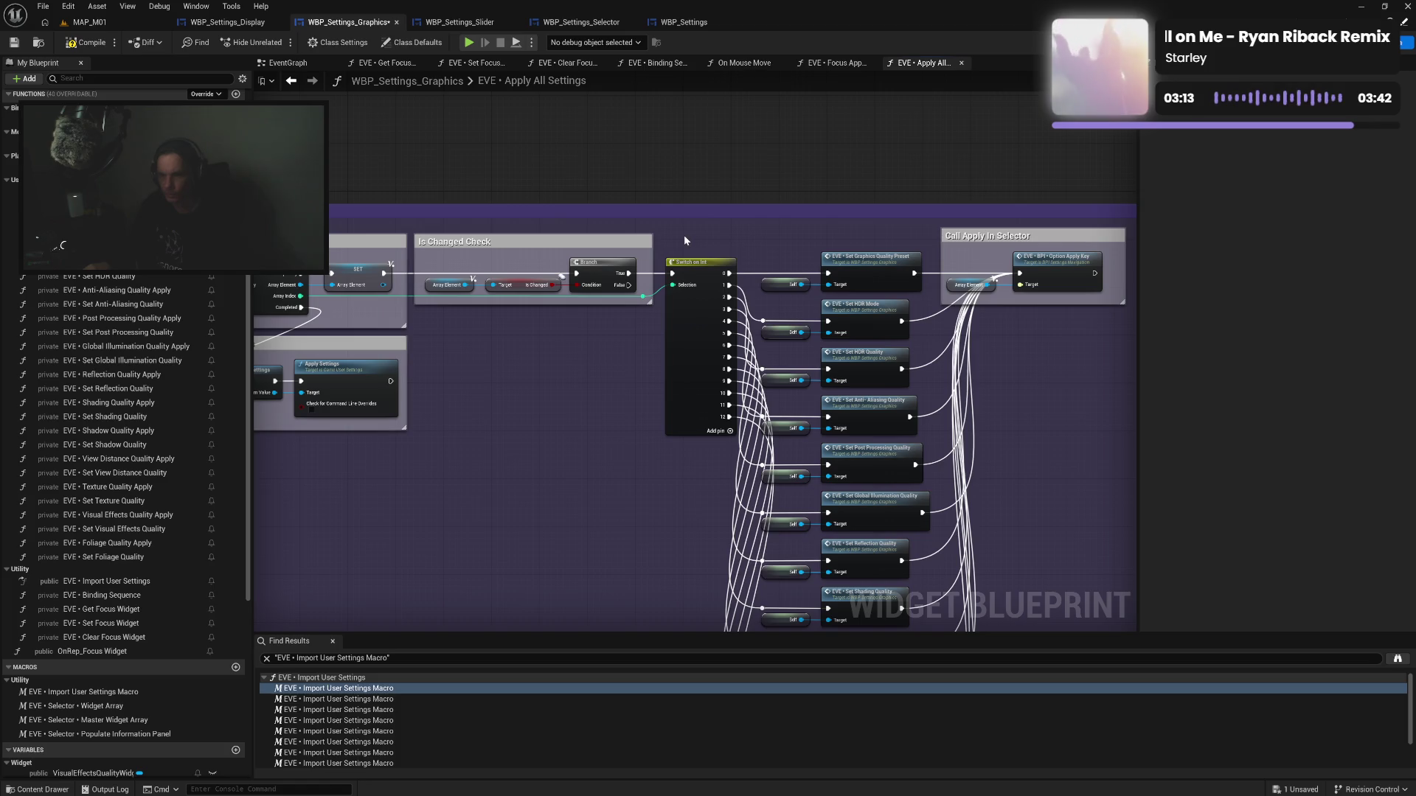
{"action": "mouse_move", "coordinate": [739, 295]}
{"action": "left_mouse_down"}
{"action": "mouse_move", "coordinate": [933, 627]}
{"action": "mouse_move", "coordinate": [953, 509]}
{"action": "left_mouse_up"}
{"action": "left_click_drag", "start_coordinate": [975, 270], "coordinate": [921, 427]}
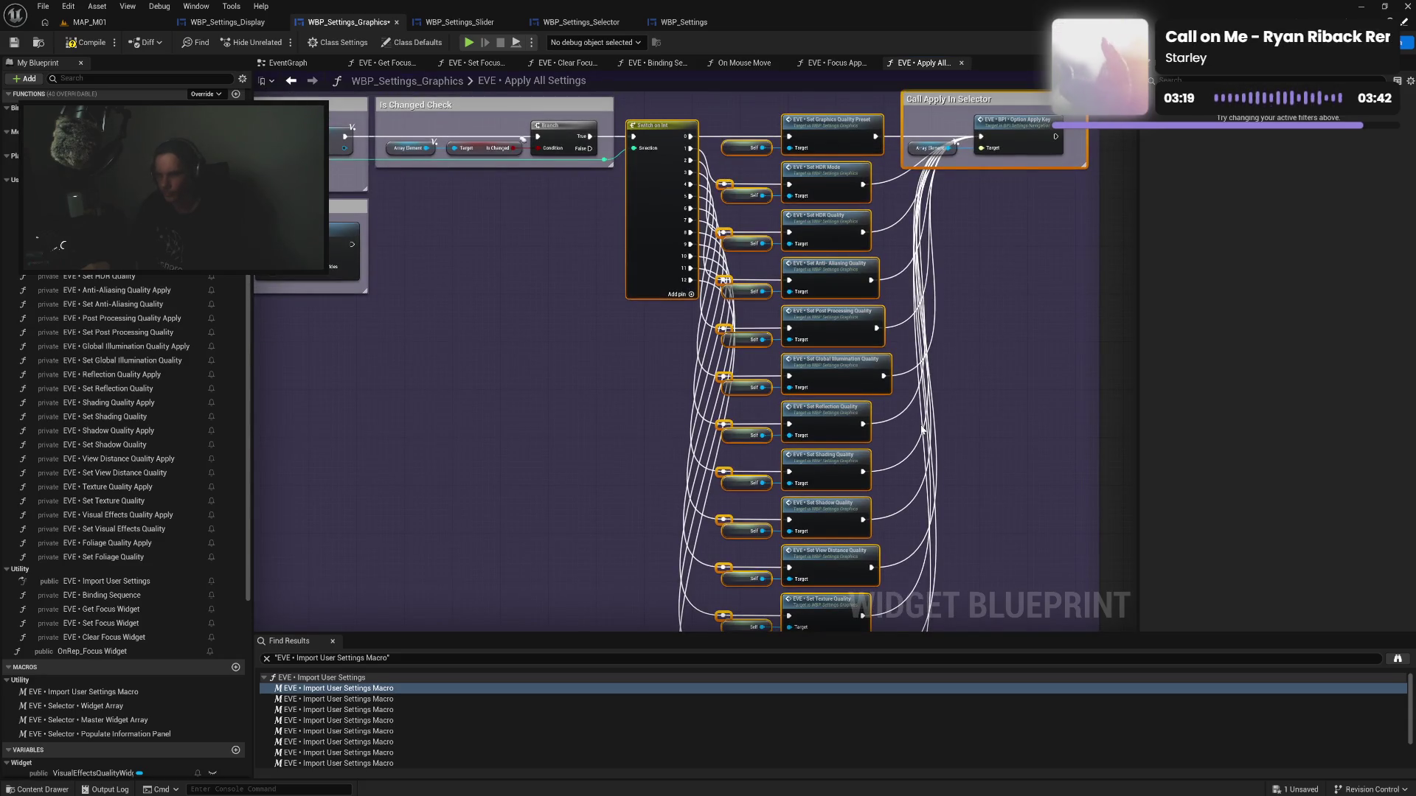
{"action": "key", "text": "c"}
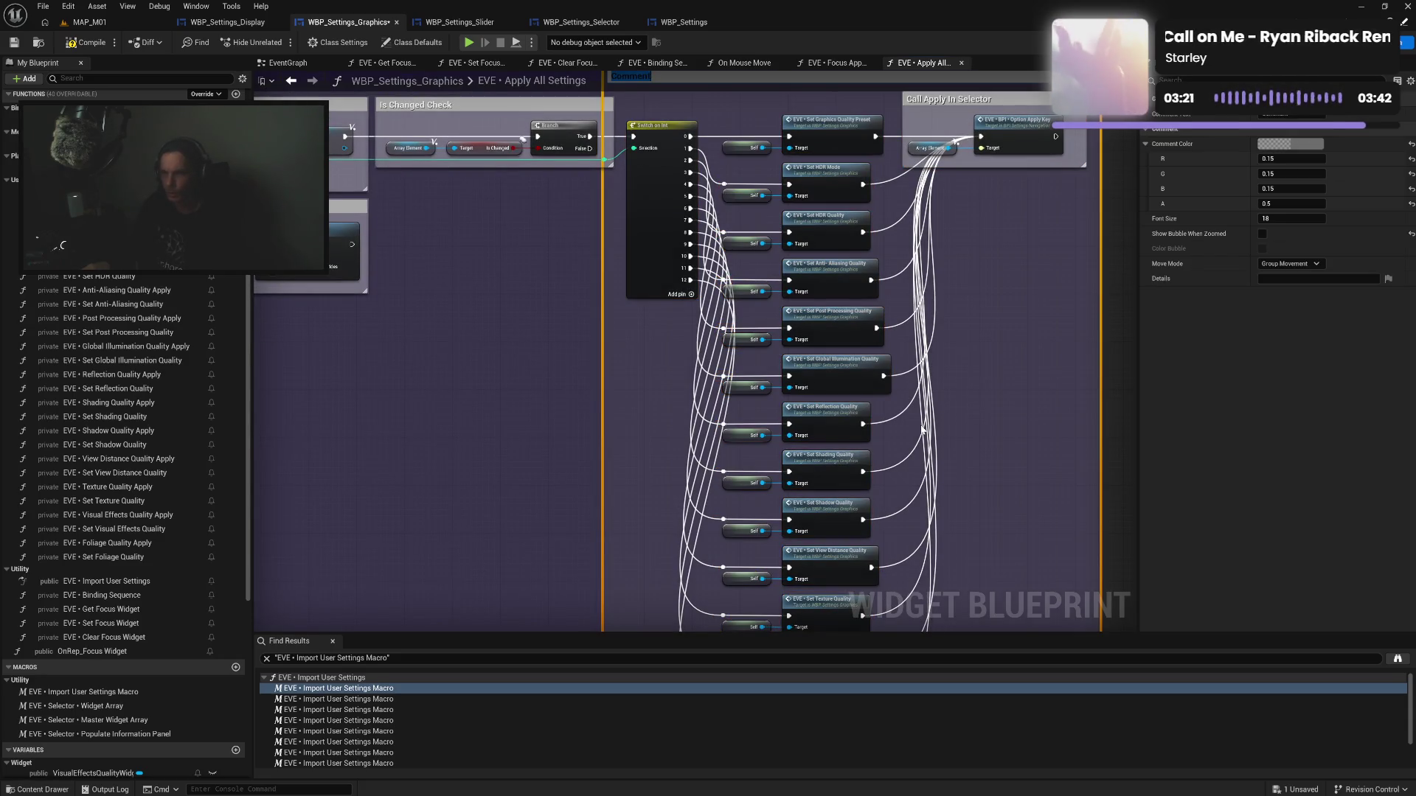
{"action": "type", "text": "Se"}
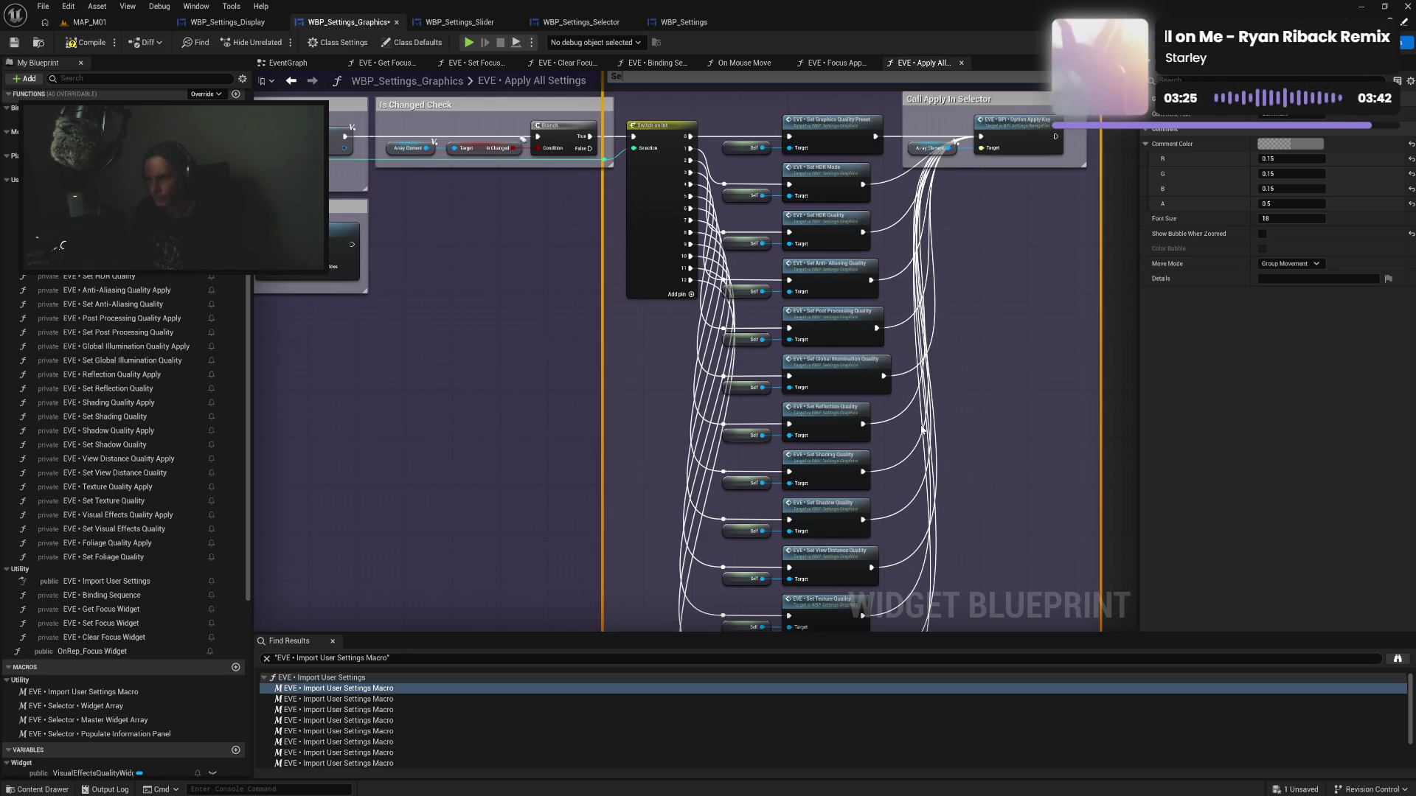
Title the new comment 'Apply Setting' and nudge it into position
{"action": "key", "text": "BackSpace"}
{"action": "key", "text": "BackSpace"}
{"action": "type", "text": "Appl"}
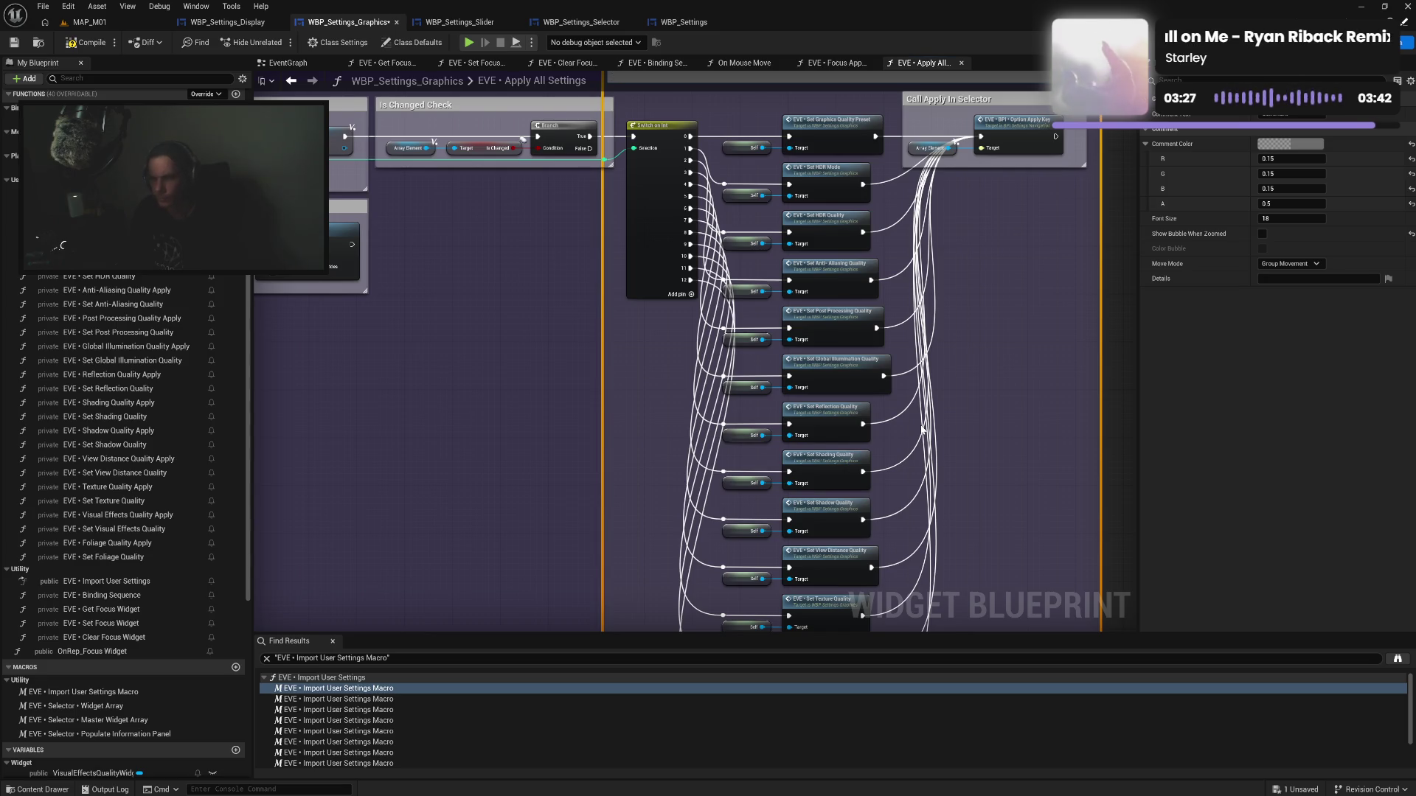
{"action": "type", "text": "y Setting"}
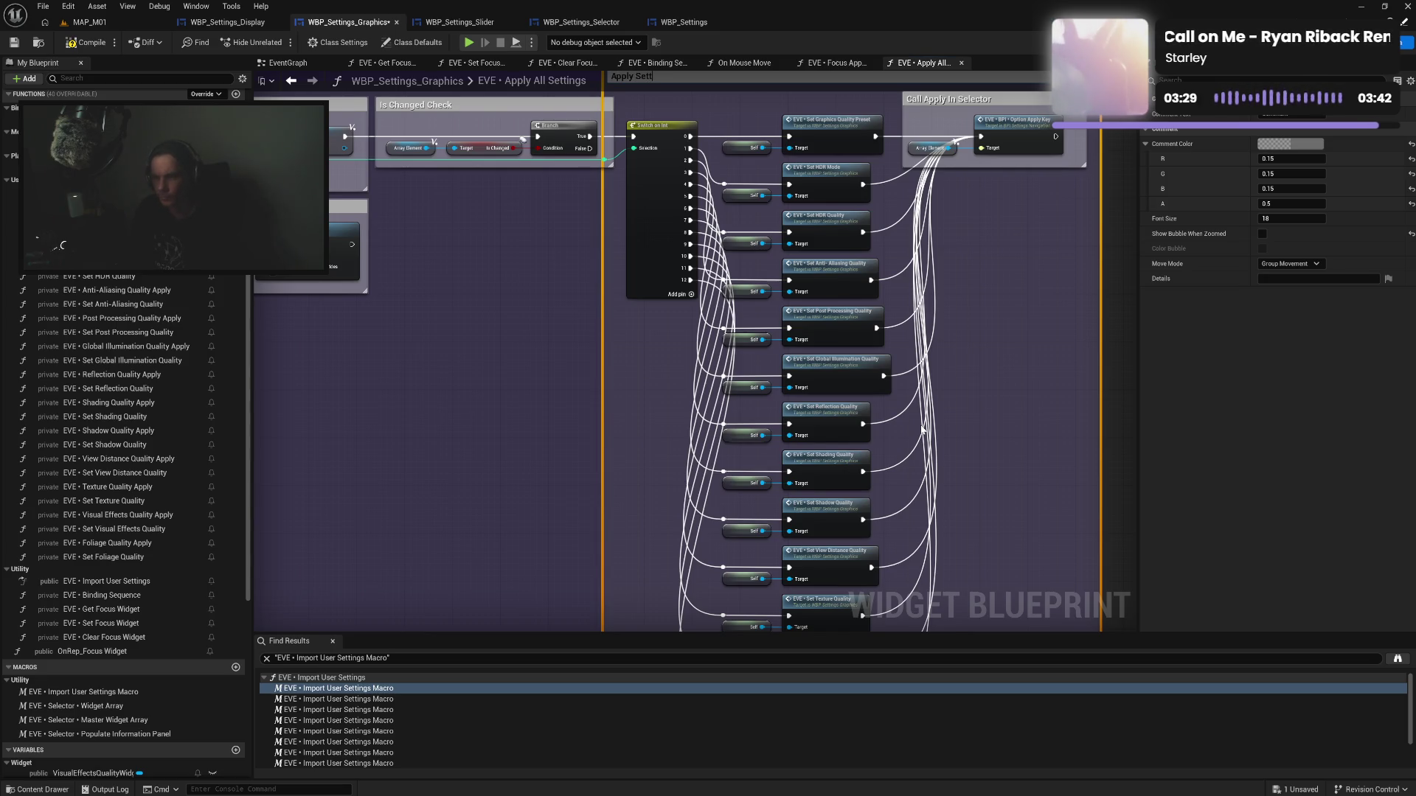
{"action": "key", "text": "Return"}
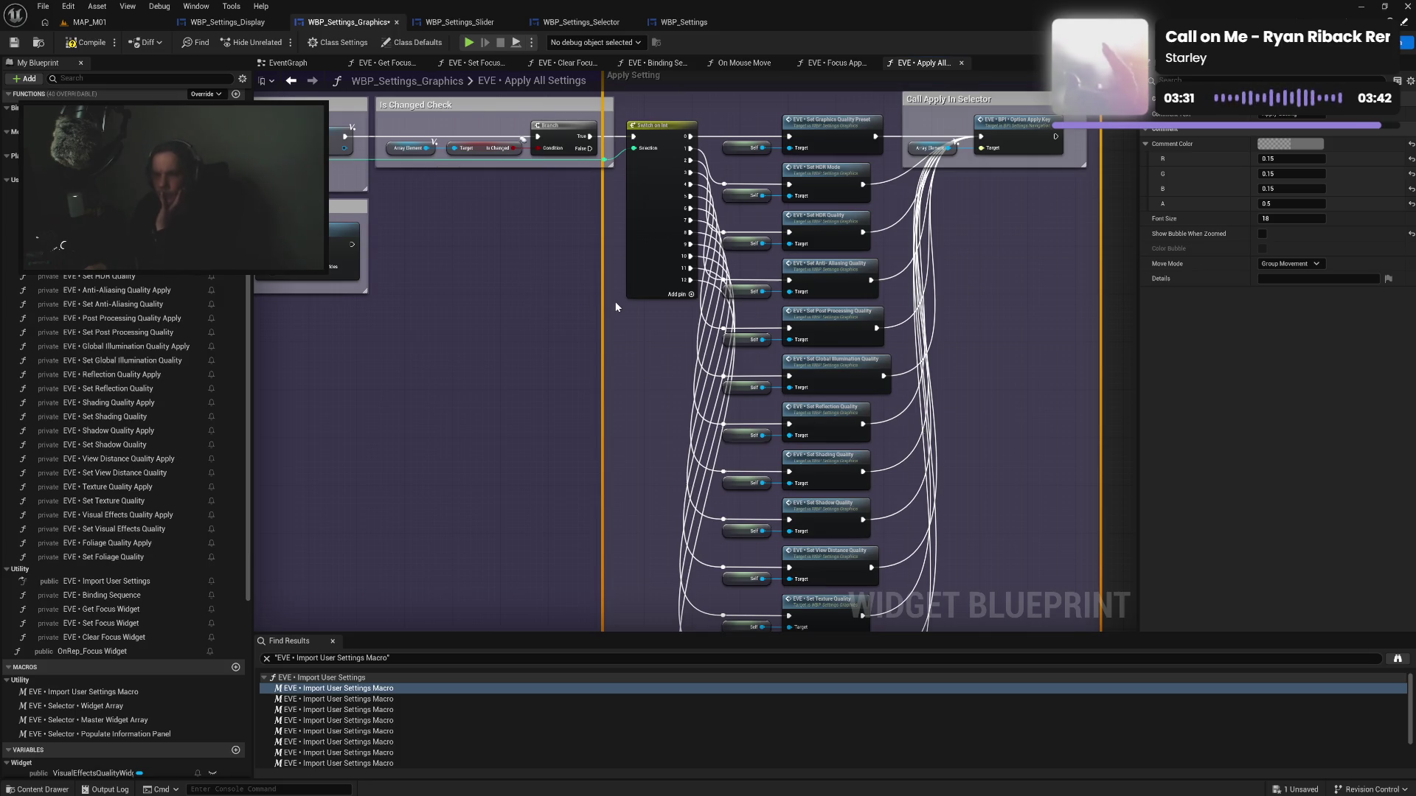
{"action": "left_click_drag", "start_coordinate": [602, 308], "coordinate": [615, 308]}
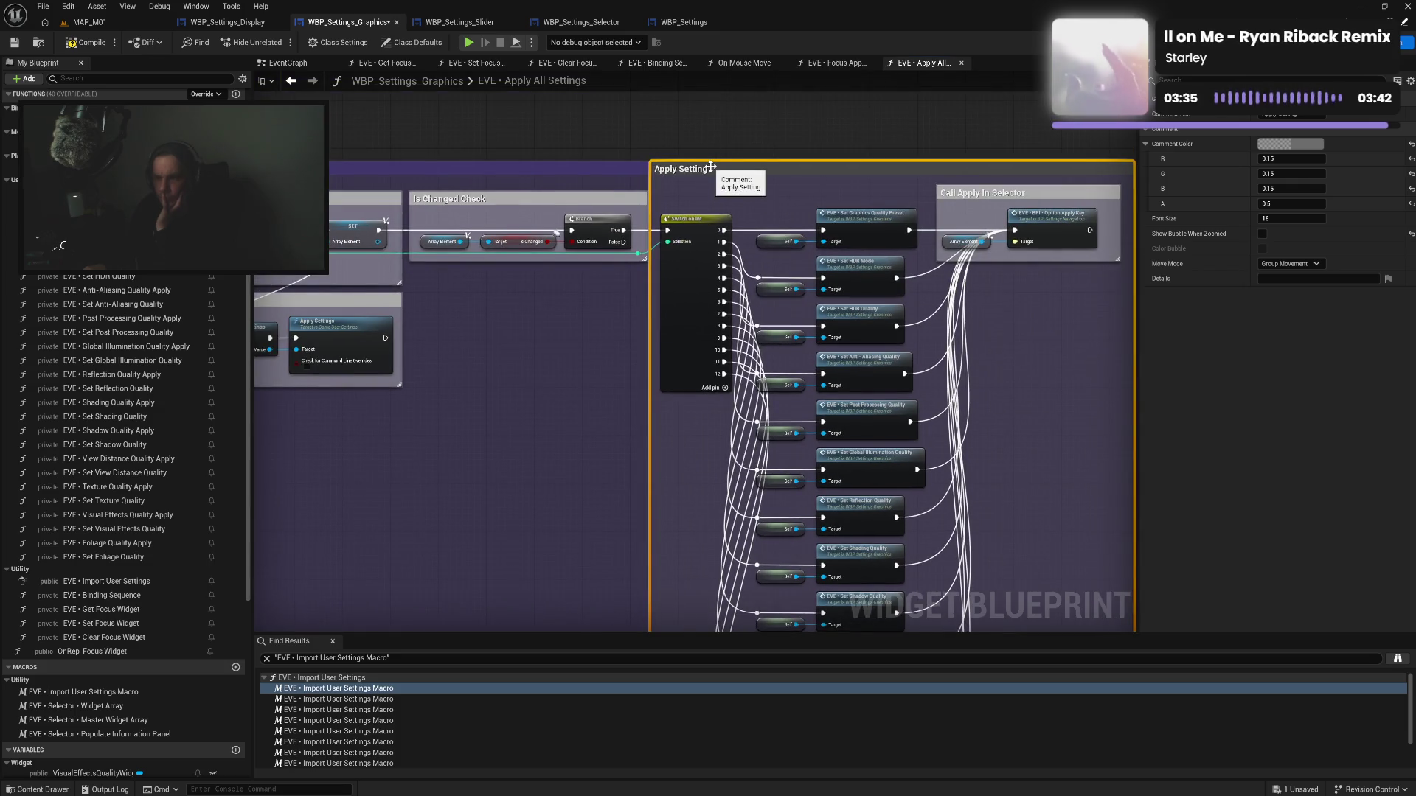
{"action": "left_click_drag", "start_coordinate": [716, 175], "coordinate": [721, 199]}
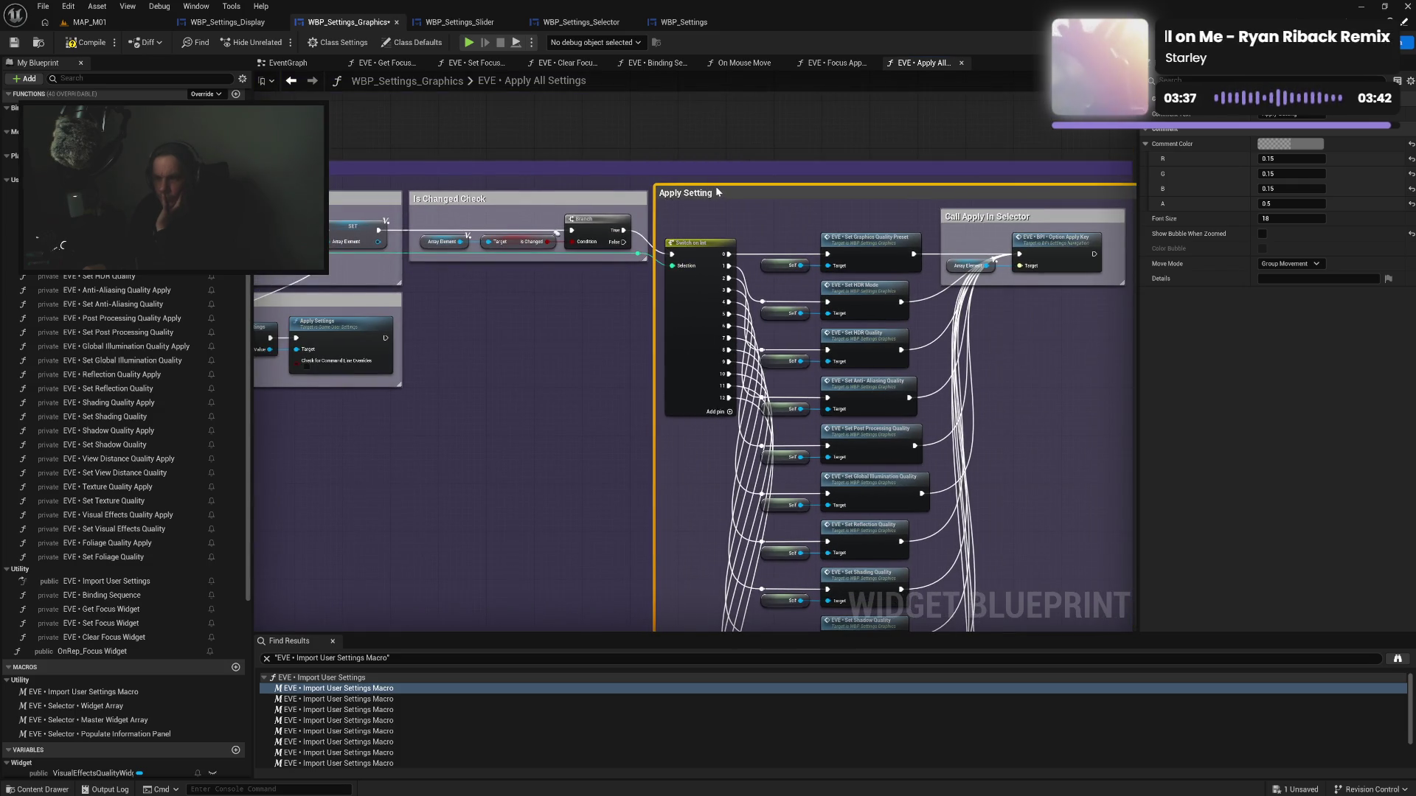
Extend the outer comment upward and to the right, then save the blueprint
{"action": "mouse_move", "coordinate": [983, 347]}
{"action": "left_mouse_down"}
{"action": "mouse_move", "coordinate": [929, 291]}
{"action": "mouse_move", "coordinate": [919, 215]}
{"action": "mouse_move", "coordinate": [892, 374]}
{"action": "left_mouse_up"}
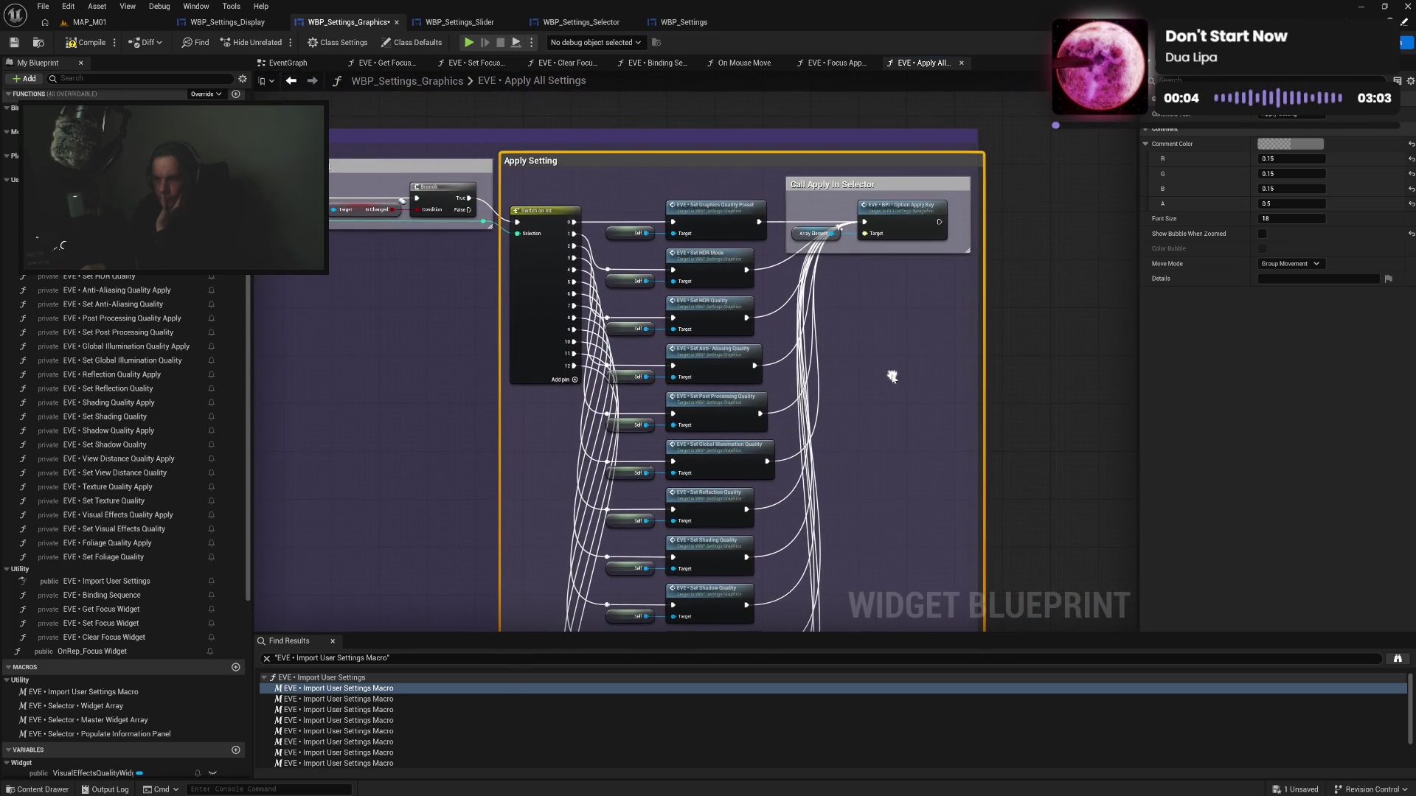
{"action": "left_click_drag", "start_coordinate": [772, 159], "coordinate": [771, 135]}
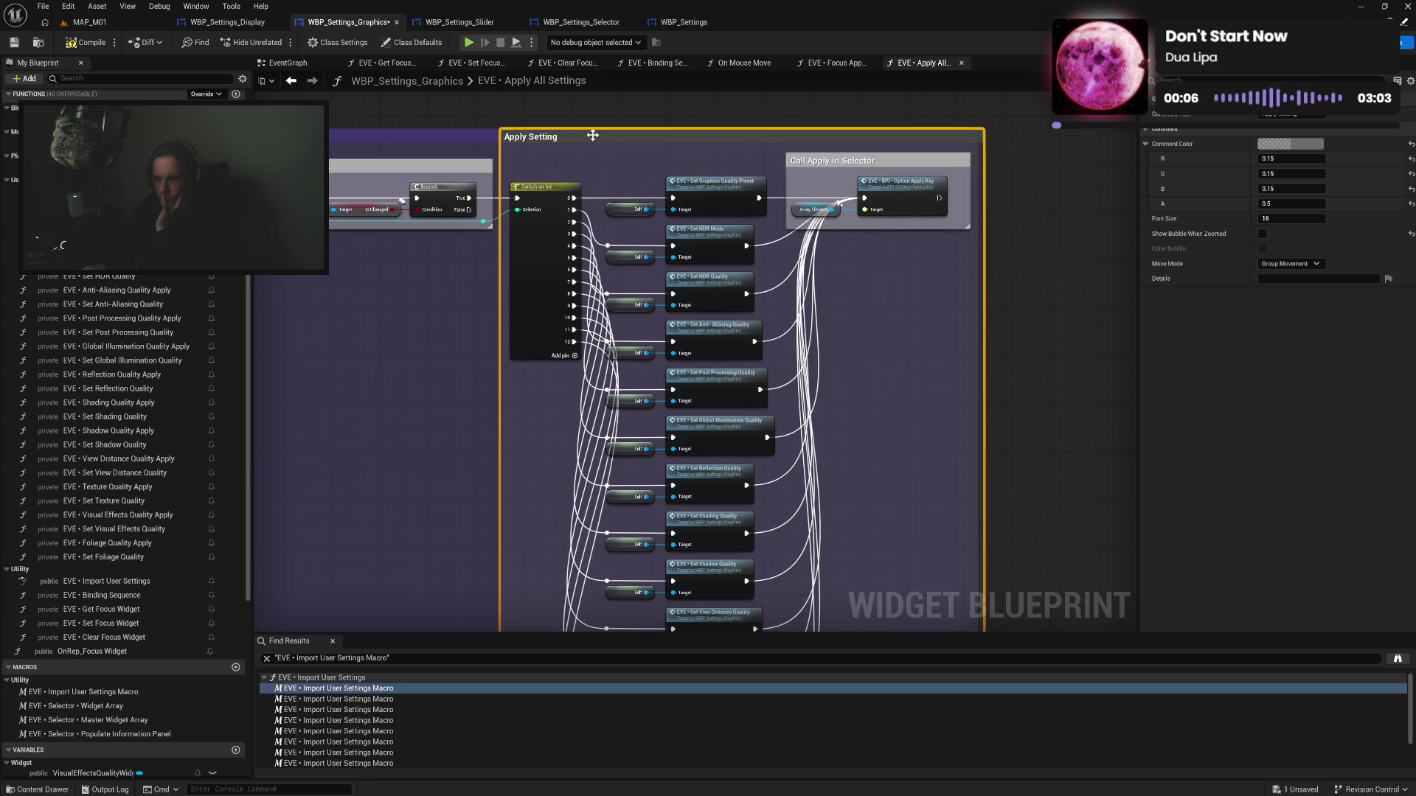
{"action": "left_click_drag", "start_coordinate": [487, 130], "coordinate": [488, 108]}
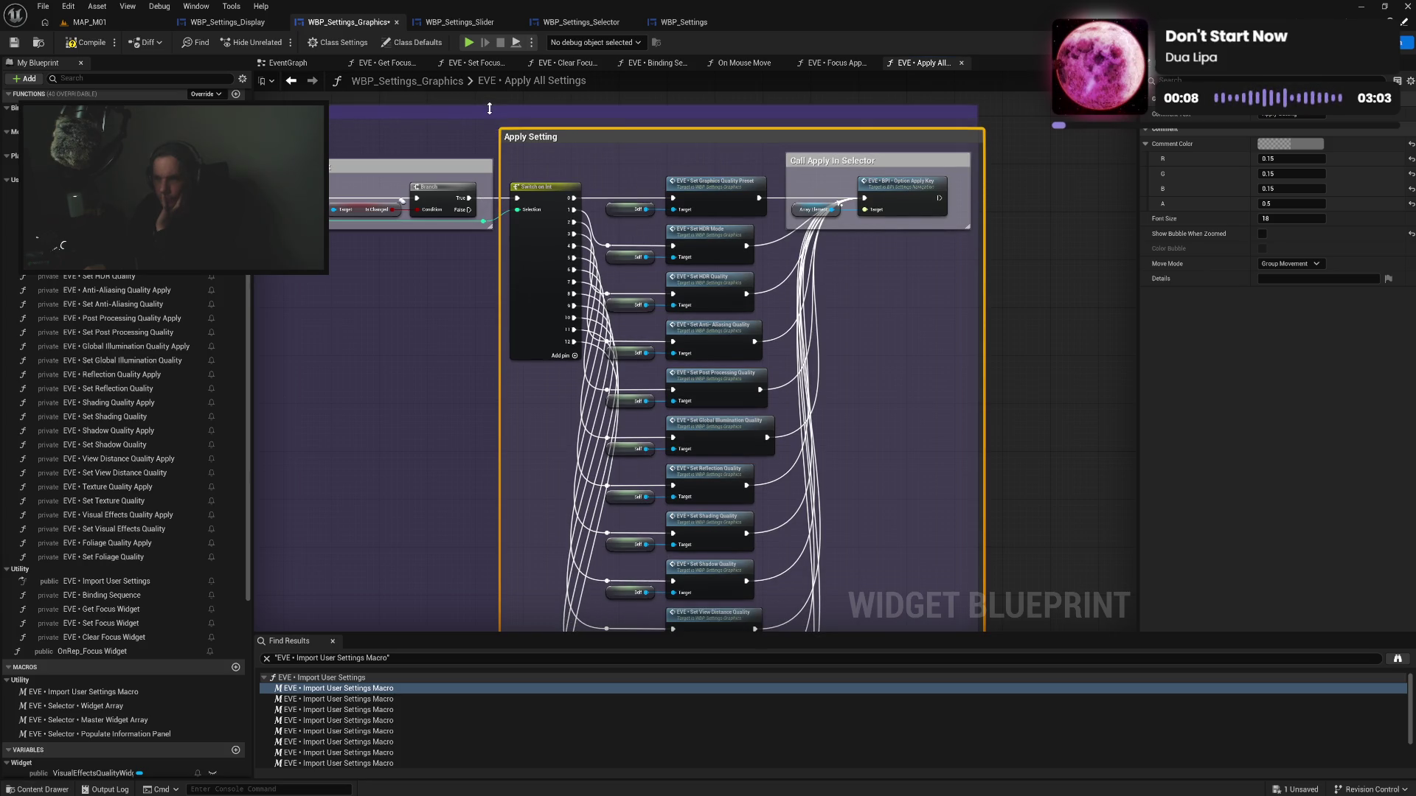
{"action": "left_click_drag", "start_coordinate": [979, 117], "coordinate": [997, 118]}
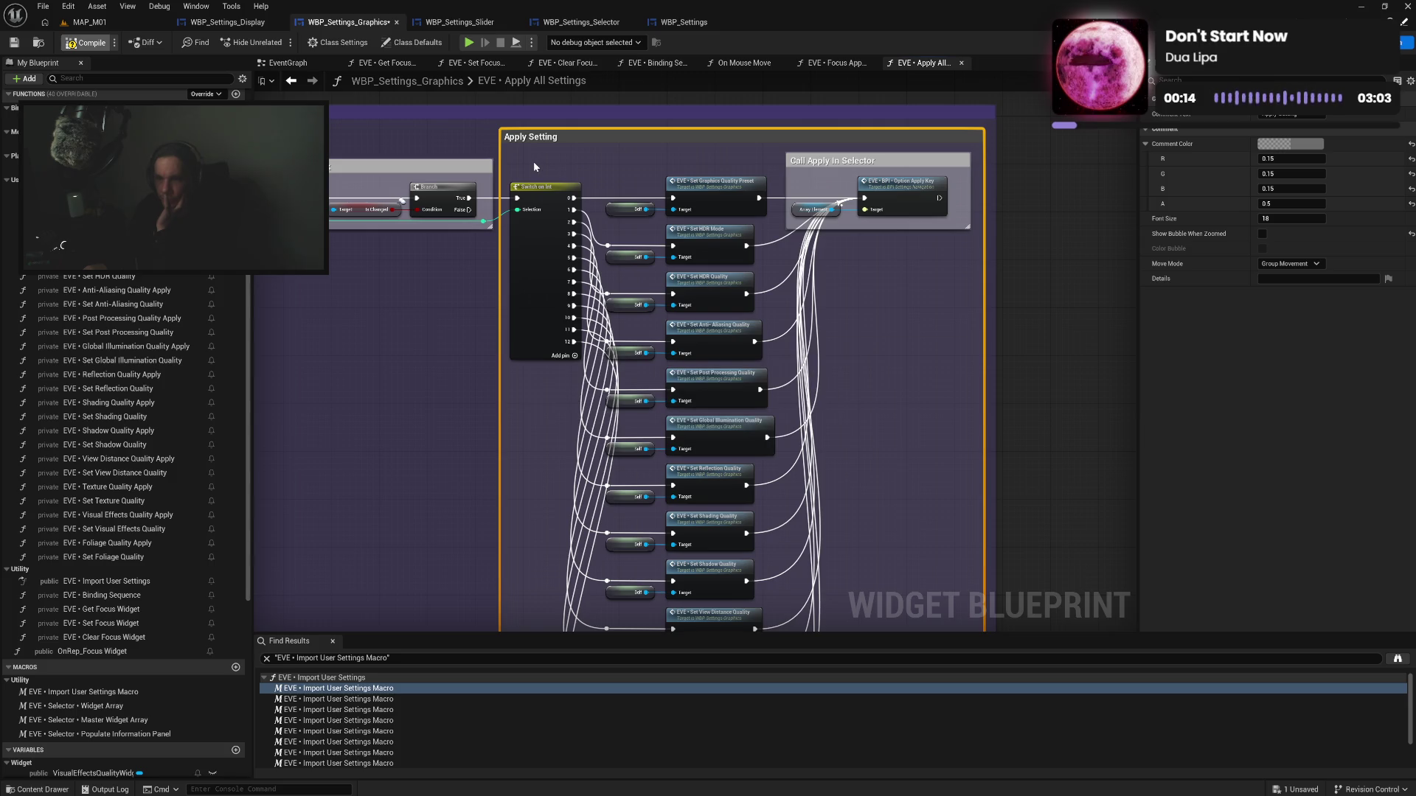
{"action": "key", "text": "ctrl+s"}
{"action": "mouse_move", "coordinate": [533, 162]}
{"action": "left_mouse_down"}
{"action": "mouse_move", "coordinate": [705, 245]}
{"action": "mouse_move", "coordinate": [949, 472]}
{"action": "mouse_move", "coordinate": [997, 726]}
{"action": "mouse_move", "coordinate": [980, 505]}
{"action": "mouse_move", "coordinate": [933, 302]}
{"action": "mouse_move", "coordinate": [587, 232]}
{"action": "left_mouse_up"}
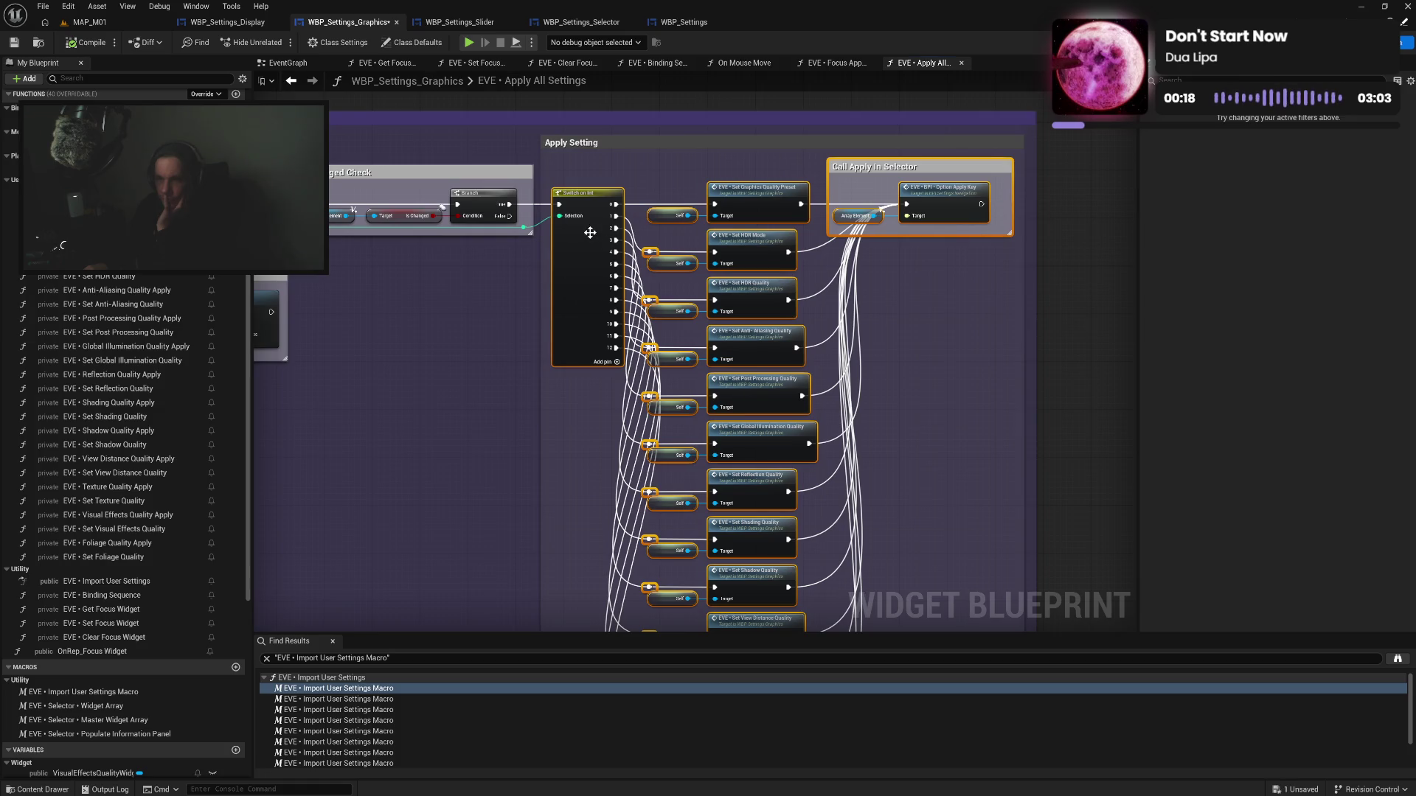
Give the Apply Setting comment a white comment color
{"action": "left_click", "coordinate": [686, 147]}
{"action": "left_click", "coordinate": [1290, 144]}
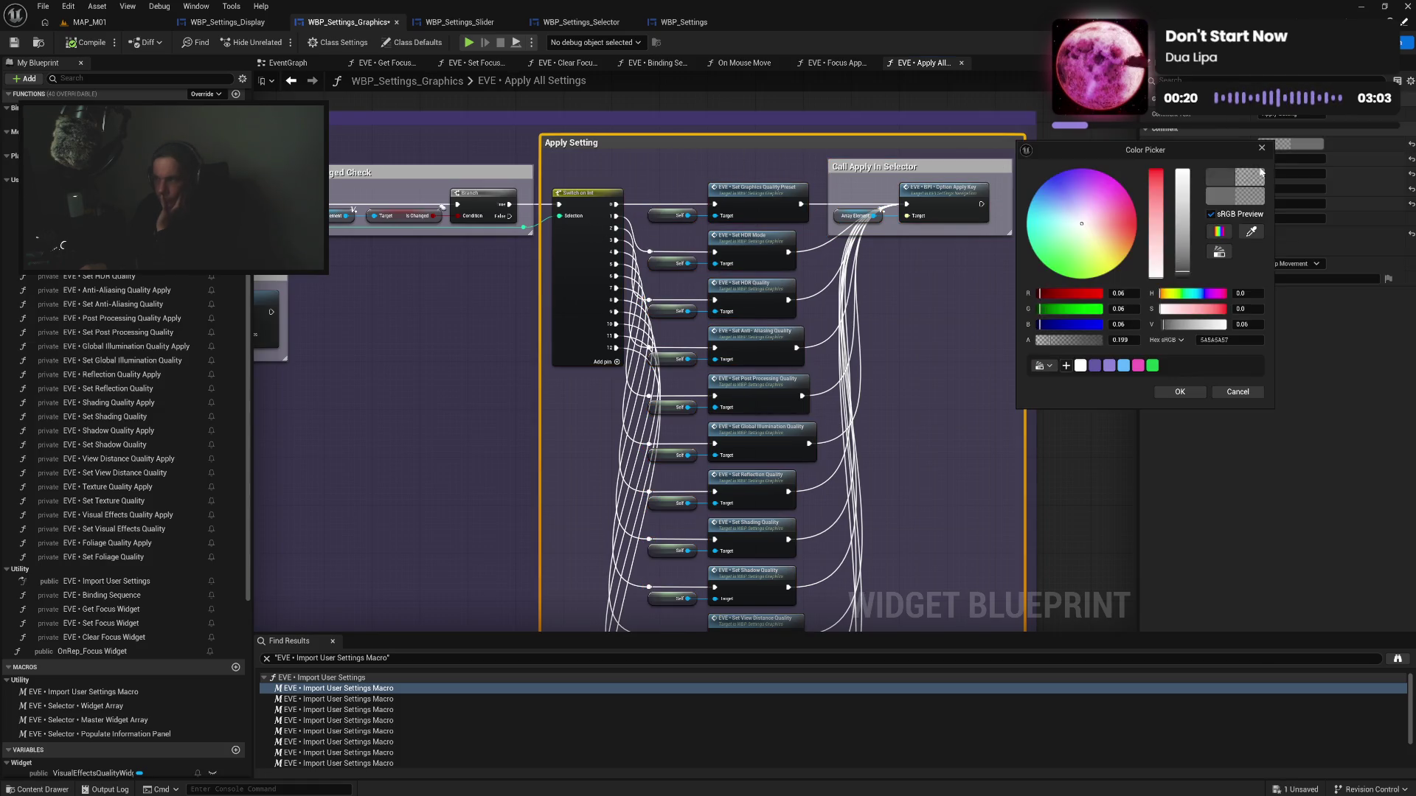
{"action": "left_click", "coordinate": [1104, 368]}
{"action": "left_click", "coordinate": [1163, 392]}
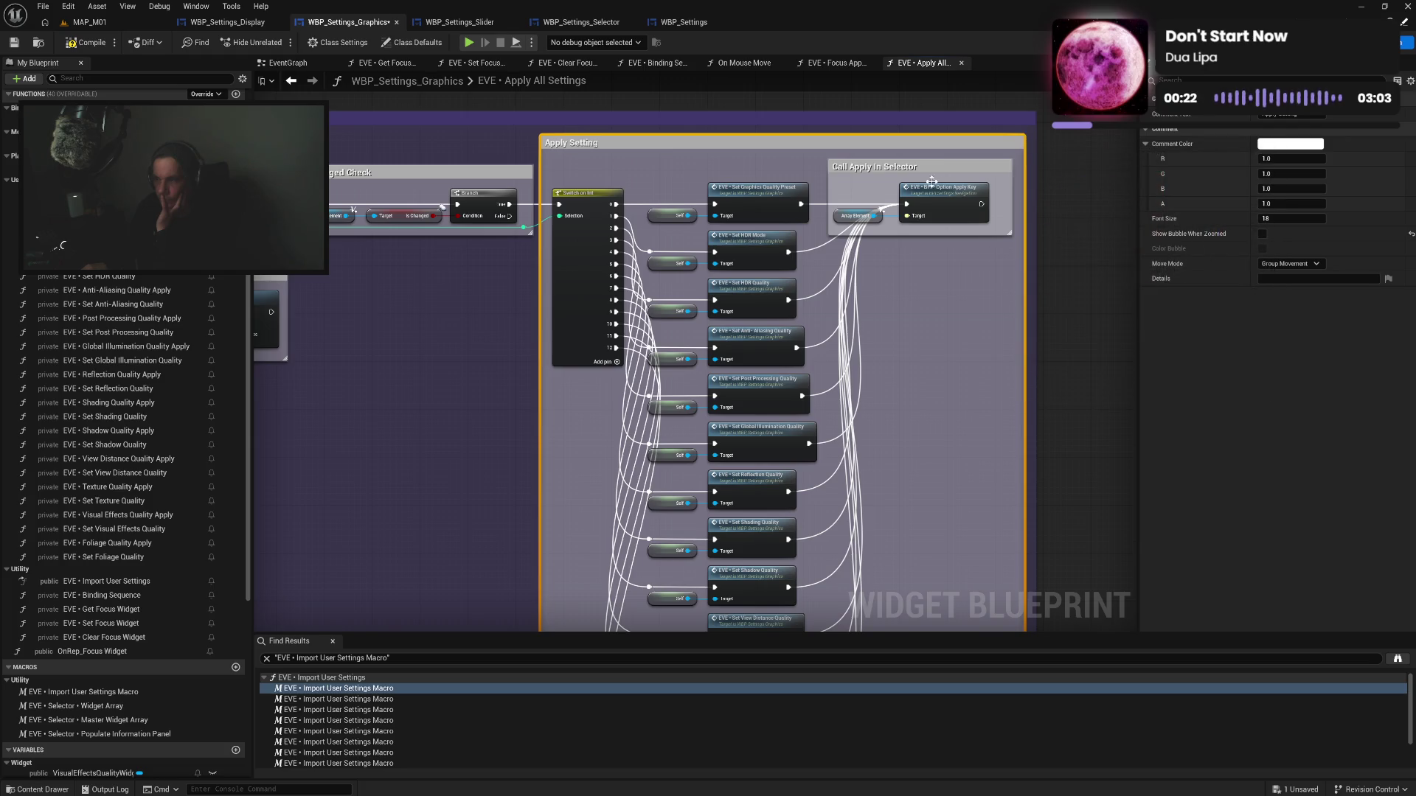
Tint the Call Apply In Selector comment purple
{"action": "left_click", "coordinate": [832, 165]}
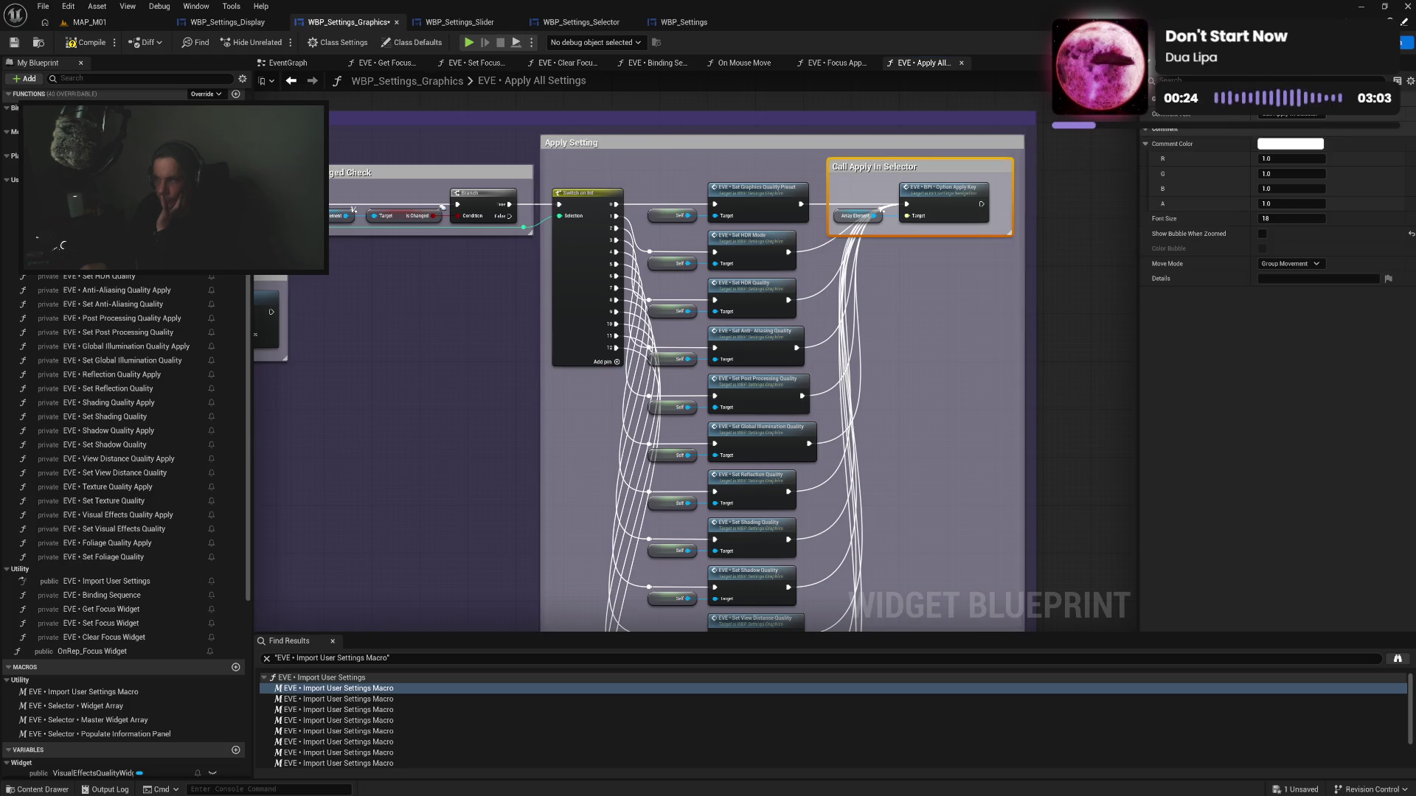
{"action": "left_click", "coordinate": [1276, 144]}
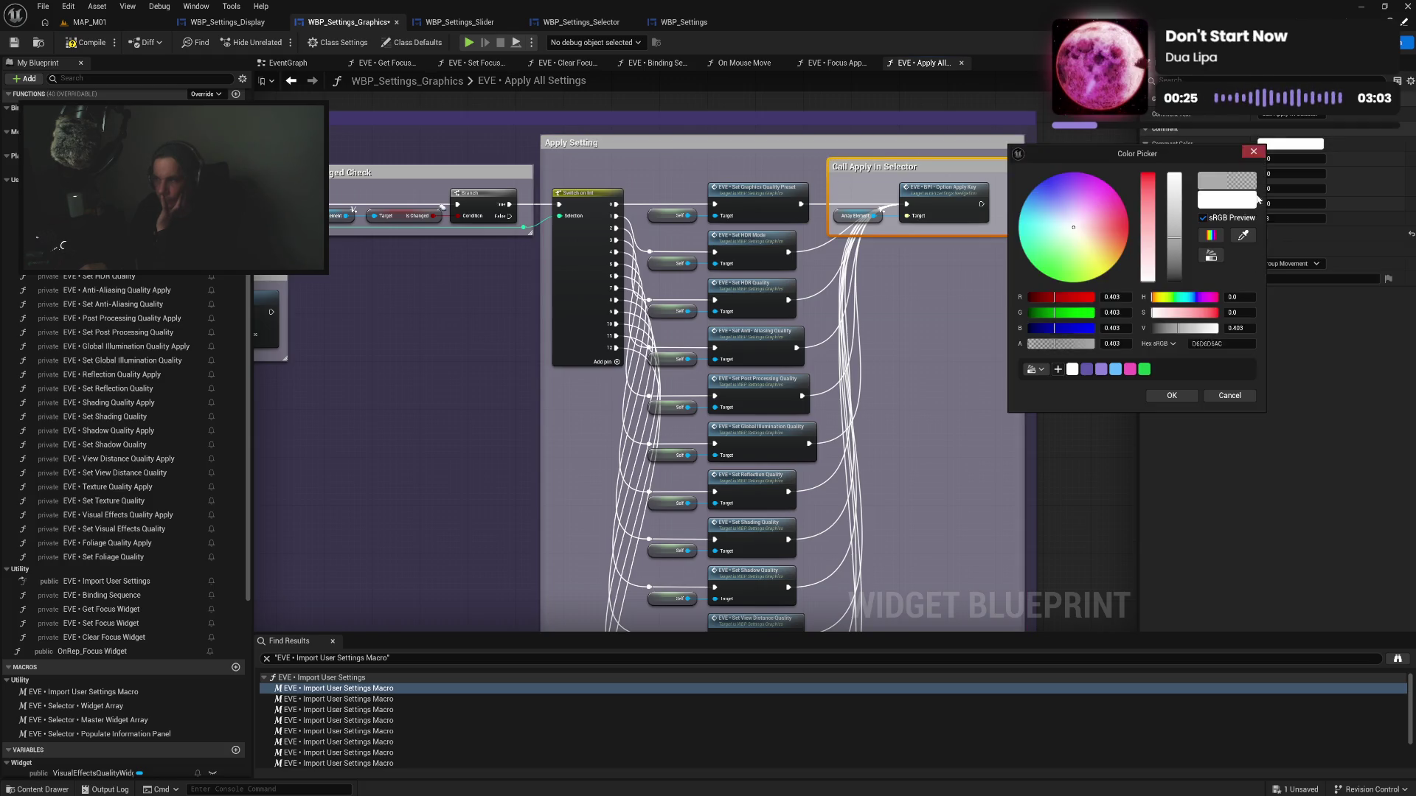
{"action": "left_click", "coordinate": [1104, 371]}
{"action": "left_click", "coordinate": [1171, 395]}
{"action": "left_click", "coordinate": [1005, 378]}
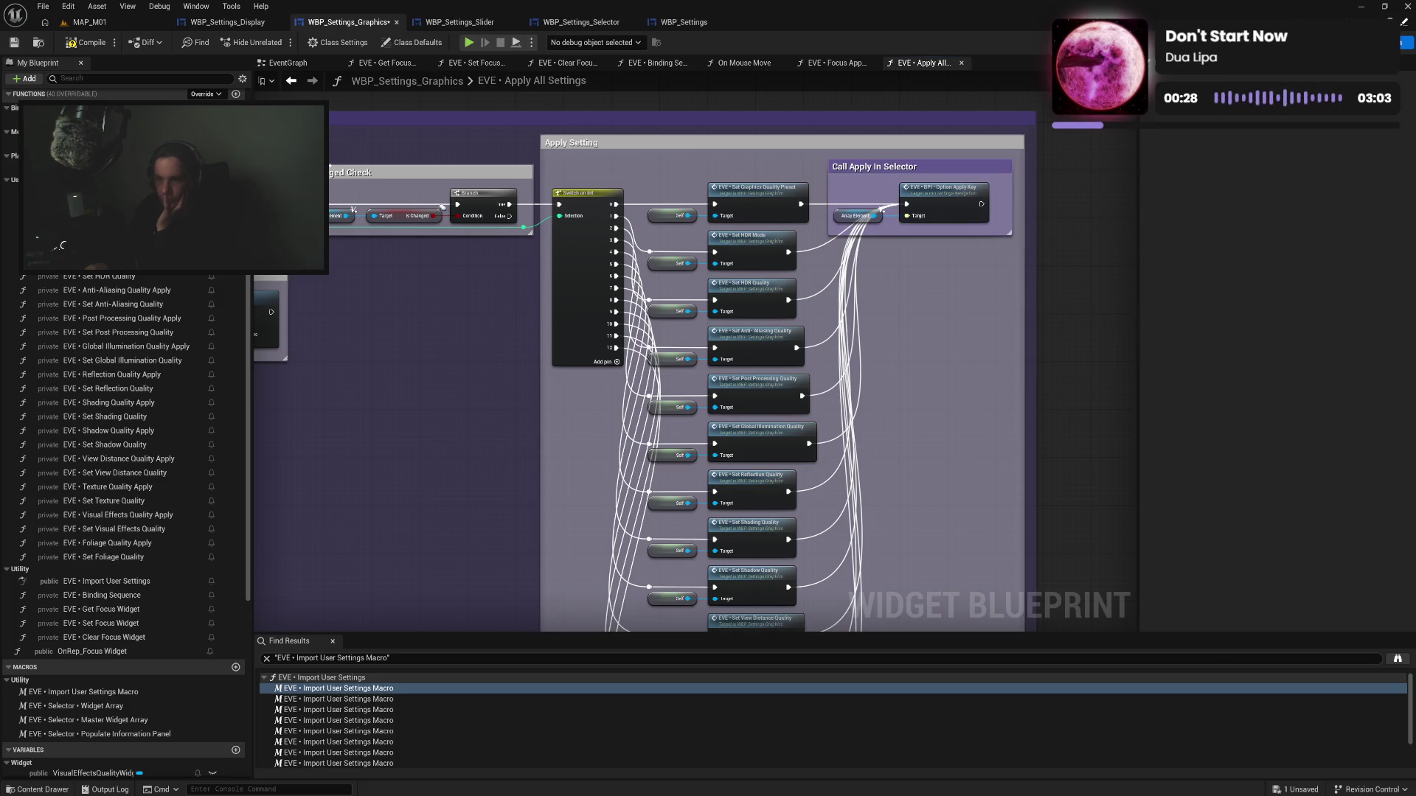
{"action": "left_click_drag", "start_coordinate": [377, 293], "coordinate": [678, 320]}
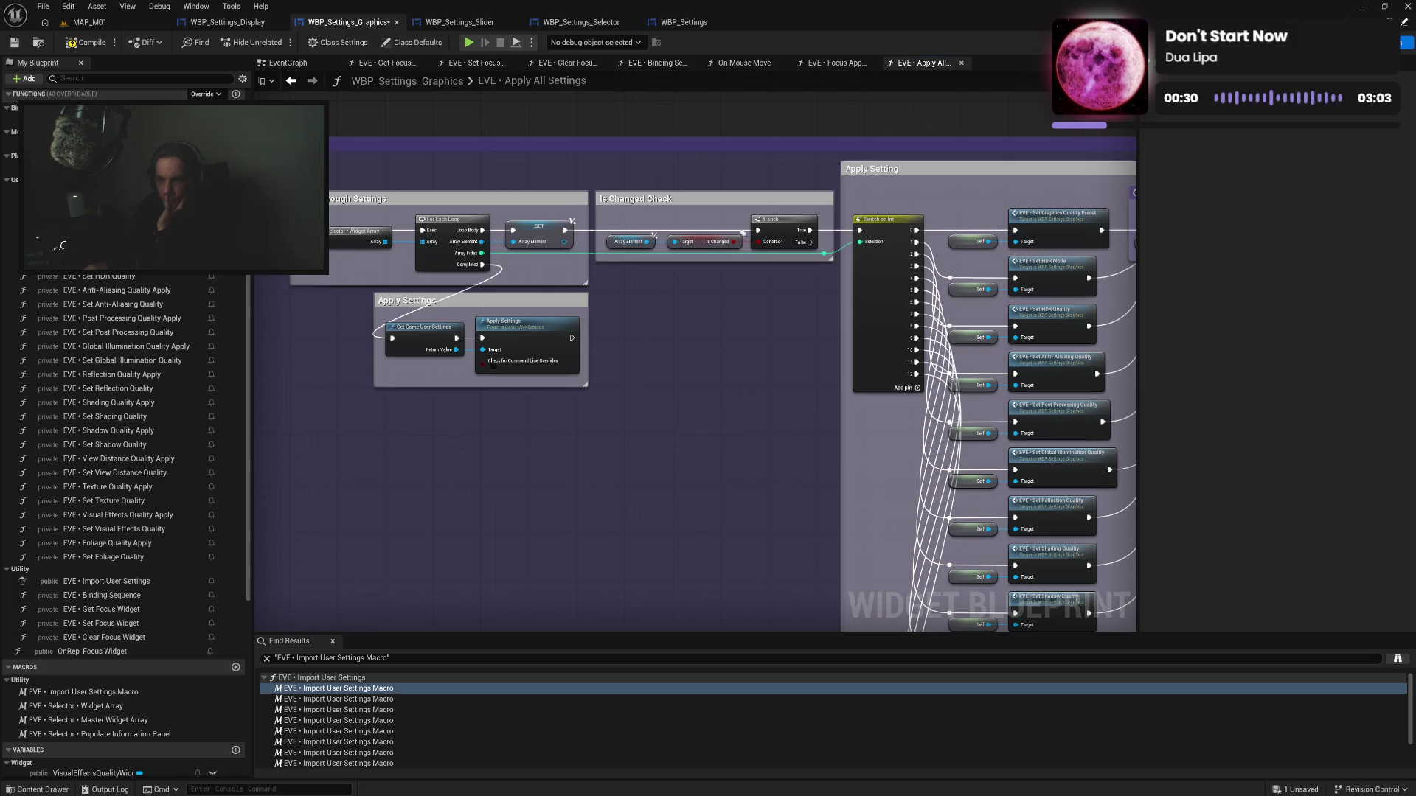
Compile and save, then play the game, browse Settings > Graphics options, and stop the preview
{"action": "left_click", "coordinate": [85, 42]}
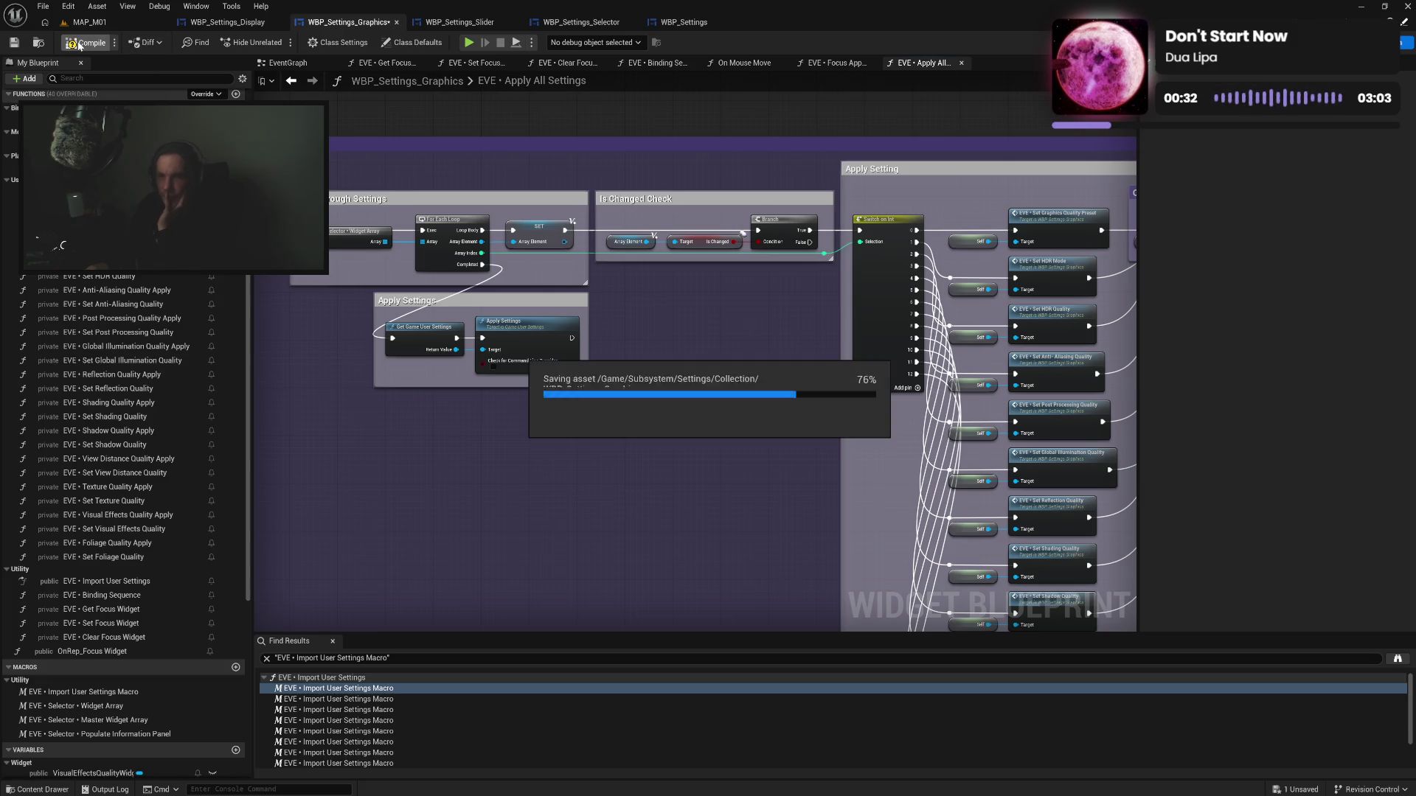
{"action": "left_click", "coordinate": [468, 42]}
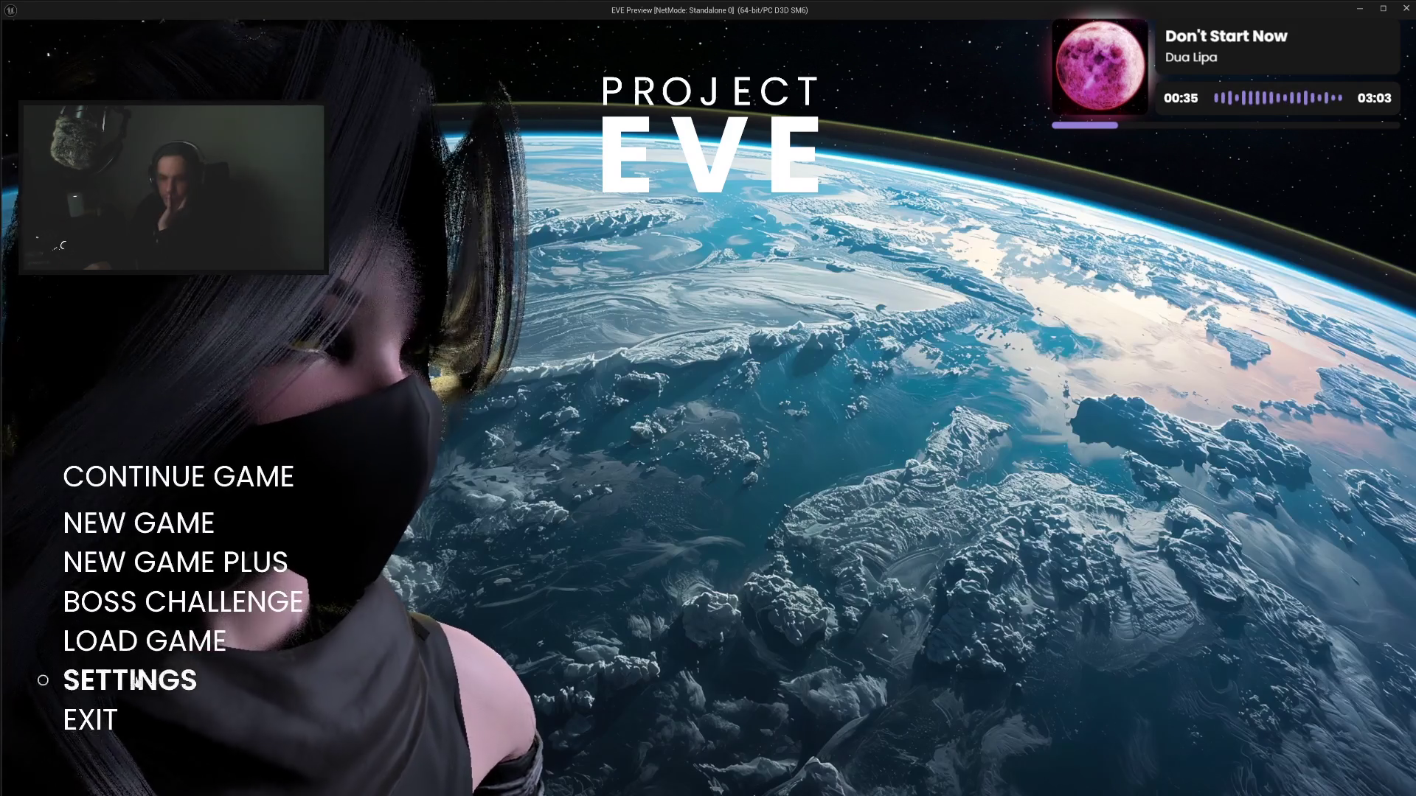
{"action": "left_click", "coordinate": [136, 682]}
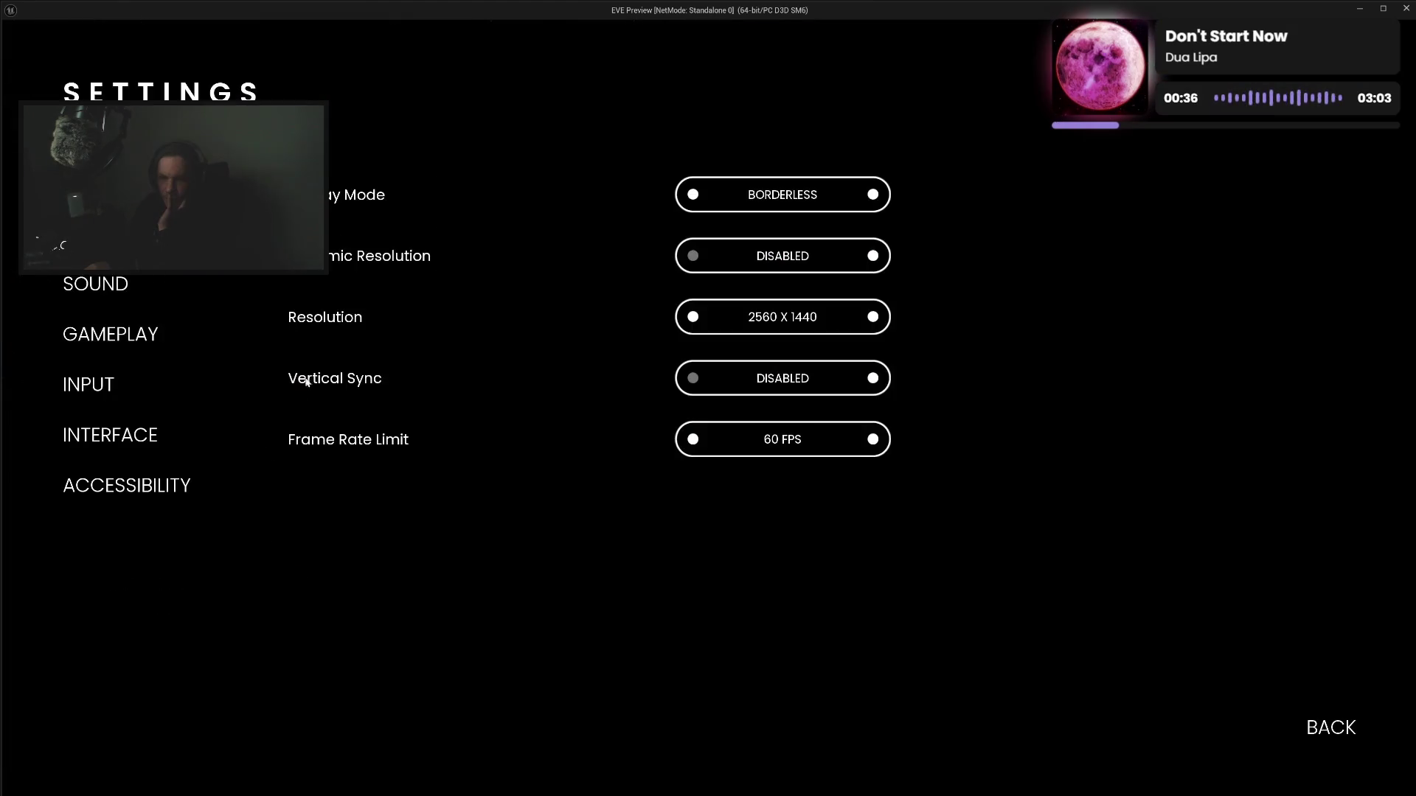
{"action": "left_click", "coordinate": [103, 234]}
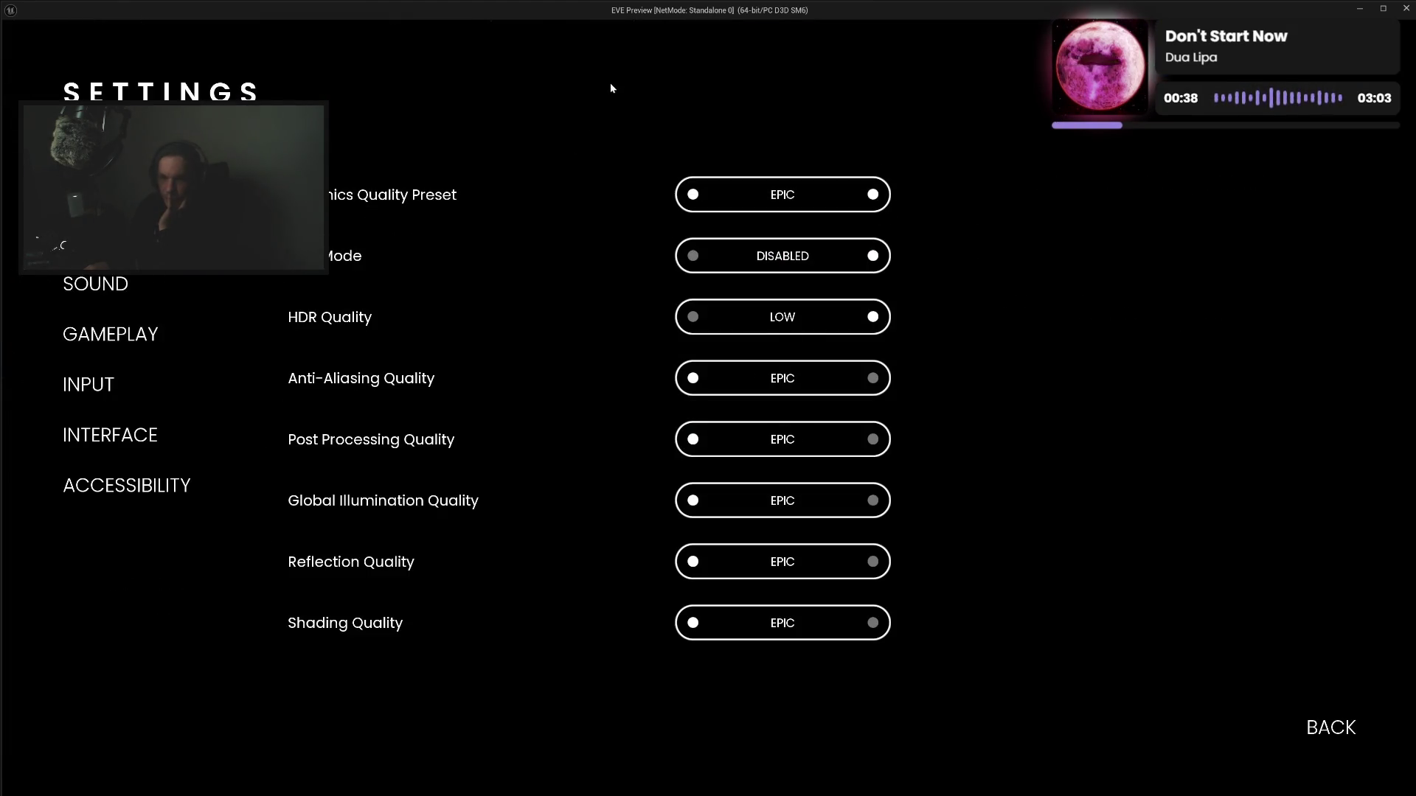
{"action": "key", "text": "Down"}
{"action": "key", "text": "Down"}
{"action": "key", "text": "Down"}
{"action": "key", "text": "Down"}
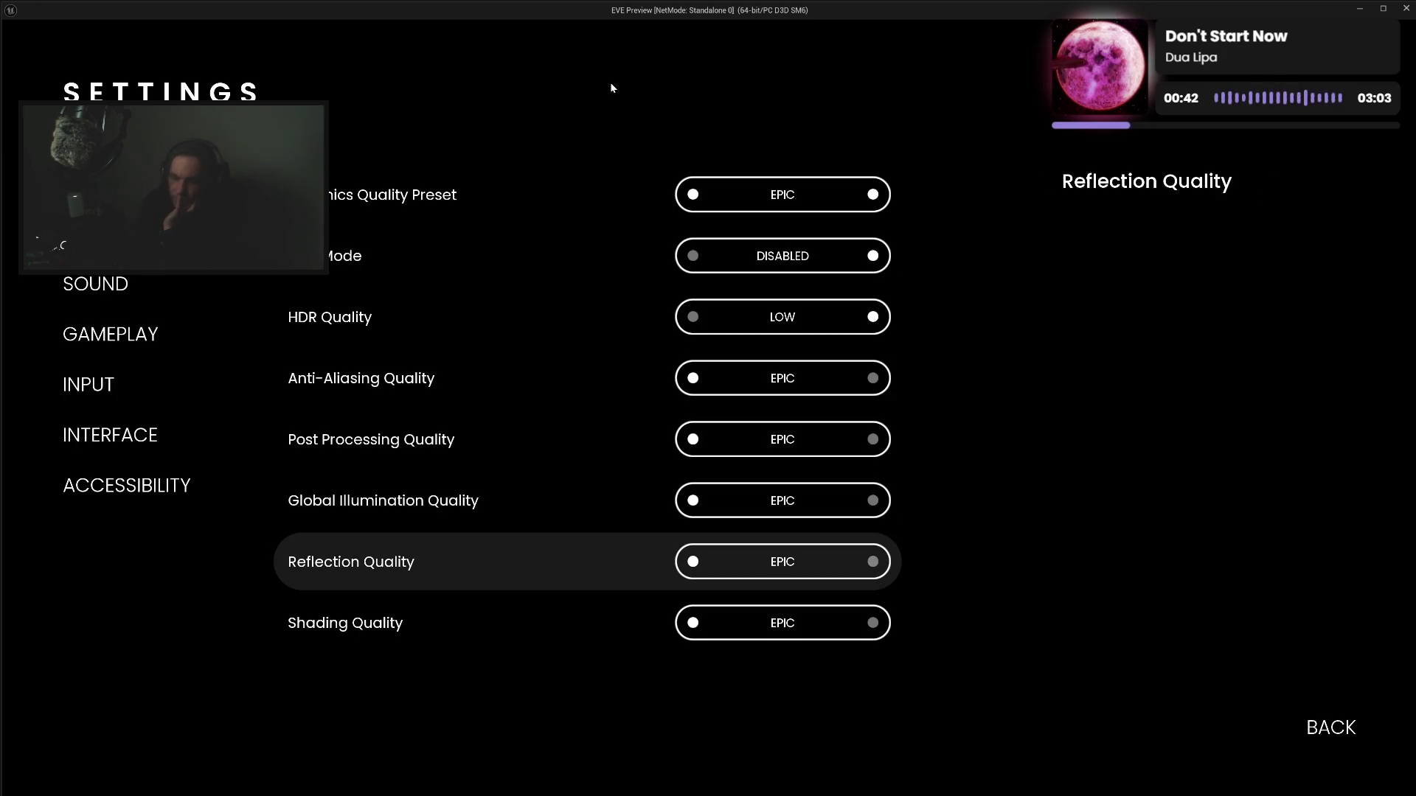
{"action": "key", "text": "Escape"}
{"action": "mouse_move", "coordinate": [683, 448]}
{"action": "left_mouse_down"}
{"action": "mouse_move", "coordinate": [680, 395]}
{"action": "mouse_move", "coordinate": [777, 446]}
{"action": "mouse_move", "coordinate": [771, 423]}
{"action": "mouse_move", "coordinate": [914, 510]}
{"action": "left_mouse_up"}
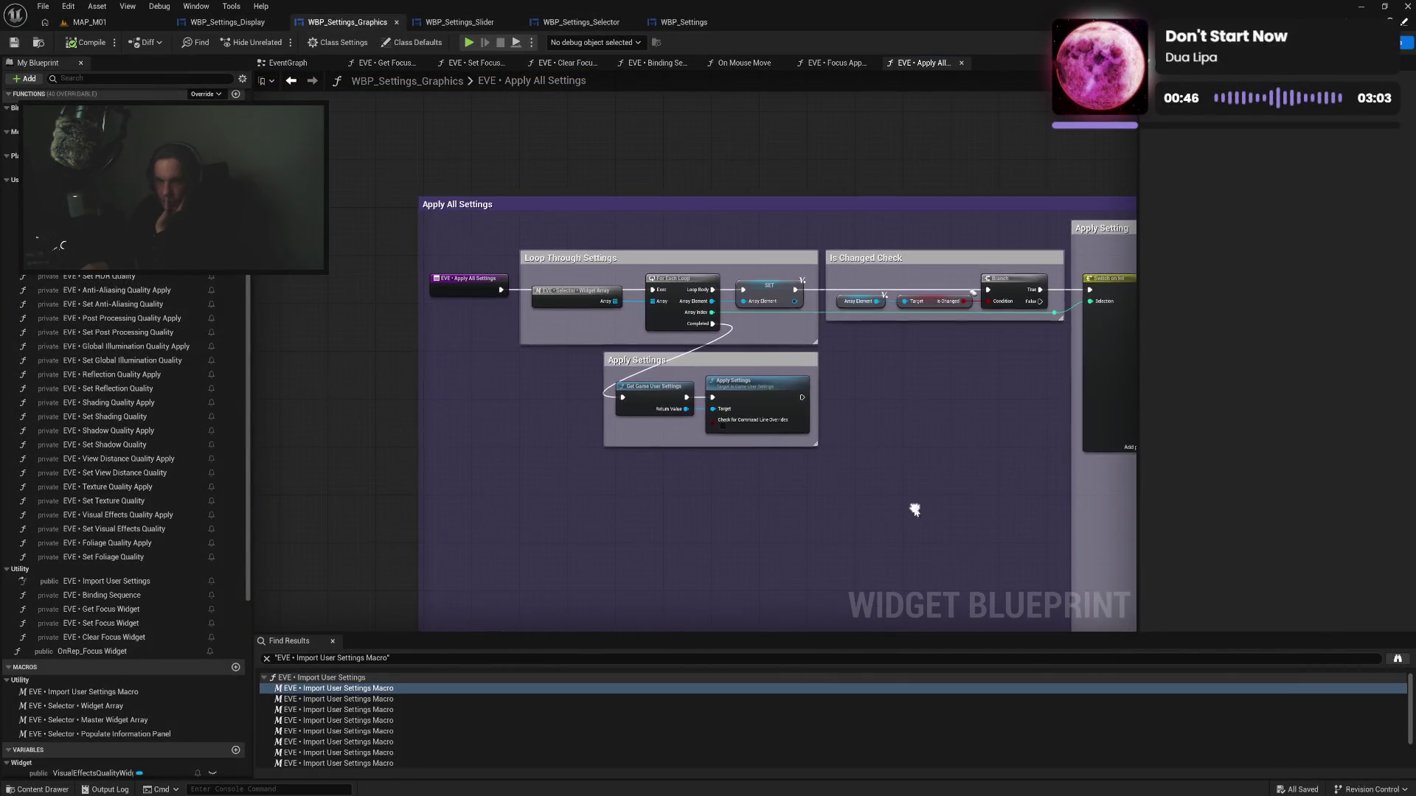
Nudge the Apply All Settings group and lower the top edge of the Apply Setting comment
{"action": "left_click_drag", "start_coordinate": [455, 205], "coordinate": [468, 223]}
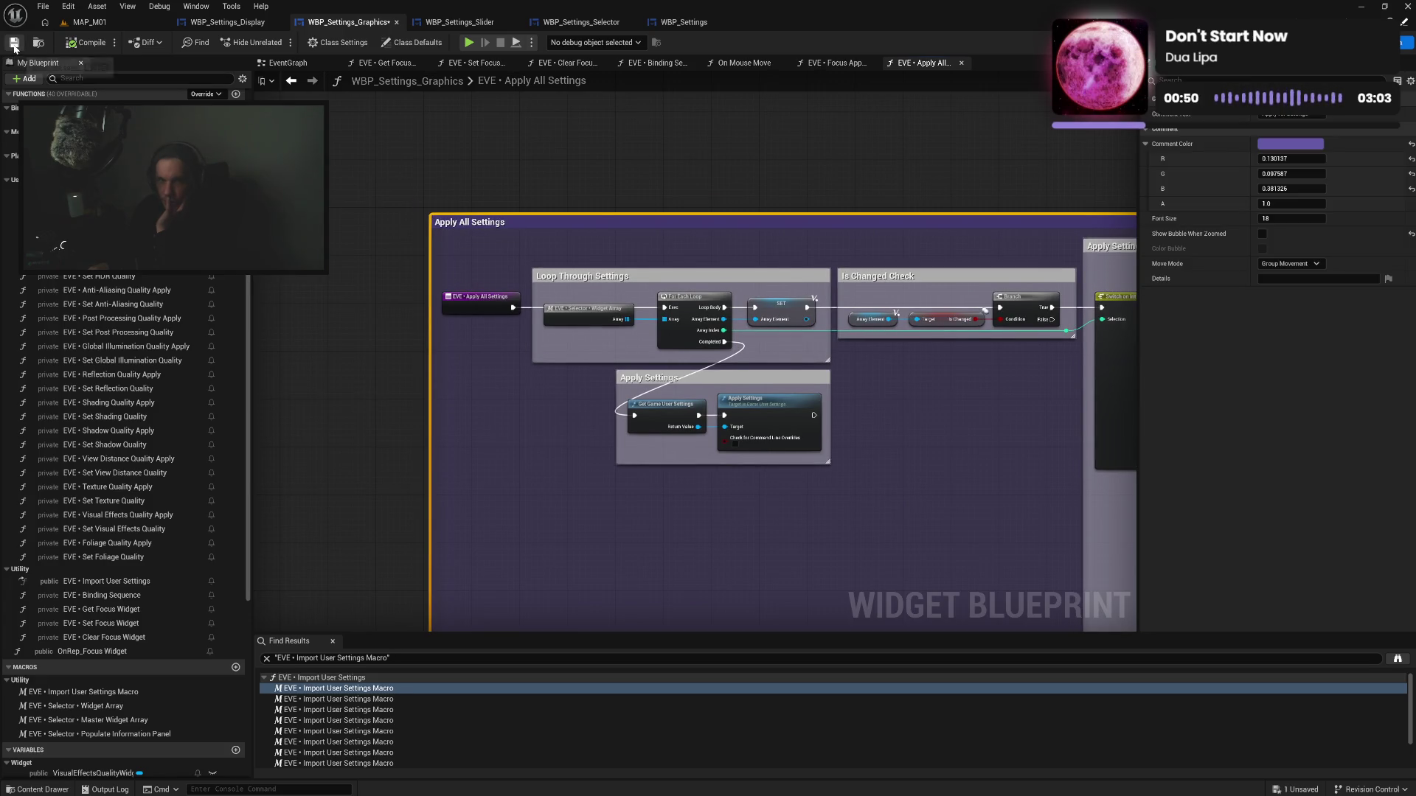
{"action": "left_click", "coordinate": [618, 189]}
{"action": "left_click_drag", "start_coordinate": [618, 189], "coordinate": [352, 182]}
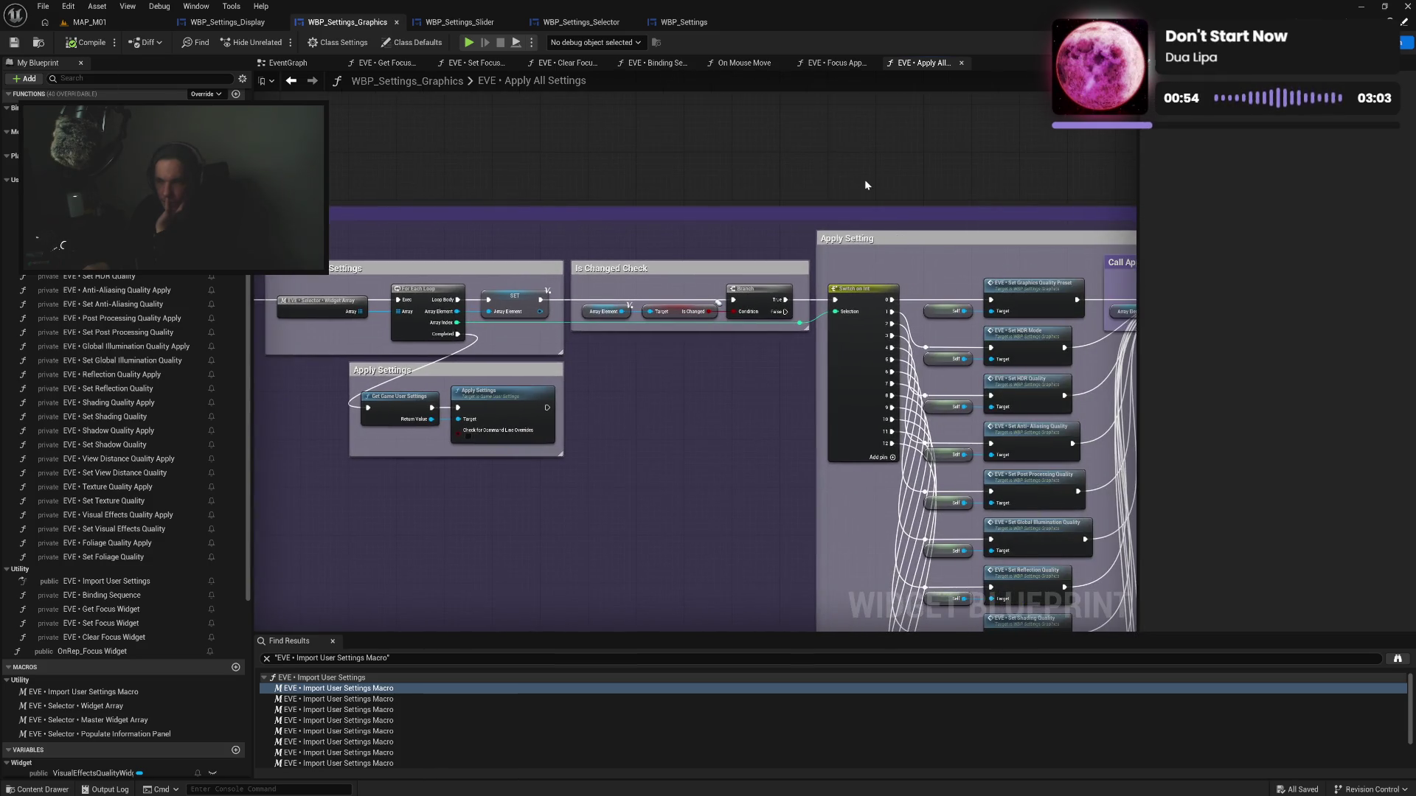
{"action": "left_click_drag", "start_coordinate": [864, 179], "coordinate": [608, 168]}
{"action": "left_click_drag", "start_coordinate": [713, 256], "coordinate": [682, 207]}
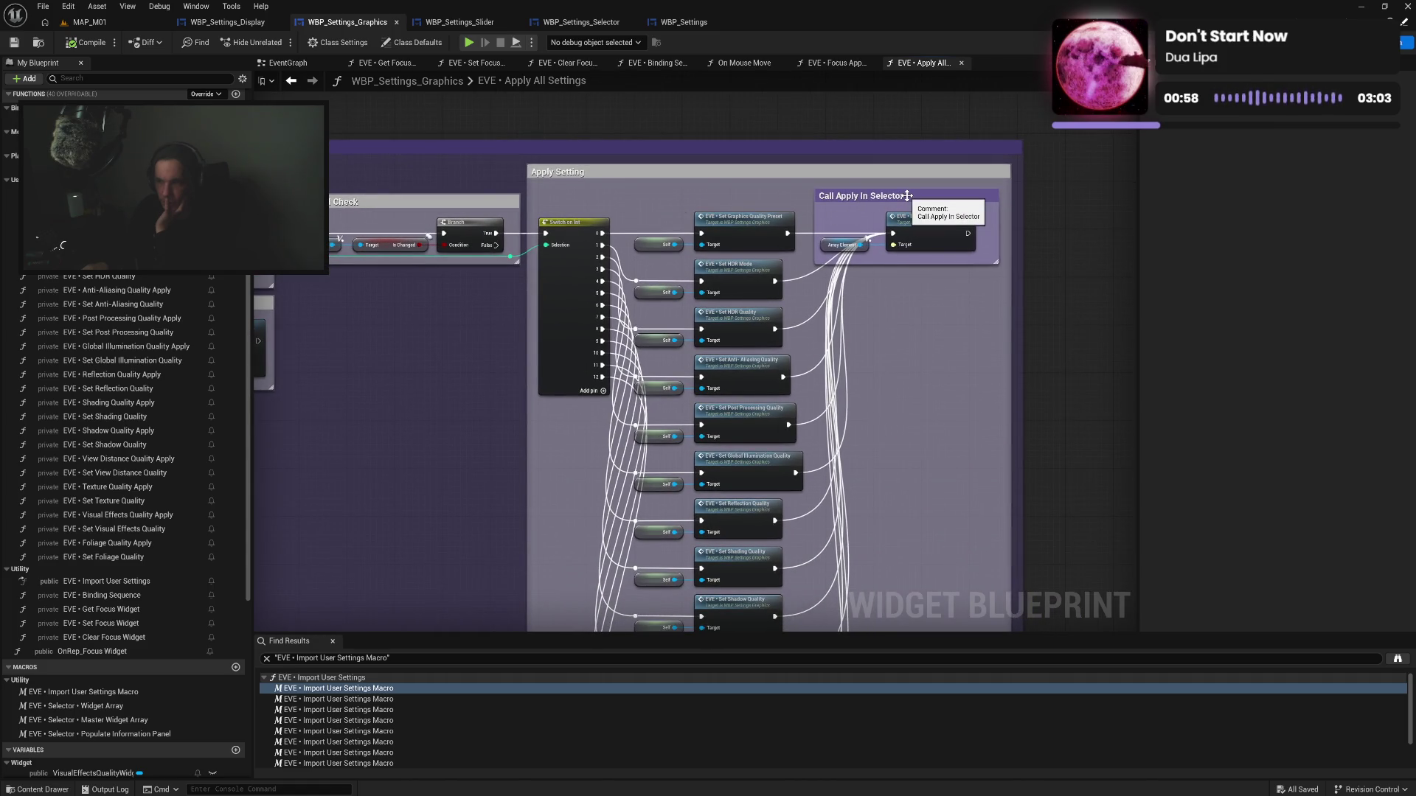
{"action": "left_click_drag", "start_coordinate": [907, 195], "coordinate": [903, 245]}
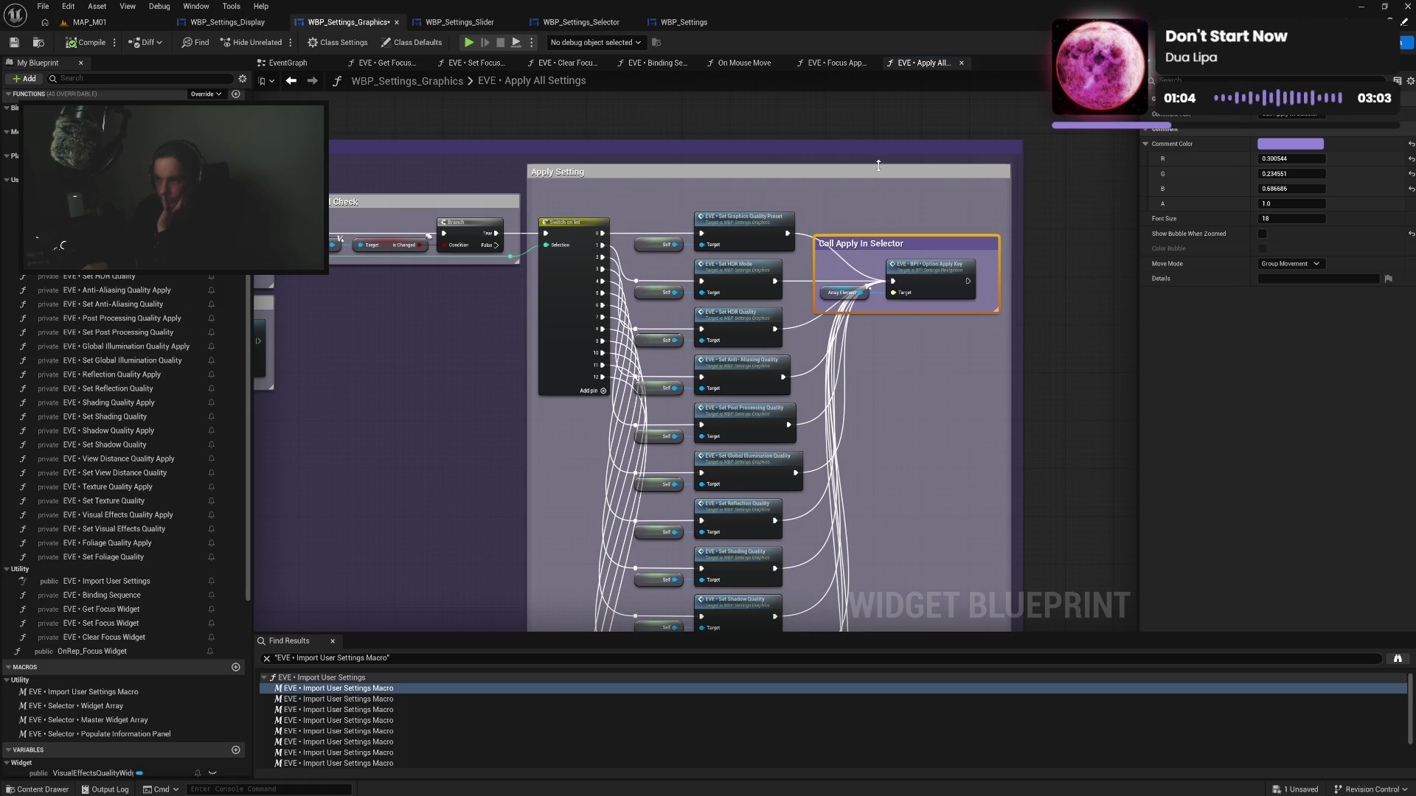
{"action": "mouse_move", "coordinate": [880, 163]}
{"action": "left_mouse_down"}
{"action": "mouse_move", "coordinate": [880, 186]}
{"action": "mouse_move", "coordinate": [847, 167]}
{"action": "left_mouse_up"}
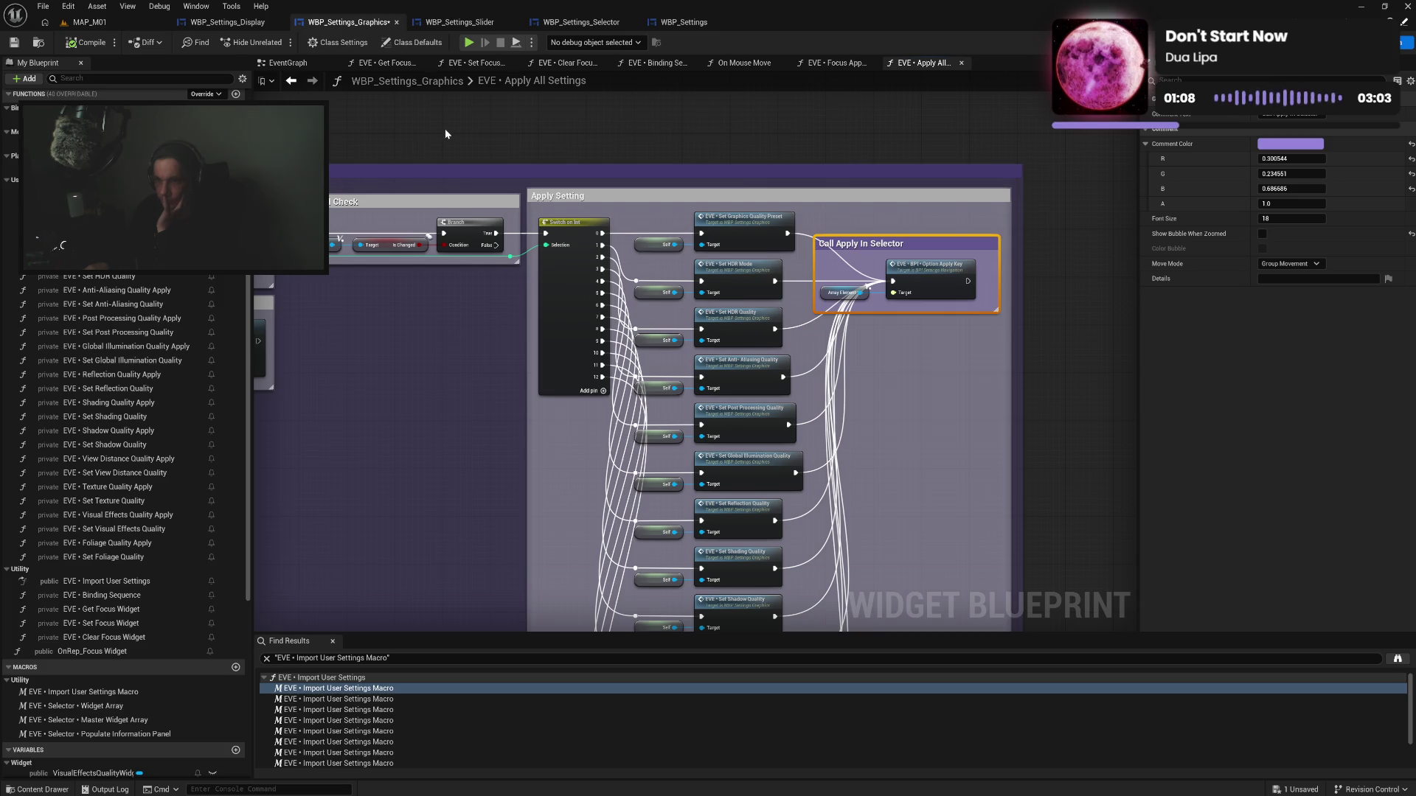
{"action": "left_click_drag", "start_coordinate": [445, 133], "coordinate": [854, 190]}
{"action": "left_click_drag", "start_coordinate": [477, 211], "coordinate": [476, 187]}
Move the Call Apply In Selector group out of Apply Setting to the left
{"action": "mouse_move", "coordinate": [939, 401]}
{"action": "left_mouse_down"}
{"action": "mouse_move", "coordinate": [661, 376]}
{"action": "mouse_move", "coordinate": [396, 321]}
{"action": "left_mouse_up"}
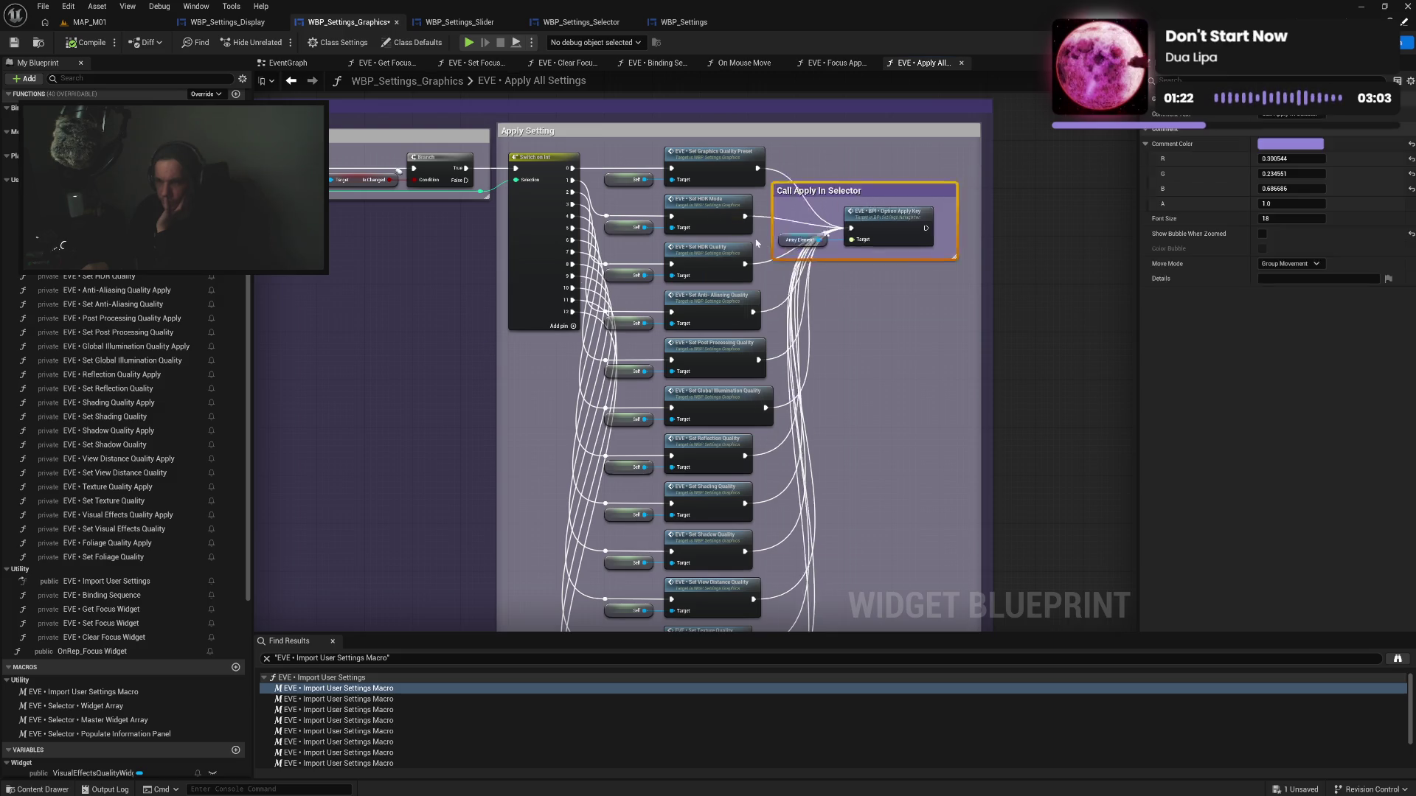
{"action": "mouse_move", "coordinate": [841, 175]}
{"action": "left_mouse_down"}
{"action": "mouse_move", "coordinate": [398, 259]}
{"action": "mouse_move", "coordinate": [331, 247]}
{"action": "mouse_move", "coordinate": [379, 313]}
{"action": "left_mouse_up"}
{"action": "mouse_move", "coordinate": [342, 250]}
{"action": "left_mouse_down"}
{"action": "mouse_move", "coordinate": [737, 266]}
{"action": "mouse_move", "coordinate": [520, 260]}
{"action": "left_mouse_up"}
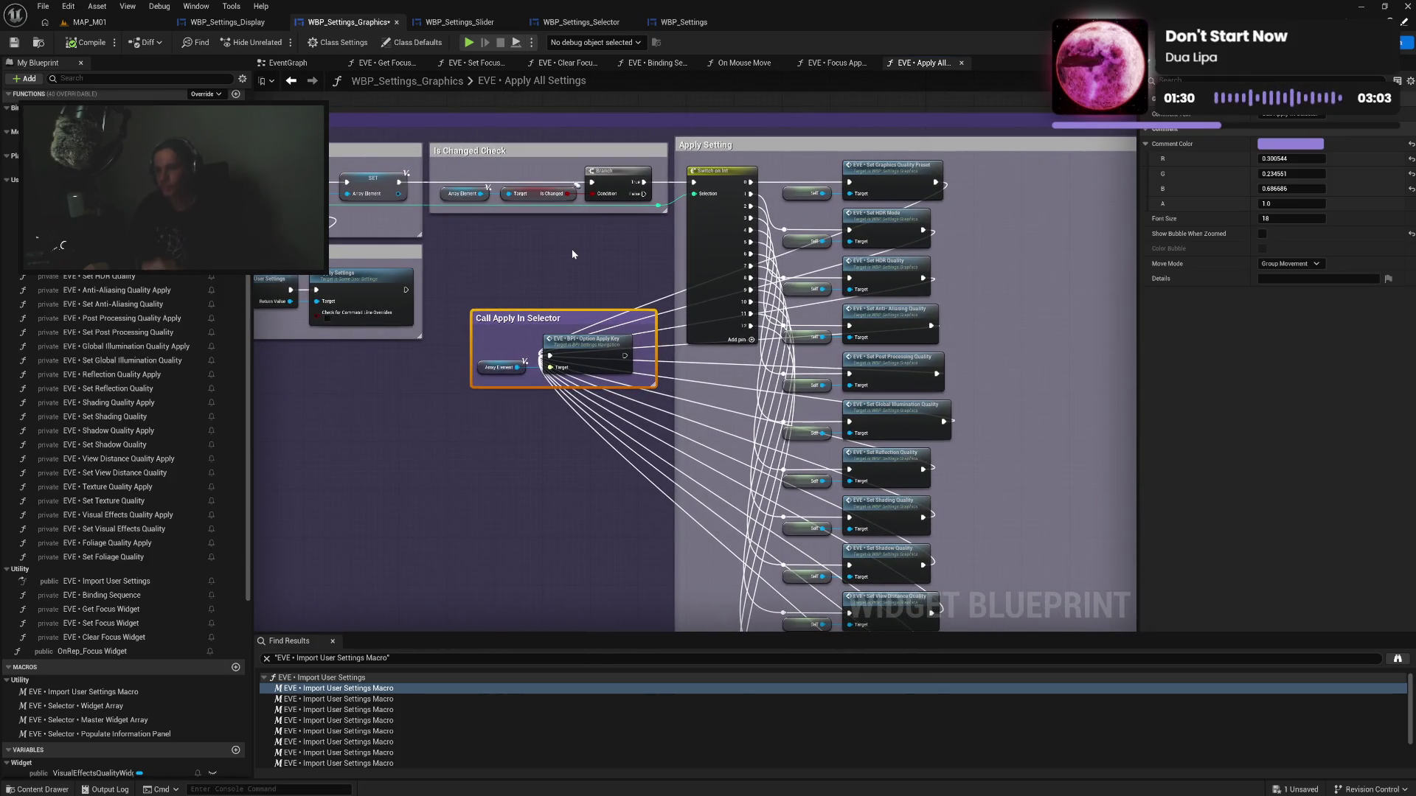
Add a Sequence node after Branch True, moving Option Apply Key's links to Sequence Then 1
{"action": "left_click", "coordinate": [598, 240]}
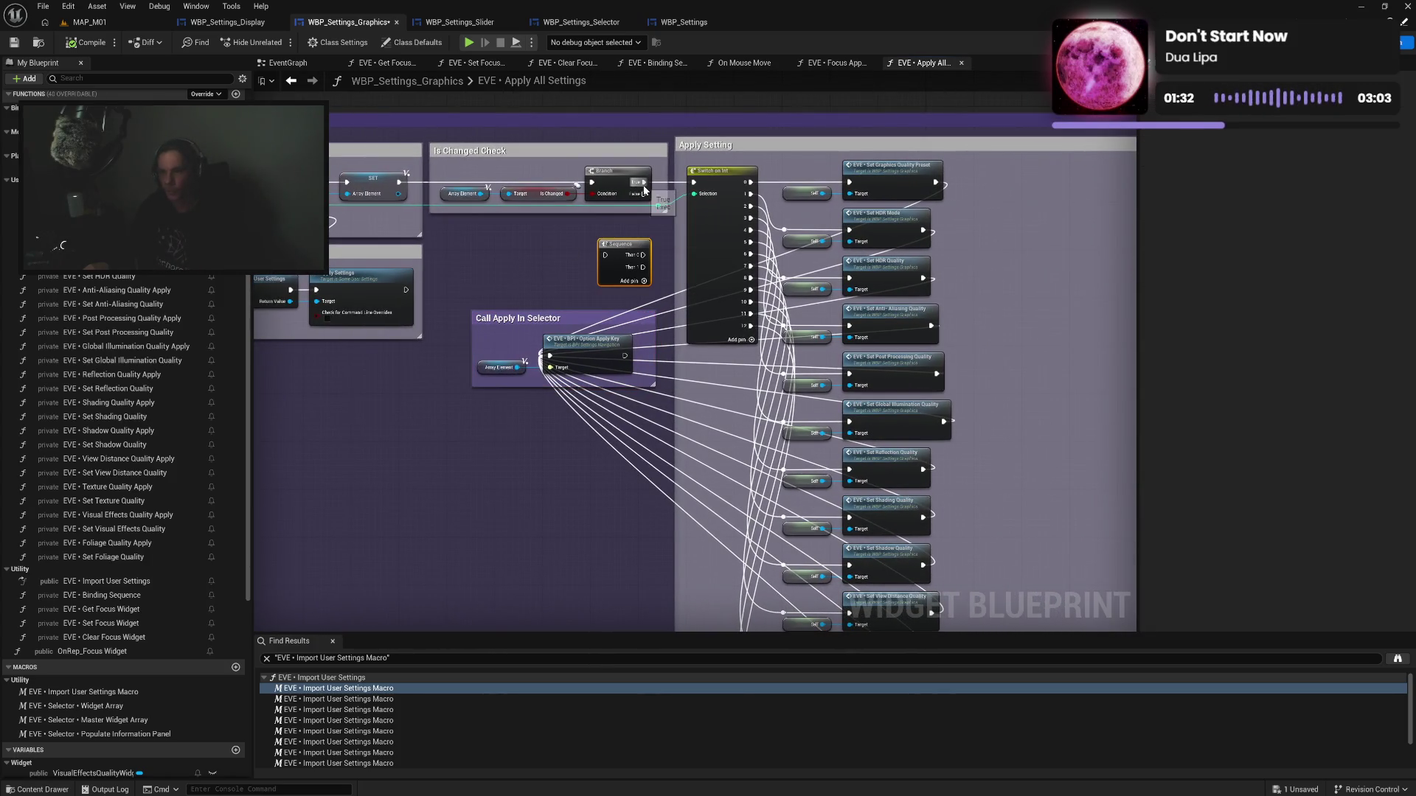
{"action": "mouse_move", "coordinate": [644, 182]}
{"action": "left_mouse_down"}
{"action": "mouse_move", "coordinate": [605, 255]}
{"action": "mouse_move", "coordinate": [694, 182]}
{"action": "left_mouse_up"}
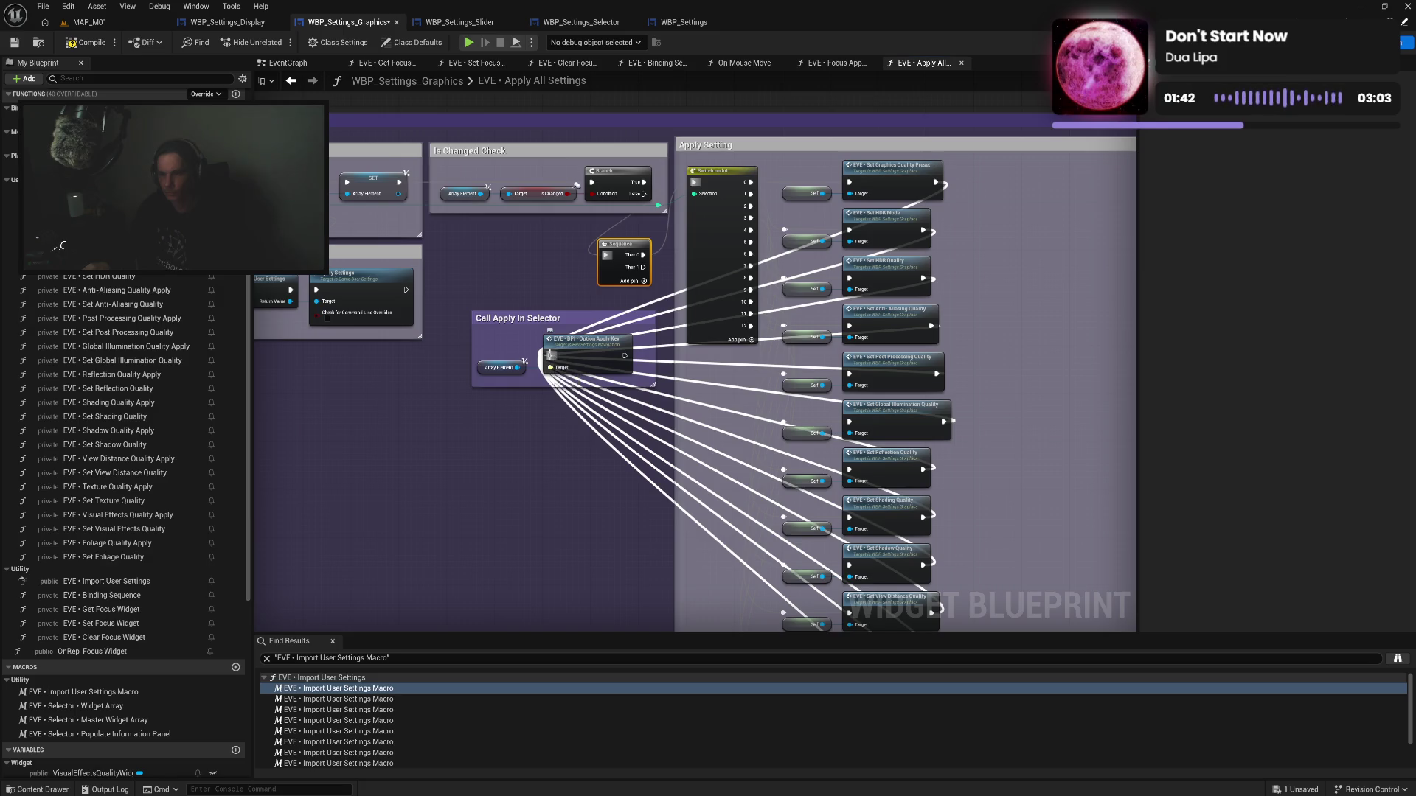
{"action": "left_click", "coordinate": [549, 355], "text": "alt"}
{"action": "left_click_drag", "start_coordinate": [641, 269], "coordinate": [549, 356]}
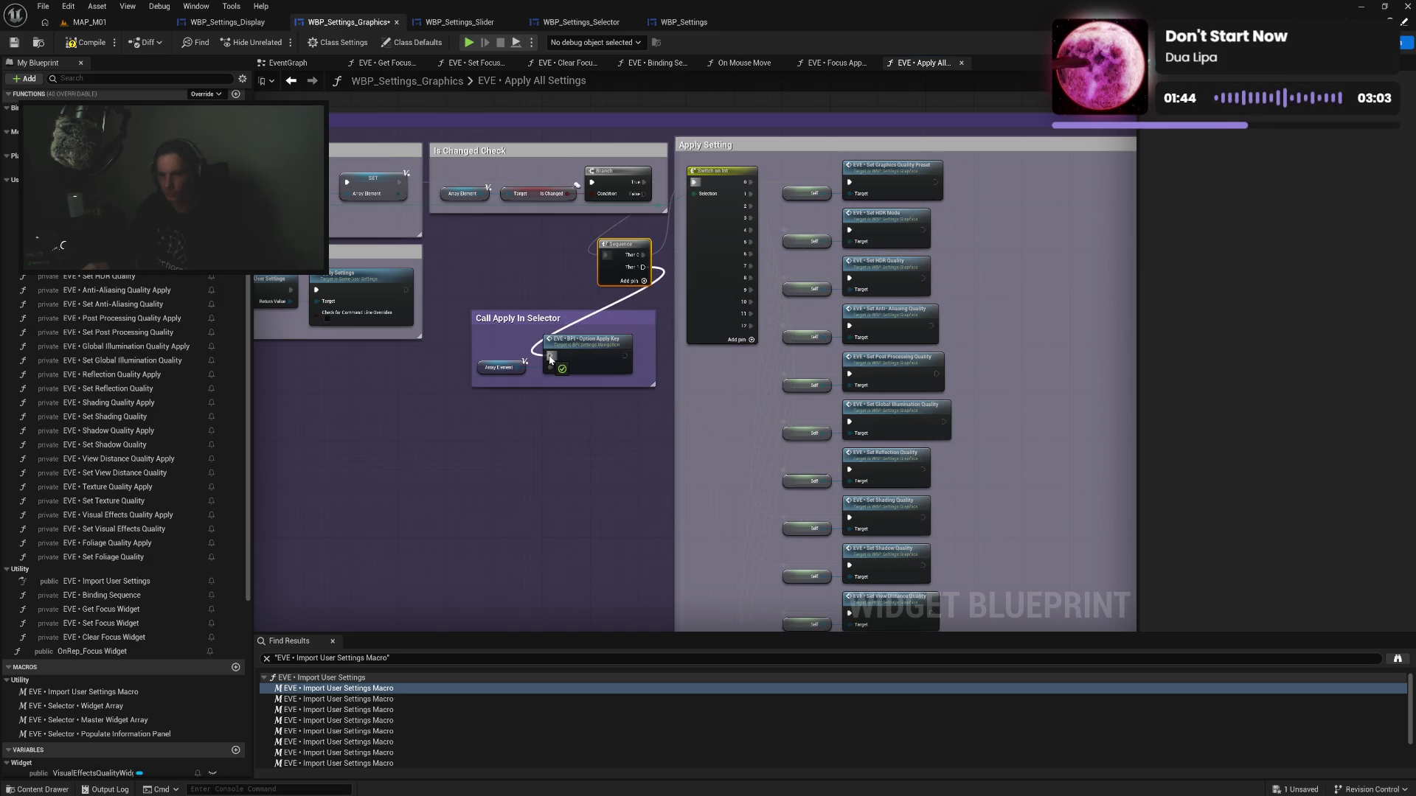
Set the Call Apply In Selector comment color to white
{"action": "left_click", "coordinate": [571, 318]}
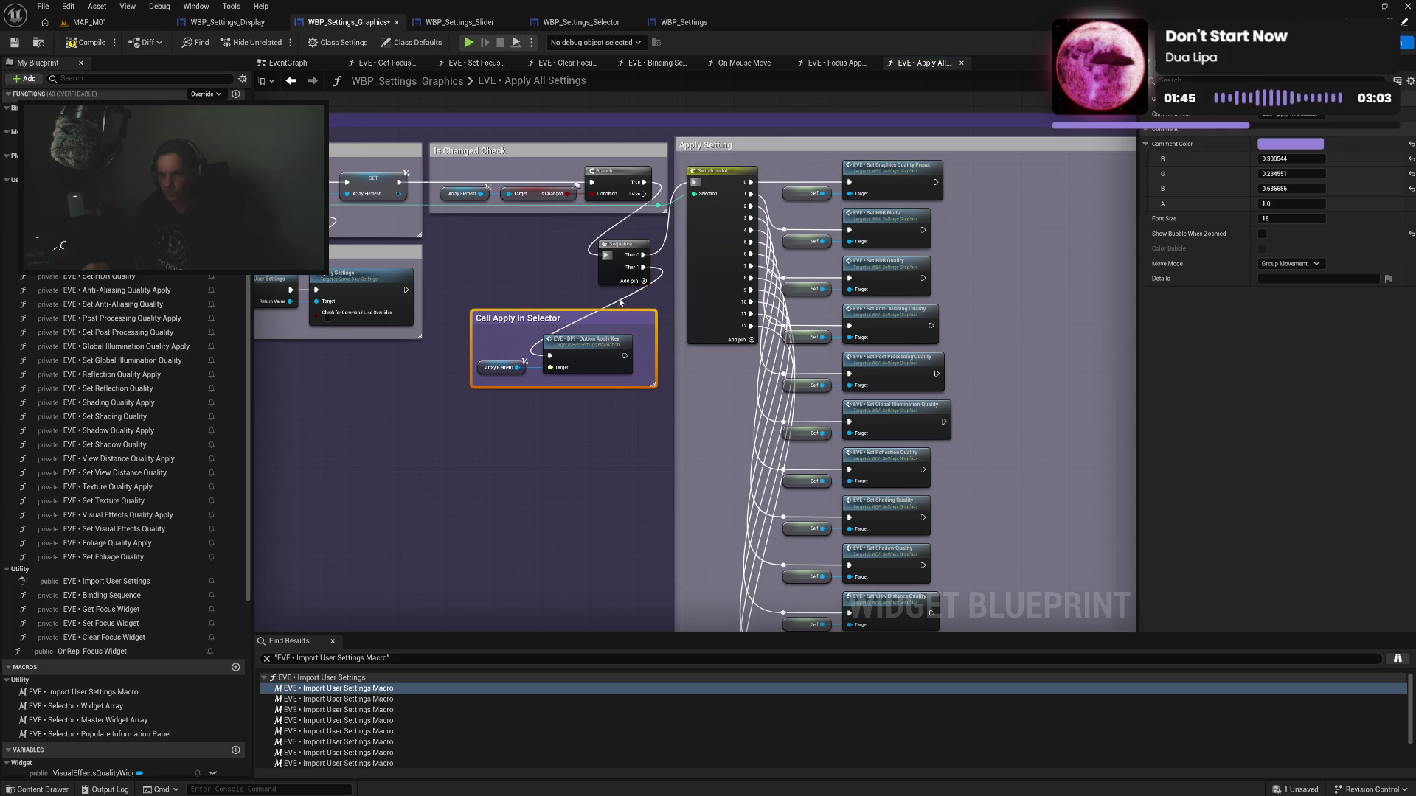
{"action": "left_click", "coordinate": [1290, 144]}
{"action": "left_click", "coordinate": [1101, 371]}
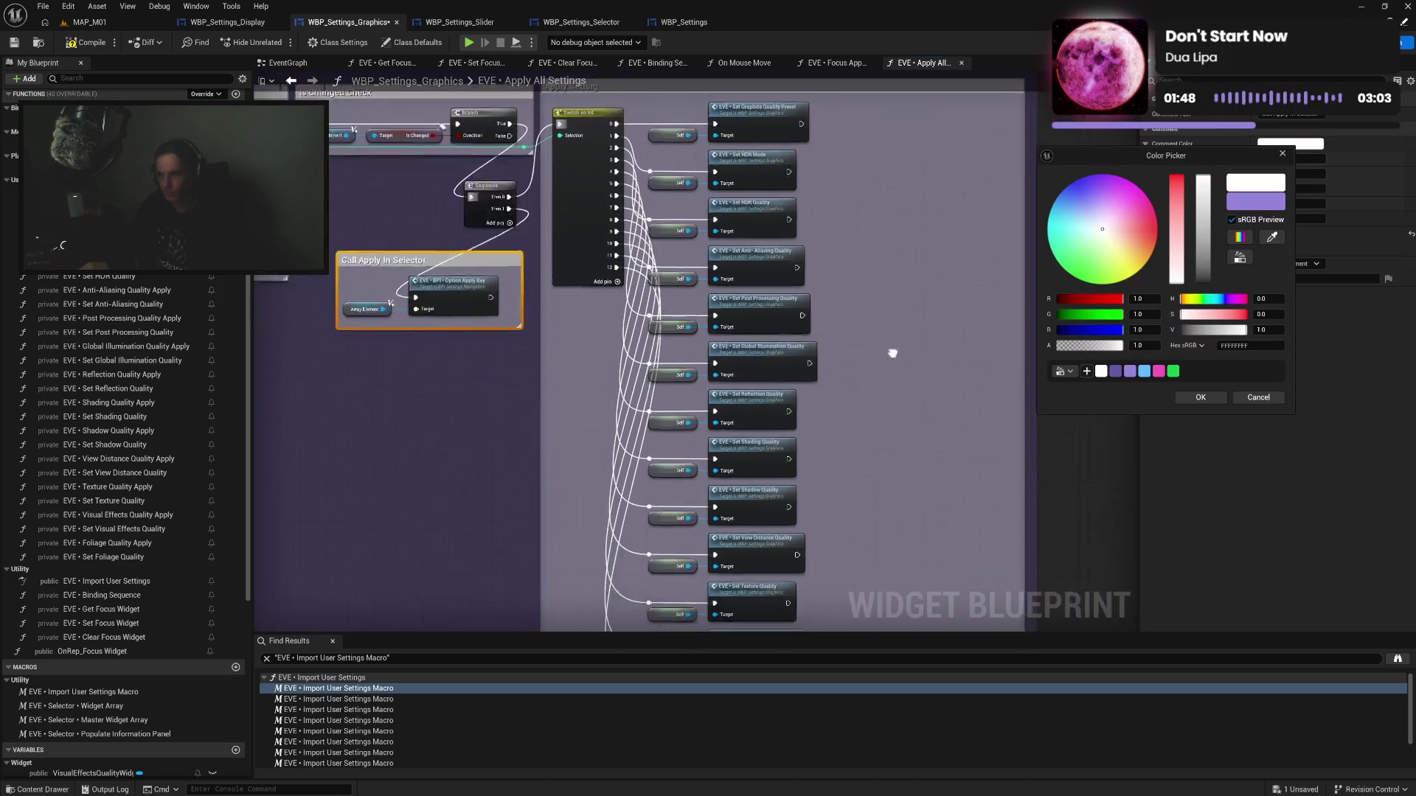
{"action": "left_click", "coordinate": [986, 237]}
Narrow Apply Setting, align the Sequence node and reroute knot, and shift Apply Setting left
{"action": "left_click_drag", "start_coordinate": [998, 230], "coordinate": [806, 245]}
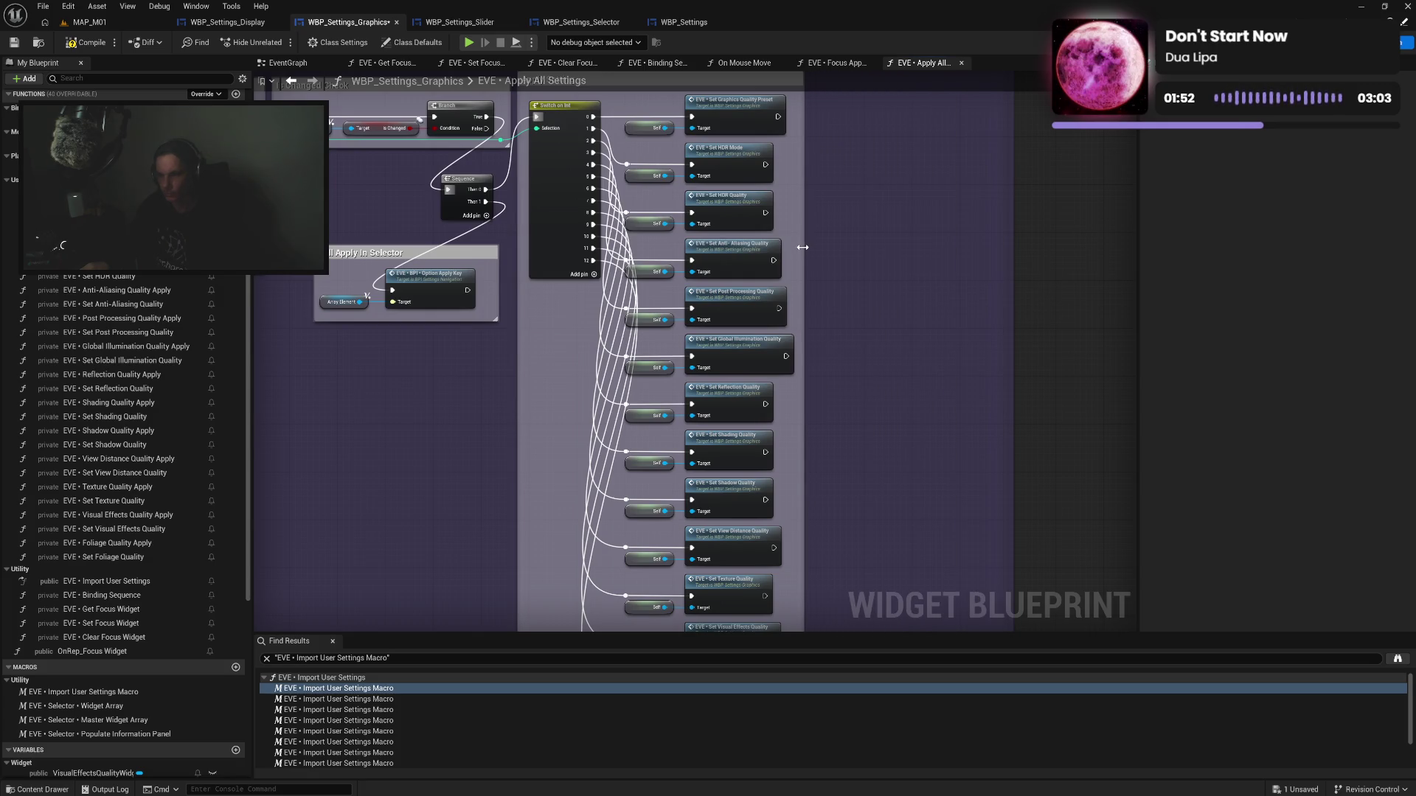
{"action": "mouse_move", "coordinate": [690, 93]}
{"action": "left_mouse_down"}
{"action": "mouse_move", "coordinate": [712, 195]}
{"action": "mouse_move", "coordinate": [849, 196]}
{"action": "left_mouse_up"}
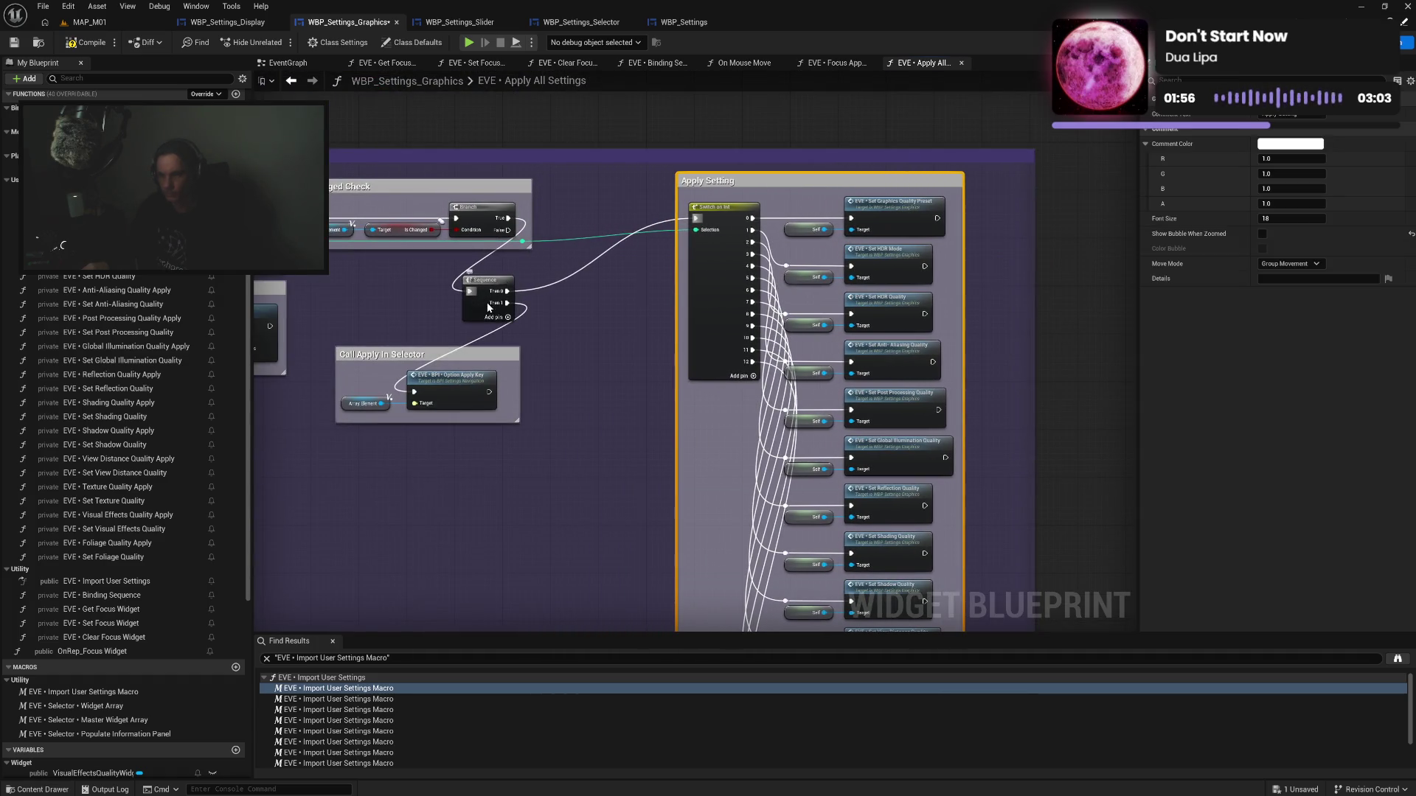
{"action": "left_click_drag", "start_coordinate": [484, 313], "coordinate": [564, 241]}
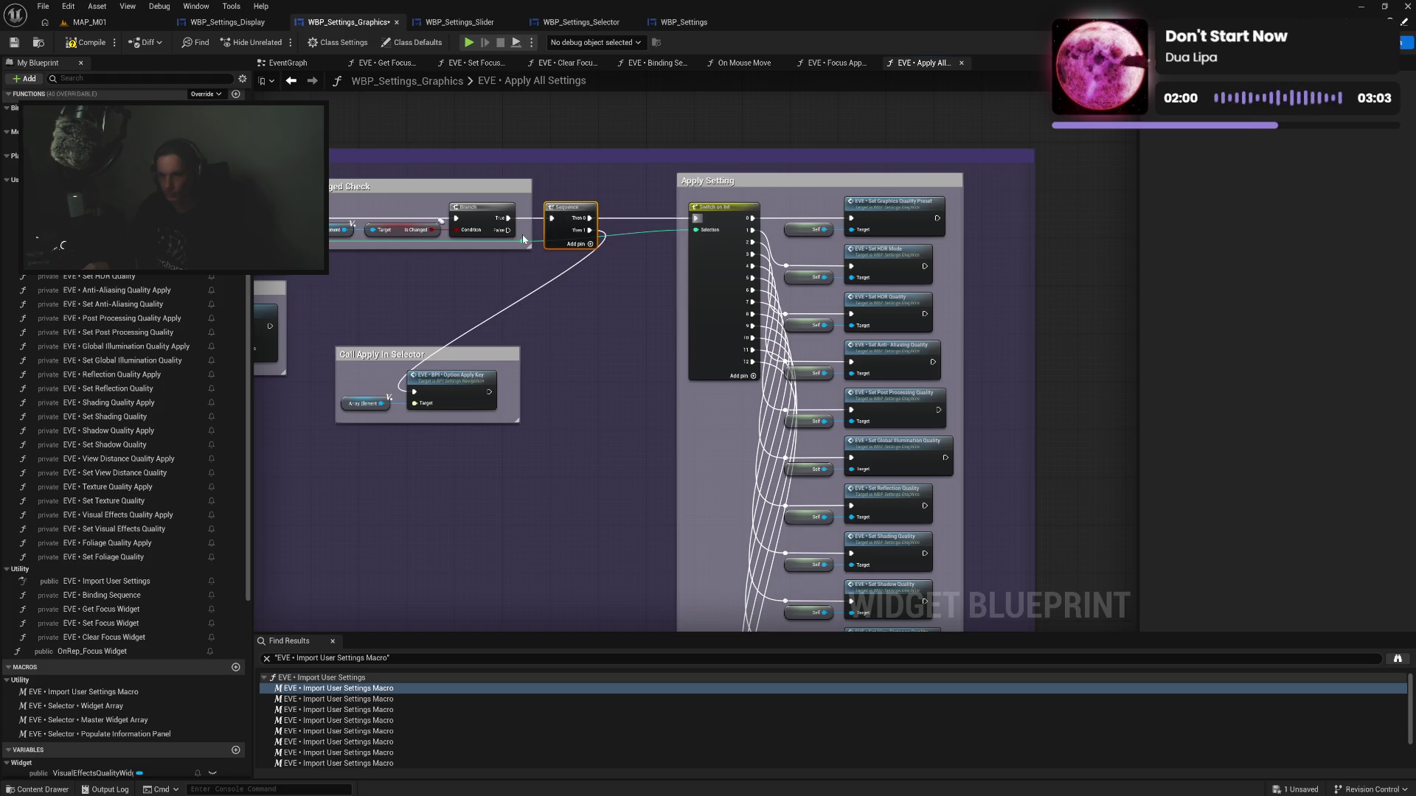
{"action": "left_click", "coordinate": [523, 243]}
{"action": "left_click_drag", "start_coordinate": [527, 243], "coordinate": [619, 239]}
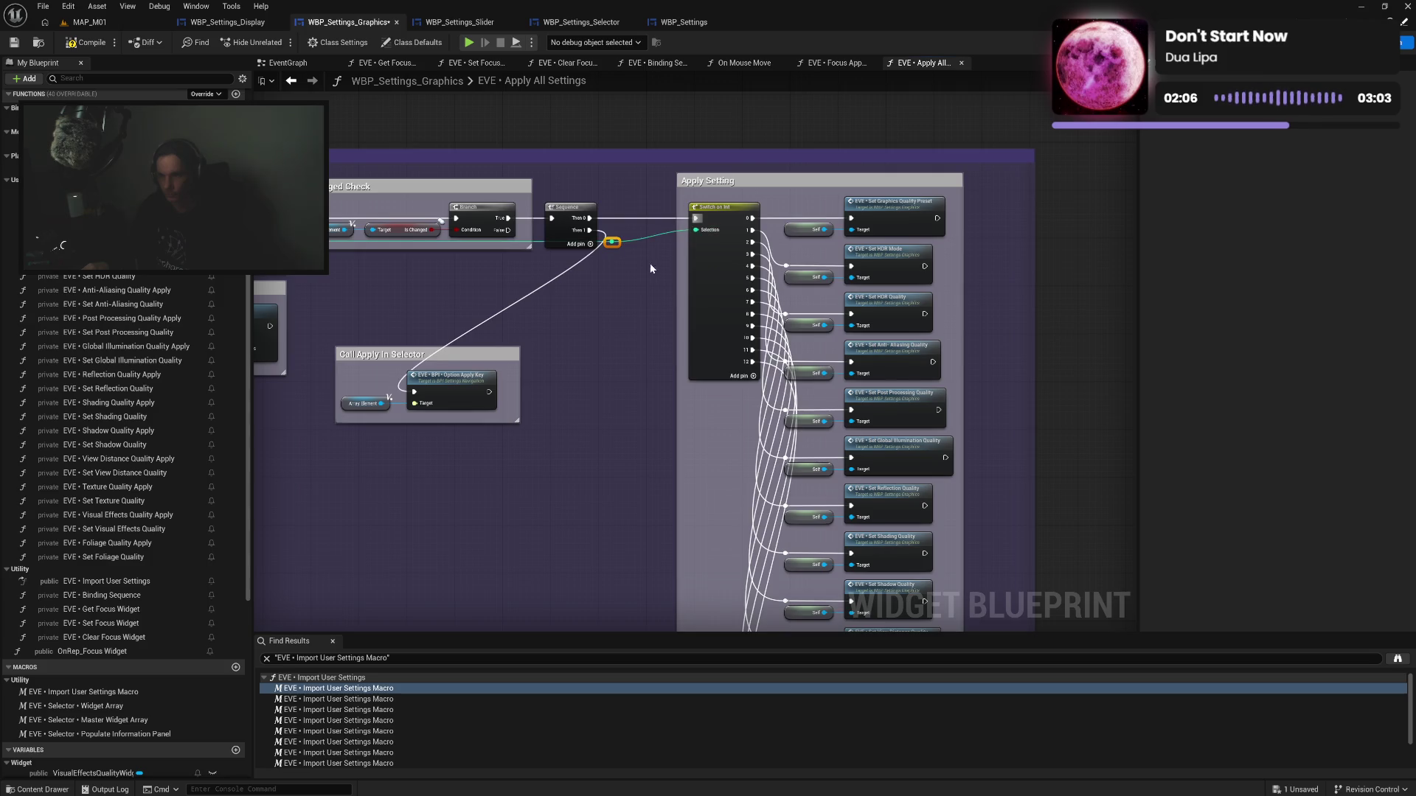
{"action": "left_click_drag", "start_coordinate": [704, 185], "coordinate": [647, 191]}
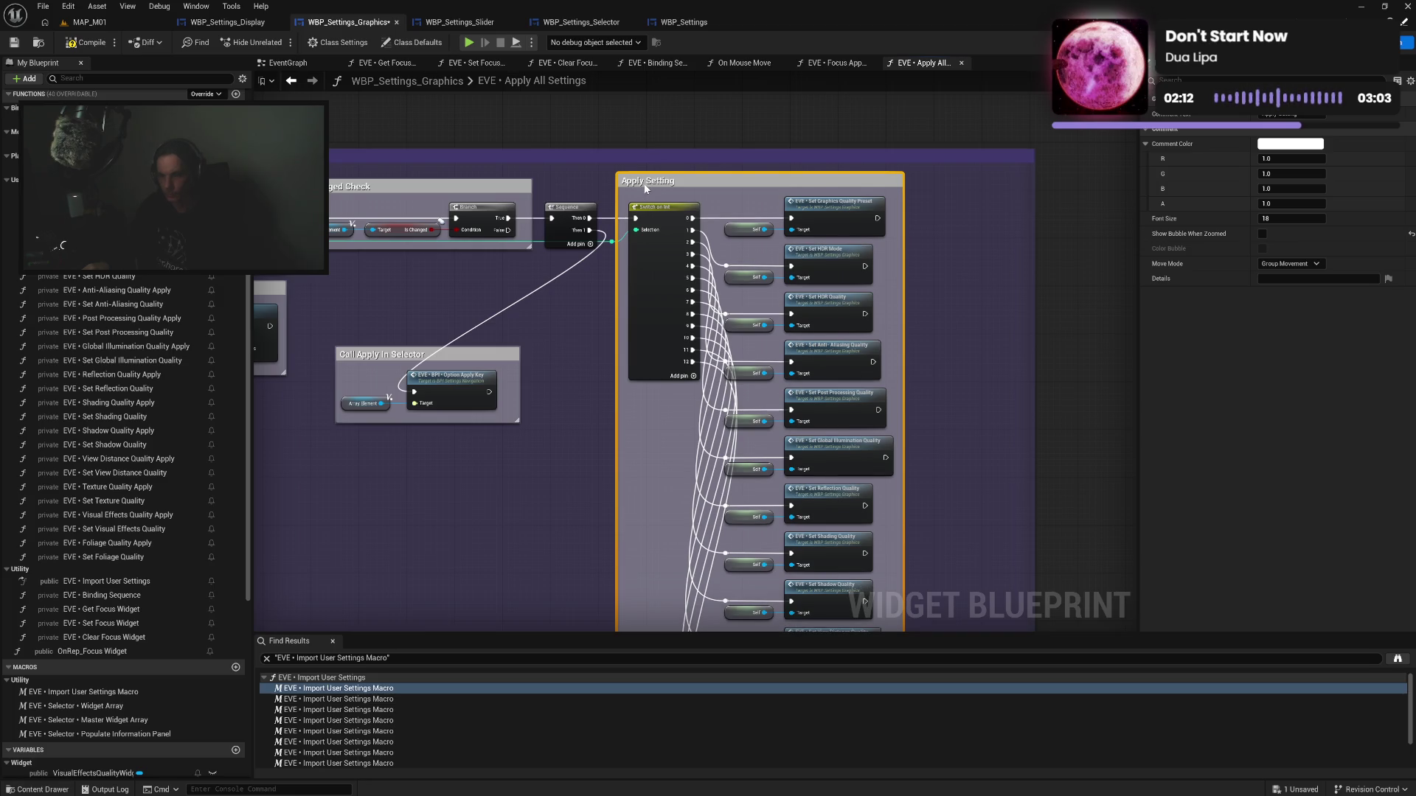
Move Call Apply In Selector beside the branch, narrow the purple comment, and compile WBP_Settings_Graphics
{"action": "left_click", "coordinate": [587, 275]}
{"action": "left_click_drag", "start_coordinate": [503, 360], "coordinate": [591, 269]}
{"action": "left_click", "coordinate": [559, 395]}
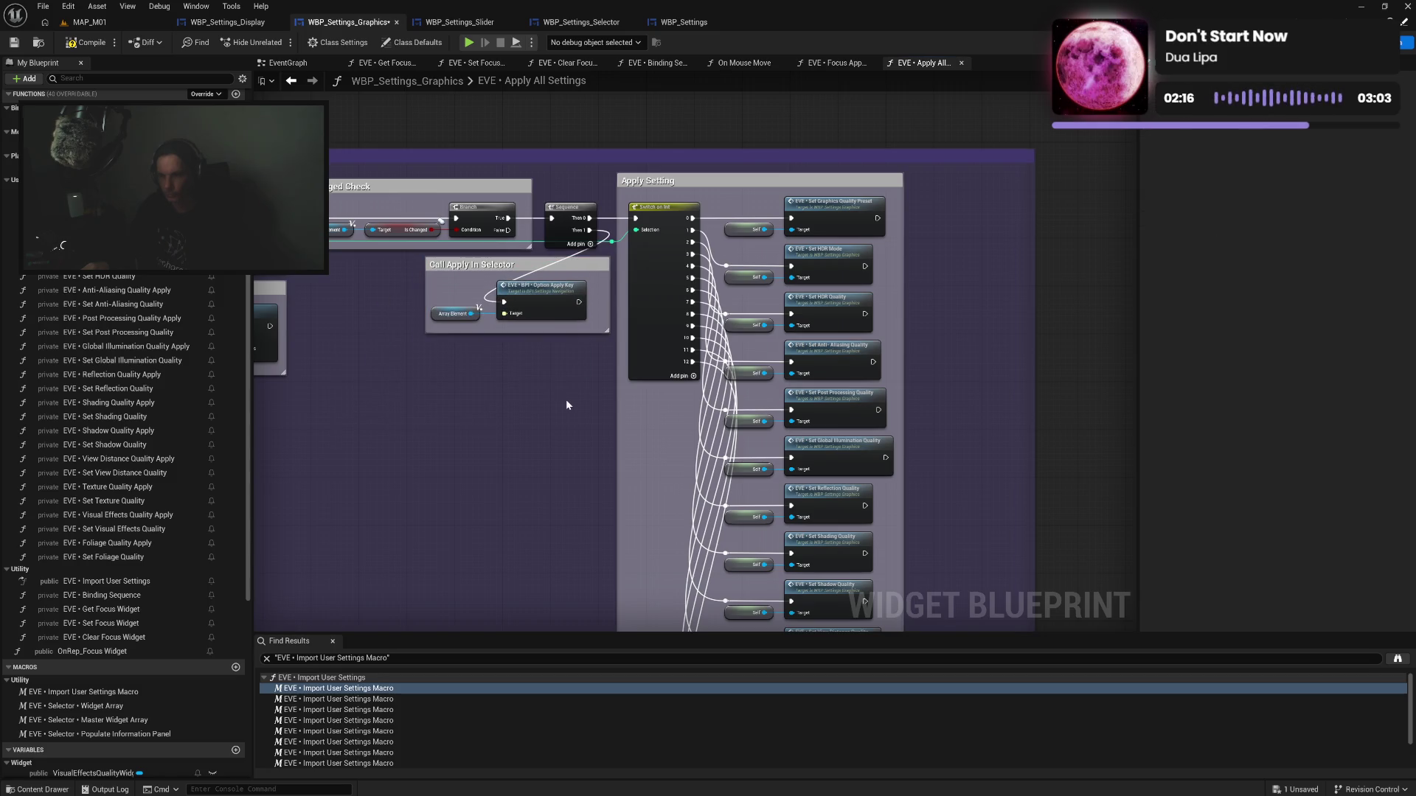
{"action": "left_click_drag", "start_coordinate": [1002, 276], "coordinate": [907, 281]}
{"action": "left_click_drag", "start_coordinate": [520, 427], "coordinate": [556, 363]}
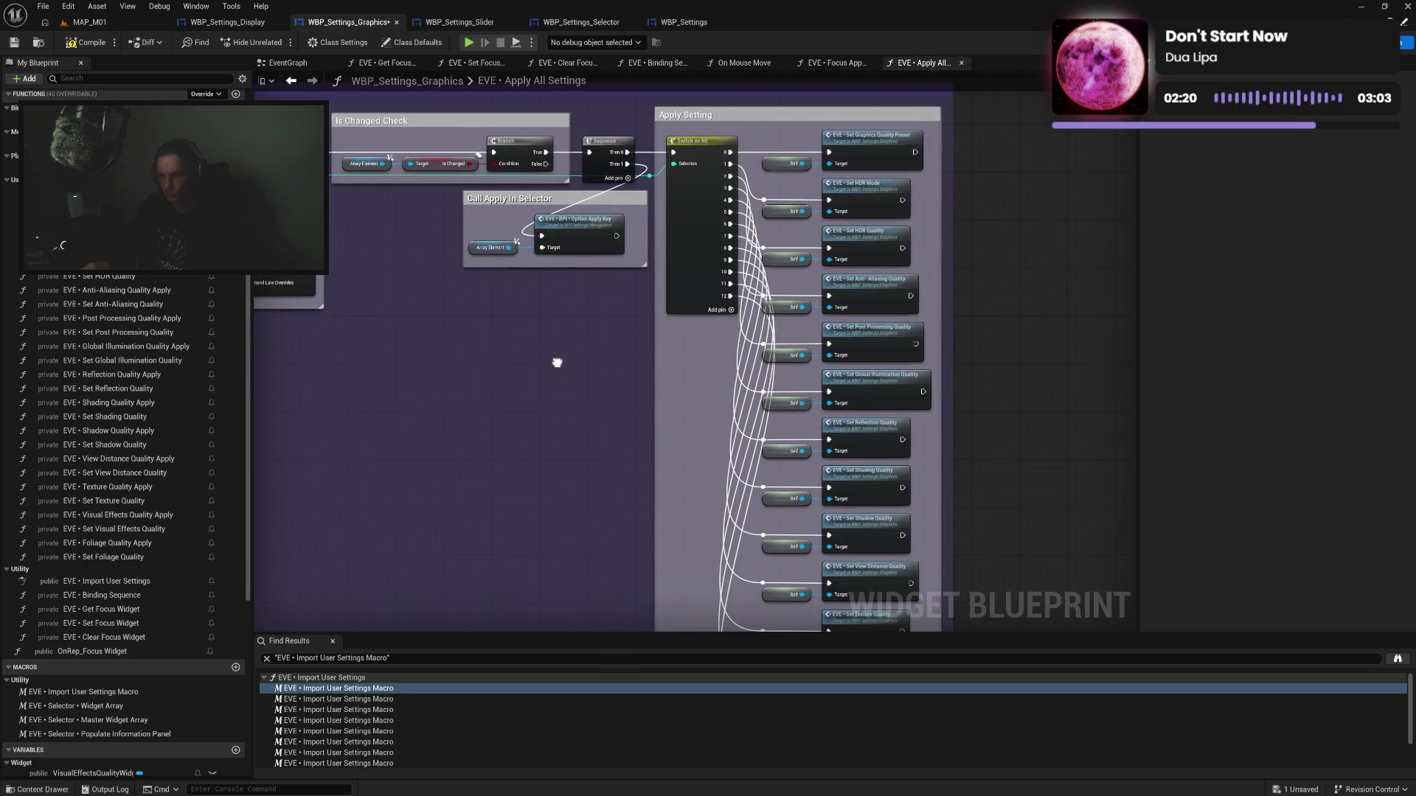
{"action": "left_click", "coordinate": [494, 247]}
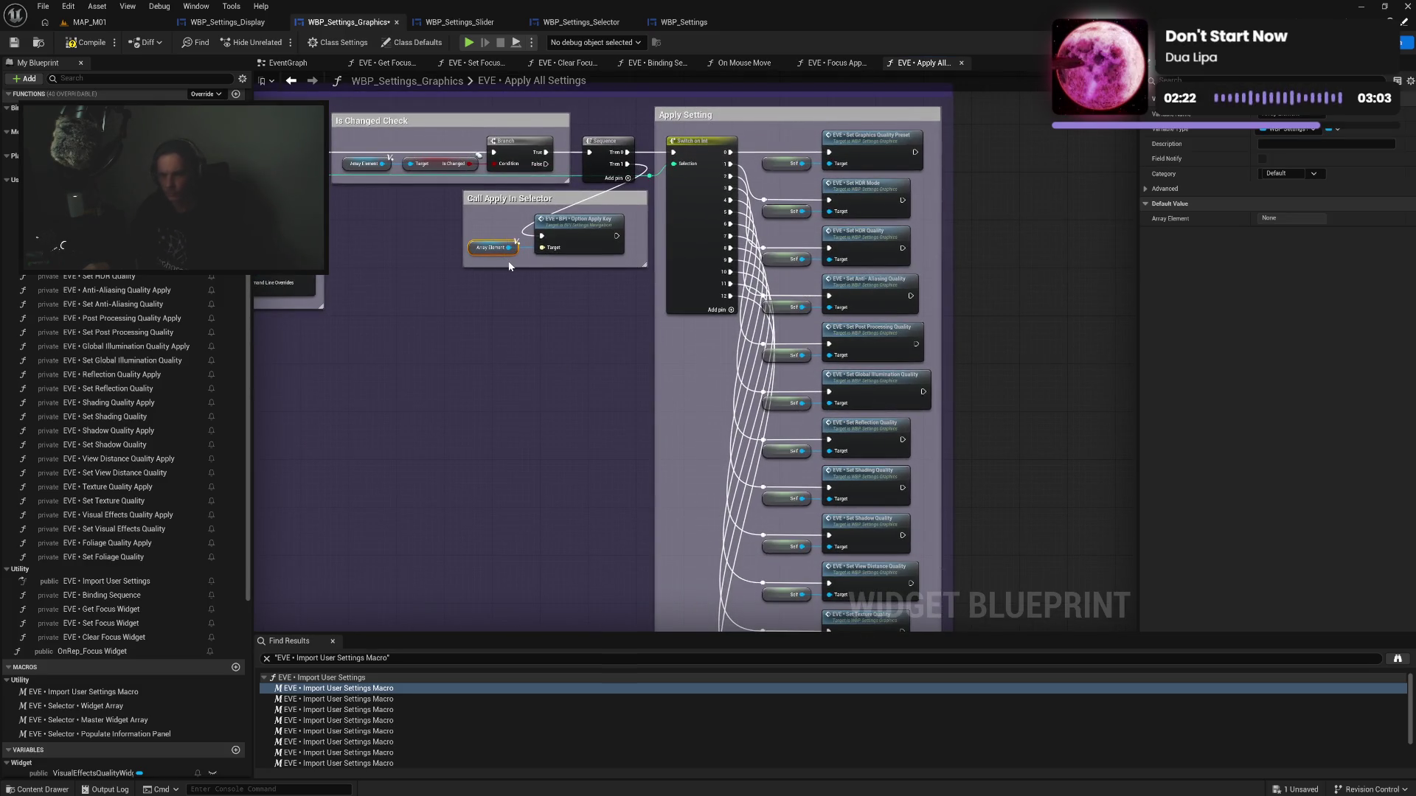
{"action": "left_click", "coordinate": [101, 43]}
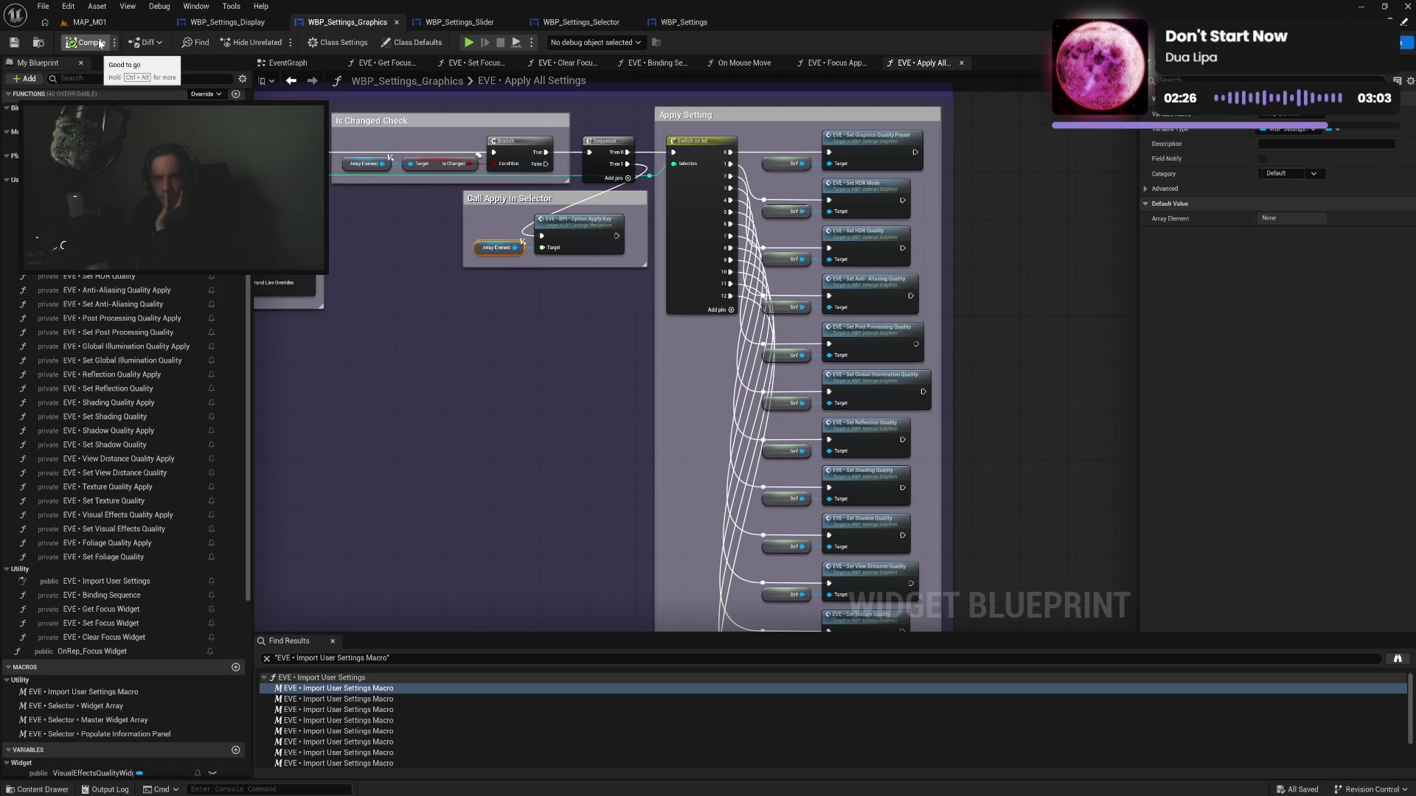
Open the Apply All Settings function of WBP_Settings_Display
{"action": "left_click", "coordinate": [225, 22]}
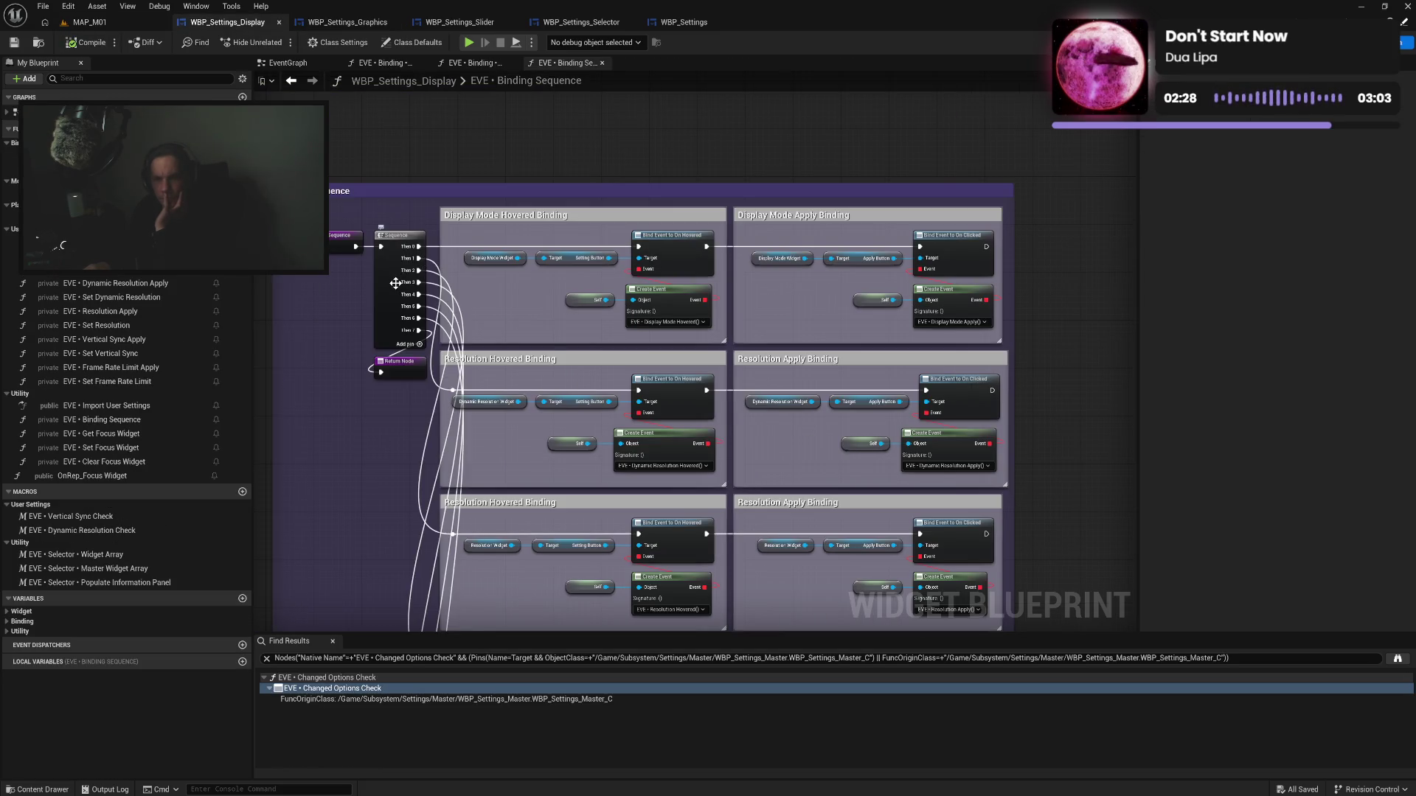
{"action": "left_click", "coordinate": [361, 23]}
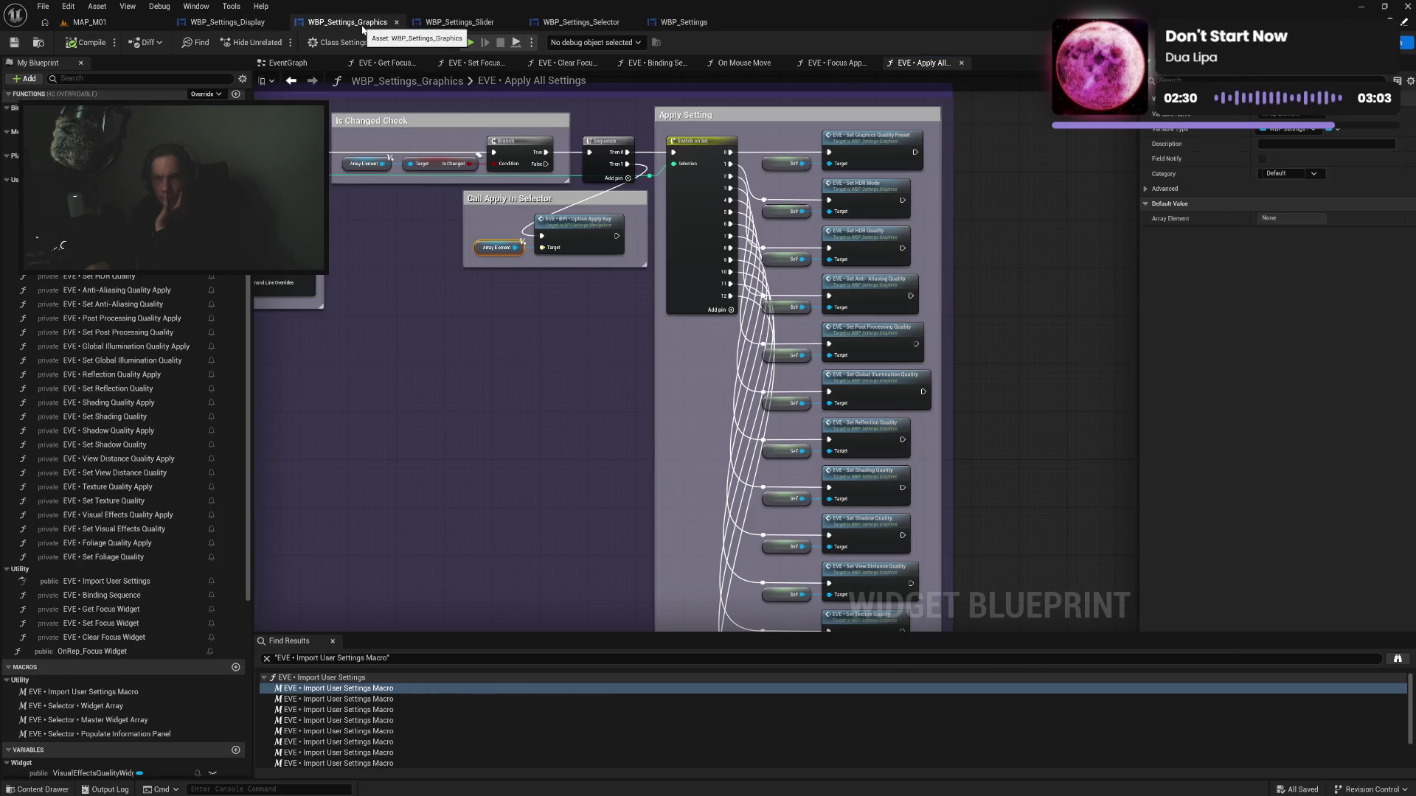
{"action": "left_click", "coordinate": [211, 24]}
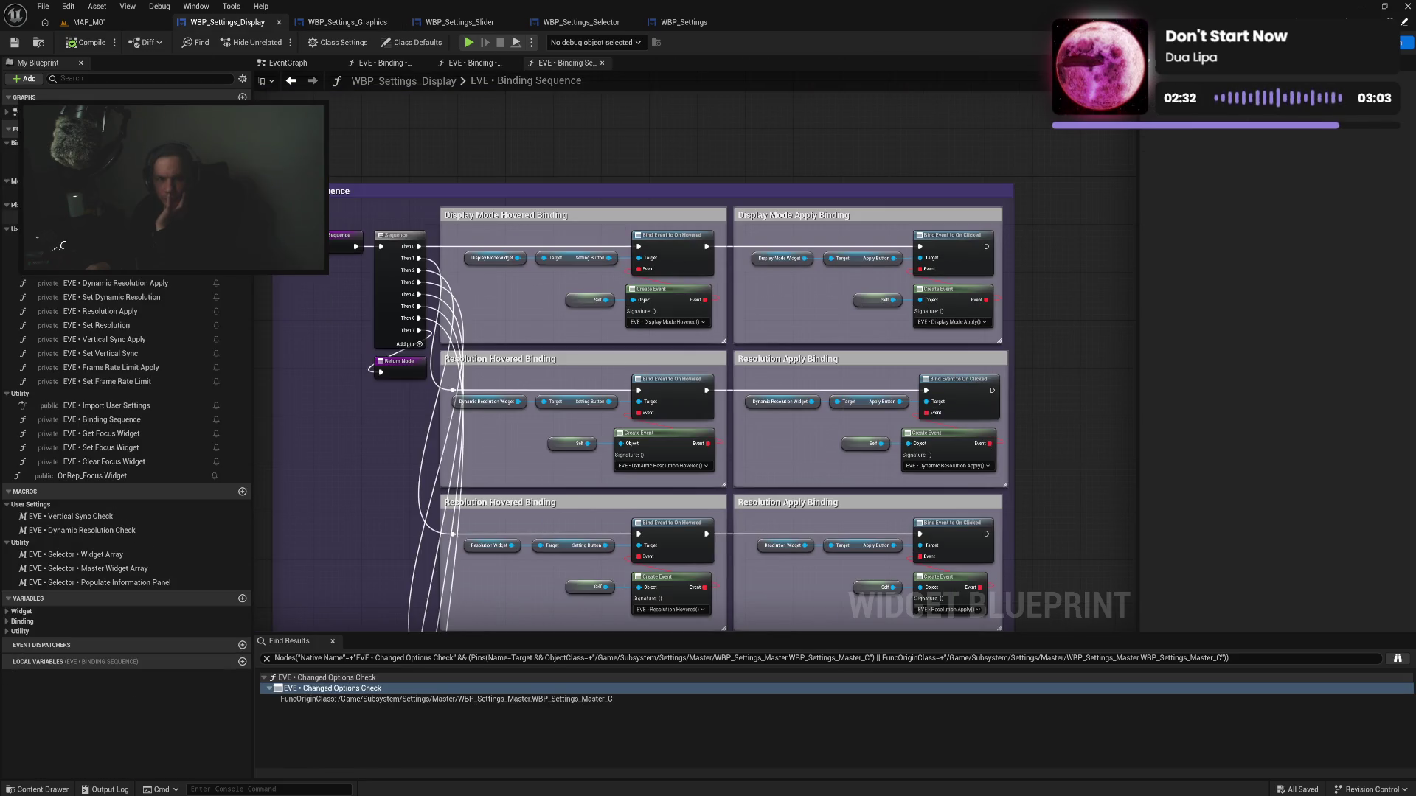
{"action": "double_click", "coordinate": [110, 241]}
Move Call Apply In Selector down-left of the switch and delete the per-setting comment boxes
{"action": "mouse_move", "coordinate": [744, 300]}
{"action": "left_mouse_down"}
{"action": "mouse_move", "coordinate": [686, 322]}
{"action": "mouse_move", "coordinate": [515, 330]}
{"action": "left_mouse_up"}
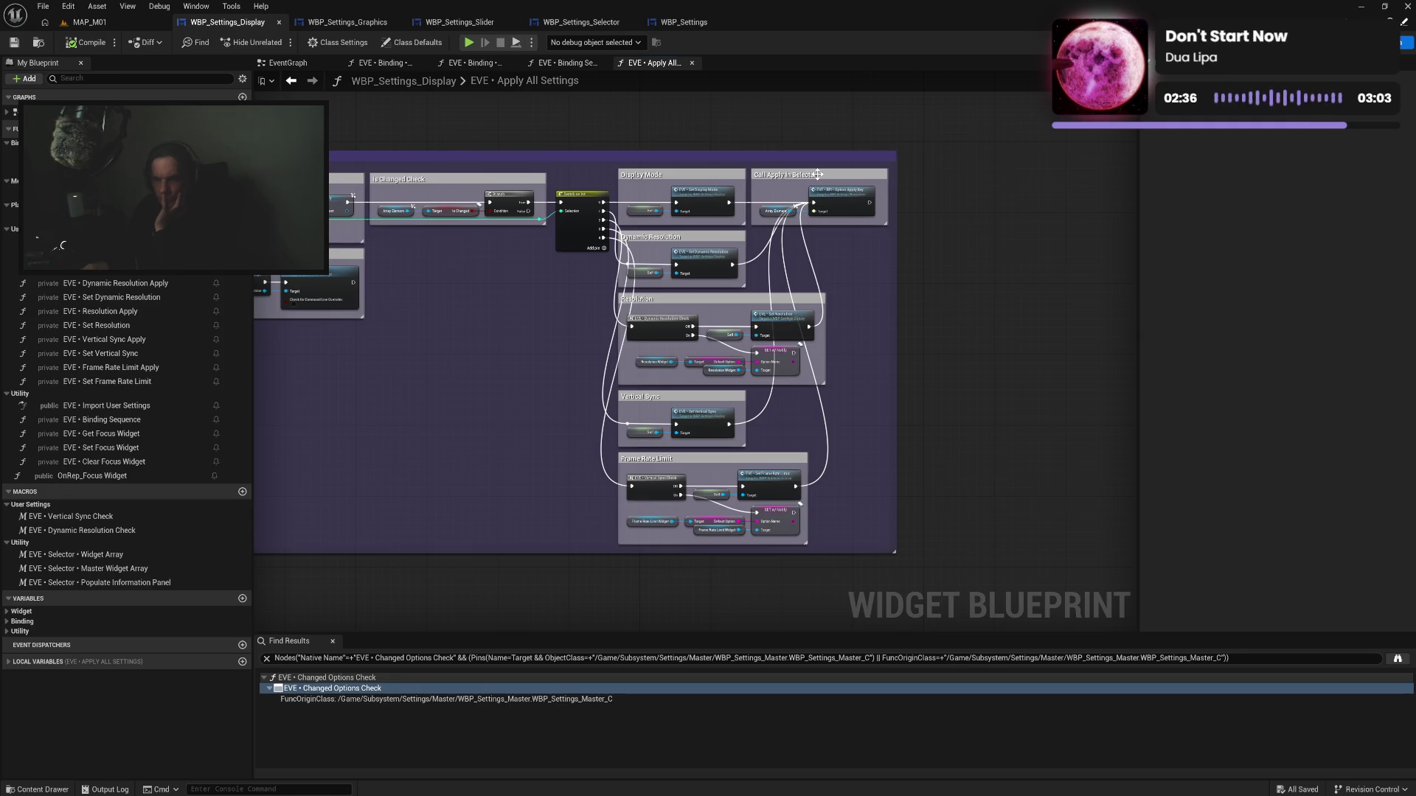
{"action": "left_click_drag", "start_coordinate": [816, 174], "coordinate": [434, 351]}
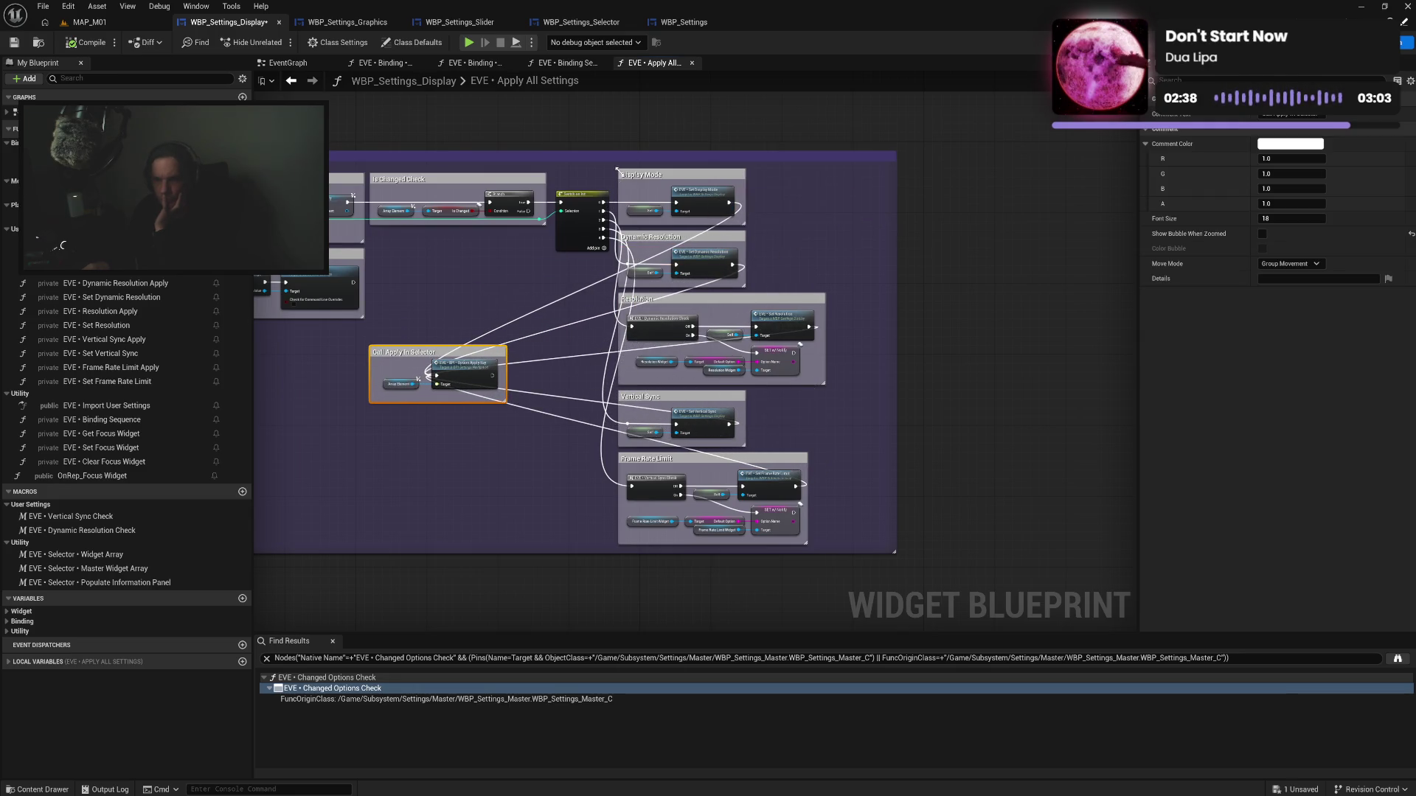
{"action": "scroll", "coordinate": [618, 170], "scroll_direction": "up", "scroll_amount": 2}
{"action": "mouse_move", "coordinate": [616, 168]}
{"action": "left_mouse_down"}
{"action": "mouse_move", "coordinate": [622, 623]}
{"action": "mouse_move", "coordinate": [623, 552]}
{"action": "left_mouse_up"}
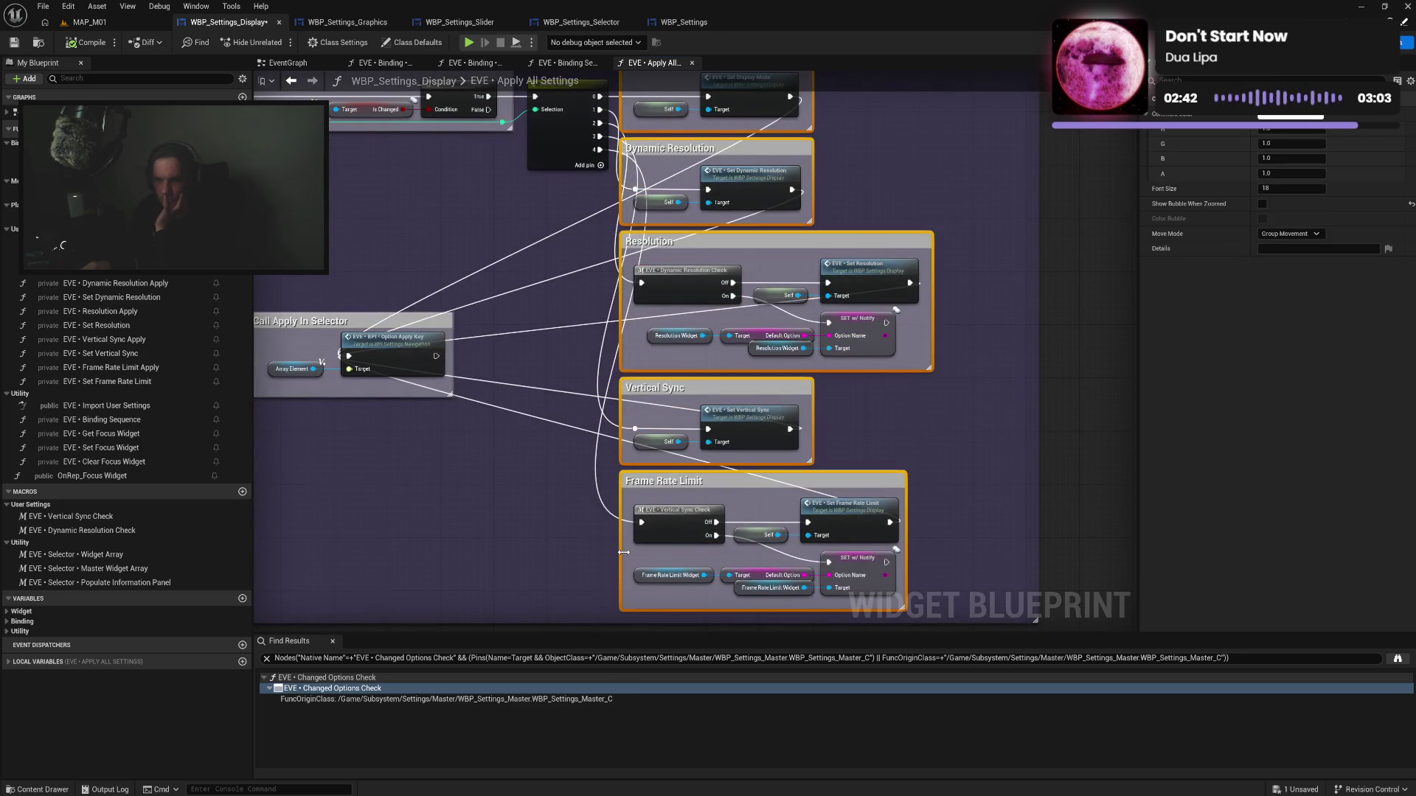
{"action": "key", "text": "Delete"}
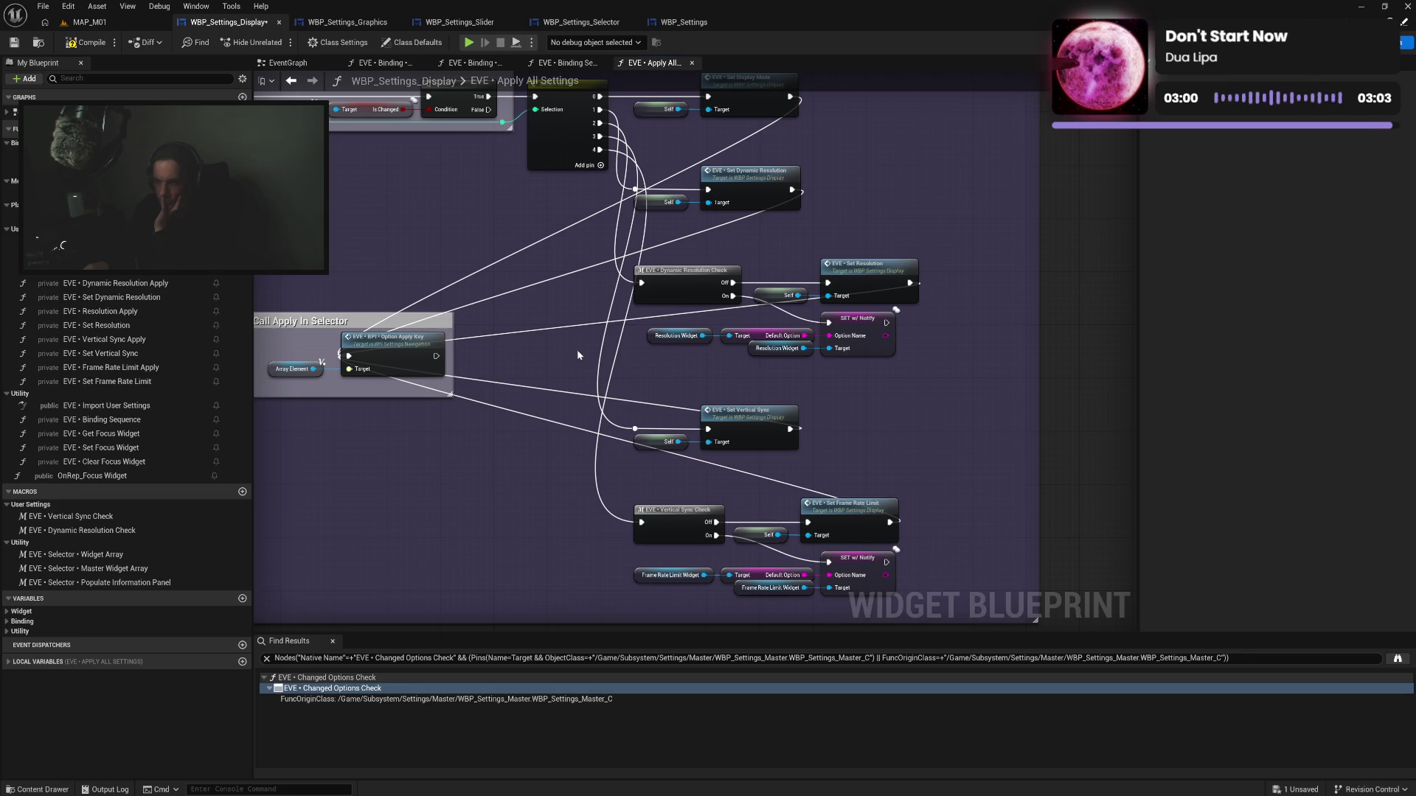
Move the Set Dynamic Resolution and resolution check/set nodes up to close the gaps
{"action": "left_click_drag", "start_coordinate": [576, 350], "coordinate": [551, 482]}
{"action": "left_click", "coordinate": [714, 316]}
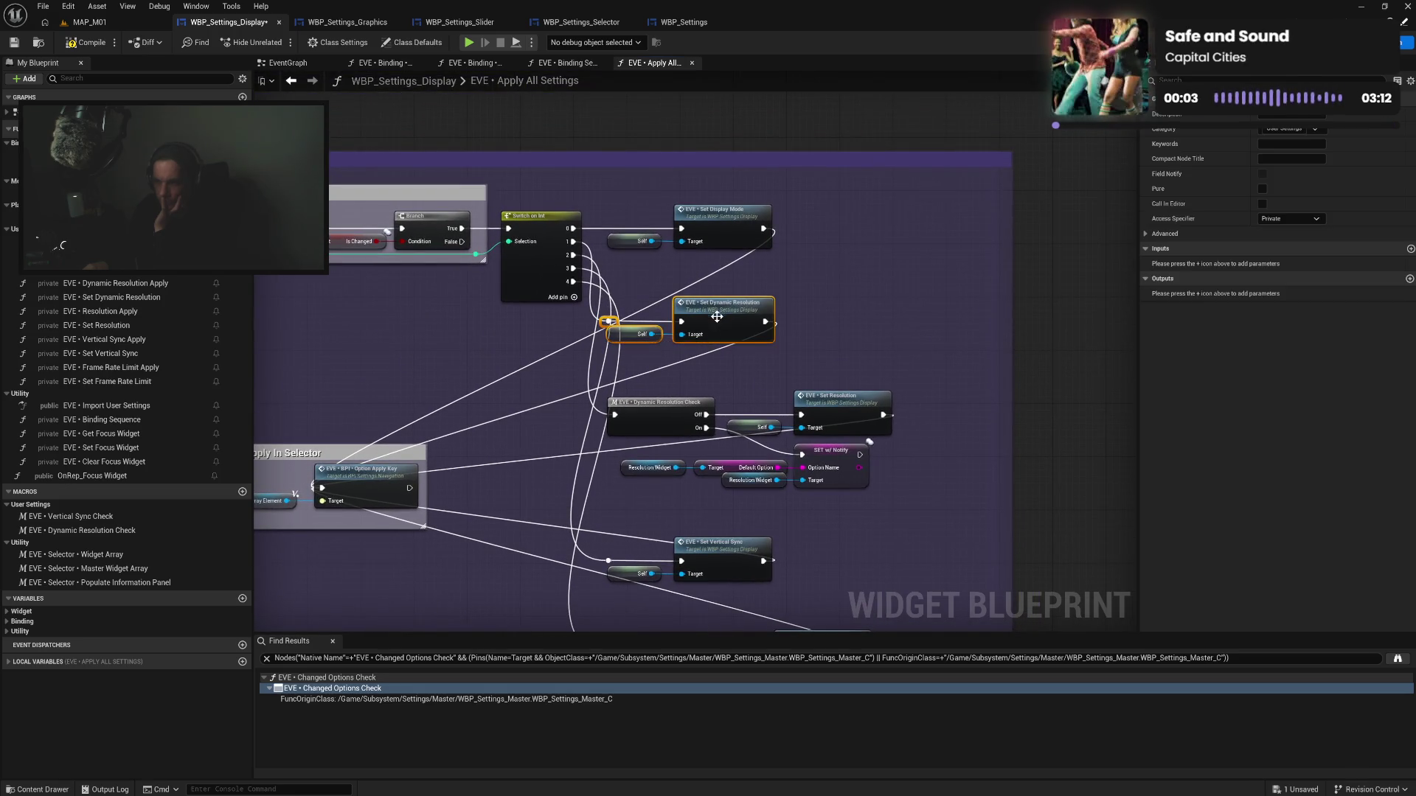
{"action": "left_click_drag", "start_coordinate": [714, 316], "coordinate": [714, 275]}
{"action": "left_click_drag", "start_coordinate": [605, 387], "coordinate": [896, 490]}
{"action": "left_click_drag", "start_coordinate": [834, 410], "coordinate": [835, 331]}
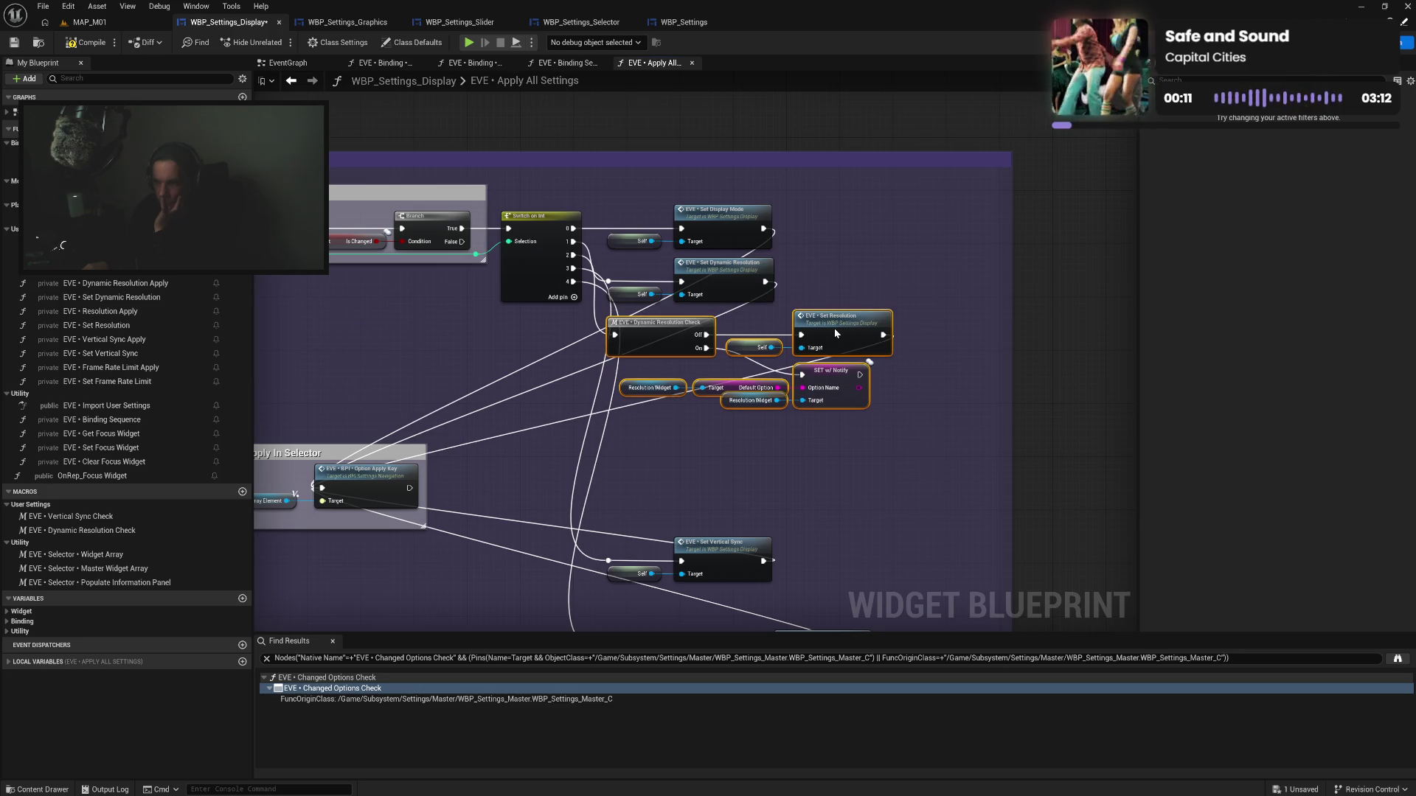
Move the Vertical Sync and Frame Rate Limit nodes up beneath the resolution nodes
{"action": "left_click_drag", "start_coordinate": [602, 401], "coordinate": [750, 479]}
{"action": "left_click_drag", "start_coordinate": [721, 425], "coordinate": [722, 309]}
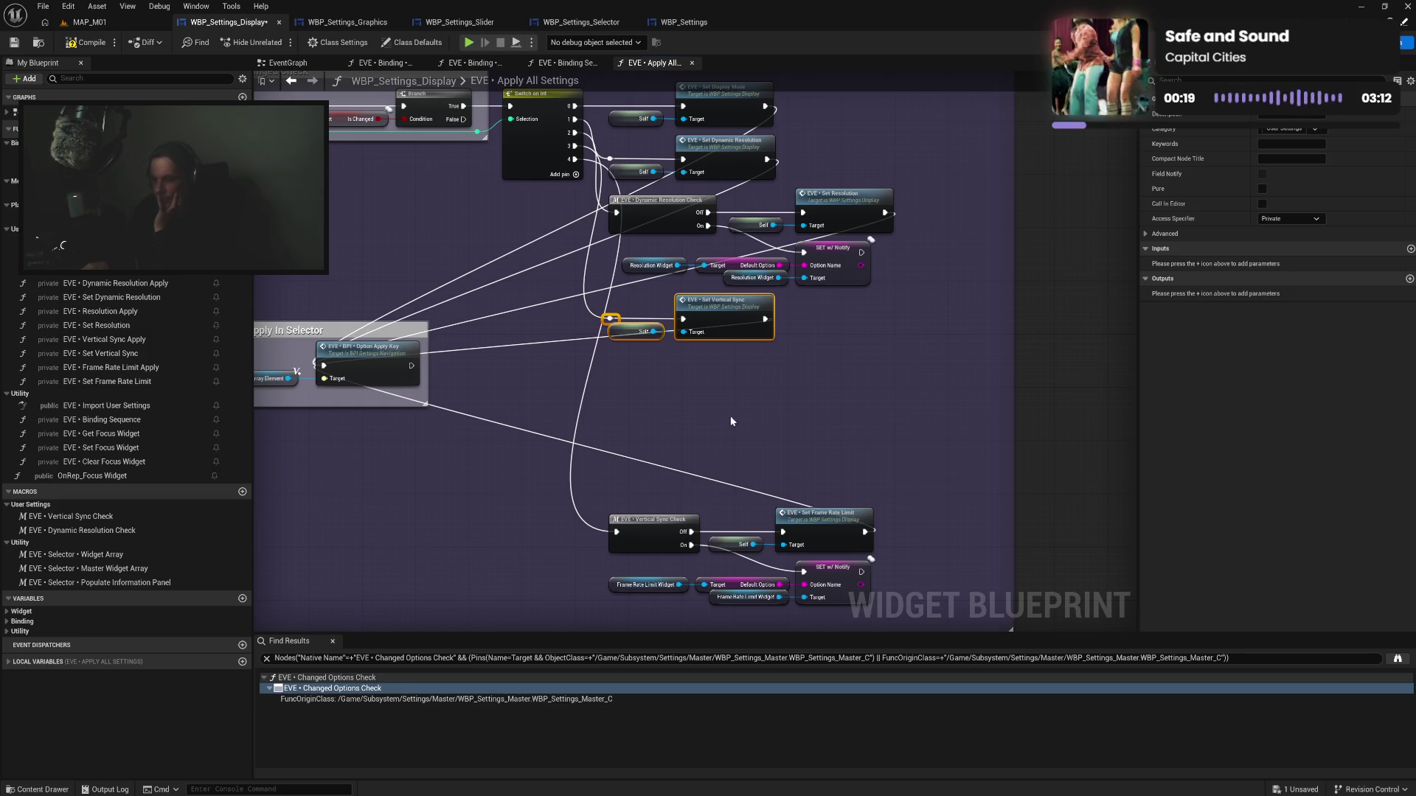
{"action": "left_click_drag", "start_coordinate": [620, 493], "coordinate": [875, 605]}
{"action": "left_click_drag", "start_coordinate": [820, 525], "coordinate": [812, 368]}
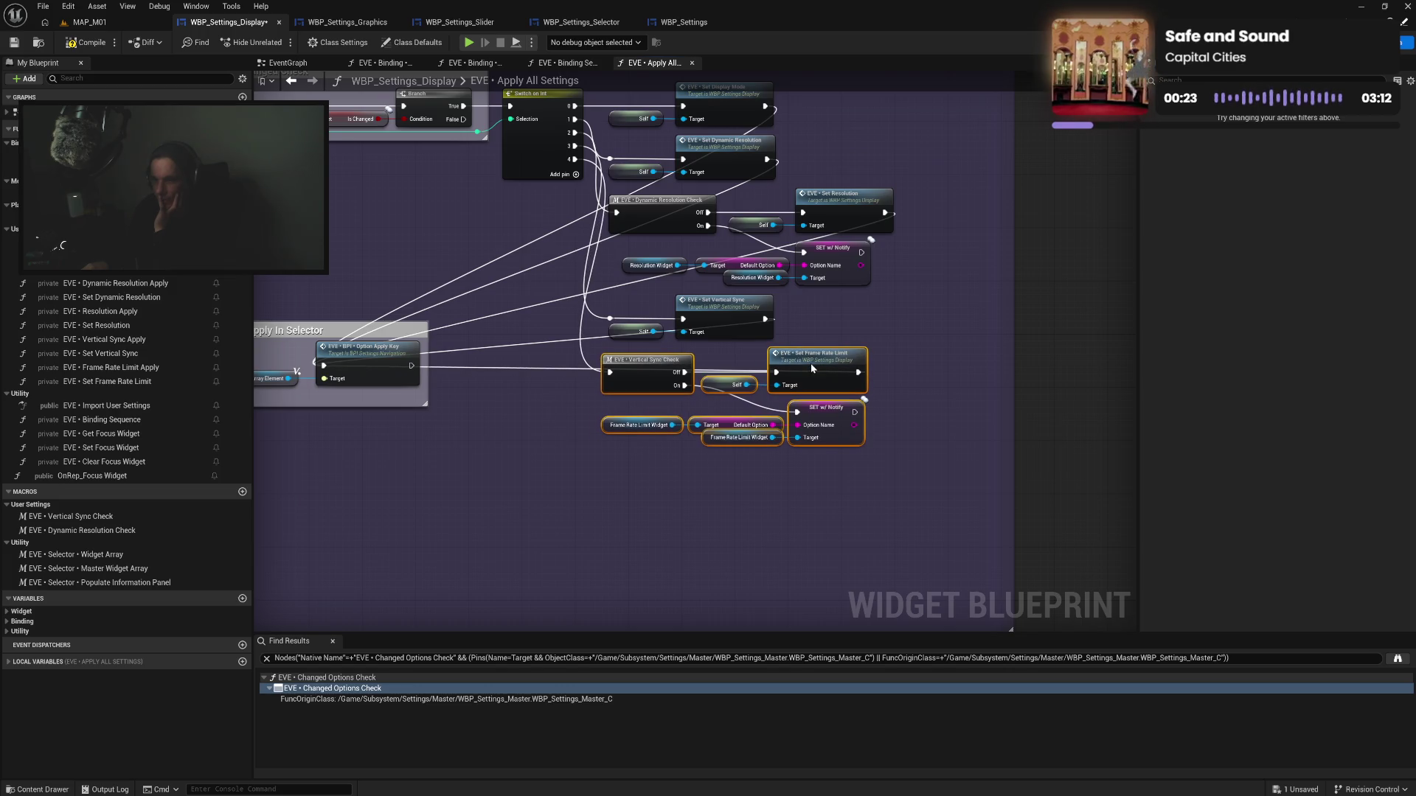
{"action": "left_click", "coordinate": [895, 331]}
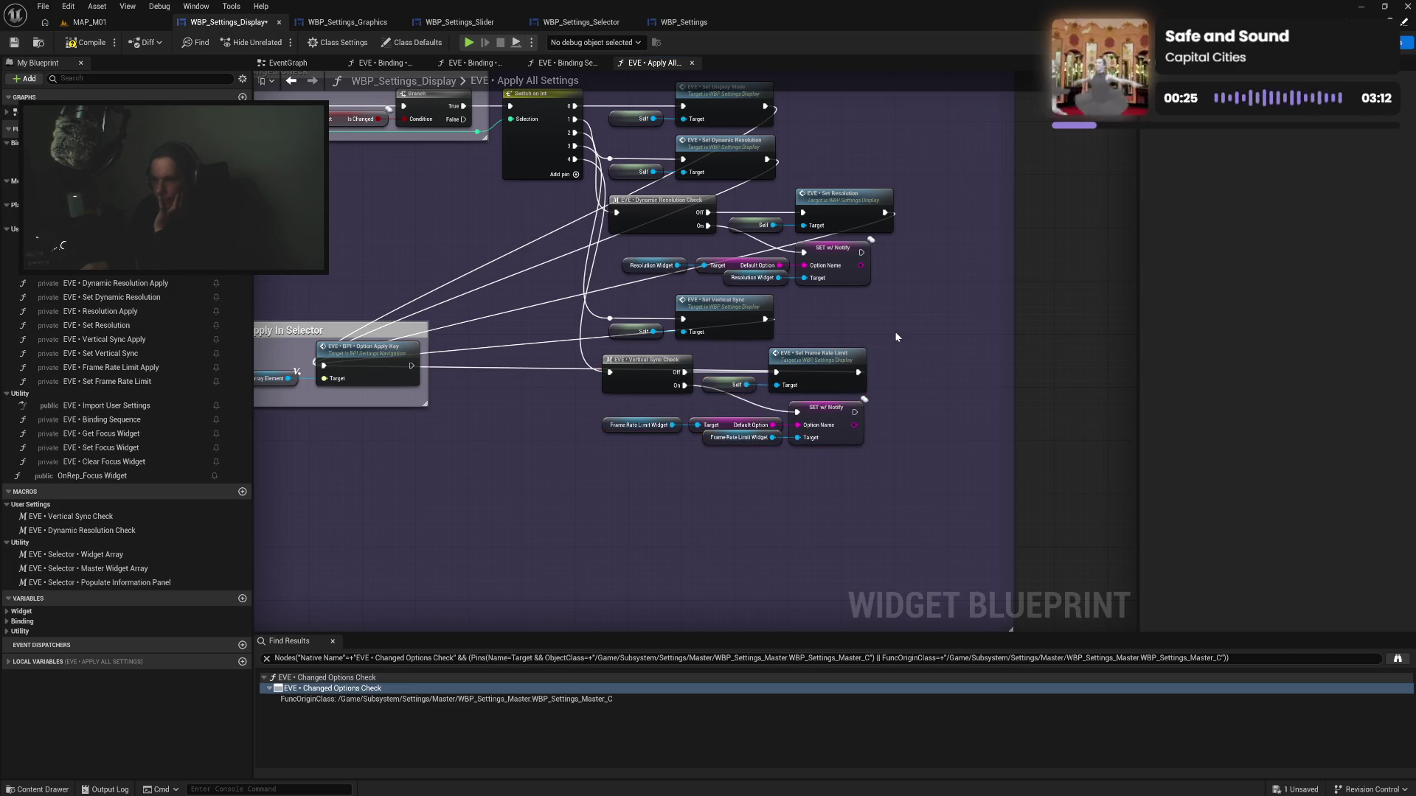
{"action": "left_click_drag", "start_coordinate": [896, 331], "coordinate": [887, 381]}
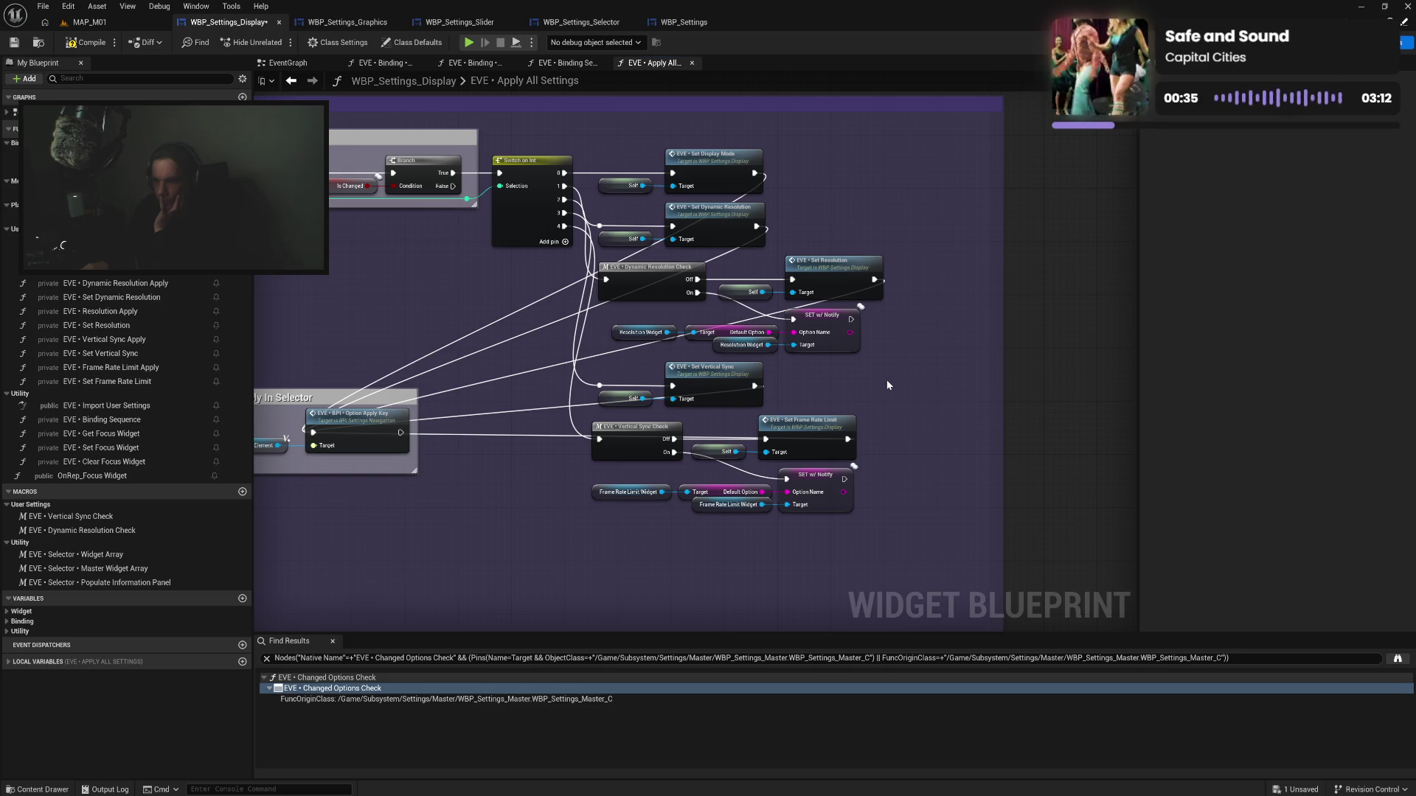
{"action": "left_click_drag", "start_coordinate": [469, 398], "coordinate": [575, 381]}
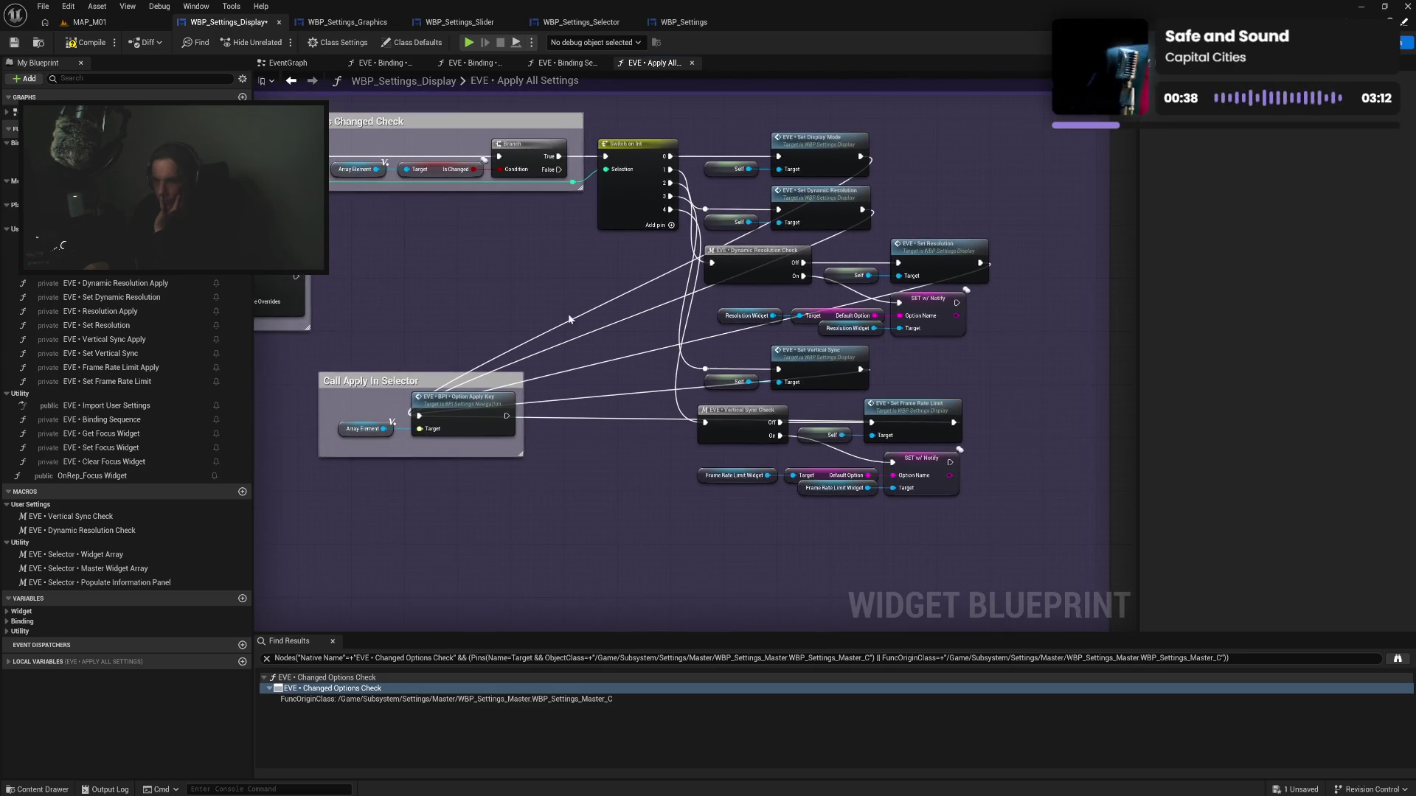
Add a Sequence node fed by Branch True, with Then 1 driving the selector call
{"action": "left_click", "coordinate": [491, 261]}
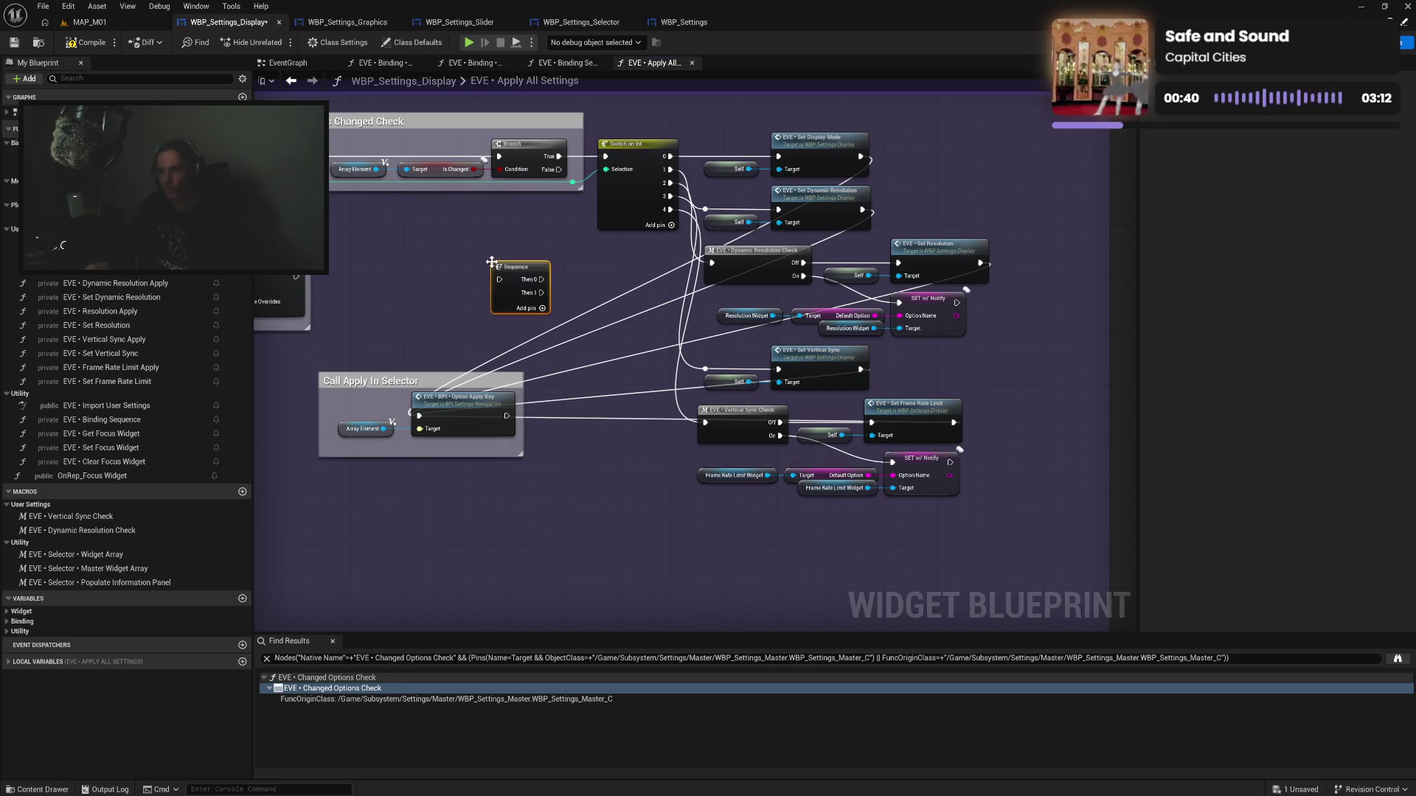
{"action": "left_click", "coordinate": [420, 416], "text": "alt"}
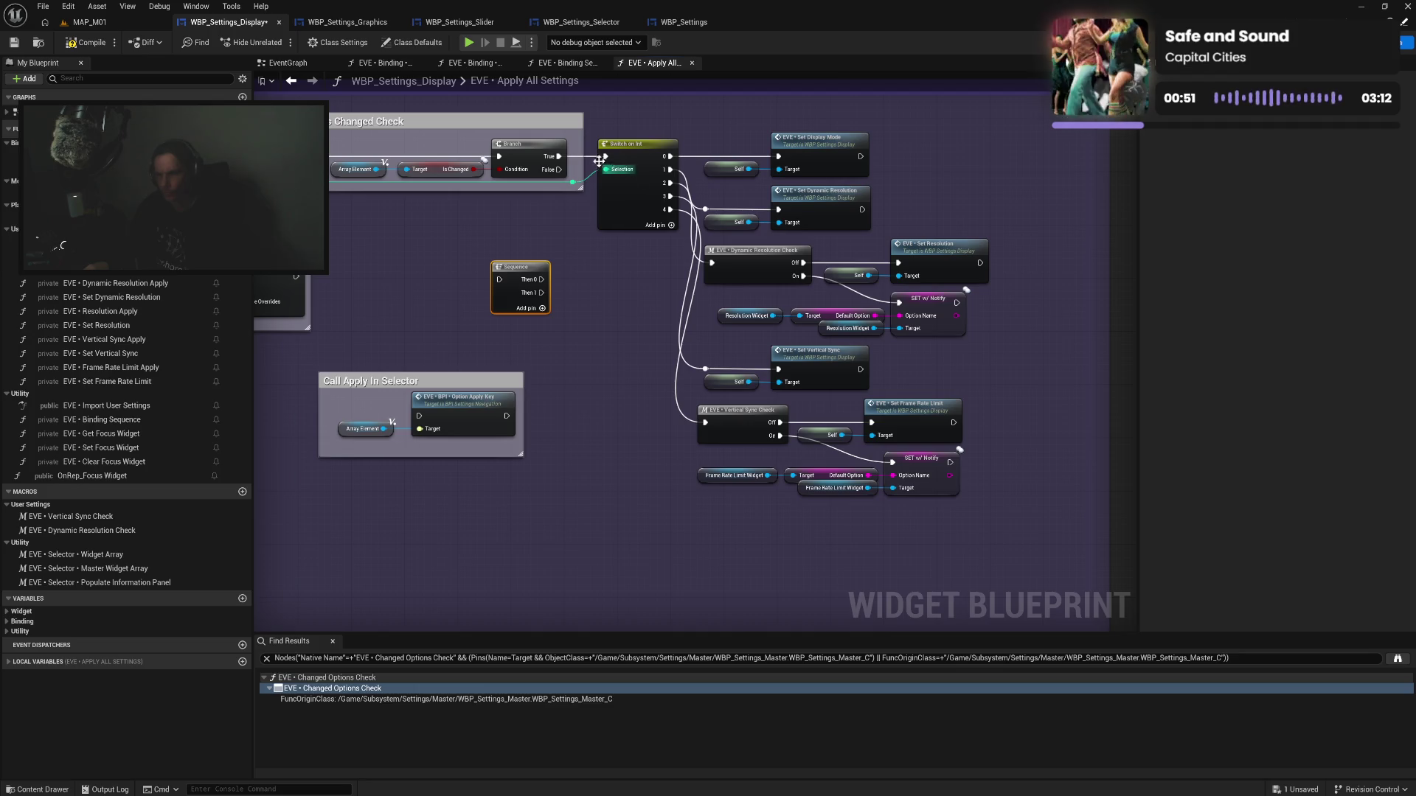
{"action": "mouse_move", "coordinate": [559, 156]}
{"action": "left_mouse_down"}
{"action": "mouse_move", "coordinate": [499, 281]}
{"action": "mouse_move", "coordinate": [606, 157]}
{"action": "left_mouse_up"}
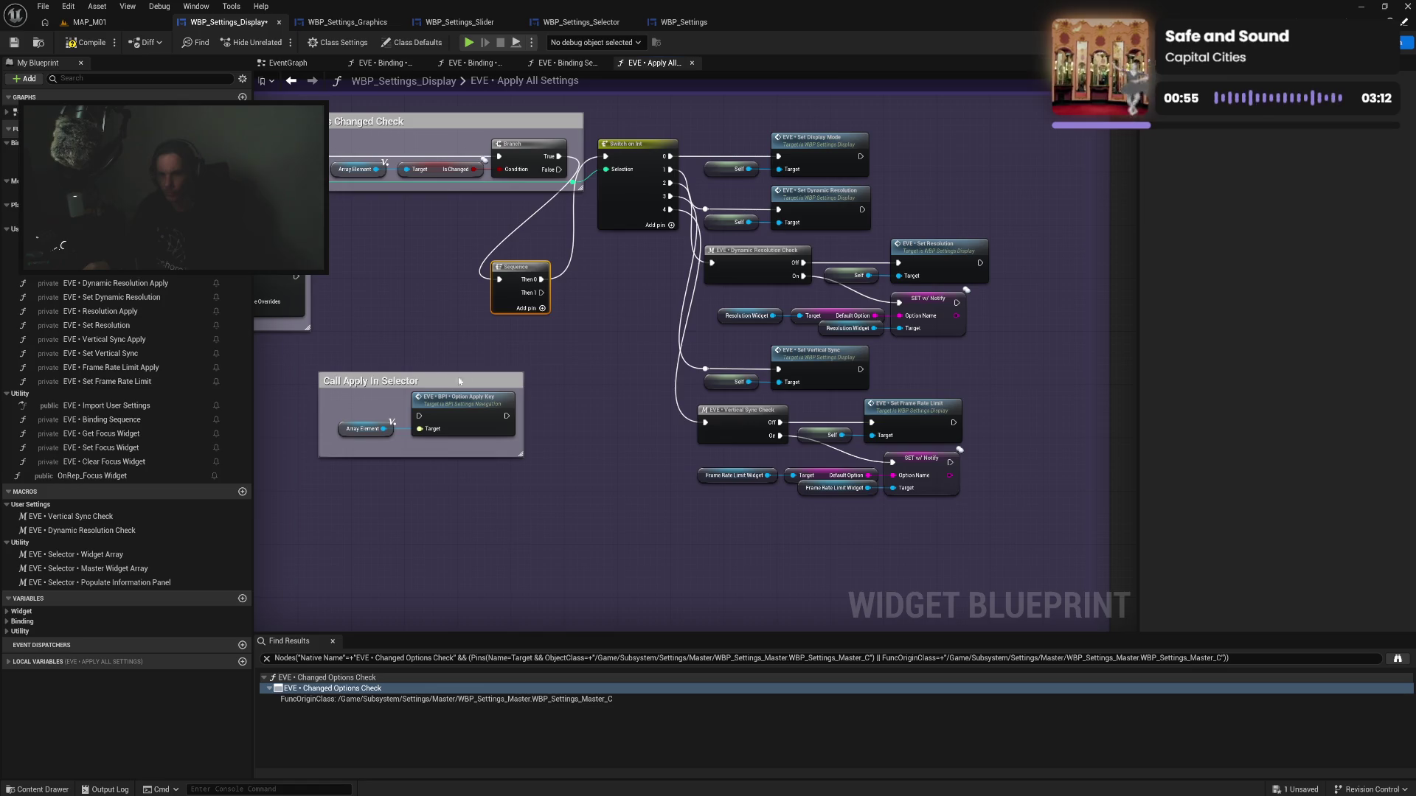
{"action": "mouse_move", "coordinate": [458, 381]}
{"action": "left_mouse_down"}
{"action": "mouse_move", "coordinate": [558, 326]}
{"action": "mouse_move", "coordinate": [543, 297]}
{"action": "mouse_move", "coordinate": [519, 363]}
{"action": "left_mouse_up"}
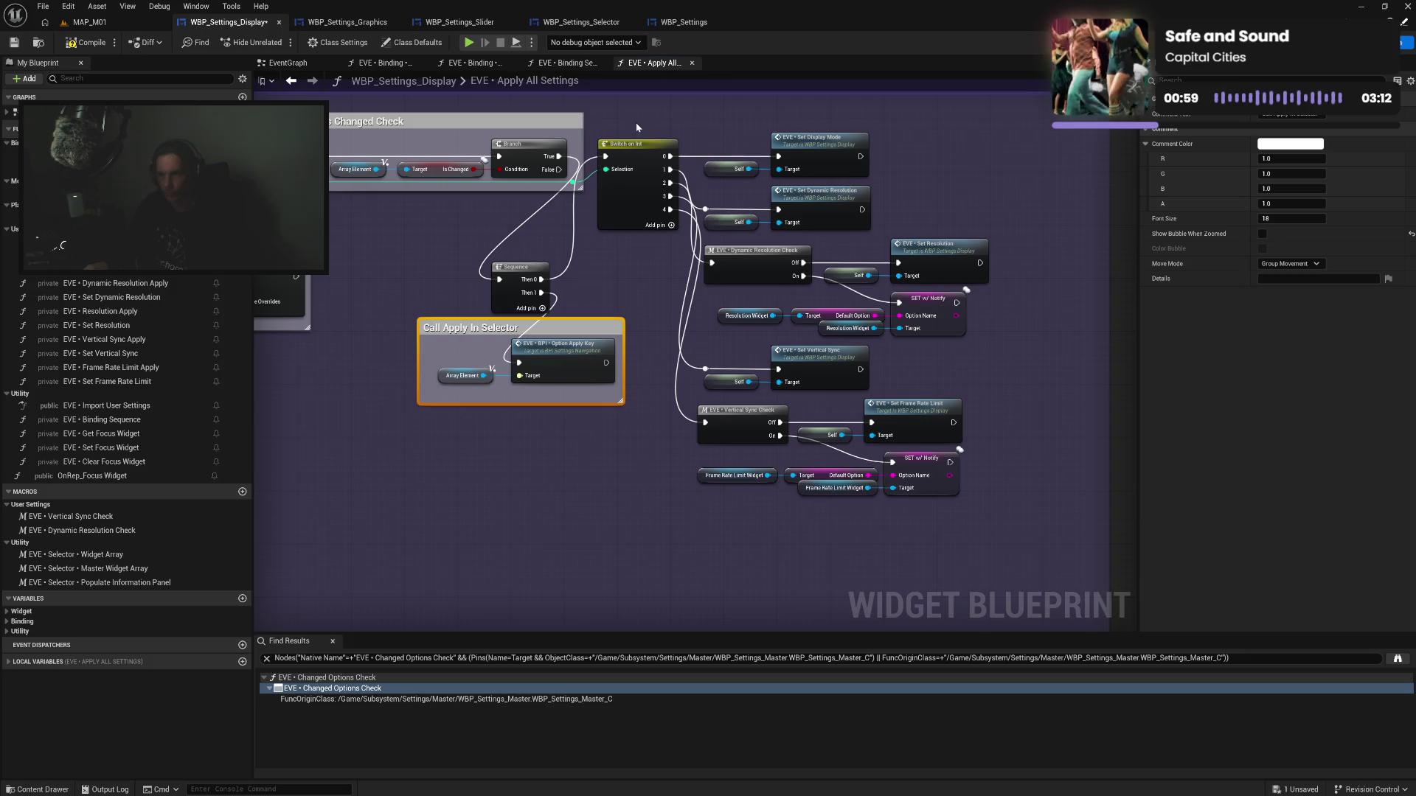
Shift the Switch on Int and all setting nodes to the right
{"action": "mouse_move", "coordinate": [635, 123]}
{"action": "left_mouse_down"}
{"action": "mouse_move", "coordinate": [673, 183]}
{"action": "mouse_move", "coordinate": [974, 448]}
{"action": "mouse_move", "coordinate": [973, 508]}
{"action": "left_mouse_up"}
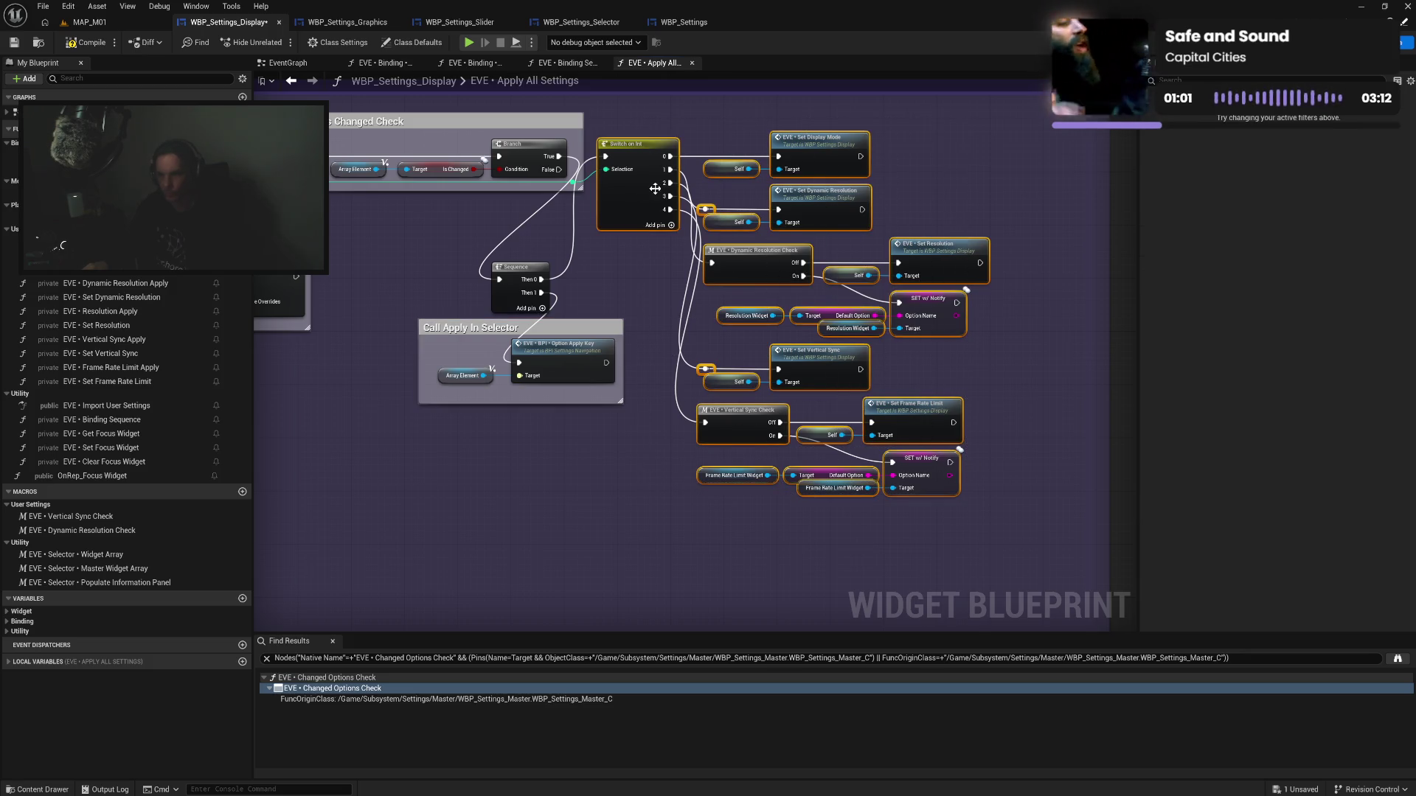
{"action": "left_click_drag", "start_coordinate": [655, 189], "coordinate": [735, 197]}
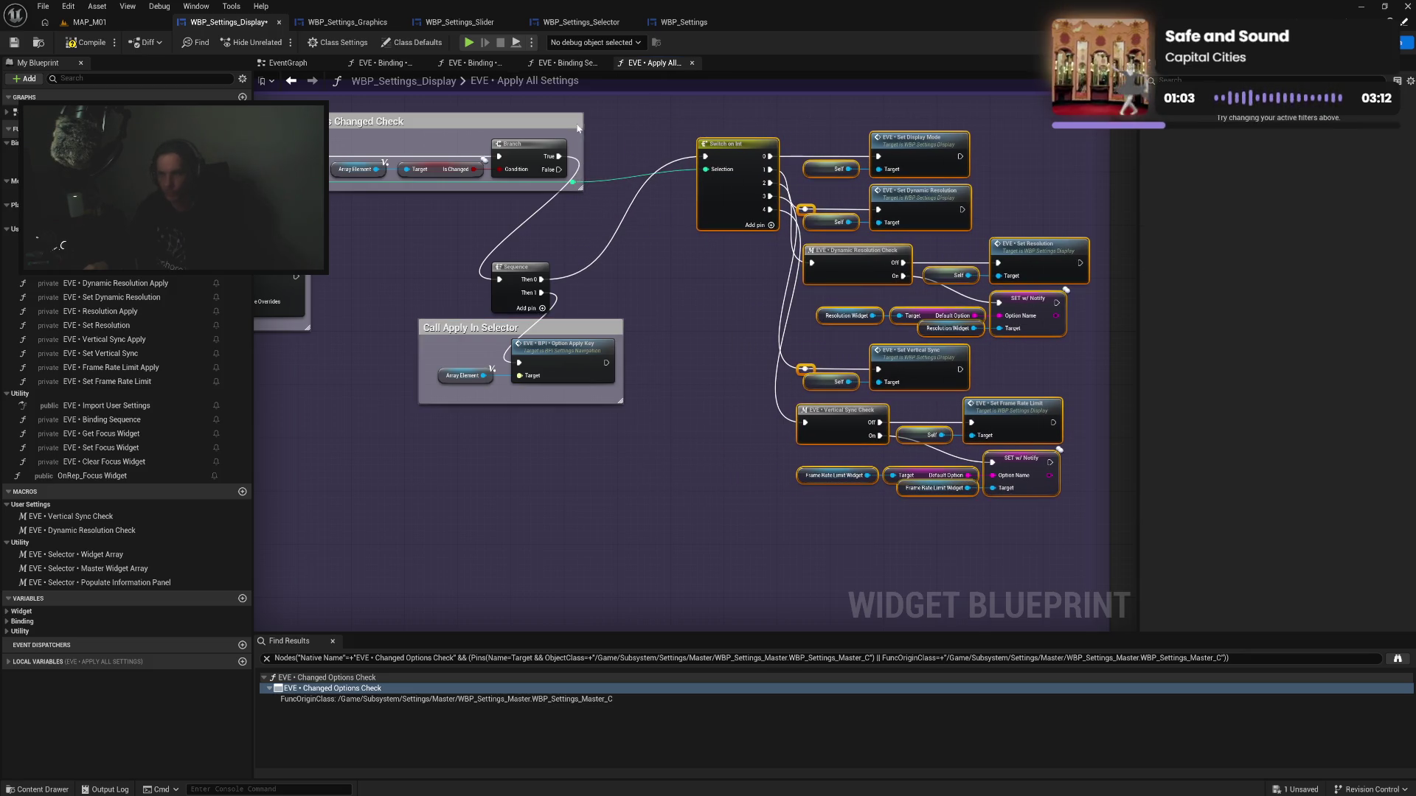
{"action": "left_click", "coordinate": [336, 24]}
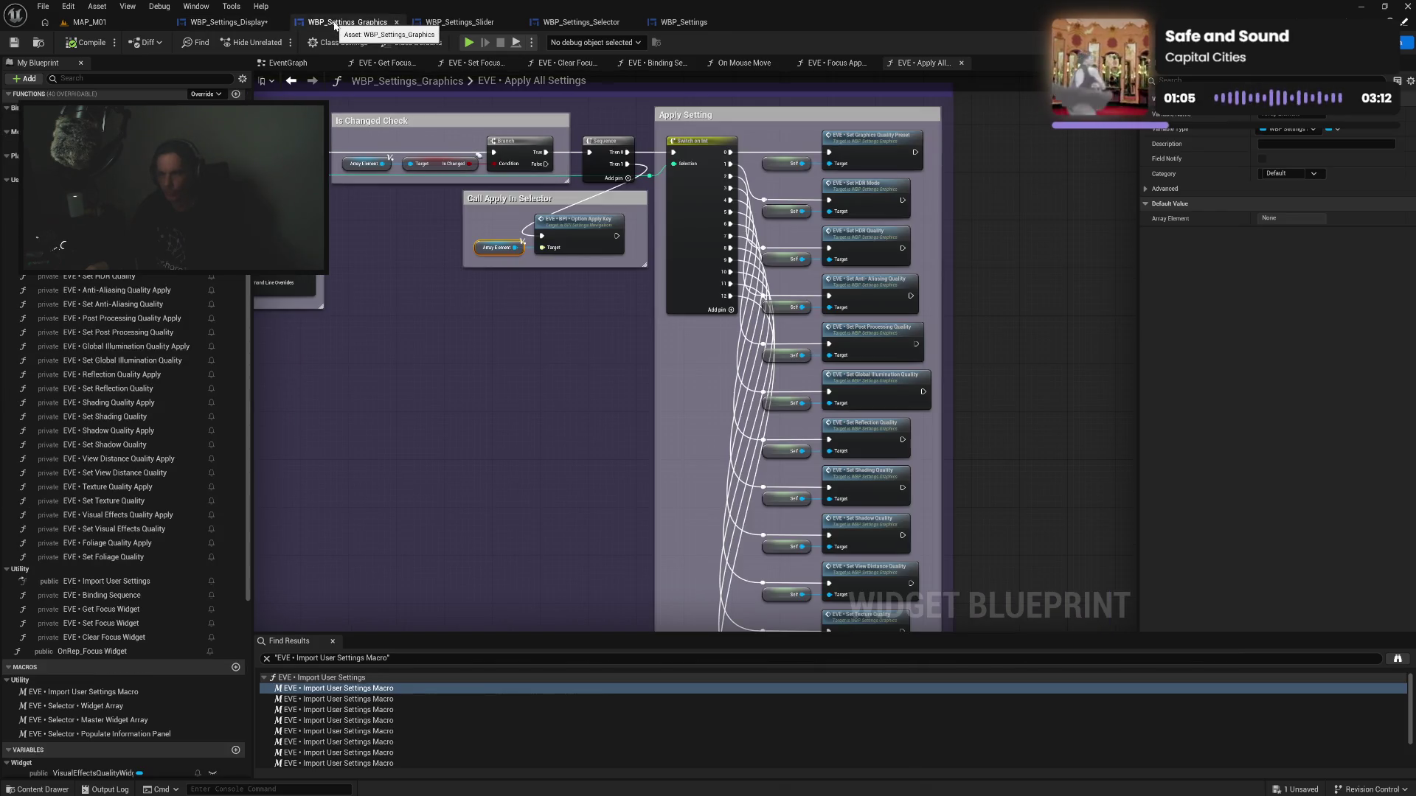
Wrap the switch and setters in an 'Apply Setting' comment and trim its left edge
{"action": "left_click", "coordinate": [251, 24]}
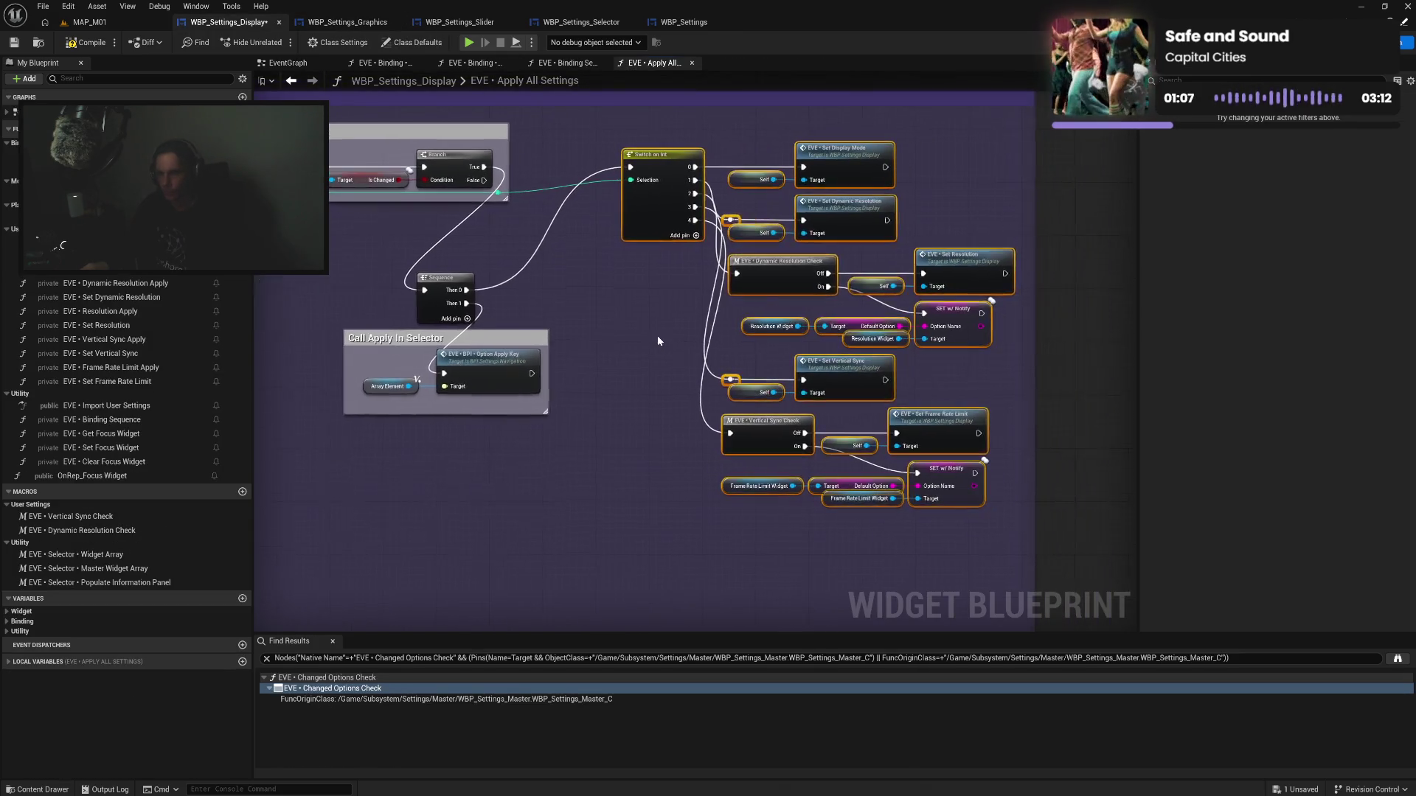
{"action": "type", "text": "cApply Setti"}
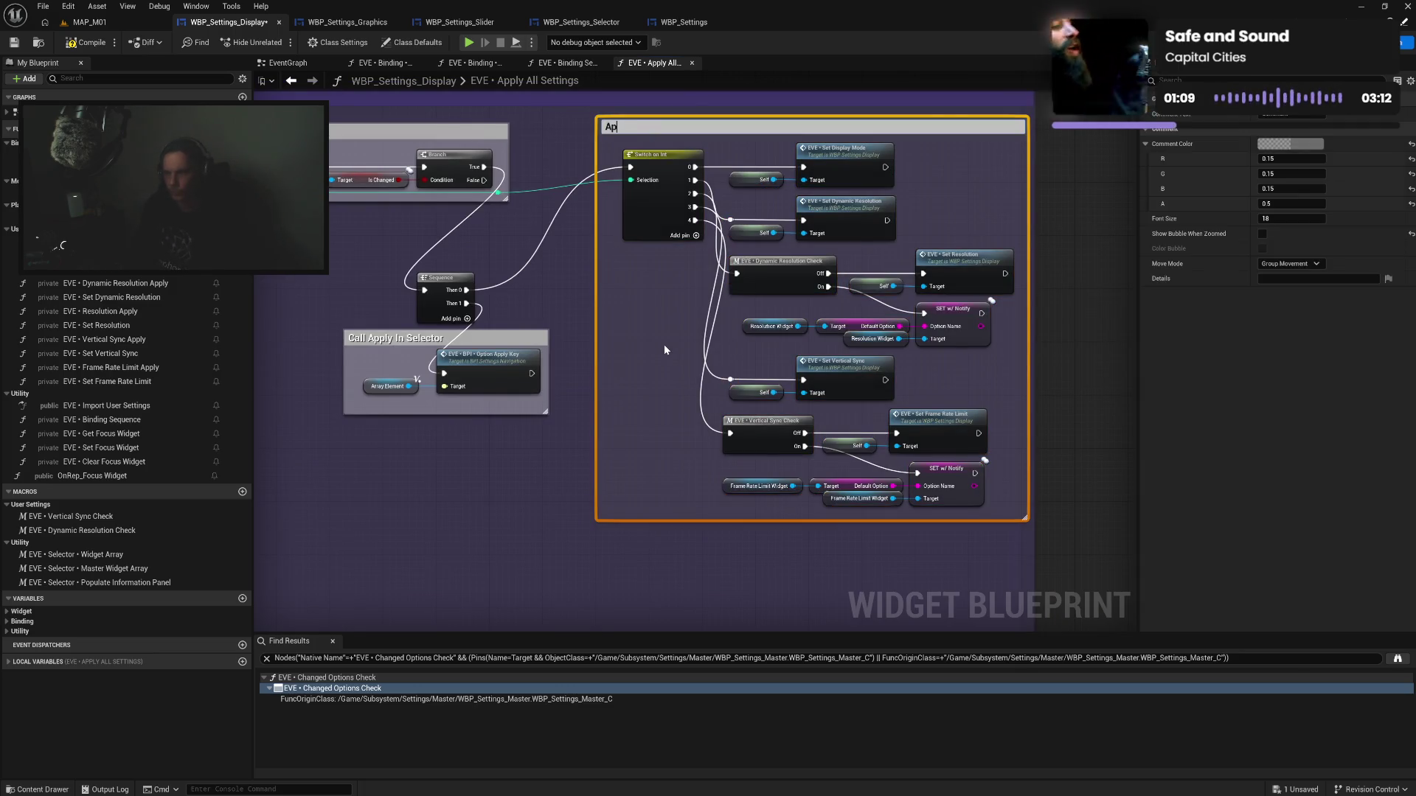
{"action": "type", "text": "ngs"}
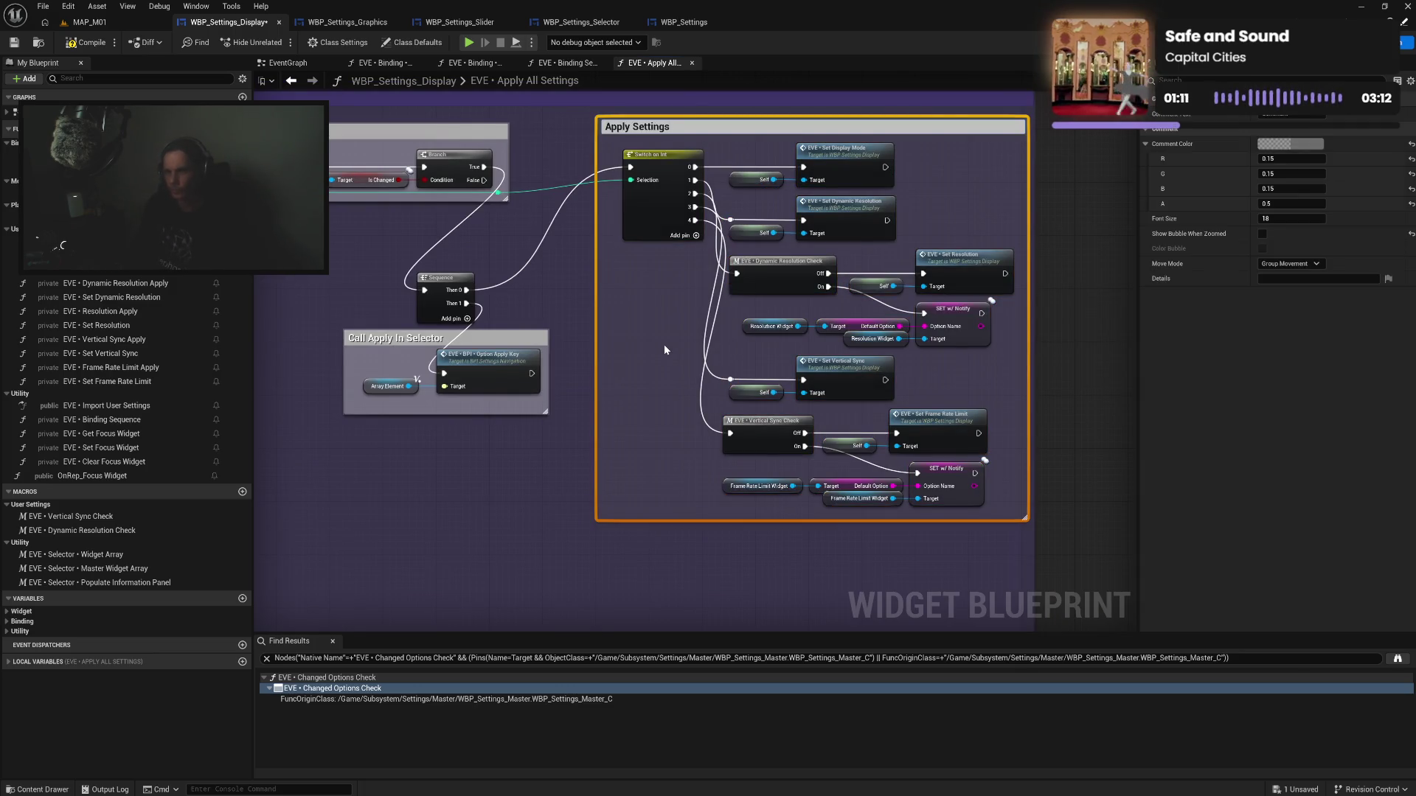
{"action": "key", "text": "Return"}
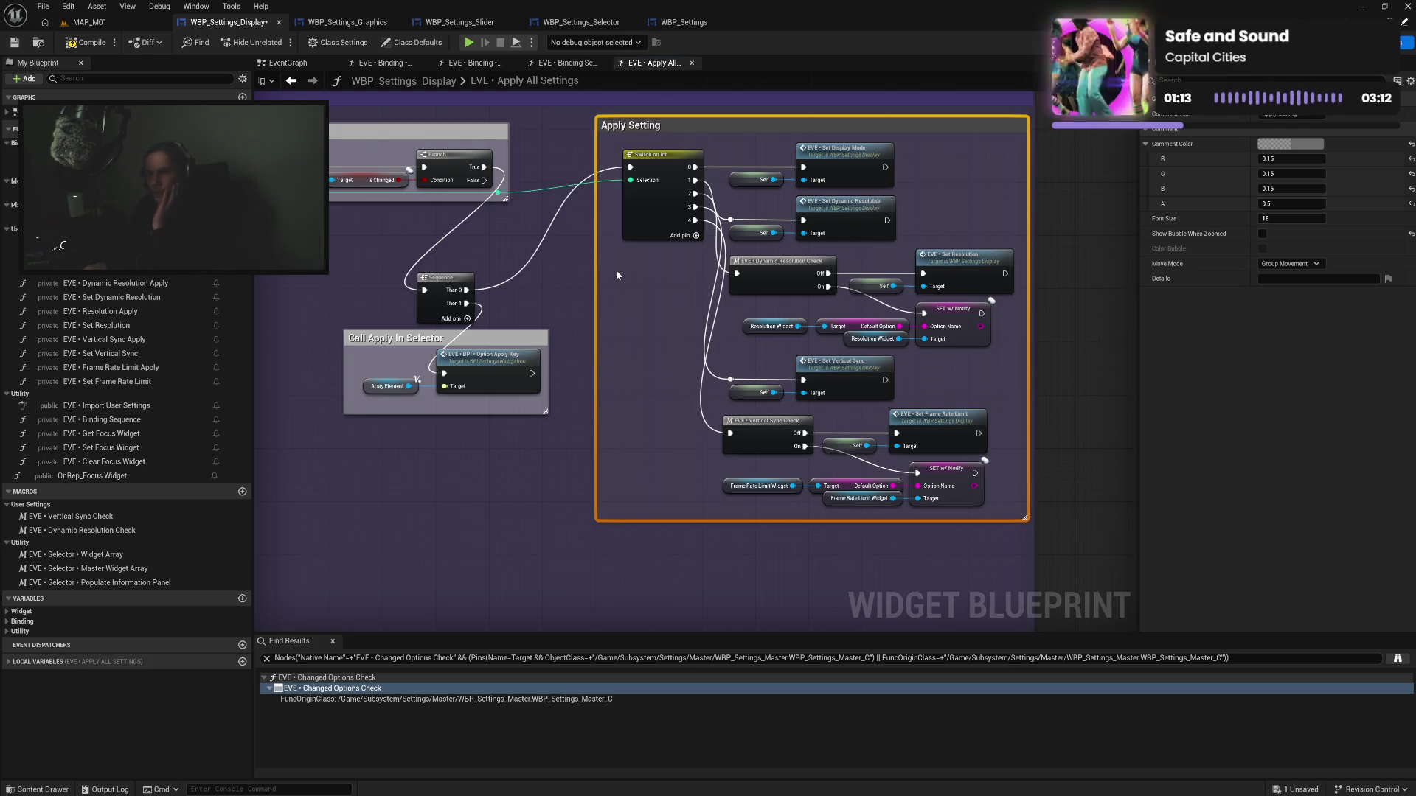
{"action": "left_click_drag", "start_coordinate": [596, 268], "coordinate": [610, 268]}
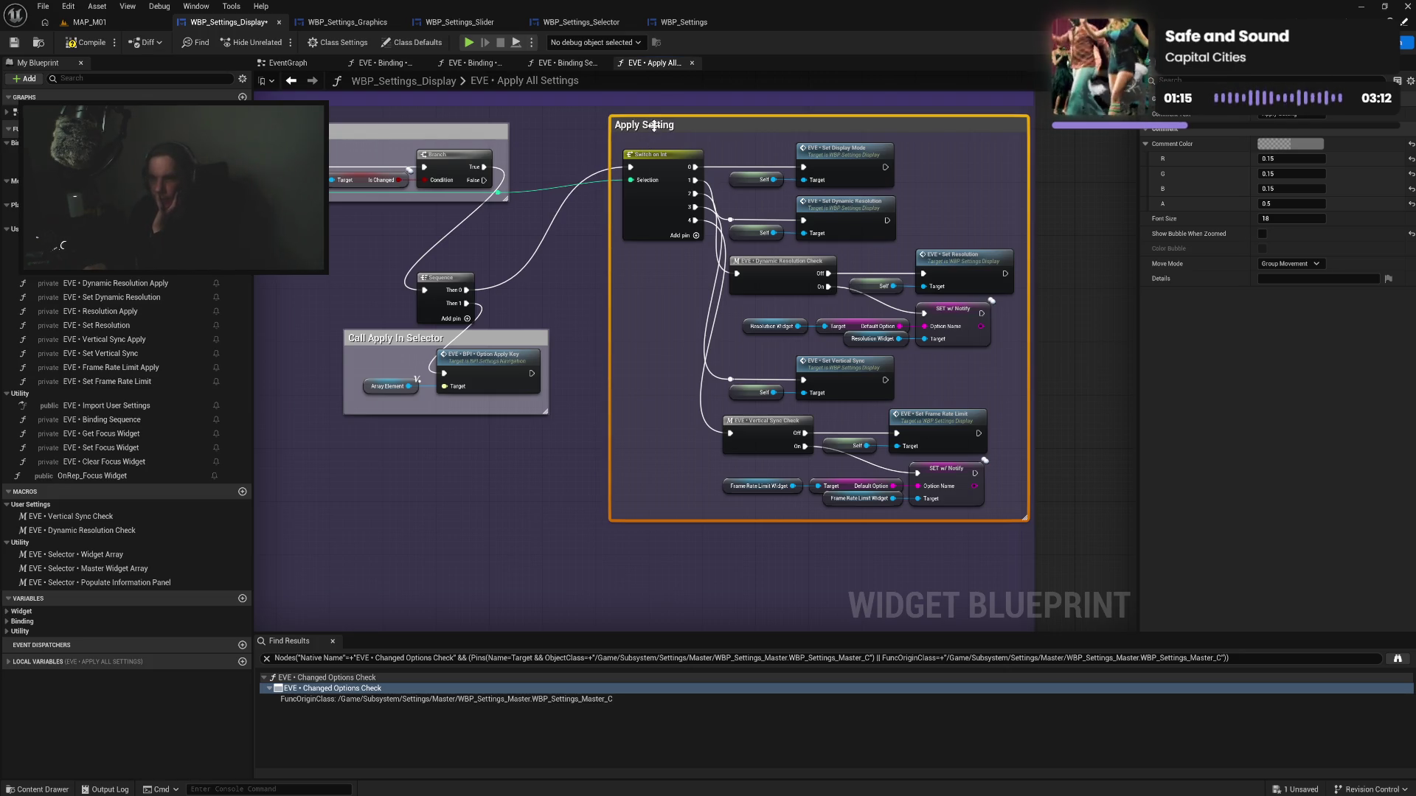
{"action": "left_click_drag", "start_coordinate": [654, 125], "coordinate": [674, 125]}
Place the Sequence beside the Branch and move the Call Apply In Selector group up
{"action": "mouse_move", "coordinate": [469, 280]}
{"action": "left_mouse_down"}
{"action": "mouse_move", "coordinate": [567, 157]}
{"action": "mouse_move", "coordinate": [543, 184]}
{"action": "left_mouse_up"}
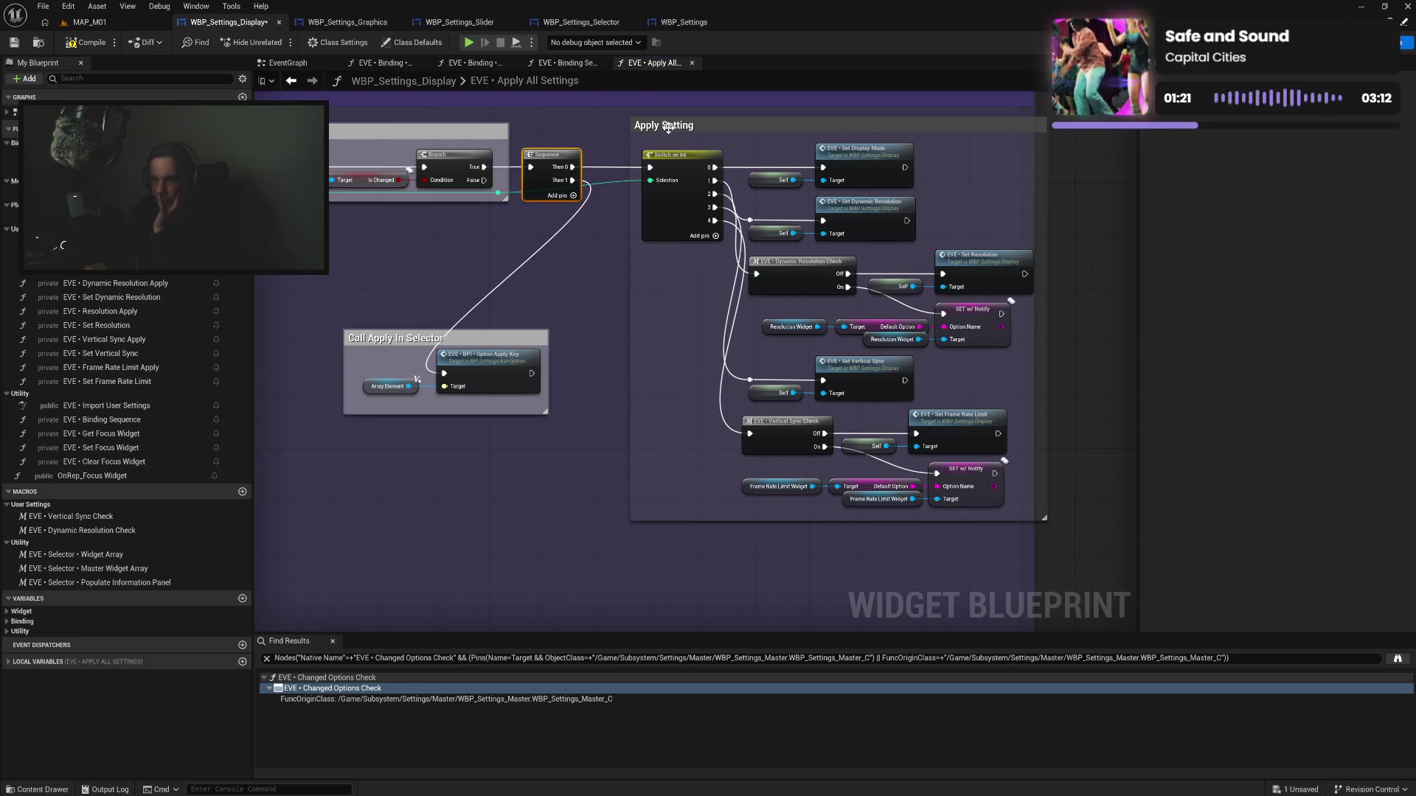
{"action": "left_click_drag", "start_coordinate": [667, 128], "coordinate": [636, 130]}
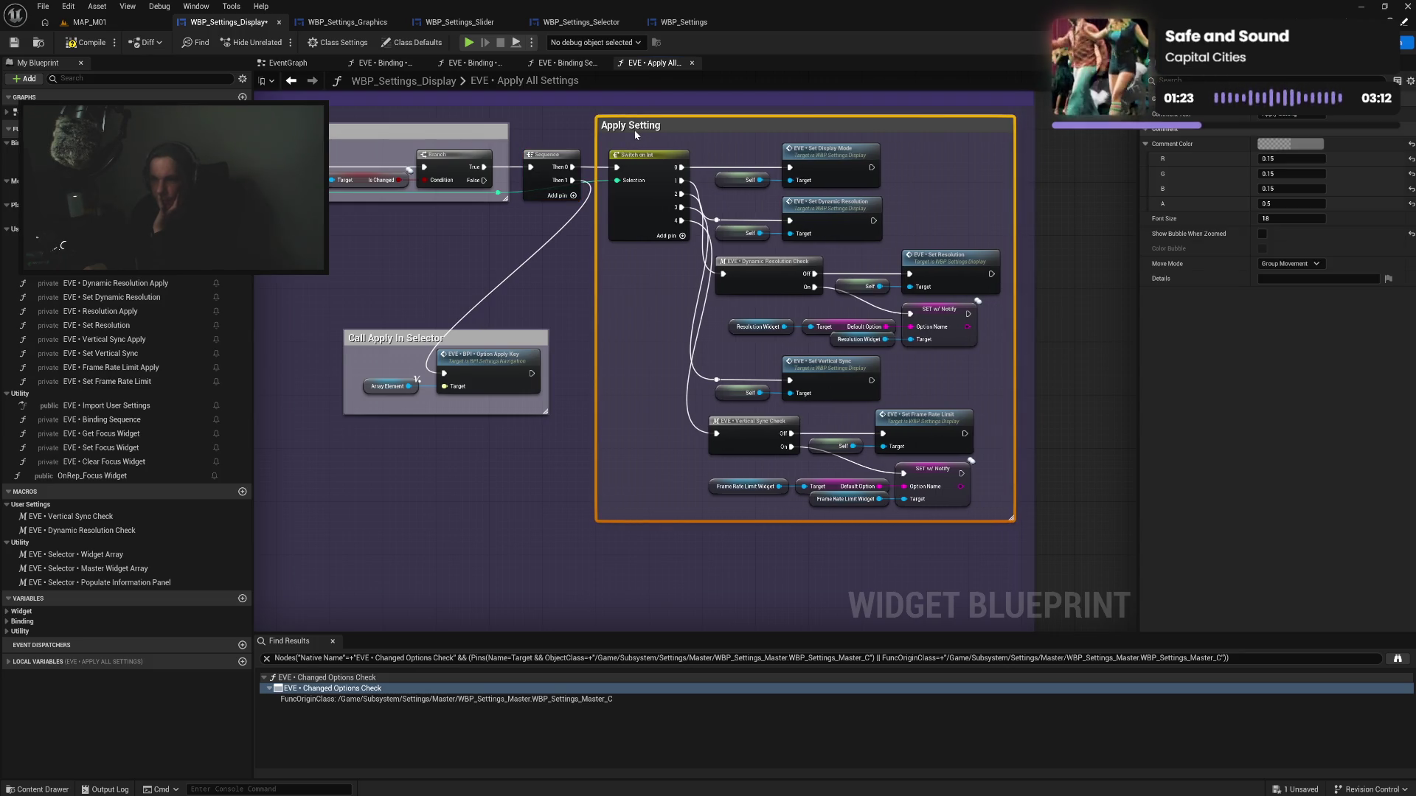
{"action": "left_click", "coordinate": [505, 208]}
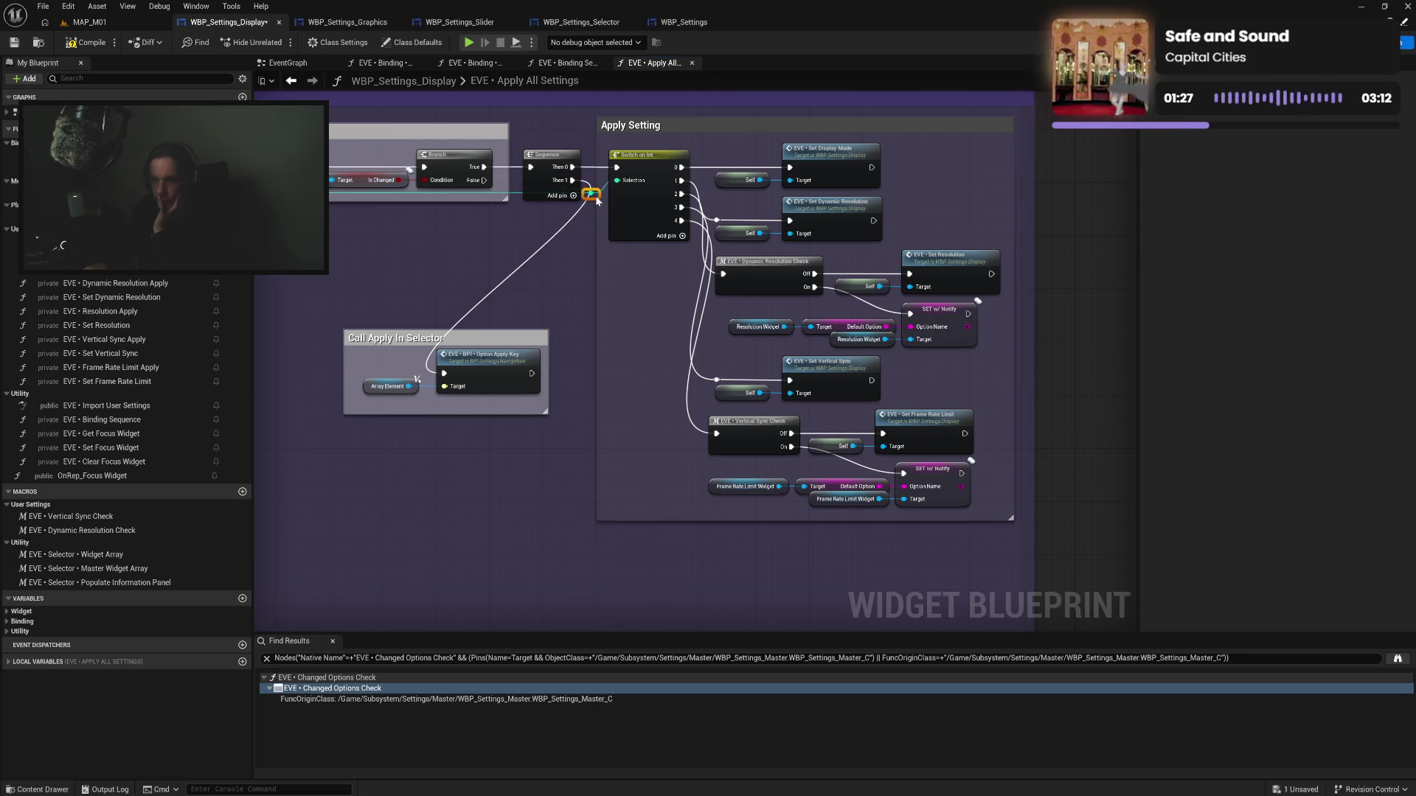
{"action": "mouse_move", "coordinate": [494, 332]}
{"action": "left_mouse_down"}
{"action": "mouse_move", "coordinate": [546, 236]}
{"action": "mouse_move", "coordinate": [539, 220]}
{"action": "left_mouse_up"}
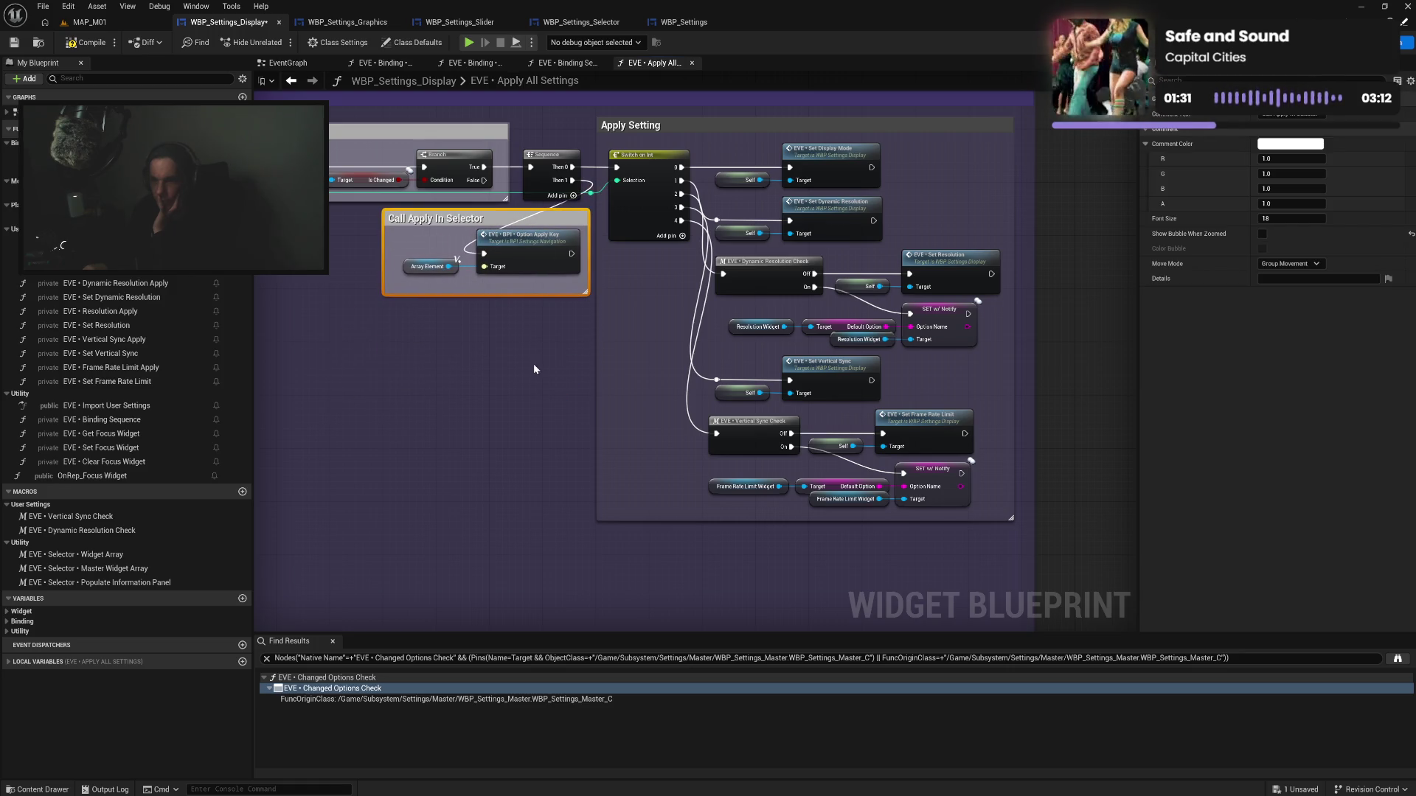
{"action": "left_click", "coordinate": [534, 365]}
{"action": "left_click", "coordinate": [623, 125]}
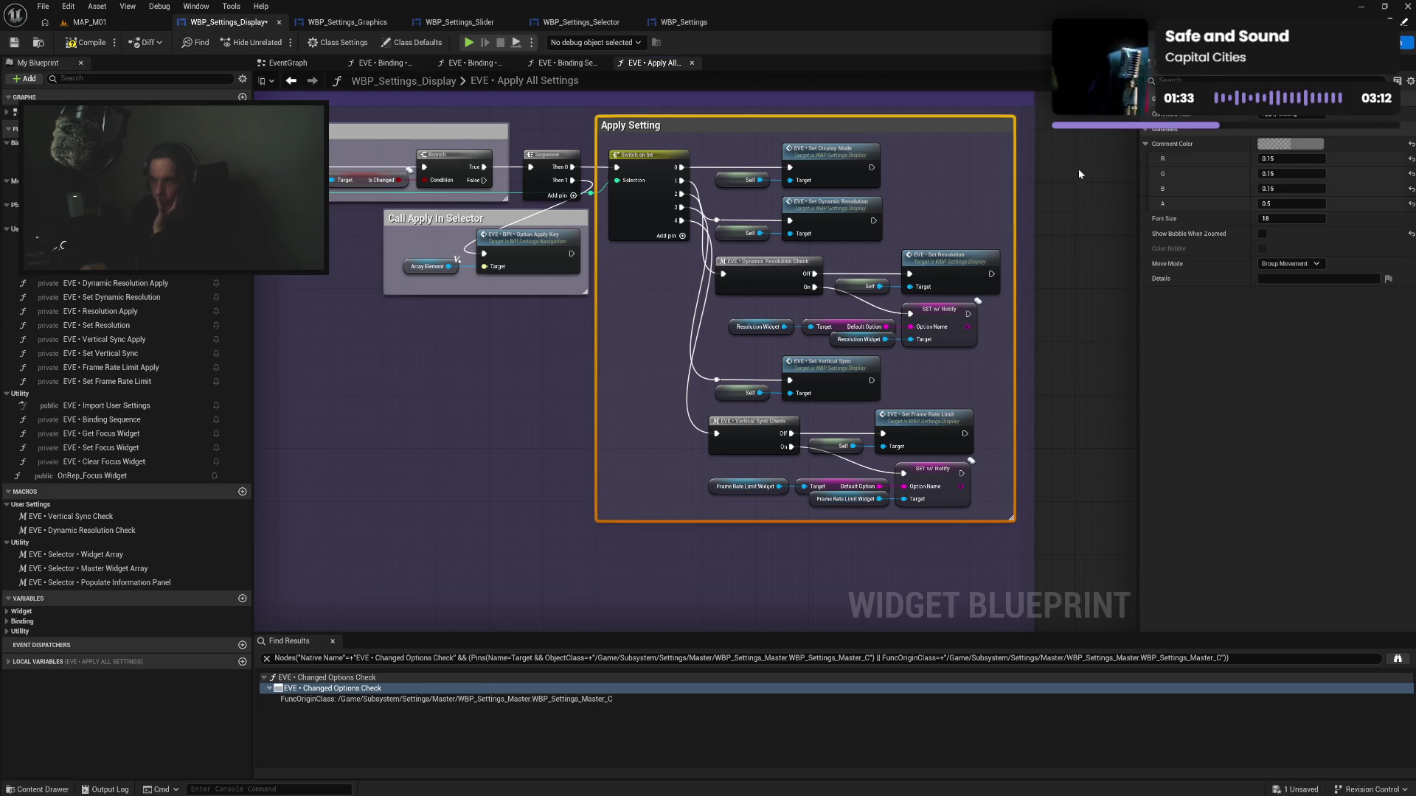
Color the Apply Setting comment white and narrow it slightly
{"action": "left_click", "coordinate": [1291, 144]}
{"action": "left_click", "coordinate": [1087, 370]}
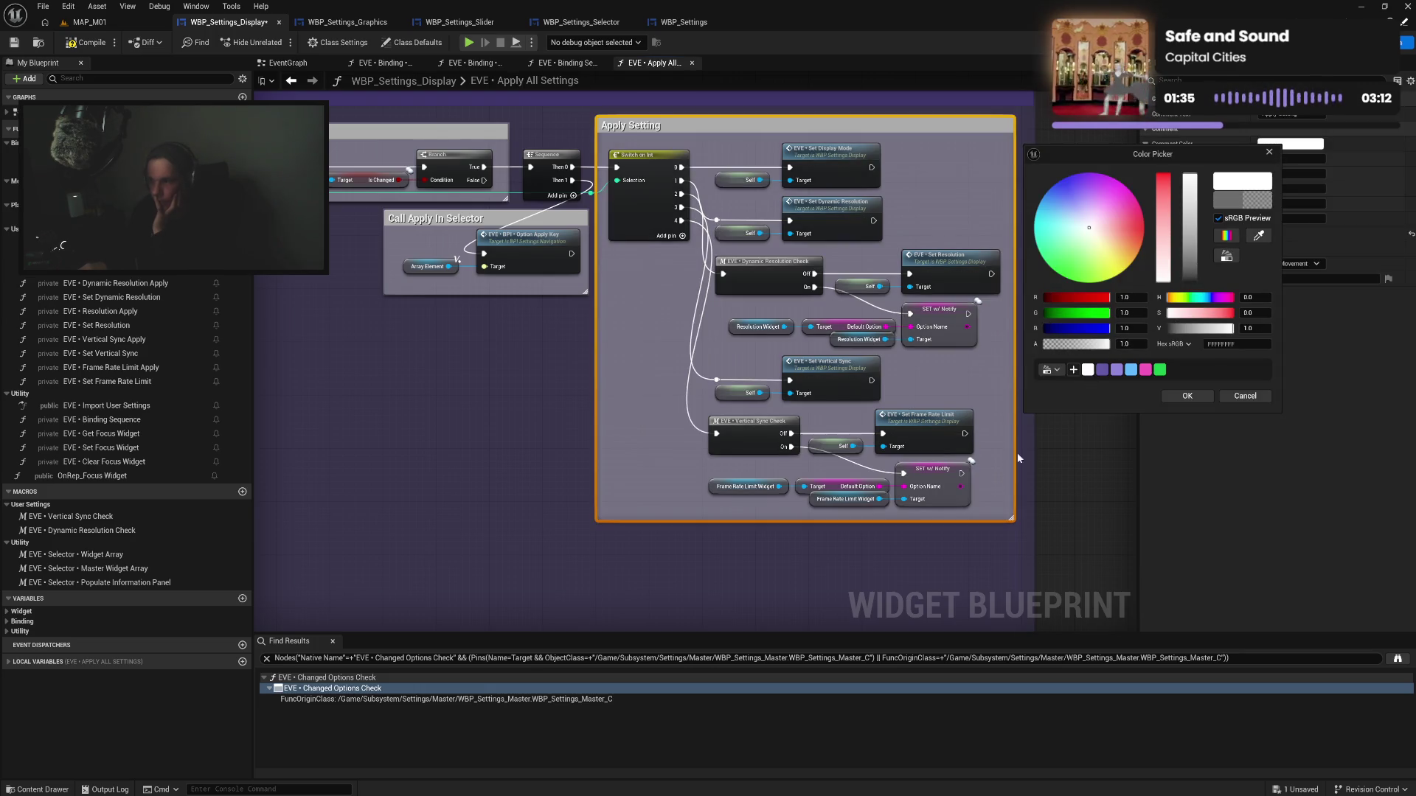
{"action": "left_click_drag", "start_coordinate": [790, 476], "coordinate": [808, 313]}
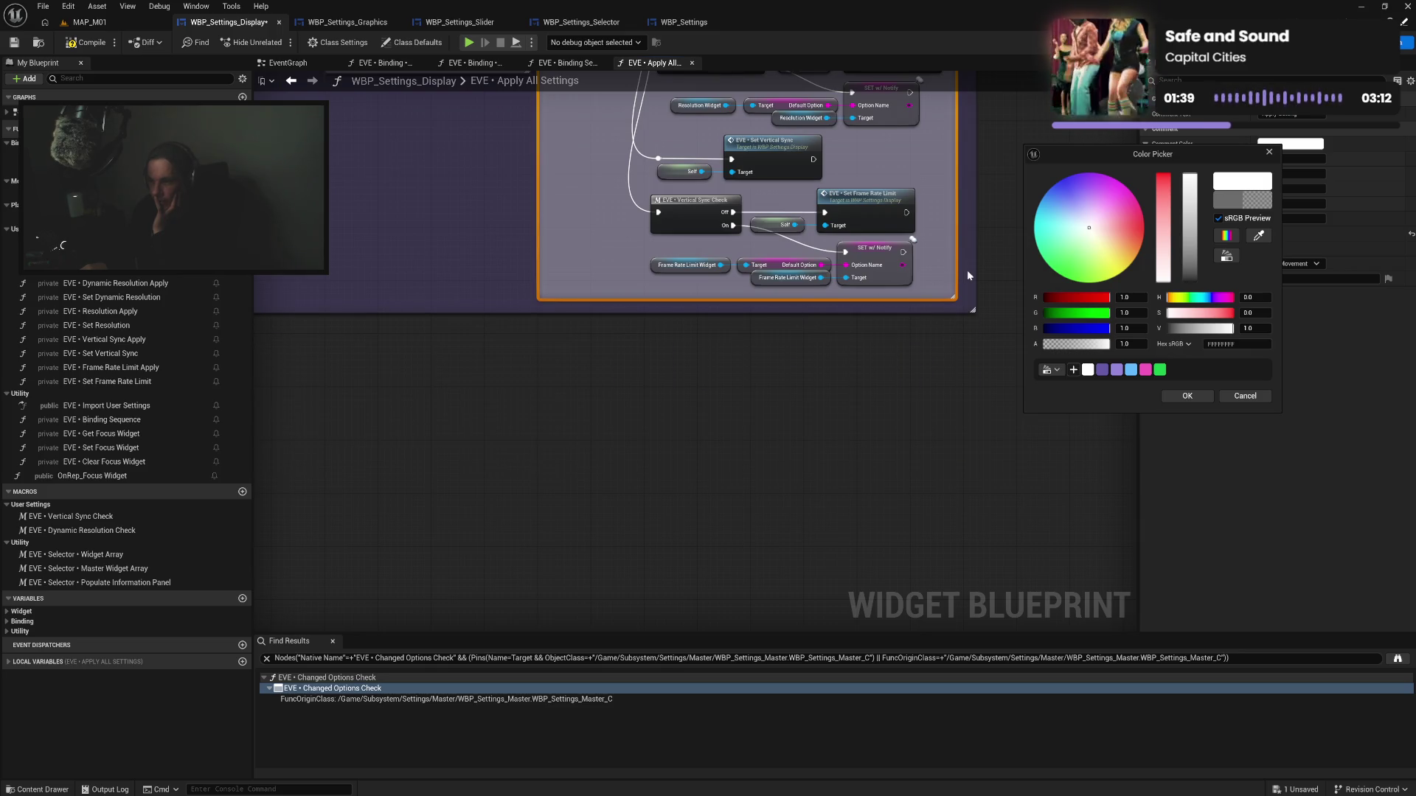
{"action": "left_click_drag", "start_coordinate": [976, 272], "coordinate": [971, 272]}
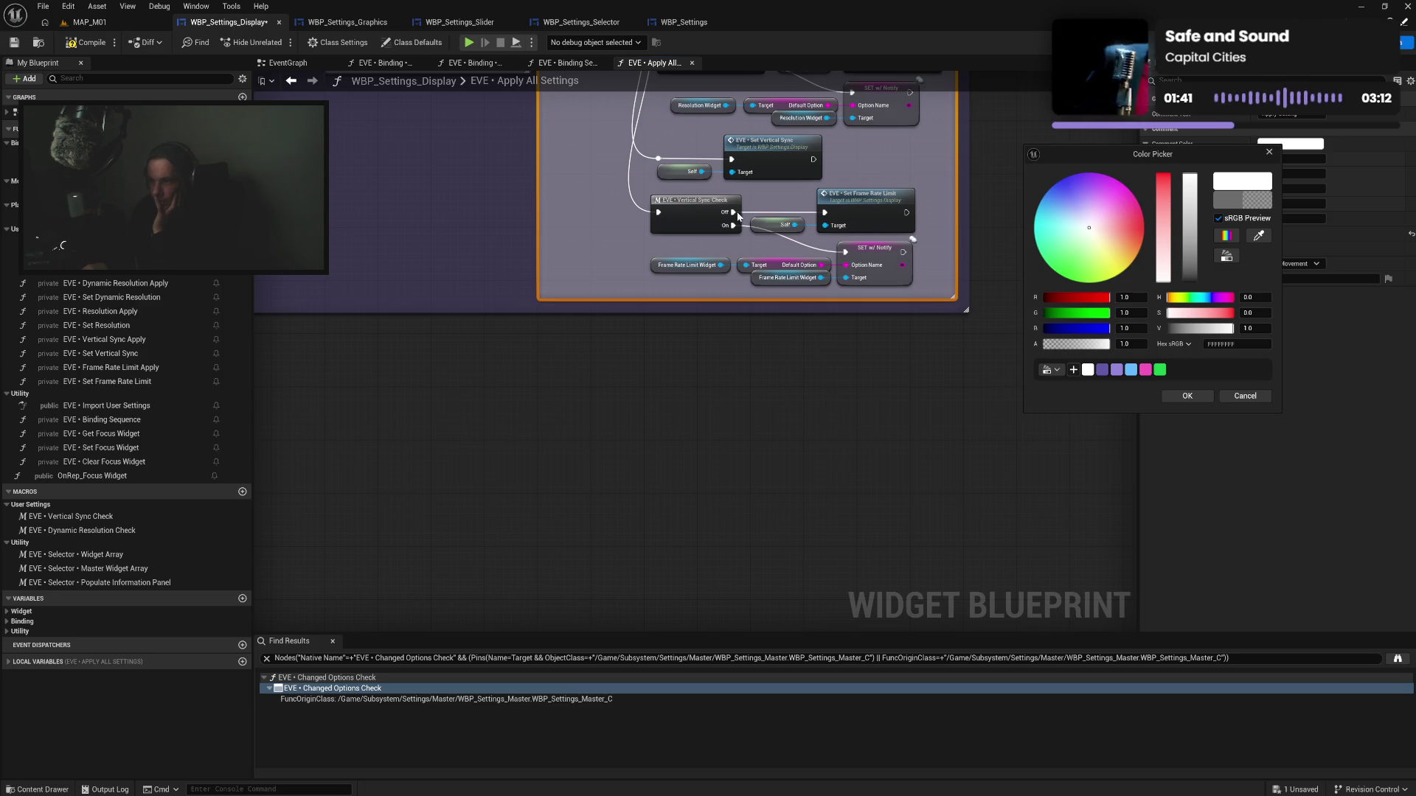
{"action": "left_click", "coordinate": [599, 402]}
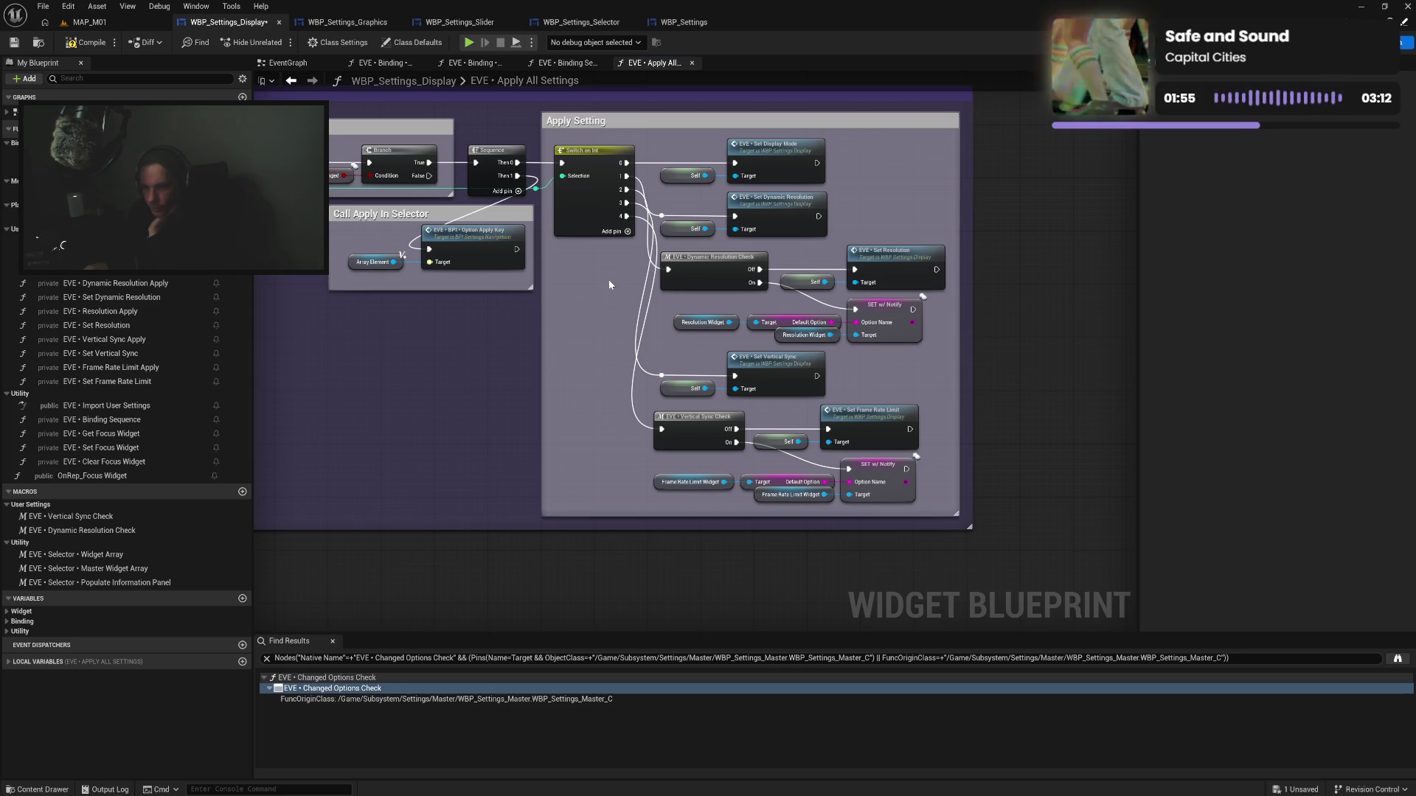
Wrap the Vertical Sync and frame rate nodes in a 'Frame Rate Limit' comment
{"action": "left_click_drag", "start_coordinate": [645, 405], "coordinate": [906, 514]}
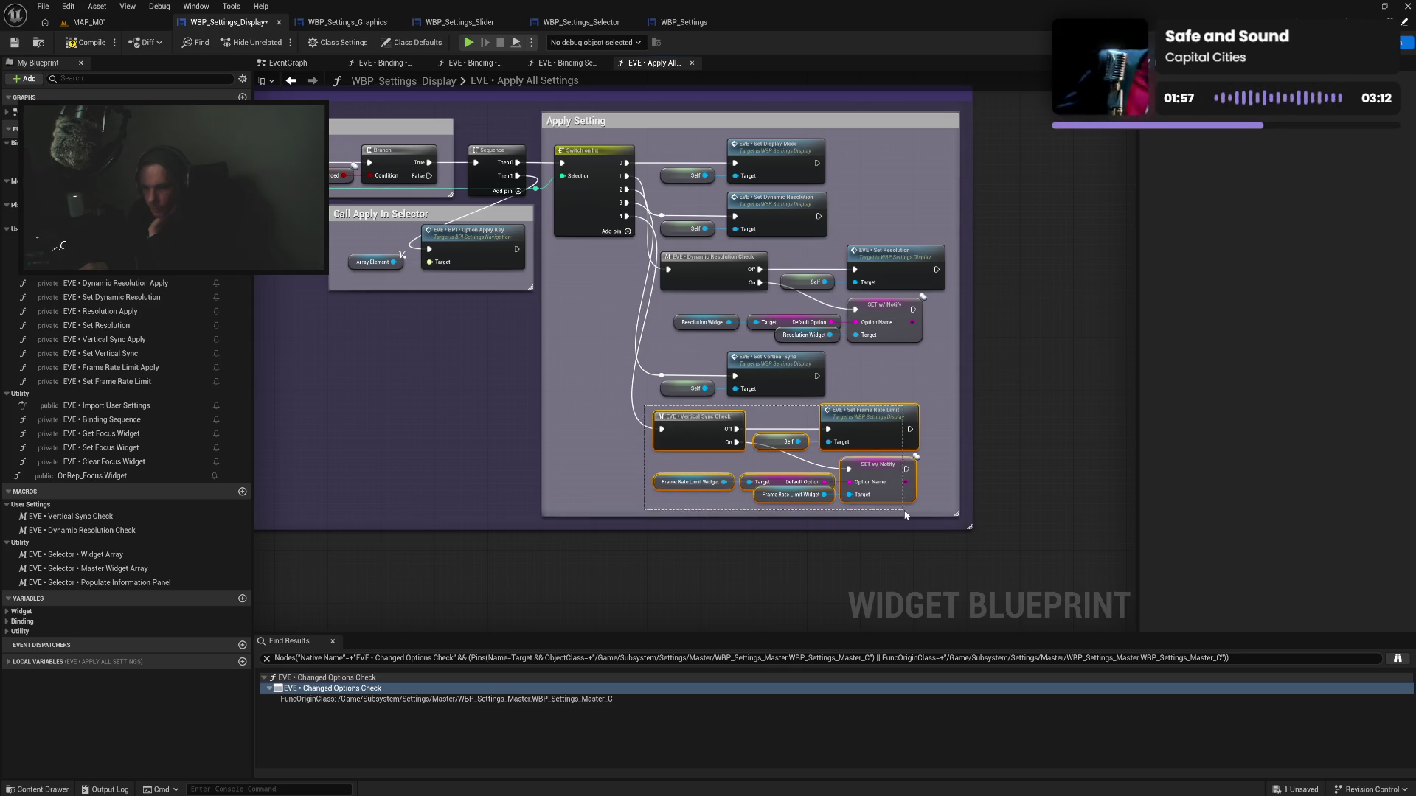
{"action": "left_click_drag", "start_coordinate": [699, 433], "coordinate": [708, 466]}
{"action": "key", "text": "c"}
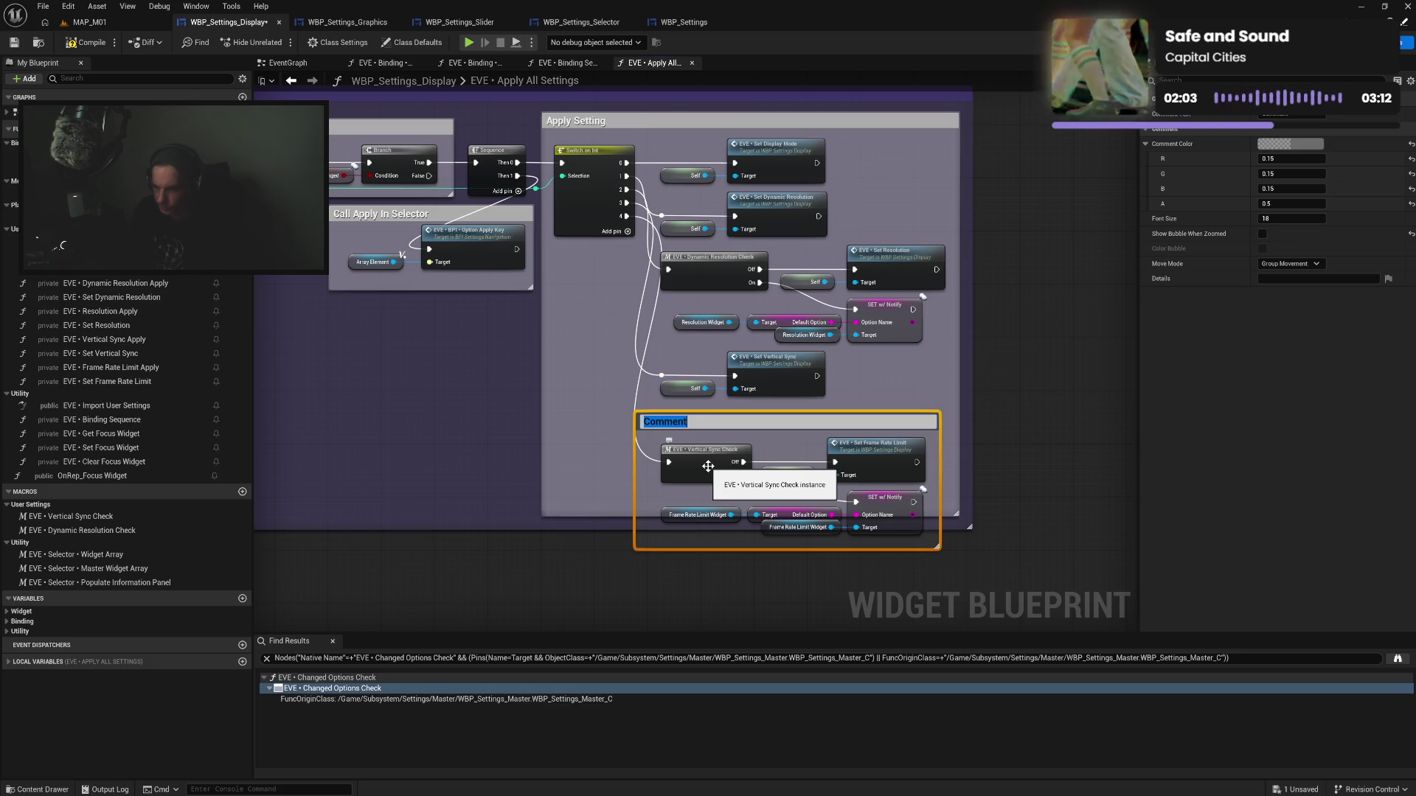
{"action": "type", "text": "F"}
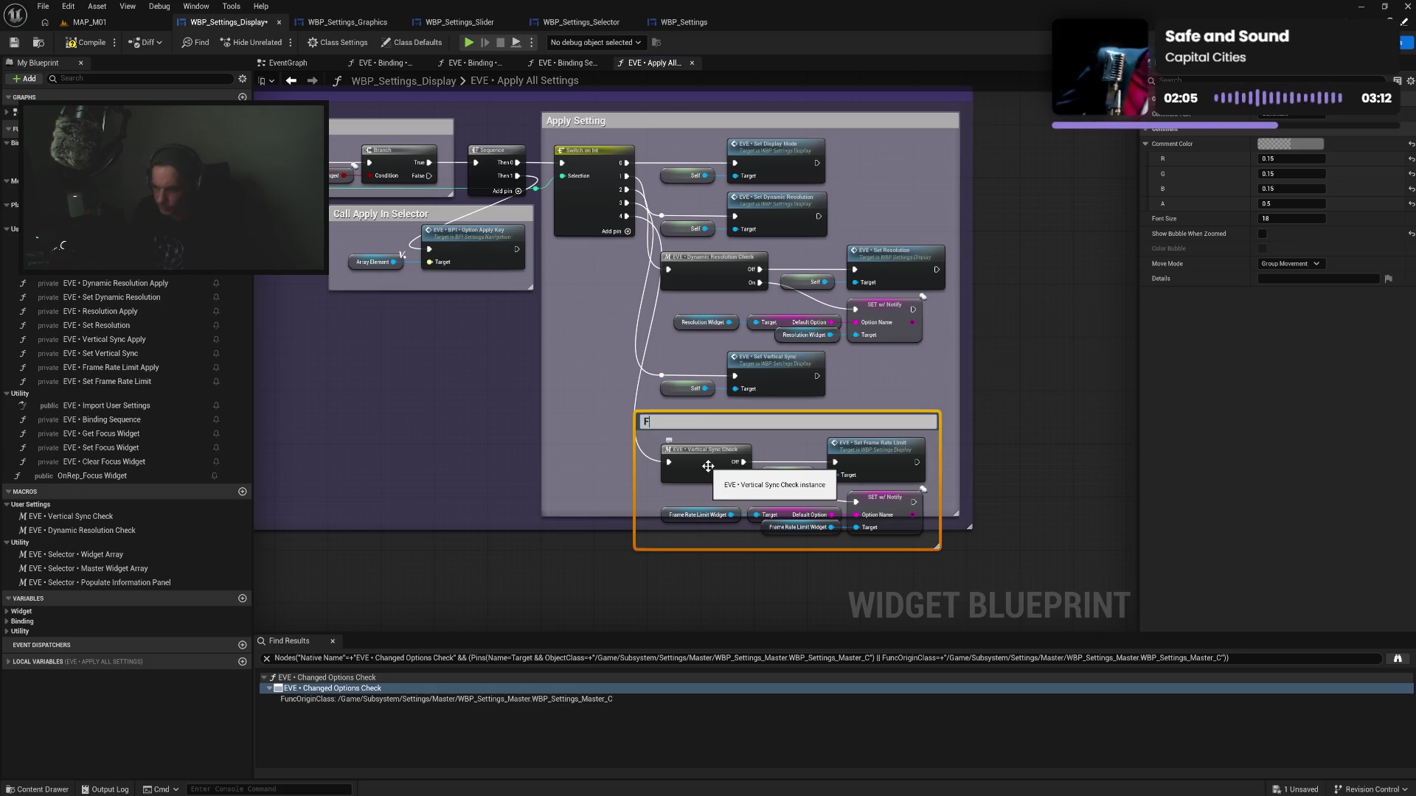
{"action": "type", "text": "rame Rate Limit"}
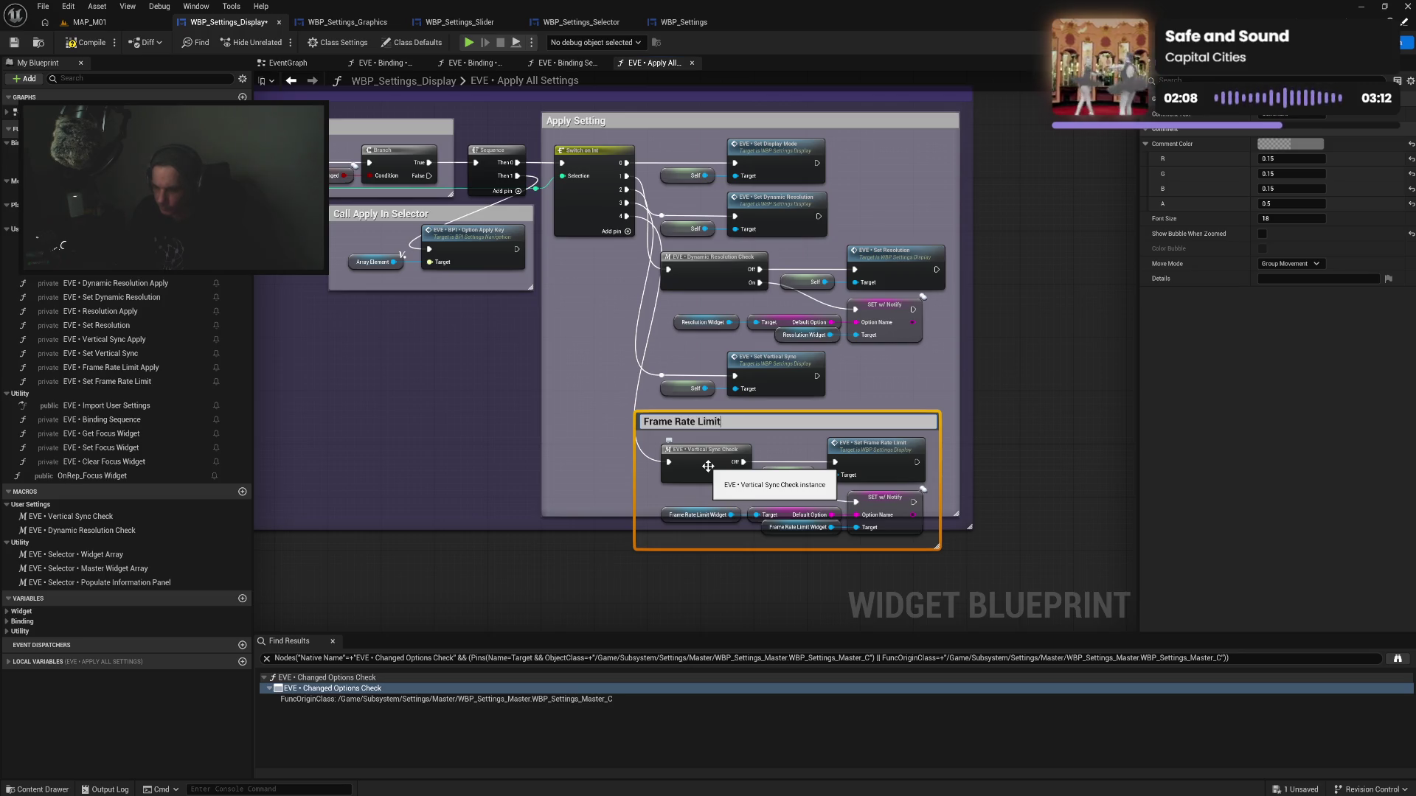
{"action": "key", "text": "Return"}
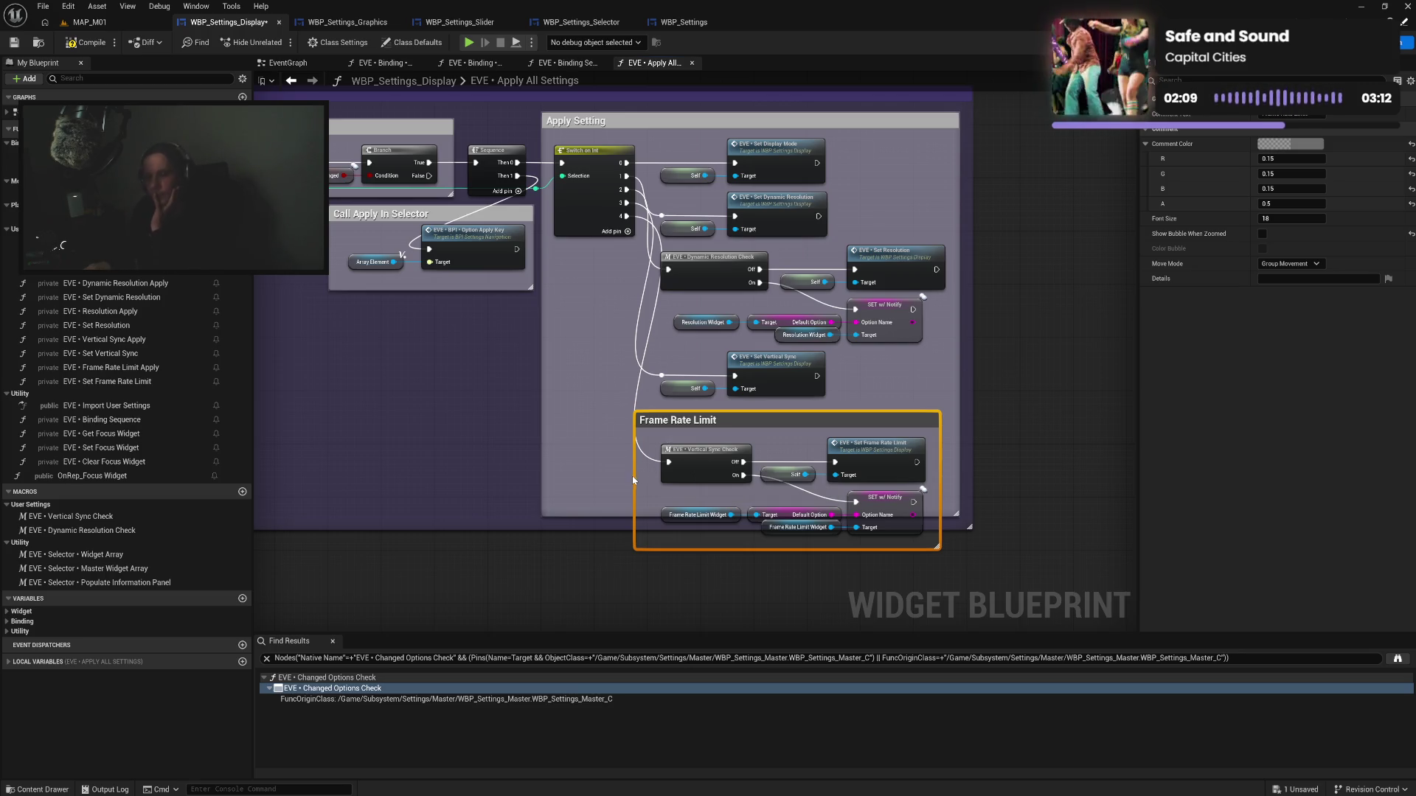
{"action": "left_click_drag", "start_coordinate": [636, 476], "coordinate": [649, 476]}
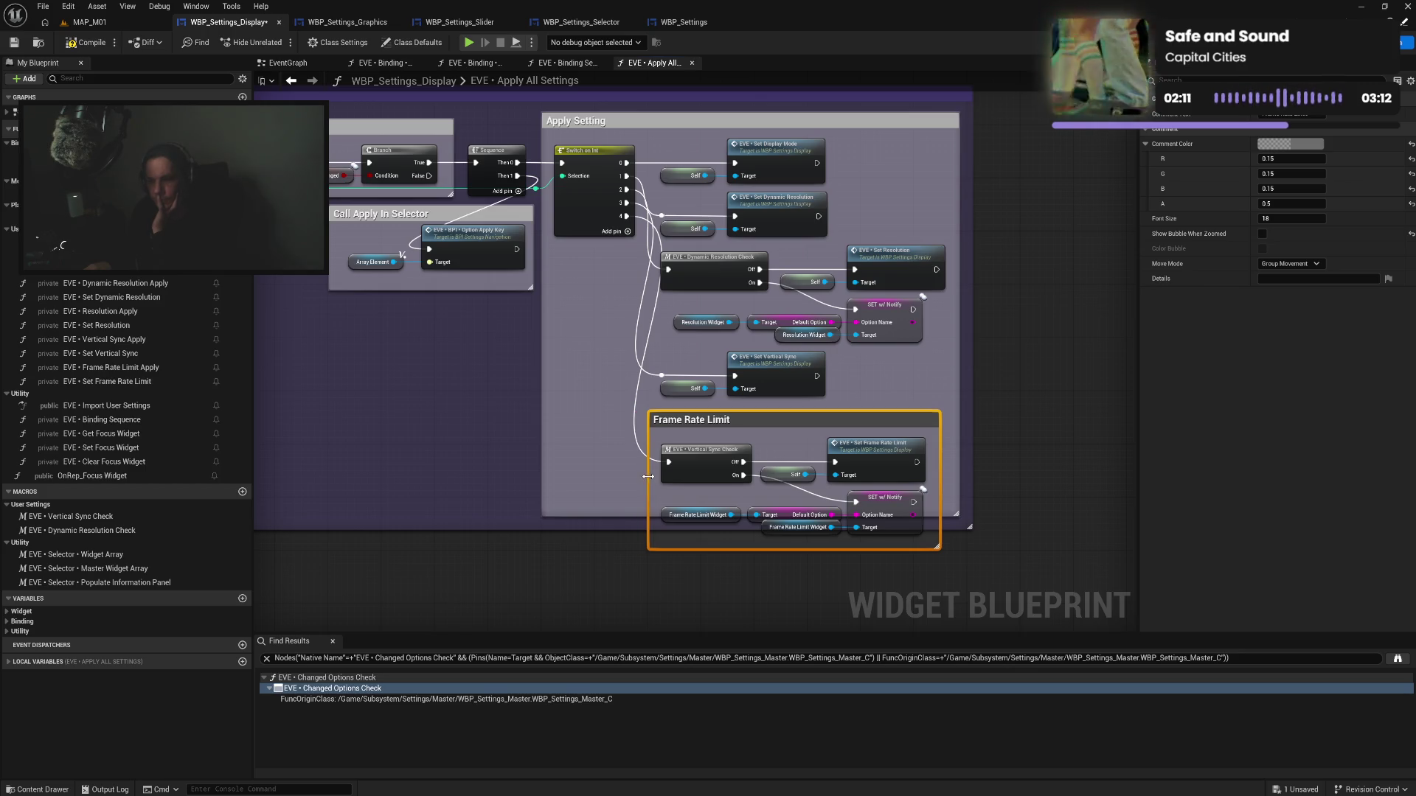
{"action": "left_click_drag", "start_coordinate": [690, 422], "coordinate": [685, 420]}
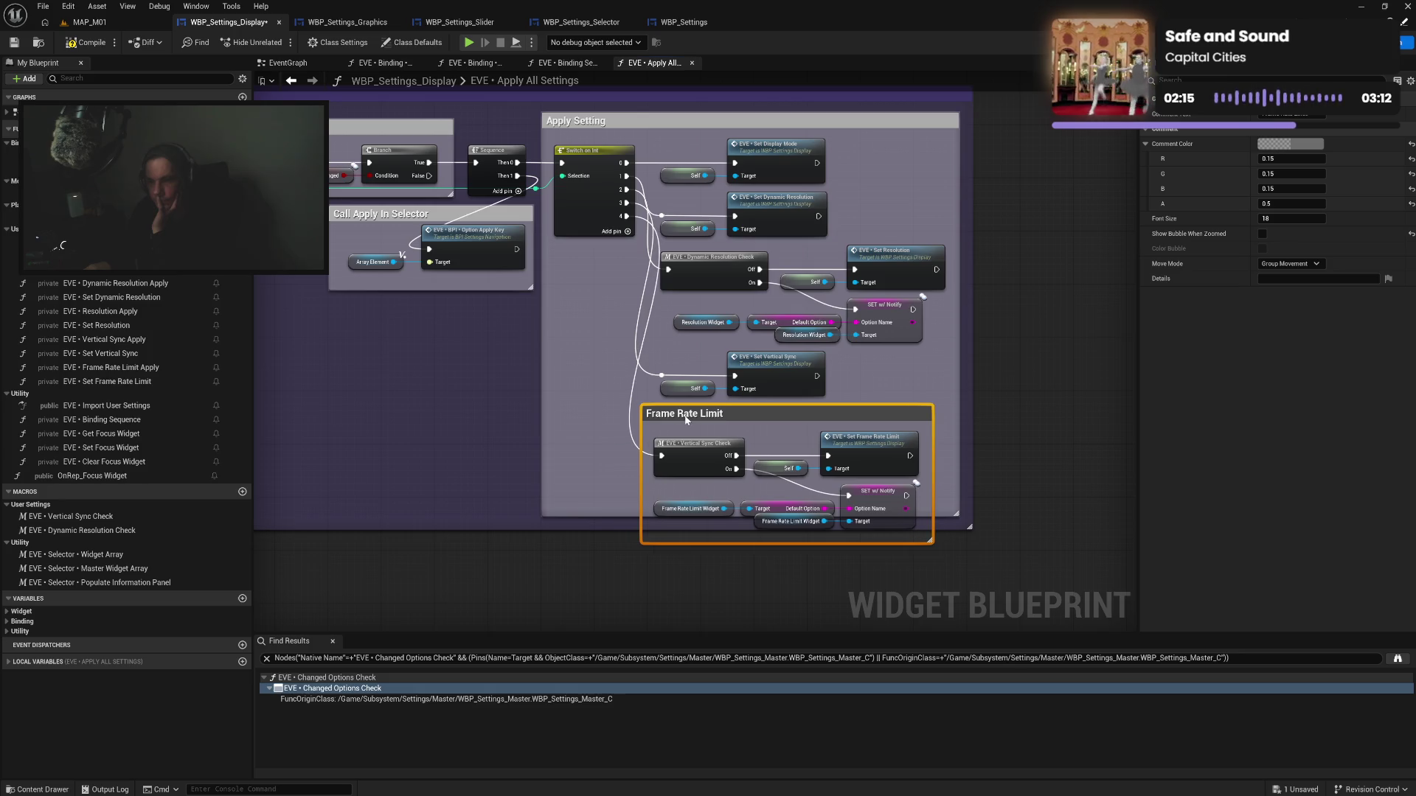
{"action": "left_click", "coordinate": [610, 485]}
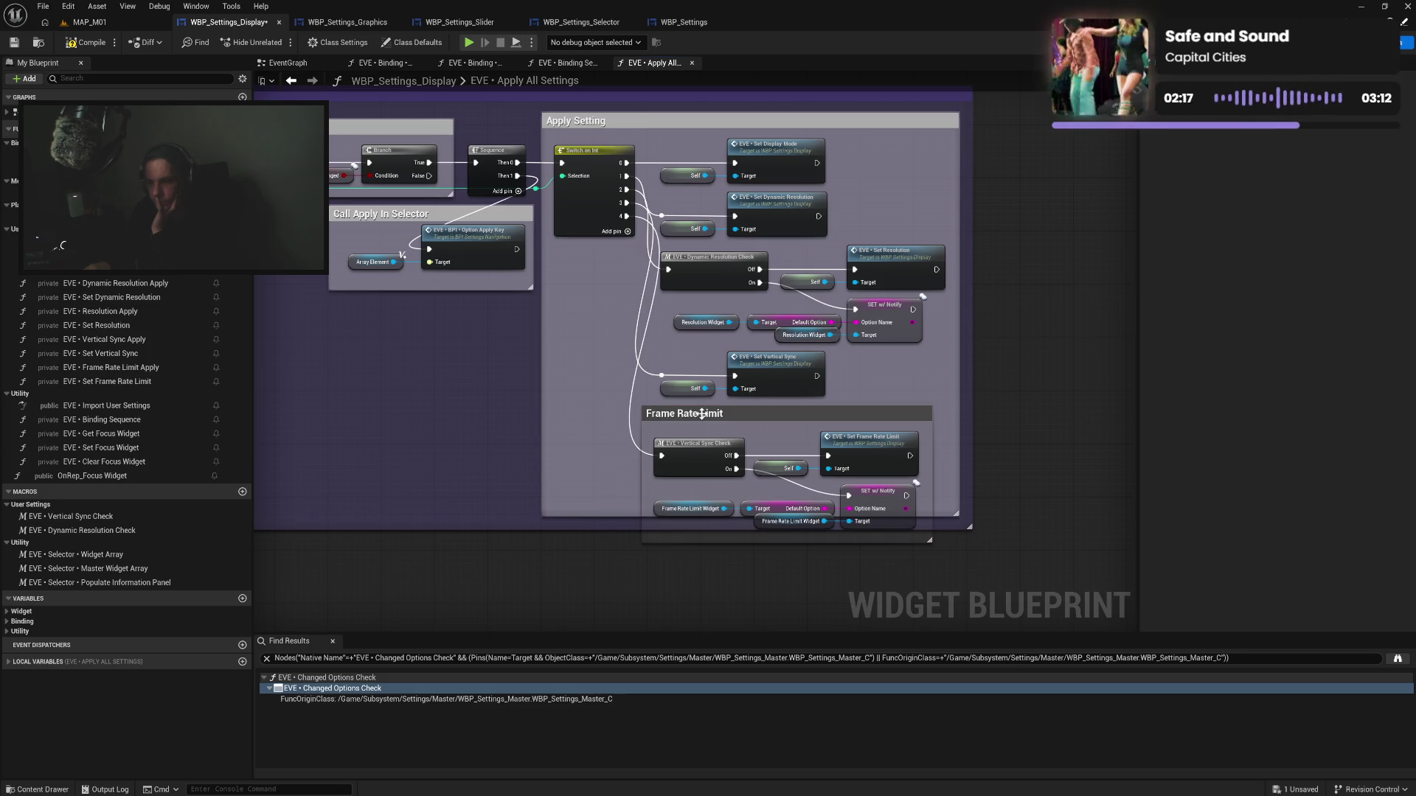
Color the Frame Rate Limit comment purple and move the dynamic resolution nodes right
{"action": "left_click_drag", "start_coordinate": [702, 413], "coordinate": [704, 423]}
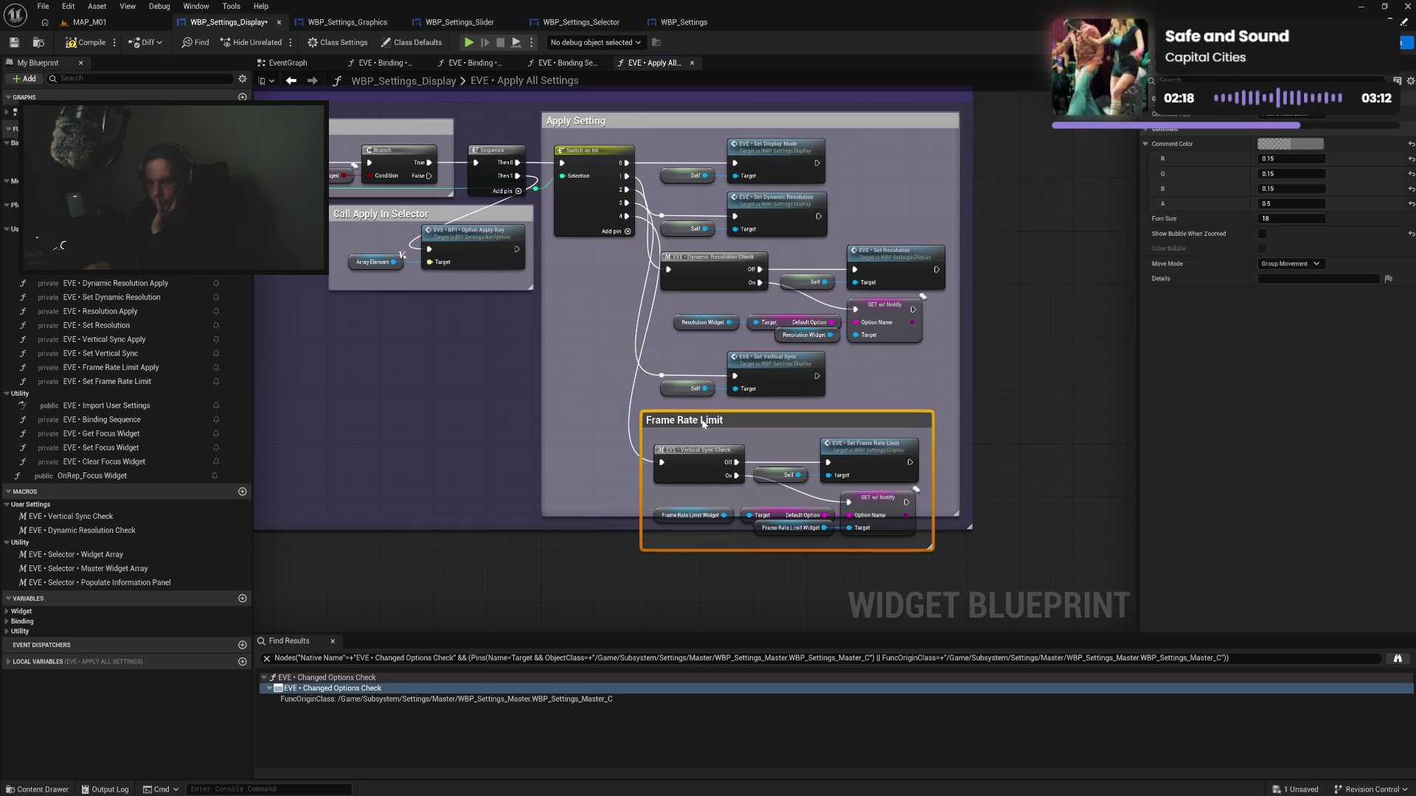
{"action": "left_click", "coordinate": [1270, 151]}
{"action": "left_click", "coordinate": [1106, 373]}
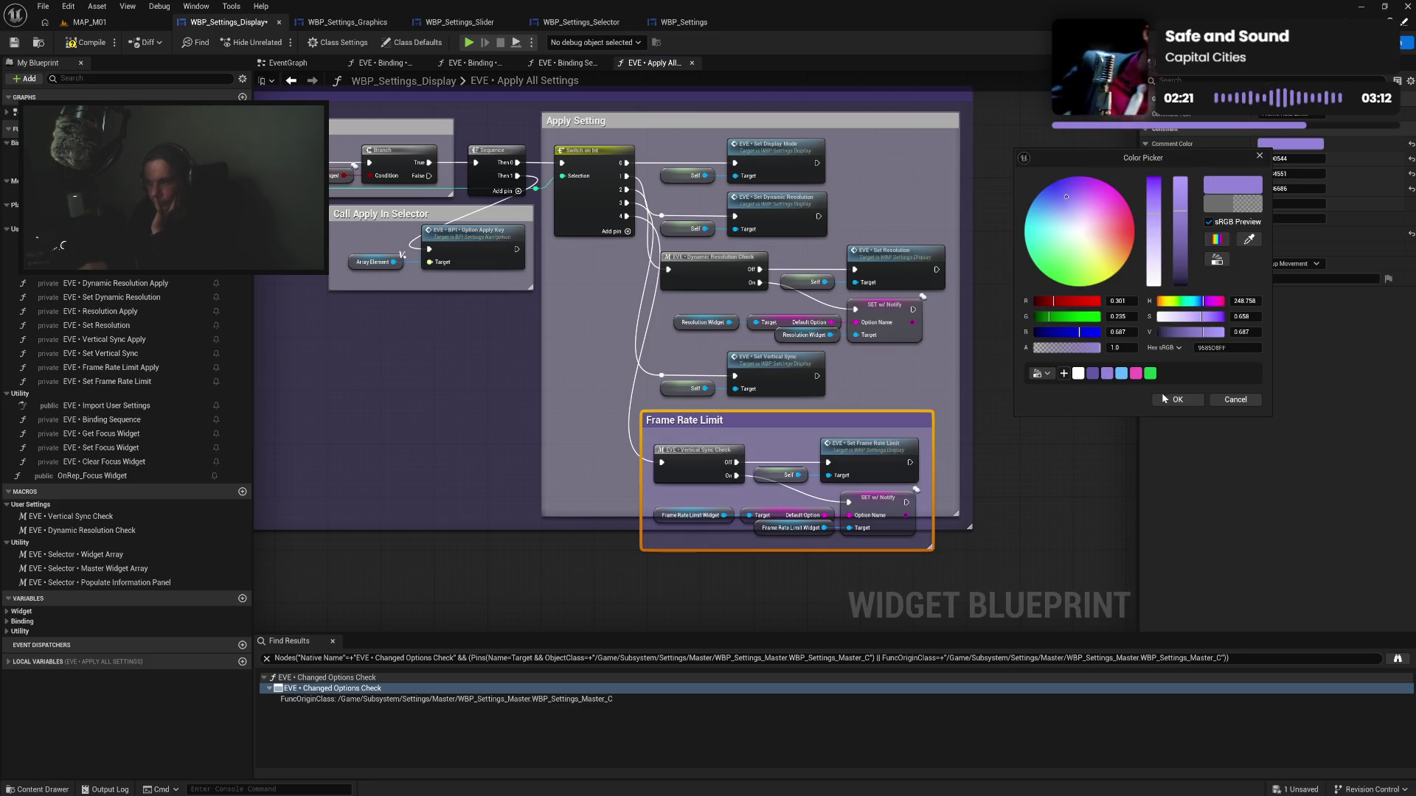
{"action": "left_click", "coordinate": [1177, 399]}
{"action": "left_click_drag", "start_coordinate": [655, 254], "coordinate": [930, 344]}
{"action": "left_click_drag", "start_coordinate": [738, 275], "coordinate": [901, 268]}
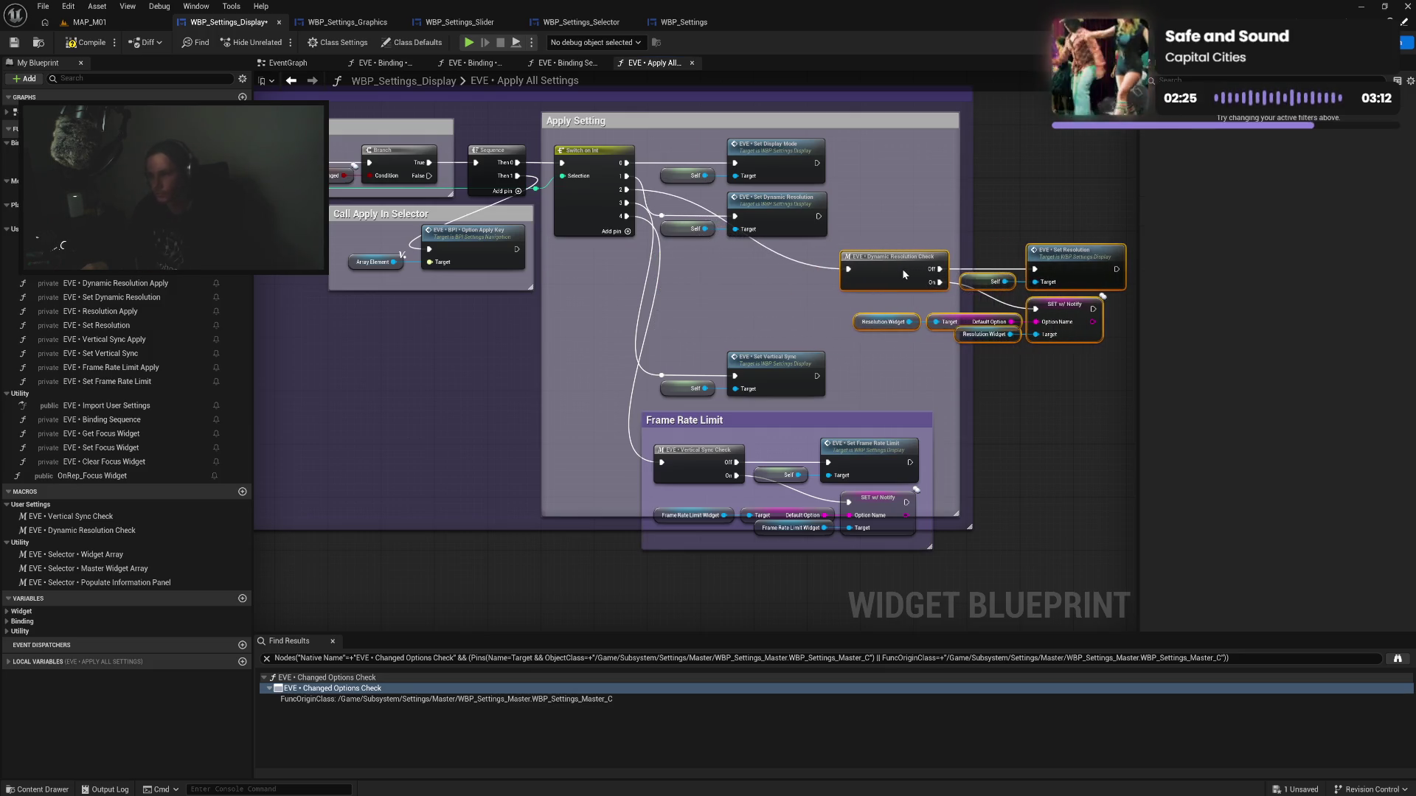
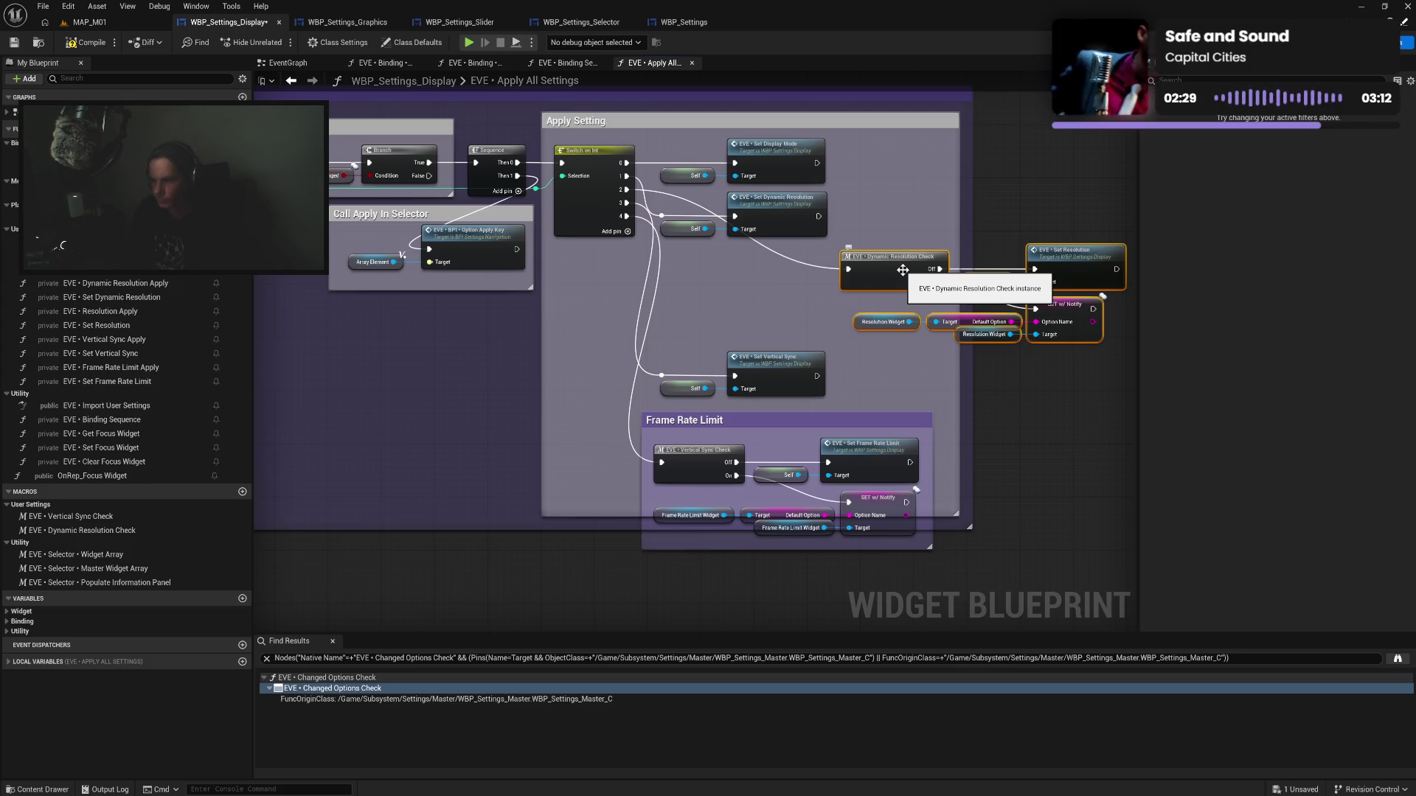
Title the new comment 'Resolution', trim it, and move it into the Apply Setting box
{"action": "type", "text": "colution"}
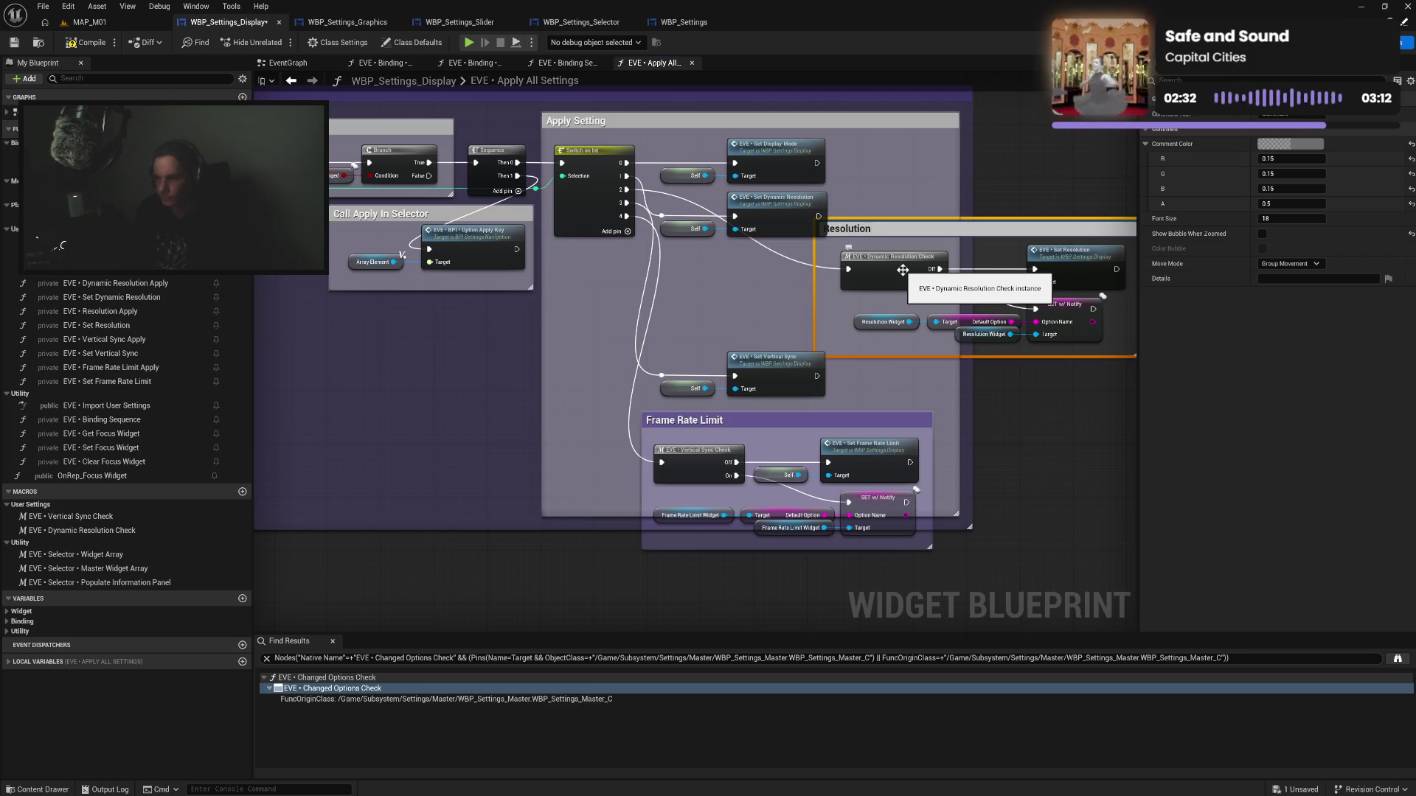
{"action": "key", "text": "Return"}
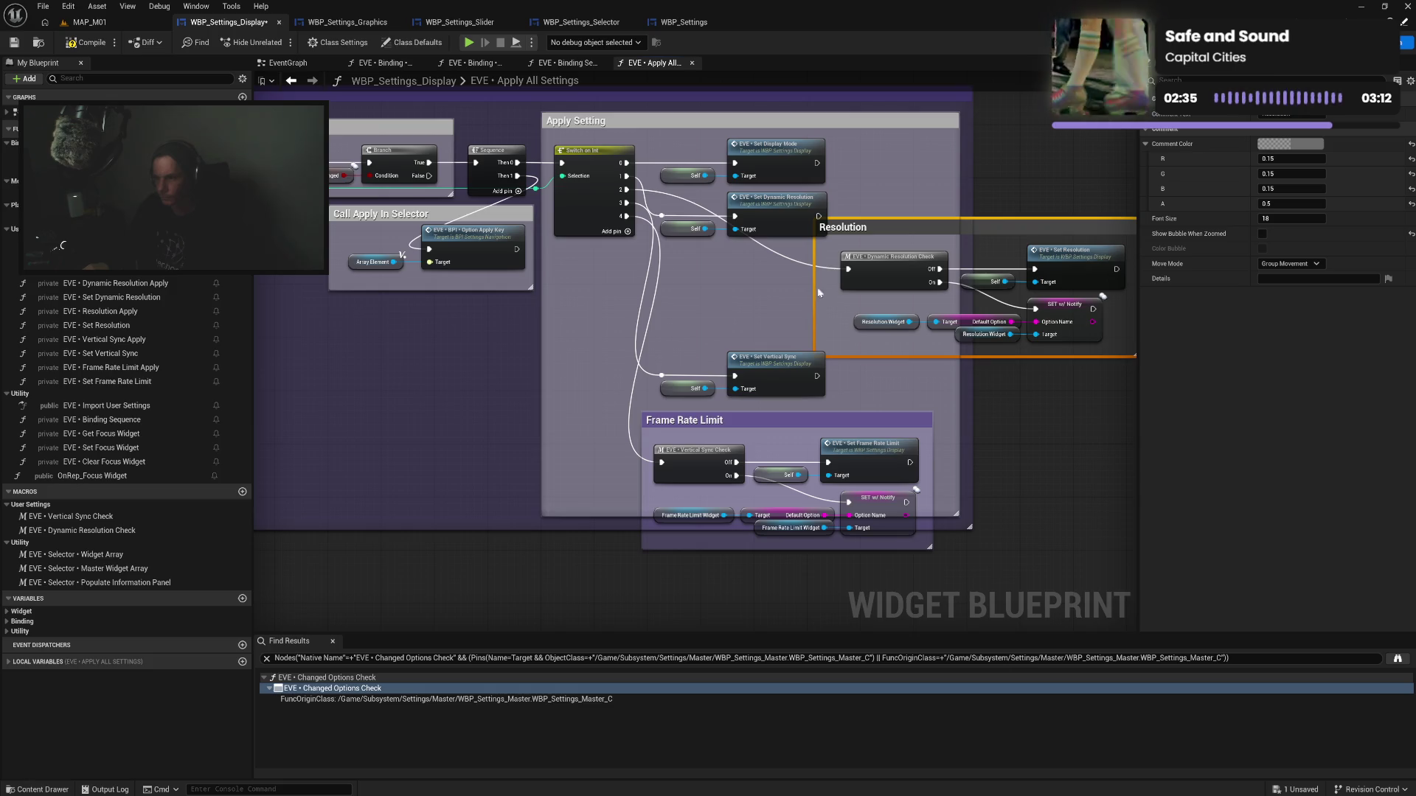
{"action": "left_click", "coordinate": [921, 226]}
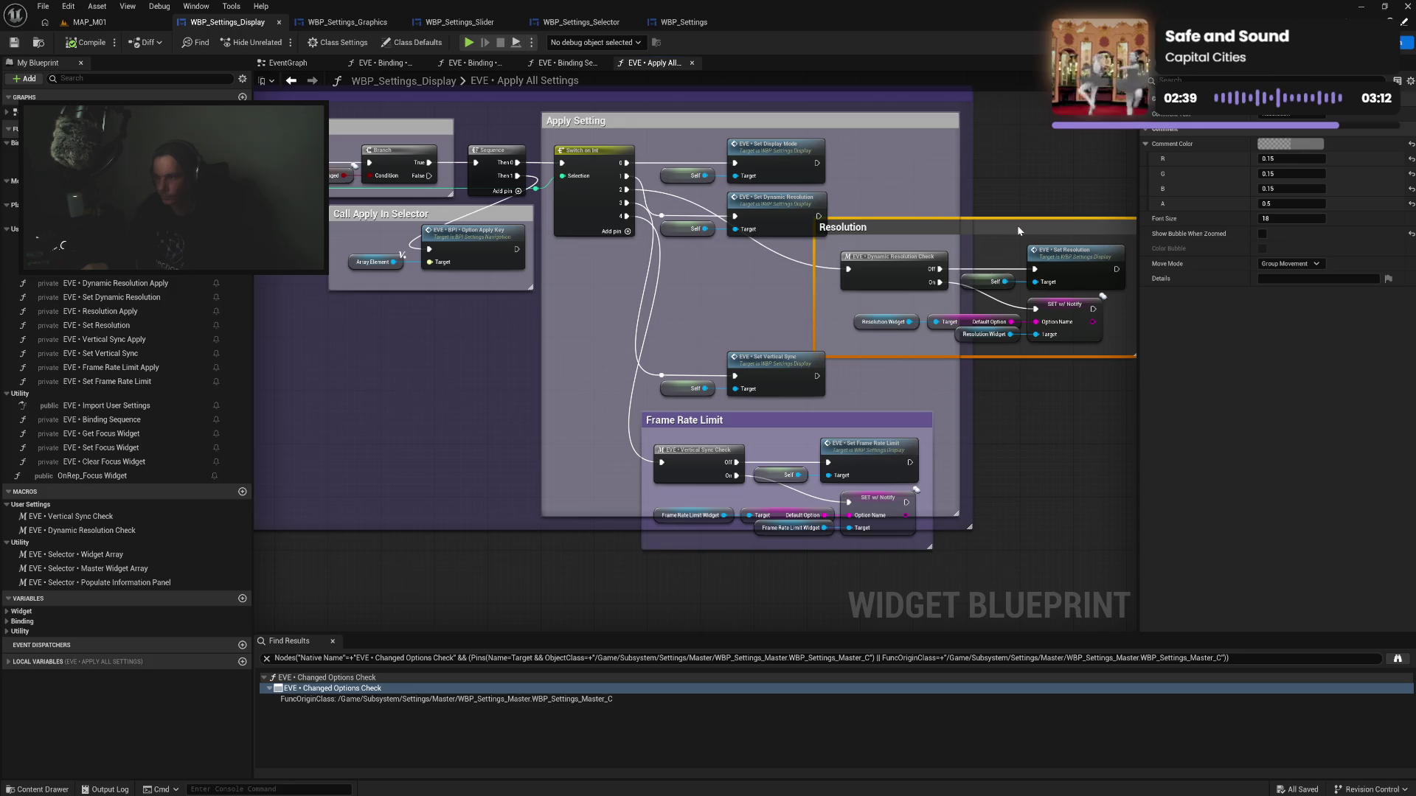
{"action": "mouse_move", "coordinate": [1016, 224]}
{"action": "left_mouse_down"}
{"action": "mouse_move", "coordinate": [1175, 233]}
{"action": "mouse_move", "coordinate": [1016, 233]}
{"action": "left_mouse_up"}
{"action": "left_click_drag", "start_coordinate": [853, 292], "coordinate": [865, 293]}
{"action": "left_click_drag", "start_coordinate": [914, 233], "coordinate": [889, 233]}
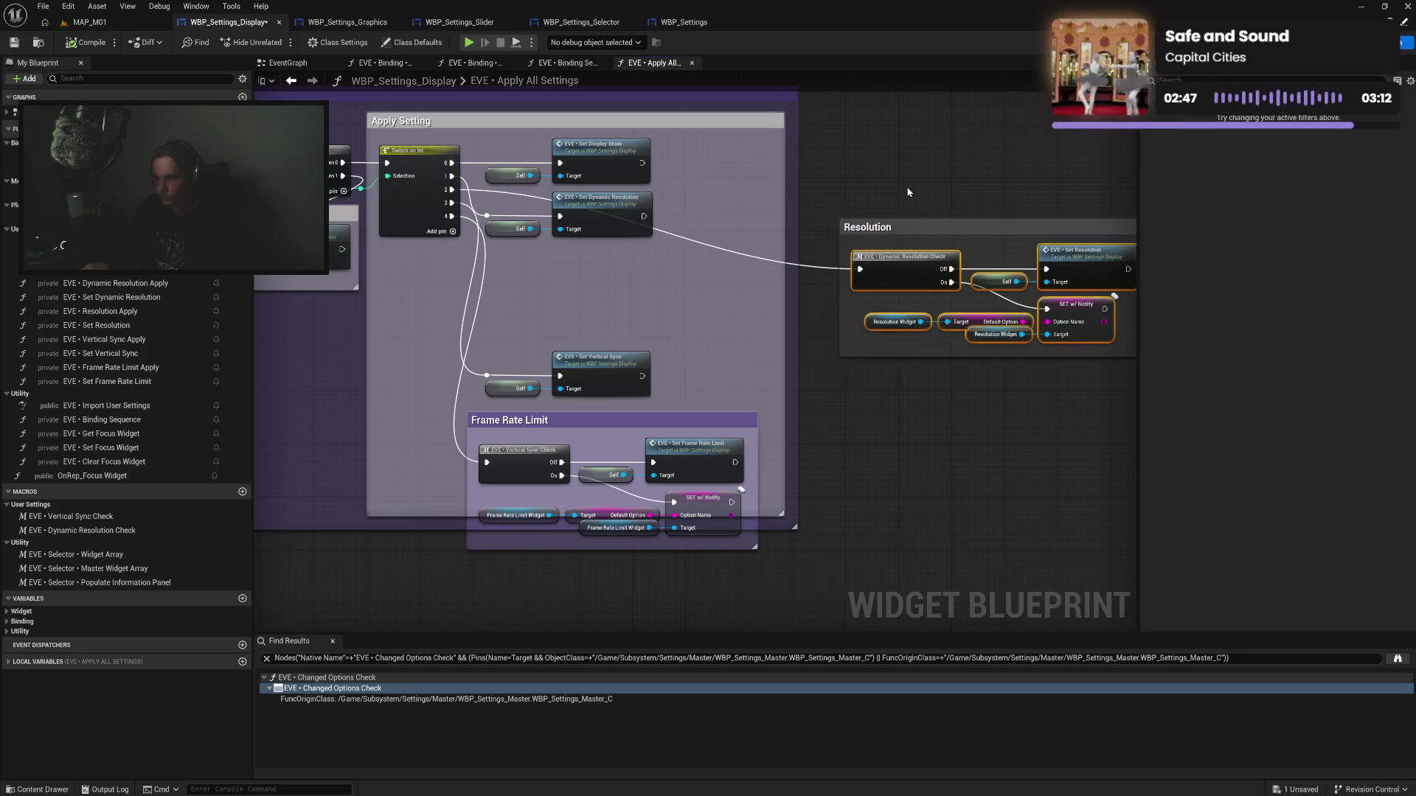
{"action": "left_click", "coordinate": [816, 247]}
{"action": "left_click_drag", "start_coordinate": [881, 227], "coordinate": [510, 254]}
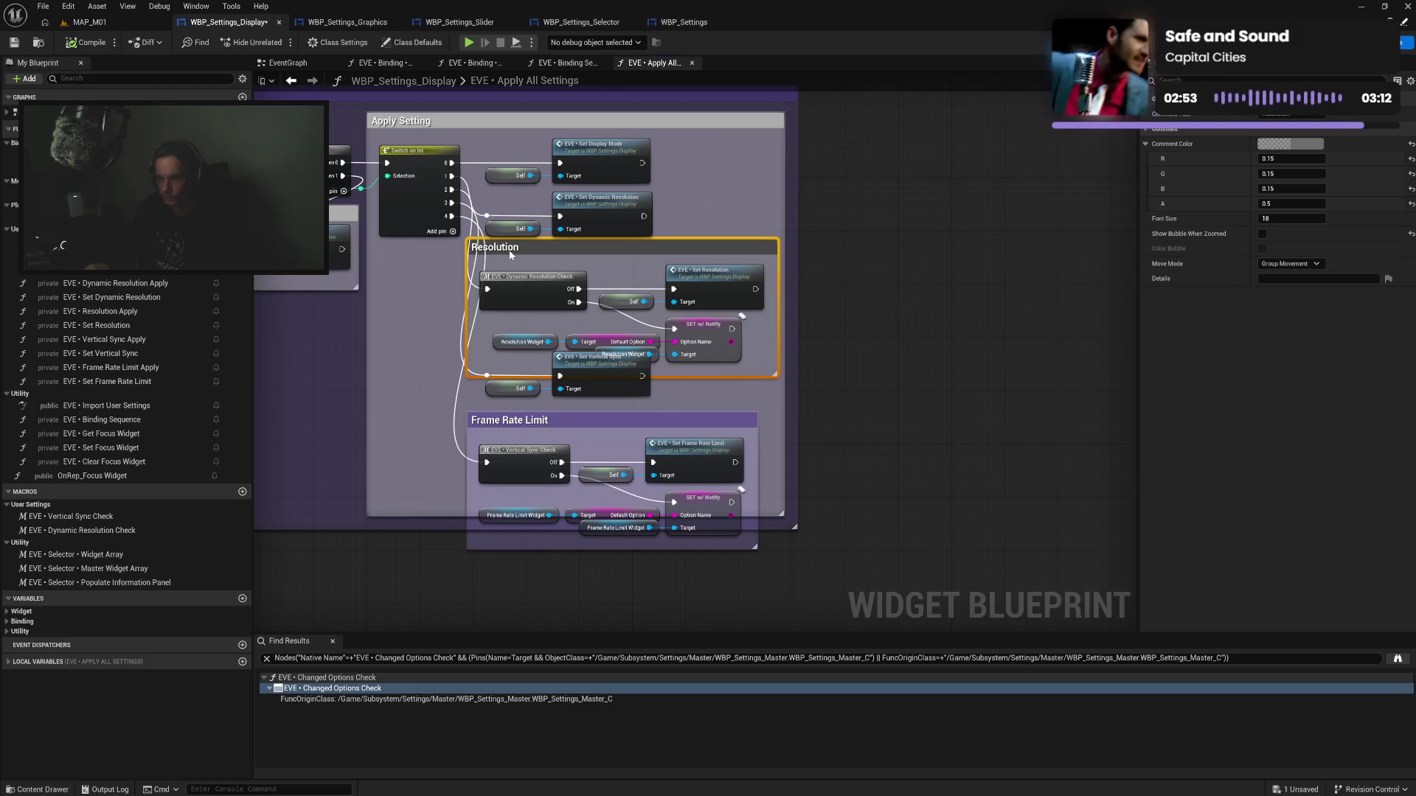
Lengthen Apply Setting downward, compile with F7, and place Set Vertical Sync below Resolution
{"action": "left_click_drag", "start_coordinate": [493, 369], "coordinate": [560, 396]}
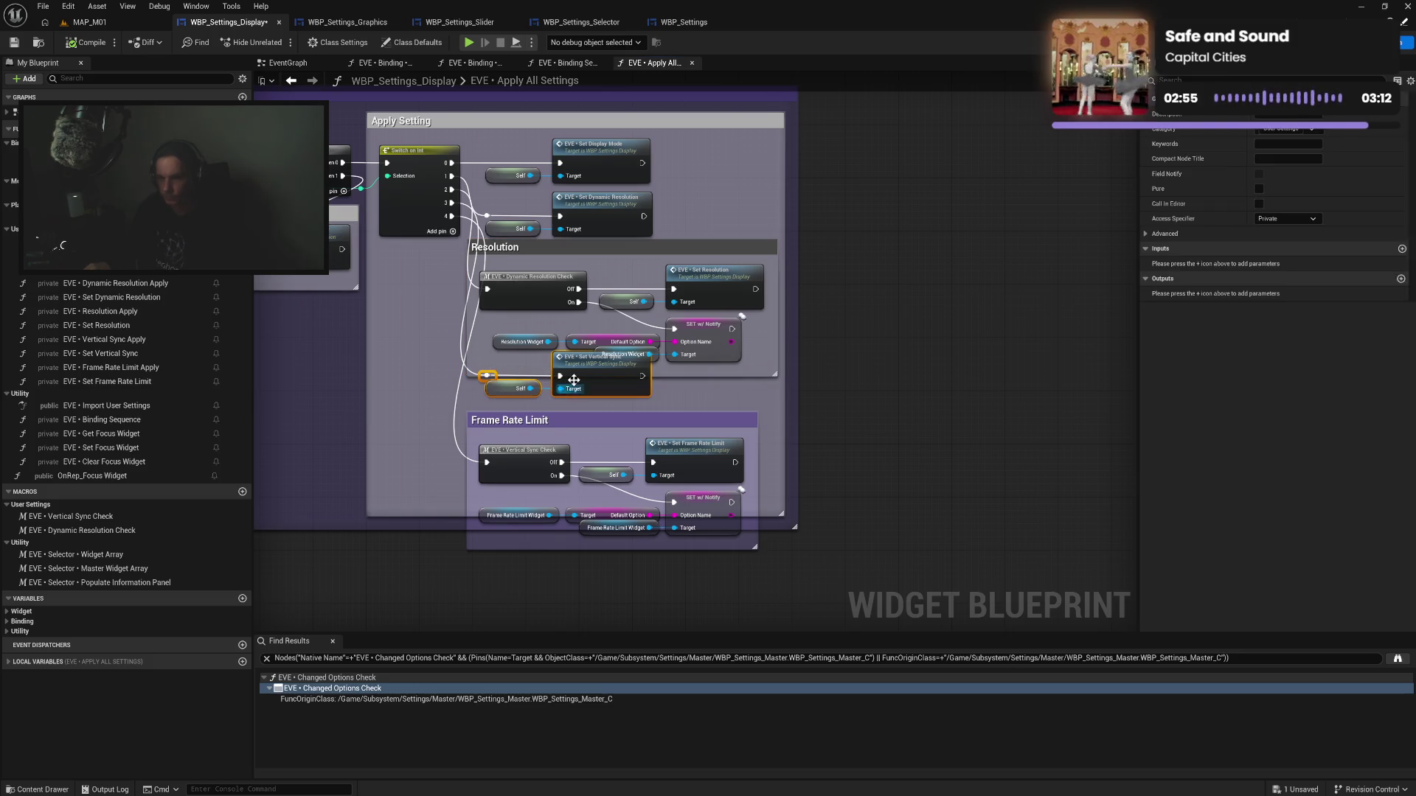
{"action": "left_click", "coordinate": [467, 418]}
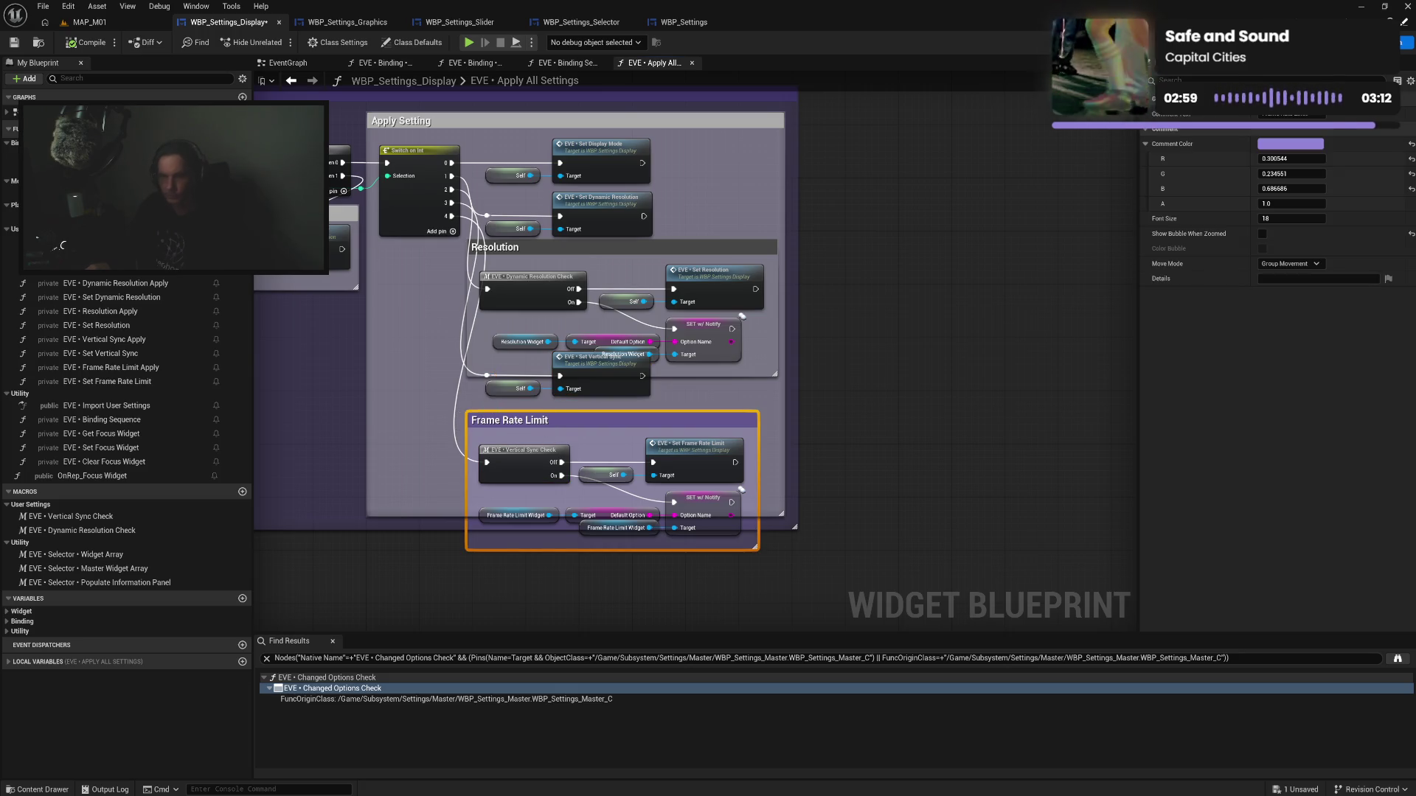
{"action": "mouse_move", "coordinate": [431, 514]}
{"action": "left_mouse_down"}
{"action": "mouse_move", "coordinate": [445, 590]}
{"action": "mouse_move", "coordinate": [456, 562]}
{"action": "left_mouse_up"}
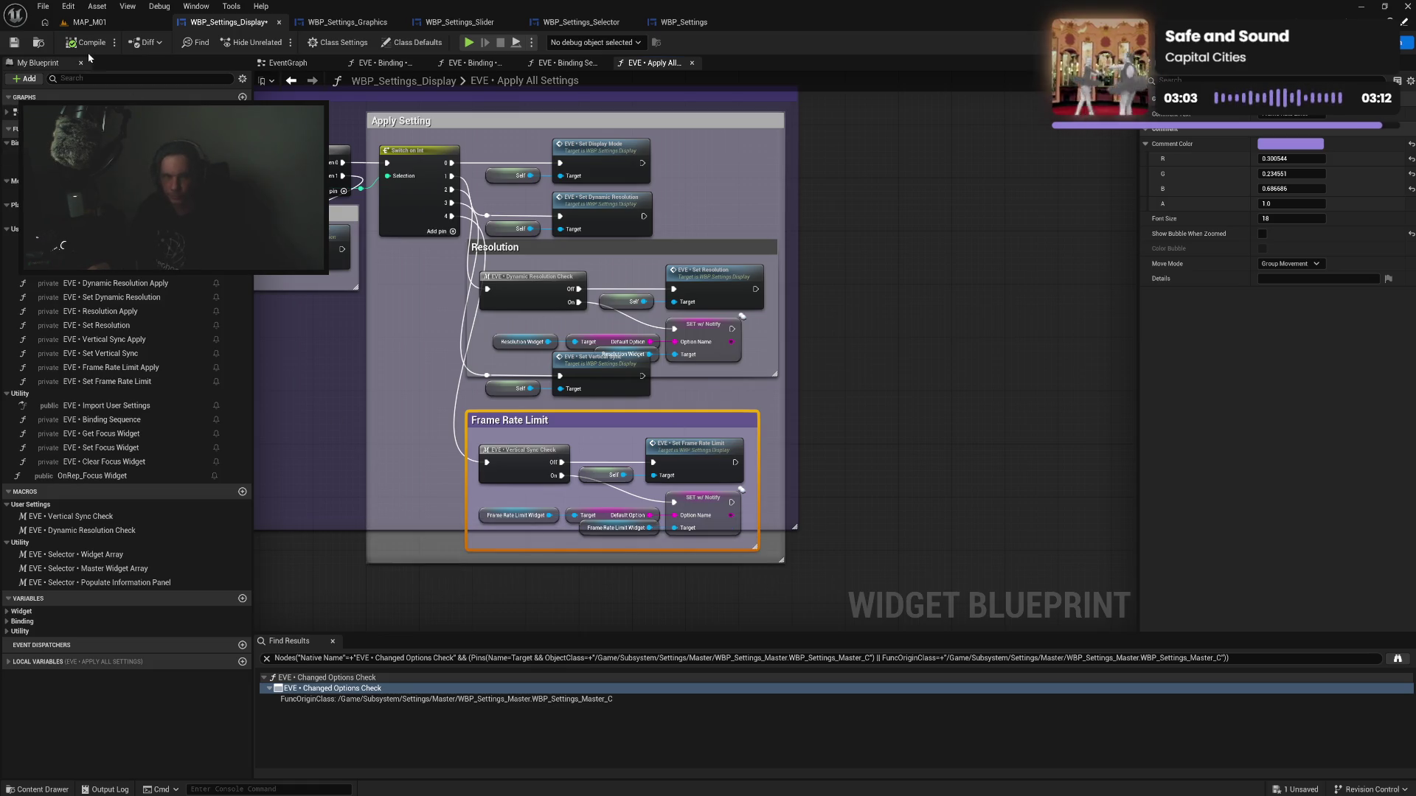
{"action": "key", "text": "F7"}
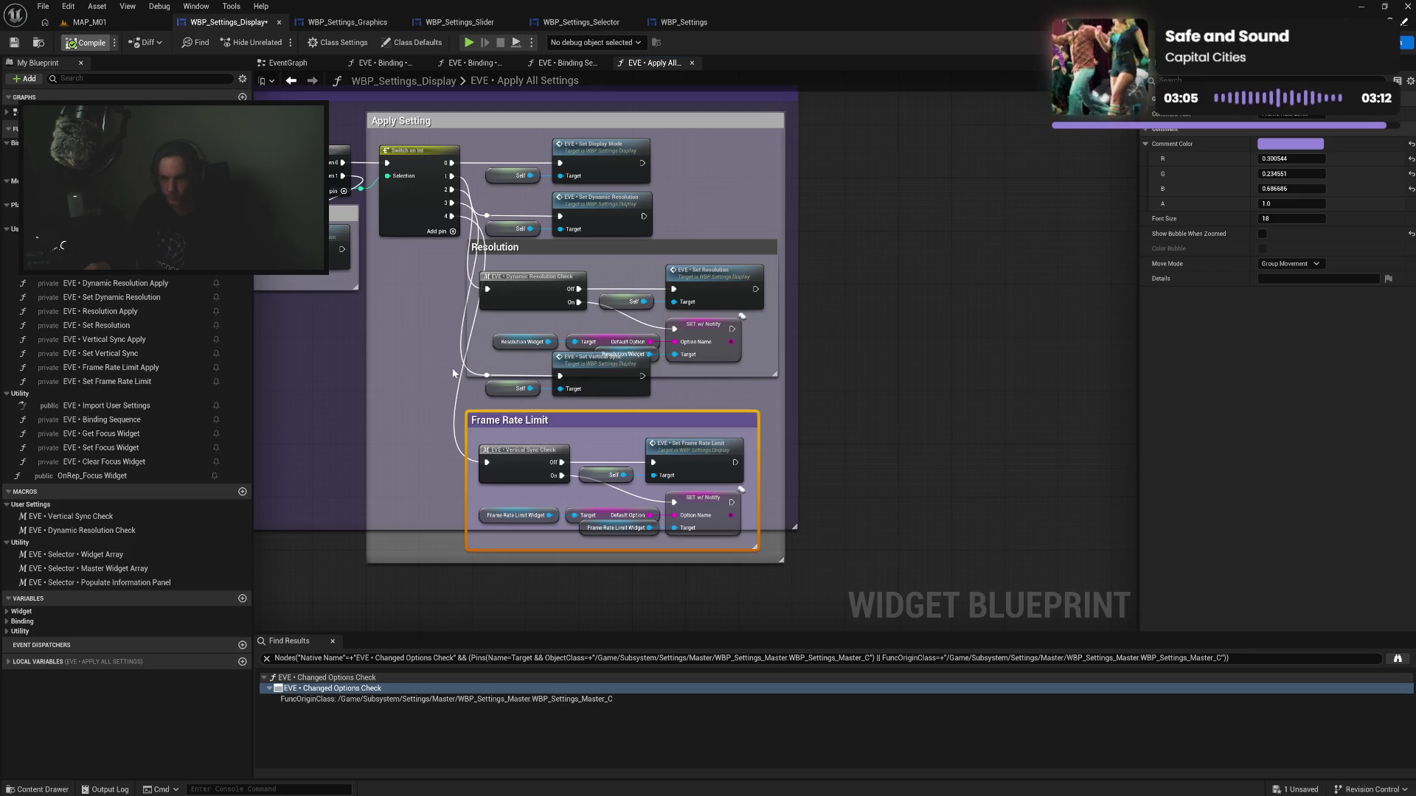
{"action": "mouse_move", "coordinate": [488, 368]}
{"action": "left_mouse_down"}
{"action": "mouse_move", "coordinate": [563, 406]}
{"action": "mouse_move", "coordinate": [527, 435]}
{"action": "mouse_move", "coordinate": [527, 463]}
{"action": "left_mouse_up"}
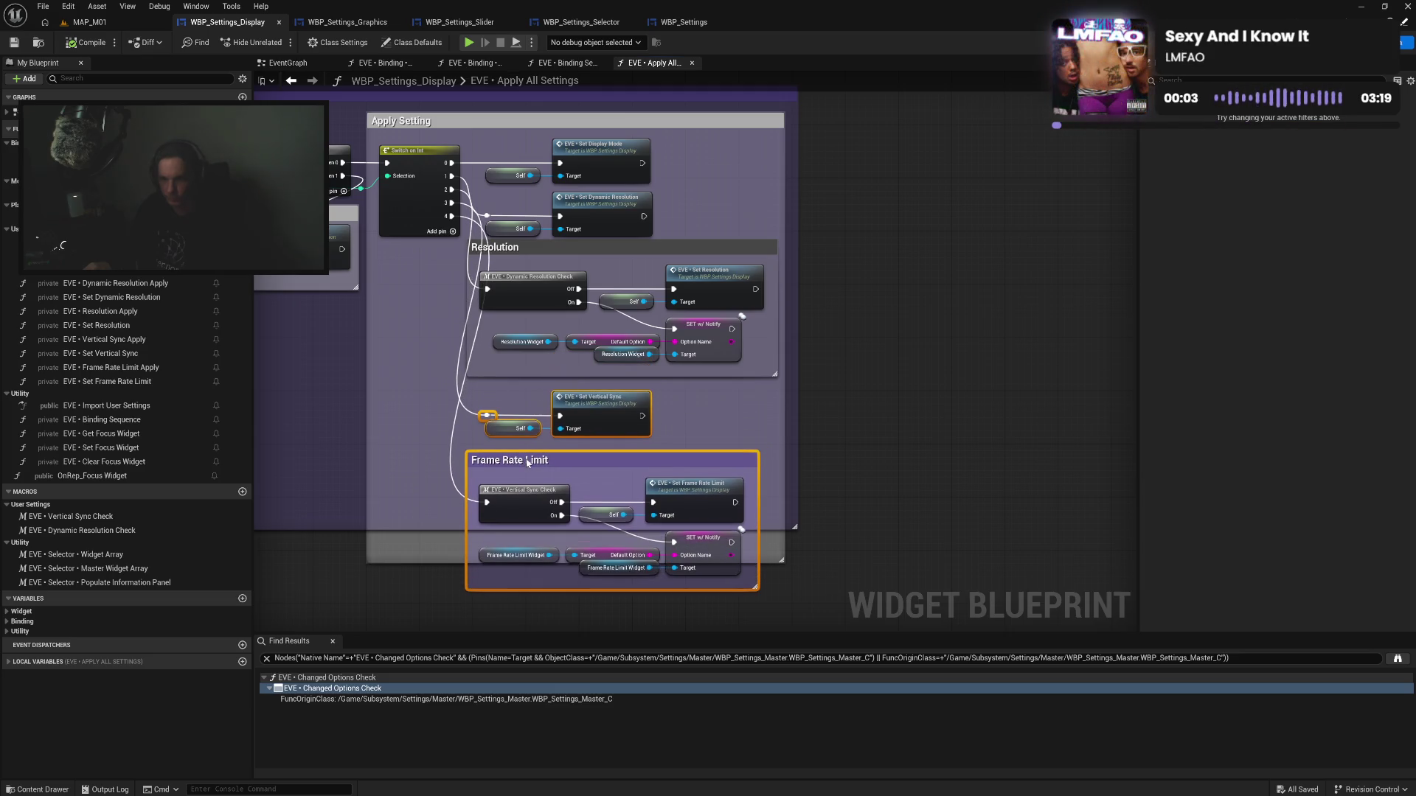
Shift the Resolution, Vertical Sync and Frame Rate Limit groups lower, then move Set Dynamic Resolution down
{"action": "left_click", "coordinate": [609, 455]}
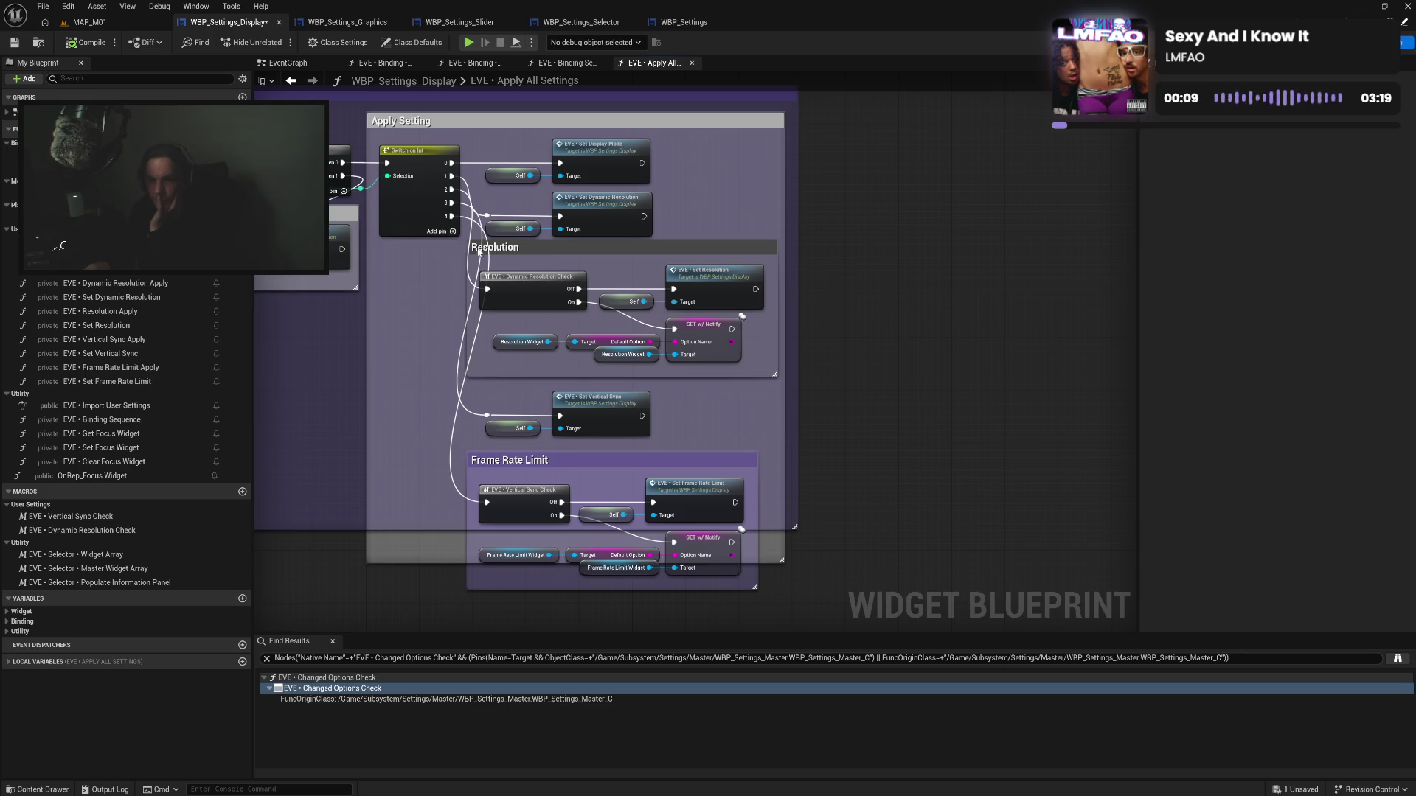
{"action": "mouse_move", "coordinate": [459, 246]}
{"action": "left_mouse_down"}
{"action": "mouse_move", "coordinate": [718, 356]}
{"action": "mouse_move", "coordinate": [767, 404]}
{"action": "mouse_move", "coordinate": [789, 579]}
{"action": "left_mouse_up"}
{"action": "left_click_drag", "start_coordinate": [700, 245], "coordinate": [701, 267]}
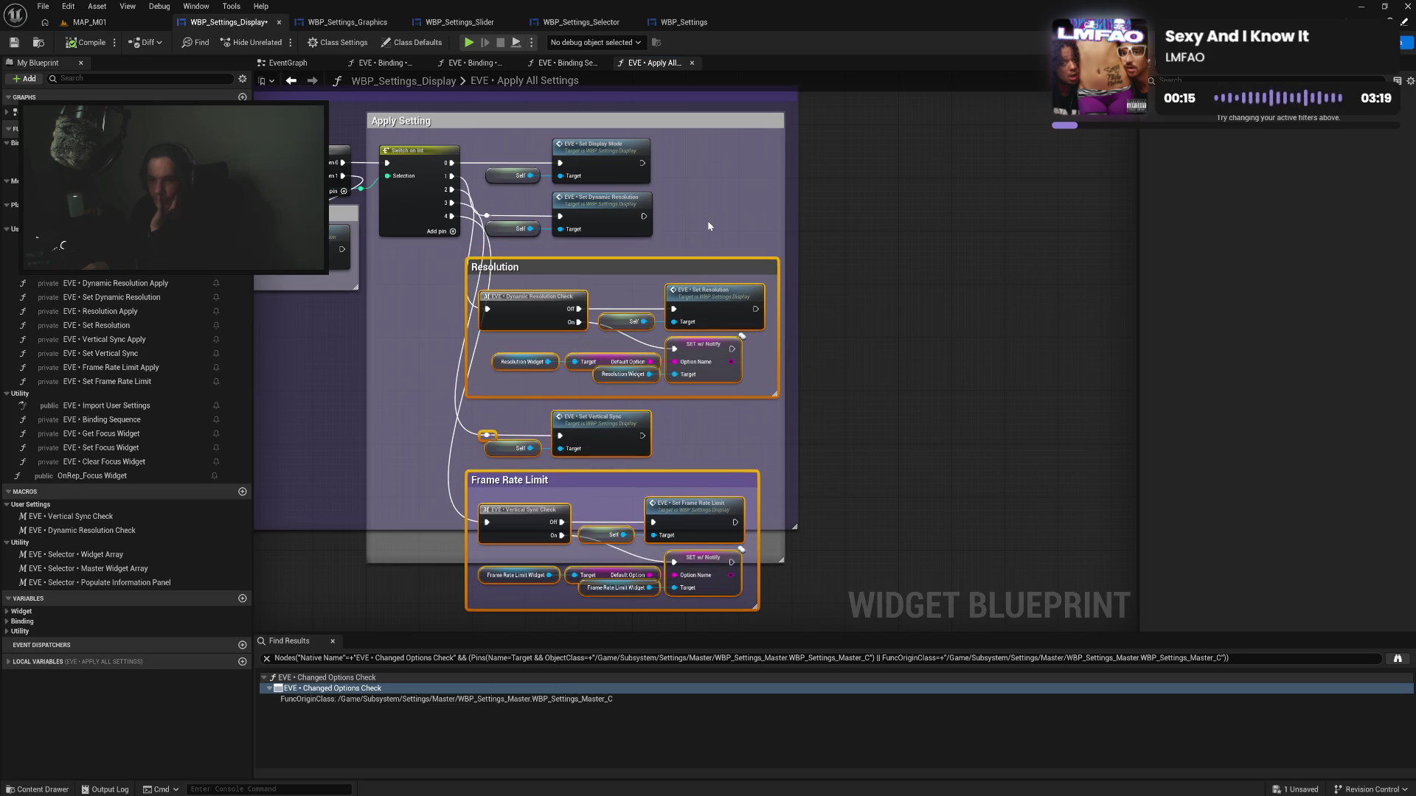
{"action": "left_click_drag", "start_coordinate": [629, 262], "coordinate": [630, 342]}
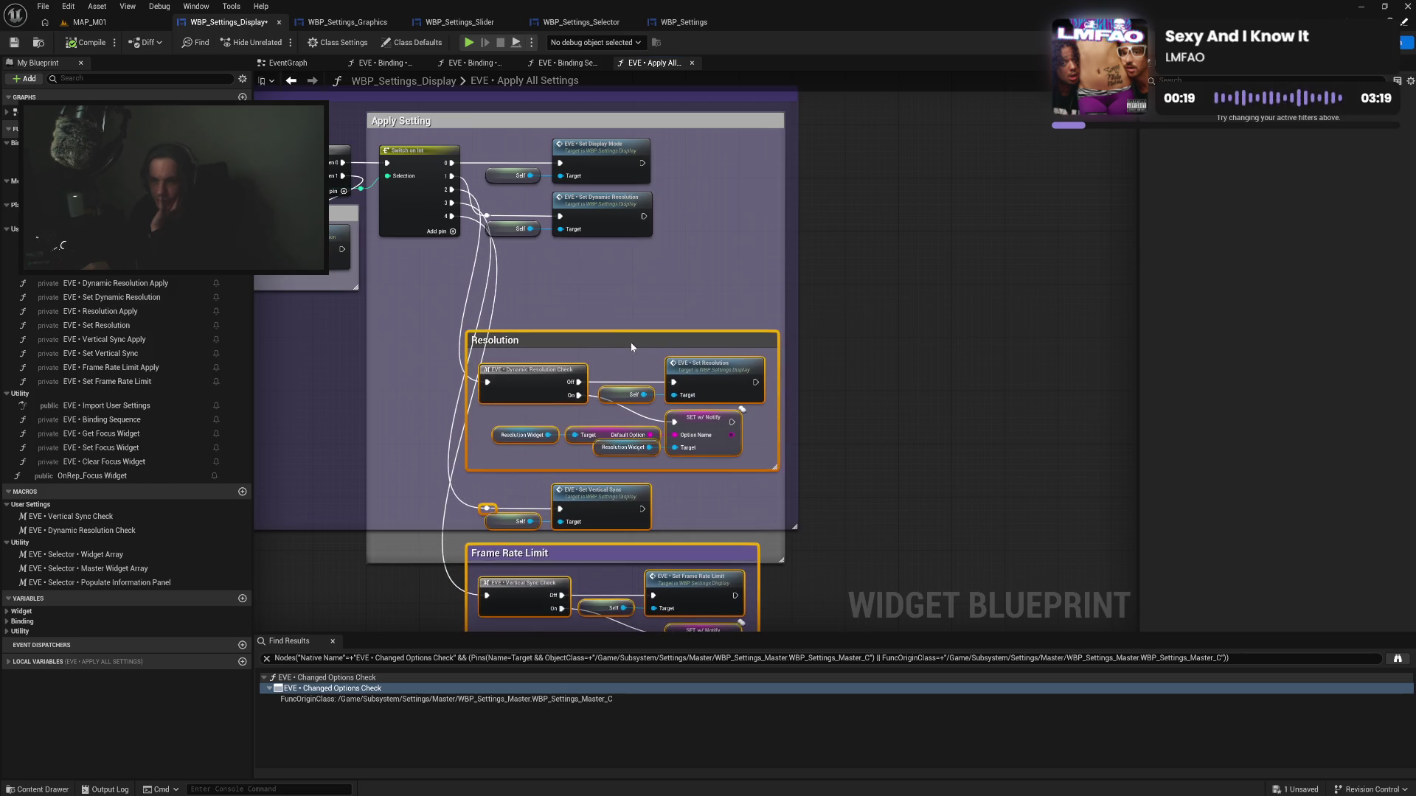
{"action": "left_click_drag", "start_coordinate": [501, 209], "coordinate": [633, 253]}
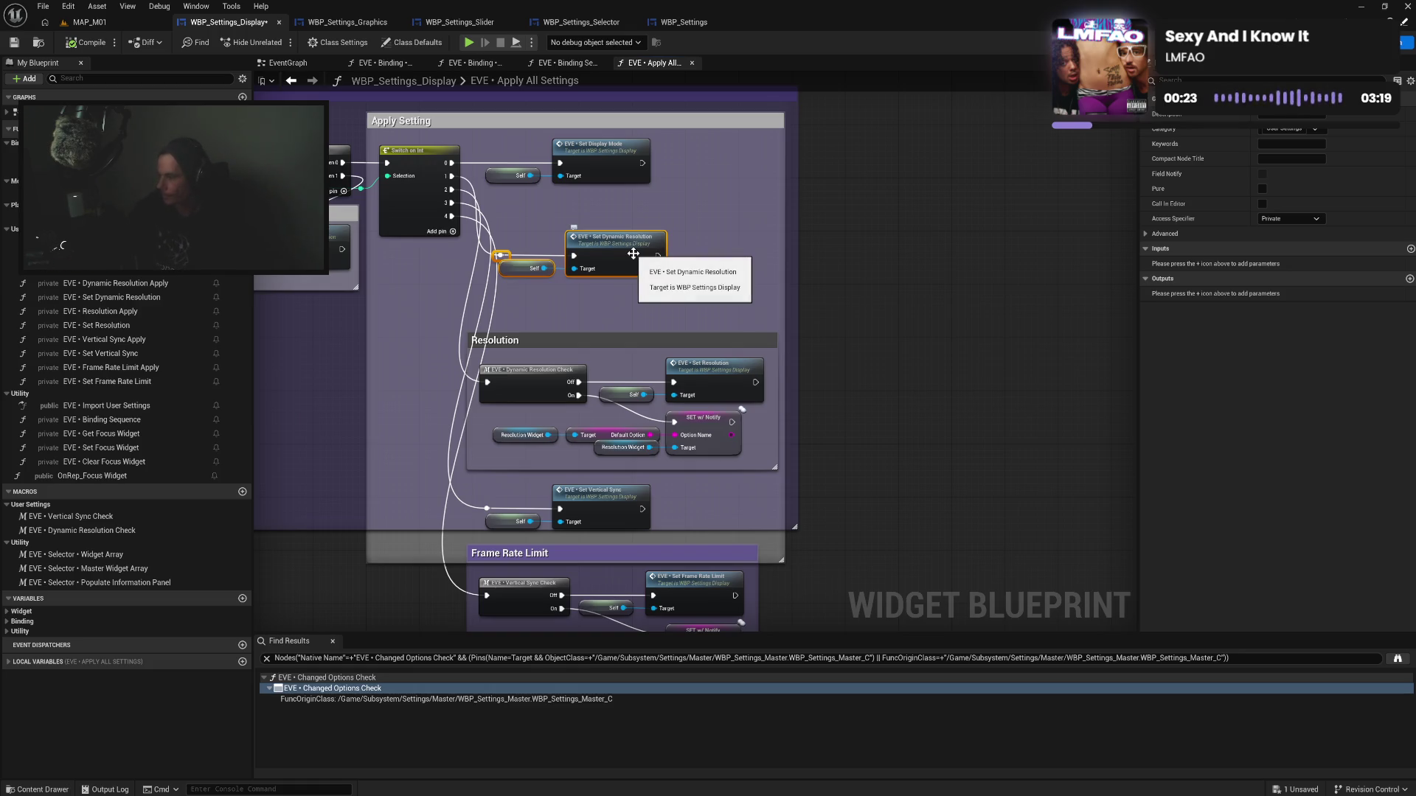
Wrap Set Dynamic Resolution in a 'Dynamic Resolution' comment aligned with the Resolution group
{"action": "type", "text": "c"}
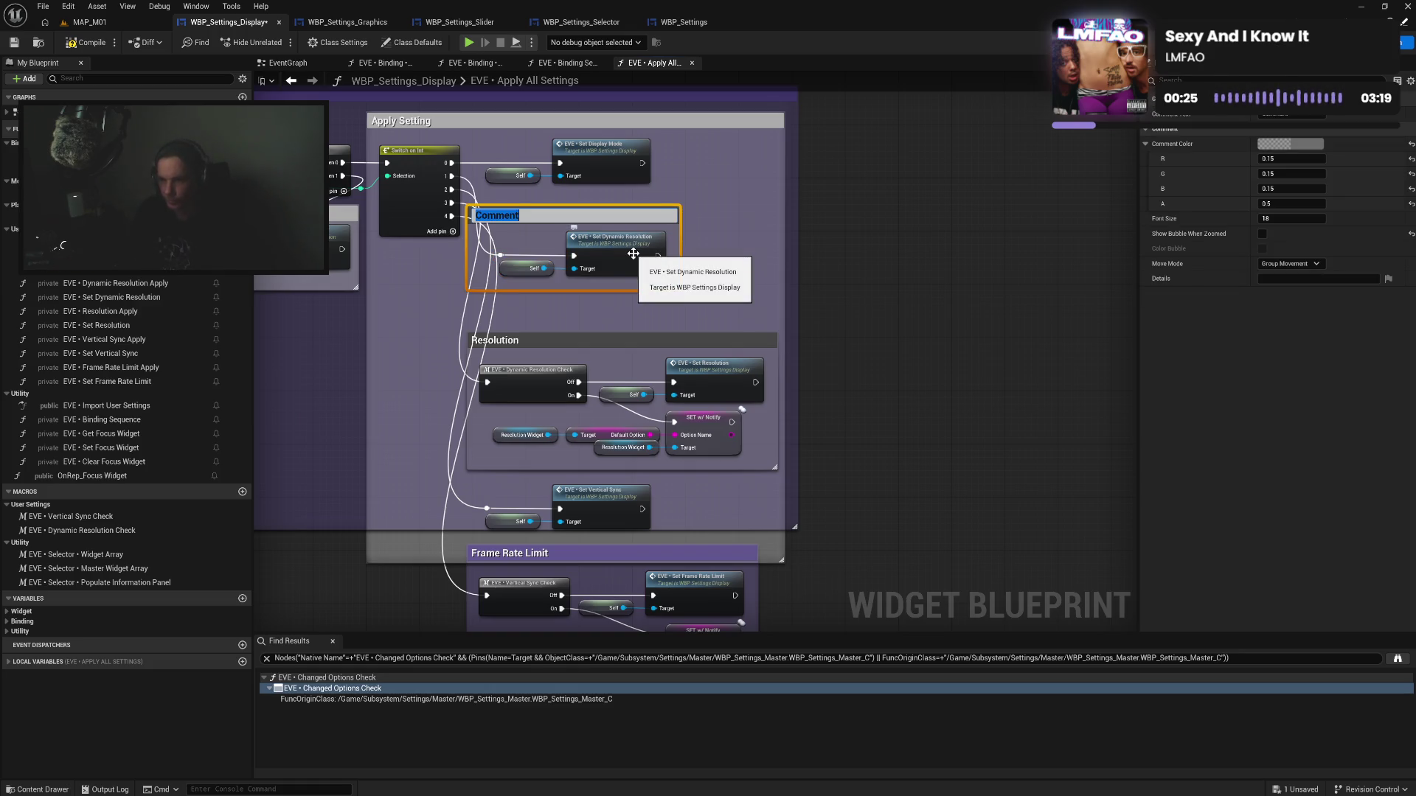
{"action": "type", "text": "S"}
{"action": "type", "text": "ynamic Res"}
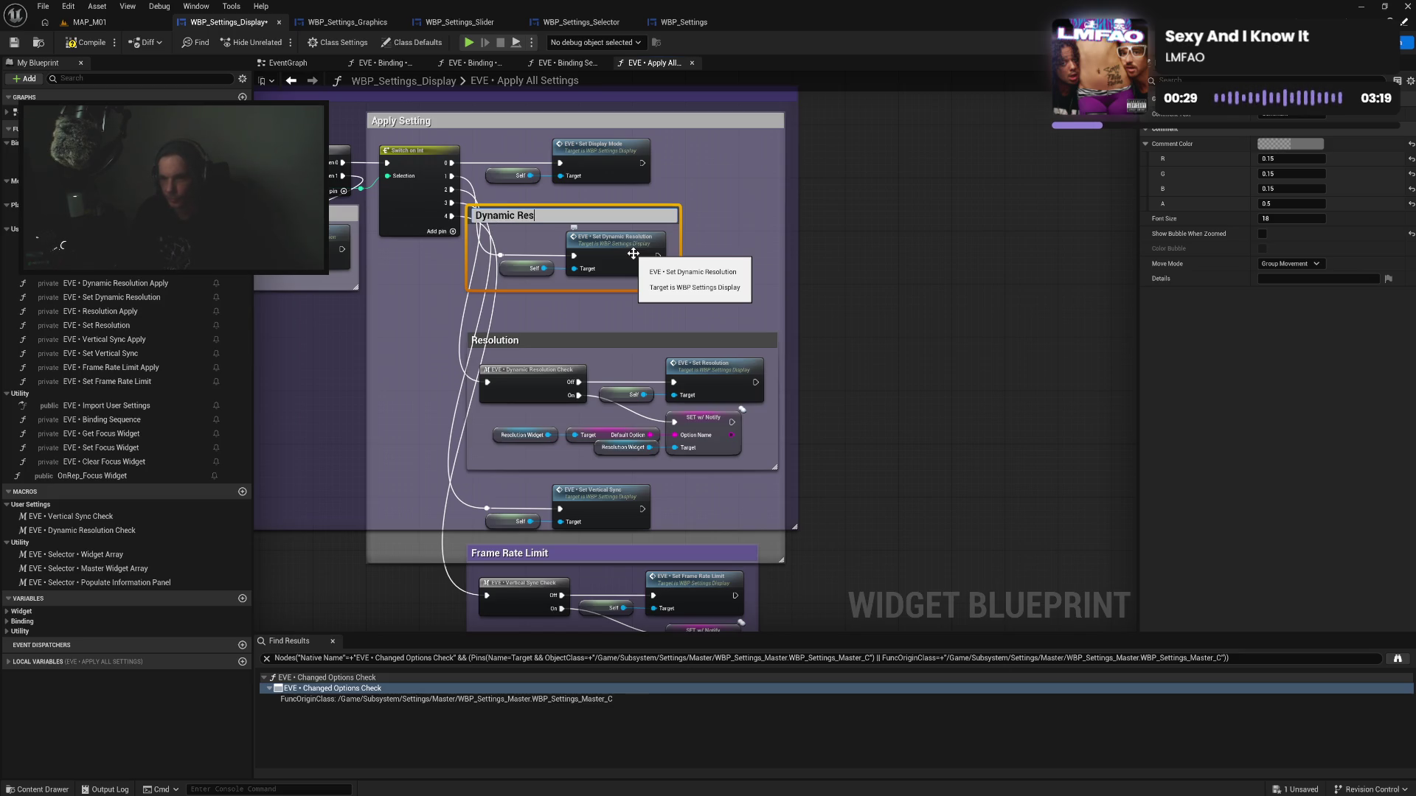
{"action": "type", "text": "olution"}
{"action": "key", "text": "Return"}
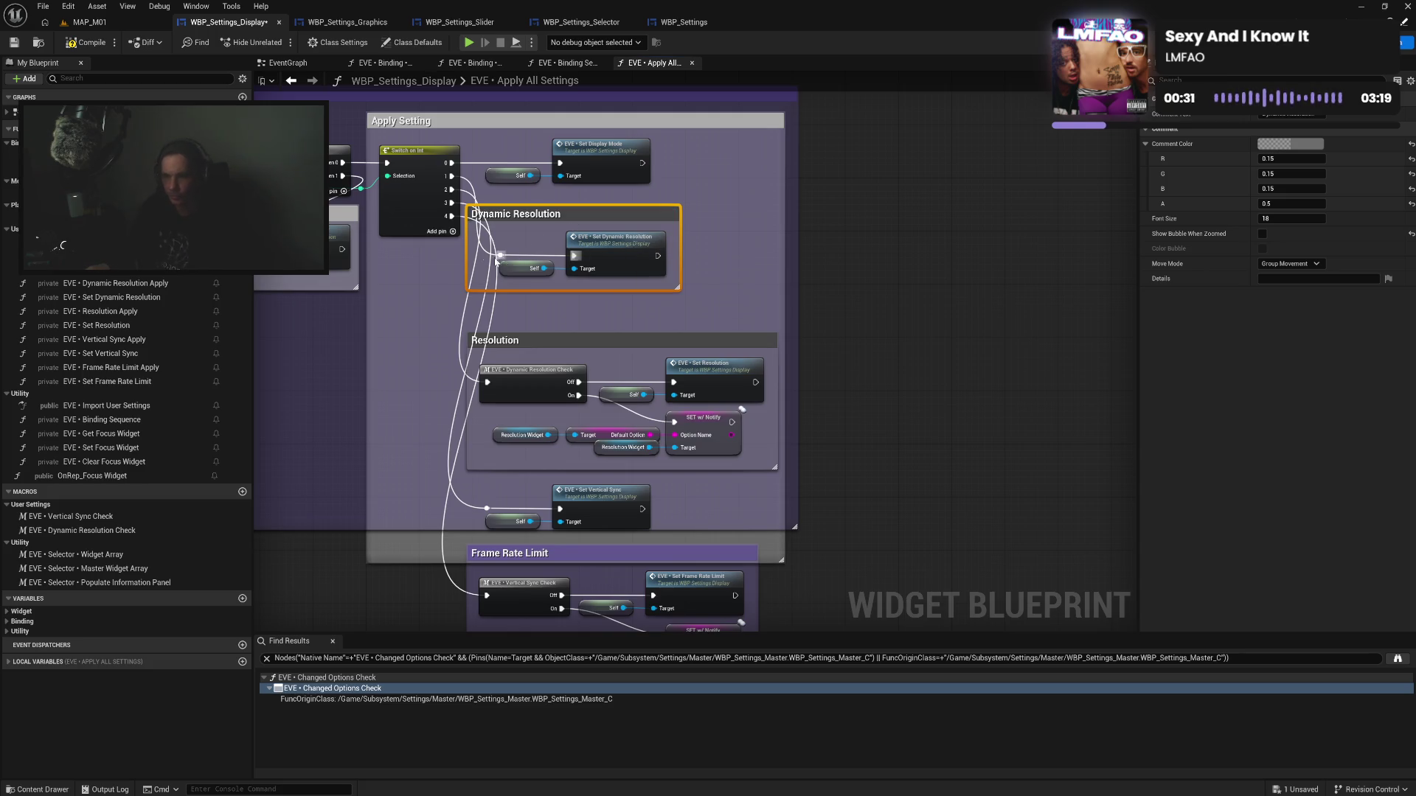
{"action": "left_click_drag", "start_coordinate": [467, 260], "coordinate": [489, 259]}
{"action": "left_click_drag", "start_coordinate": [525, 216], "coordinate": [530, 235]}
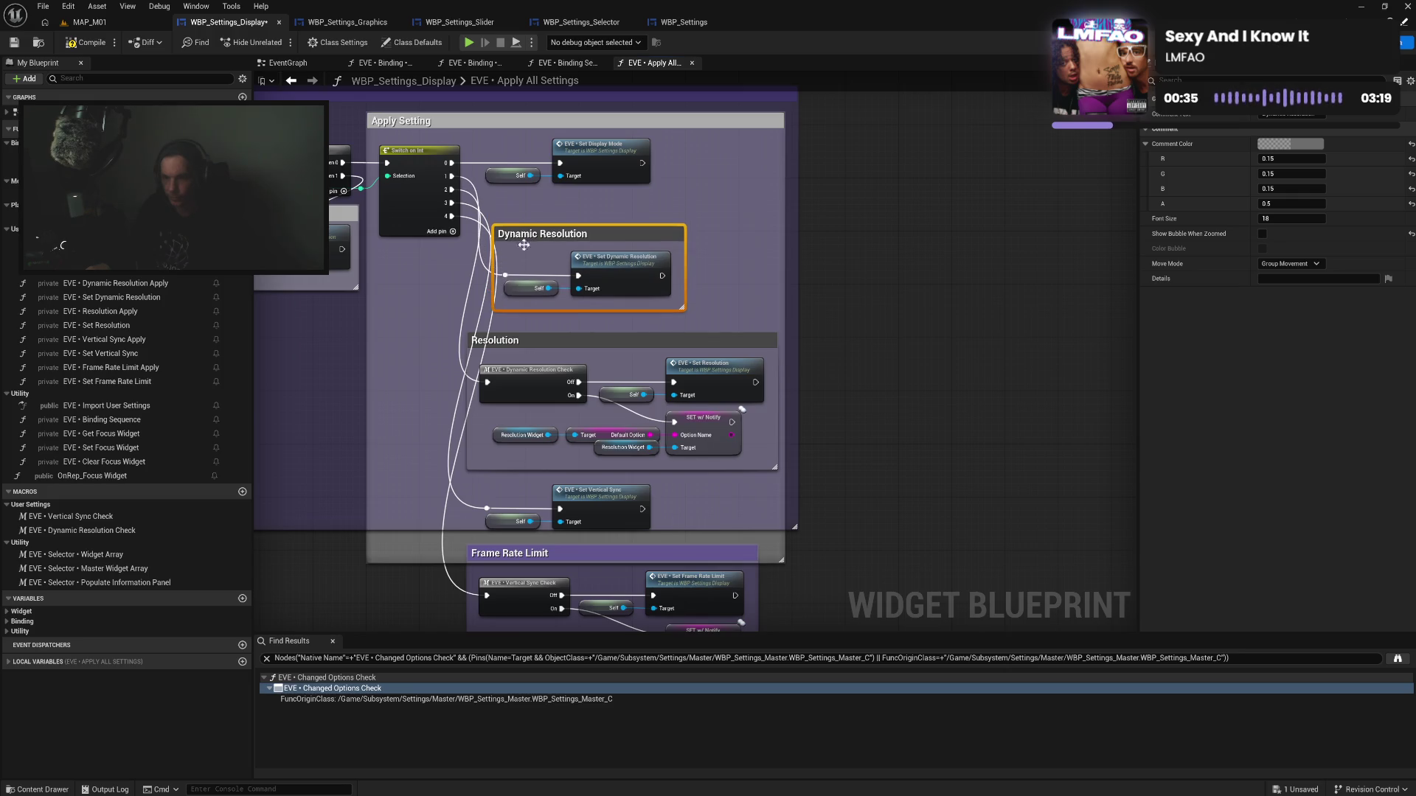
{"action": "left_click", "coordinate": [619, 280]}
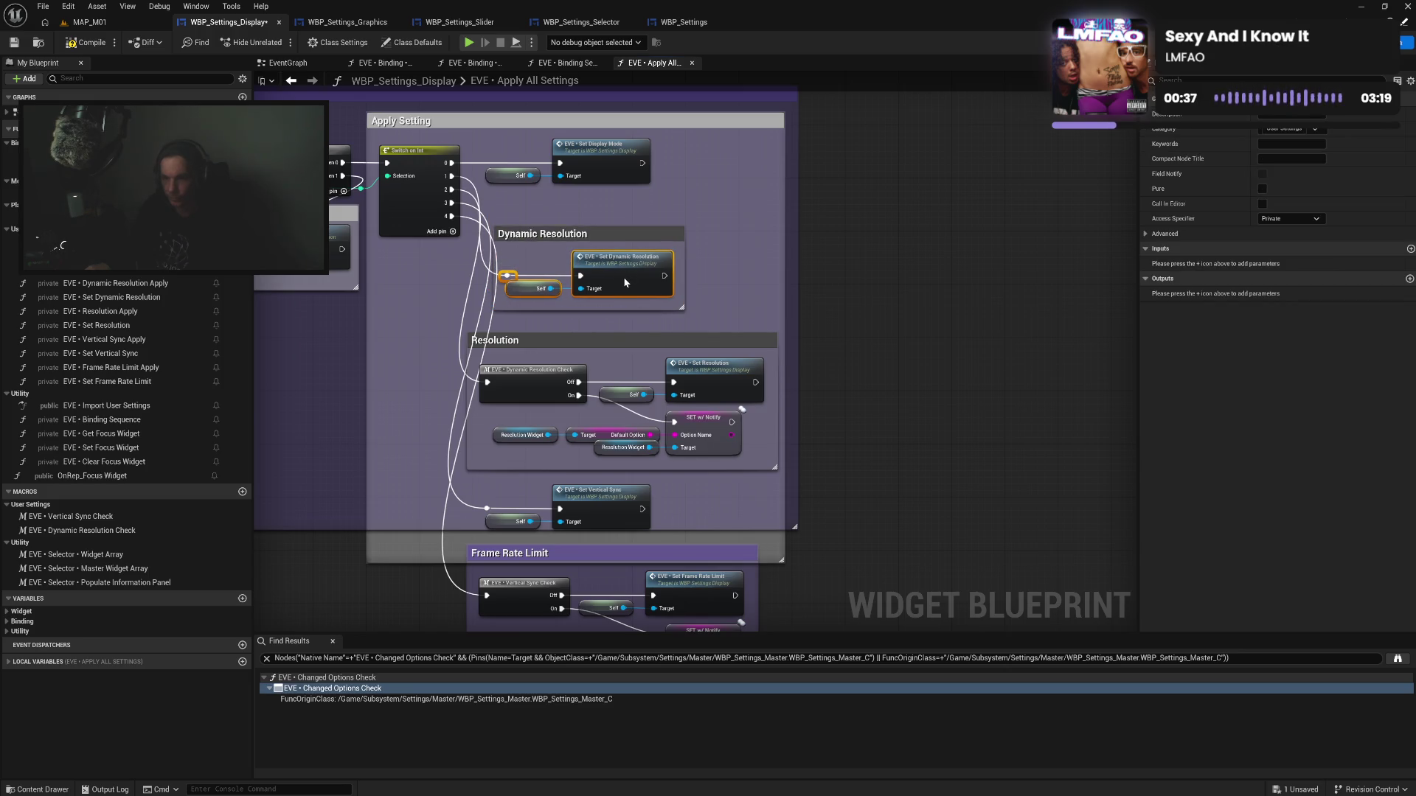
{"action": "left_click_drag", "start_coordinate": [588, 239], "coordinate": [562, 253]}
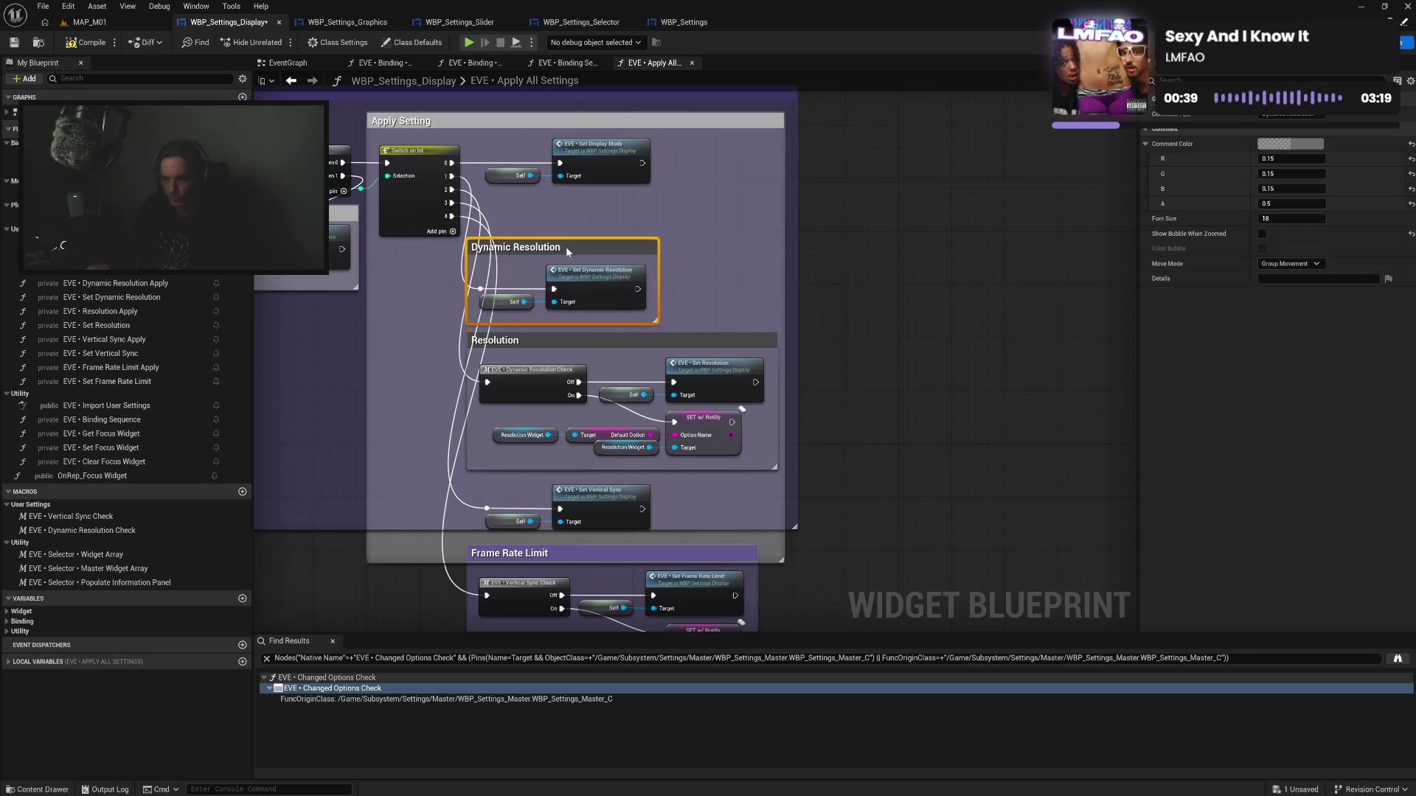
Wrap the Set Display Mode and Self nodes in a narrowed 'Display Mode' comment
{"action": "mouse_move", "coordinate": [499, 151]}
{"action": "left_mouse_down"}
{"action": "mouse_move", "coordinate": [616, 194]}
{"action": "mouse_move", "coordinate": [607, 177]}
{"action": "left_mouse_up"}
{"action": "type", "text": "c"}
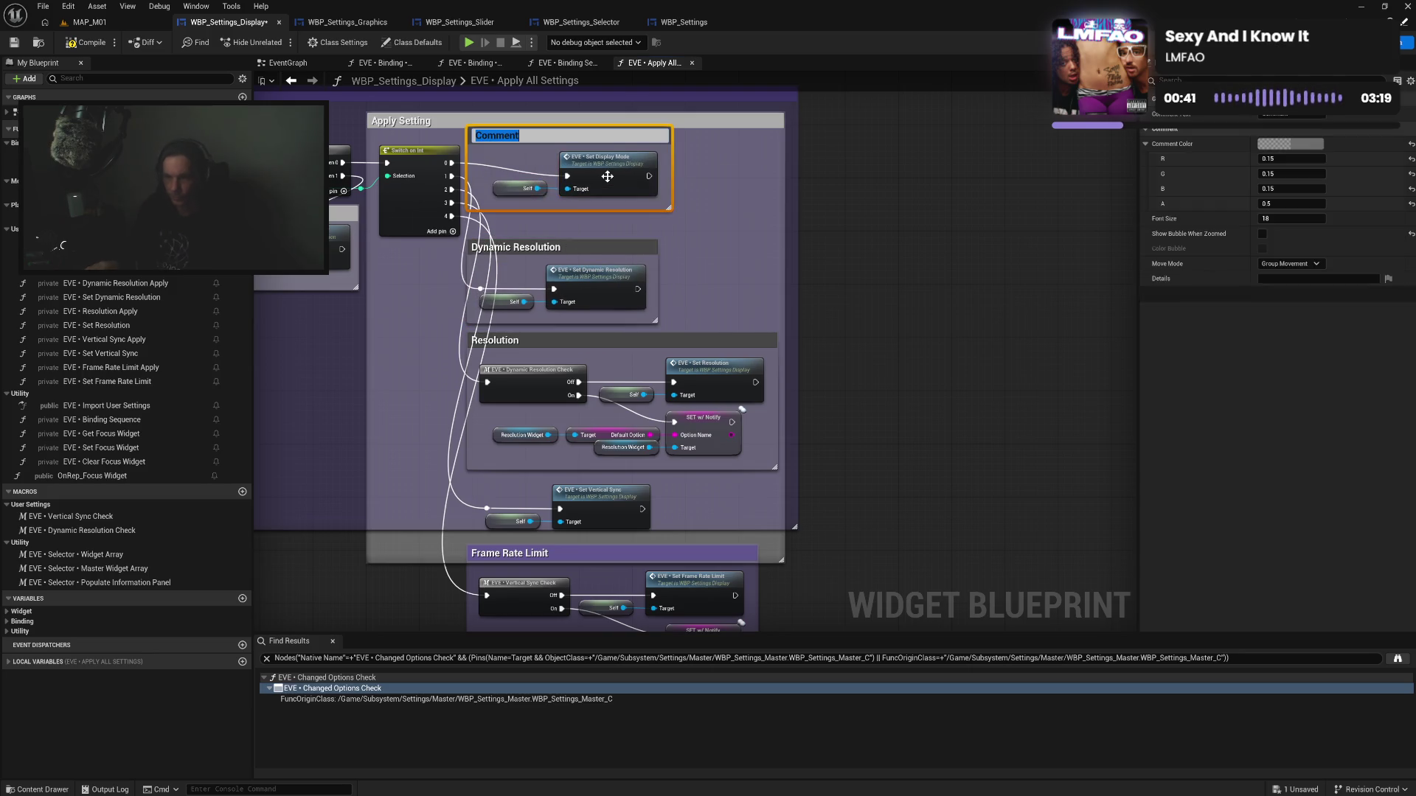
{"action": "type", "text": "Display Mod"}
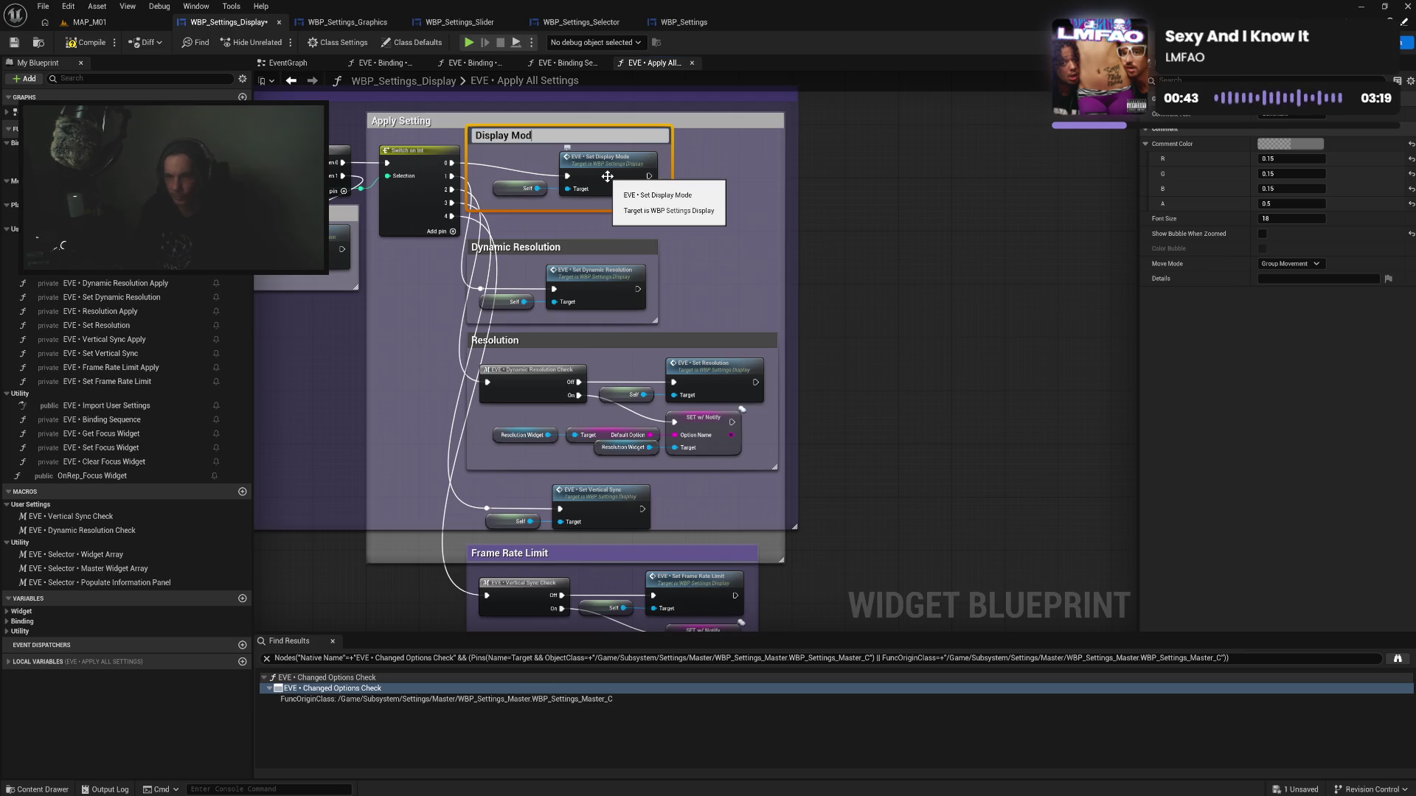
{"action": "type", "text": "e"}
{"action": "key", "text": "Return"}
{"action": "left_click_drag", "start_coordinate": [579, 144], "coordinate": [584, 157]}
{"action": "left_click", "coordinate": [473, 190]}
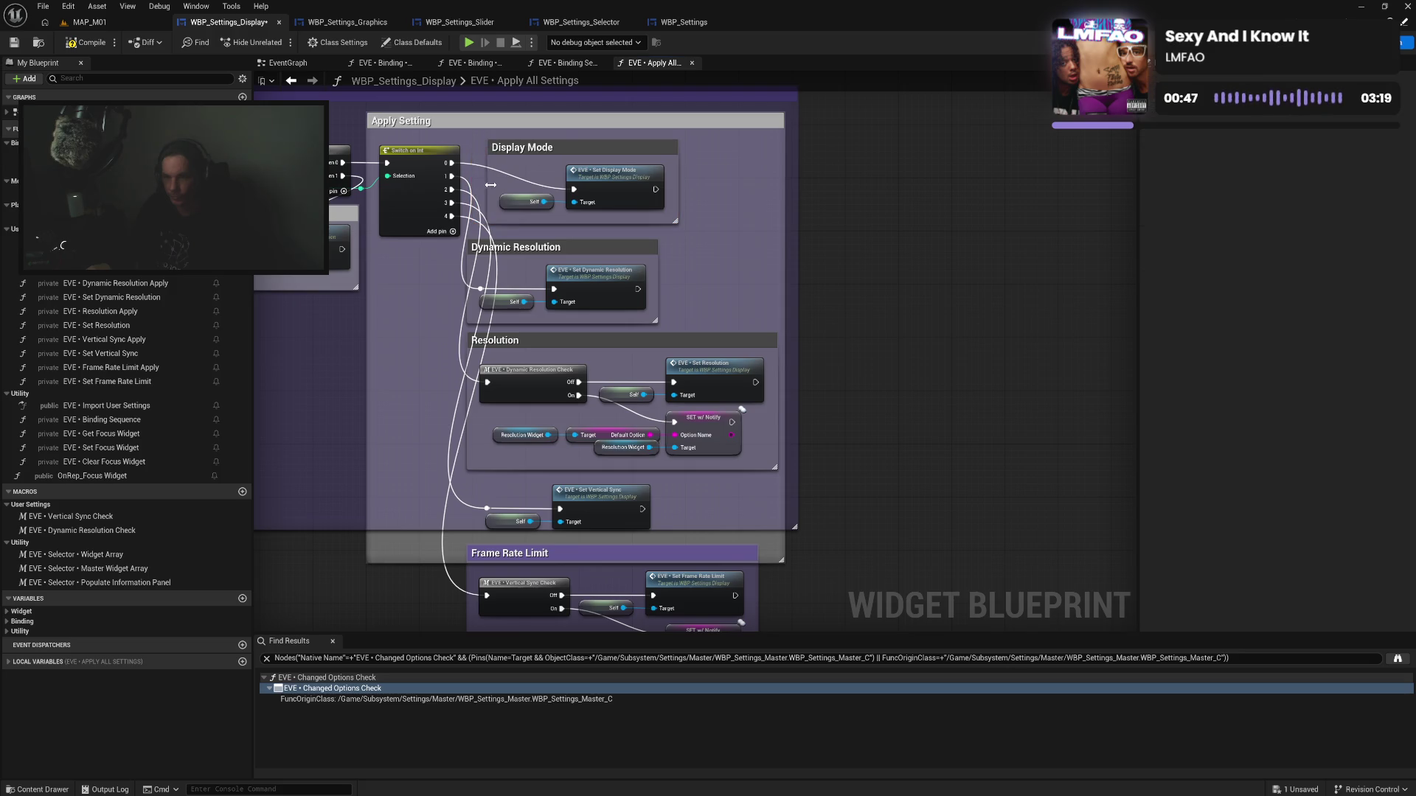
{"action": "left_click_drag", "start_coordinate": [472, 189], "coordinate": [520, 162]}
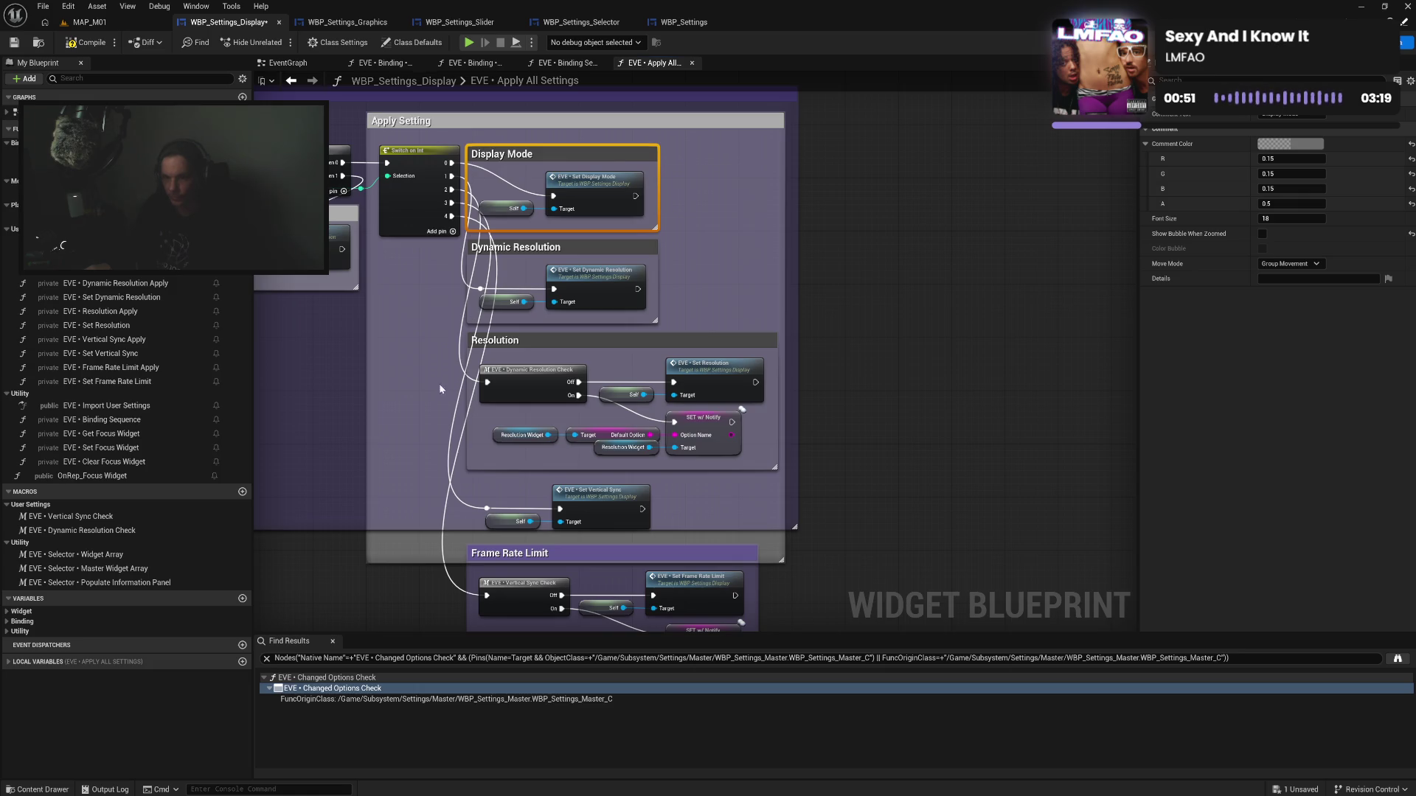
{"action": "mouse_move", "coordinate": [477, 469]}
{"action": "left_mouse_down"}
{"action": "mouse_move", "coordinate": [457, 310]}
{"action": "mouse_move", "coordinate": [701, 409]}
{"action": "left_mouse_up"}
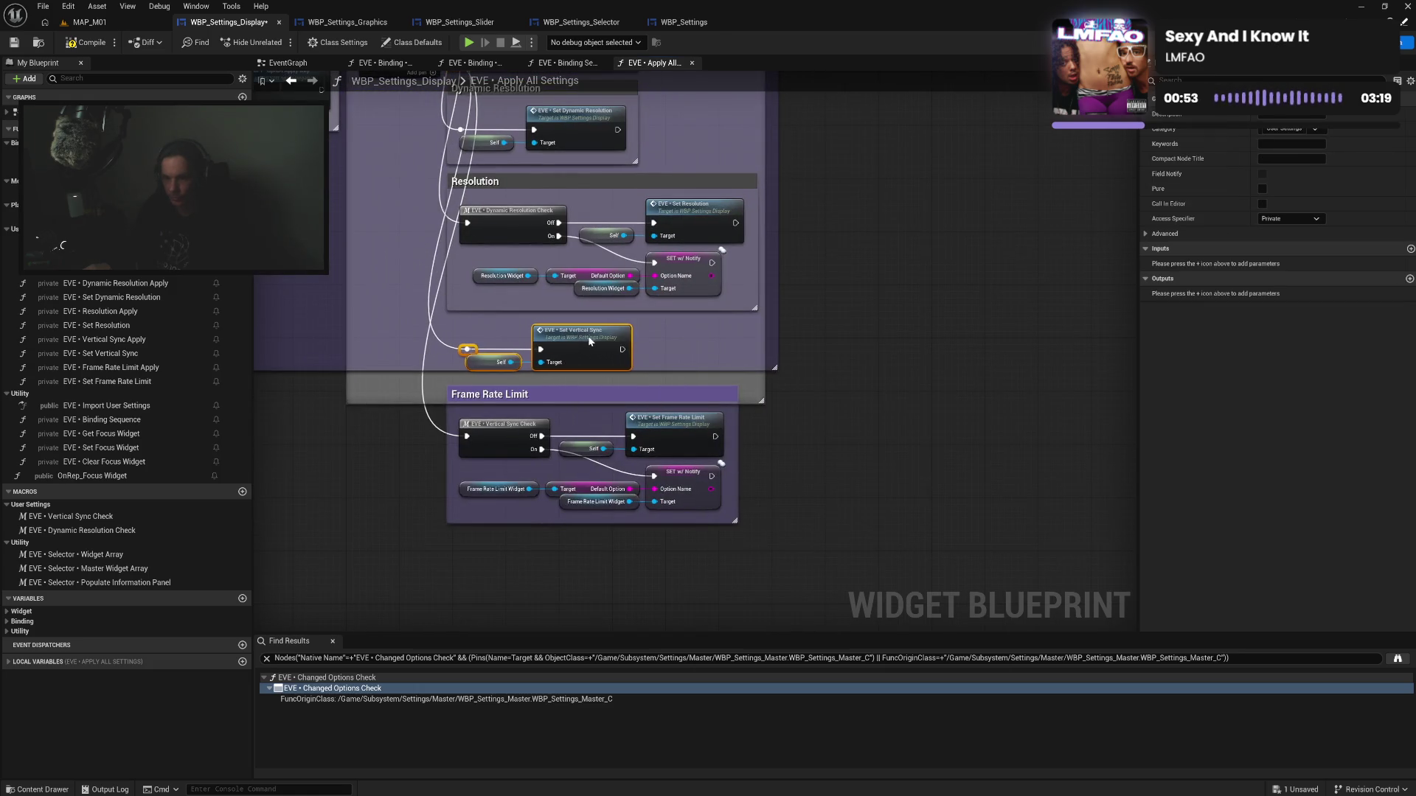
Wrap Set Vertical Sync and Self in a narrowed 'Vertical Sync' comment
{"action": "left_click_drag", "start_coordinate": [580, 334], "coordinate": [587, 337]}
{"action": "type", "text": "cVe"}
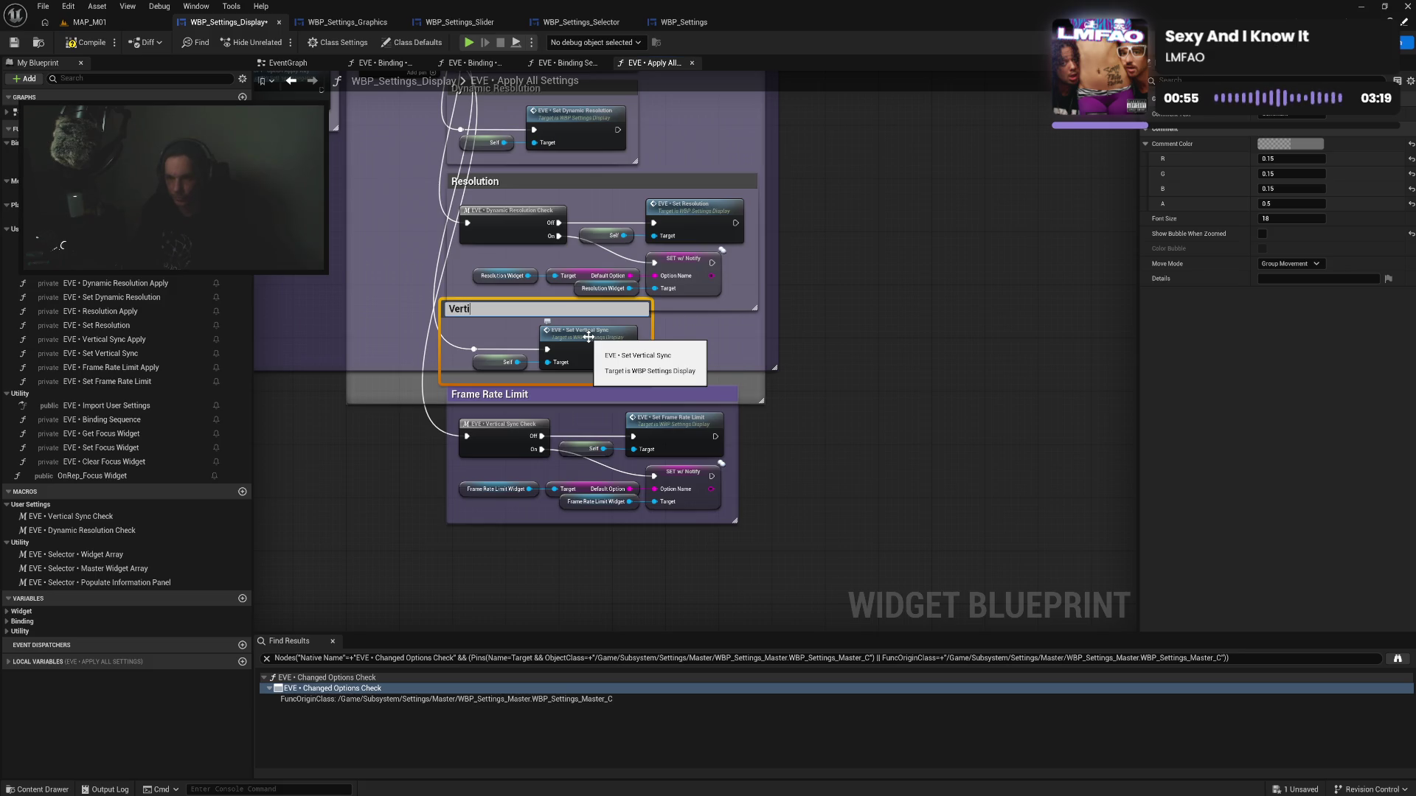
{"action": "type", "text": "nc"}
{"action": "key", "text": "Return"}
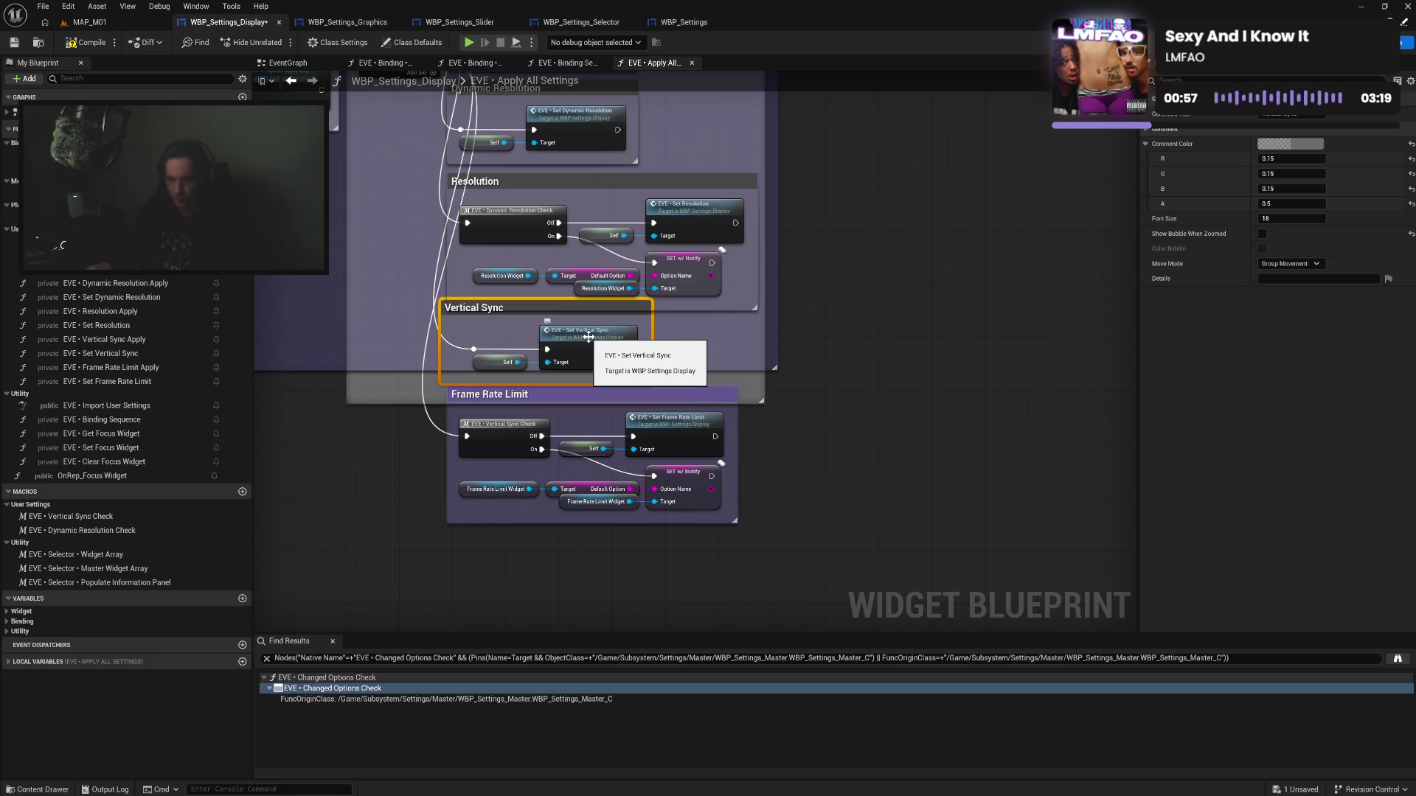
{"action": "left_click_drag", "start_coordinate": [441, 357], "coordinate": [462, 350]}
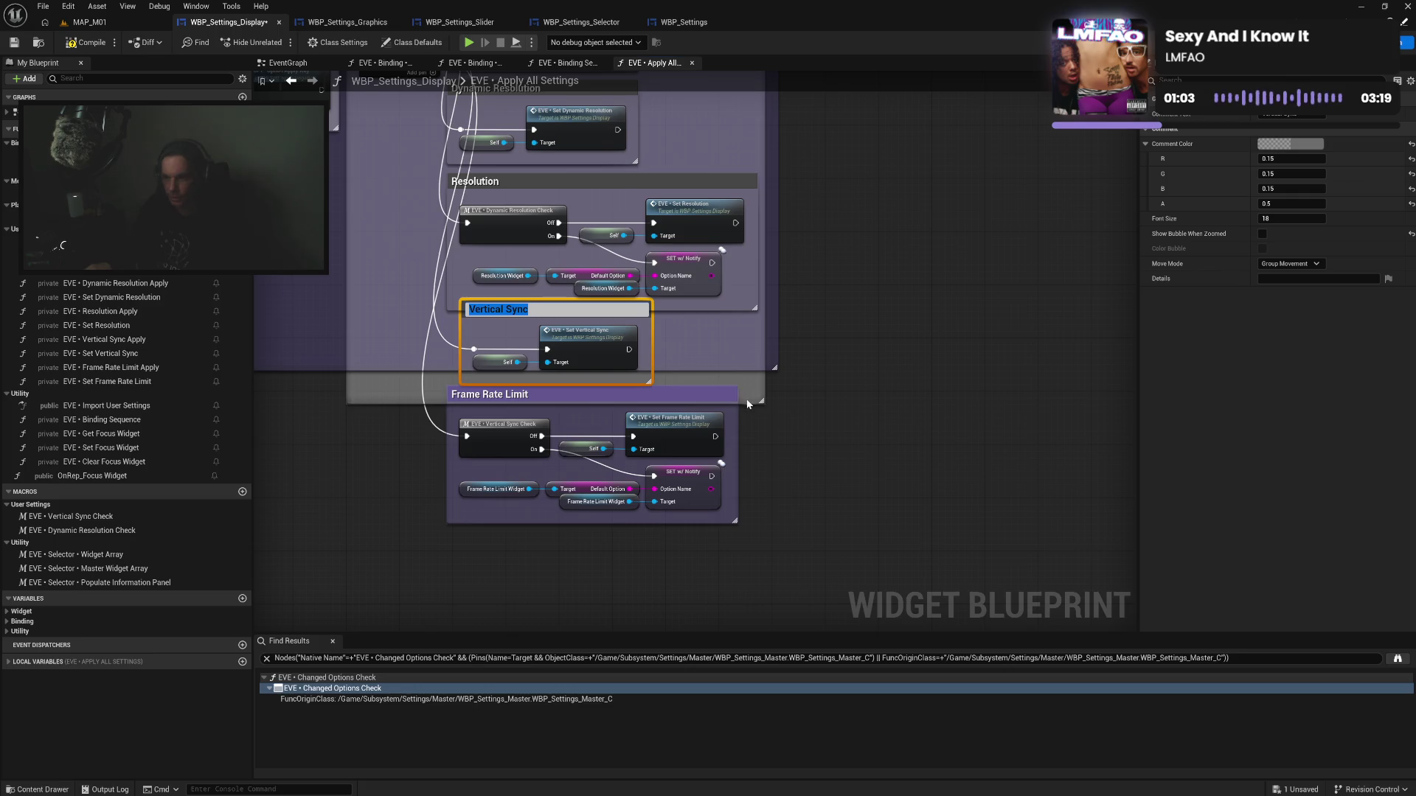
Move Frame Rate Limit just below Vertical Sync and stretch the outer group to enclose it
{"action": "left_click_drag", "start_coordinate": [752, 401], "coordinate": [762, 629]}
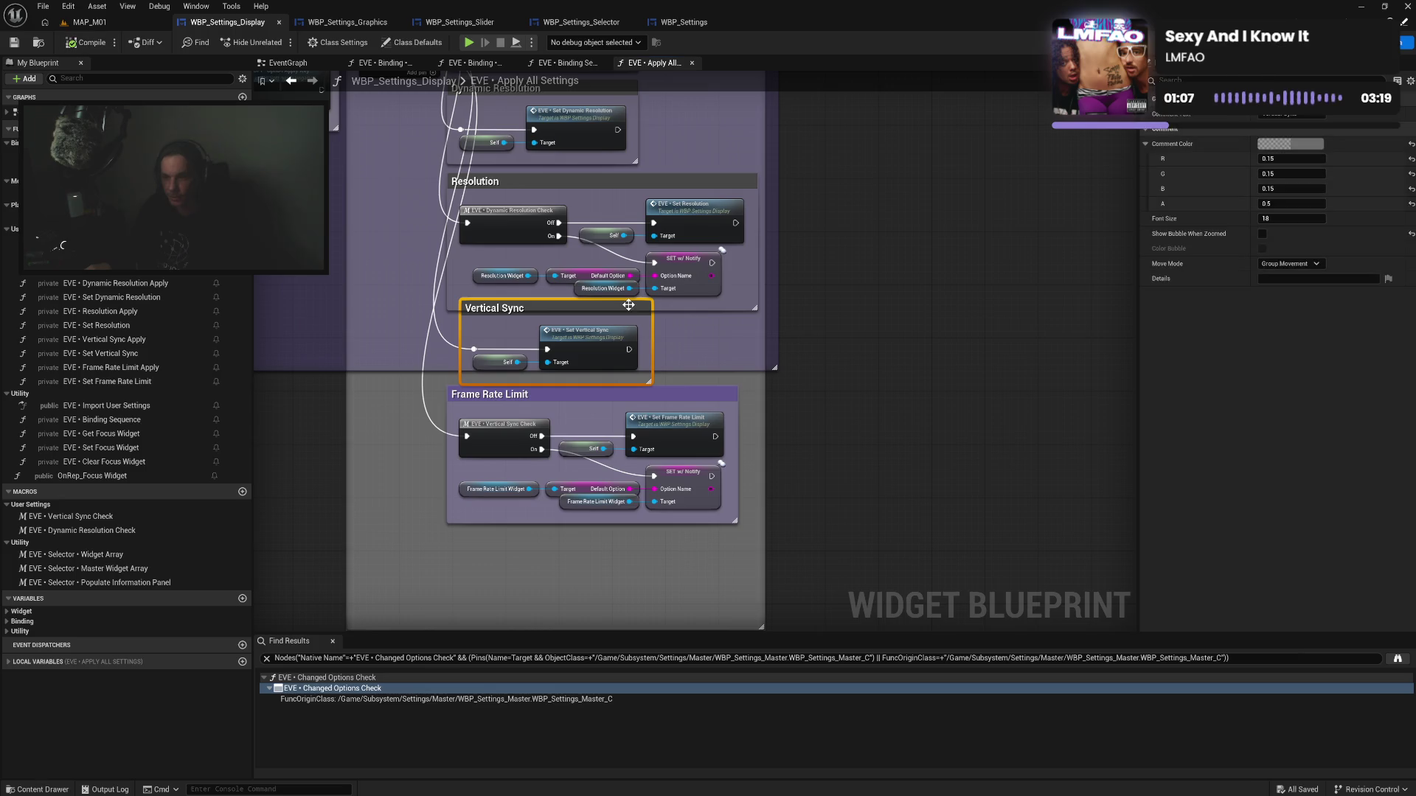
{"action": "mouse_move", "coordinate": [621, 300]}
{"action": "left_mouse_down"}
{"action": "mouse_move", "coordinate": [622, 337]}
{"action": "mouse_move", "coordinate": [612, 322]}
{"action": "left_mouse_up"}
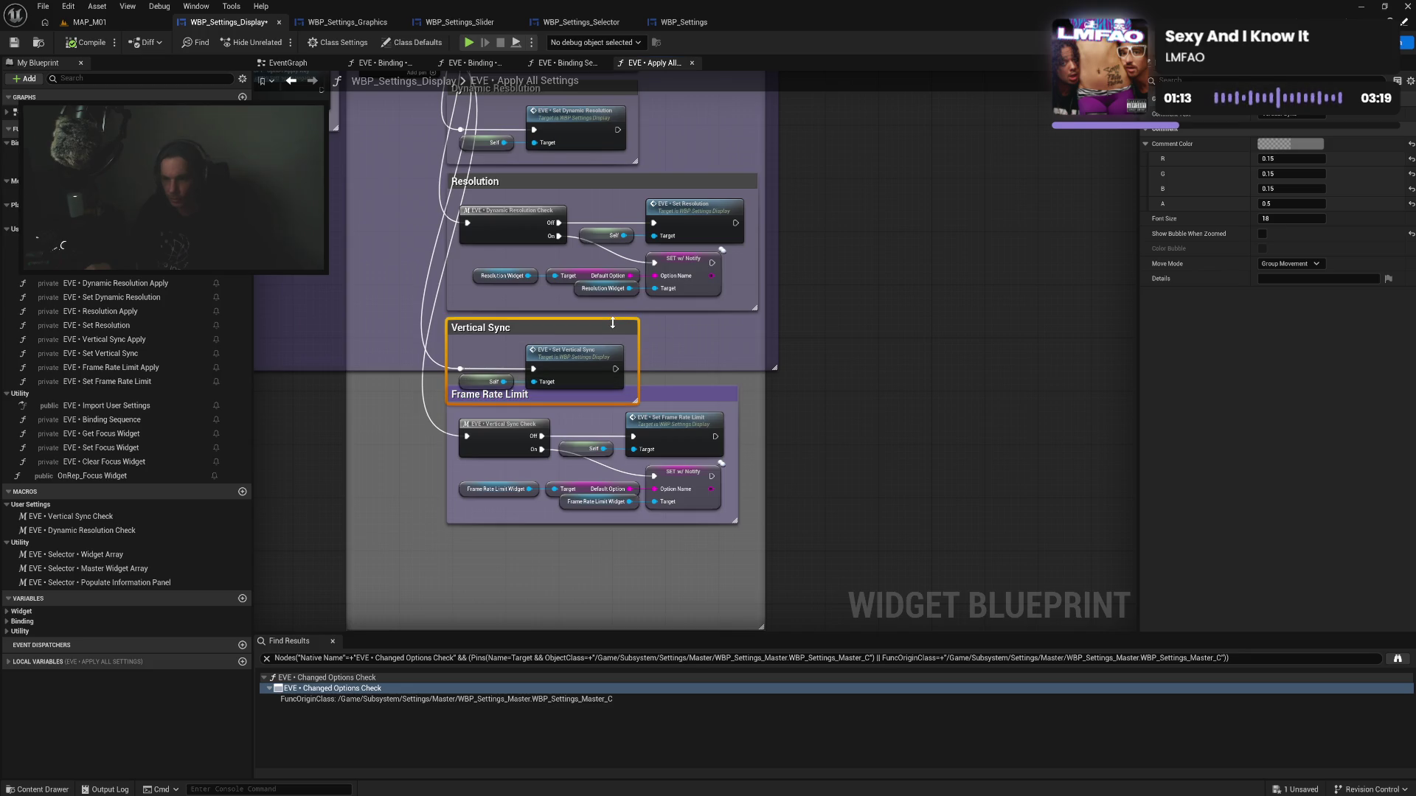
{"action": "left_click_drag", "start_coordinate": [662, 395], "coordinate": [661, 422]}
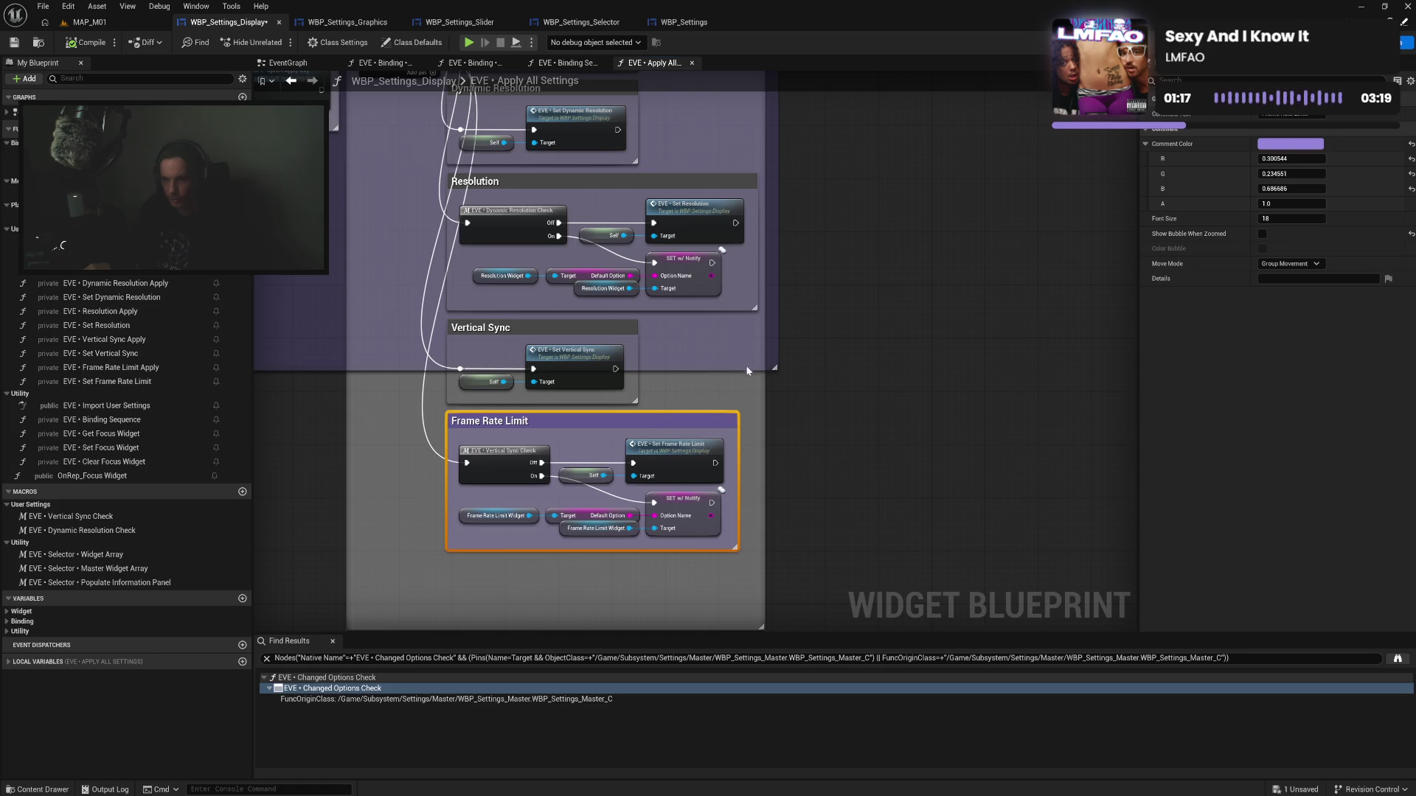
{"action": "left_click_drag", "start_coordinate": [770, 370], "coordinate": [778, 554]}
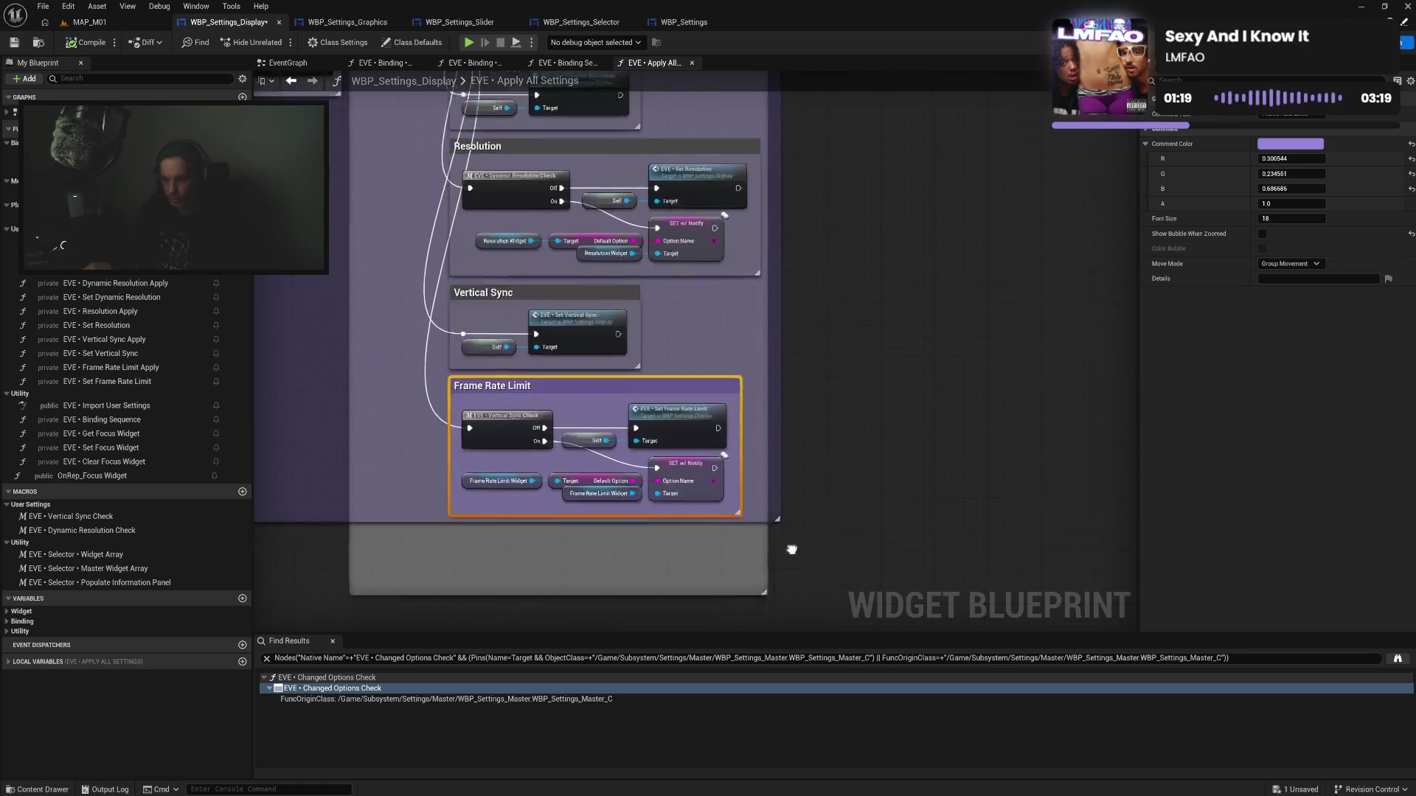
Extend the outer purple group's bottom edge and shrink the grey box upward
{"action": "left_click_drag", "start_coordinate": [772, 393], "coordinate": [776, 419]}
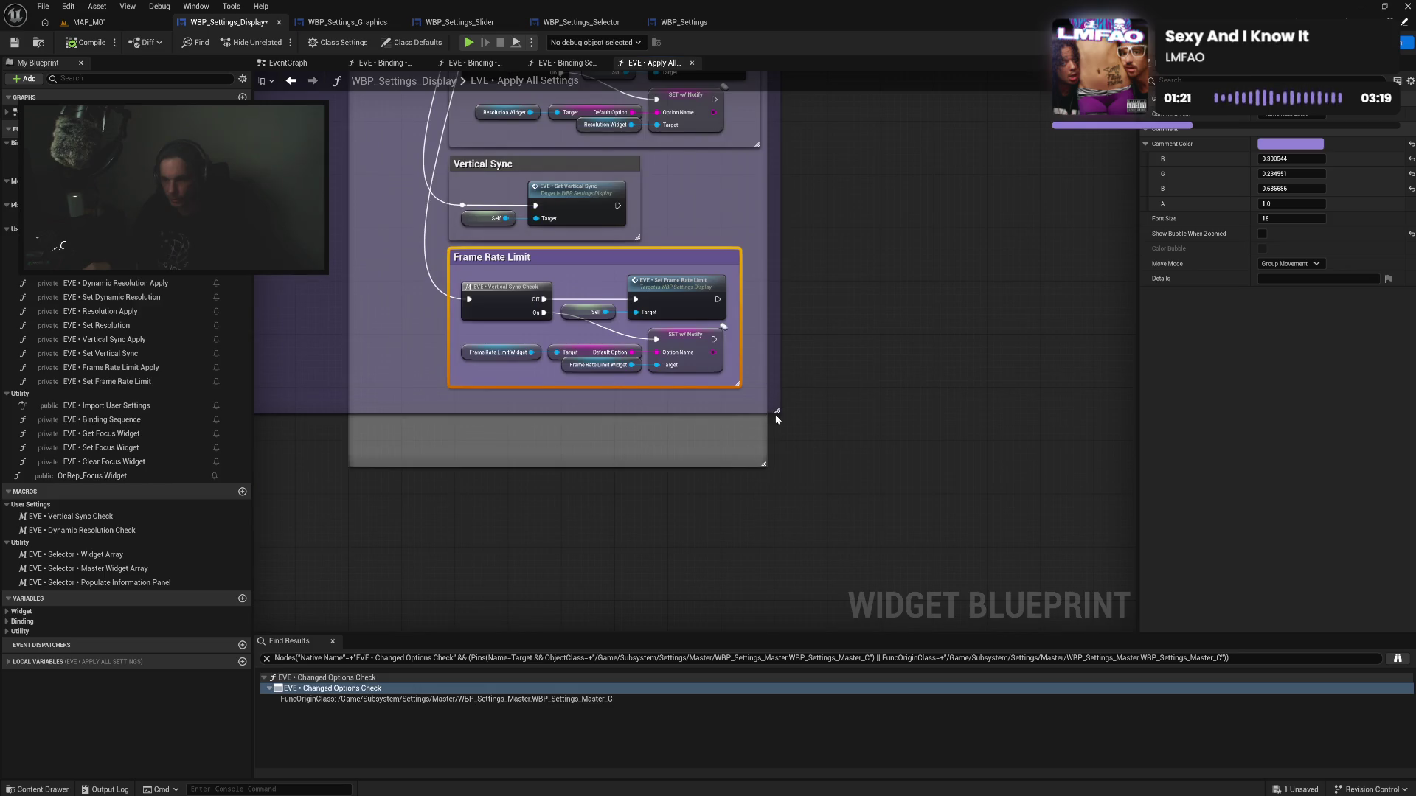
{"action": "left_click_drag", "start_coordinate": [715, 466], "coordinate": [714, 396]}
{"action": "left_click_drag", "start_coordinate": [743, 238], "coordinate": [774, 346]}
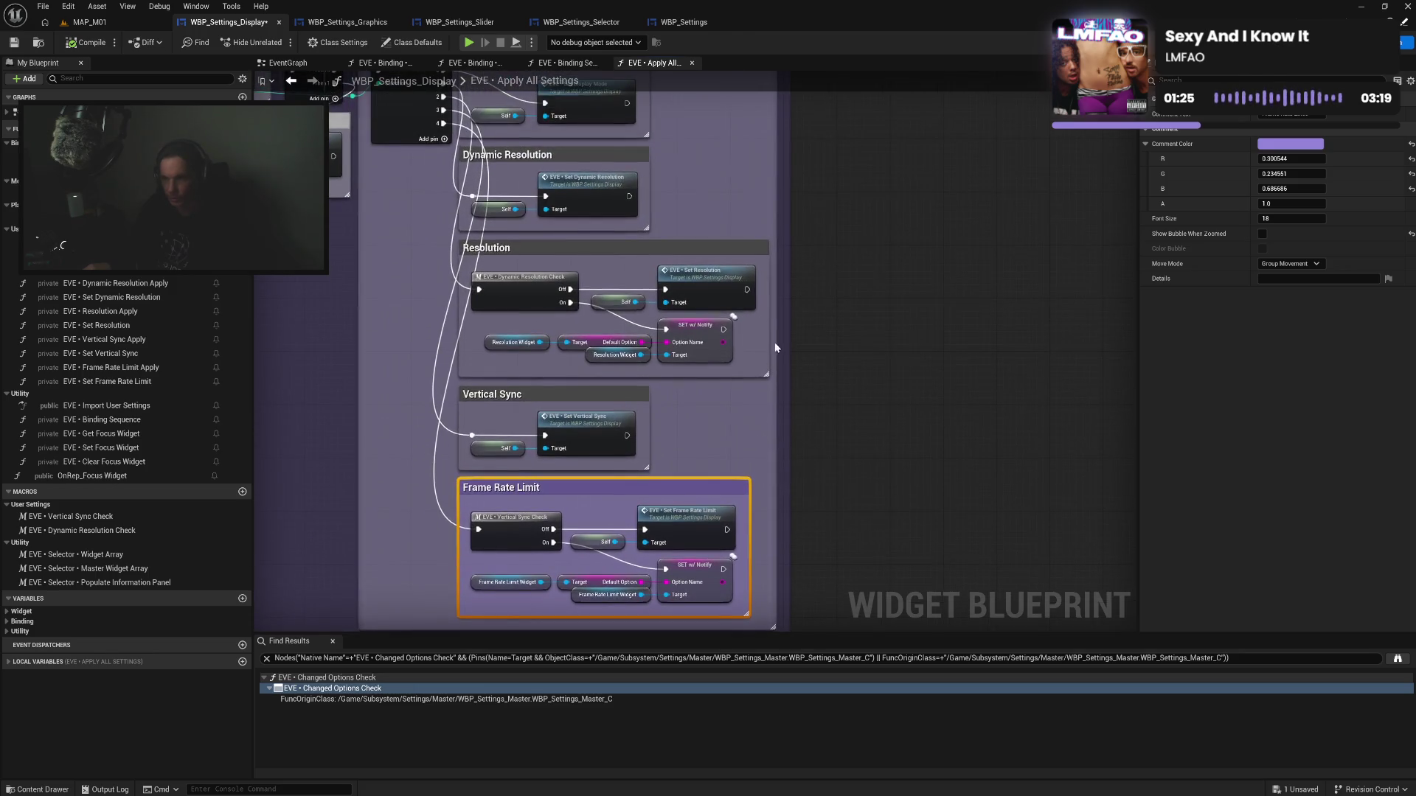
{"action": "left_click", "coordinate": [776, 391]}
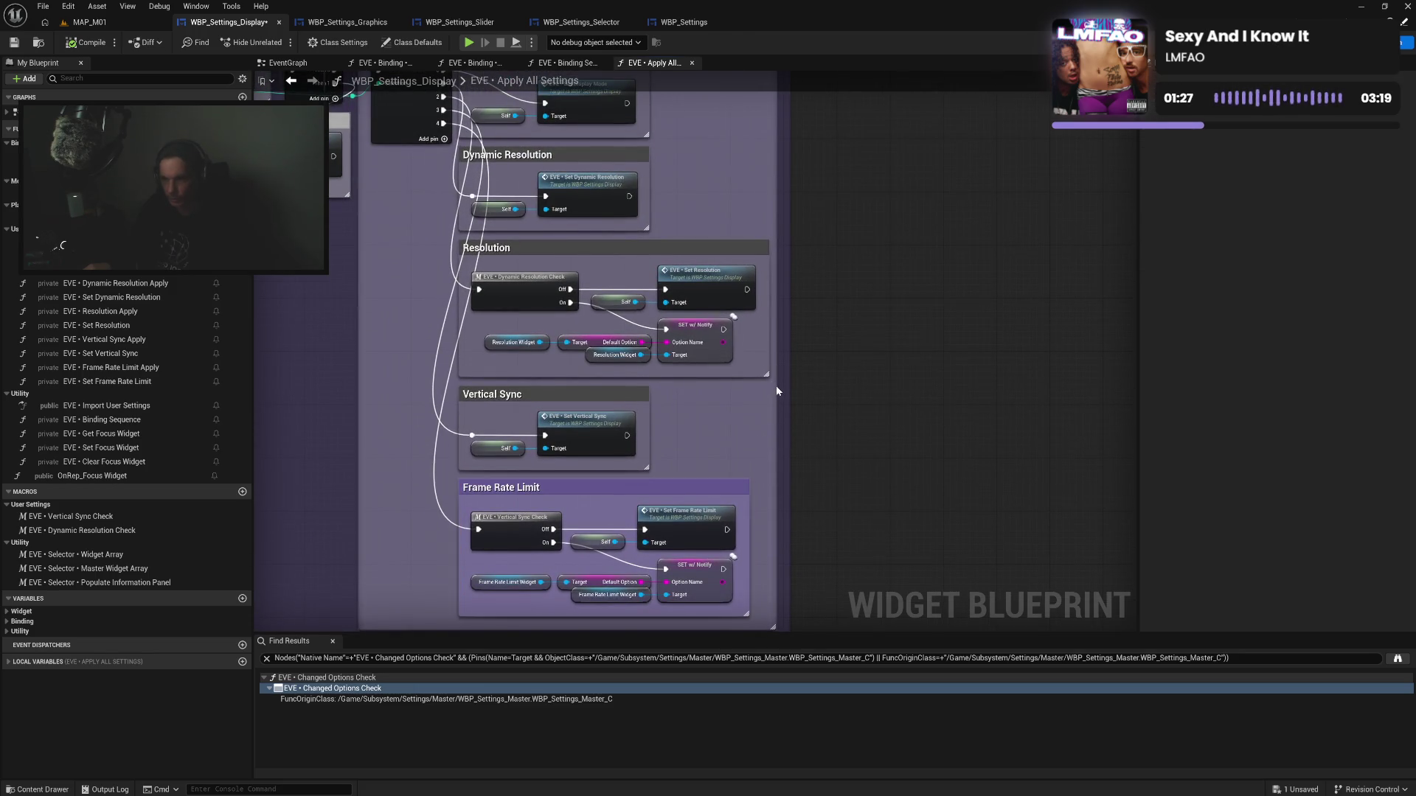
{"action": "left_click_drag", "start_coordinate": [756, 180], "coordinate": [766, 363]}
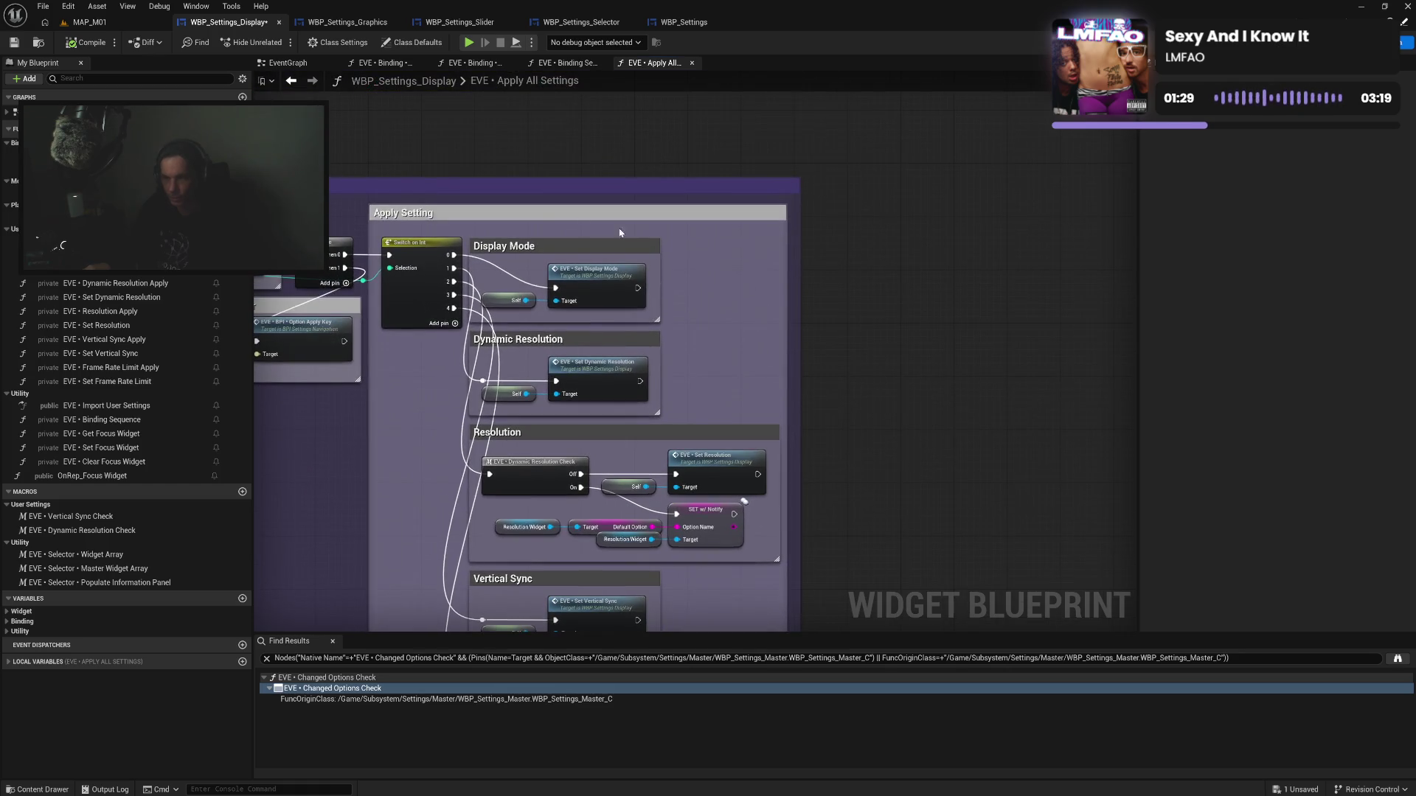
Compile and save the blueprint, then widen the Apply Setting comment slightly
{"action": "left_click", "coordinate": [77, 44]}
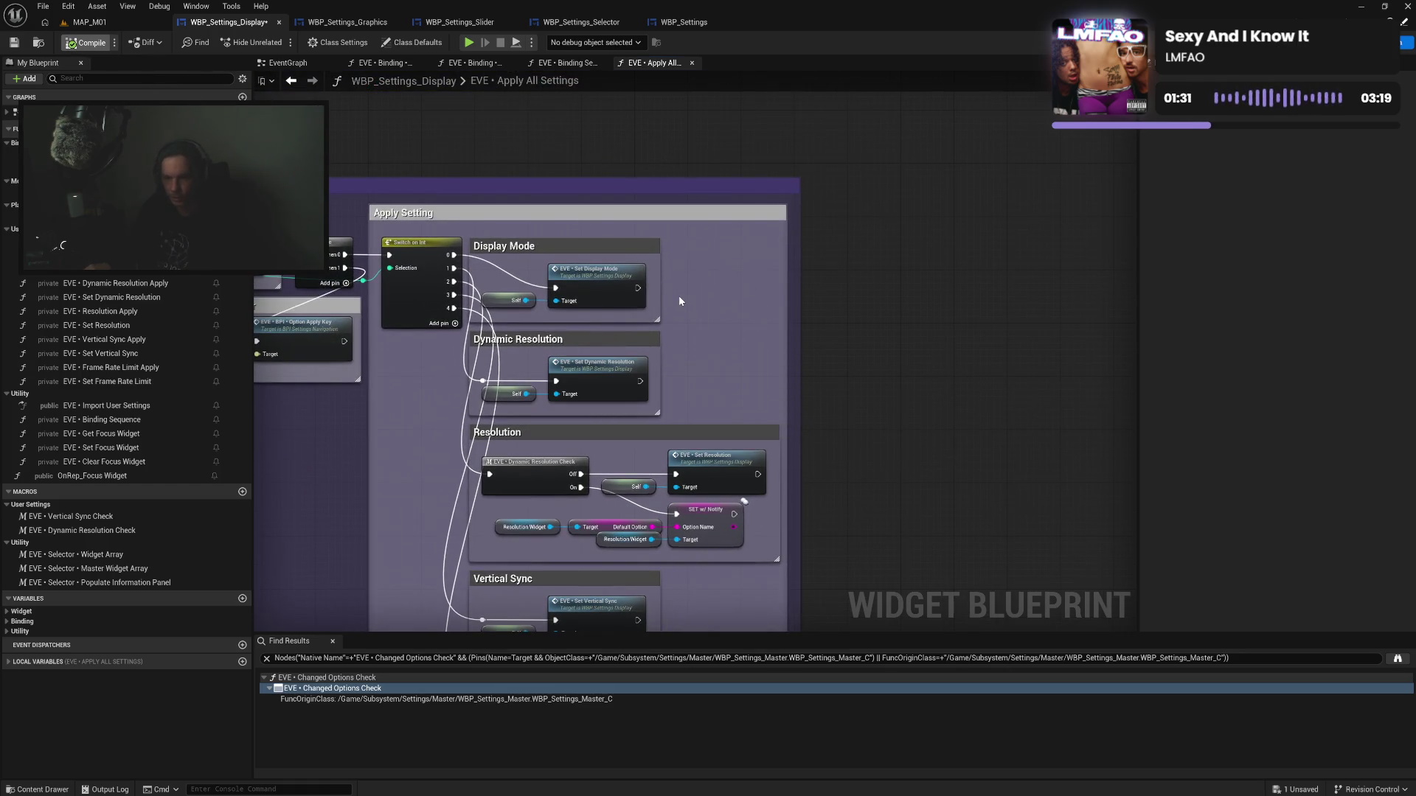
{"action": "key", "text": "ctrl+s"}
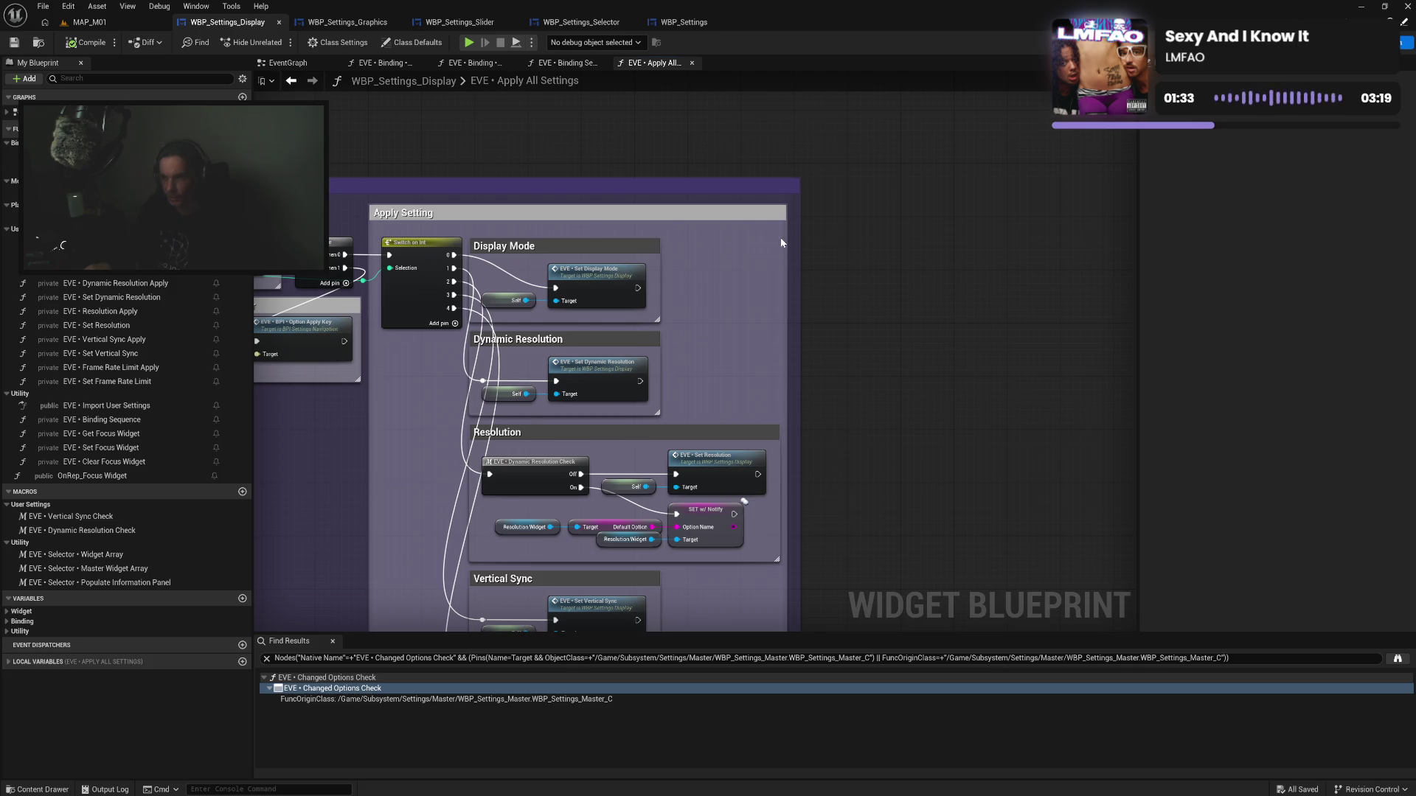
{"action": "left_click_drag", "start_coordinate": [783, 217], "coordinate": [803, 212]}
{"action": "mouse_move", "coordinate": [765, 303]}
{"action": "left_mouse_down"}
{"action": "mouse_move", "coordinate": [752, 211]}
{"action": "mouse_move", "coordinate": [539, 176]}
{"action": "mouse_move", "coordinate": [704, 361]}
{"action": "mouse_move", "coordinate": [755, 637]}
{"action": "mouse_move", "coordinate": [830, 592]}
{"action": "left_mouse_up"}
{"action": "mouse_move", "coordinate": [796, 299]}
{"action": "left_mouse_down"}
{"action": "mouse_move", "coordinate": [803, 224]}
{"action": "mouse_move", "coordinate": [646, 316]}
{"action": "mouse_move", "coordinate": [646, 264]}
{"action": "left_mouse_up"}
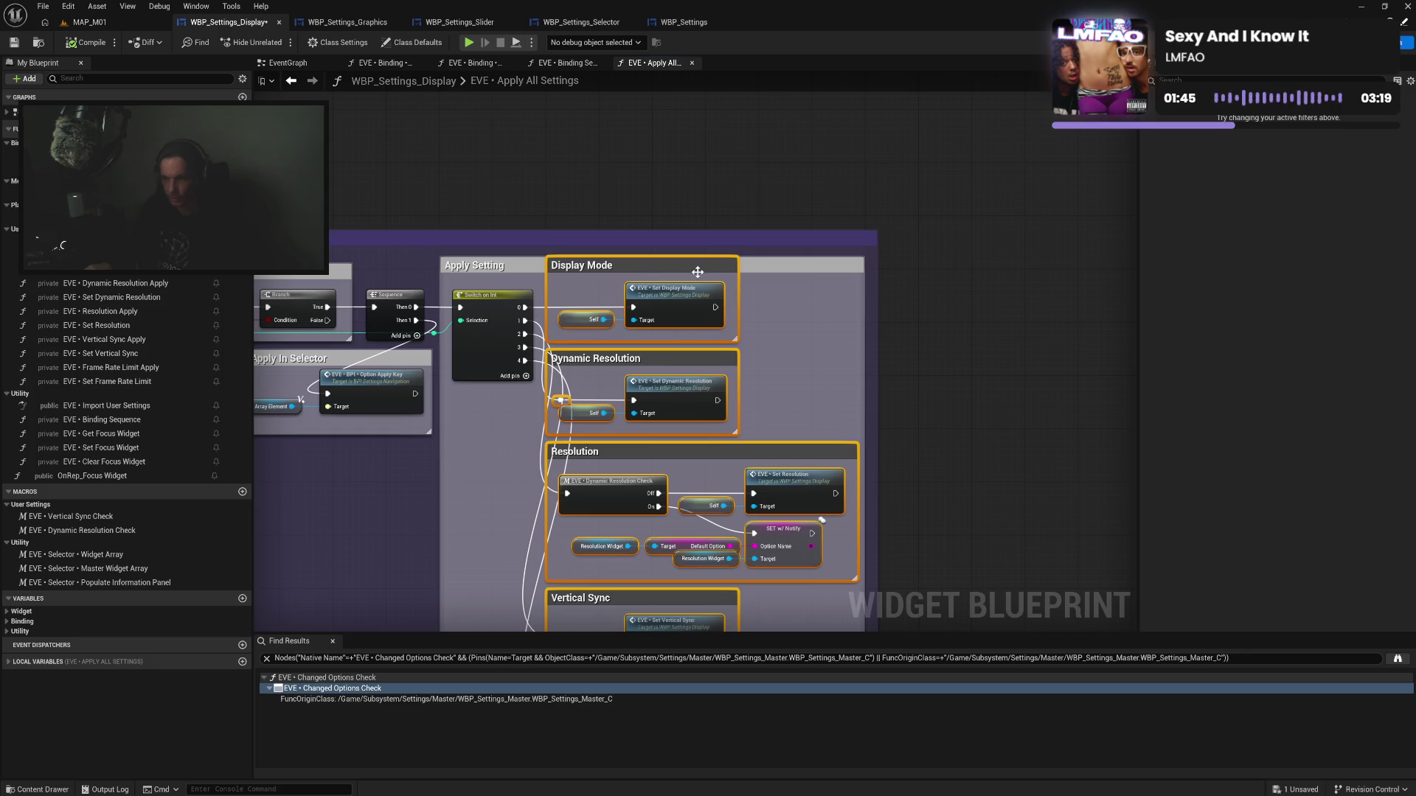
Raise the tops of Apply Setting and the outer purple group, and fit the outer group's bottom
{"action": "left_click_drag", "start_coordinate": [766, 257], "coordinate": [767, 229]}
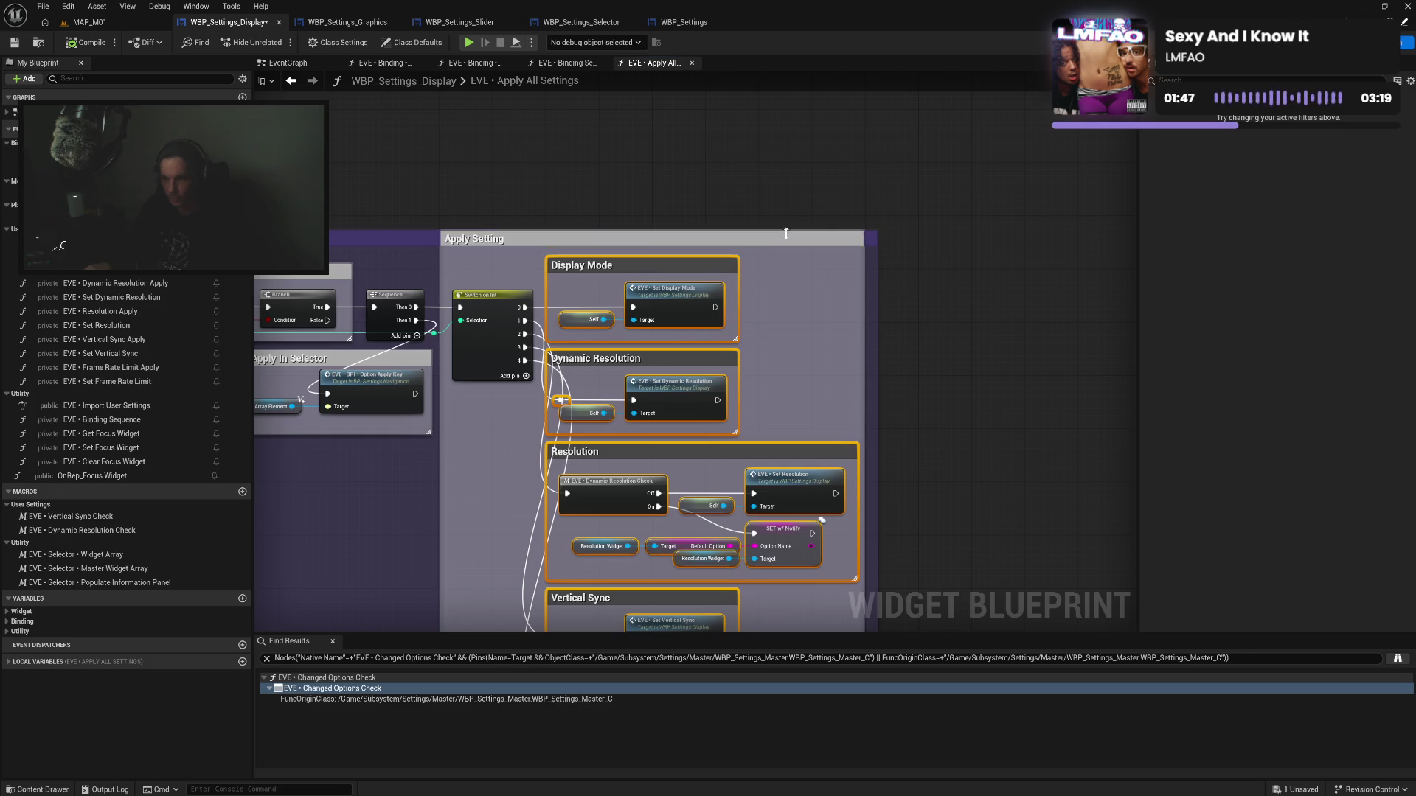
{"action": "left_click_drag", "start_coordinate": [868, 233], "coordinate": [869, 207]}
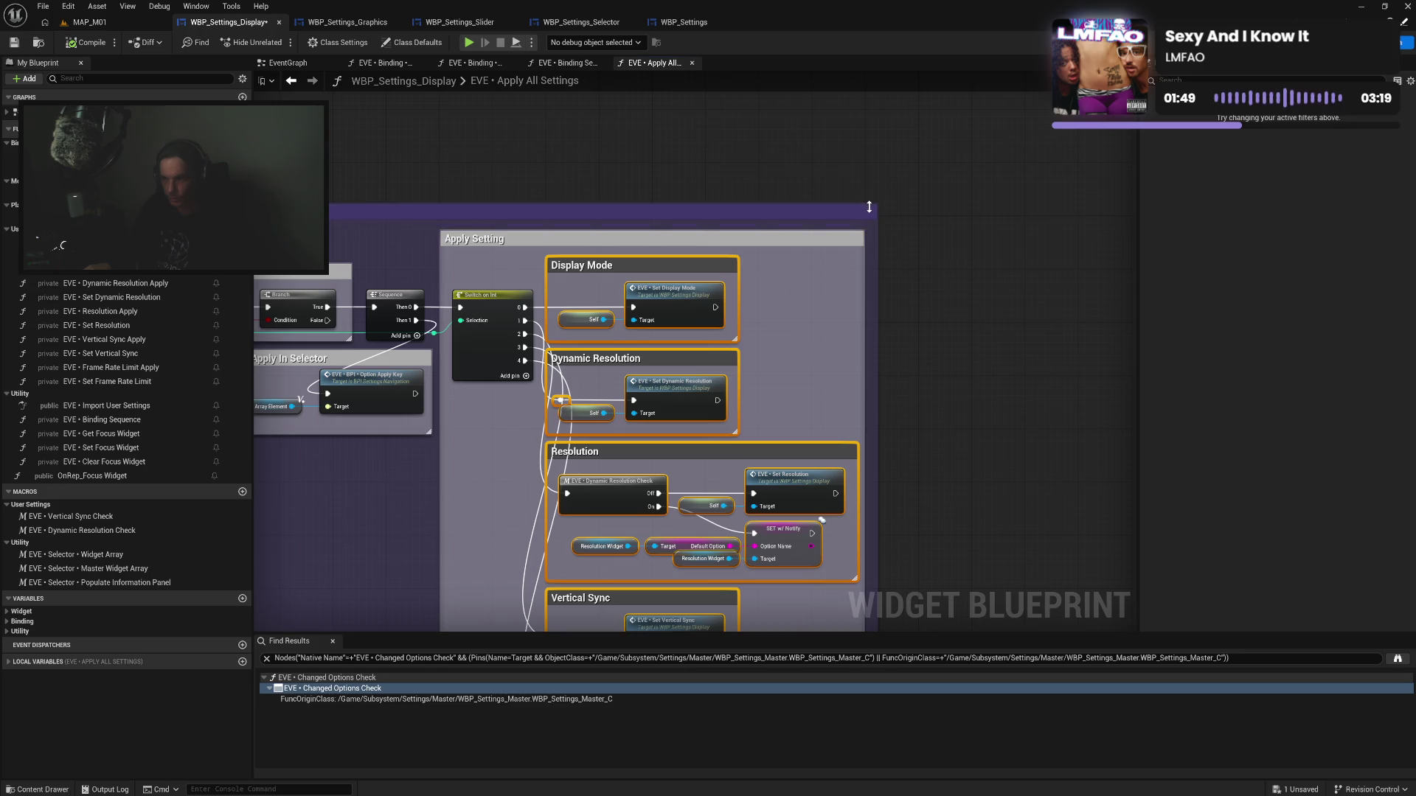
{"action": "left_click", "coordinate": [798, 356]}
{"action": "mouse_move", "coordinate": [798, 355]}
{"action": "left_mouse_down"}
{"action": "mouse_move", "coordinate": [811, 325]}
{"action": "mouse_move", "coordinate": [814, 88]}
{"action": "left_mouse_up"}
{"action": "left_click_drag", "start_coordinate": [823, 376], "coordinate": [820, 327]}
{"action": "mouse_move", "coordinate": [706, 551]}
{"action": "left_mouse_down"}
{"action": "mouse_move", "coordinate": [717, 516]}
{"action": "mouse_move", "coordinate": [714, 550]}
{"action": "mouse_move", "coordinate": [717, 529]}
{"action": "left_mouse_up"}
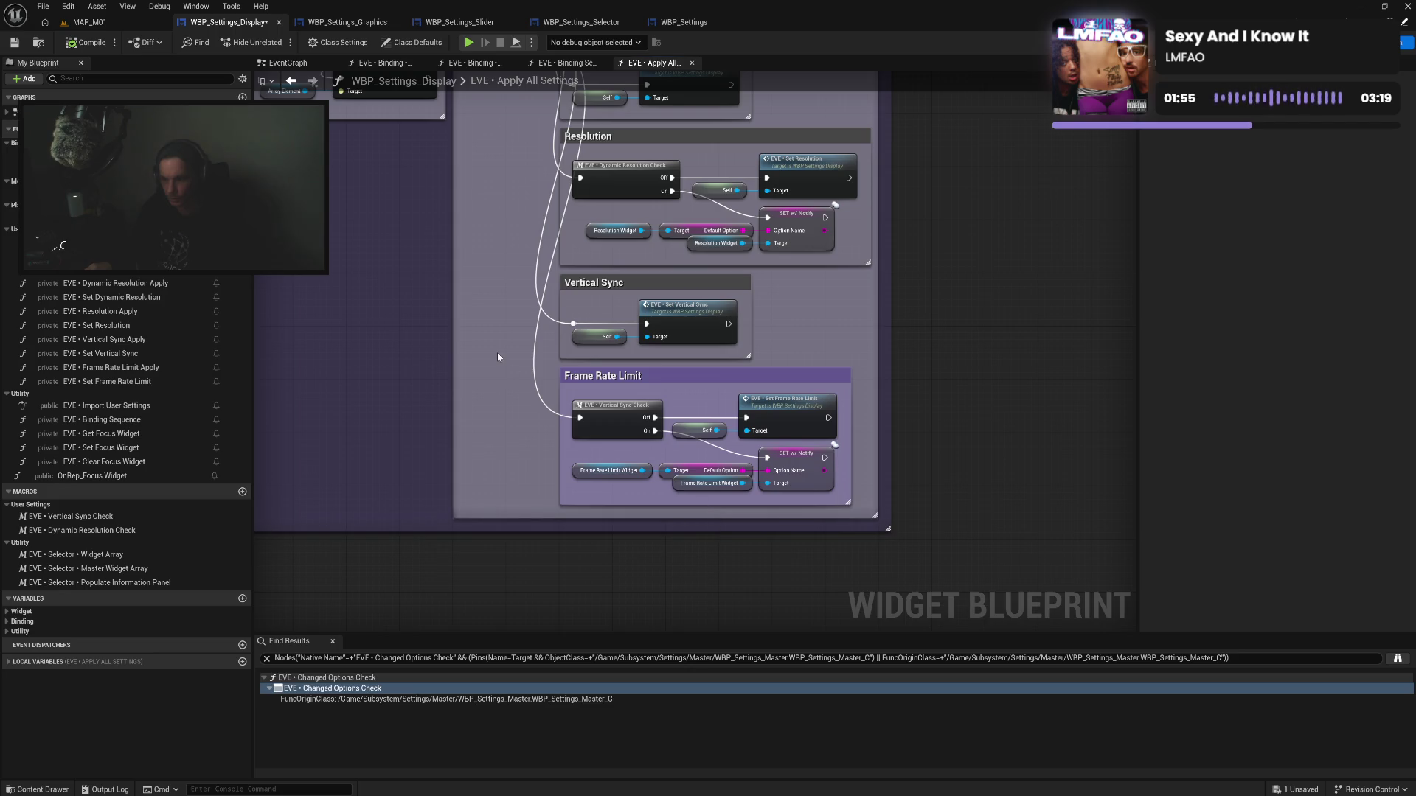
{"action": "left_click_drag", "start_coordinate": [497, 357], "coordinate": [580, 547]}
Color the Display Mode, Dynamic Resolution, Resolution and Vertical Sync comments purple; widen Apply Setting slightly
{"action": "left_click_drag", "start_coordinate": [639, 128], "coordinate": [647, 522]}
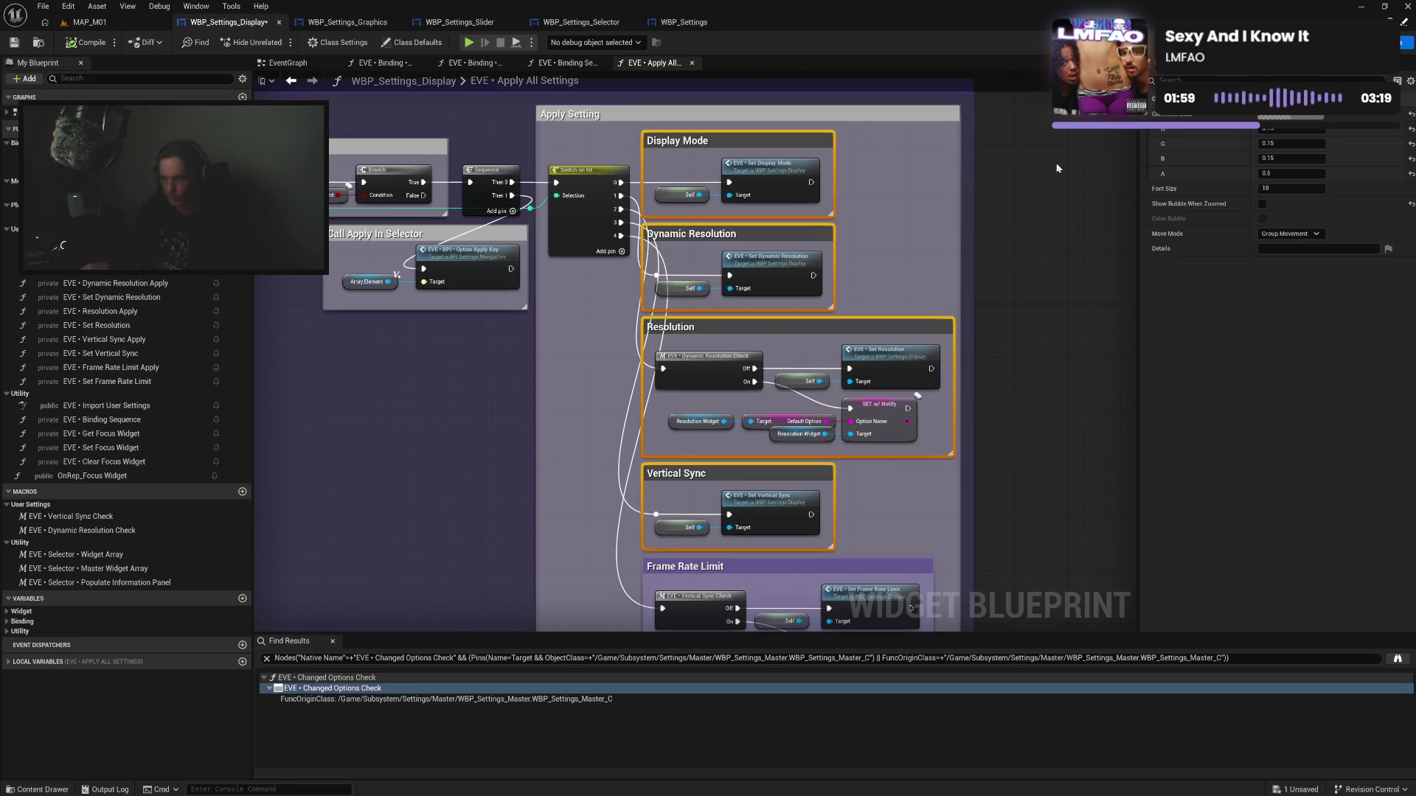
{"action": "left_click", "coordinate": [1298, 116]}
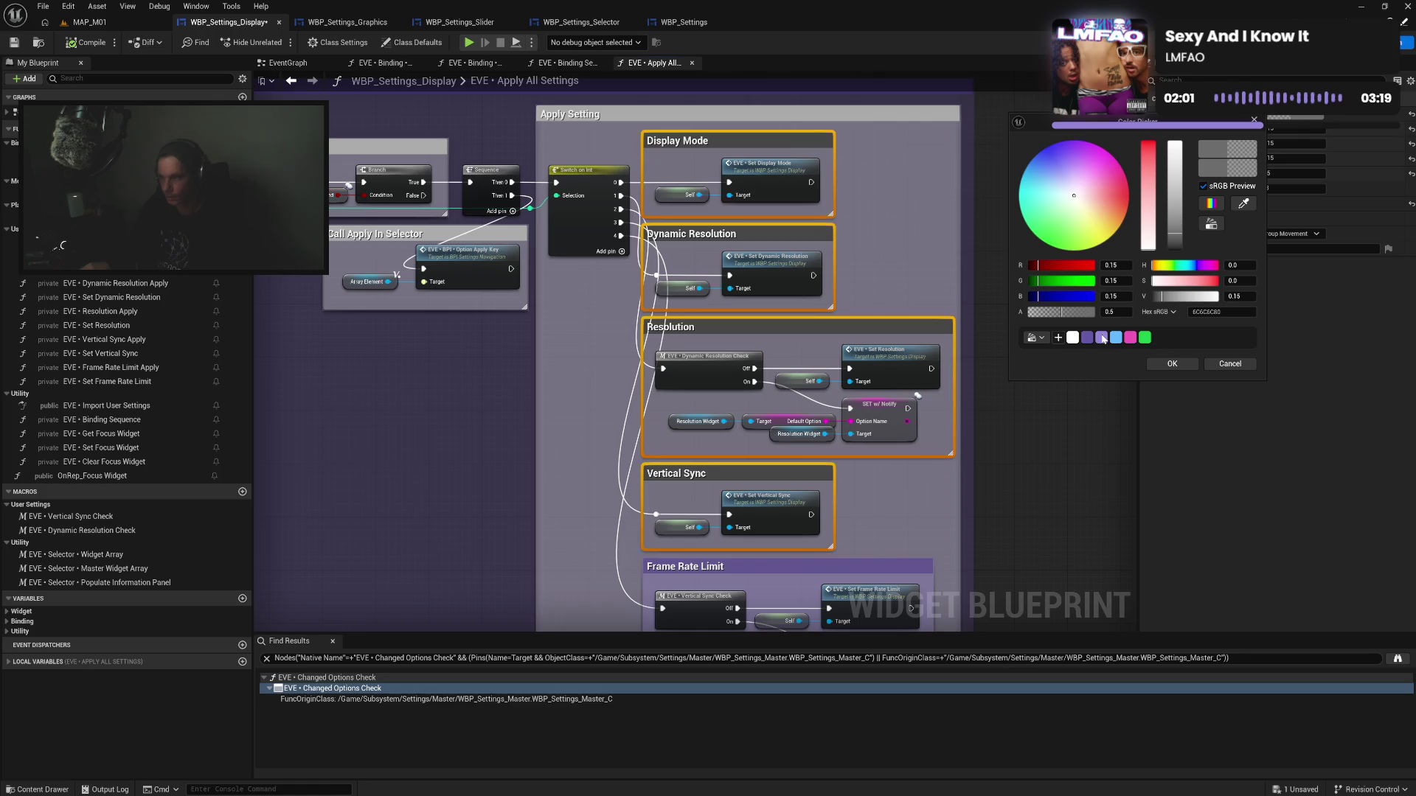
{"action": "left_click", "coordinate": [1102, 338]}
{"action": "left_click", "coordinate": [1172, 363]}
{"action": "left_click", "coordinate": [963, 293]}
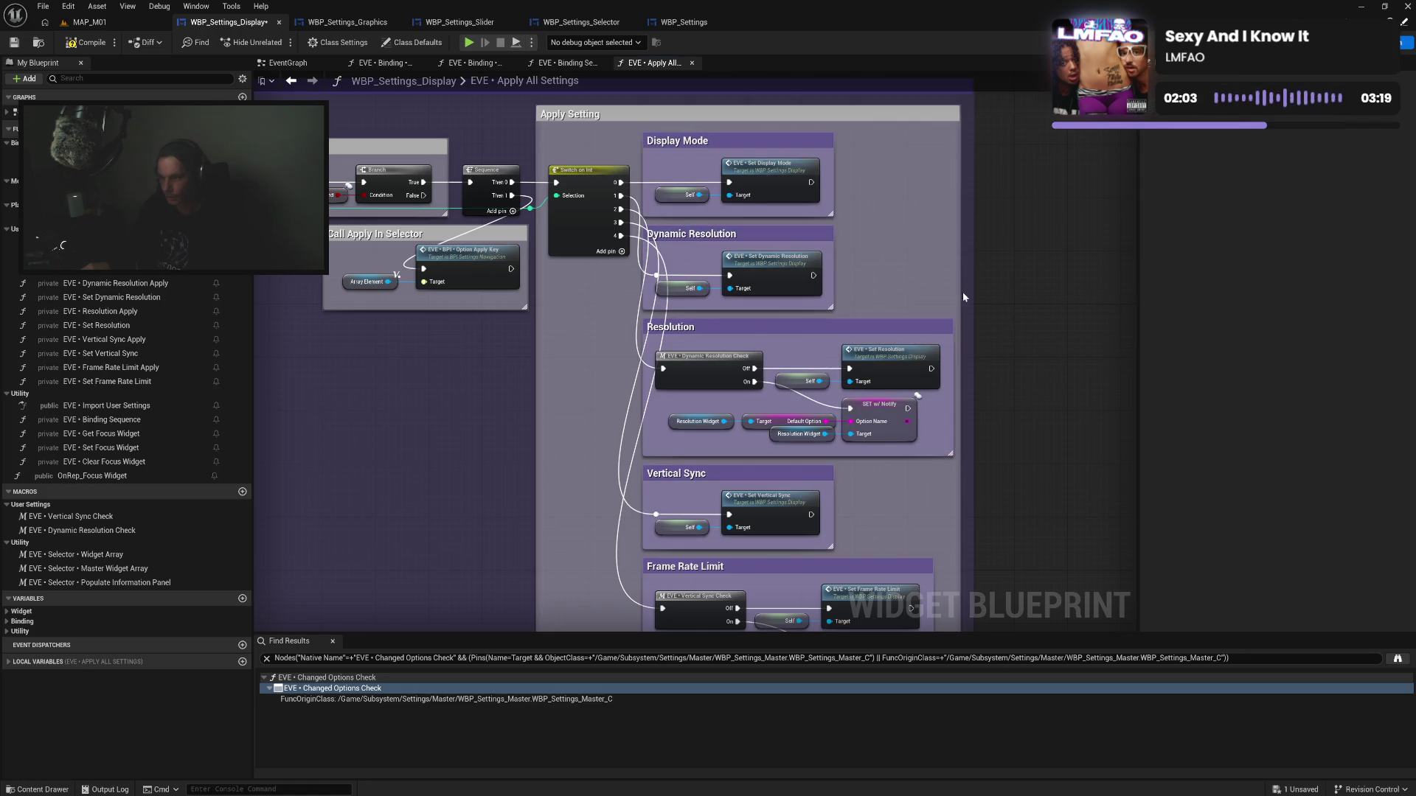
{"action": "left_click_drag", "start_coordinate": [956, 295], "coordinate": [978, 289]}
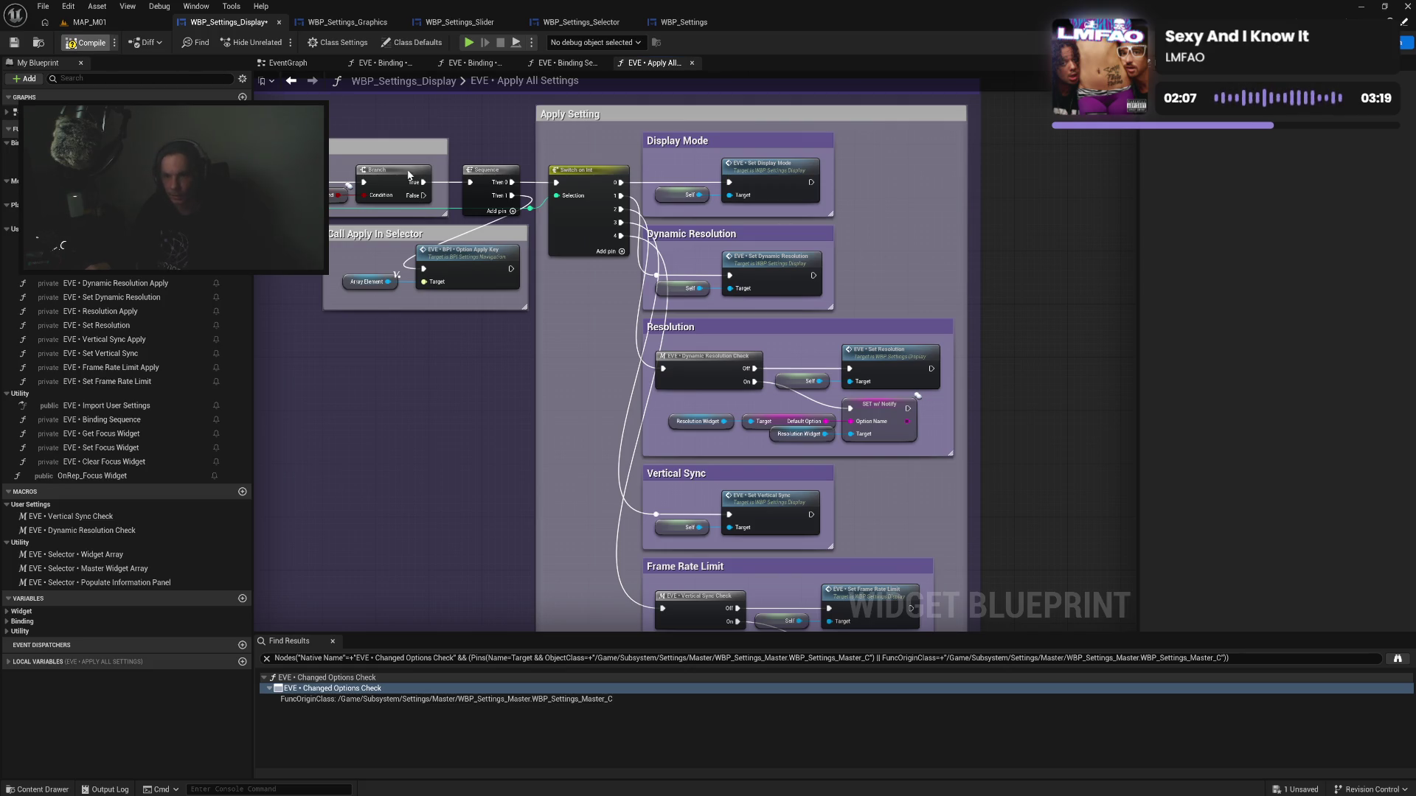
{"action": "mouse_move", "coordinate": [528, 285]}
{"action": "left_mouse_down"}
{"action": "mouse_move", "coordinate": [687, 398]}
{"action": "mouse_move", "coordinate": [654, 413]}
{"action": "mouse_move", "coordinate": [850, 436]}
{"action": "left_mouse_up"}
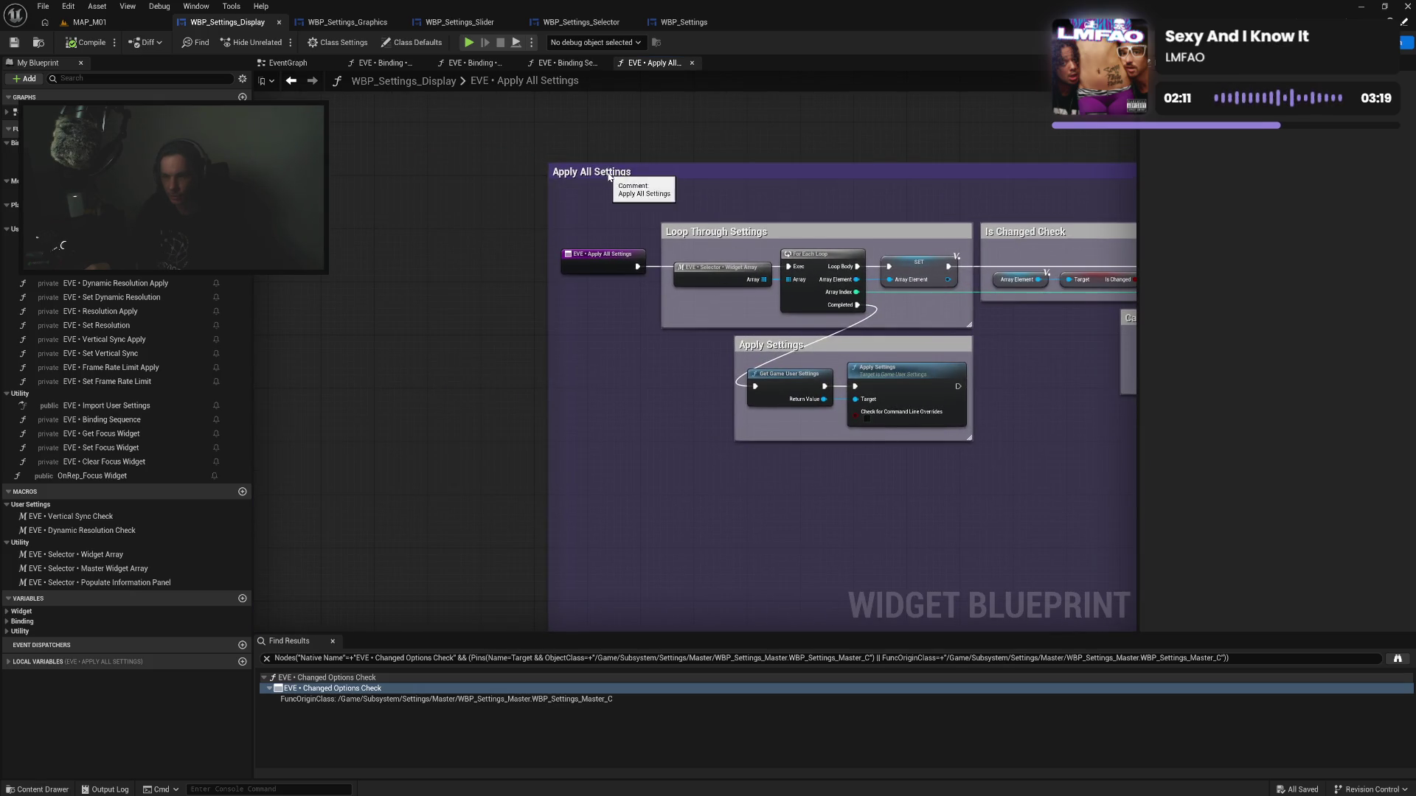
Center the Apply All Settings group, zoom out to review the layout, and compile with F7
{"action": "left_click_drag", "start_coordinate": [609, 165], "coordinate": [599, 177]}
{"action": "scroll", "coordinate": [598, 164], "scroll_direction": "down", "scroll_amount": 6}
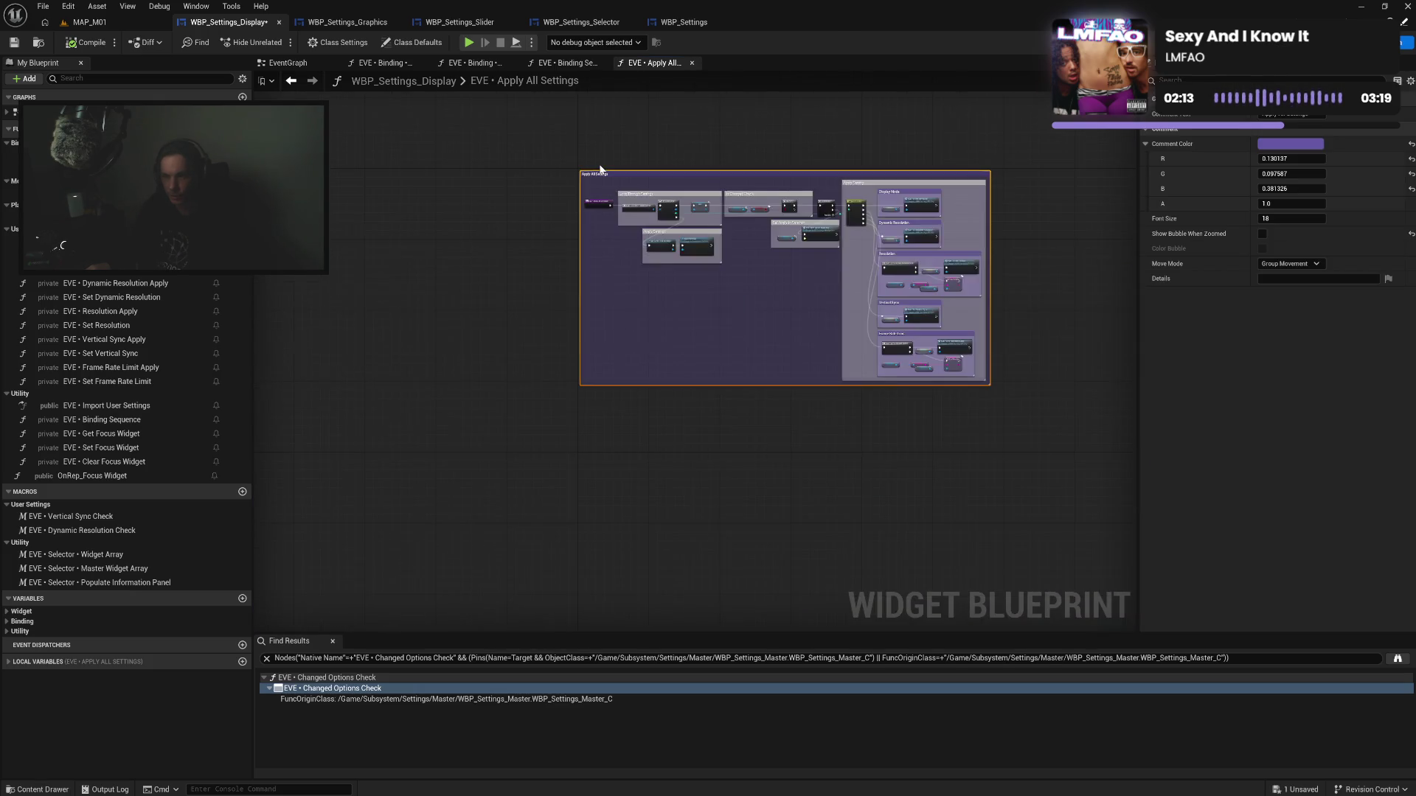
{"action": "scroll", "coordinate": [652, 140], "scroll_direction": "down", "scroll_amount": 4}
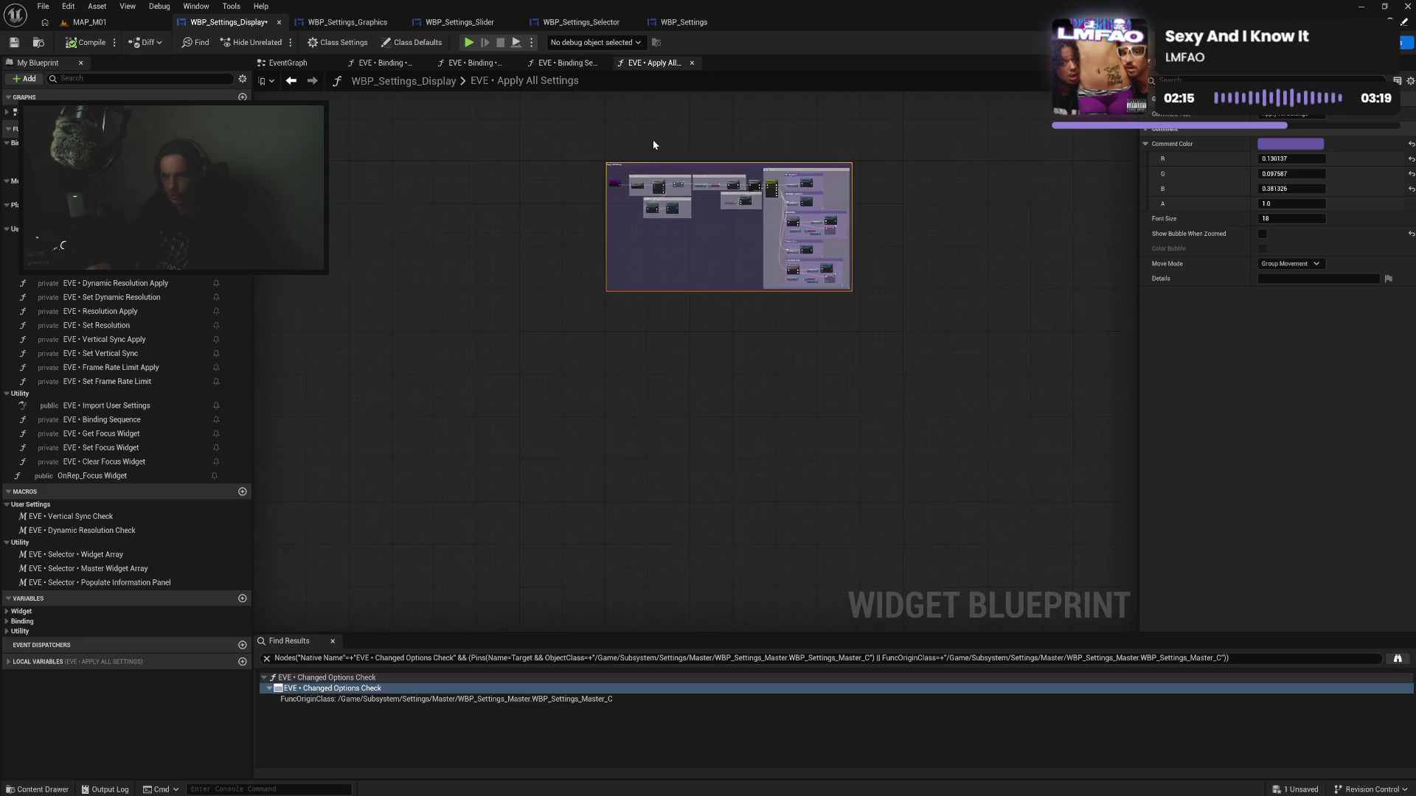
{"action": "mouse_move", "coordinate": [653, 139]}
{"action": "left_mouse_down"}
{"action": "mouse_move", "coordinate": [547, 284]}
{"action": "mouse_move", "coordinate": [629, 213]}
{"action": "left_mouse_up"}
{"action": "scroll", "coordinate": [600, 283], "scroll_direction": "up", "scroll_amount": 5}
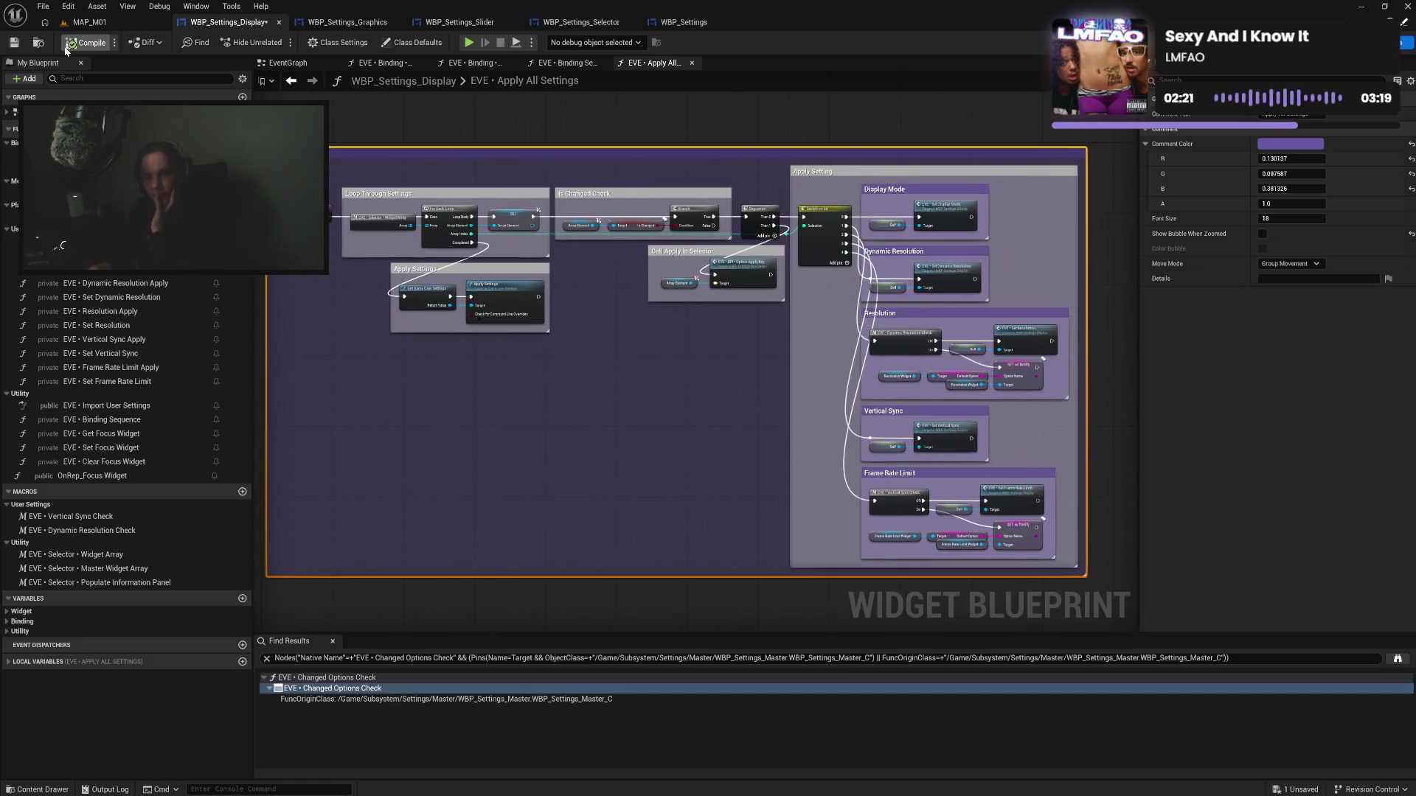
{"action": "key", "text": "F7"}
{"action": "left_click_drag", "start_coordinate": [838, 378], "coordinate": [762, 383]}
{"action": "scroll", "coordinate": [735, 376], "scroll_direction": "up", "scroll_amount": 3}
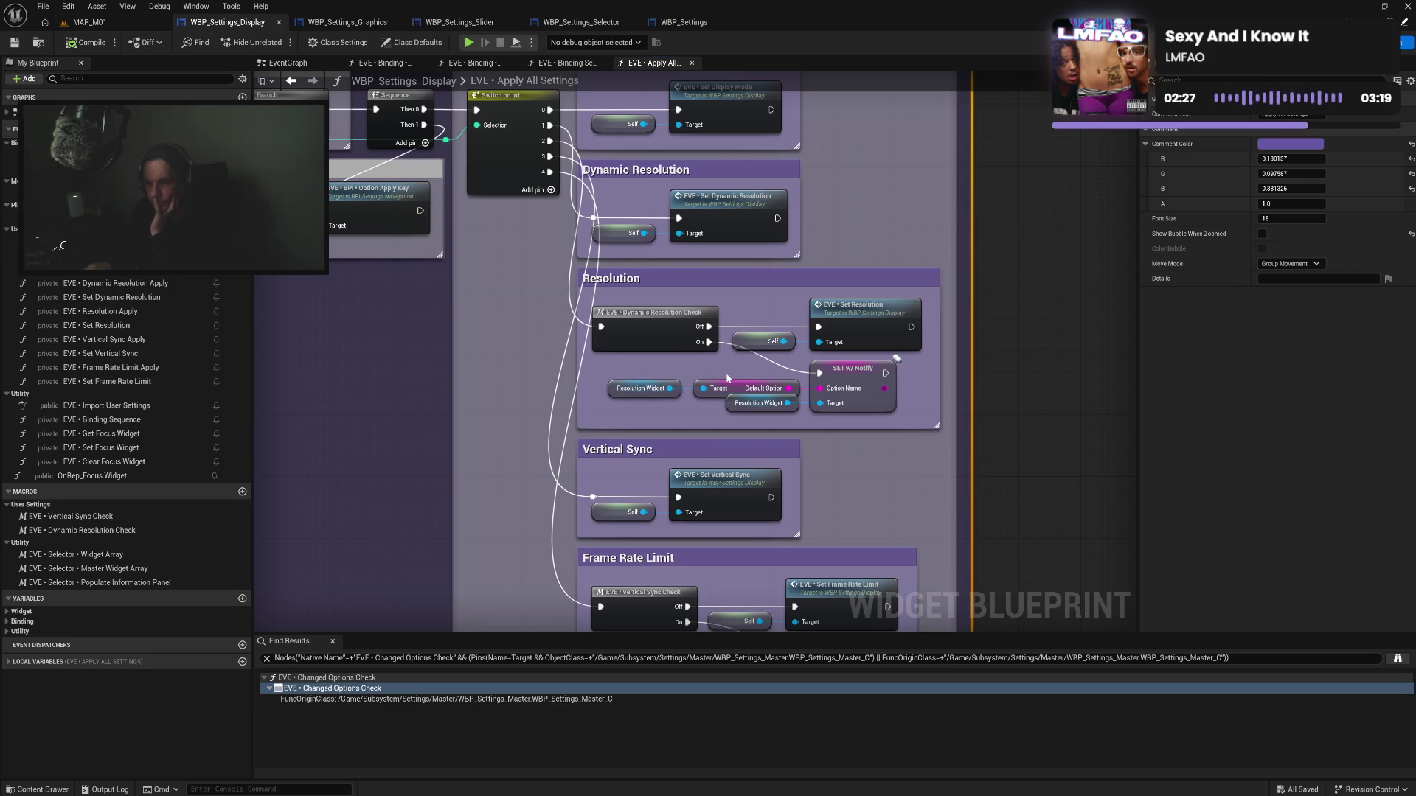
Open the Dynamic Resolution Check macro, move its Outputs node next to Branch, and save
{"action": "double_click", "coordinate": [646, 330]}
{"action": "left_click_drag", "start_coordinate": [638, 440], "coordinate": [757, 424]}
{"action": "left_click", "coordinate": [405, 330]}
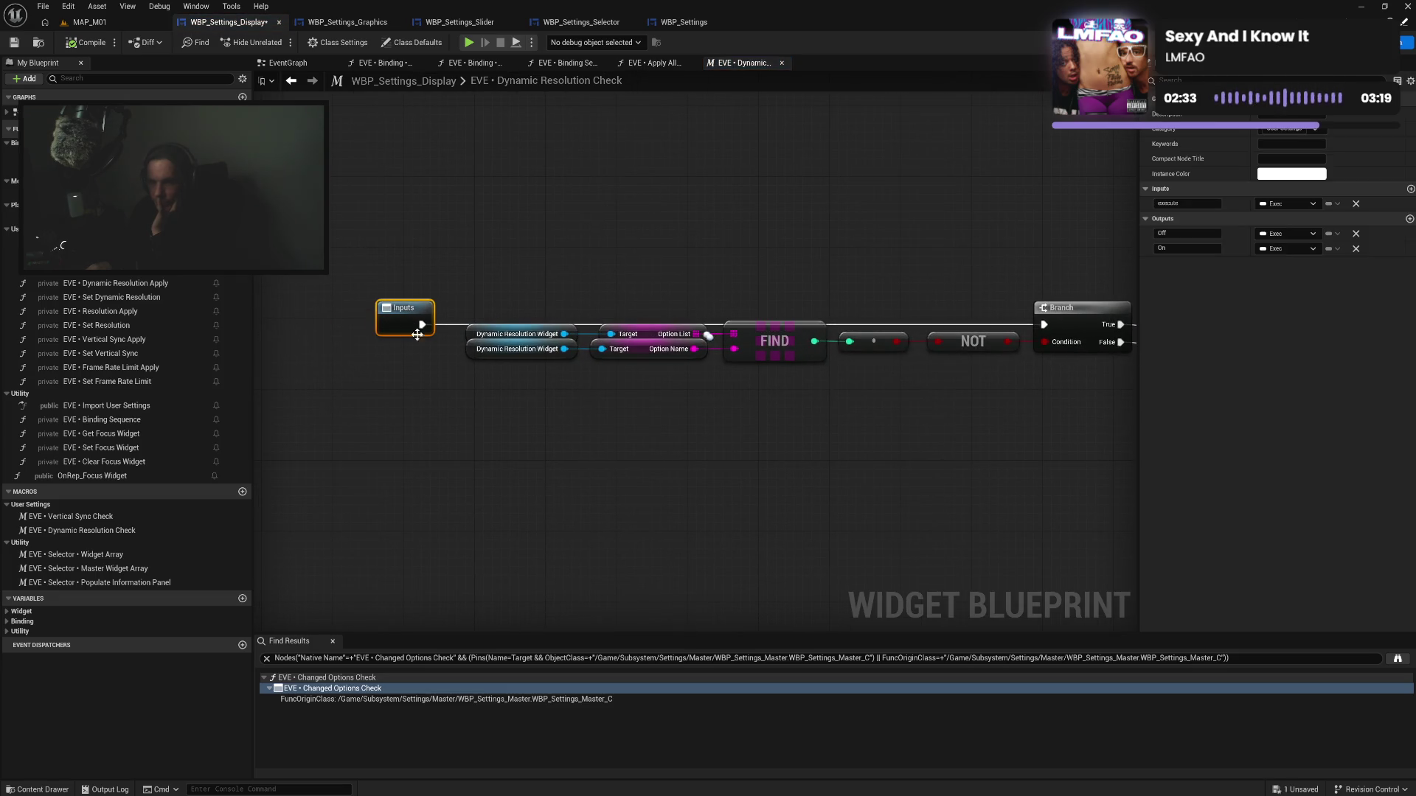
{"action": "left_click_drag", "start_coordinate": [979, 330], "coordinate": [932, 313]}
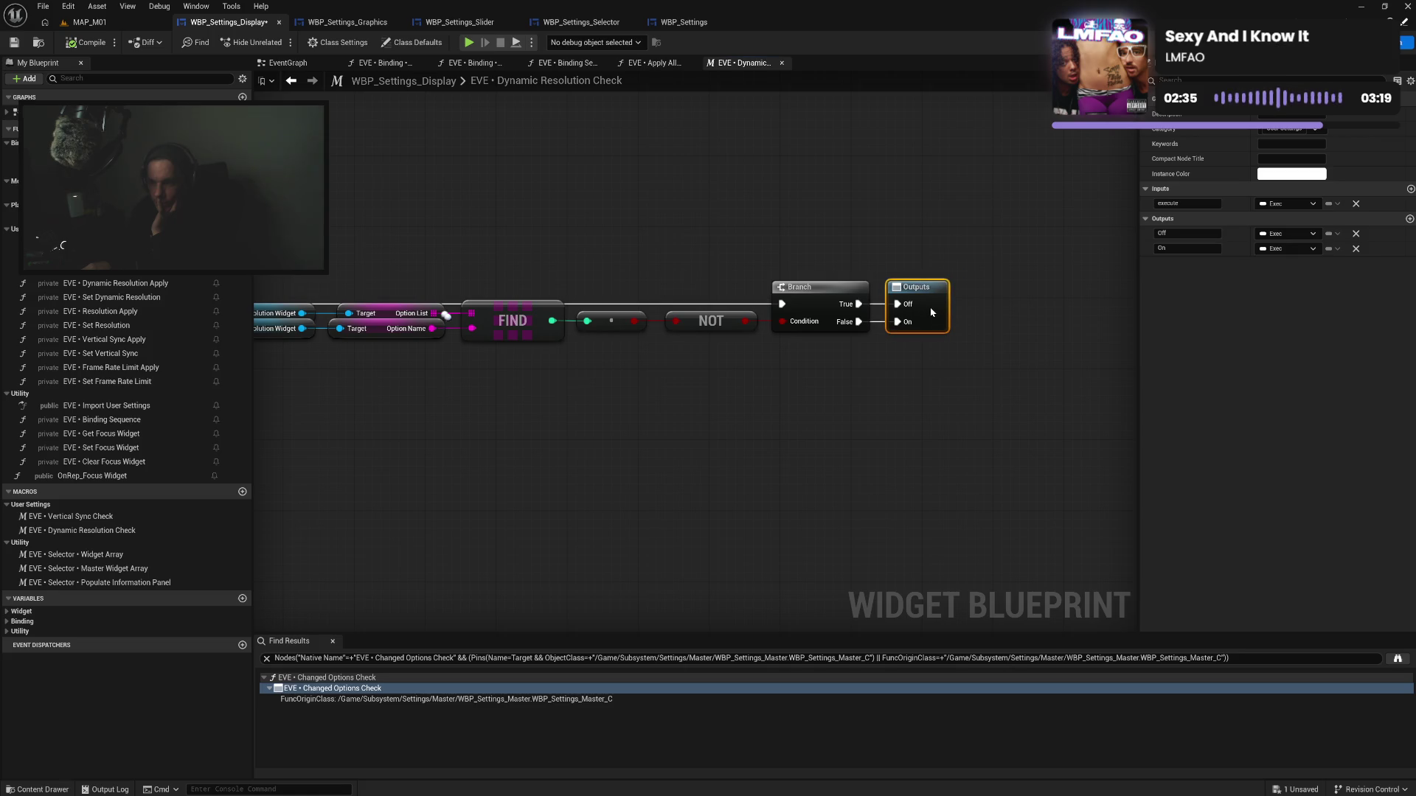
{"action": "left_click", "coordinate": [720, 414]}
{"action": "left_click_drag", "start_coordinate": [720, 415], "coordinate": [992, 417]}
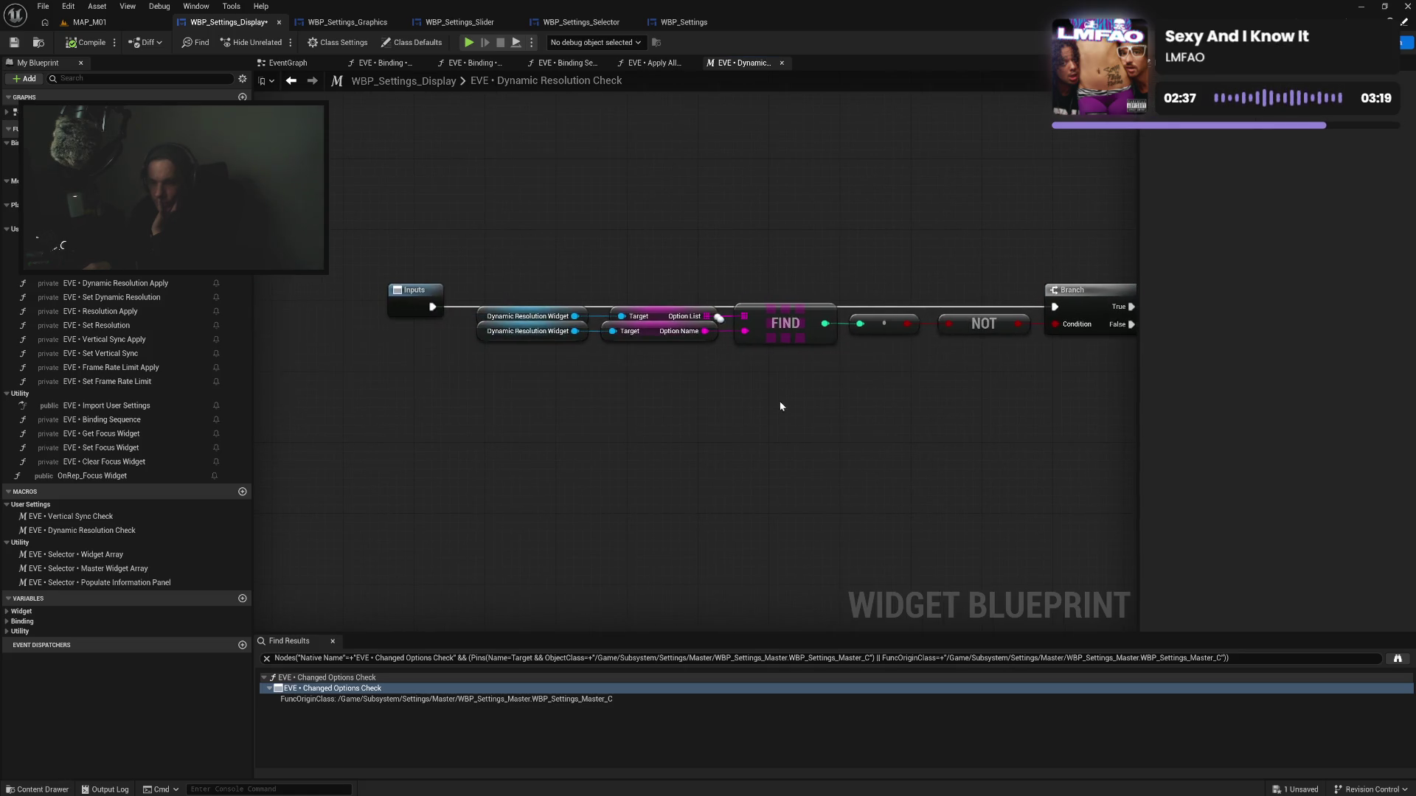
{"action": "left_click", "coordinate": [14, 42]}
Move the widgets-to-Branch node chain and wrap it in a 'Disabled Check' comment
{"action": "mouse_move", "coordinate": [505, 266]}
{"action": "left_mouse_down"}
{"action": "mouse_move", "coordinate": [1108, 365]}
{"action": "mouse_move", "coordinate": [1033, 373]}
{"action": "left_mouse_up"}
{"action": "left_click_drag", "start_coordinate": [1068, 322], "coordinate": [1041, 384]}
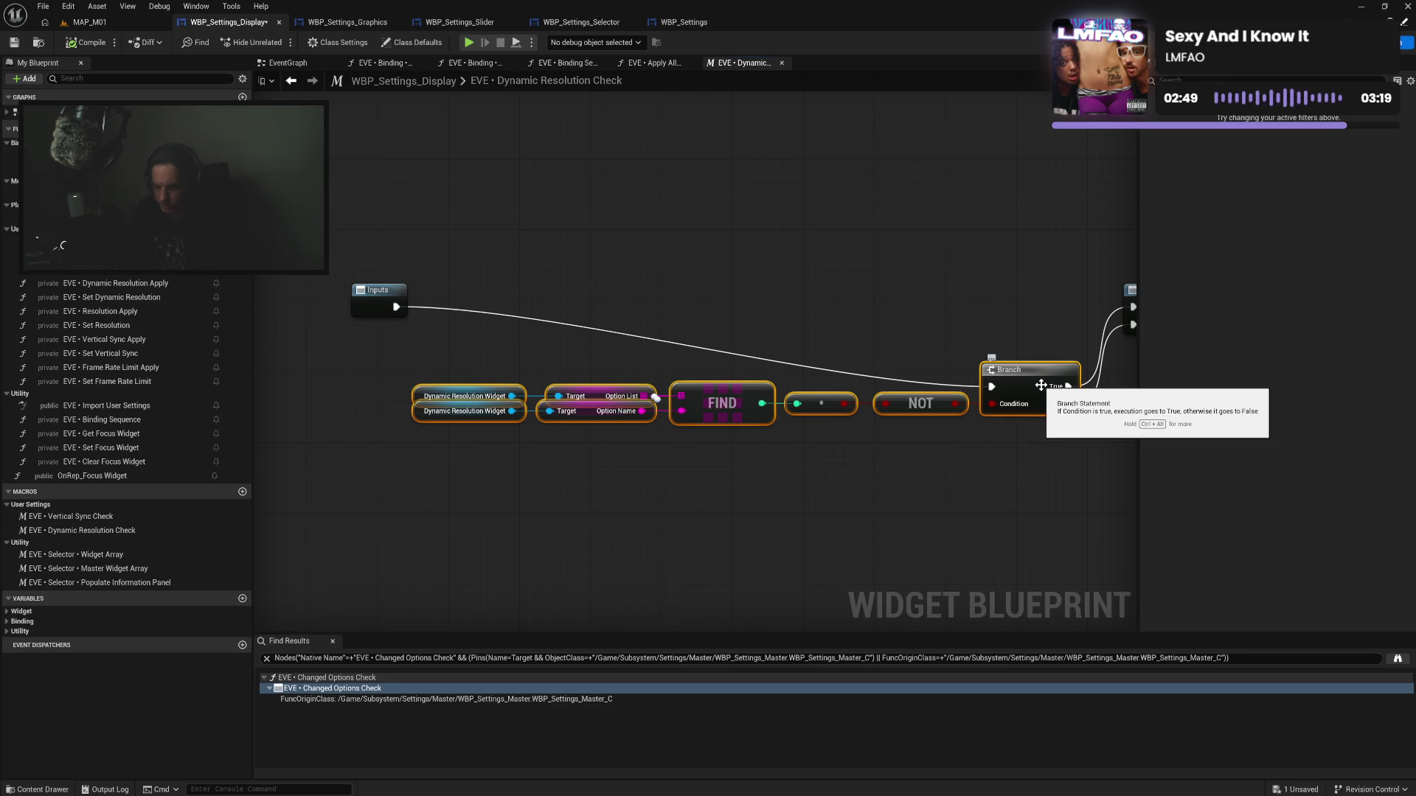
{"action": "type", "text": "c"}
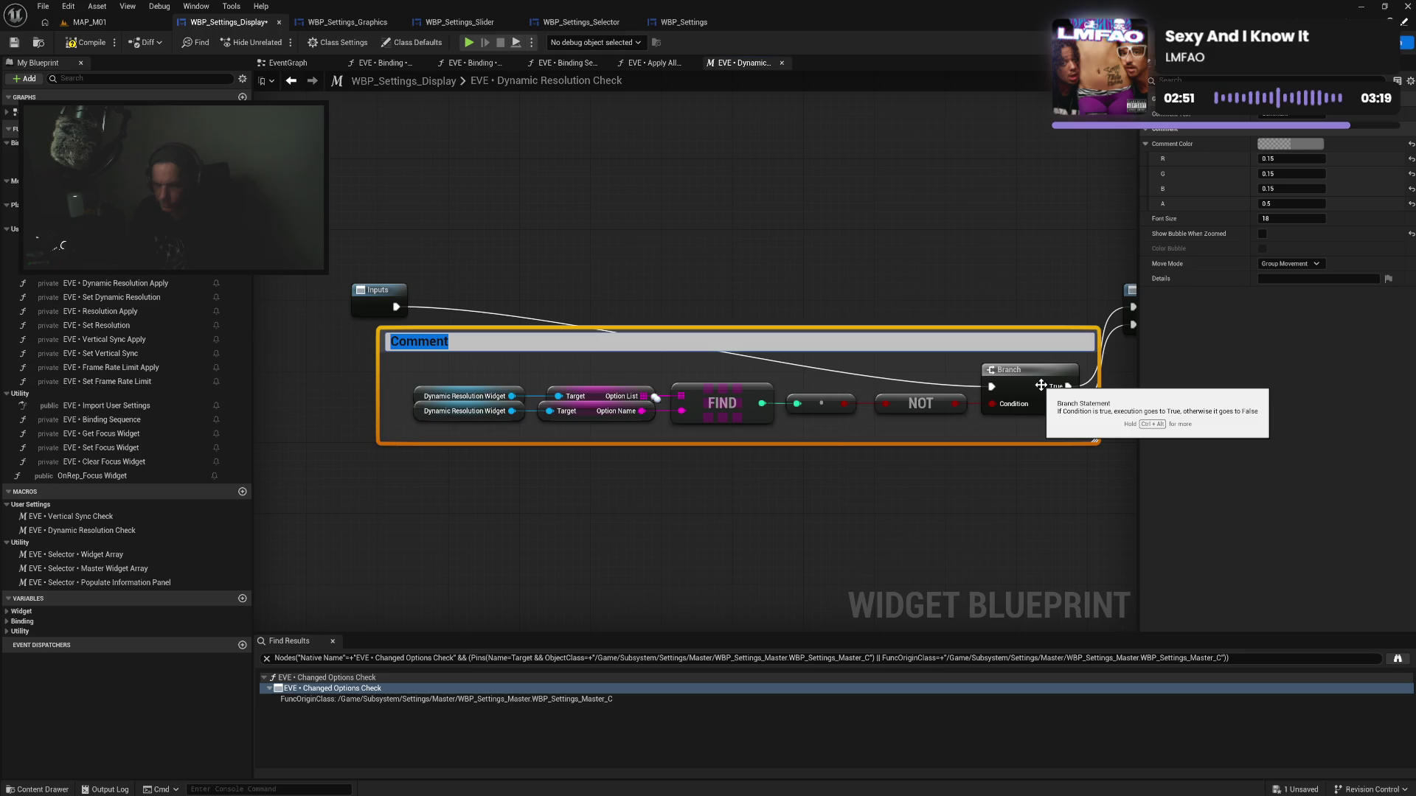
{"action": "type", "text": "Disabled"}
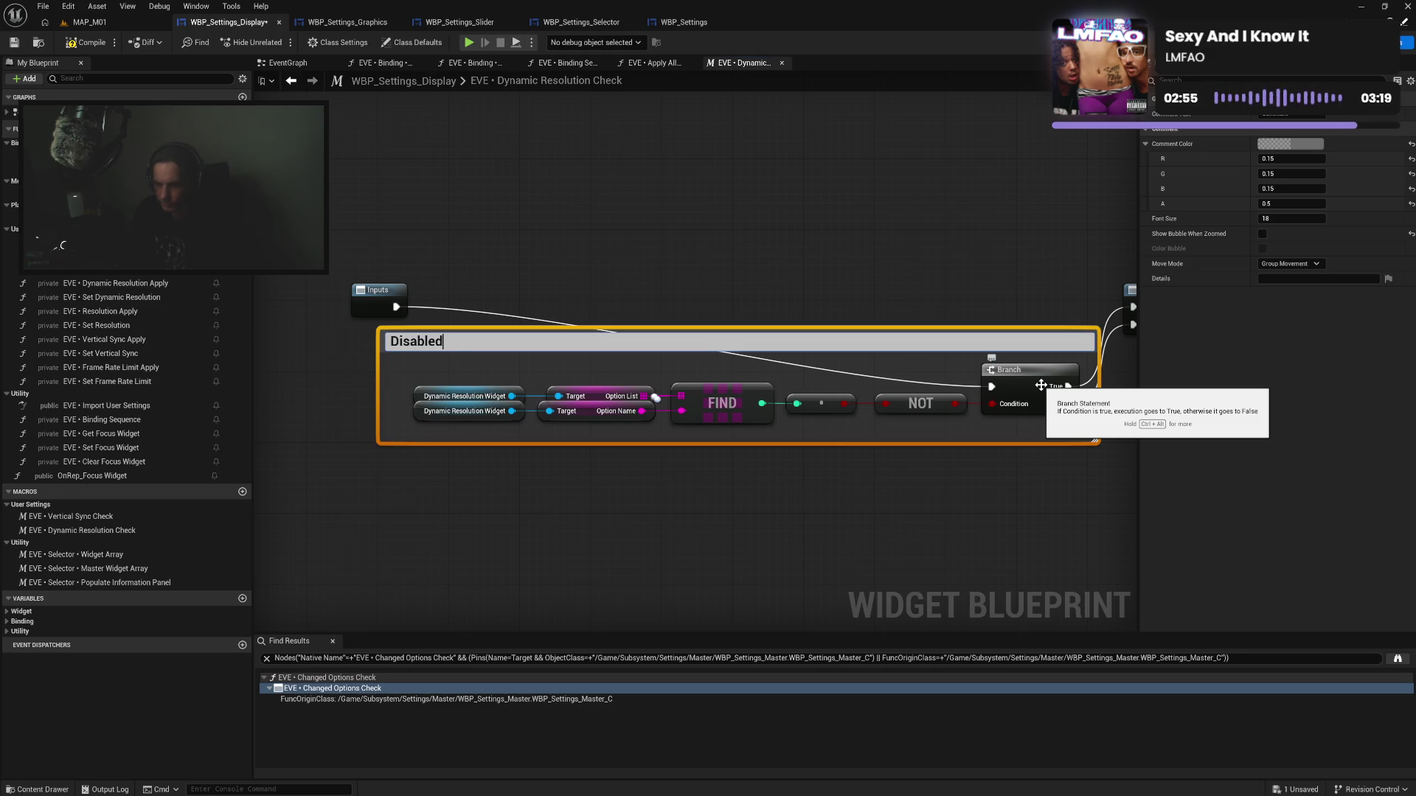
{"action": "type", "text": " Check"}
{"action": "key", "text": "Return"}
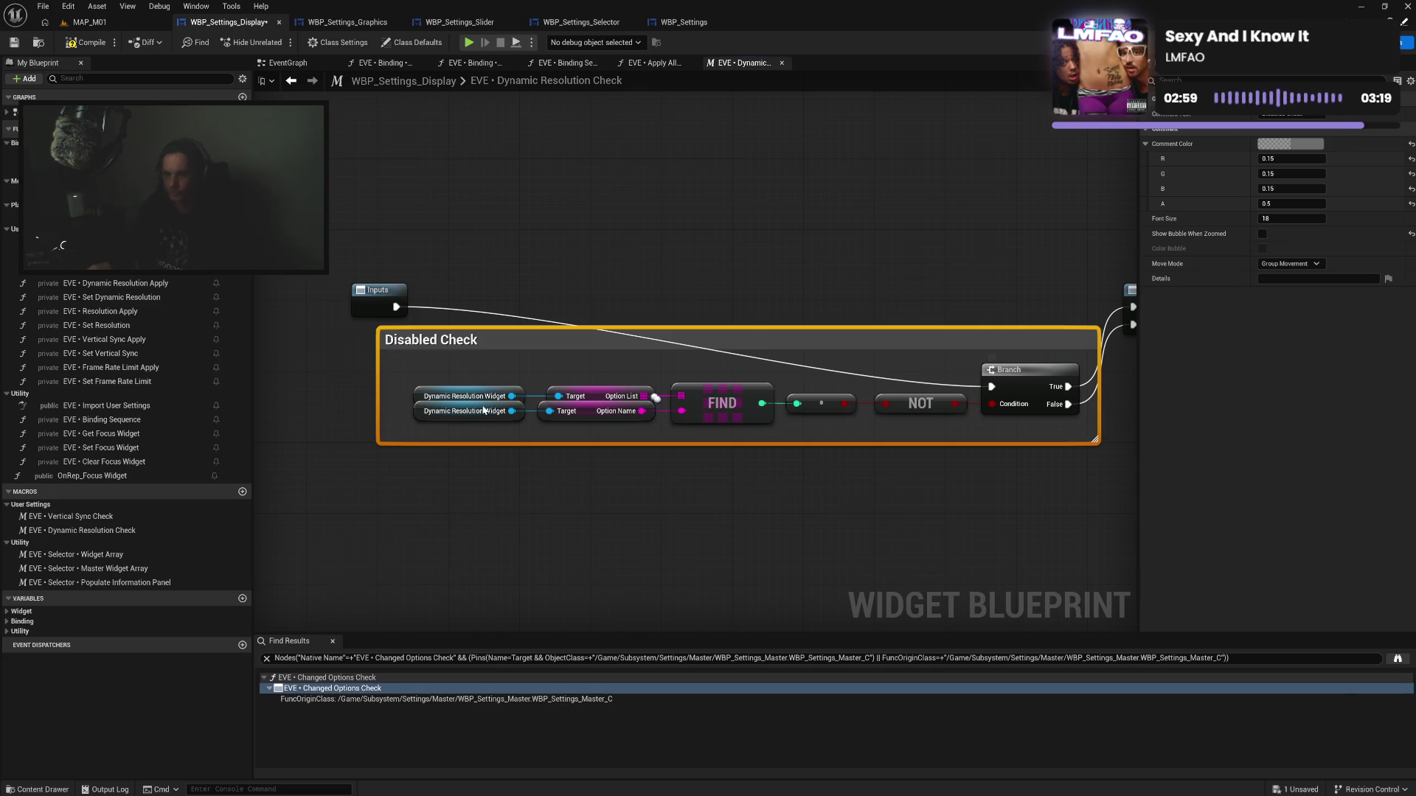
{"action": "left_click_drag", "start_coordinate": [382, 381], "coordinate": [403, 379]}
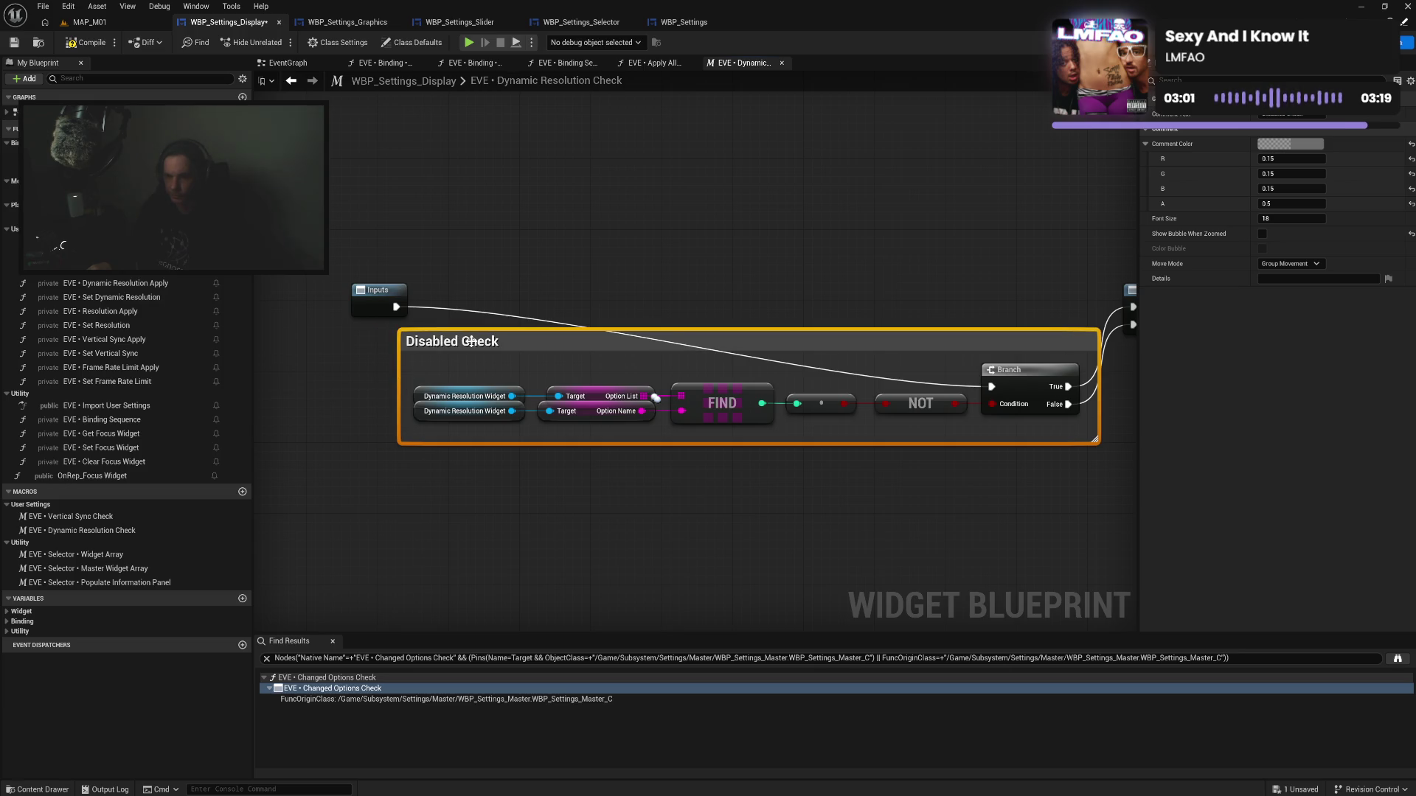
Line up the Inputs and Outputs nodes with the check nodes and select the whole group
{"action": "left_click_drag", "start_coordinate": [471, 341], "coordinate": [1072, 435]}
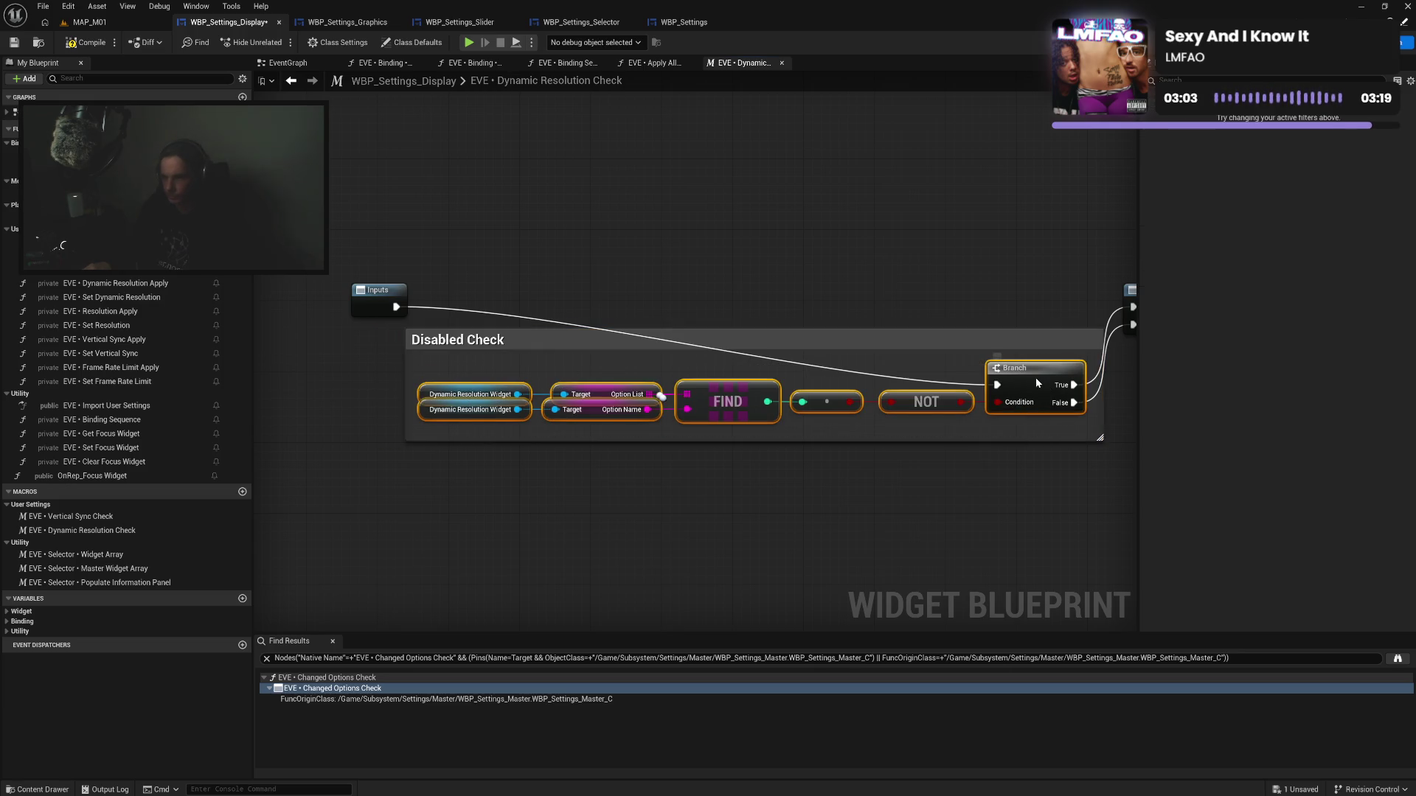
{"action": "left_click_drag", "start_coordinate": [372, 308], "coordinate": [352, 386]}
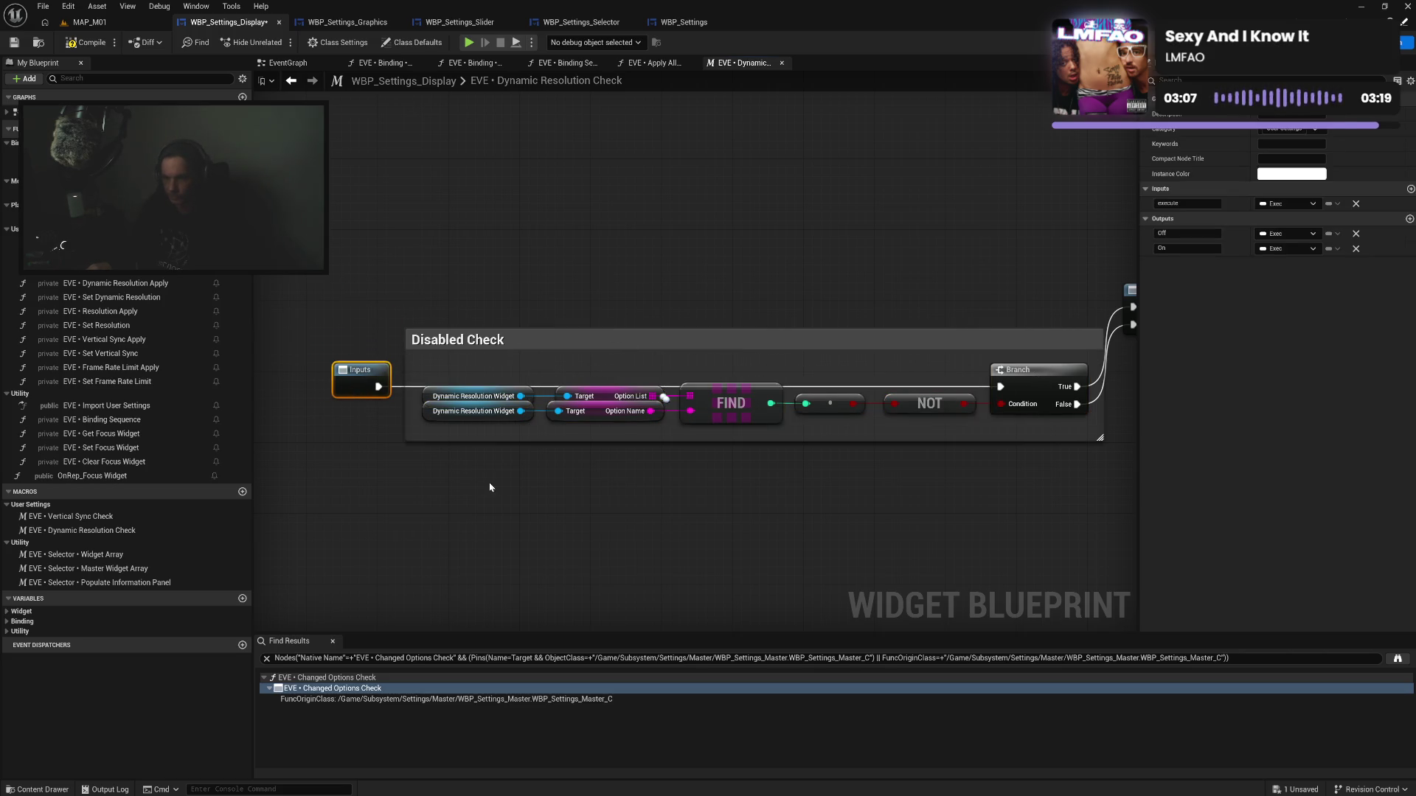
{"action": "left_click_drag", "start_coordinate": [490, 487], "coordinate": [312, 487]}
{"action": "left_click_drag", "start_coordinate": [980, 301], "coordinate": [982, 381]}
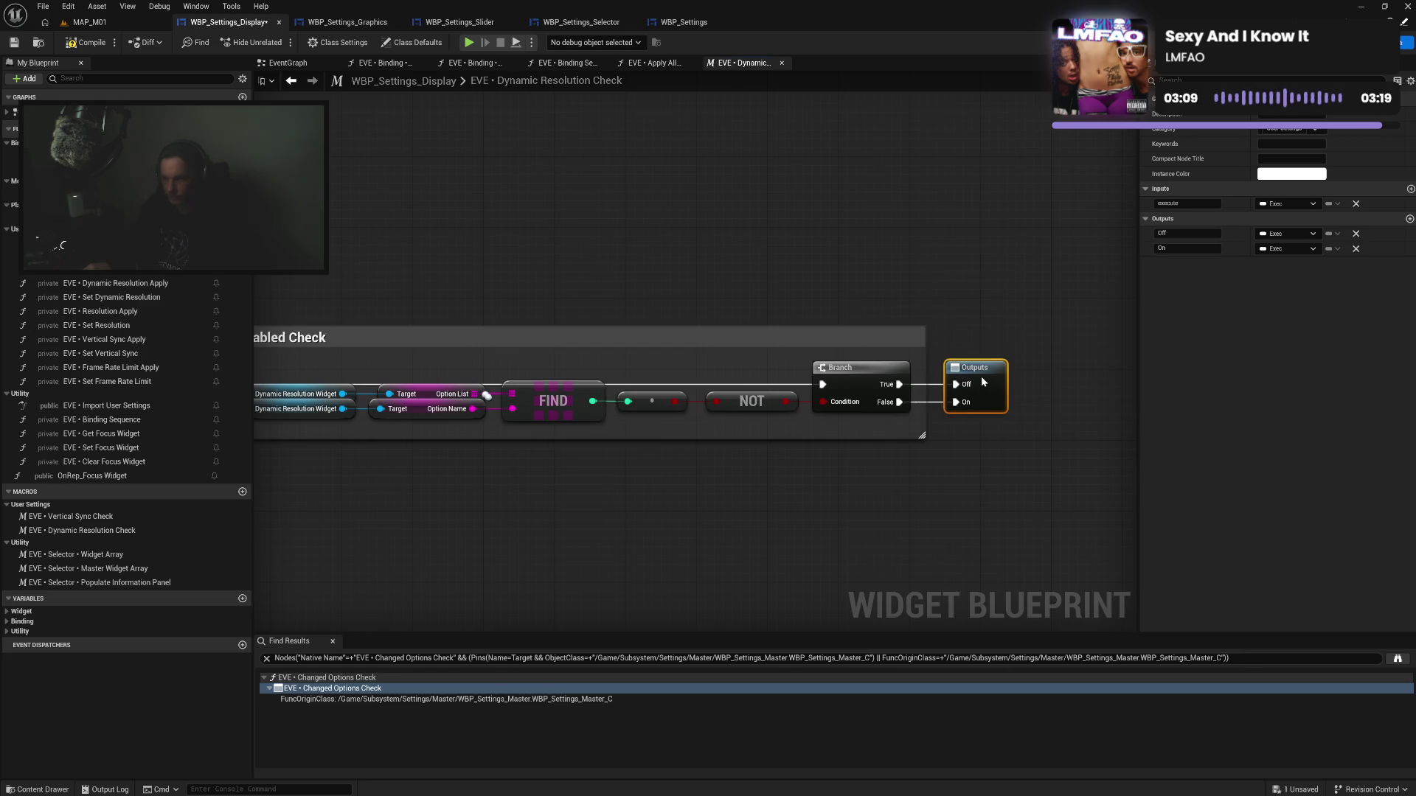
{"action": "mouse_move", "coordinate": [473, 285]}
{"action": "left_mouse_down"}
{"action": "mouse_move", "coordinate": [443, 293]}
{"action": "mouse_move", "coordinate": [1068, 448]}
{"action": "mouse_move", "coordinate": [1051, 480]}
{"action": "left_mouse_up"}
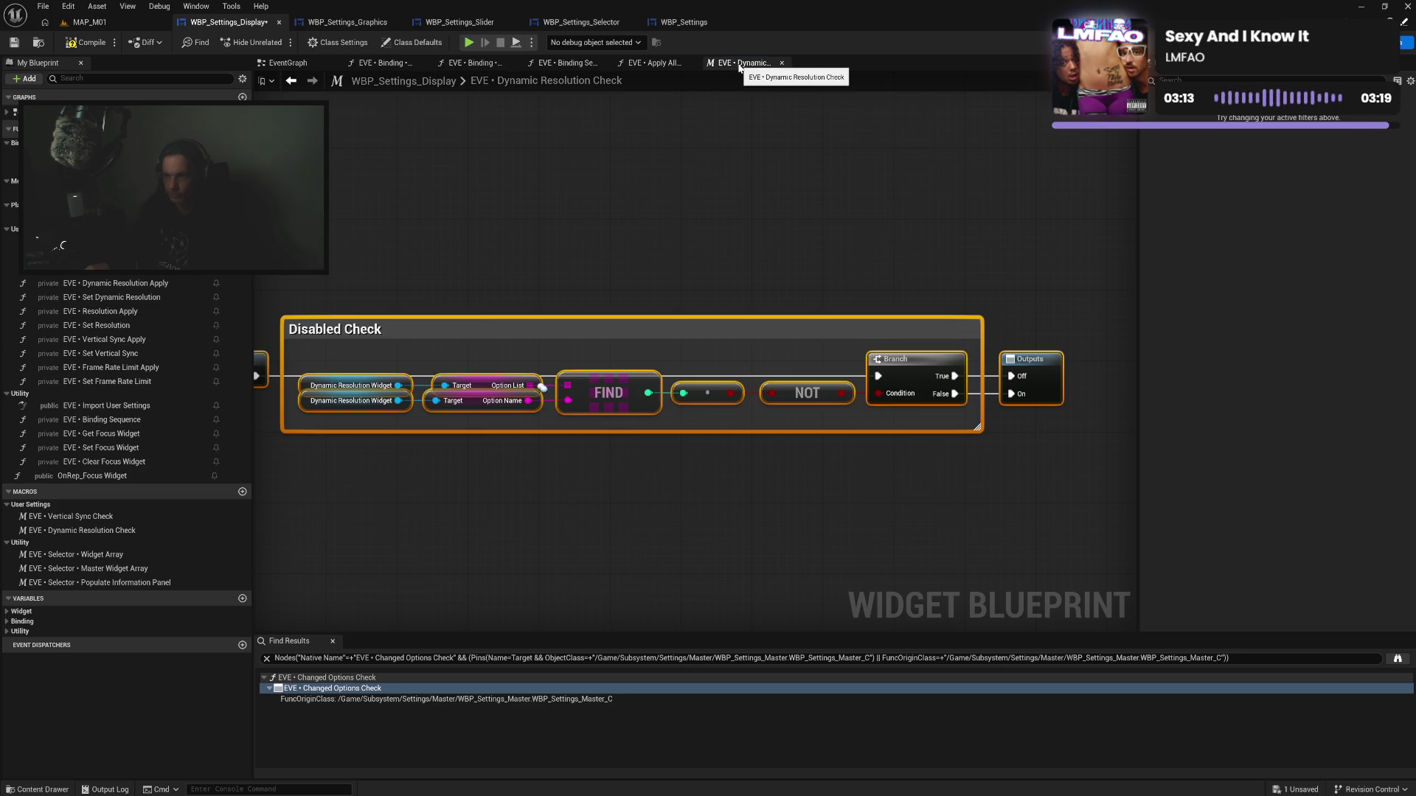
Wrap the selection in a 'Dynamic Resolution Check' comment and position it neatly
{"action": "type", "text": "c"}
{"action": "type", "text": "Dy"}
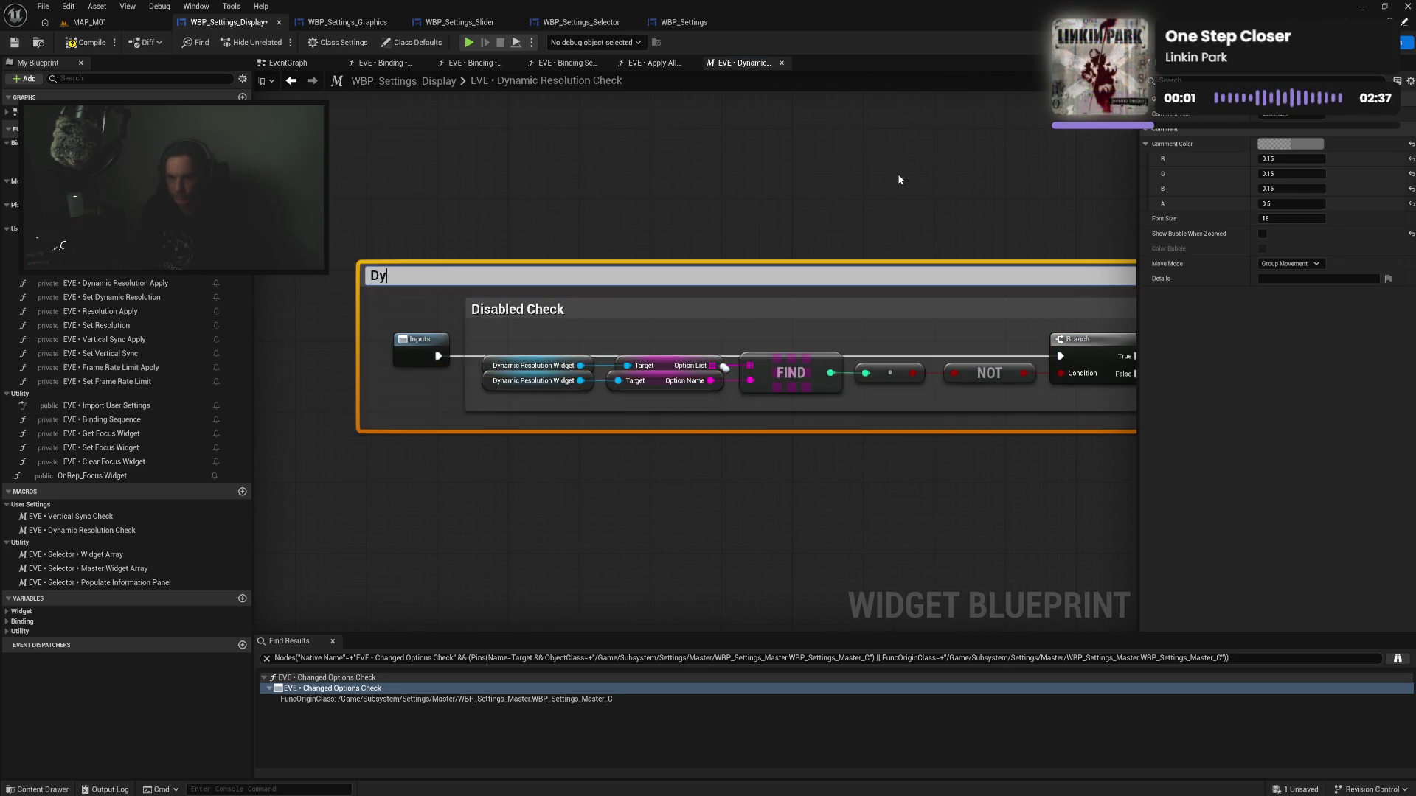
{"action": "type", "text": "namicResolut"}
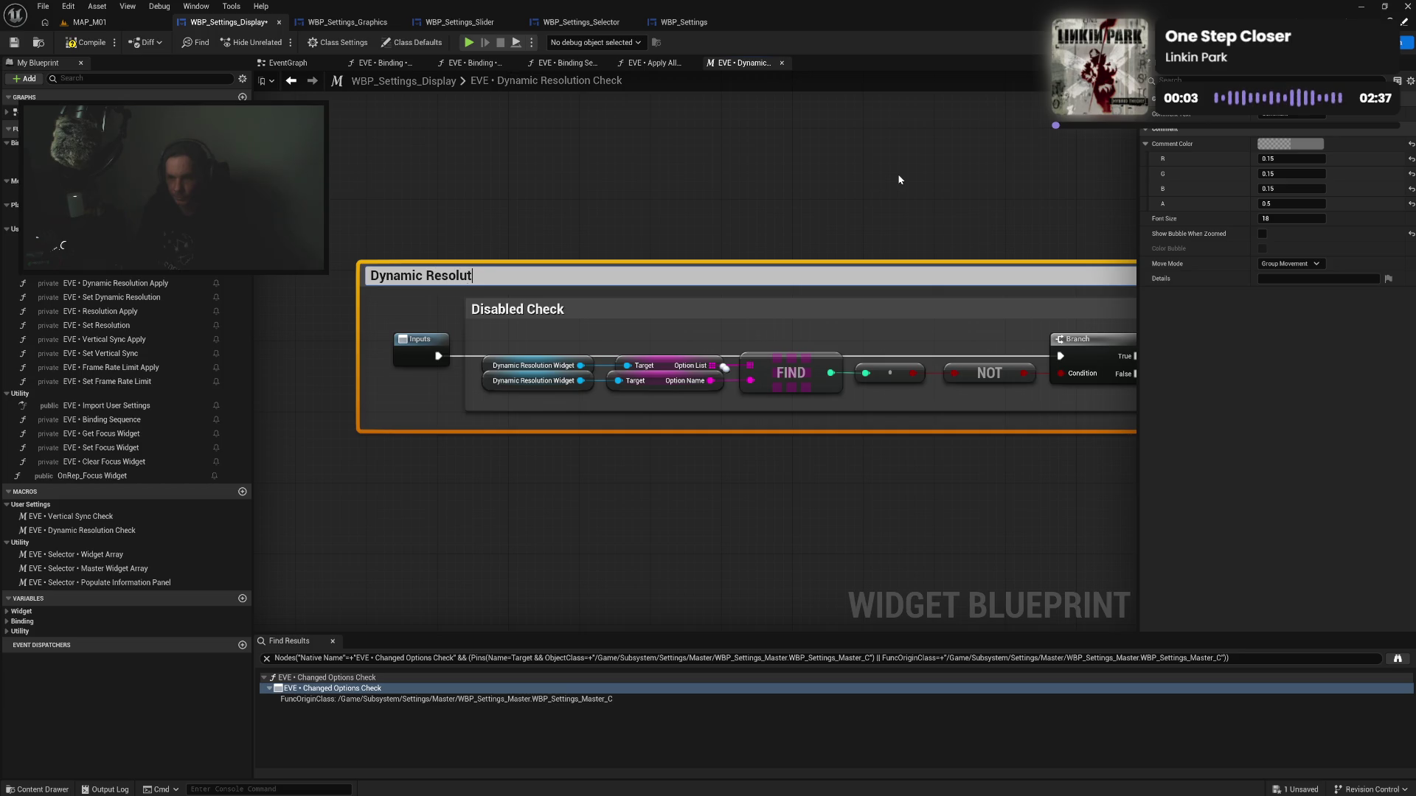
{"action": "type", "text": "Check"}
{"action": "key", "text": "Return"}
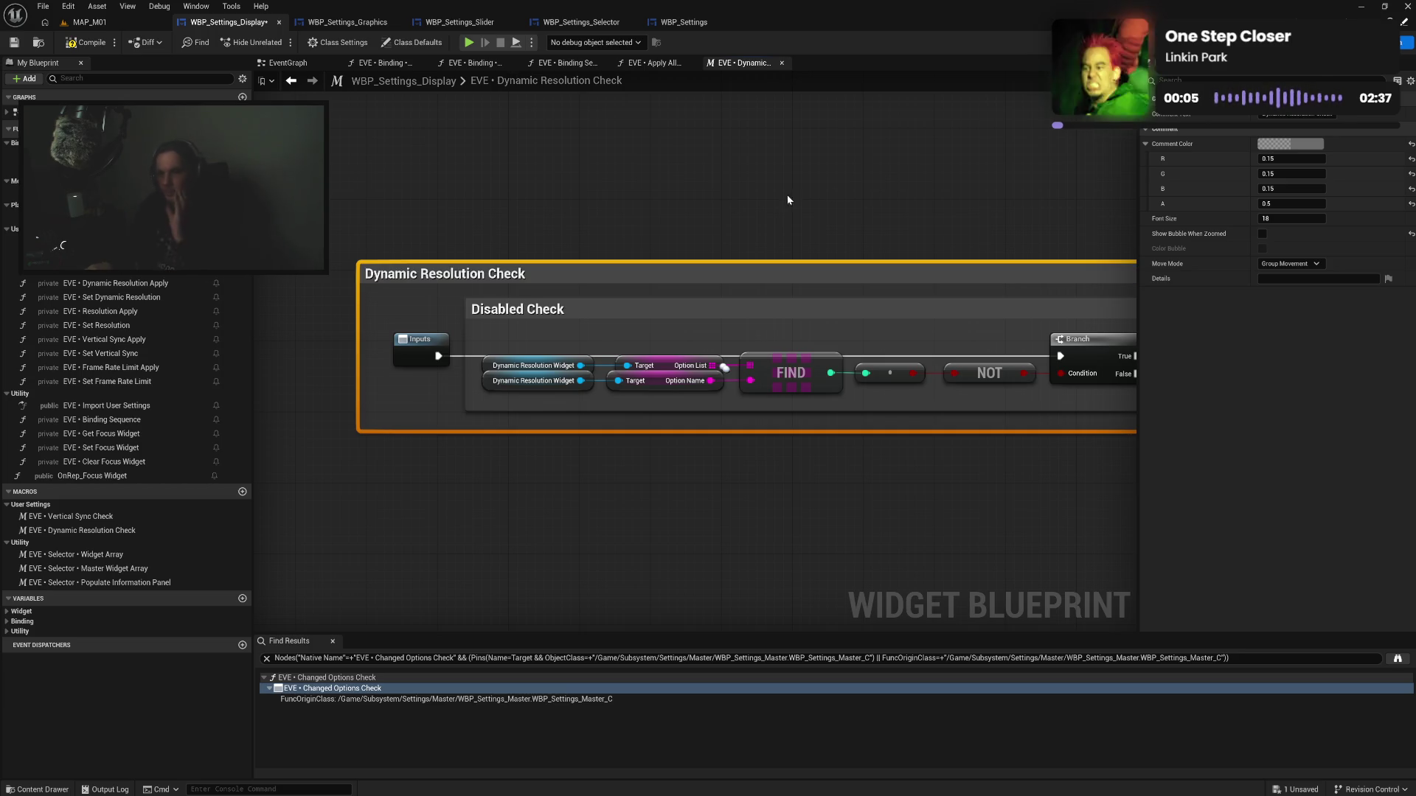
{"action": "left_click_drag", "start_coordinate": [358, 335], "coordinate": [379, 336]}
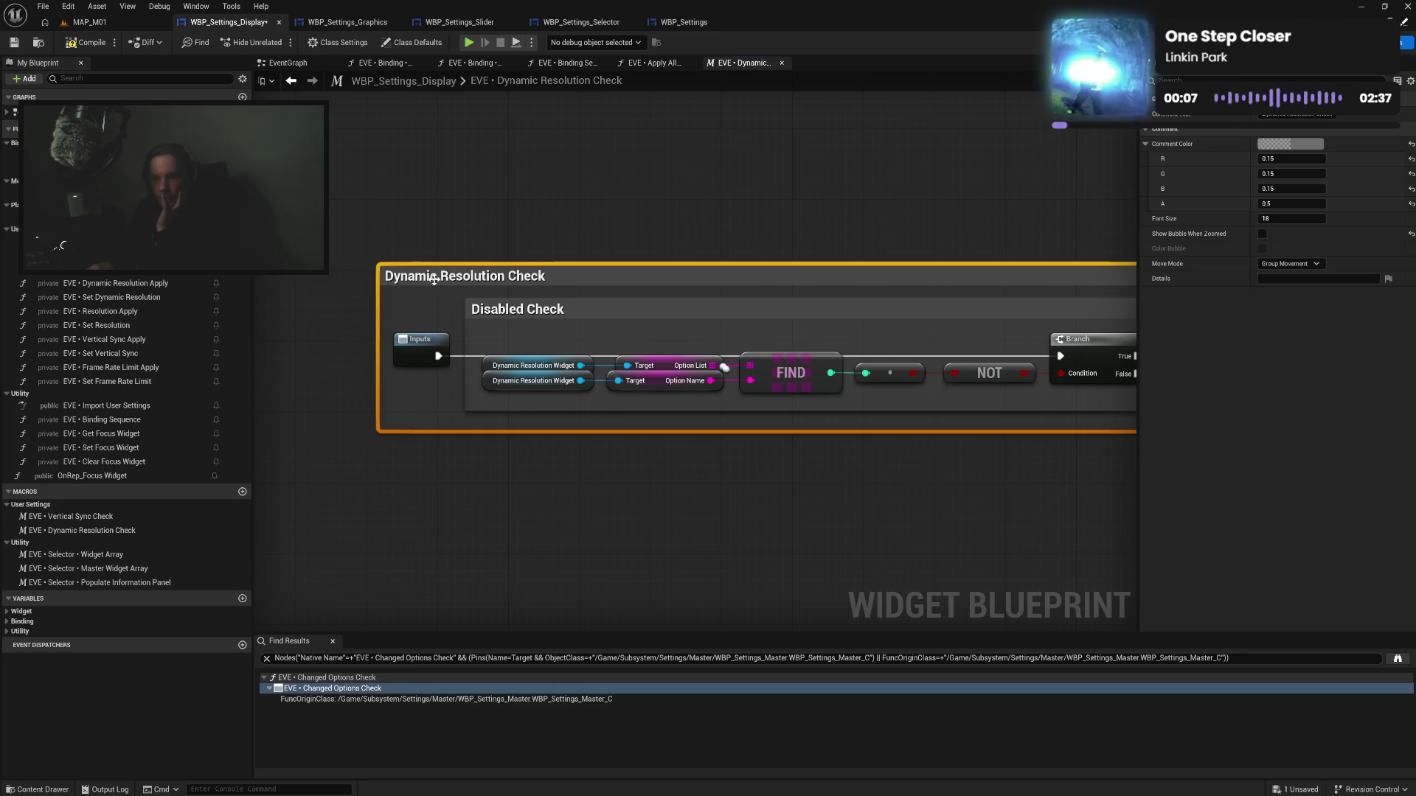
{"action": "scroll", "coordinate": [442, 236], "scroll_direction": "down", "scroll_amount": 5}
{"action": "left_click_drag", "start_coordinate": [365, 177], "coordinate": [559, 239]}
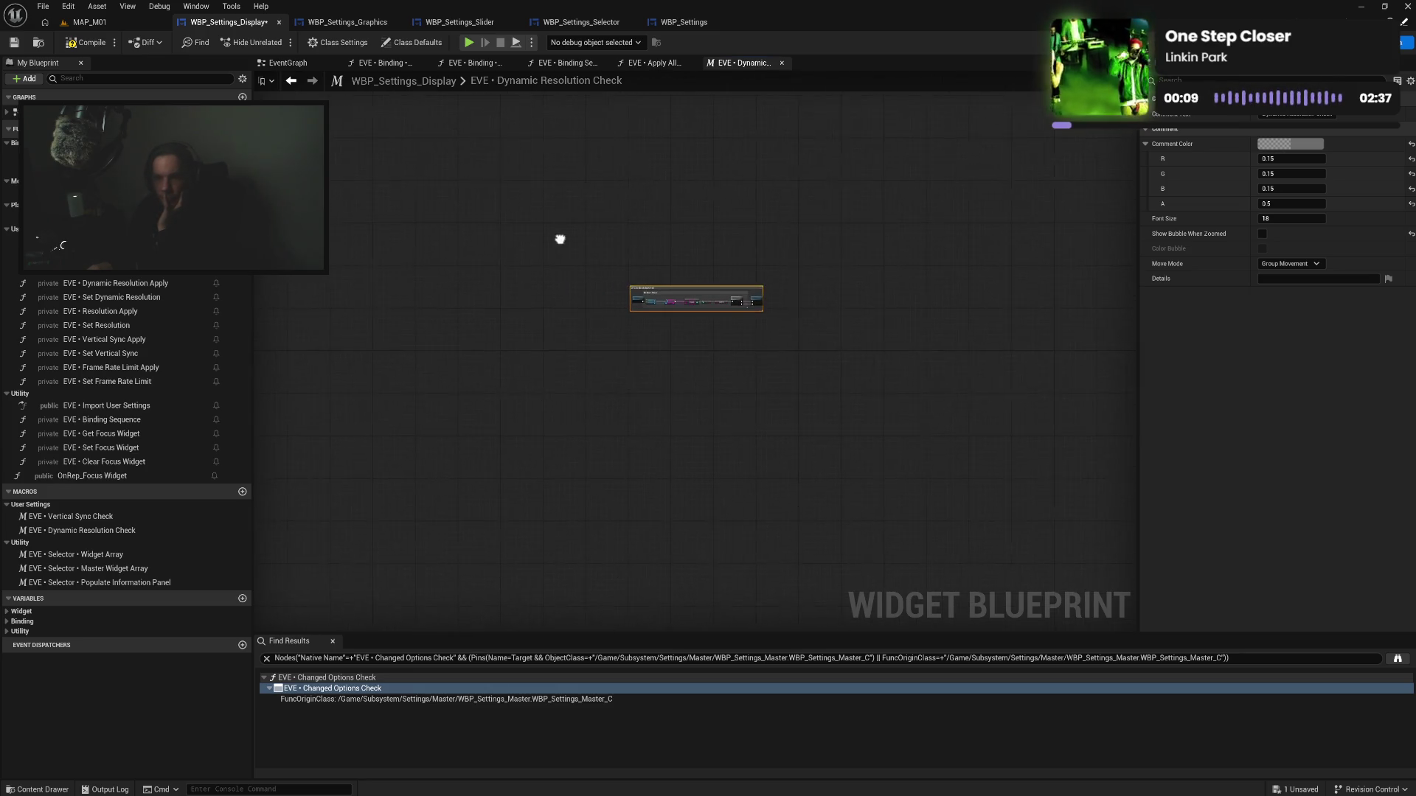
{"action": "scroll", "coordinate": [640, 284], "scroll_direction": "up", "scroll_amount": 2}
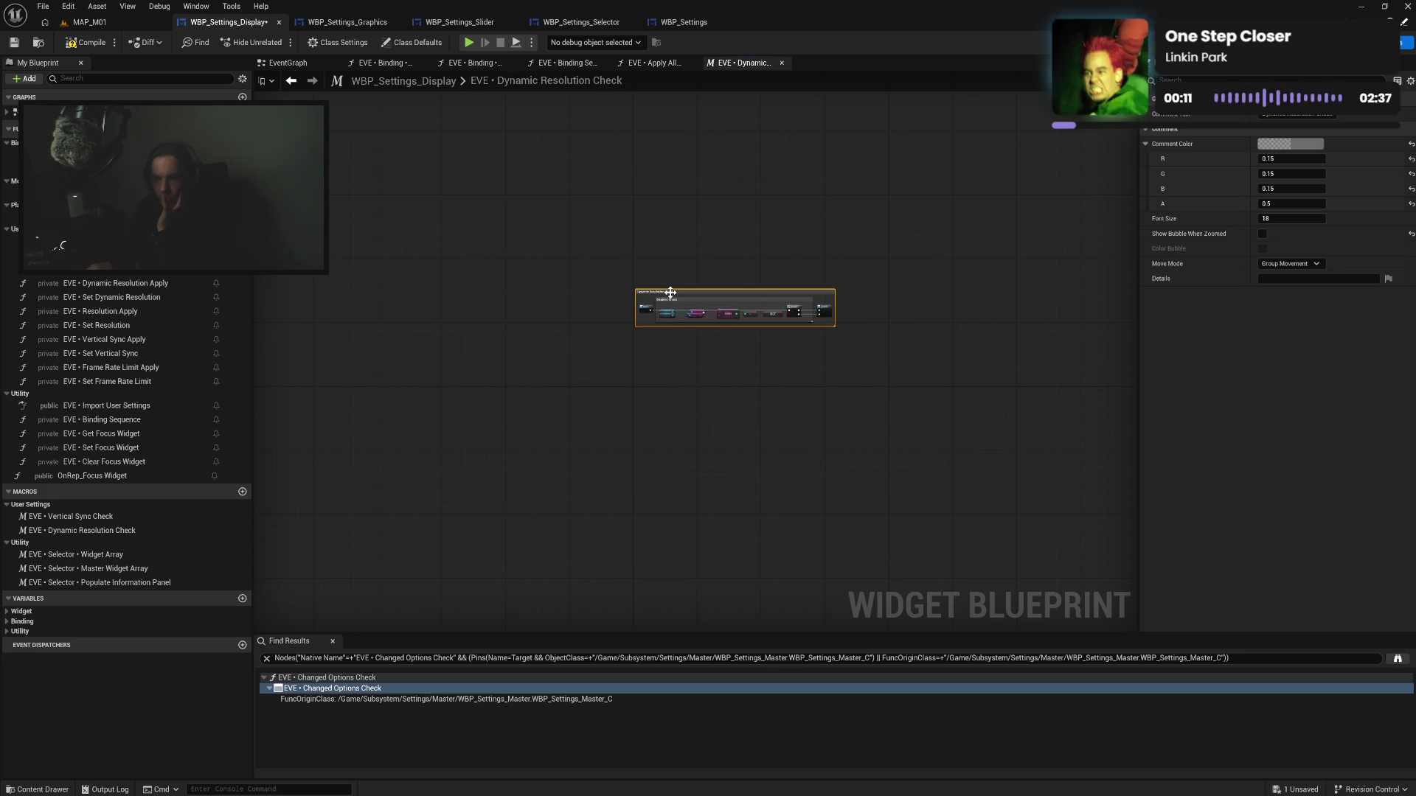
{"action": "left_click_drag", "start_coordinate": [671, 292], "coordinate": [696, 403]}
{"action": "scroll", "coordinate": [606, 332], "scroll_direction": "down", "scroll_amount": 2}
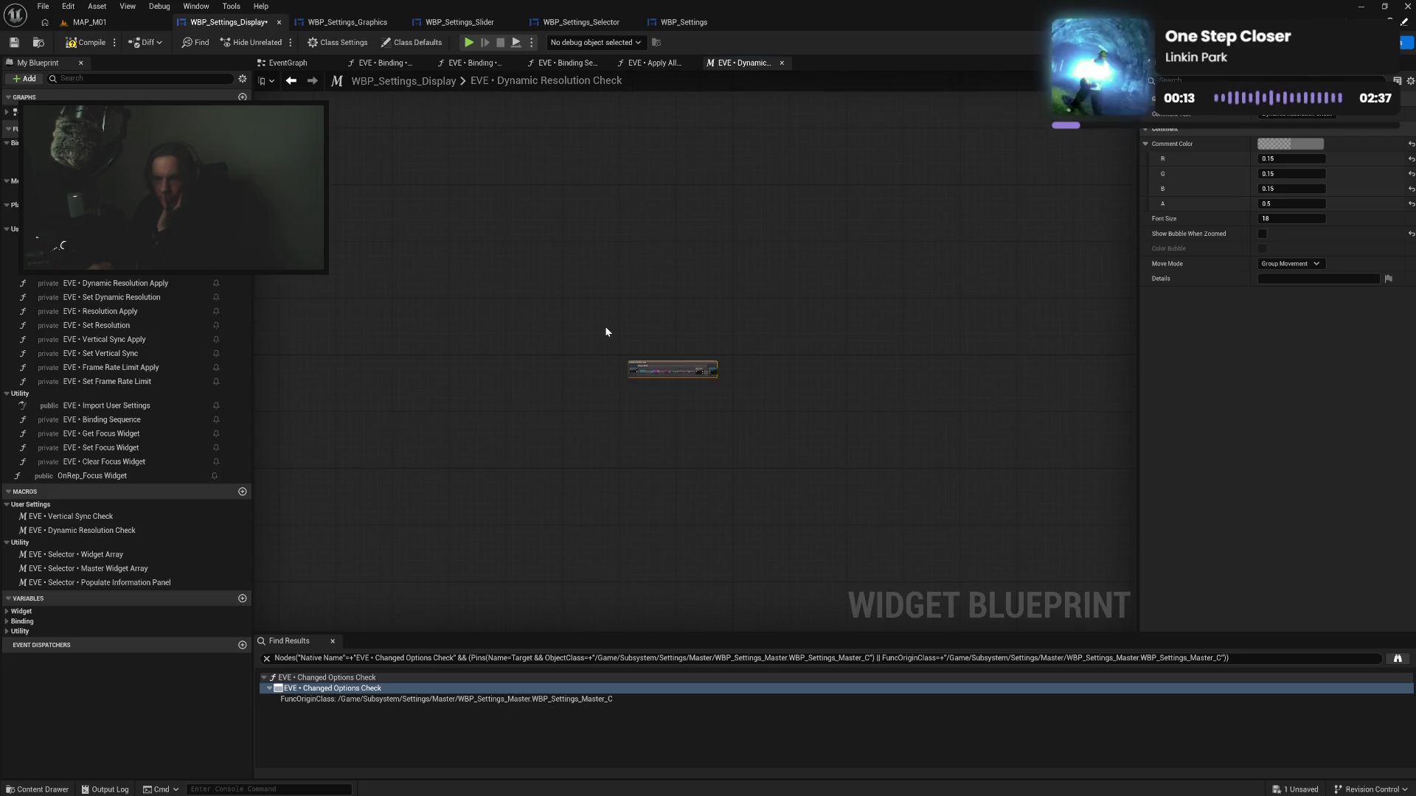
{"action": "mouse_move", "coordinate": [856, 424]}
{"action": "left_mouse_down"}
{"action": "mouse_move", "coordinate": [774, 319]}
{"action": "mouse_move", "coordinate": [898, 214]}
{"action": "mouse_move", "coordinate": [640, 327]}
{"action": "left_mouse_up"}
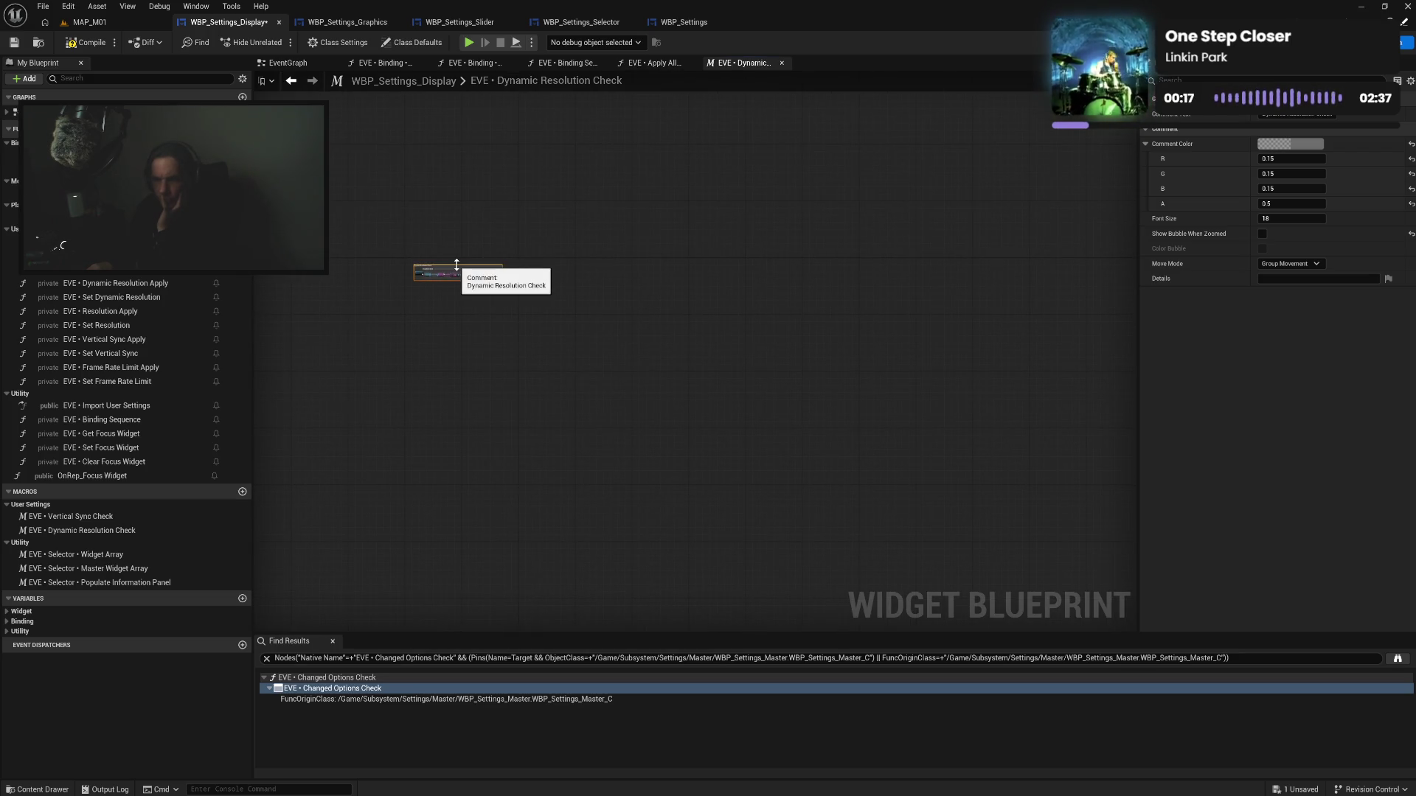
{"action": "left_click_drag", "start_coordinate": [458, 270], "coordinate": [569, 271]}
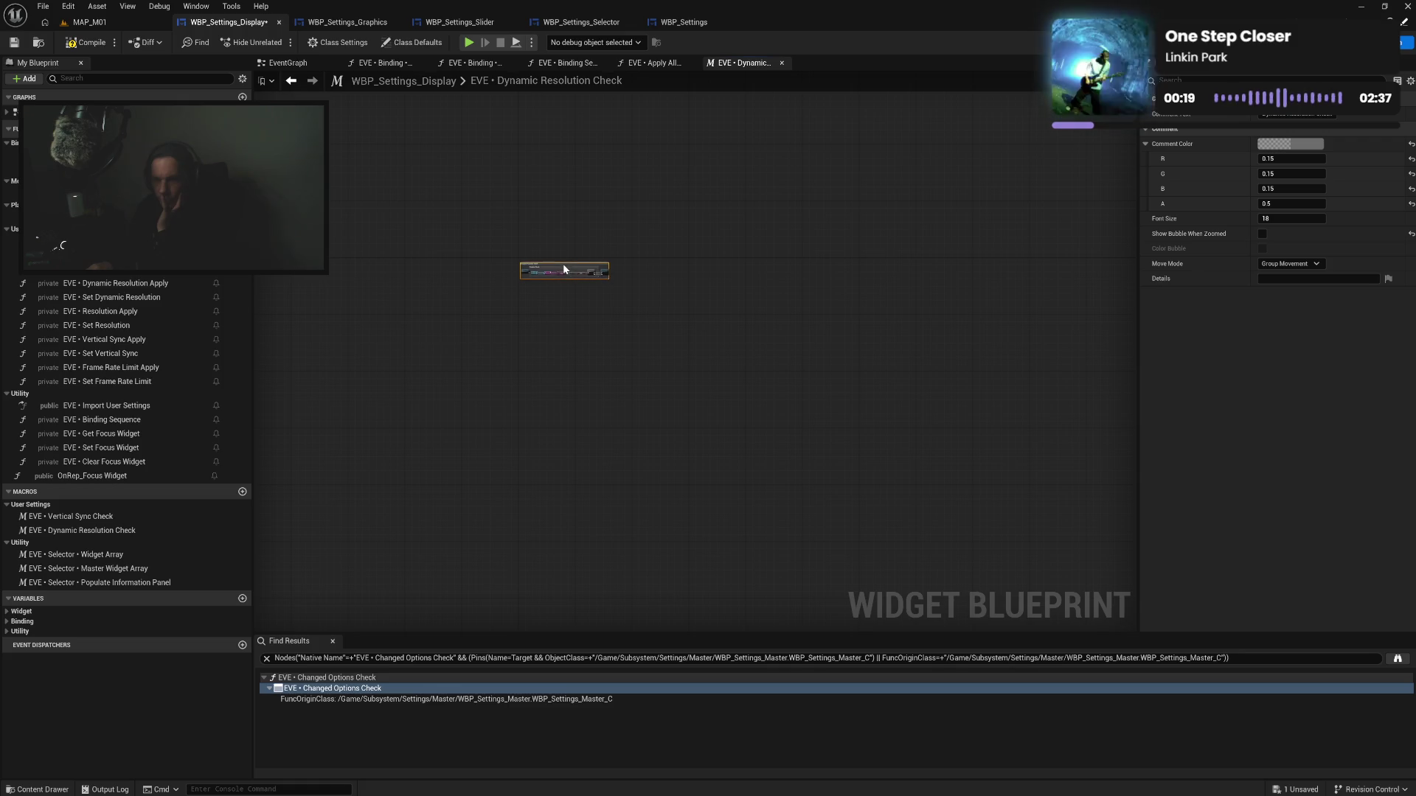
{"action": "scroll", "coordinate": [510, 268], "scroll_direction": "up", "scroll_amount": 8}
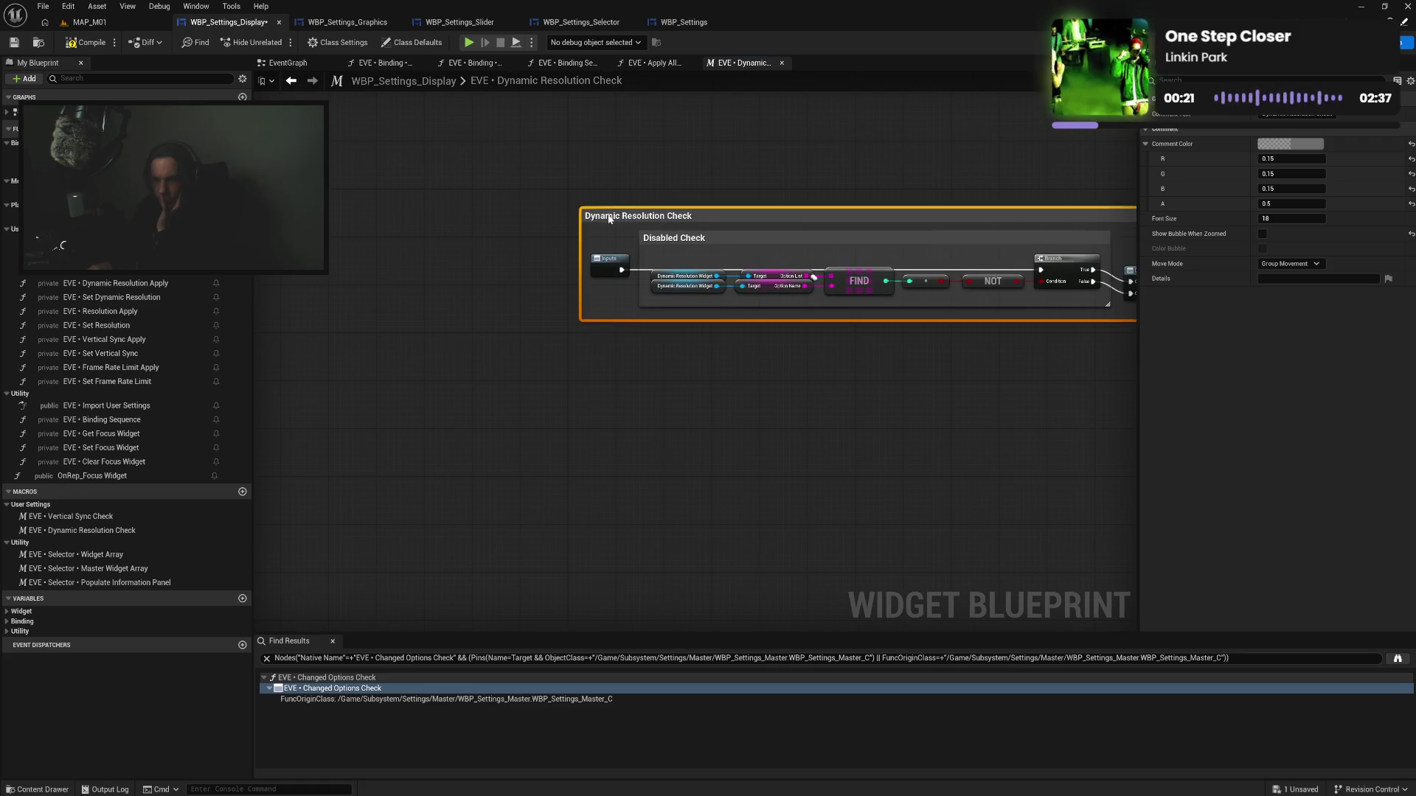
{"action": "left_click_drag", "start_coordinate": [601, 202], "coordinate": [488, 223]}
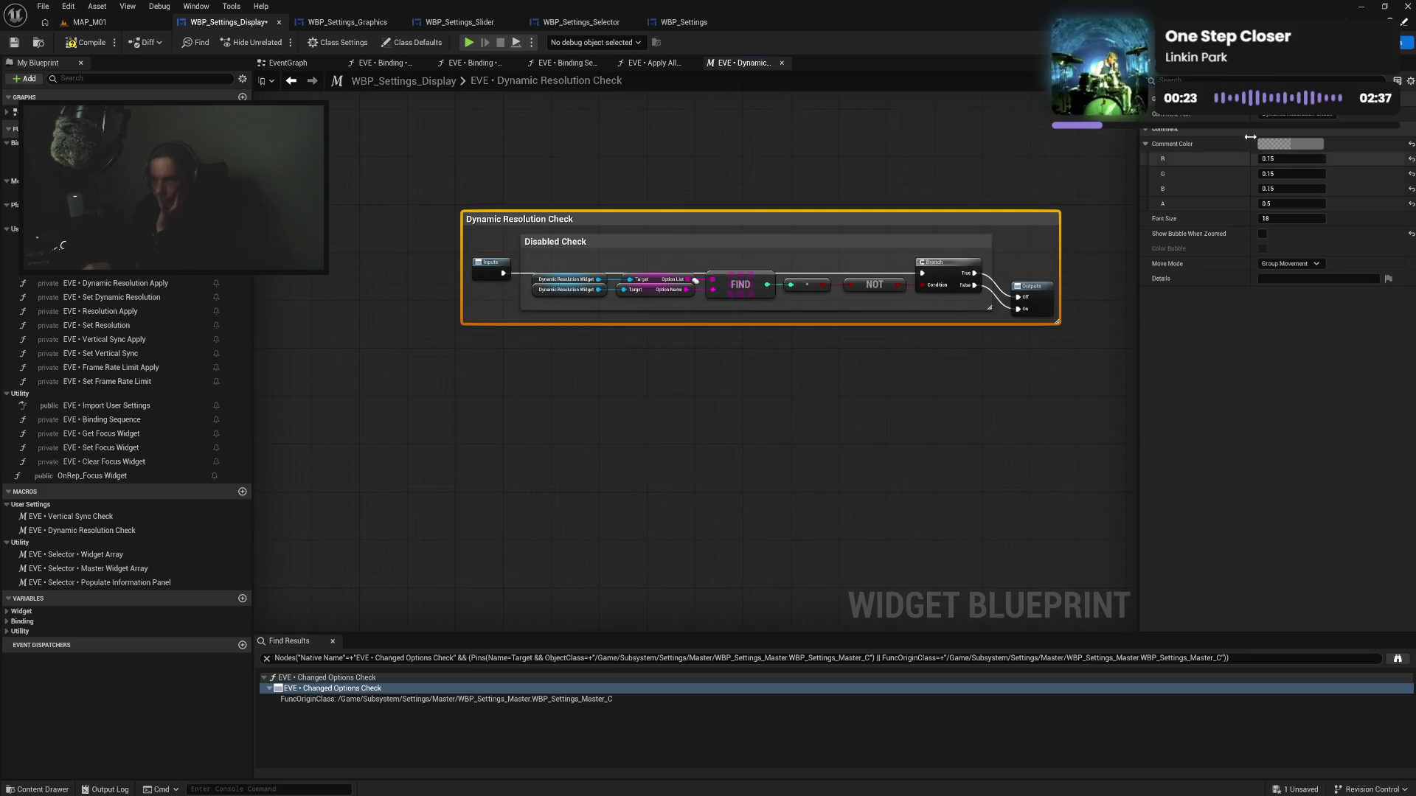
Color Dynamic Resolution Check purple and Disabled Check white, then save and close the macro
{"action": "left_click", "coordinate": [1290, 144]}
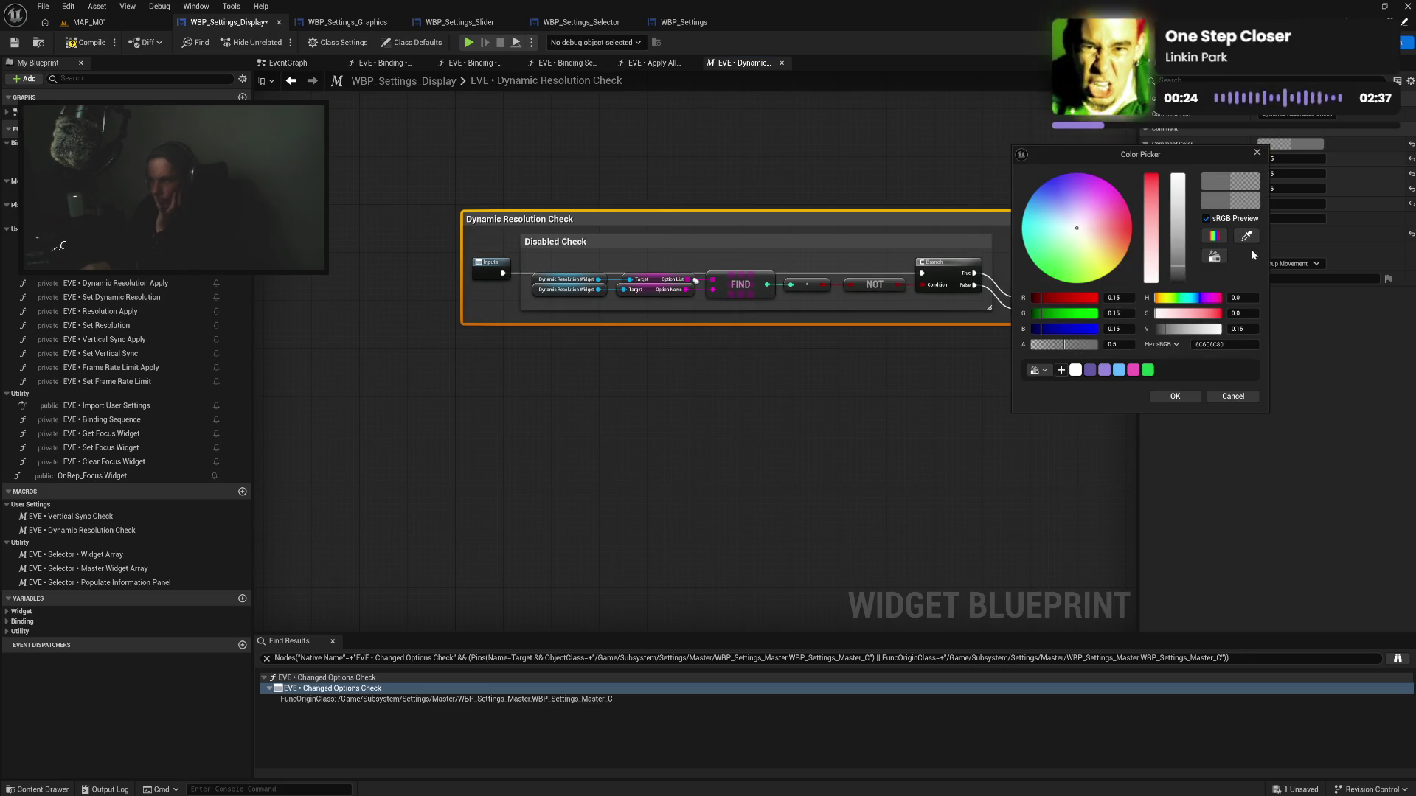
{"action": "left_click", "coordinate": [1106, 371]}
{"action": "left_click", "coordinate": [1174, 395]}
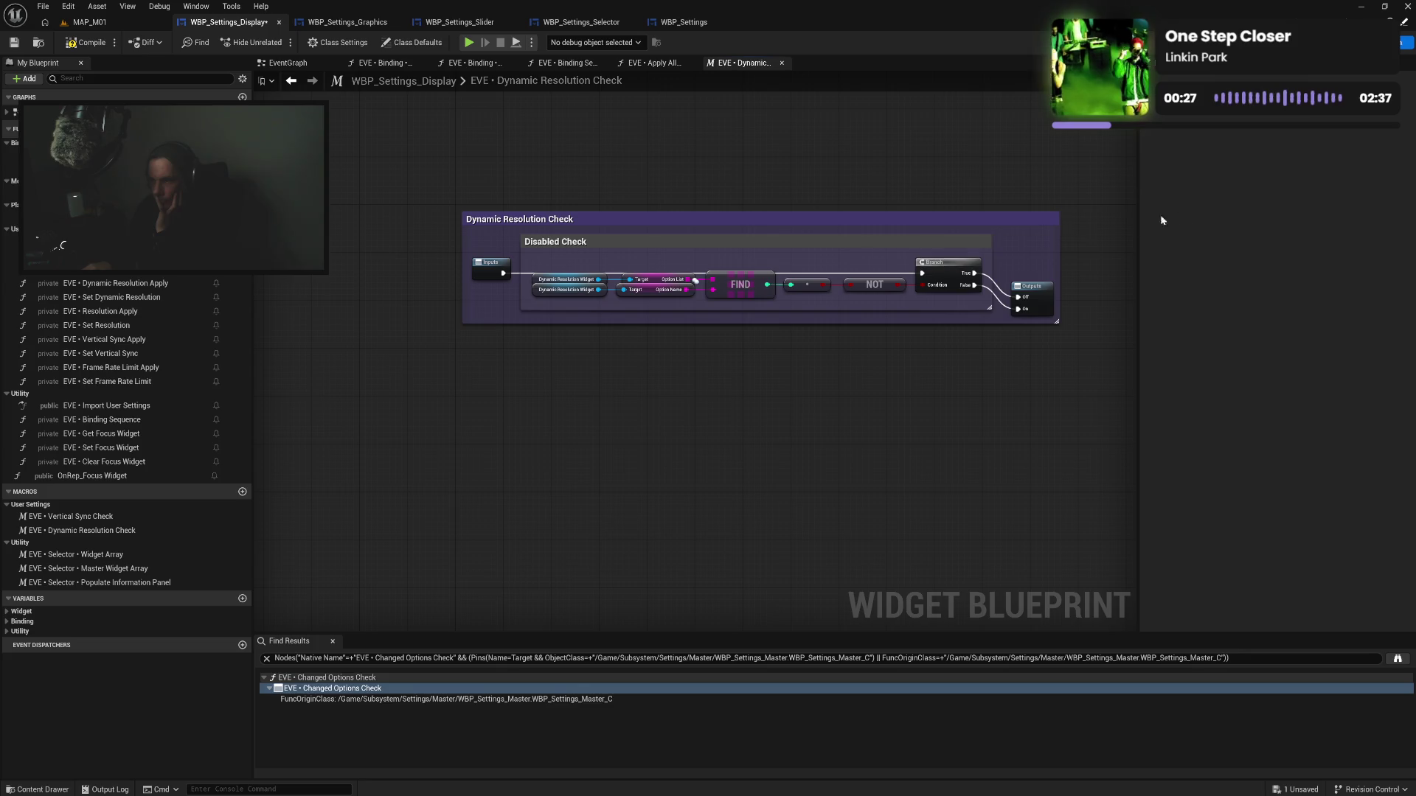
{"action": "left_click", "coordinate": [986, 242]}
{"action": "left_click", "coordinate": [1290, 144]}
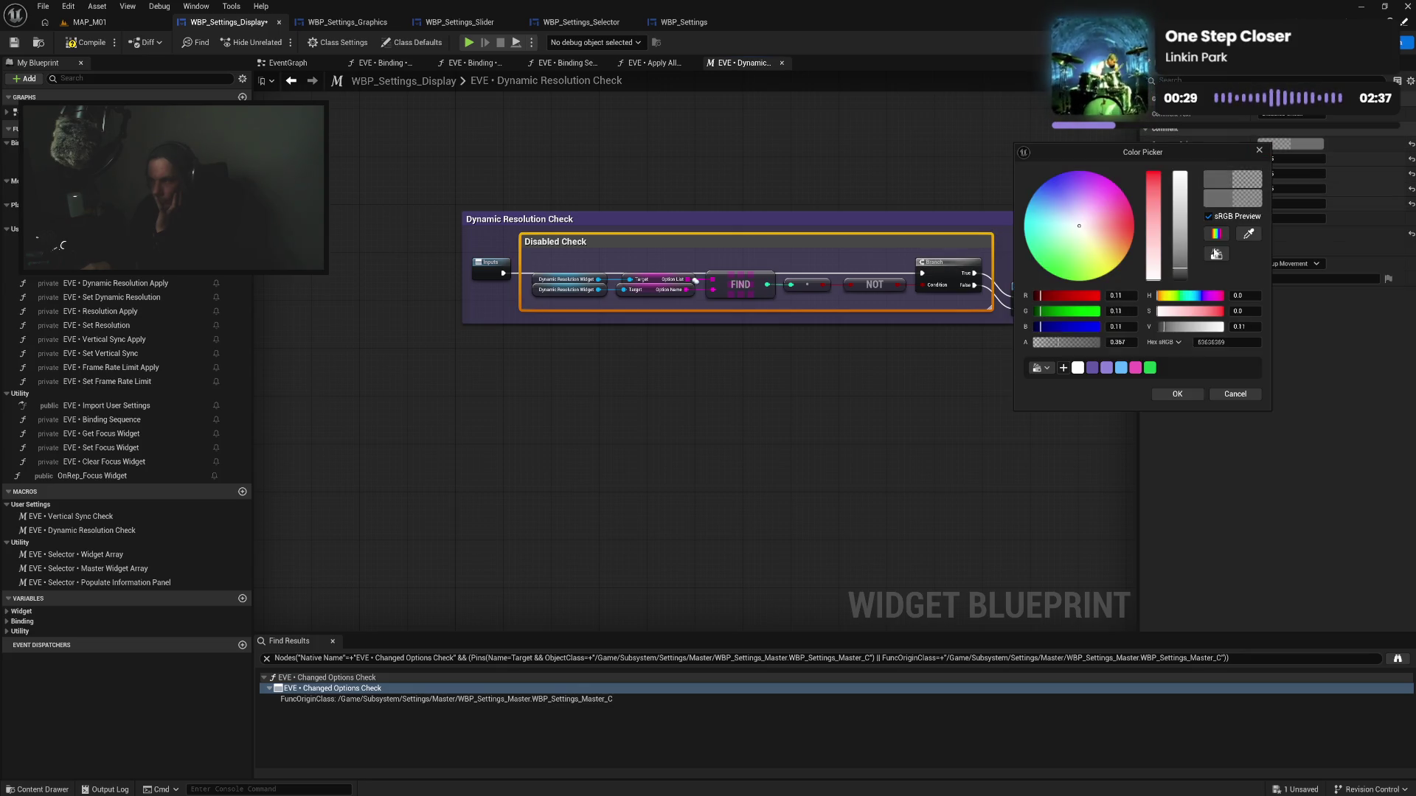
{"action": "left_click", "coordinate": [1078, 369]}
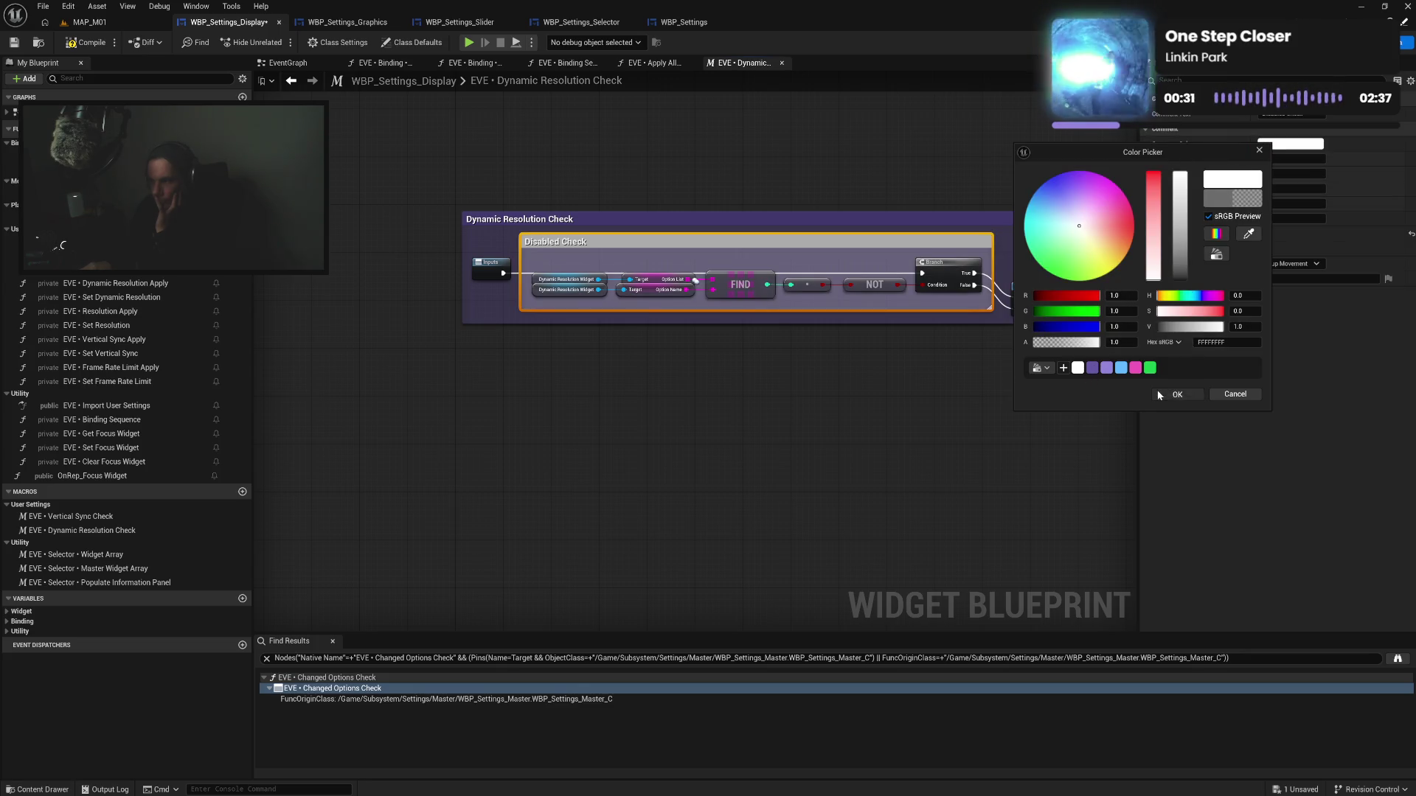
{"action": "left_click", "coordinate": [1177, 394]}
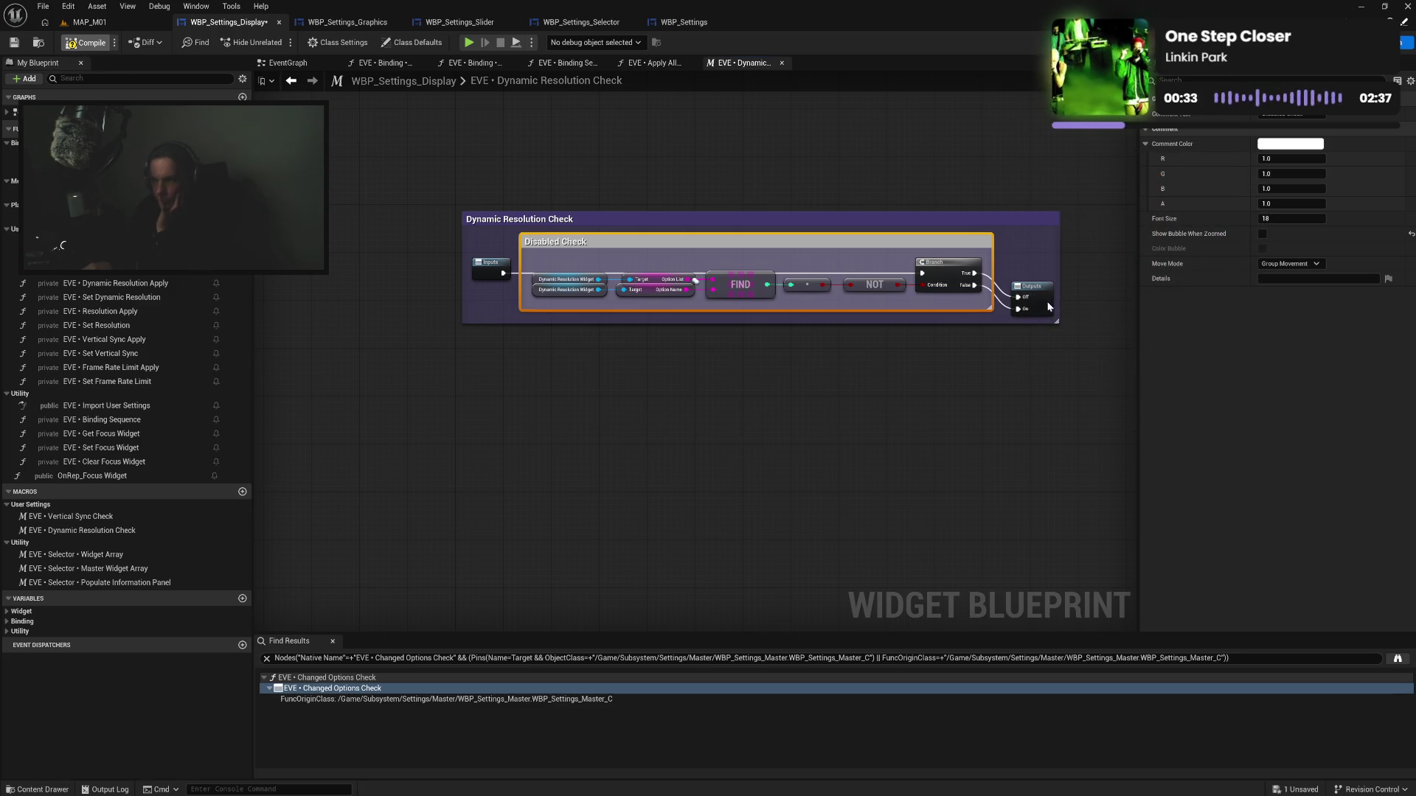
{"action": "left_click_drag", "start_coordinate": [1038, 304], "coordinate": [1031, 285]}
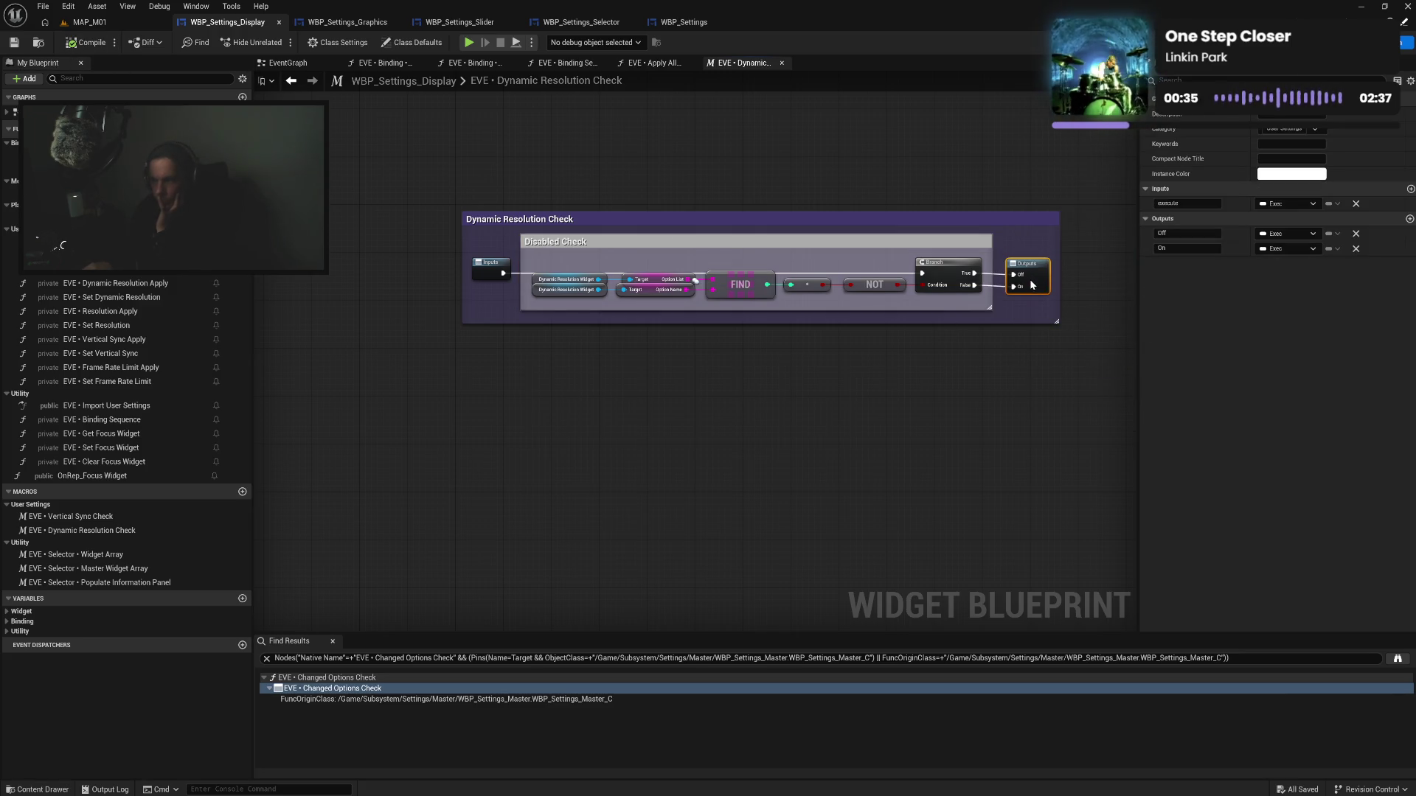
{"action": "key", "text": "ctrl+s"}
{"action": "left_click", "coordinate": [781, 62]}
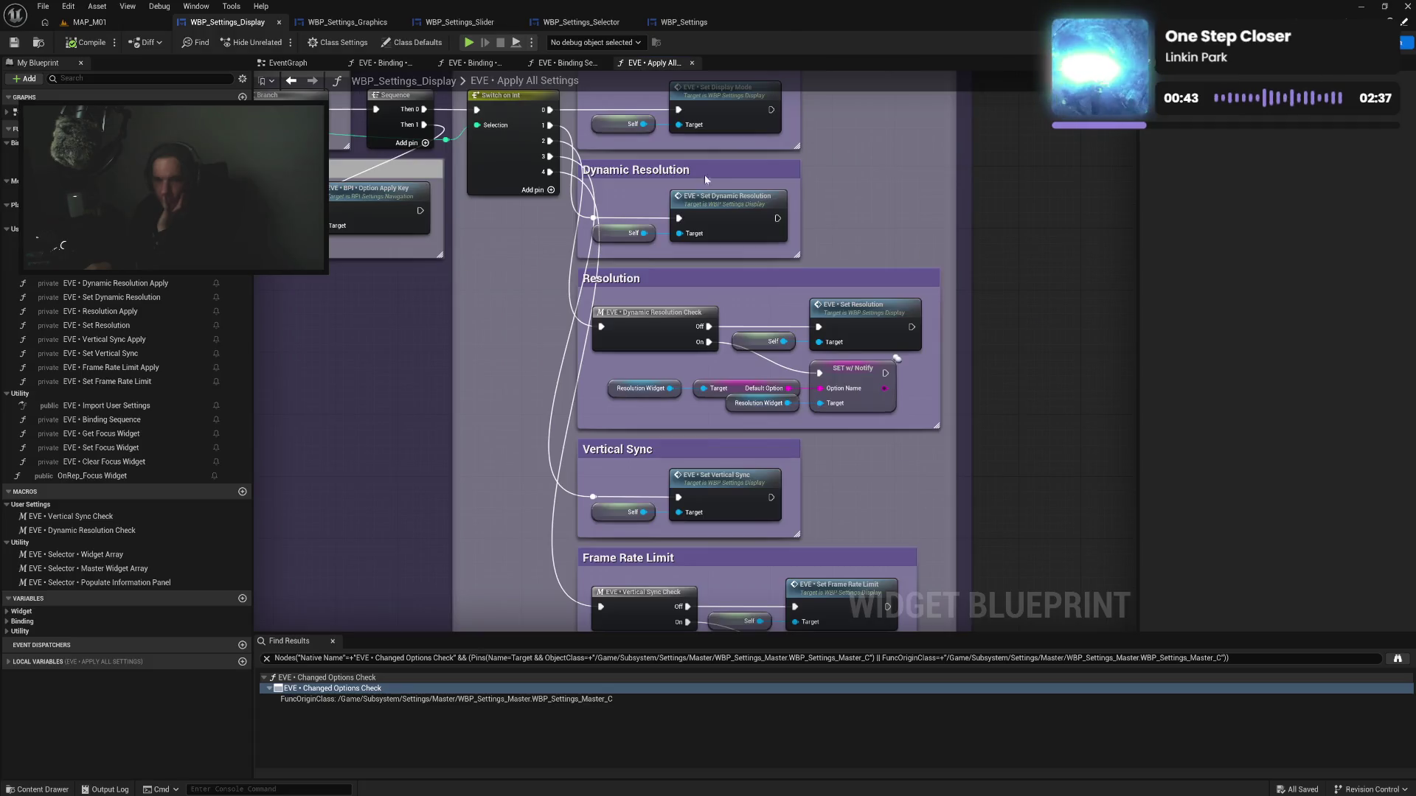
In the Vertical Sync Check macro, group the check nodes in a comment titled Disabled Check
{"action": "double_click", "coordinate": [165, 518]}
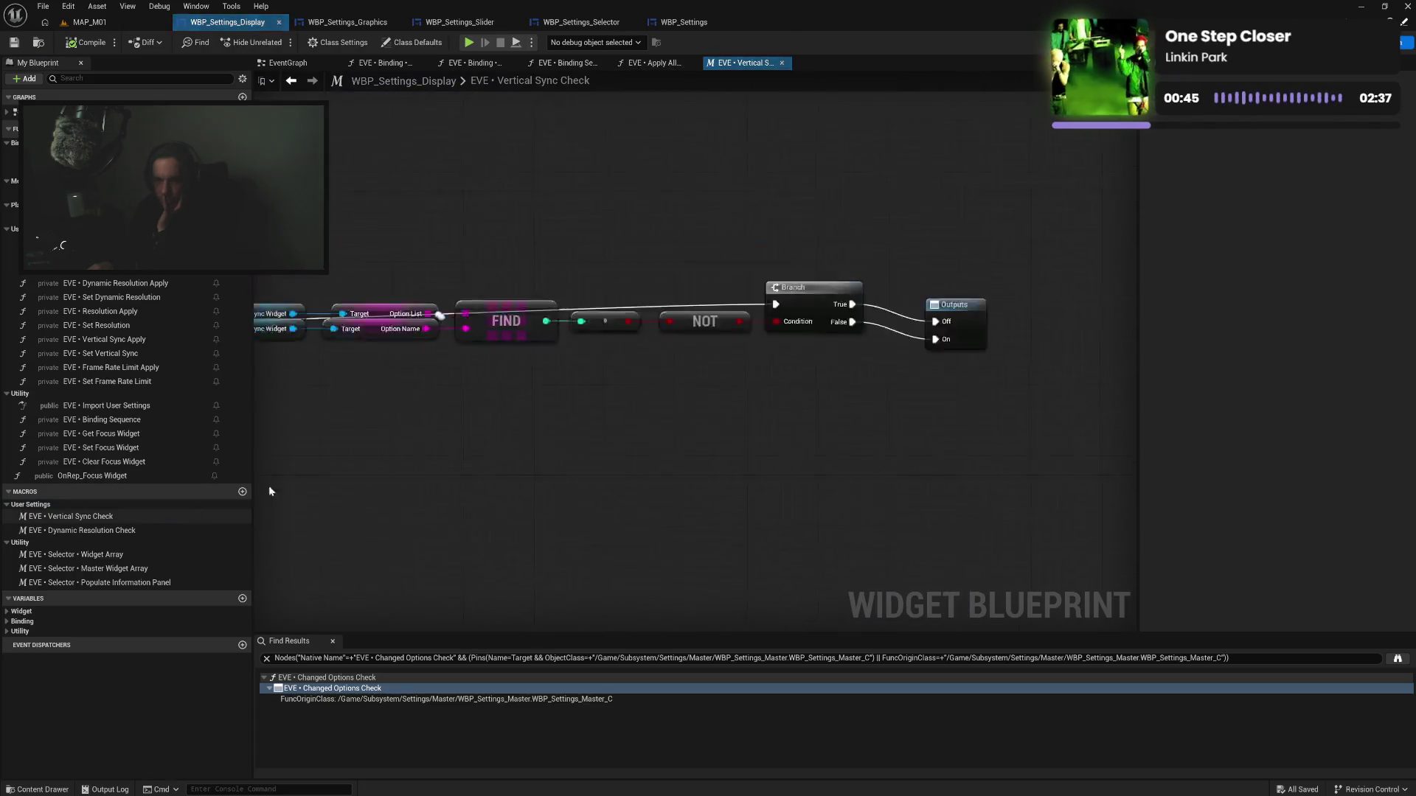
{"action": "left_click_drag", "start_coordinate": [434, 294], "coordinate": [1032, 391]}
{"action": "left_click_drag", "start_coordinate": [1042, 329], "coordinate": [1050, 276]}
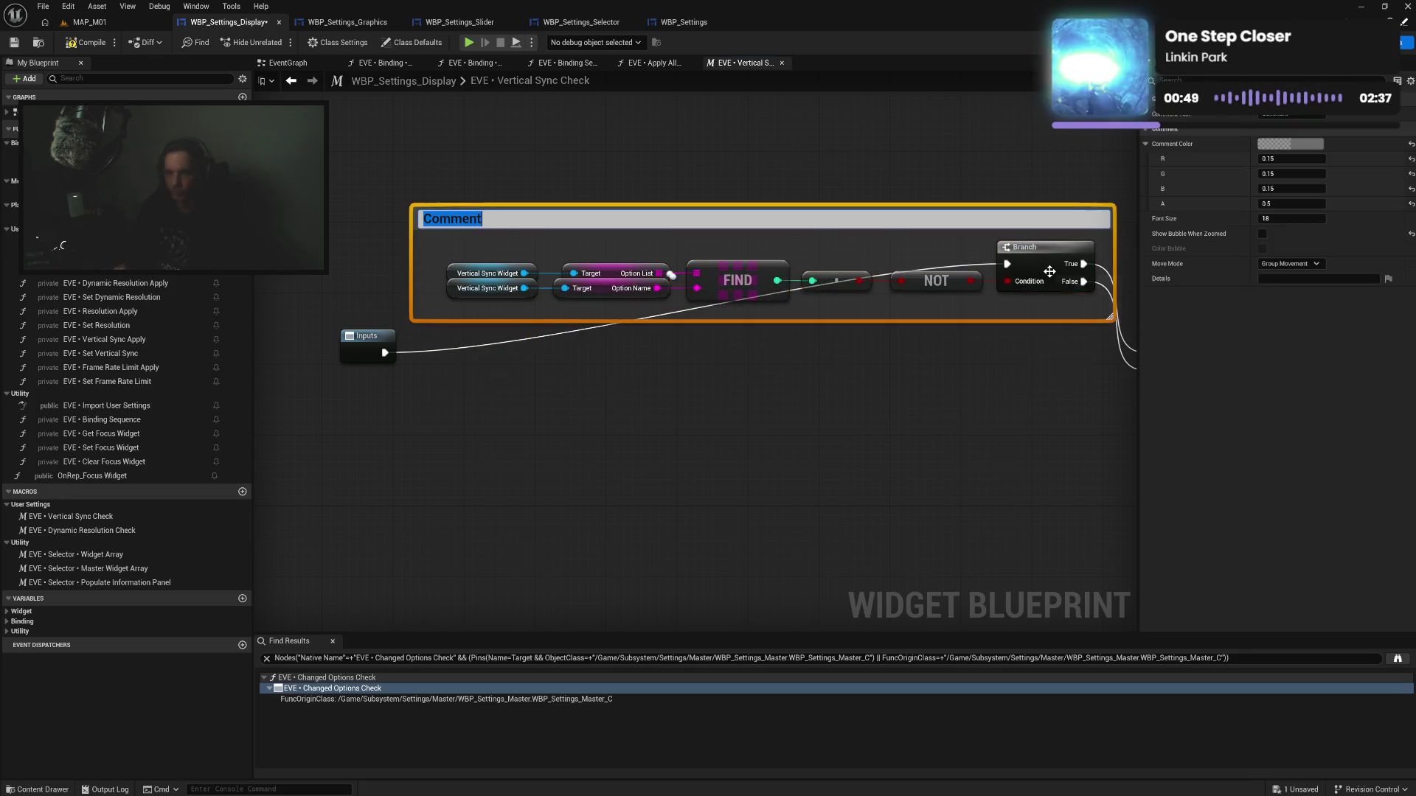
{"action": "type", "text": "cCisabled Check"}
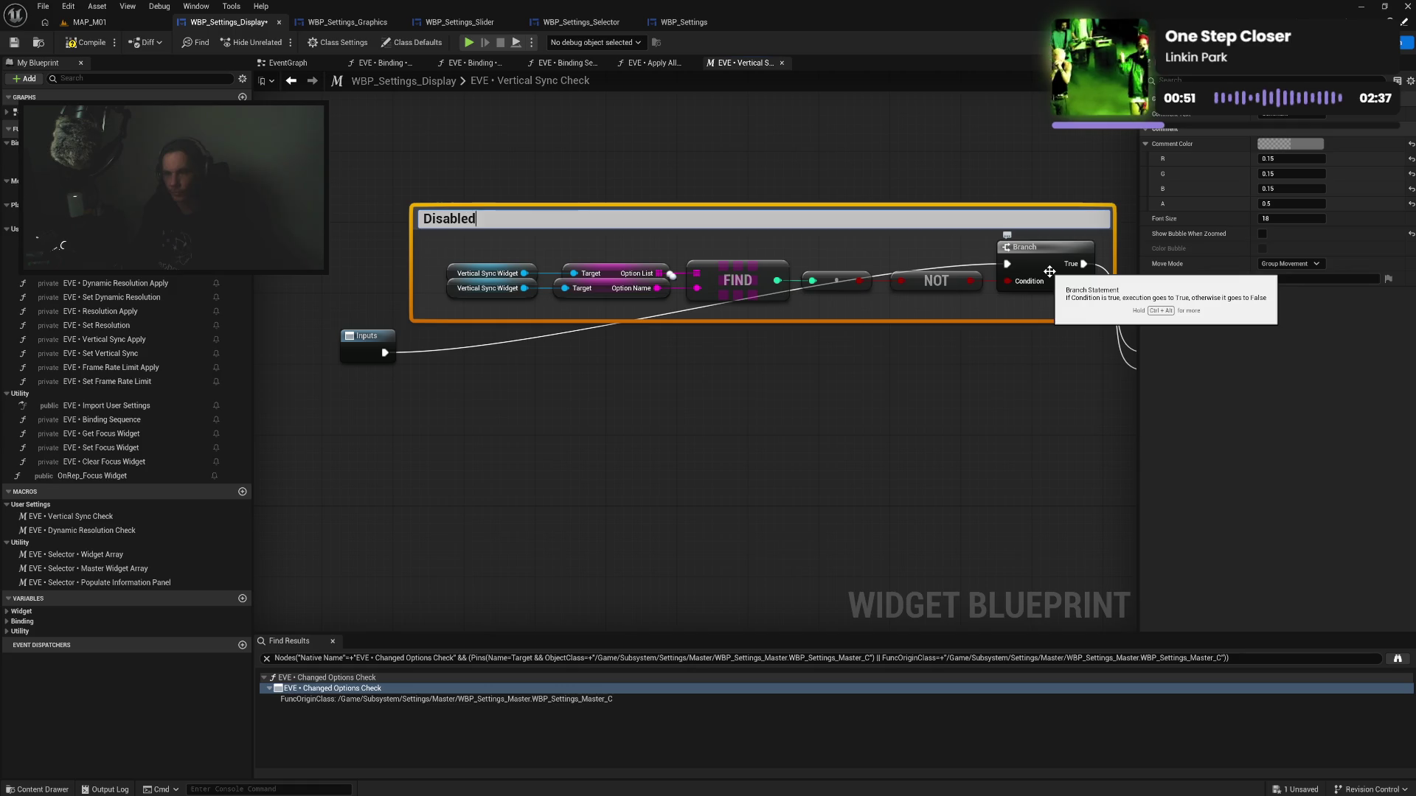
{"action": "key", "text": "Return"}
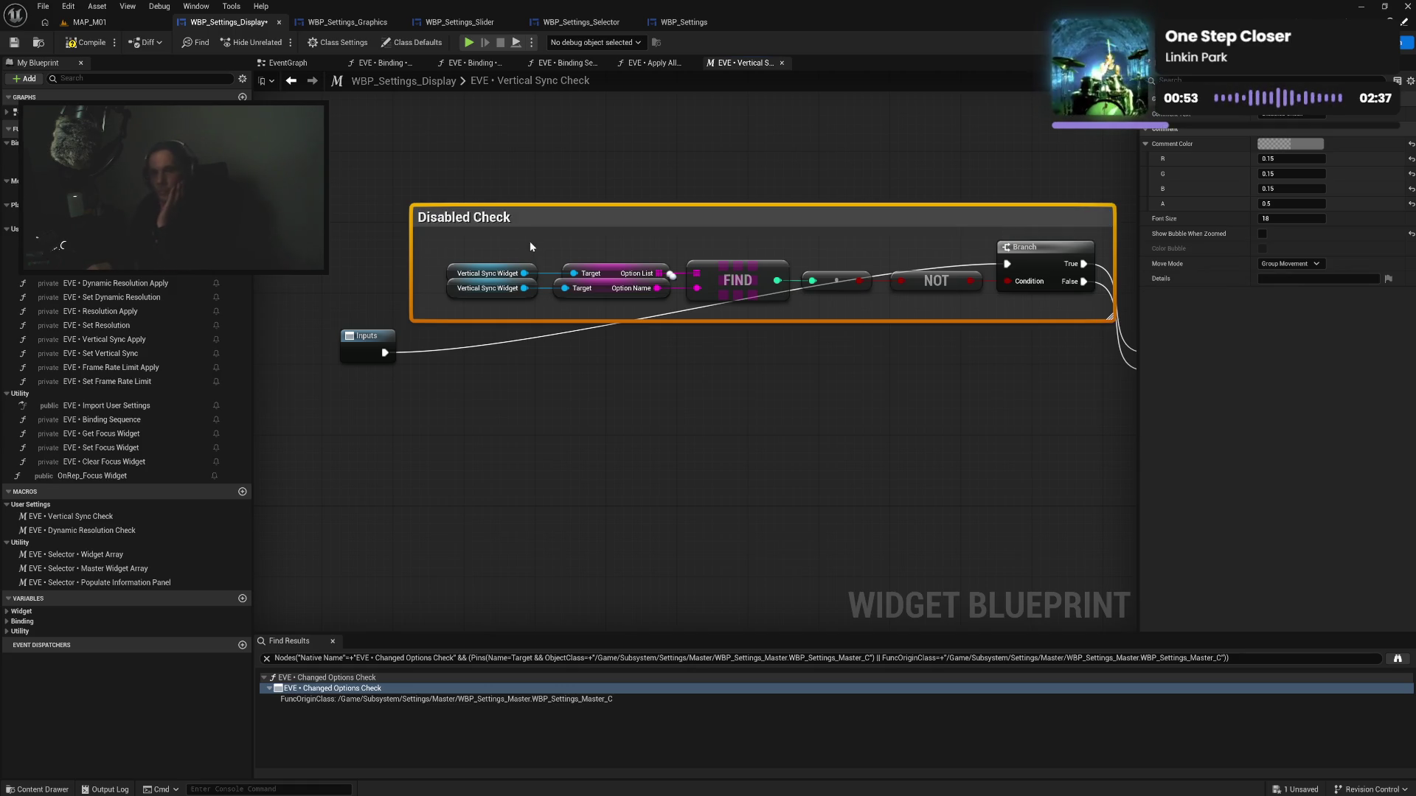
Tighten the Disabled Check comment and line the Inputs and Outputs nodes up beside it
{"action": "left_click_drag", "start_coordinate": [413, 274], "coordinate": [437, 274]}
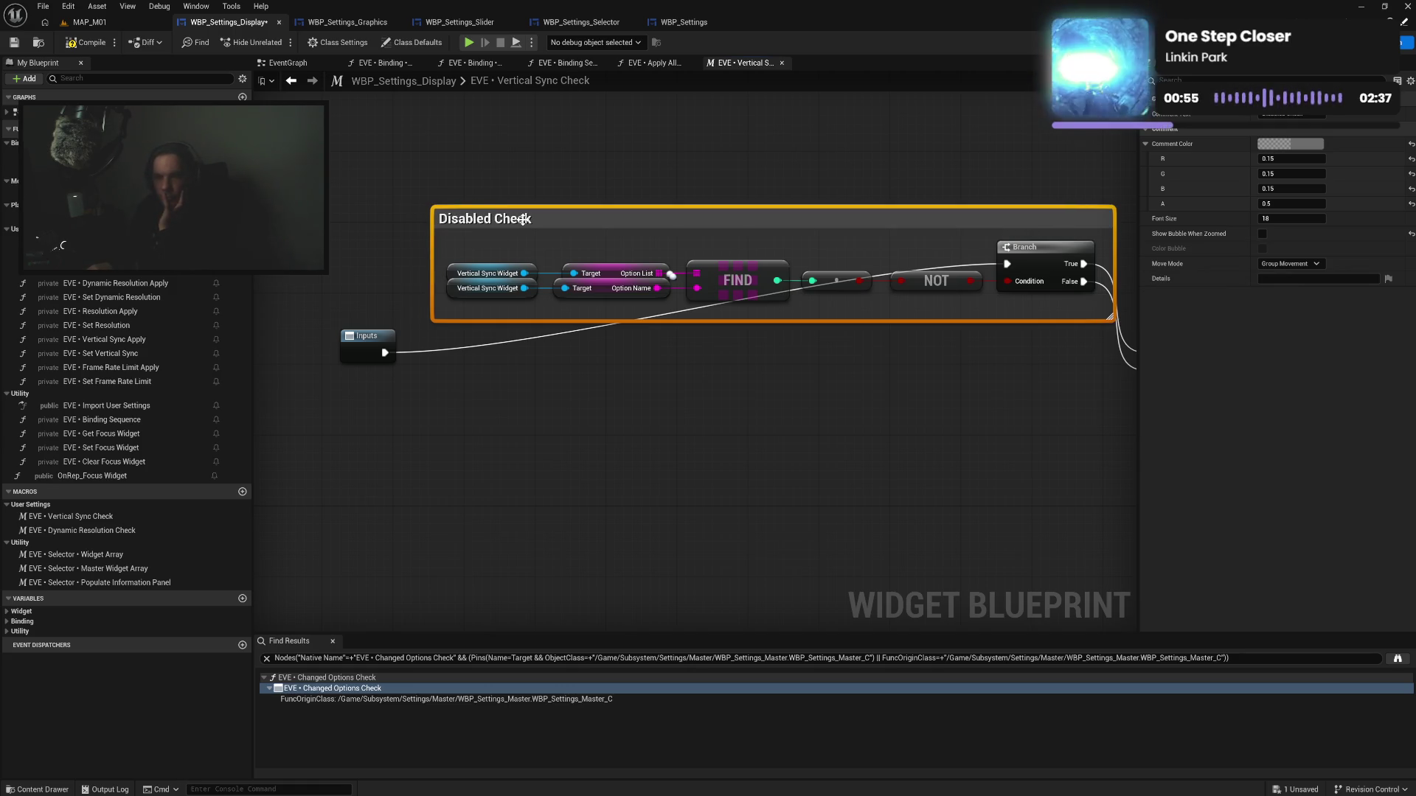
{"action": "mouse_move", "coordinate": [523, 219]}
{"action": "left_mouse_down"}
{"action": "mouse_move", "coordinate": [510, 217]}
{"action": "mouse_move", "coordinate": [966, 324]}
{"action": "mouse_move", "coordinate": [1046, 268]}
{"action": "left_mouse_up"}
{"action": "left_click_drag", "start_coordinate": [367, 357], "coordinate": [370, 266]}
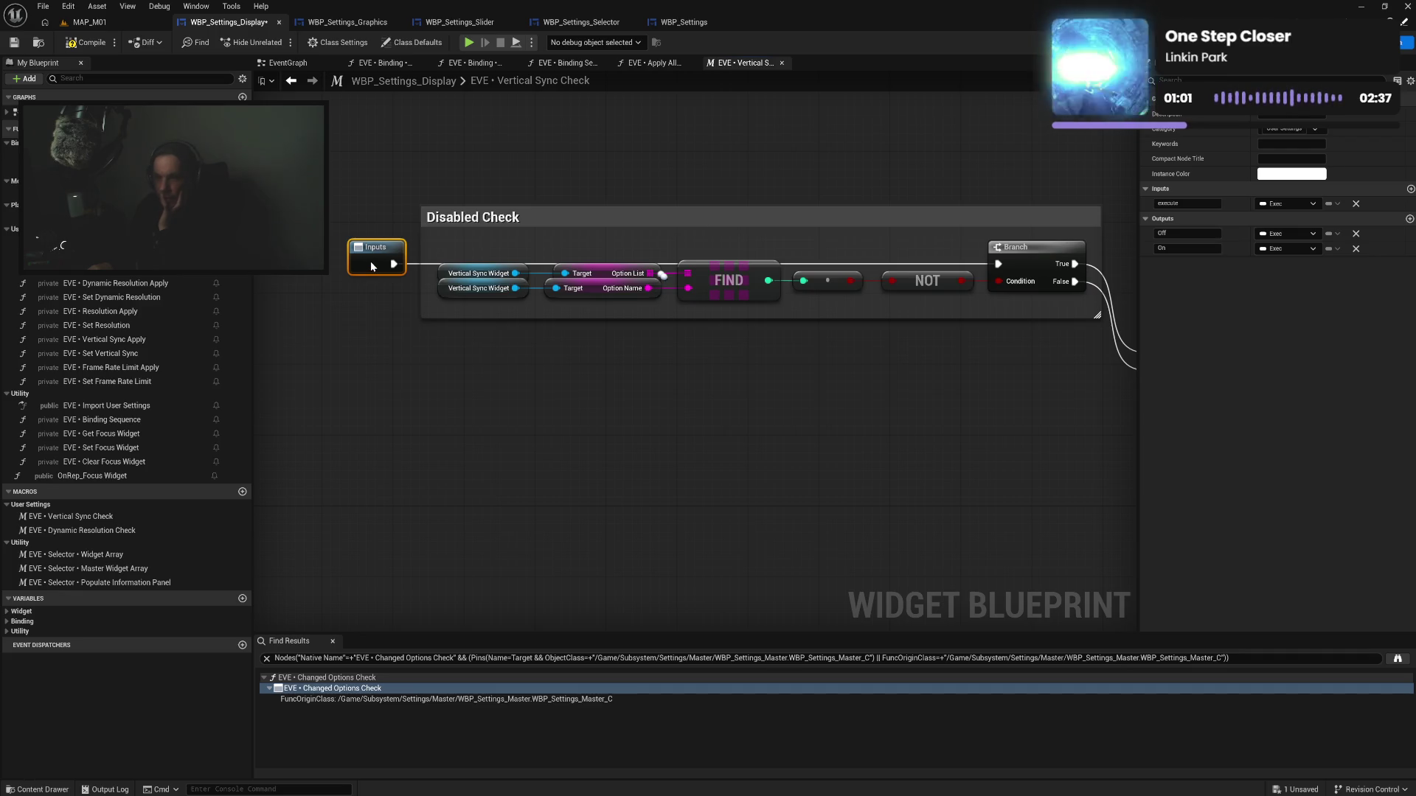
{"action": "left_click_drag", "start_coordinate": [530, 379], "coordinate": [207, 390]}
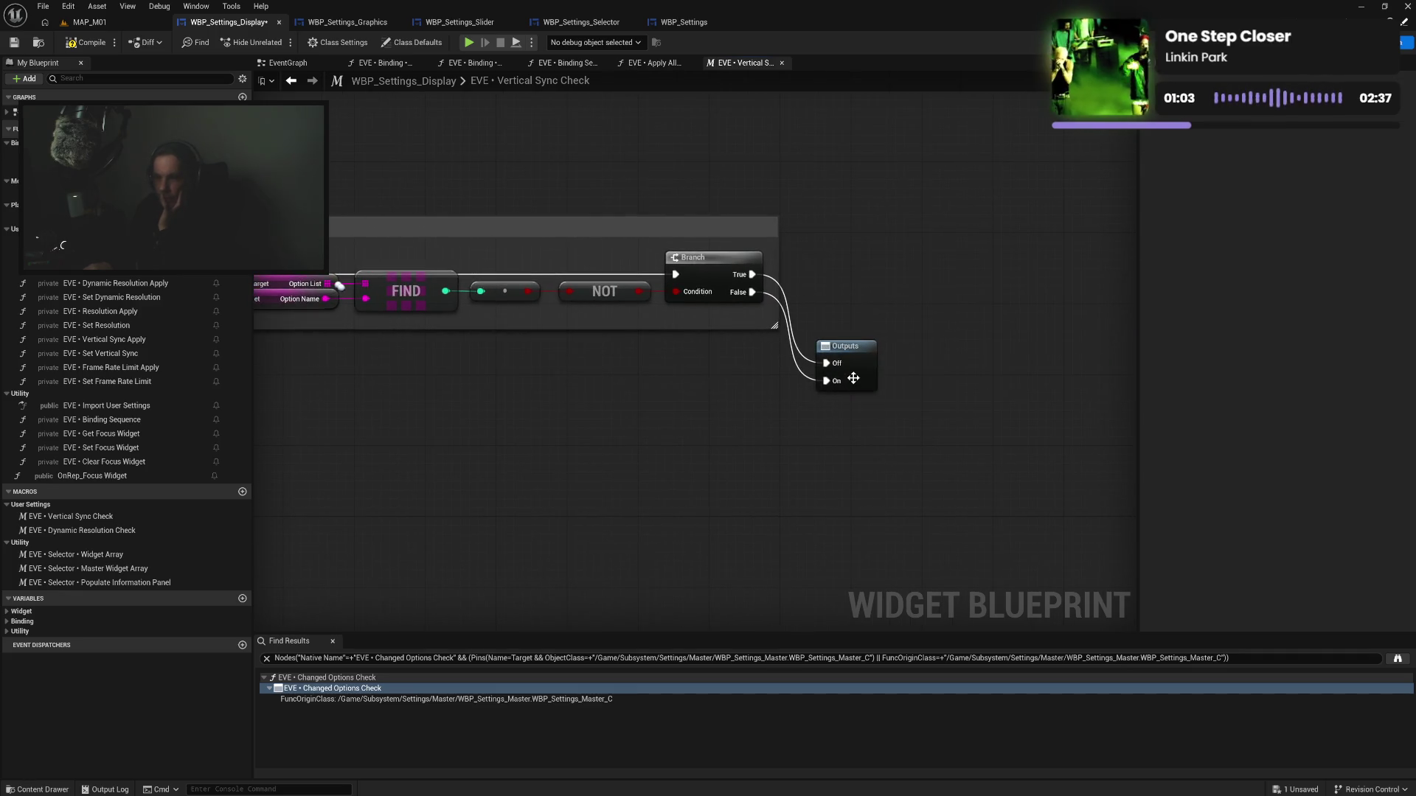
{"action": "left_click_drag", "start_coordinate": [857, 365], "coordinate": [841, 291]}
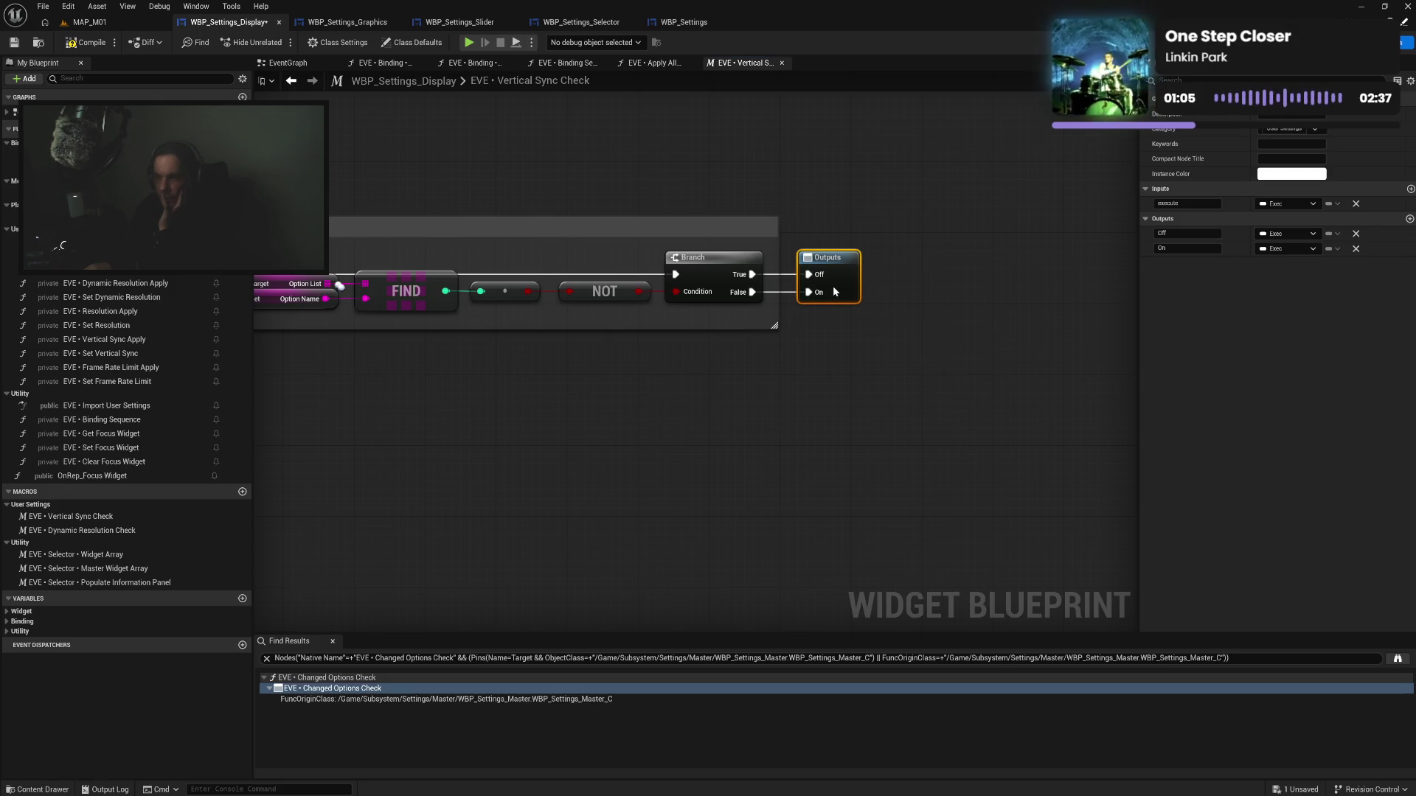
{"action": "left_click_drag", "start_coordinate": [480, 414], "coordinate": [499, 282]}
Wrap the Disabled Check group and Inputs node in a new Vertical Sync Check comment and resize it
{"action": "left_click_drag", "start_coordinate": [280, 184], "coordinate": [1109, 373]}
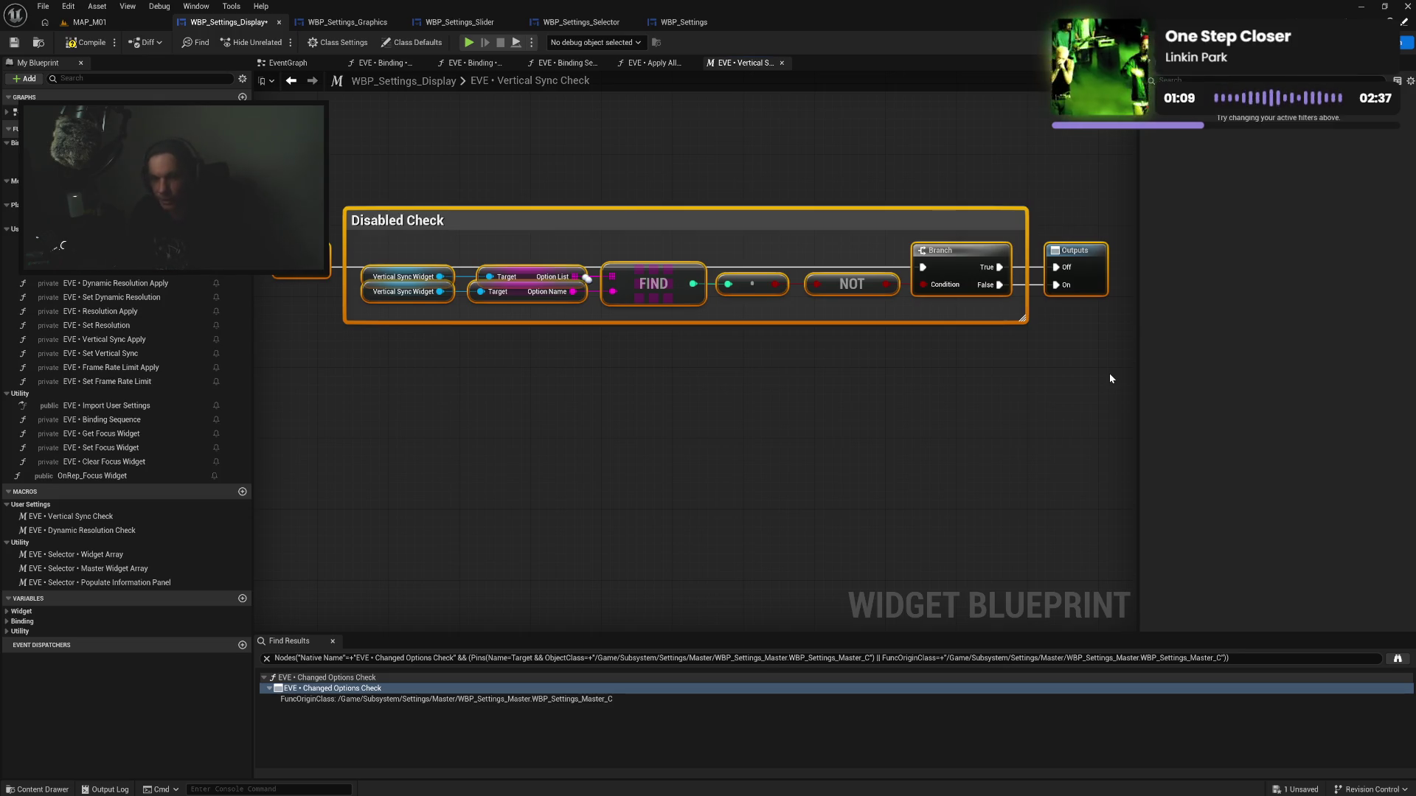
{"action": "key", "text": "c"}
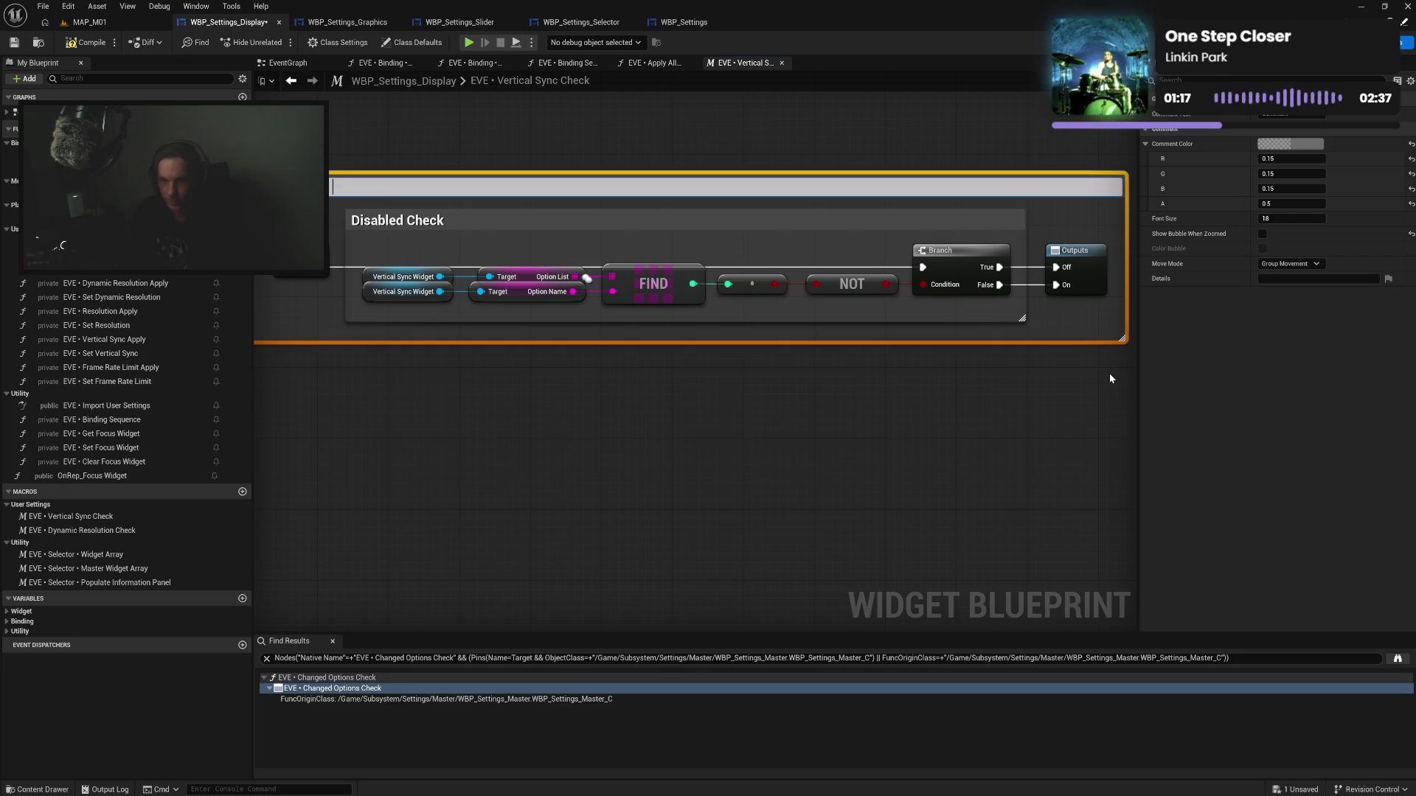
{"action": "type", "text": "Check"}
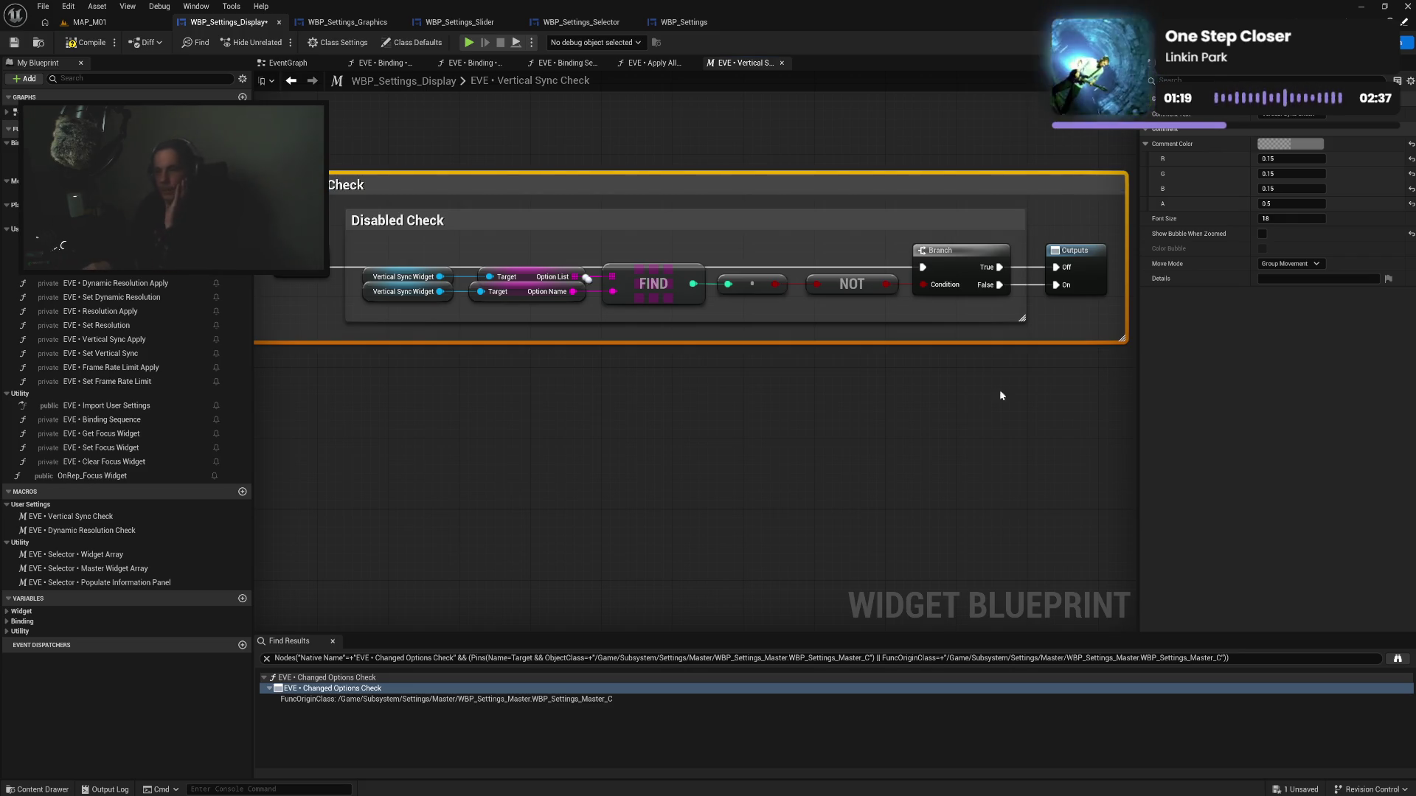
{"action": "left_click_drag", "start_coordinate": [512, 398], "coordinate": [598, 405]}
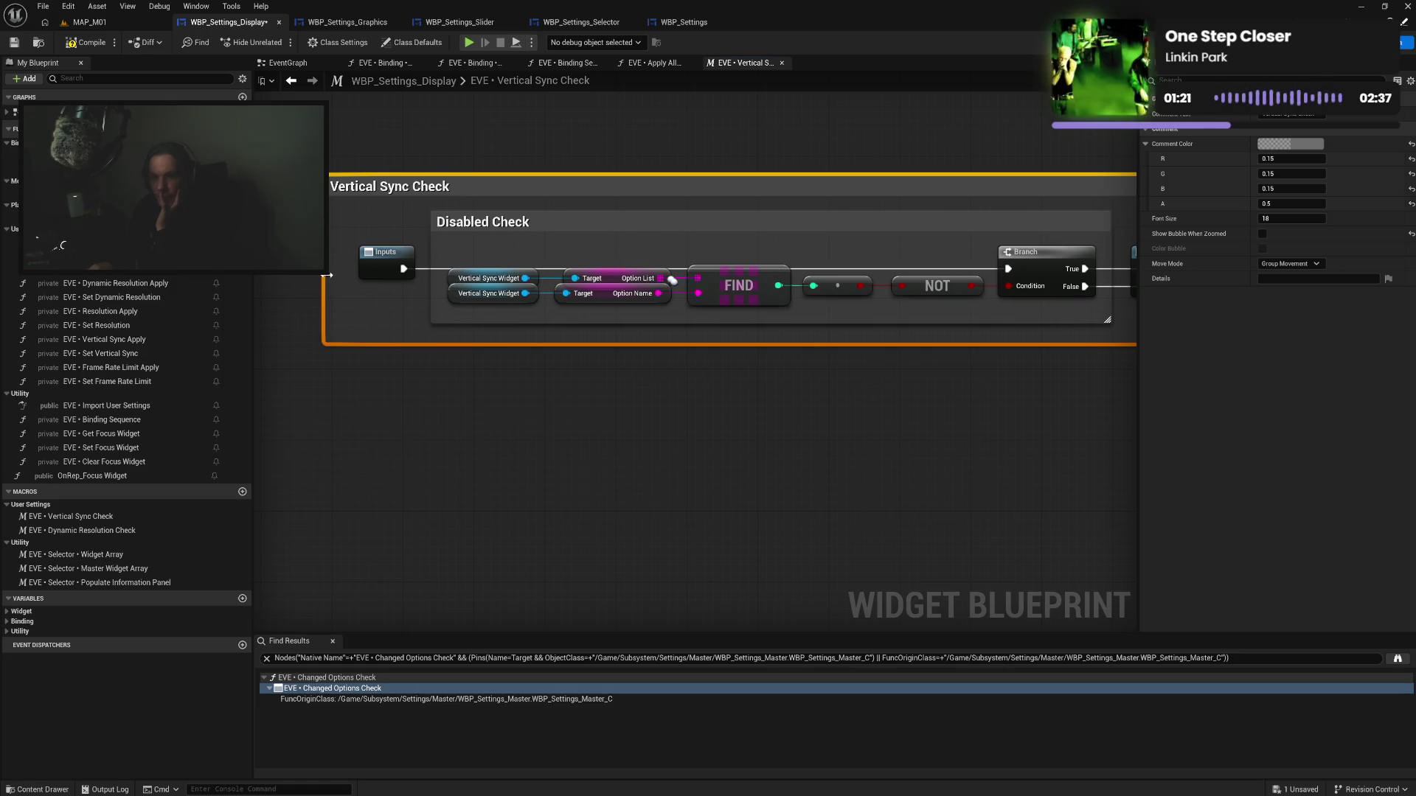
{"action": "mouse_move", "coordinate": [324, 276]}
{"action": "left_mouse_down"}
{"action": "mouse_move", "coordinate": [485, 359]}
{"action": "mouse_move", "coordinate": [613, 401]}
{"action": "mouse_move", "coordinate": [347, 364]}
{"action": "left_mouse_up"}
{"action": "scroll", "coordinate": [333, 218], "scroll_direction": "down", "scroll_amount": 5}
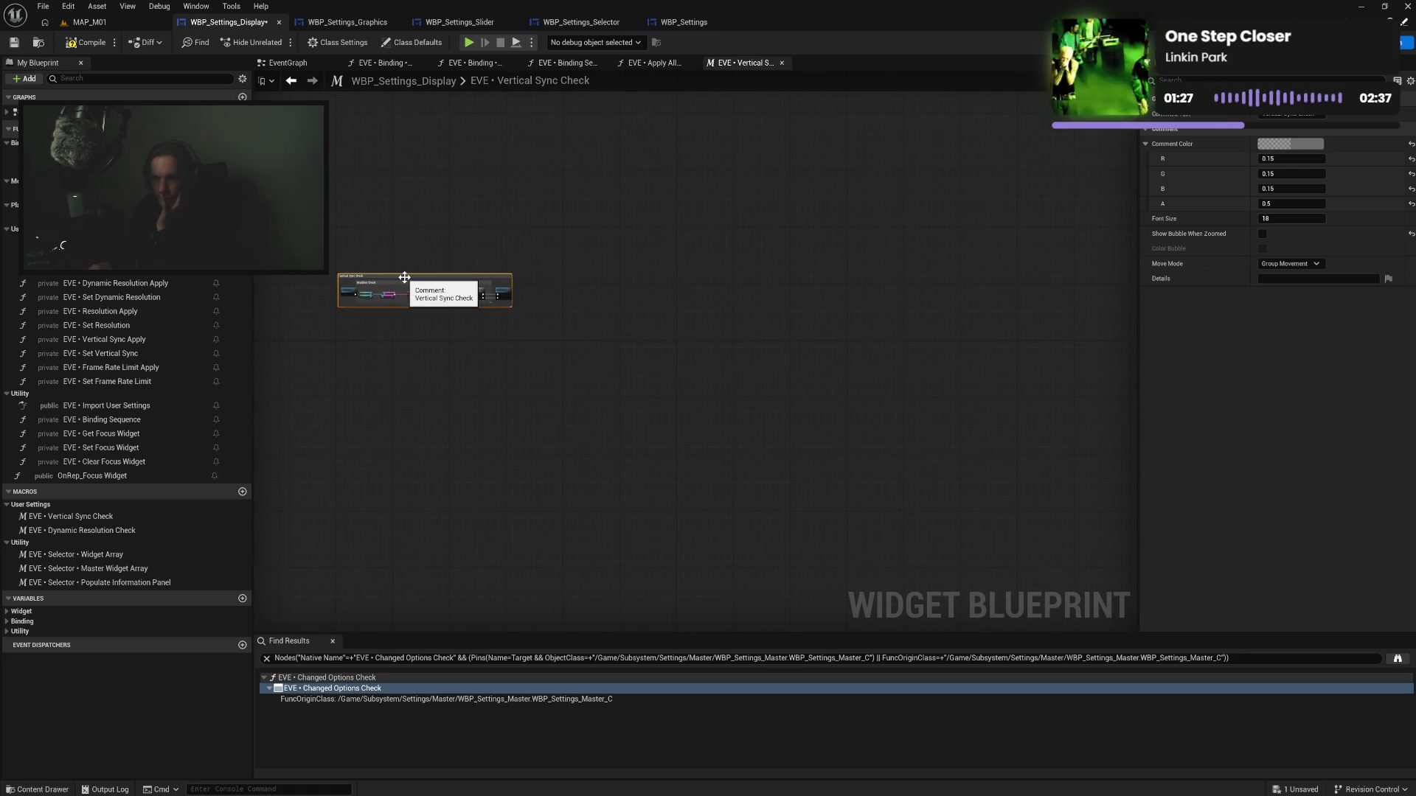
{"action": "mouse_move", "coordinate": [397, 276]}
{"action": "left_mouse_down"}
{"action": "mouse_move", "coordinate": [747, 363]}
{"action": "mouse_move", "coordinate": [649, 244]}
{"action": "left_mouse_up"}
{"action": "scroll", "coordinate": [708, 324], "scroll_direction": "up", "scroll_amount": 3}
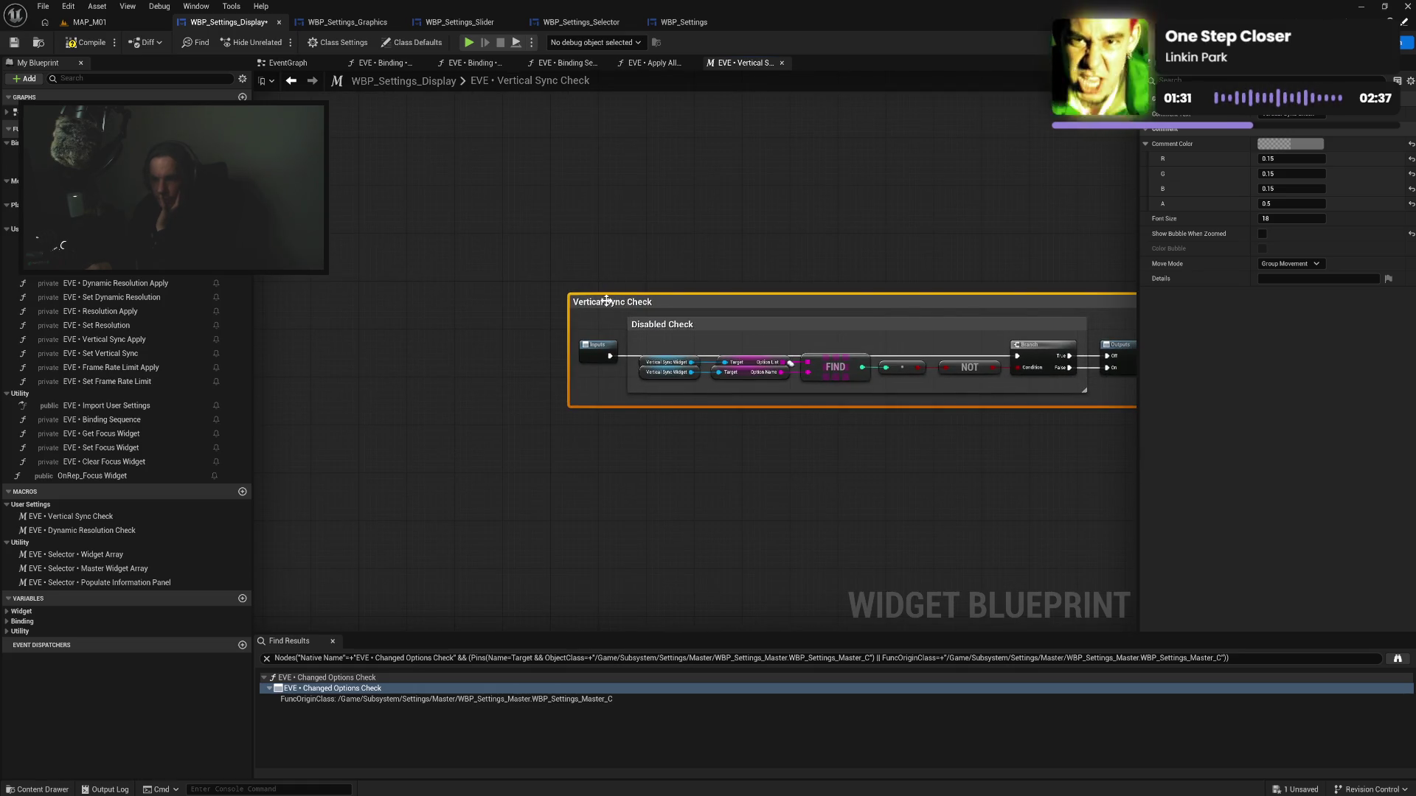
{"action": "left_click_drag", "start_coordinate": [606, 300], "coordinate": [597, 297]}
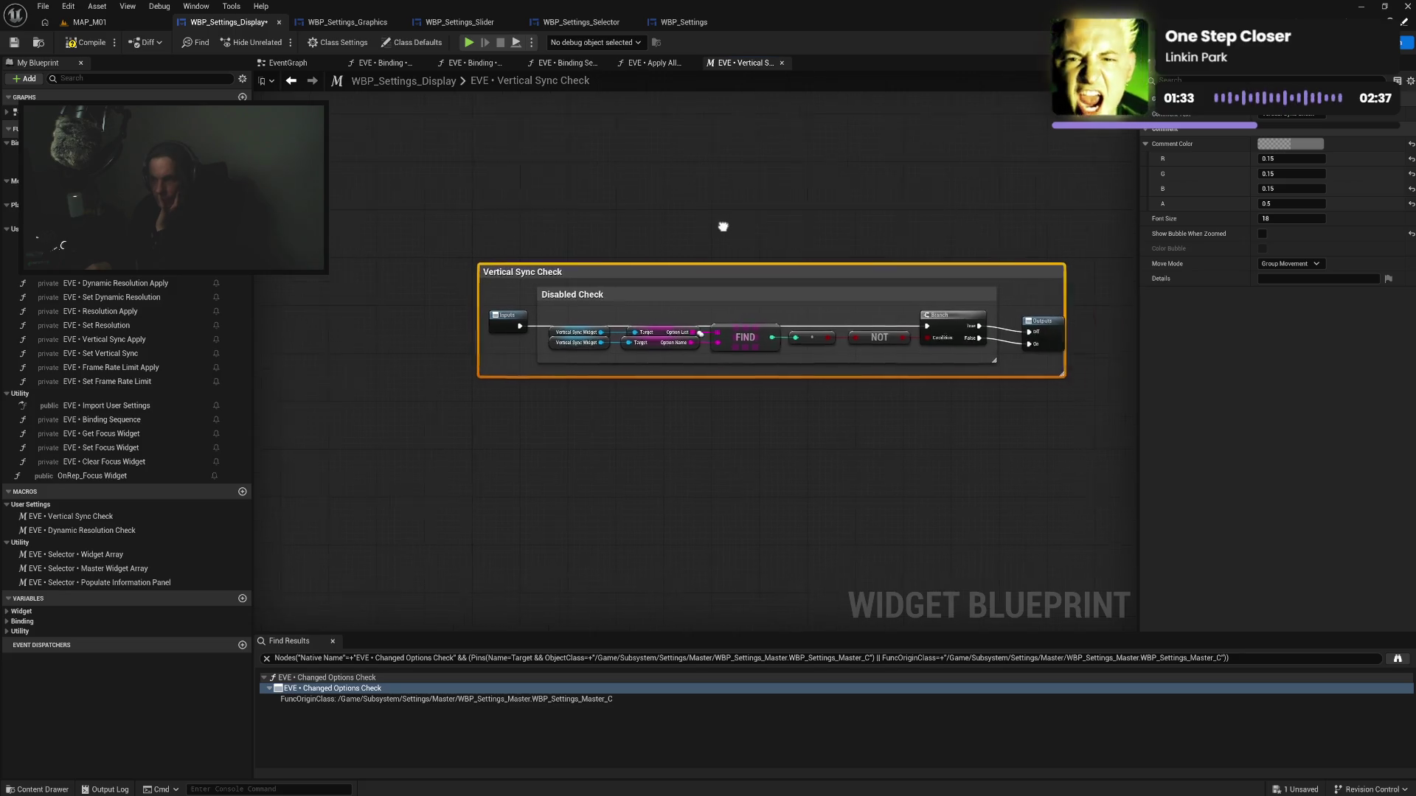
Compile, then fit the Outputs node inside the Vertical Sync Check comment and select that comment
{"action": "left_click", "coordinate": [104, 45]}
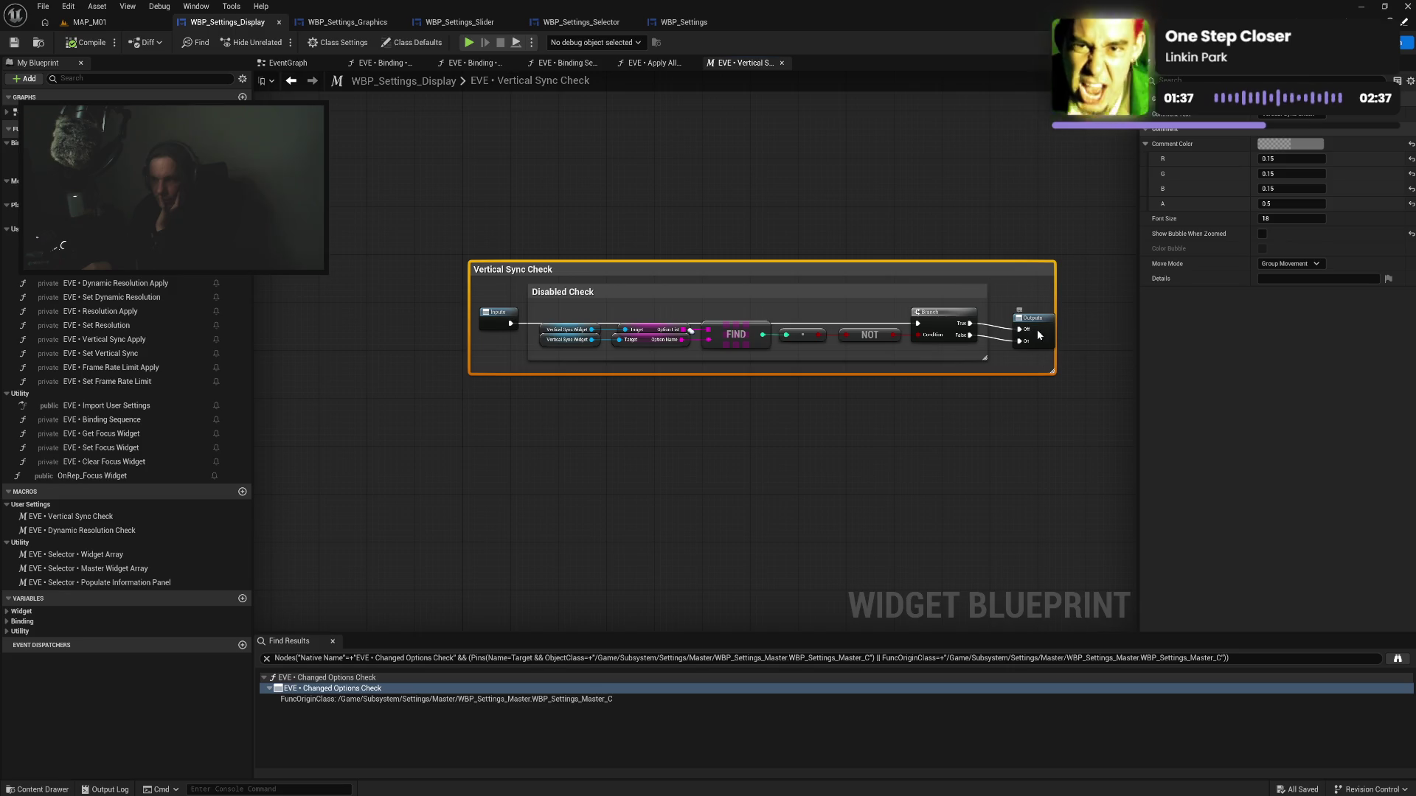
{"action": "left_click_drag", "start_coordinate": [1036, 329], "coordinate": [1025, 329]}
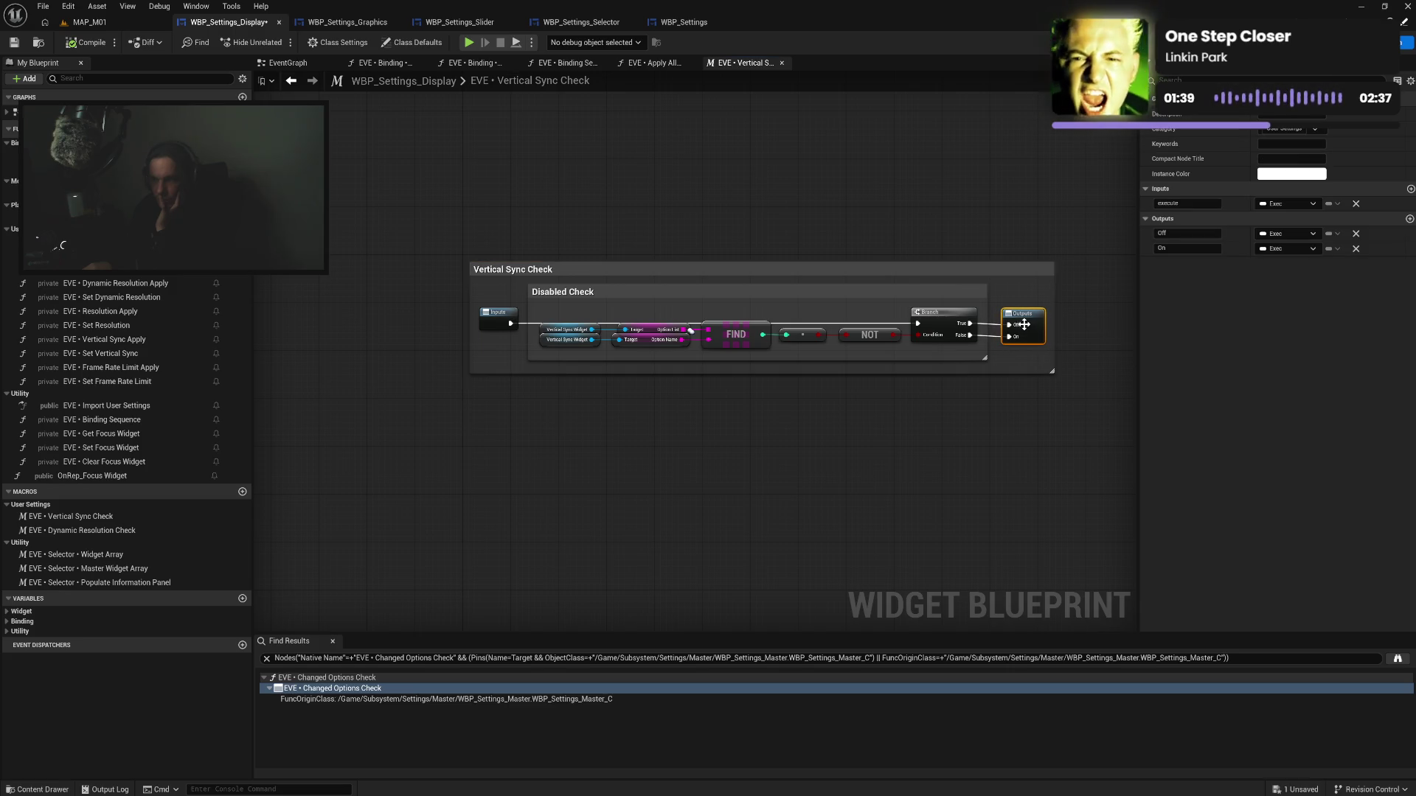
{"action": "left_click", "coordinate": [499, 317]}
{"action": "left_click", "coordinate": [547, 292], "text": "ctrl"}
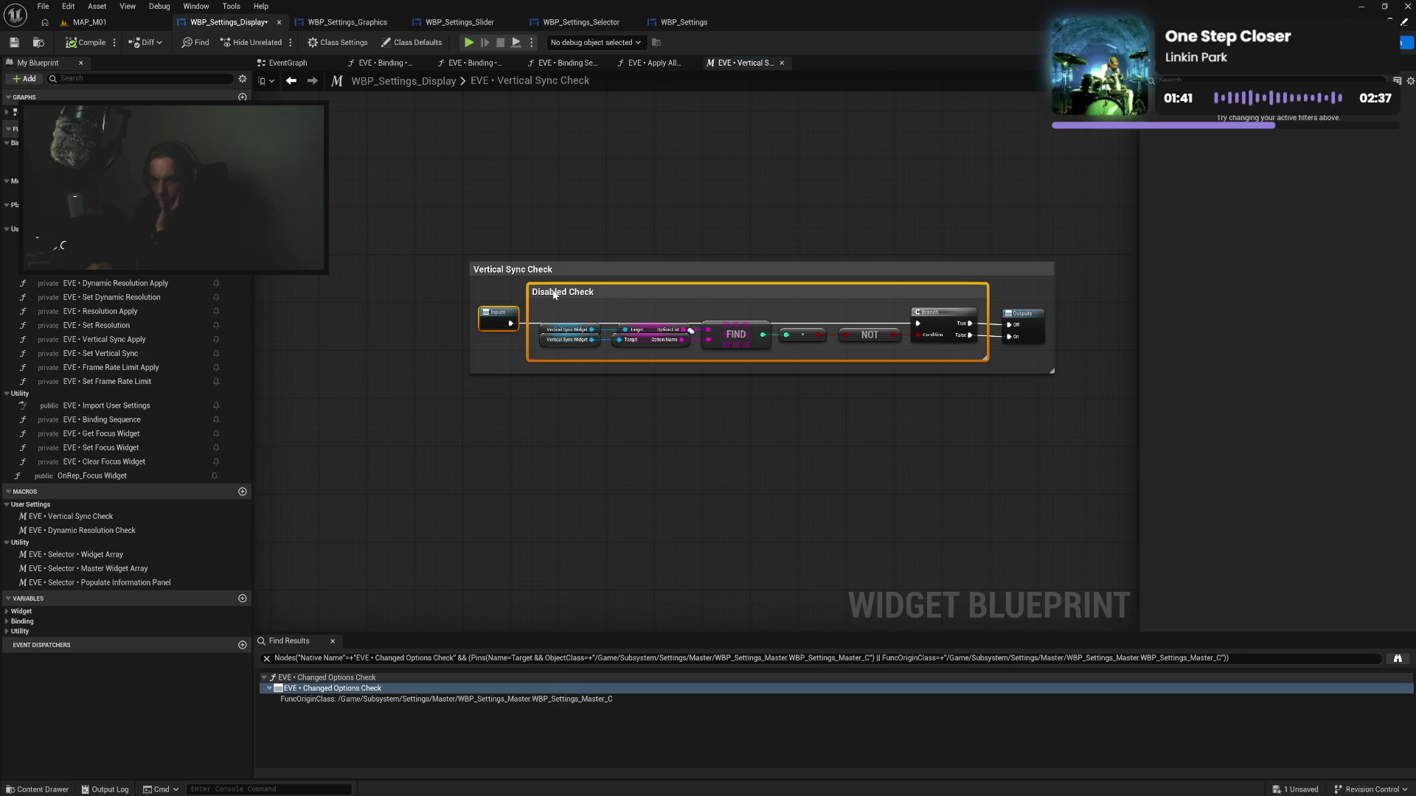
{"action": "left_click_drag", "start_coordinate": [557, 295], "coordinate": [558, 297]}
{"action": "left_click", "coordinate": [583, 243]}
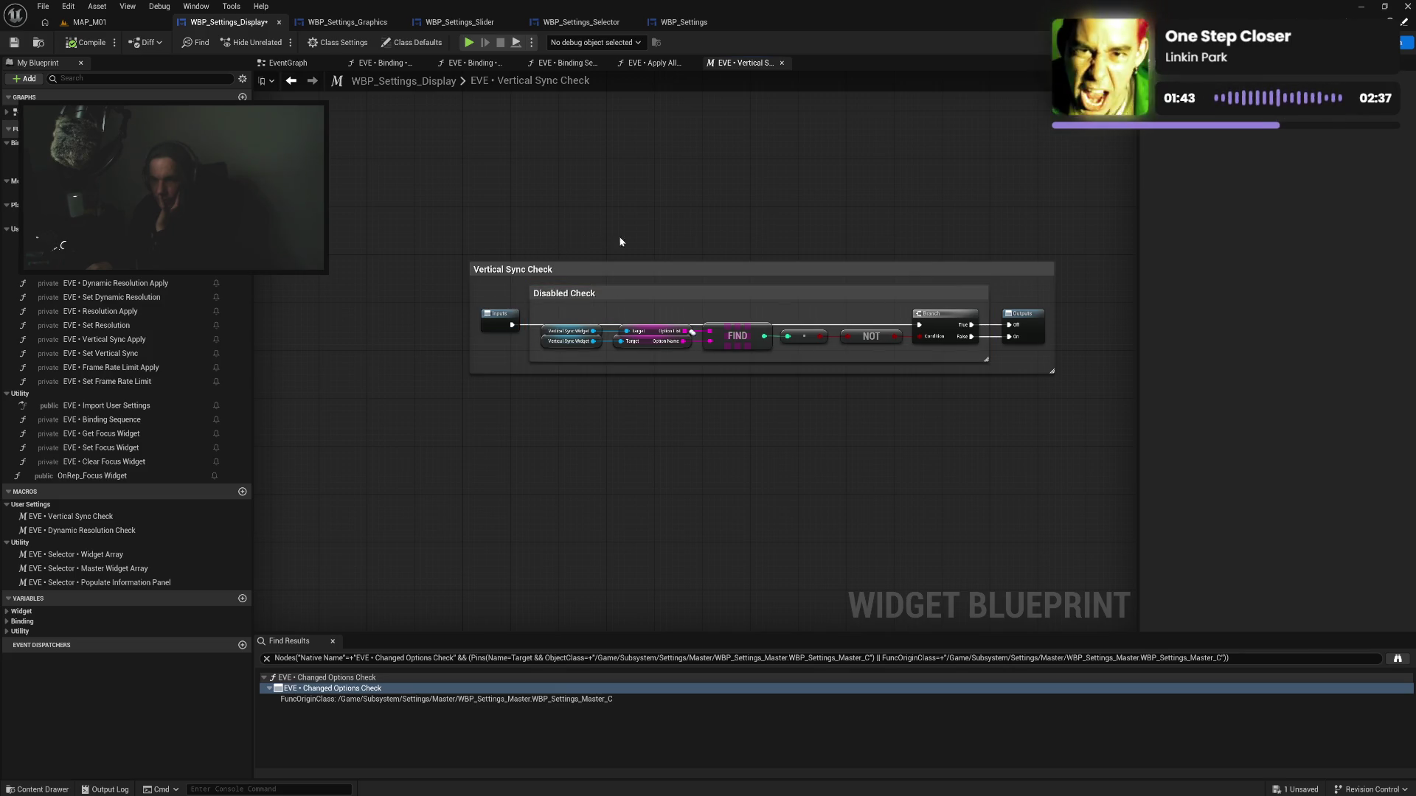
{"action": "left_click", "coordinate": [746, 270]}
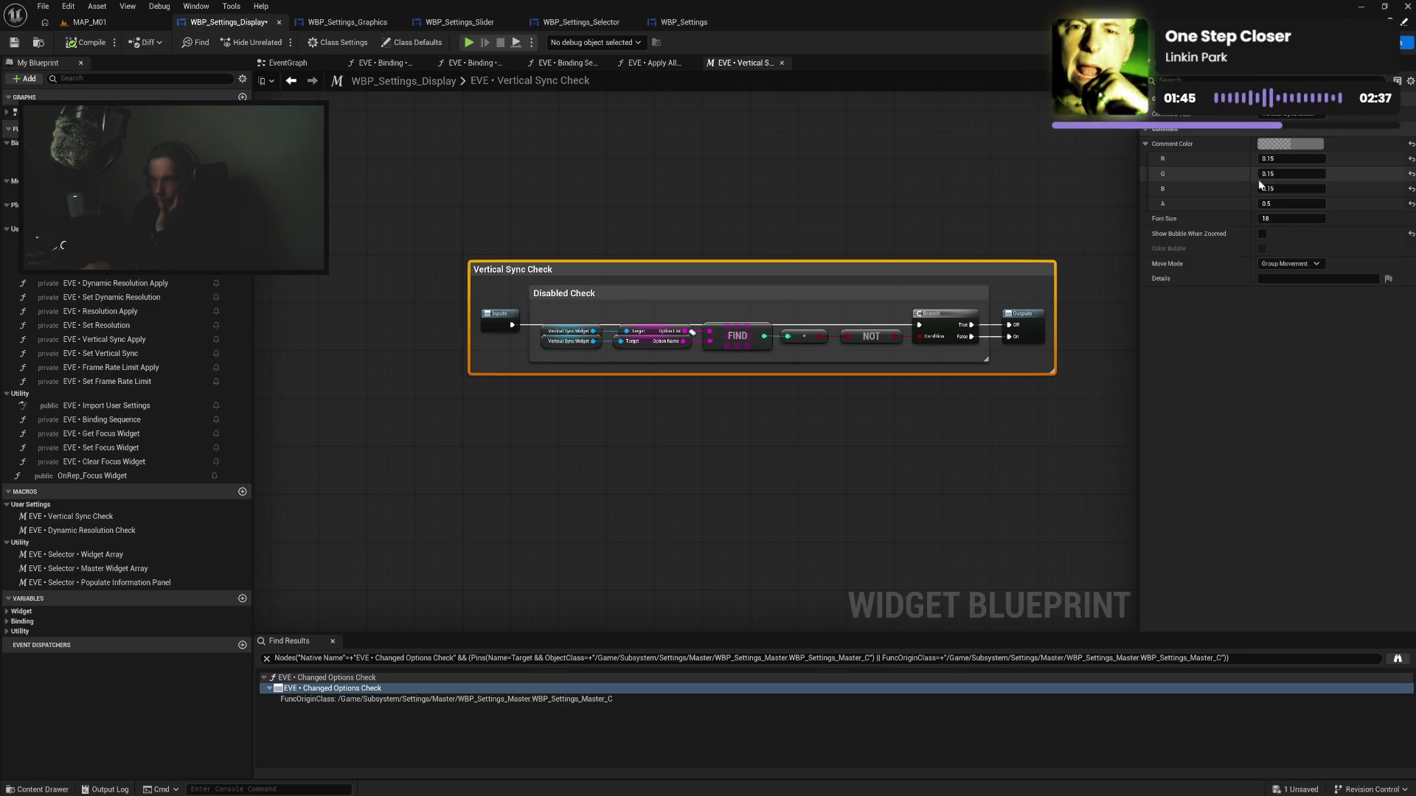
Colour the Vertical Sync Check comment purple and the Disabled Check comment white
{"action": "left_click", "coordinate": [1291, 144]}
{"action": "left_click", "coordinate": [1120, 375]}
{"action": "left_click", "coordinate": [1206, 401]}
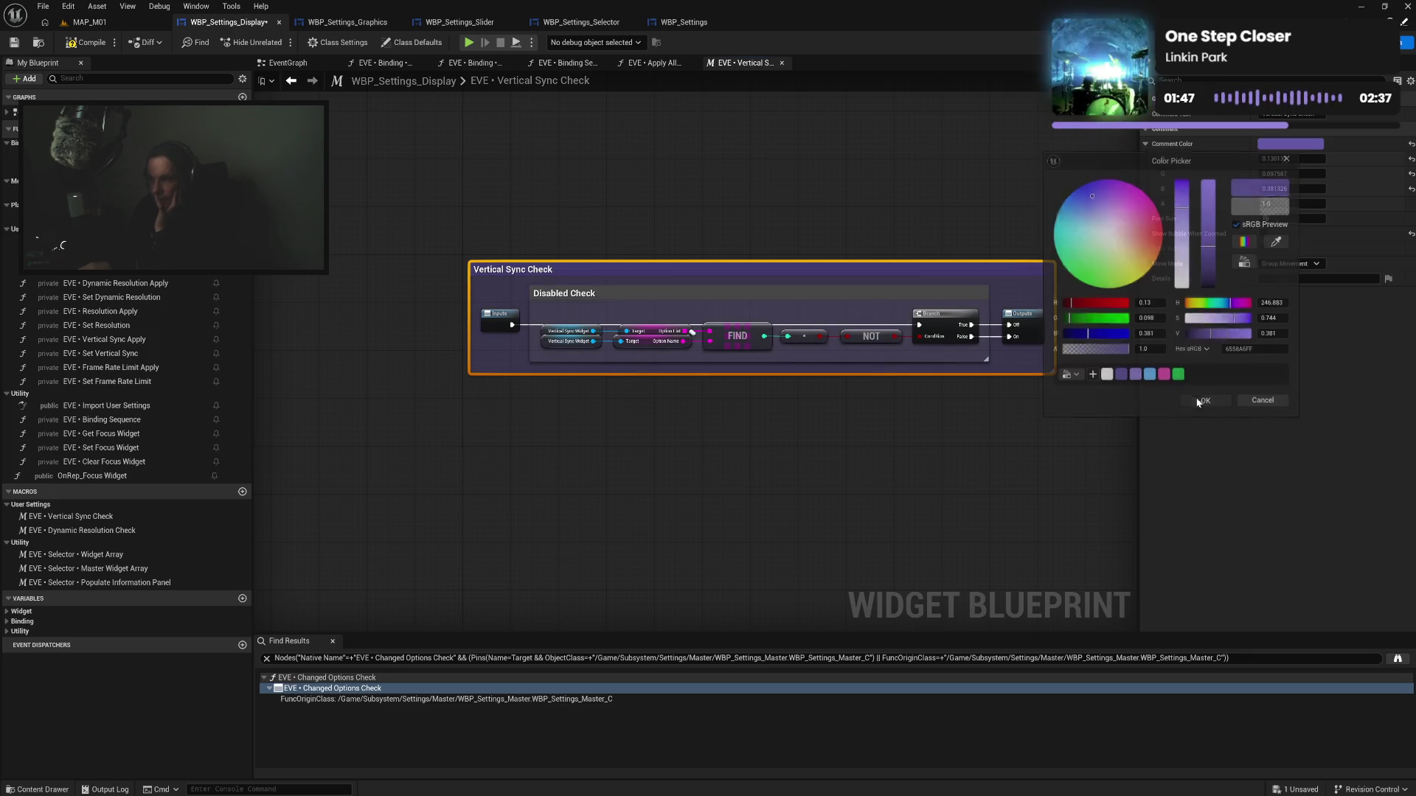
{"action": "left_click", "coordinate": [901, 301]}
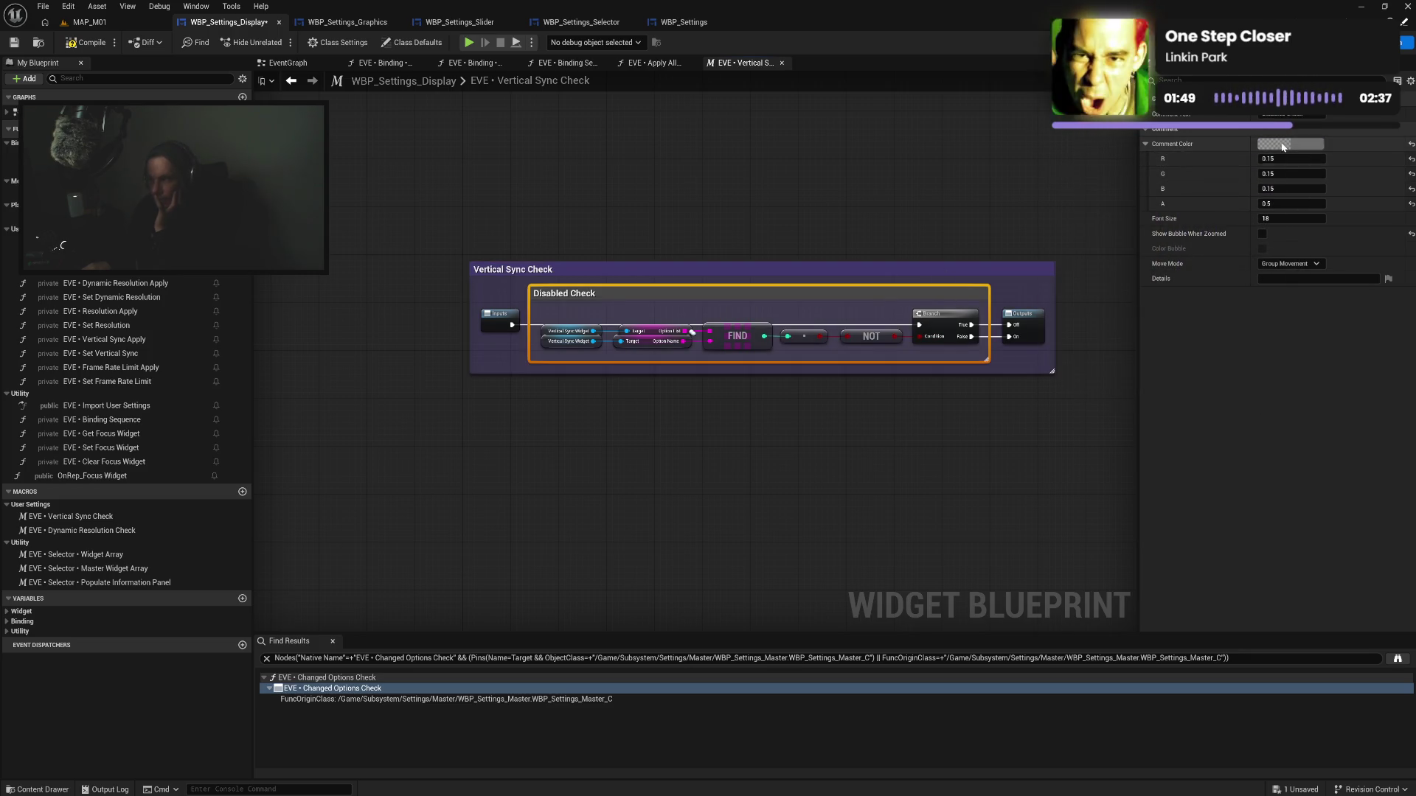
{"action": "left_click", "coordinate": [1290, 143]}
{"action": "left_click", "coordinate": [1091, 369]}
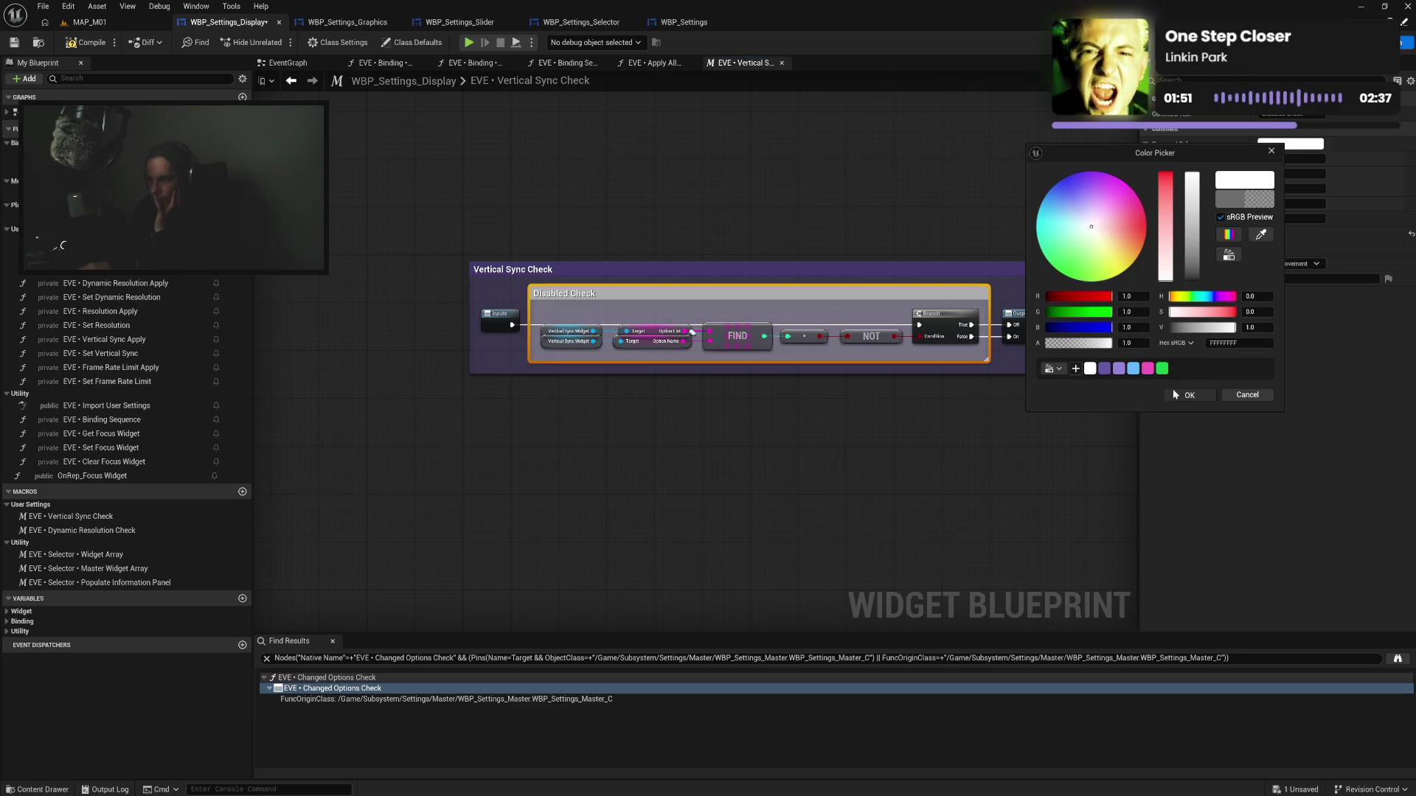
{"action": "left_click", "coordinate": [1173, 395]}
{"action": "left_click", "coordinate": [944, 434]}
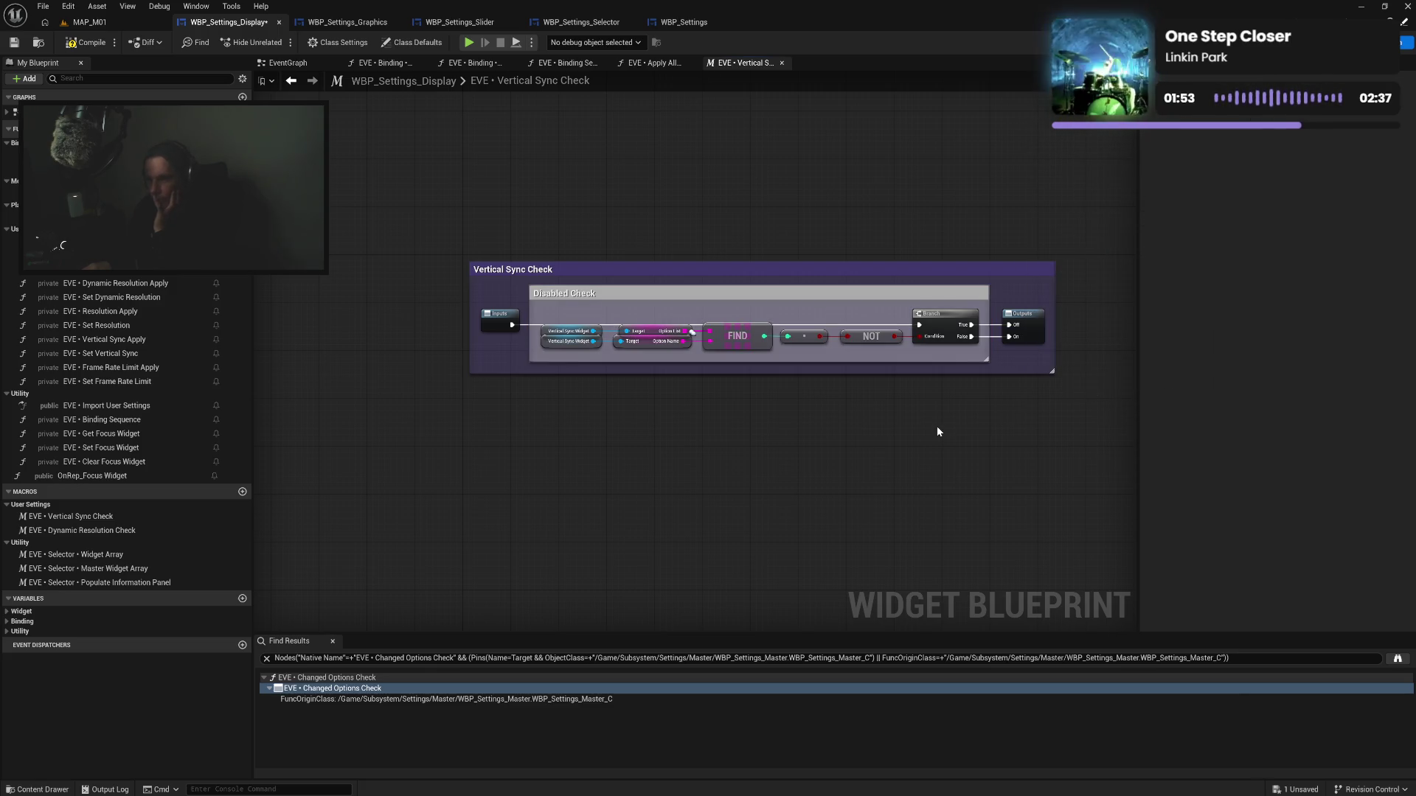
Compile without errors, close the macro graph and switch to WBP_Settings_Graphics
{"action": "left_click", "coordinate": [77, 45]}
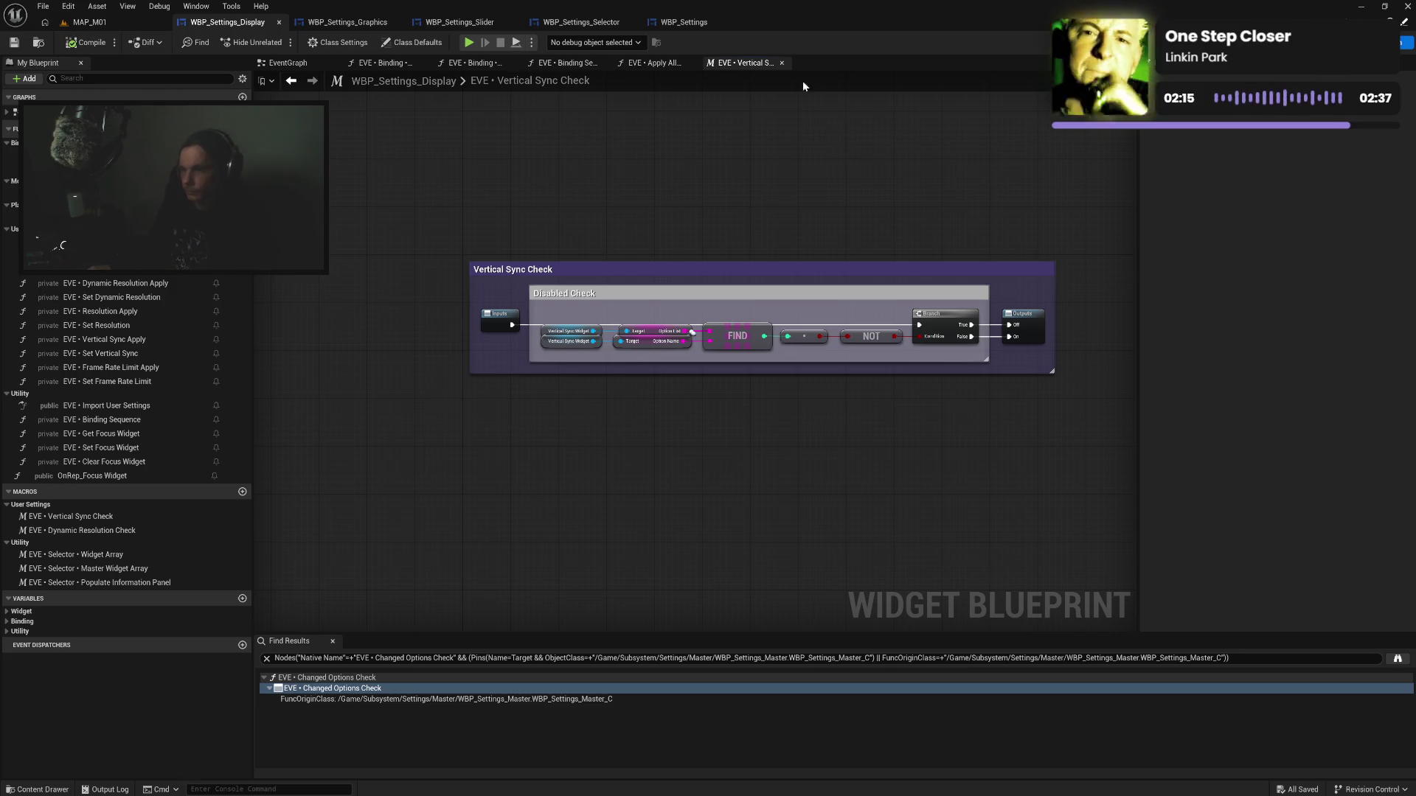
{"action": "left_click", "coordinate": [782, 64]}
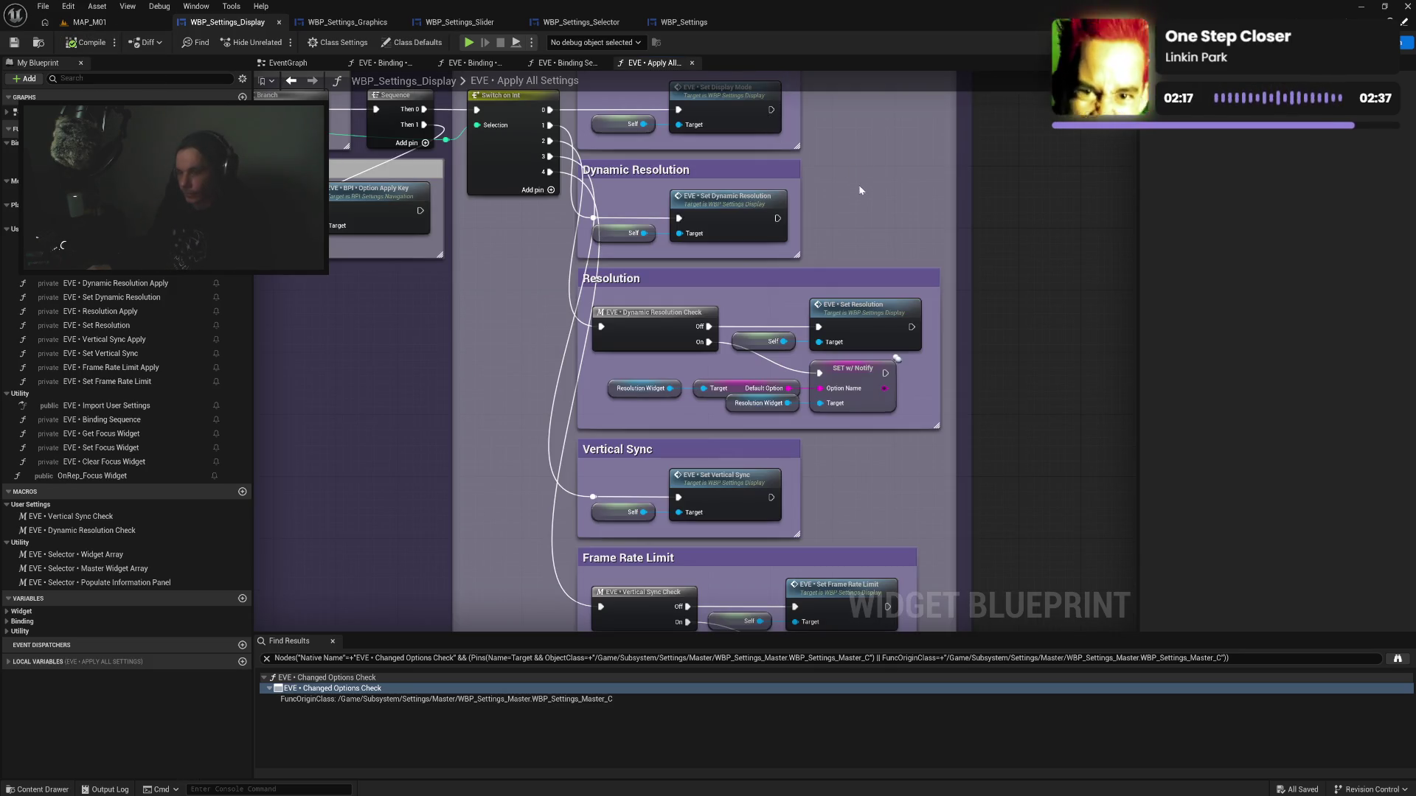
{"action": "scroll", "coordinate": [861, 221], "scroll_direction": "down", "scroll_amount": 2}
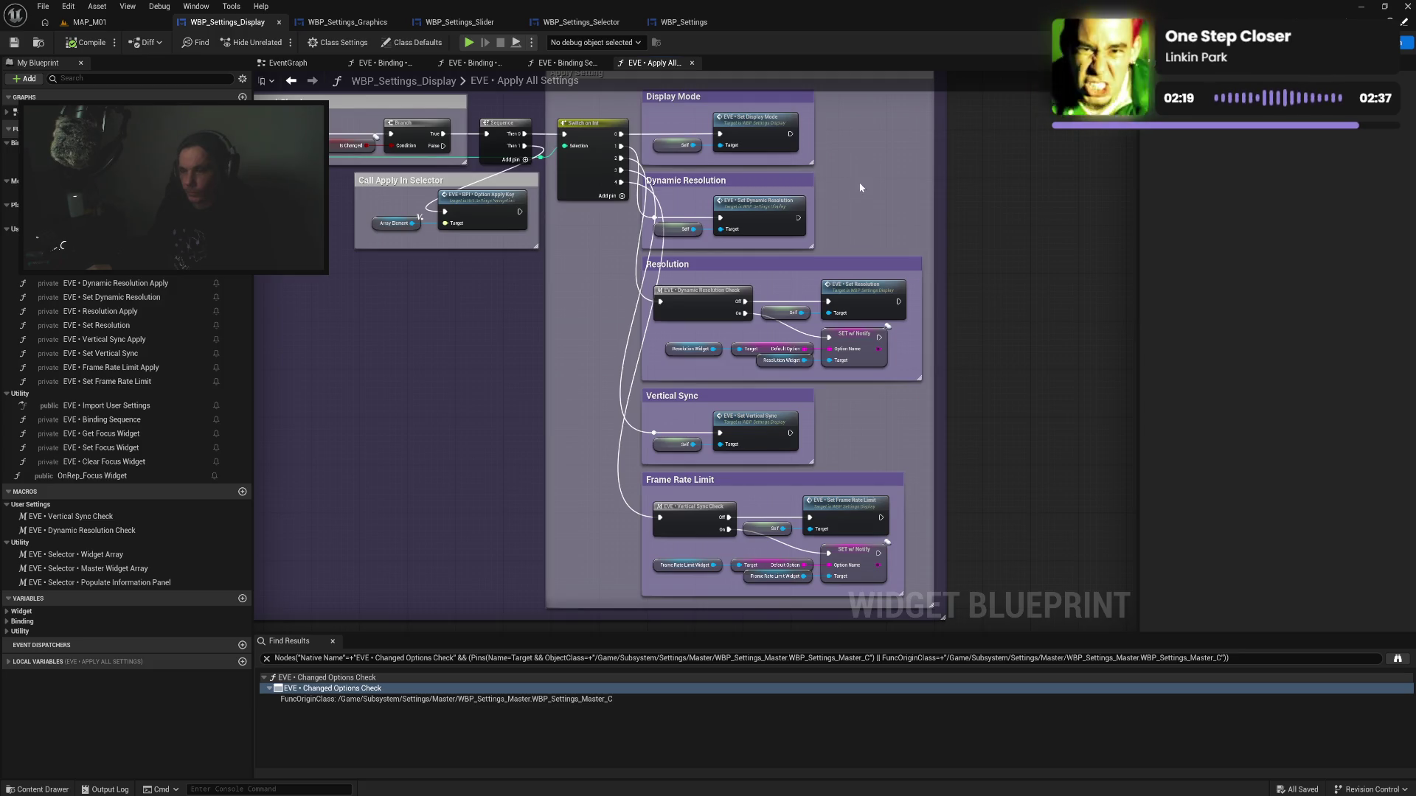
{"action": "left_click_drag", "start_coordinate": [860, 183], "coordinate": [868, 274]}
{"action": "left_click", "coordinate": [346, 22]}
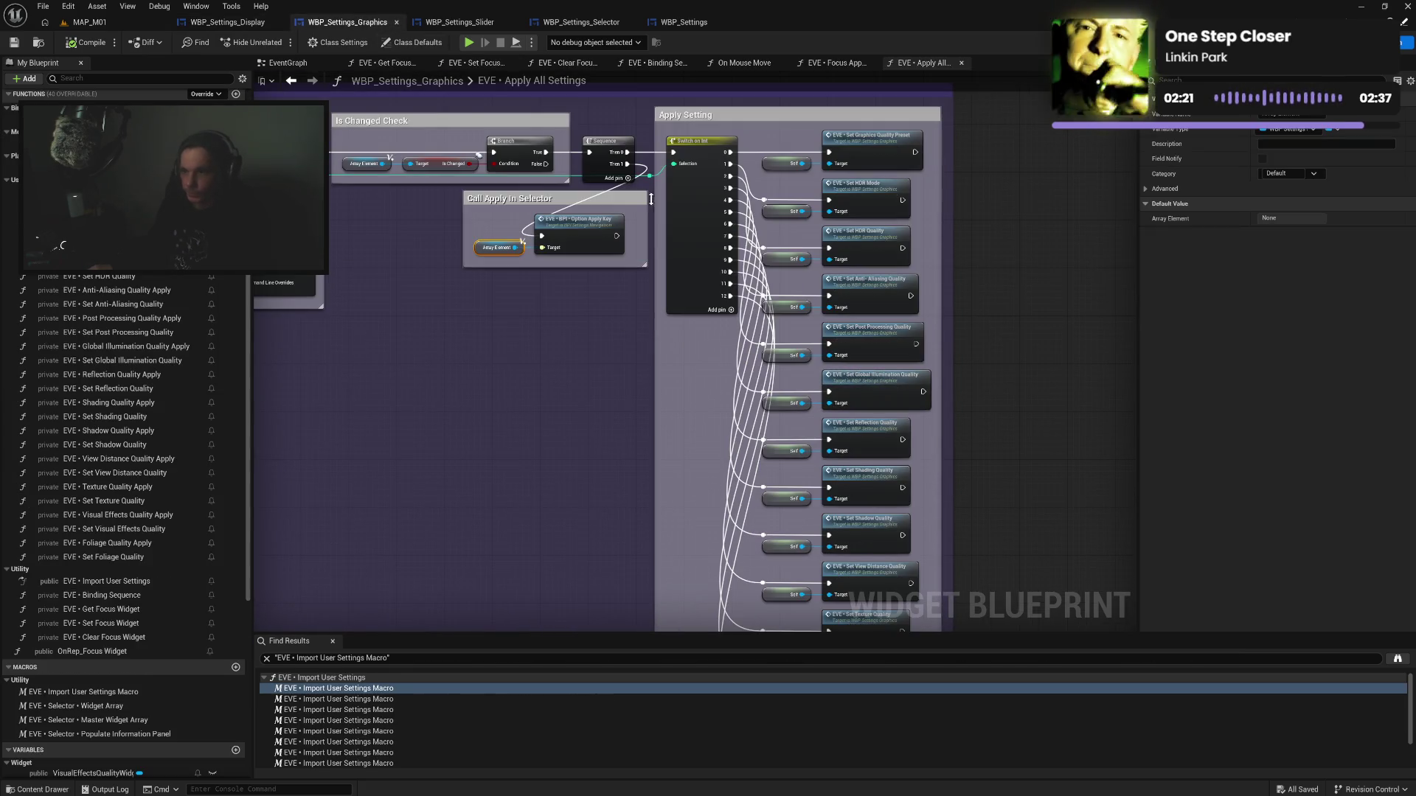
Move the Set Foliage Quality nodes down and wrap them in a Foliage Quality comment
{"action": "left_click_drag", "start_coordinate": [1033, 331], "coordinate": [966, 90]}
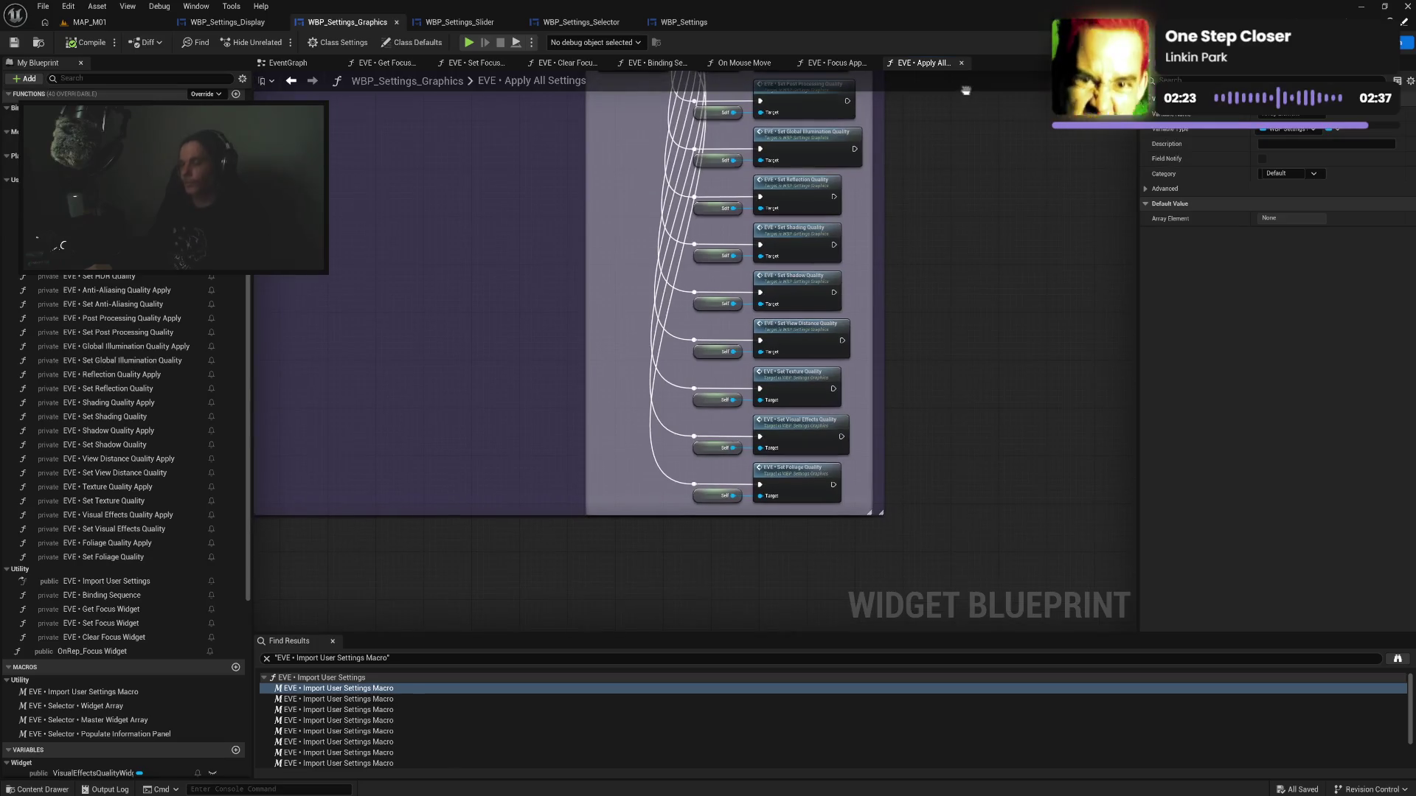
{"action": "left_click_drag", "start_coordinate": [1011, 253], "coordinate": [958, 100]}
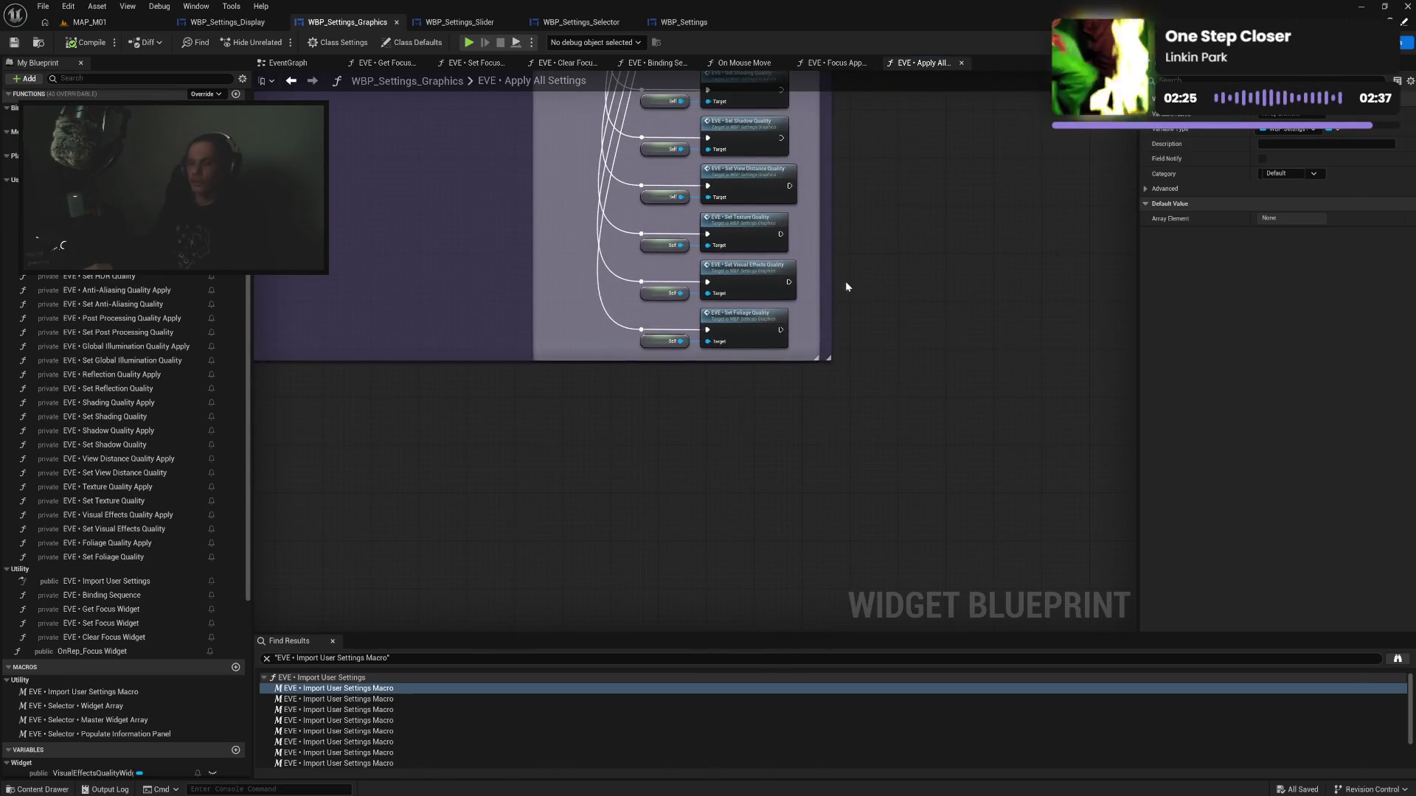
{"action": "left_click_drag", "start_coordinate": [637, 323], "coordinate": [806, 370]}
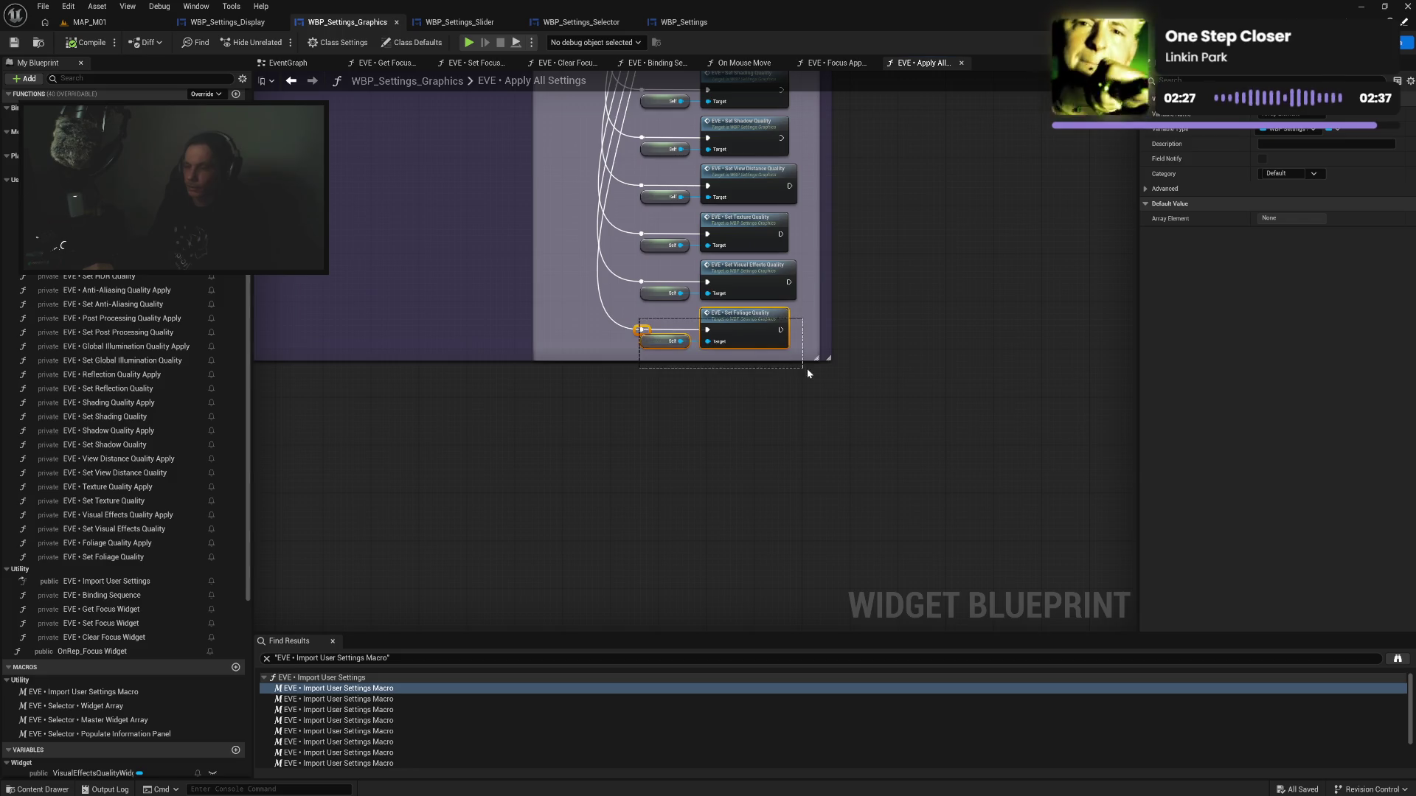
{"action": "left_click_drag", "start_coordinate": [751, 323], "coordinate": [763, 382]}
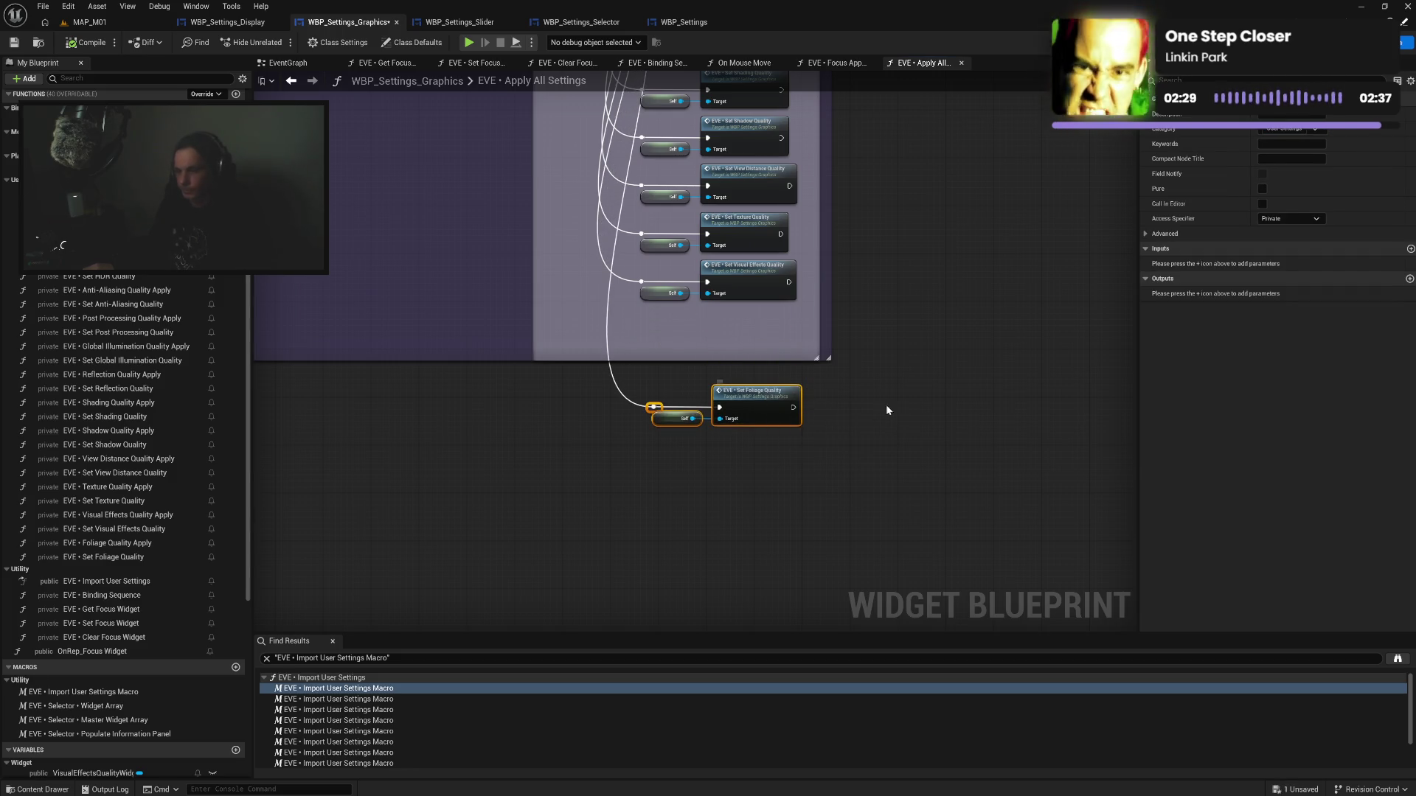
{"action": "type", "text": "cFoliage Qual"}
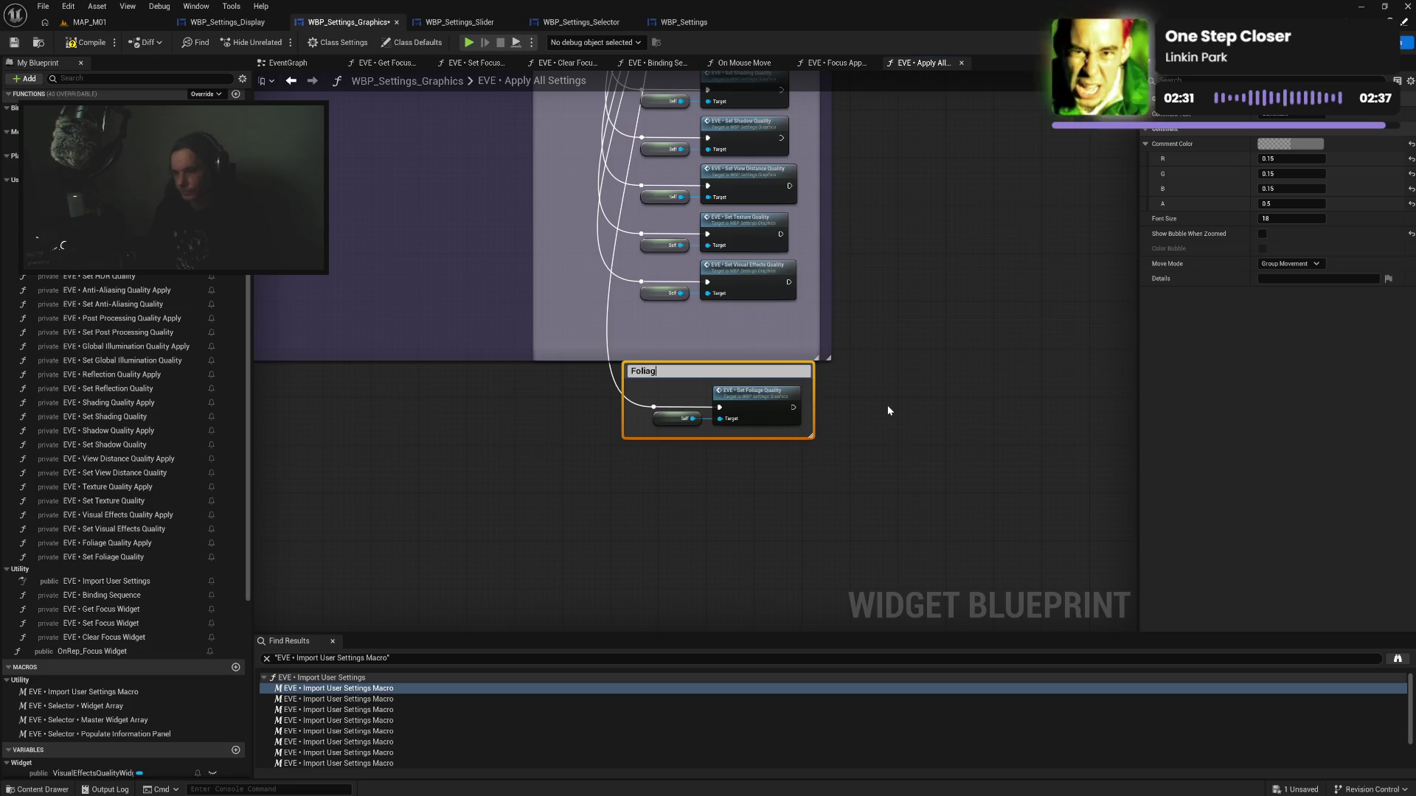
{"action": "type", "text": "ity"}
{"action": "key", "text": "Return"}
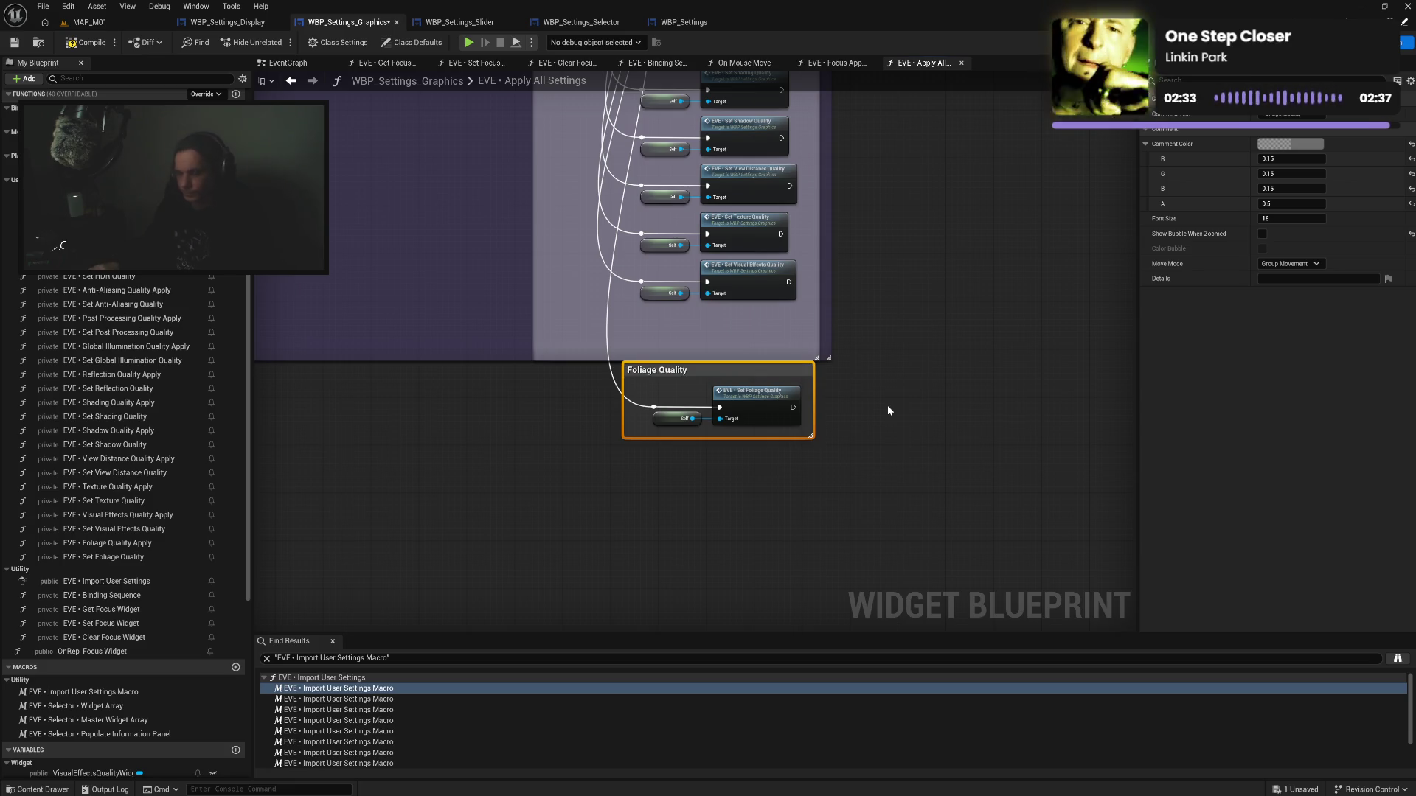
{"action": "left_click_drag", "start_coordinate": [625, 417], "coordinate": [669, 425]}
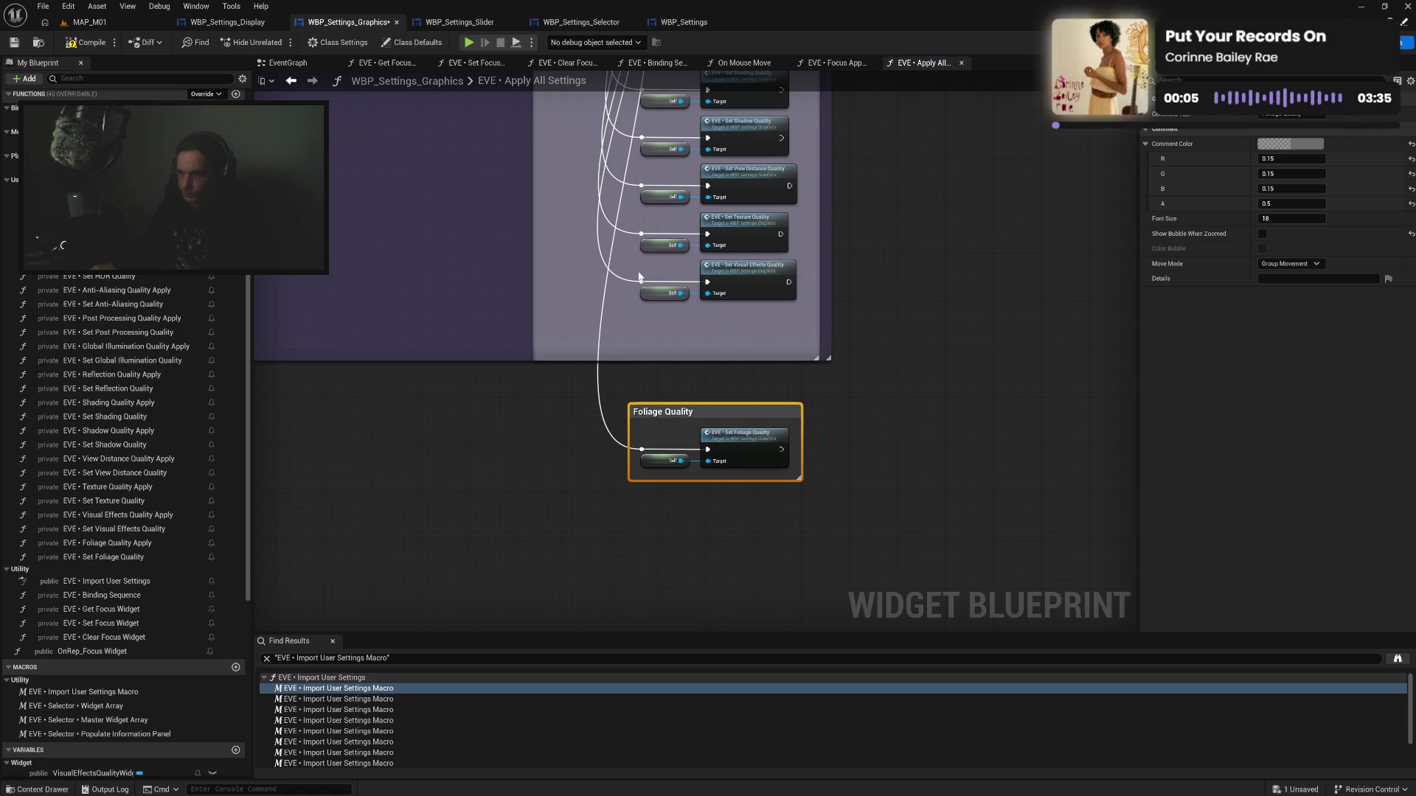
Wrap the Set Visual Effects Quality nodes in a Visual Effects Quality comment
{"action": "left_click_drag", "start_coordinate": [640, 277], "coordinate": [763, 324]}
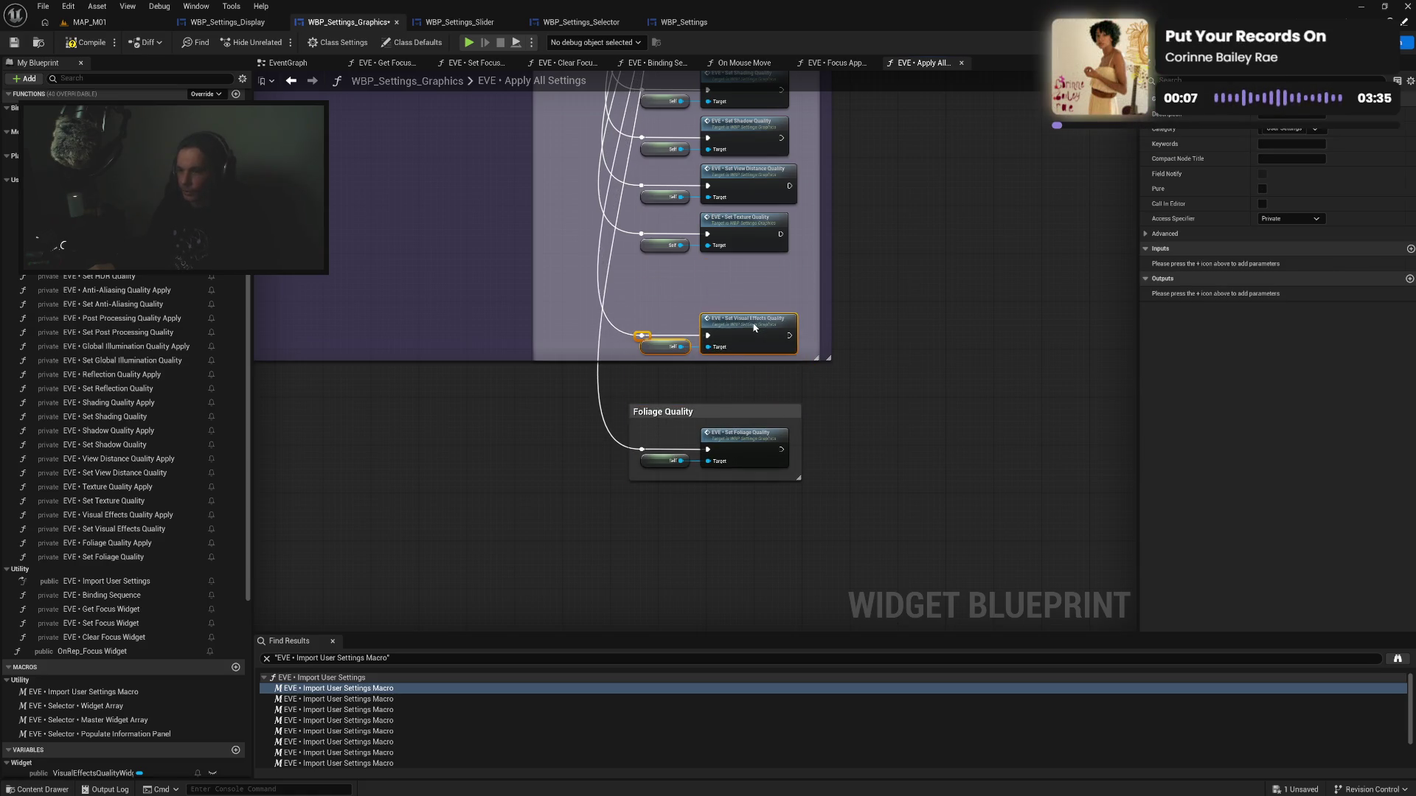
{"action": "key", "text": "c"}
{"action": "type", "text": "Visual Effects Quality"}
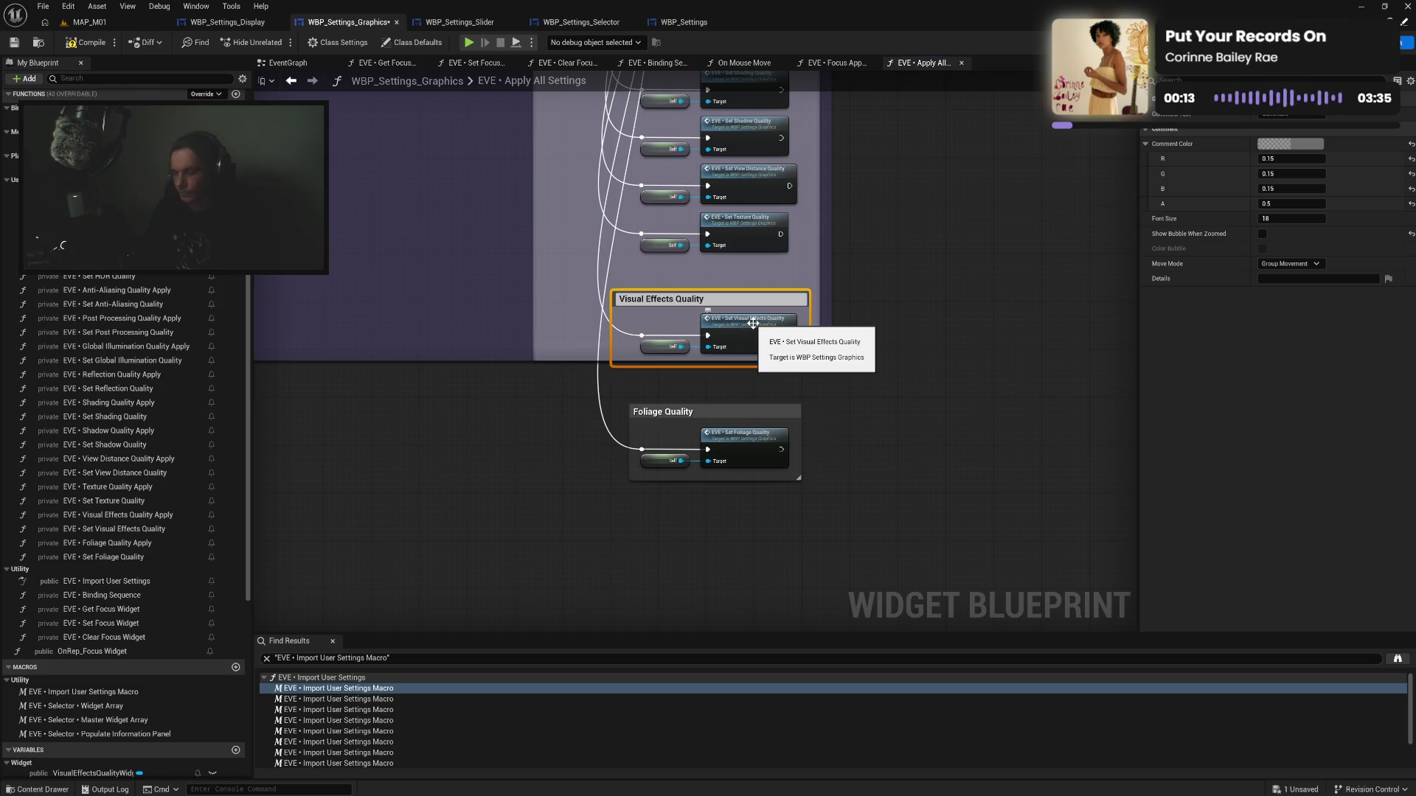
{"action": "key", "text": "Return"}
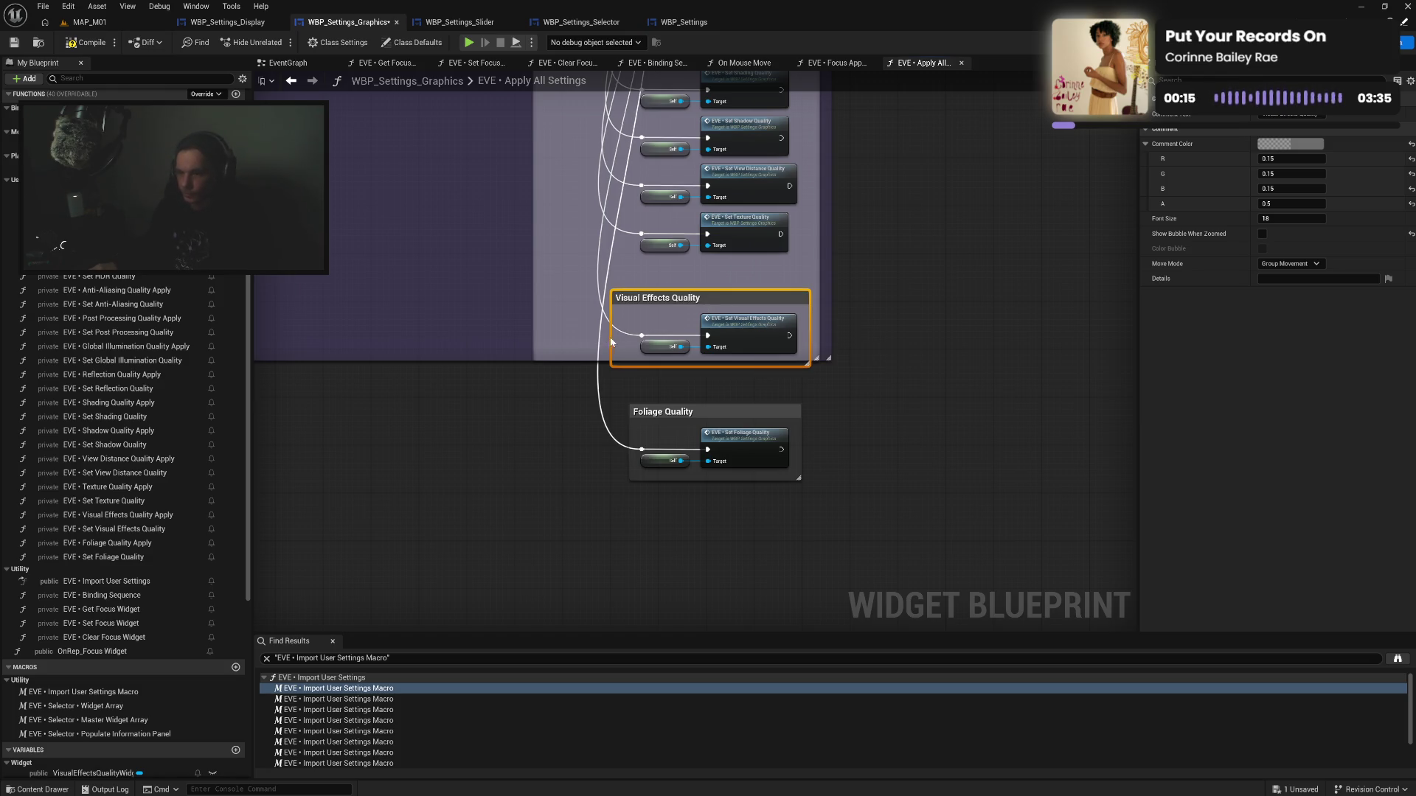
{"action": "left_click_drag", "start_coordinate": [612, 342], "coordinate": [679, 333]}
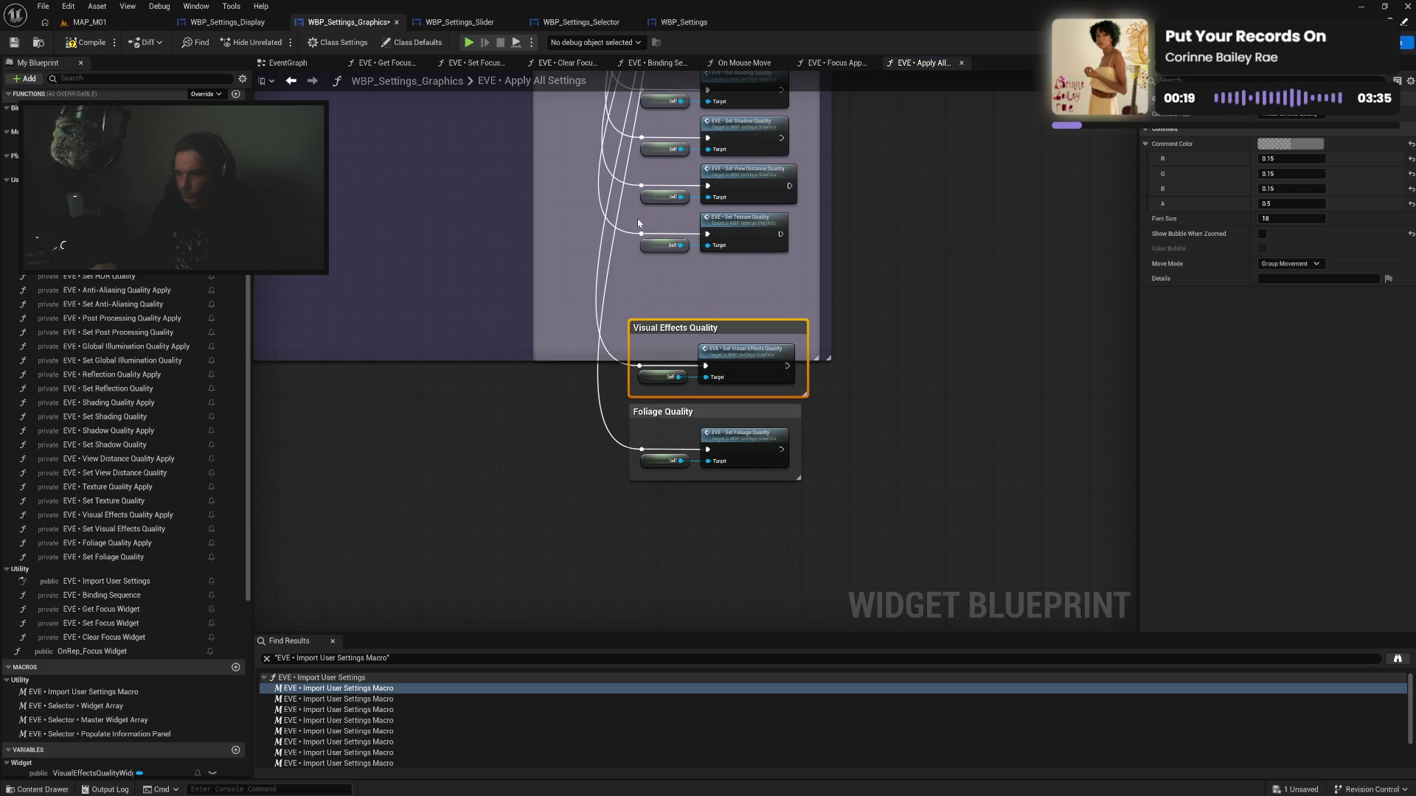
Add a Texture Quality comment and align the Texture, Visual Effects and Foliage nodes in their boxes
{"action": "mouse_move", "coordinate": [637, 219]}
{"action": "left_mouse_down"}
{"action": "mouse_move", "coordinate": [792, 255]}
{"action": "mouse_move", "coordinate": [746, 255]}
{"action": "left_mouse_up"}
{"action": "type", "text": "c"}
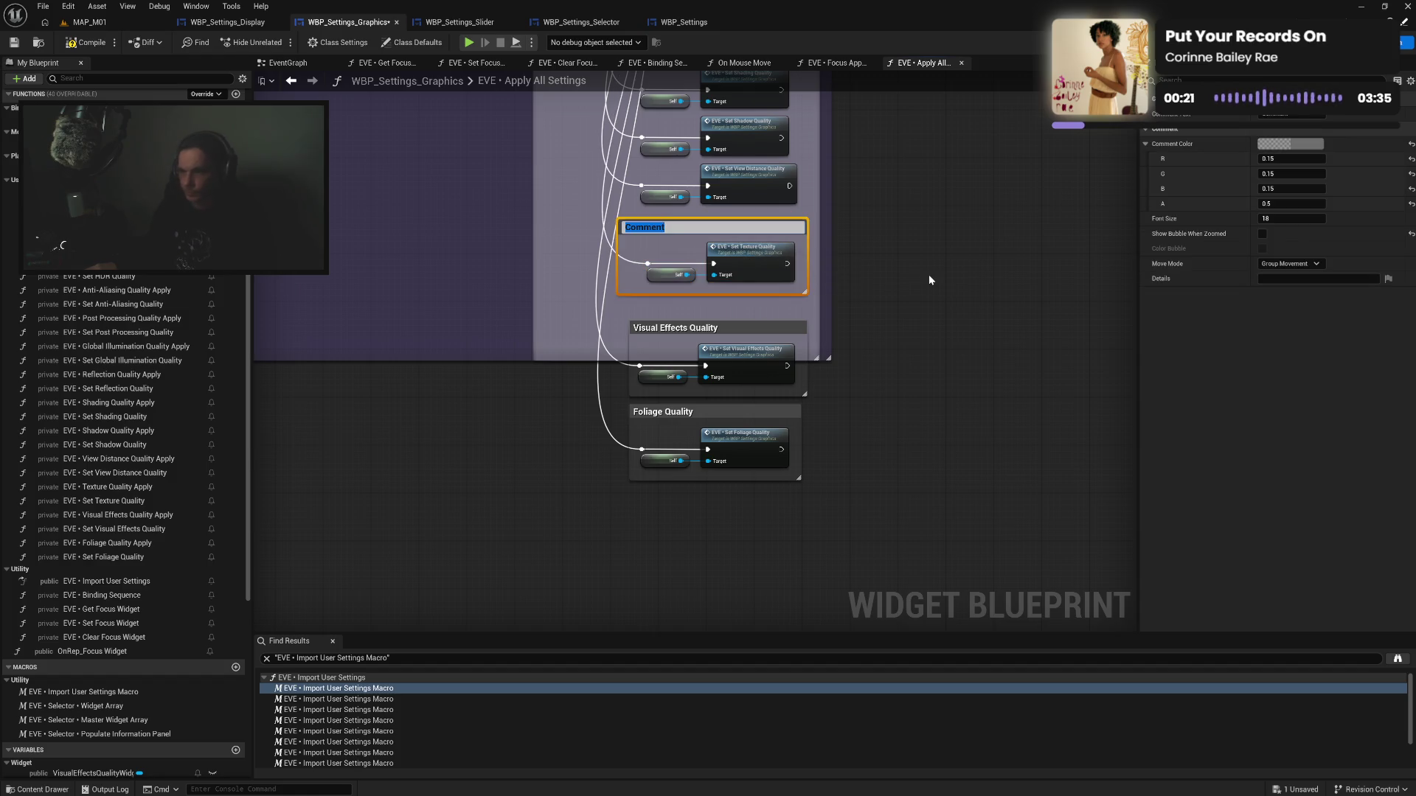
{"action": "type", "text": "Texture Qua"}
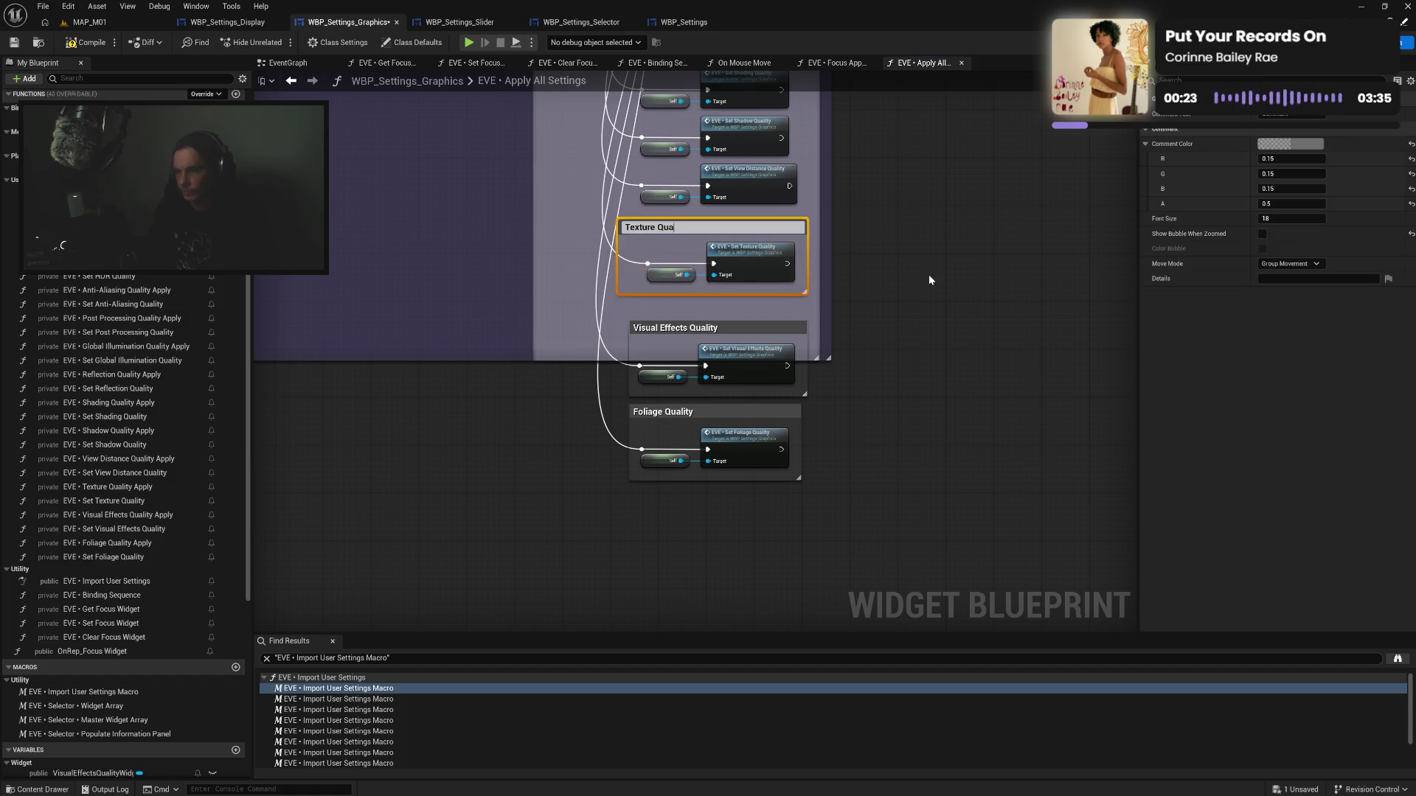
{"action": "type", "text": "lity"}
{"action": "key", "text": "Return"}
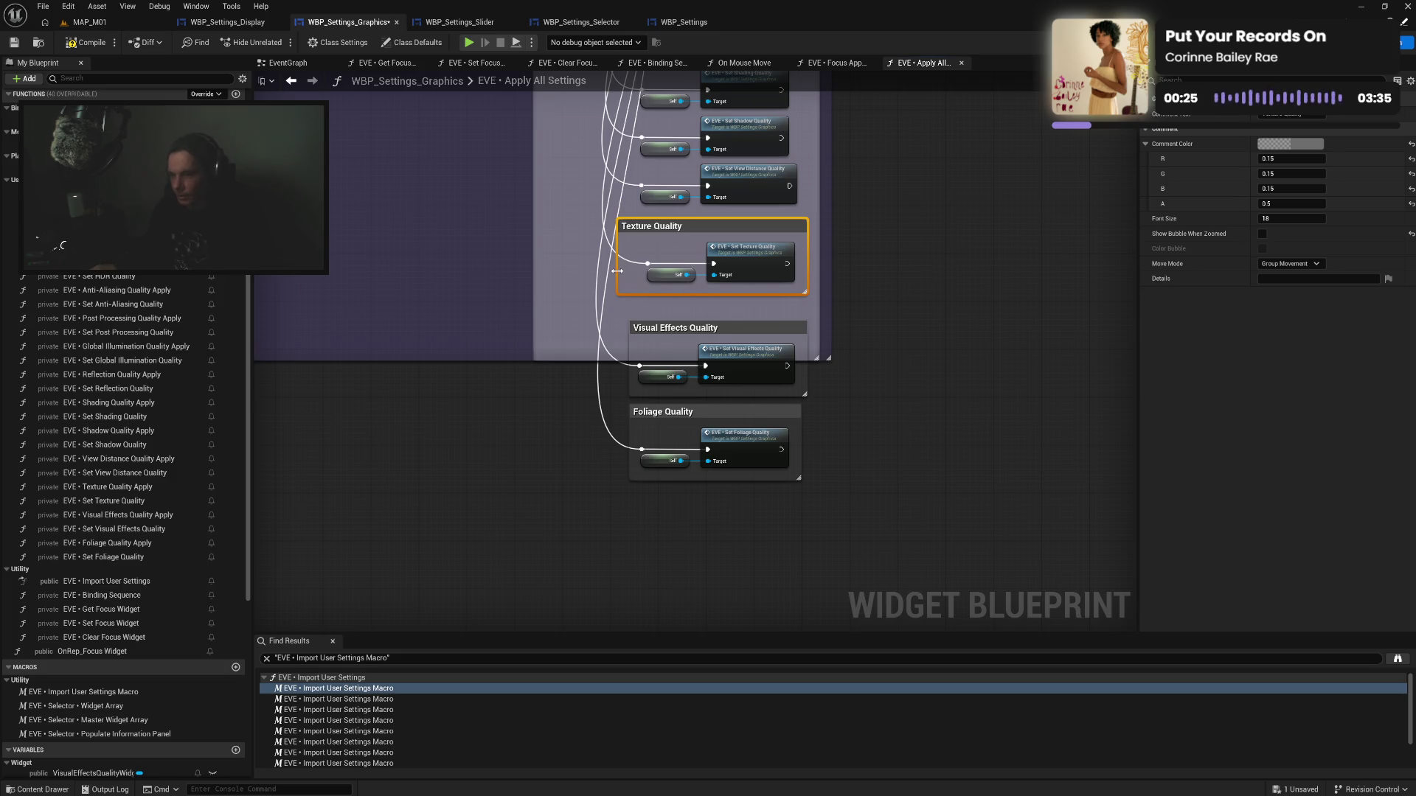
{"action": "mouse_move", "coordinate": [616, 271]}
{"action": "left_mouse_down"}
{"action": "mouse_move", "coordinate": [669, 250]}
{"action": "mouse_move", "coordinate": [733, 283]}
{"action": "left_mouse_up"}
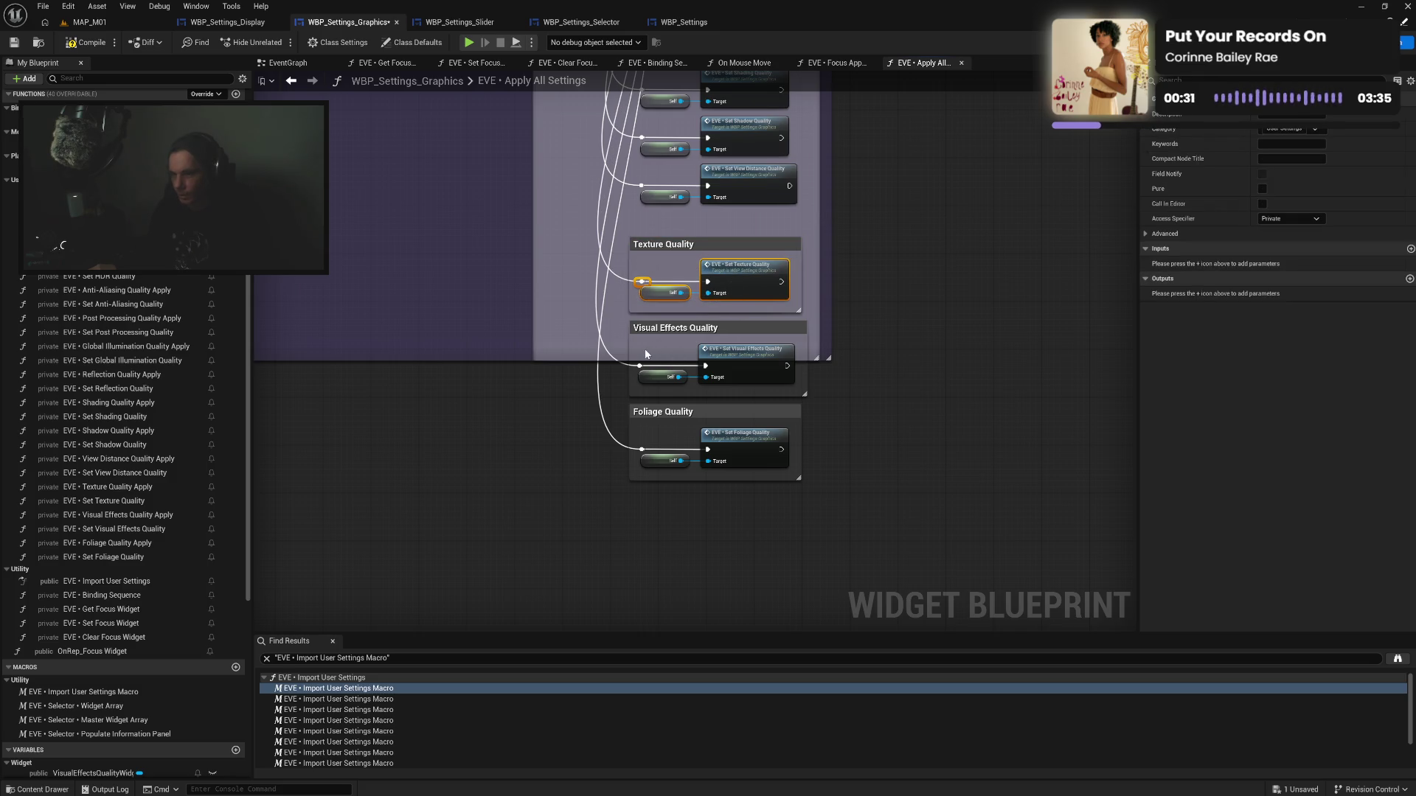
{"action": "left_click_drag", "start_coordinate": [666, 351], "coordinate": [643, 376]}
{"action": "left_click_drag", "start_coordinate": [745, 363], "coordinate": [748, 364]}
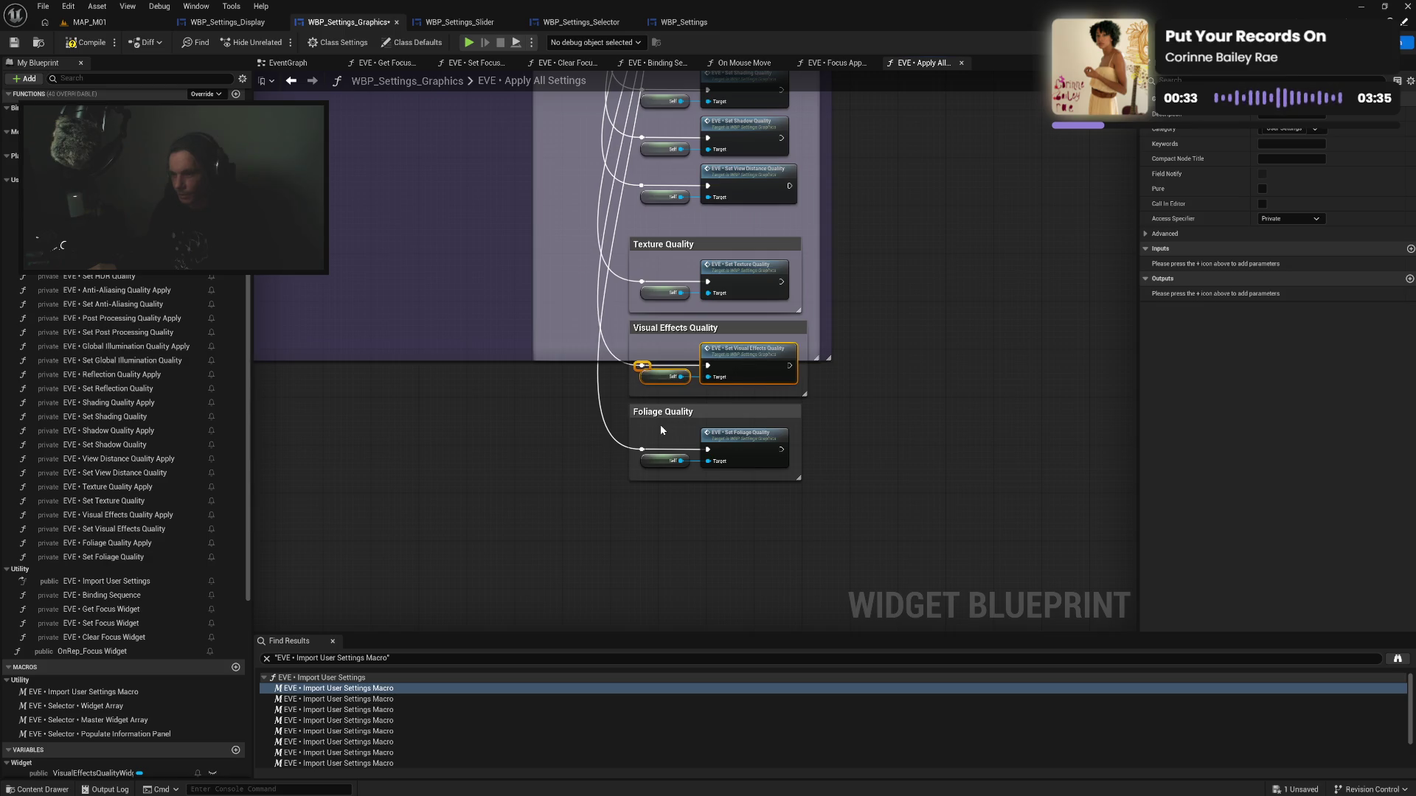
{"action": "left_click_drag", "start_coordinate": [632, 476], "coordinate": [747, 448]}
Wrap the Set View Distance Quality nodes in a narrowed View Distance Quality comment
{"action": "left_click", "coordinate": [875, 403]}
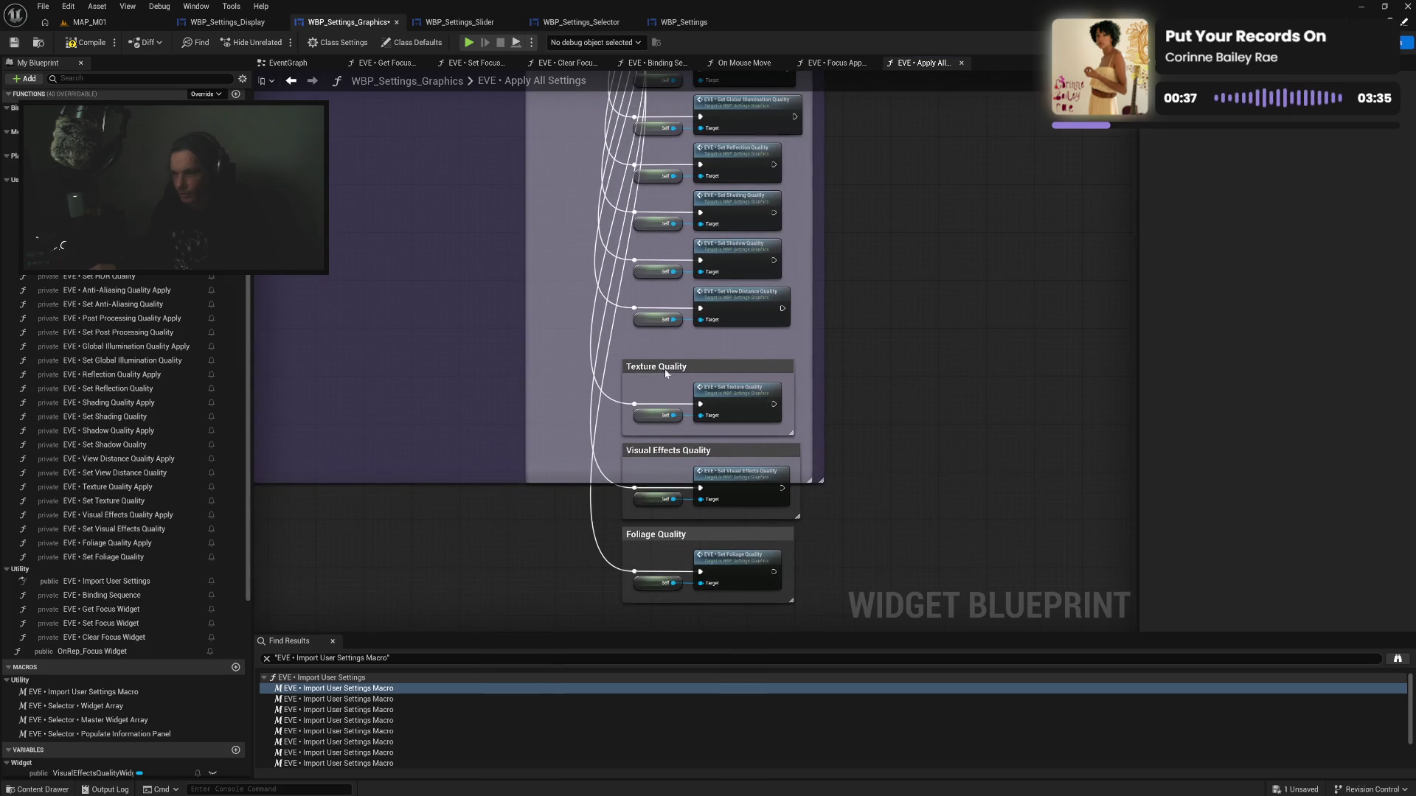
{"action": "left_click_drag", "start_coordinate": [619, 360], "coordinate": [636, 574]}
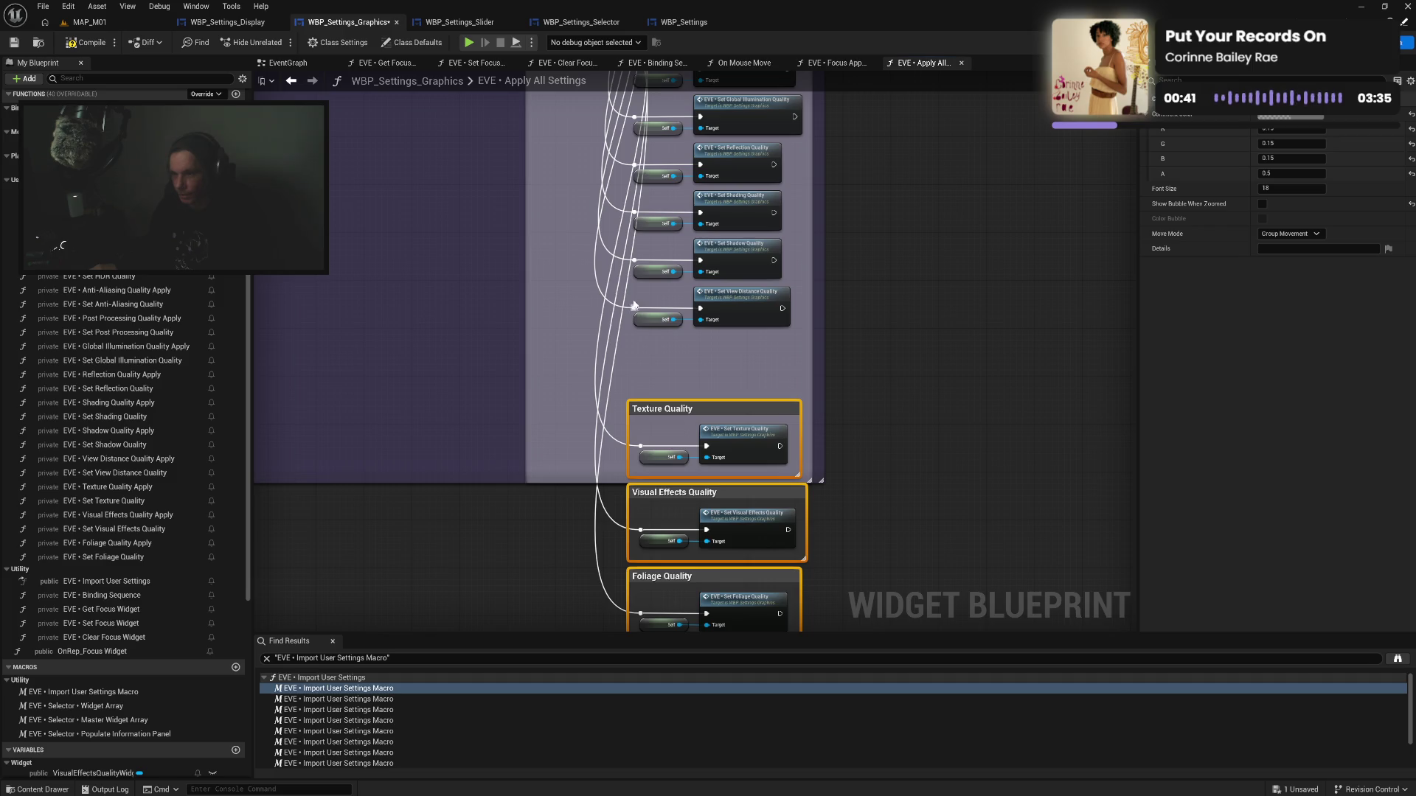
{"action": "left_click_drag", "start_coordinate": [634, 304], "coordinate": [785, 339]}
{"action": "key", "text": "c"}
{"action": "type", "text": "View Dist"}
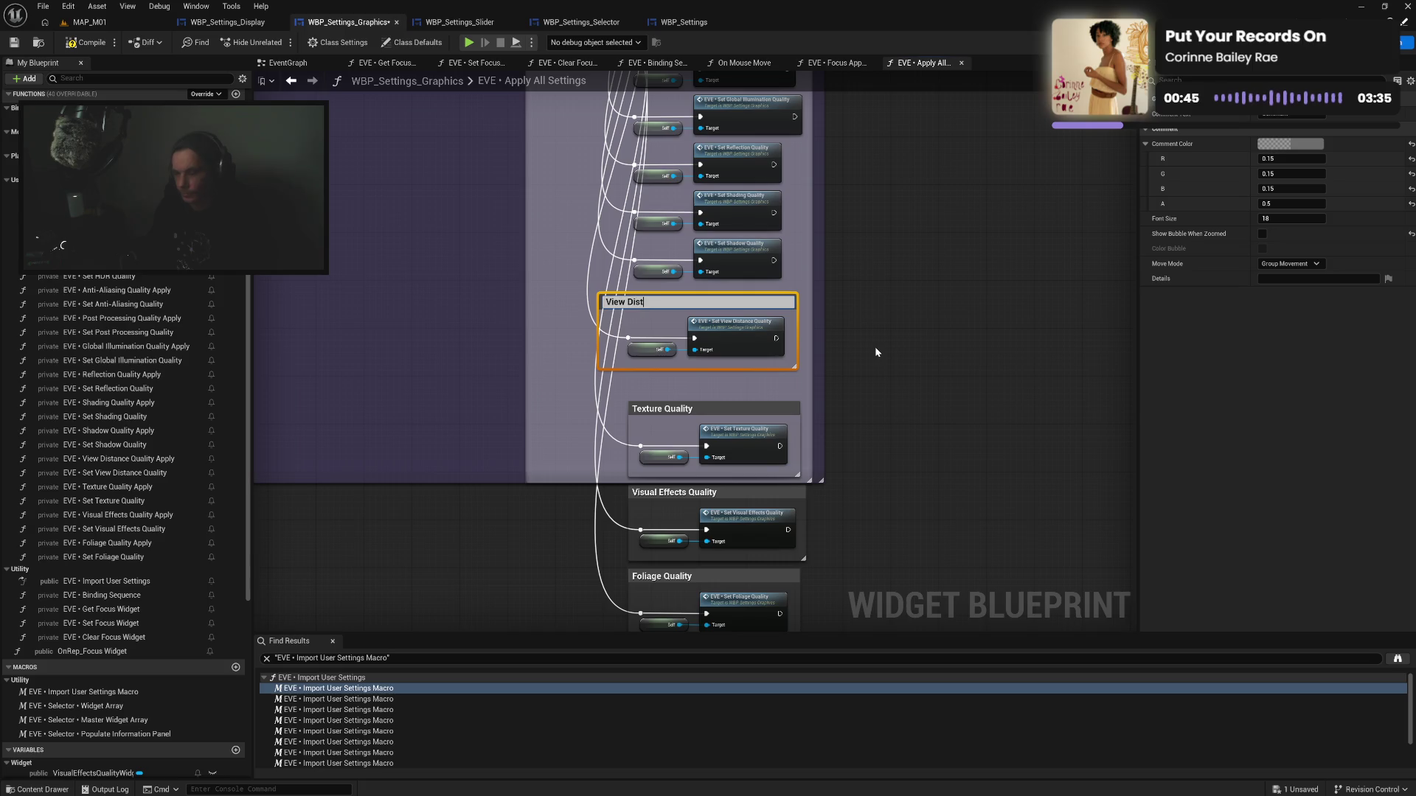
{"action": "type", "text": "ance Quality"}
{"action": "key", "text": "Return"}
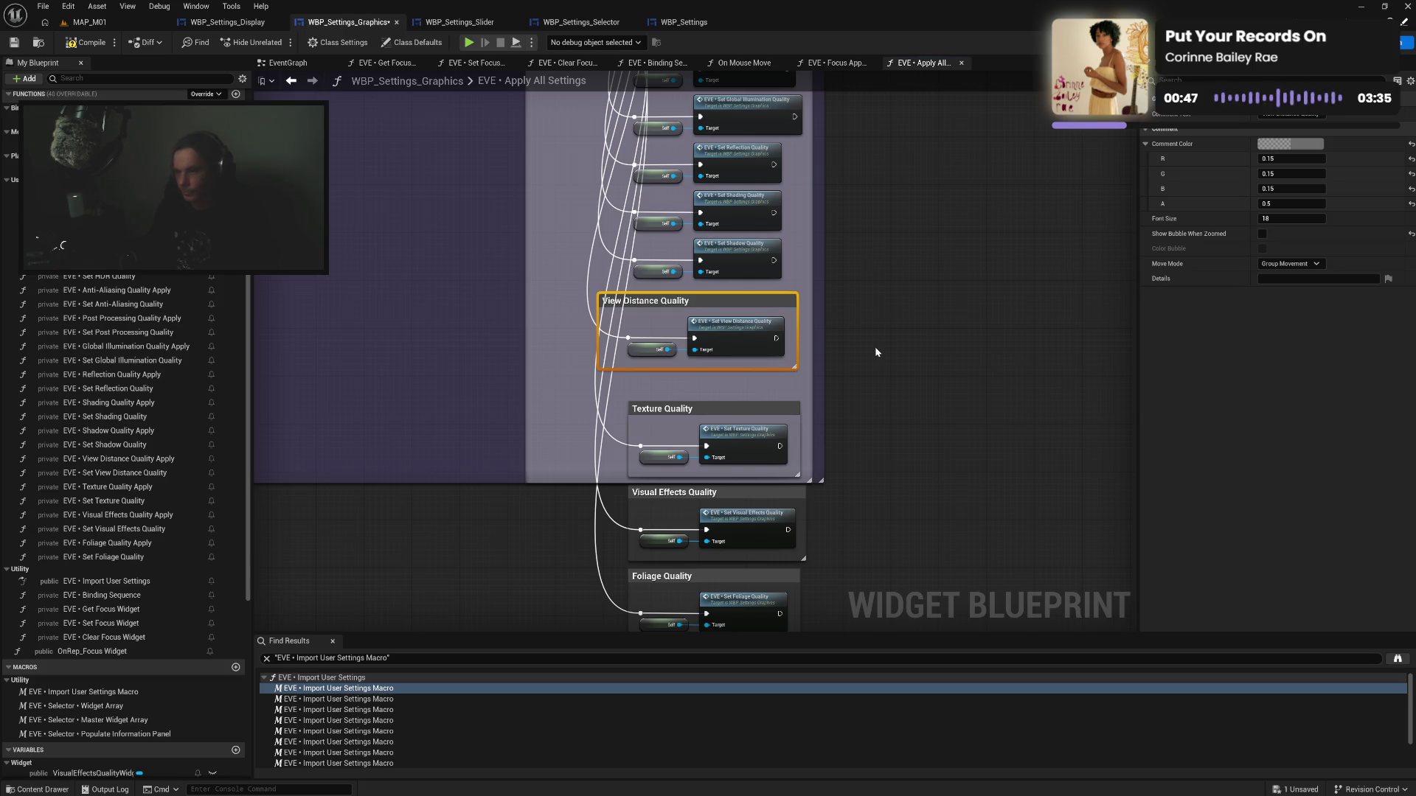
{"action": "mouse_move", "coordinate": [599, 343]}
{"action": "left_mouse_down"}
{"action": "mouse_move", "coordinate": [671, 316]}
{"action": "mouse_move", "coordinate": [670, 330]}
{"action": "left_mouse_up"}
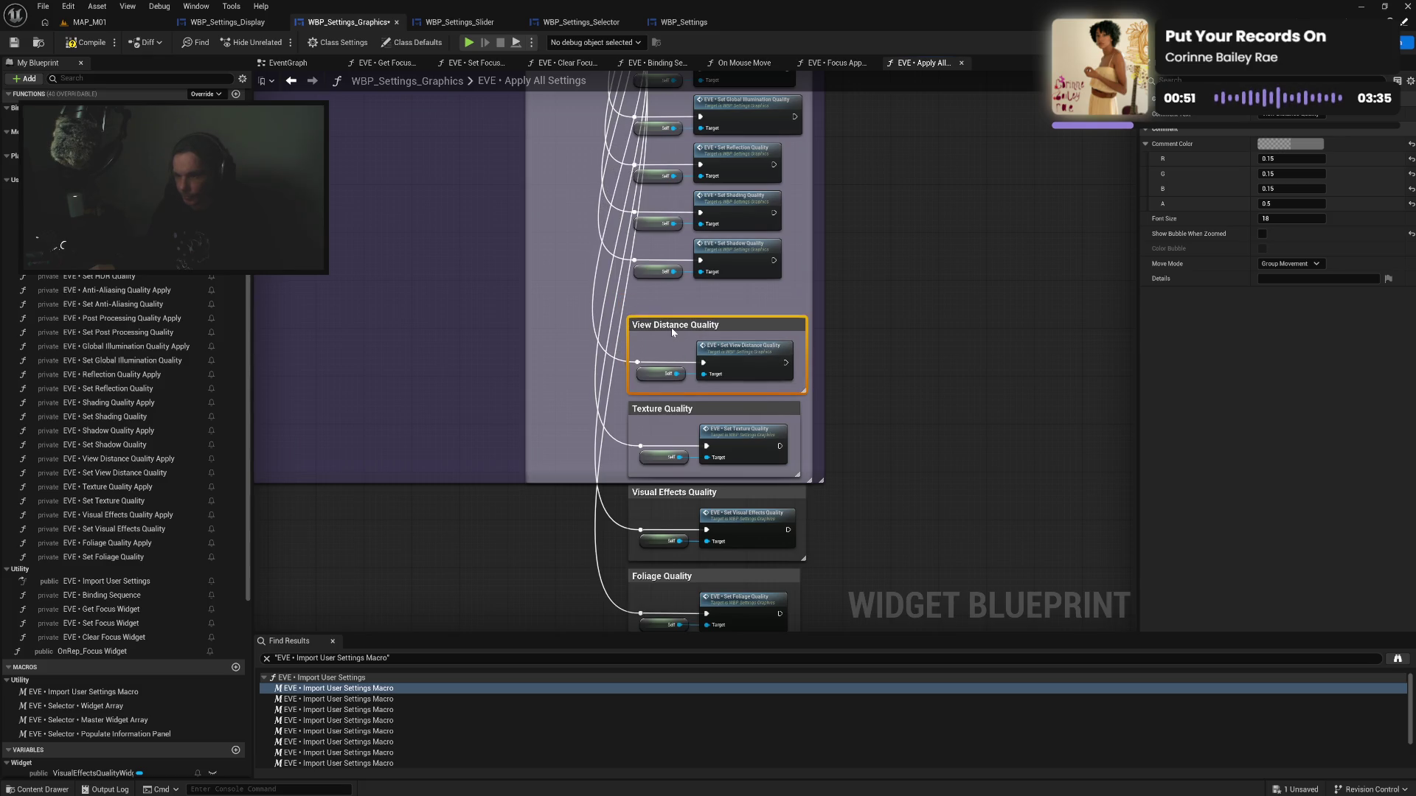
{"action": "left_click", "coordinate": [643, 359]}
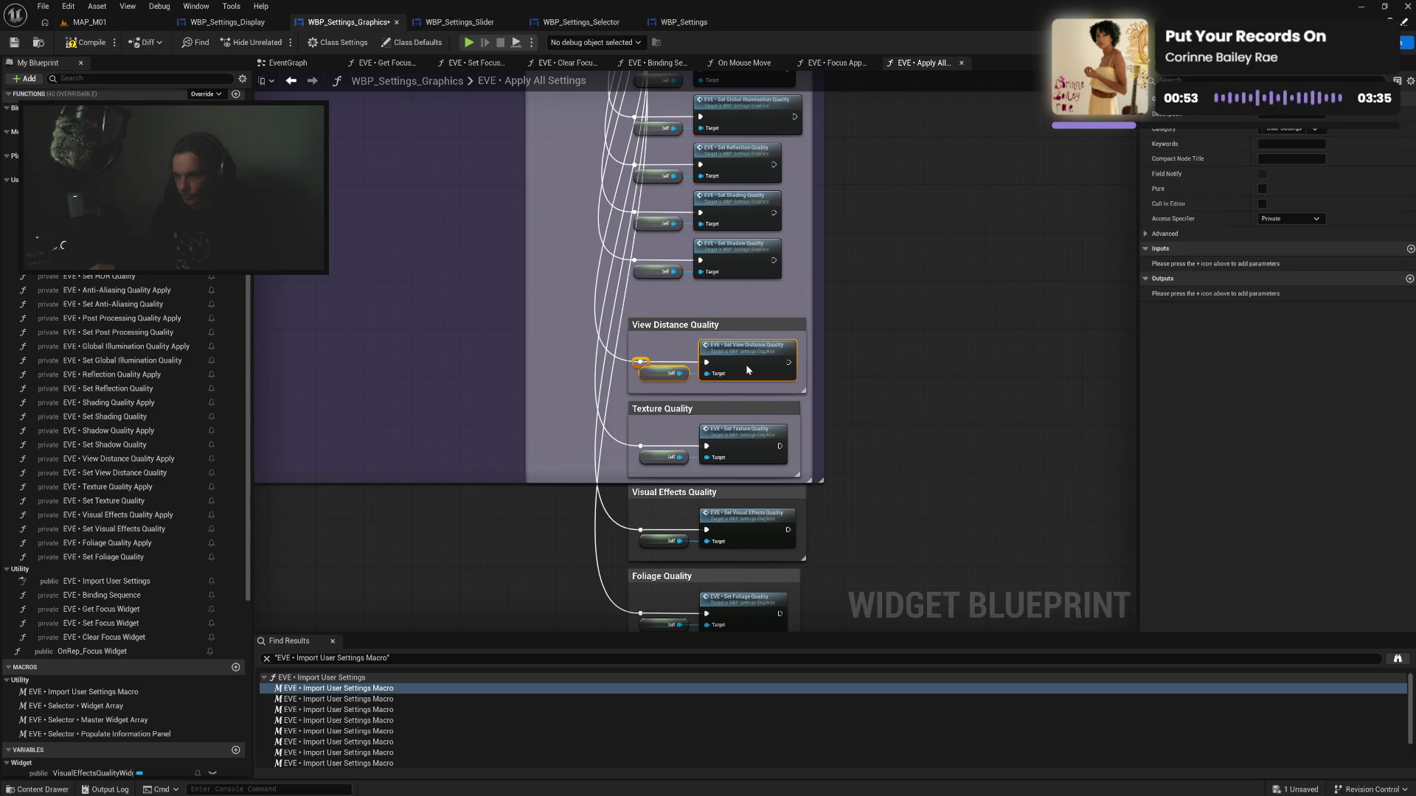
Add a Shadow Quality comment above View Distance and shift the five quality boxes right
{"action": "mouse_move", "coordinate": [630, 253]}
{"action": "left_mouse_down"}
{"action": "mouse_move", "coordinate": [785, 285]}
{"action": "mouse_move", "coordinate": [905, 276]}
{"action": "left_mouse_up"}
{"action": "type", "text": "cShadow"}
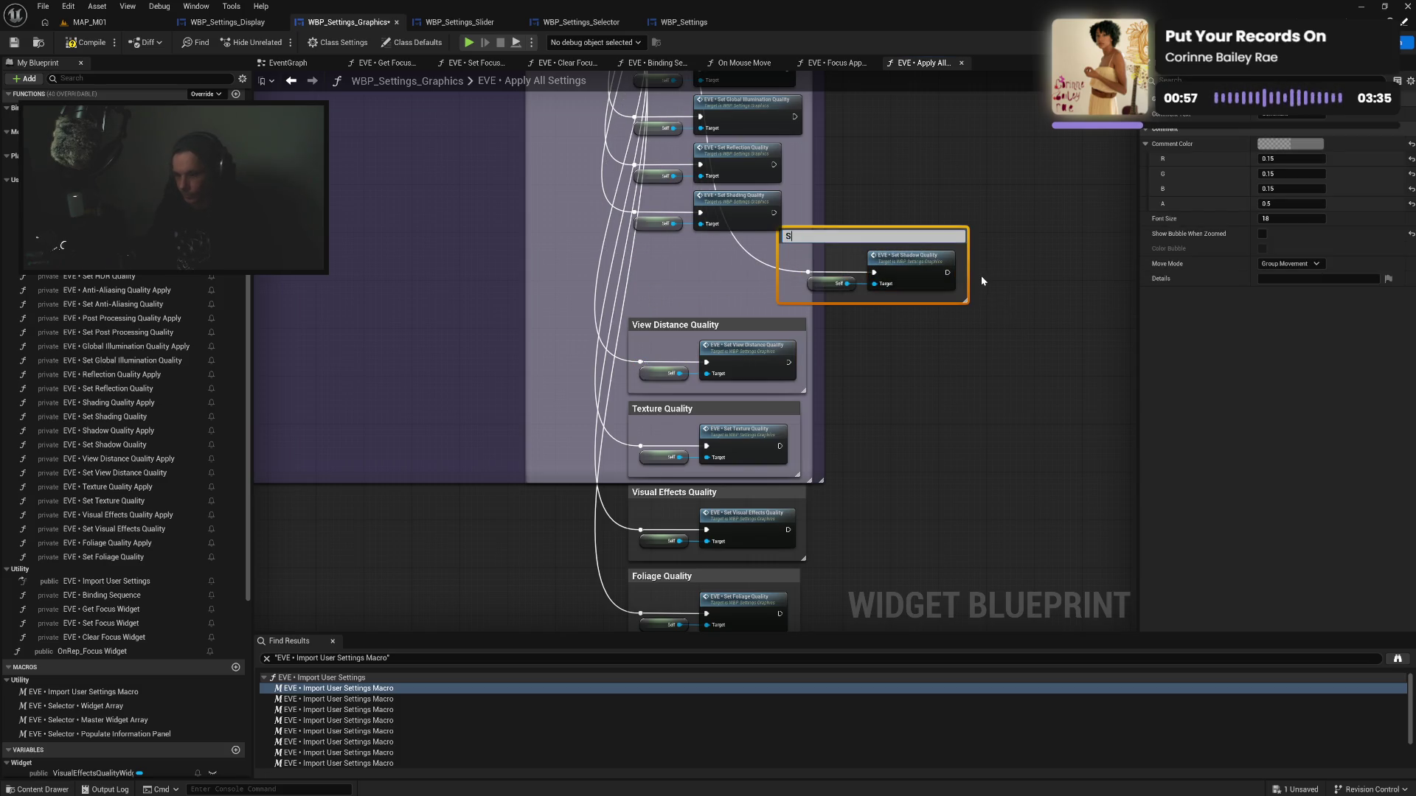
{"action": "type", "text": " Quality"}
{"action": "key", "text": "Return"}
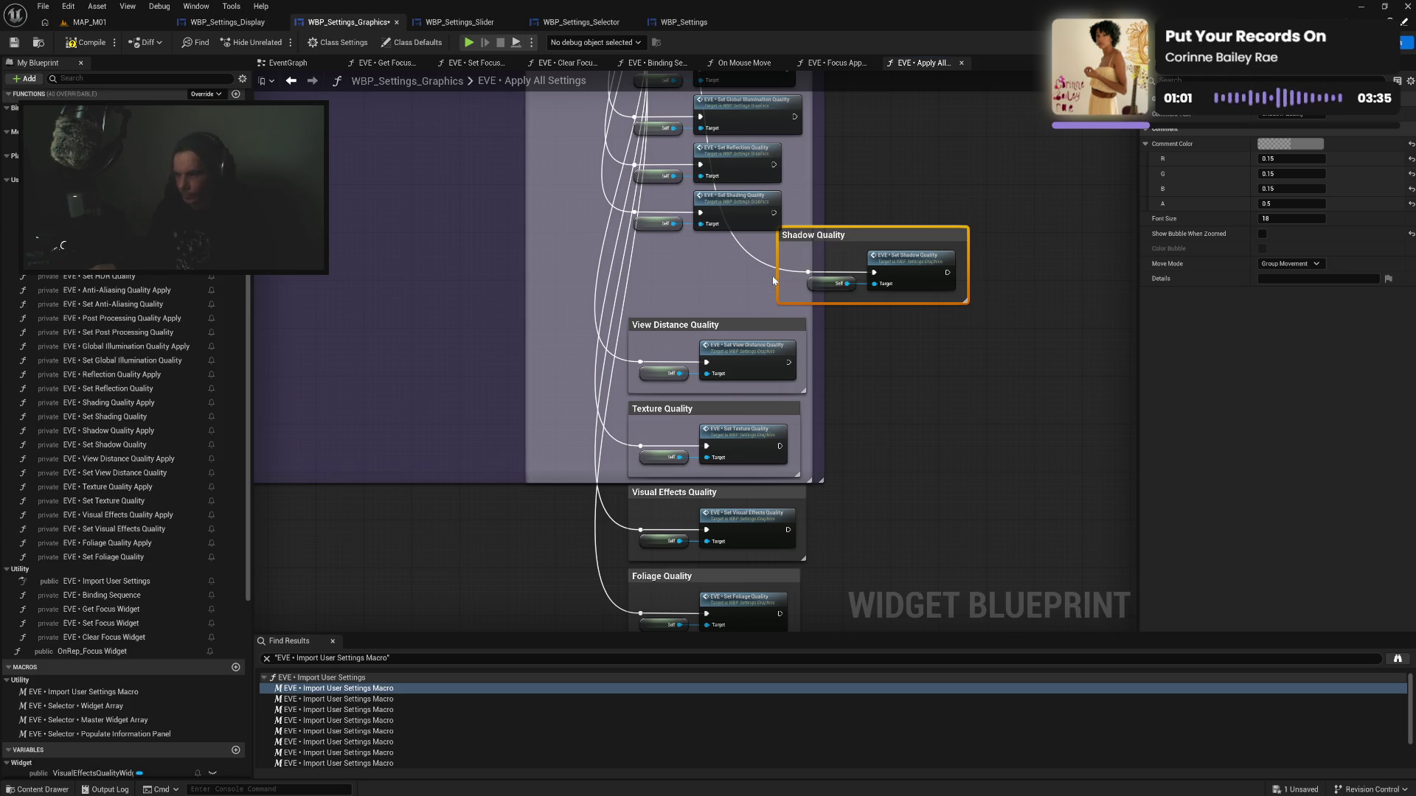
{"action": "left_click_drag", "start_coordinate": [778, 278], "coordinate": [795, 278]}
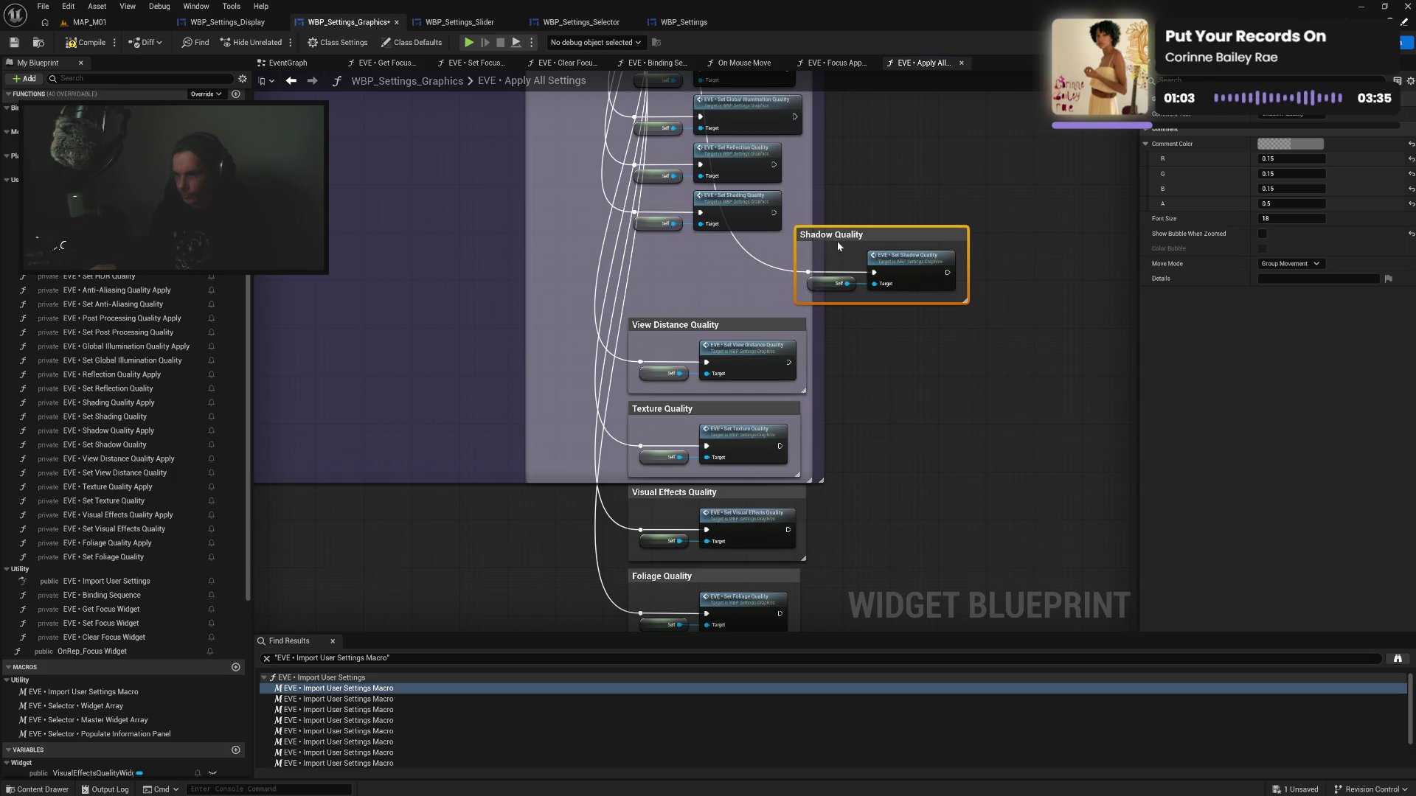
{"action": "left_click_drag", "start_coordinate": [845, 238], "coordinate": [679, 245]}
{"action": "left_click_drag", "start_coordinate": [636, 299], "coordinate": [733, 277]}
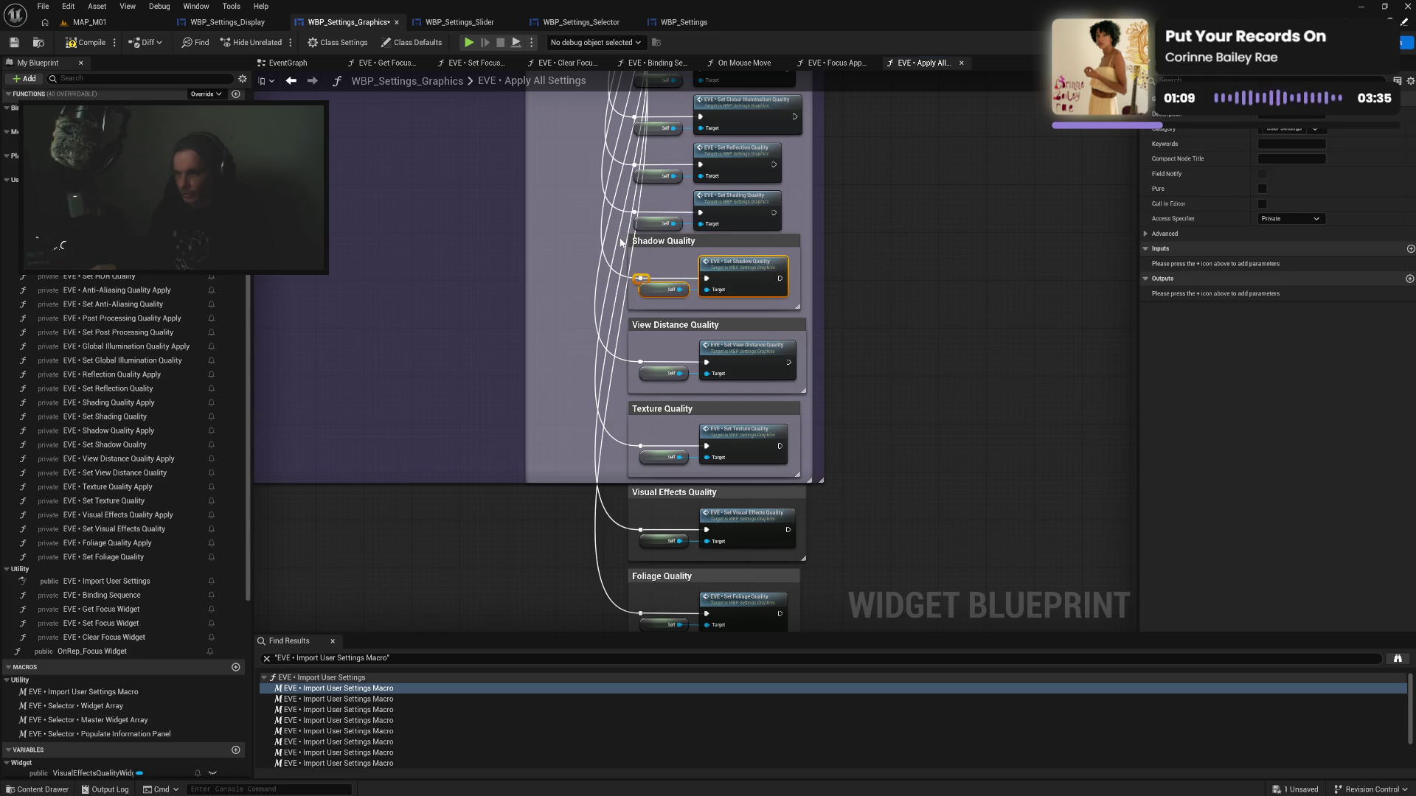
{"action": "left_click_drag", "start_coordinate": [622, 242], "coordinate": [626, 590]}
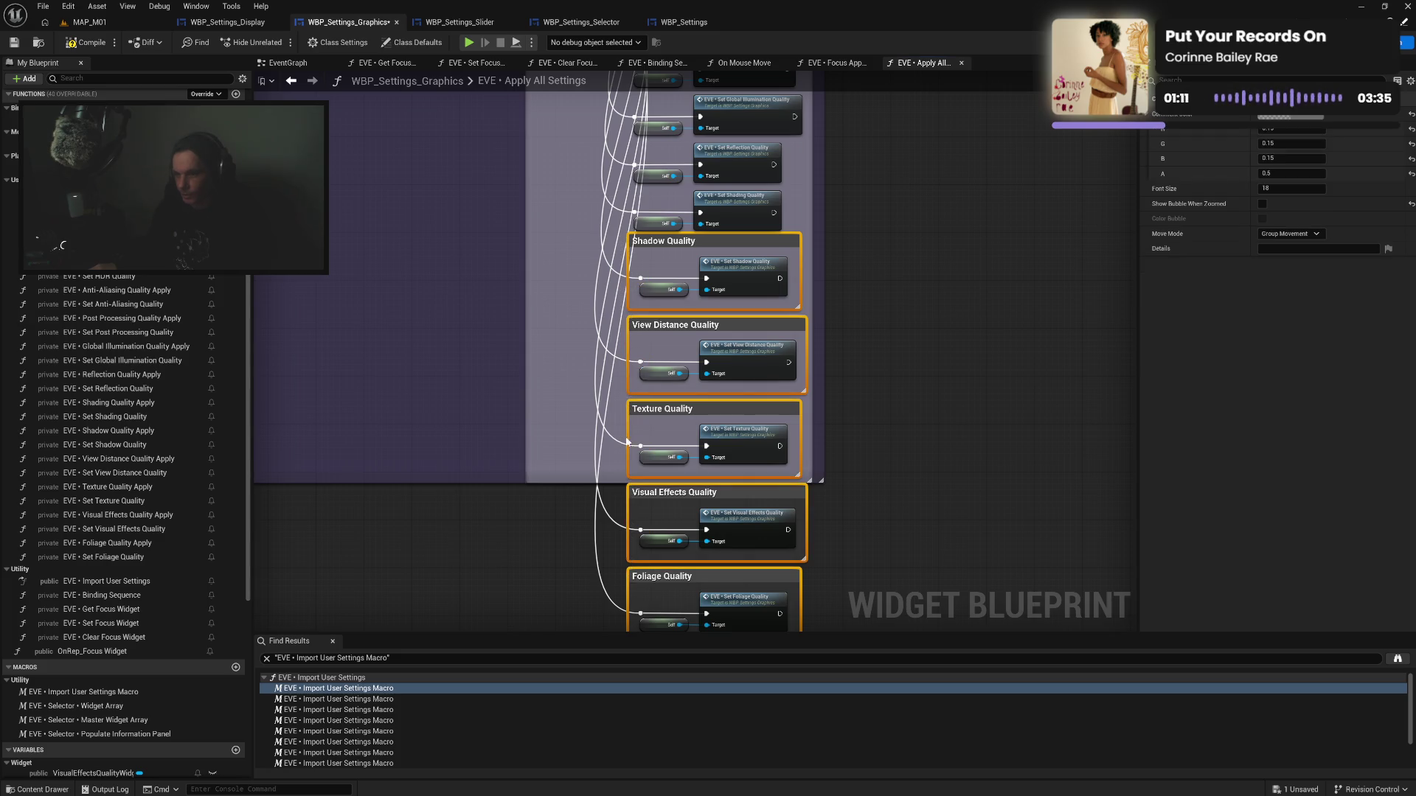
{"action": "left_click_drag", "start_coordinate": [660, 246], "coordinate": [881, 252]}
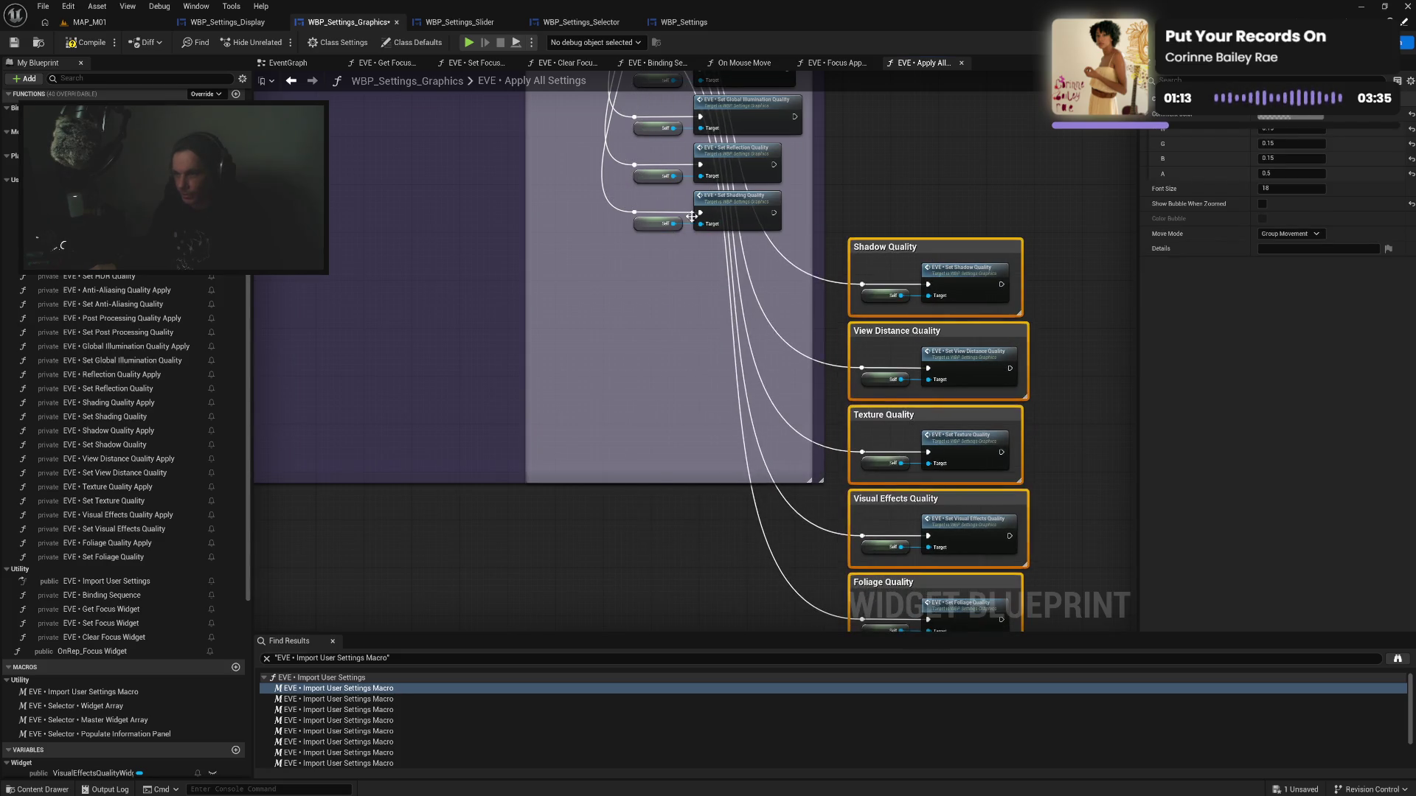
Wrap the Set Shading Quality nodes in a Shading Quality comment above Shadow Quality
{"action": "left_click_drag", "start_coordinate": [628, 205], "coordinate": [790, 236]}
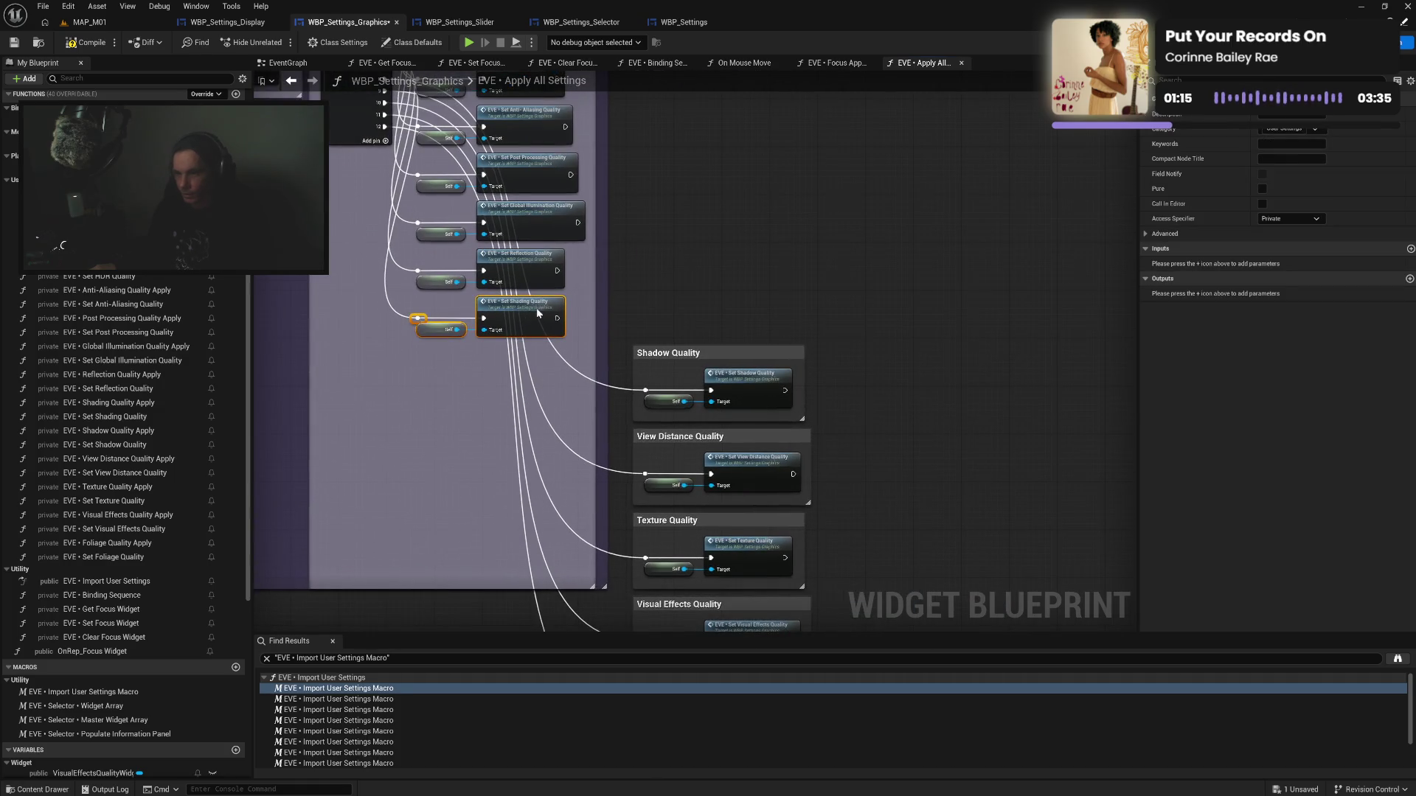
{"action": "mouse_move", "coordinate": [537, 314]}
{"action": "left_mouse_down"}
{"action": "mouse_move", "coordinate": [685, 266]}
{"action": "mouse_move", "coordinate": [783, 265]}
{"action": "left_mouse_up"}
{"action": "type", "text": "cS"}
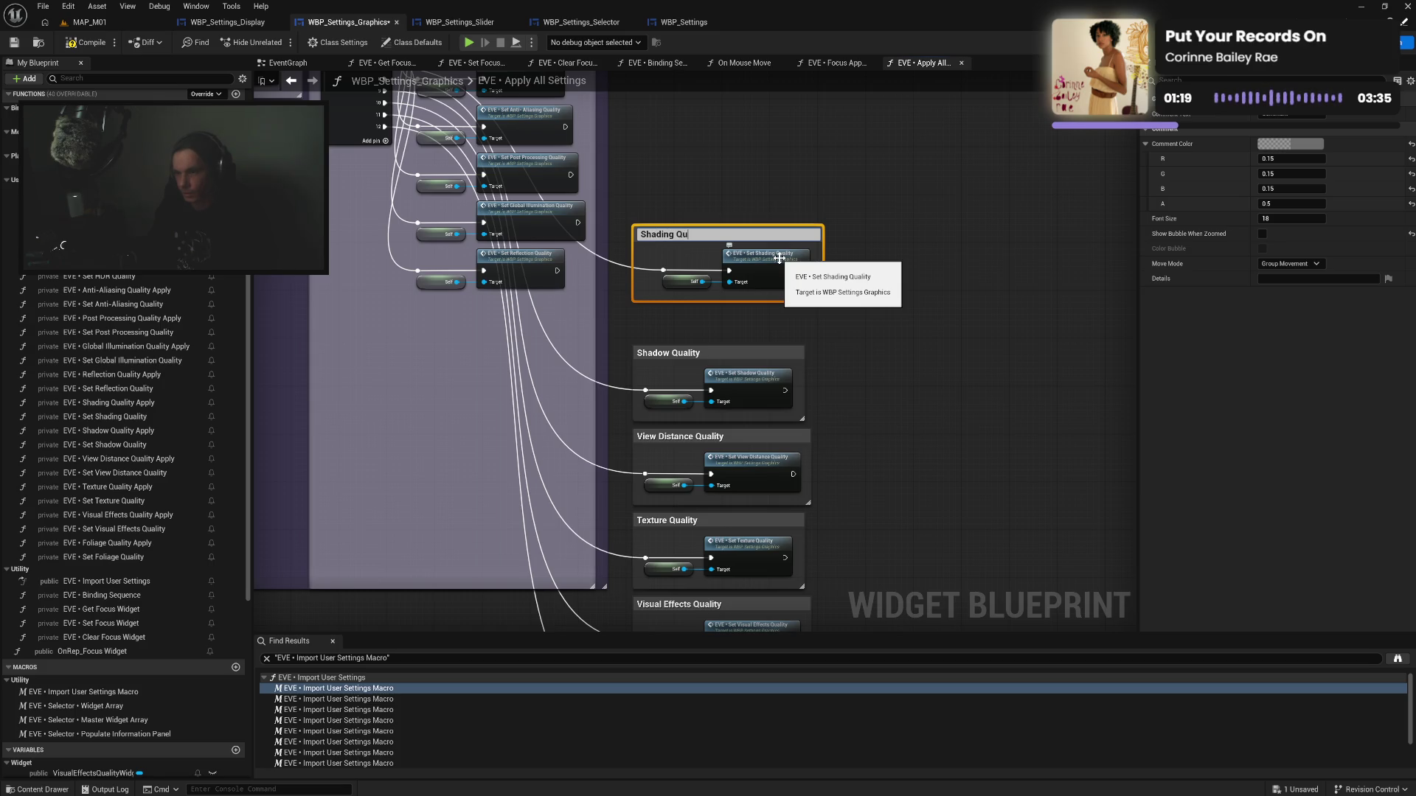
{"action": "type", "text": "y"}
{"action": "key", "text": "Return"}
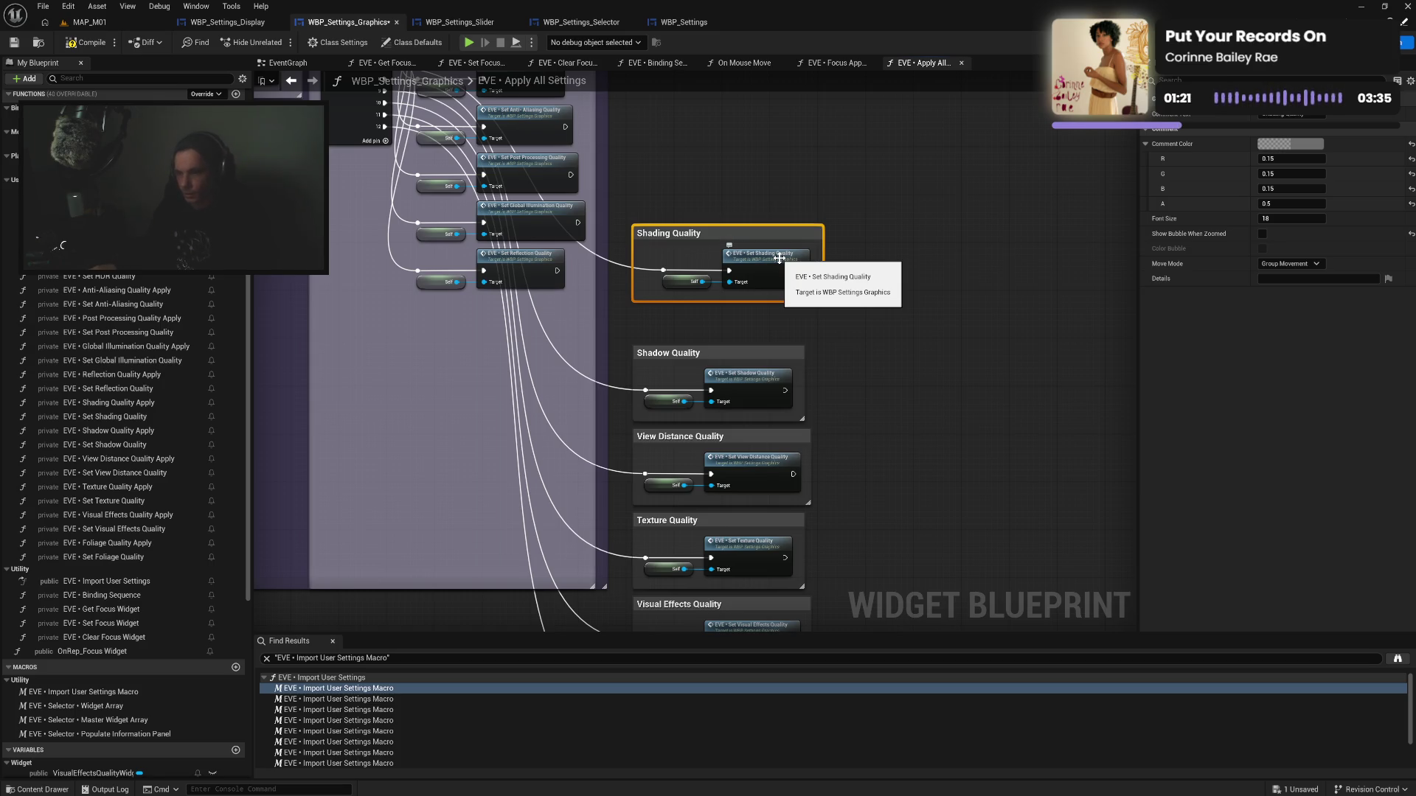
{"action": "left_click_drag", "start_coordinate": [643, 283], "coordinate": [652, 281]}
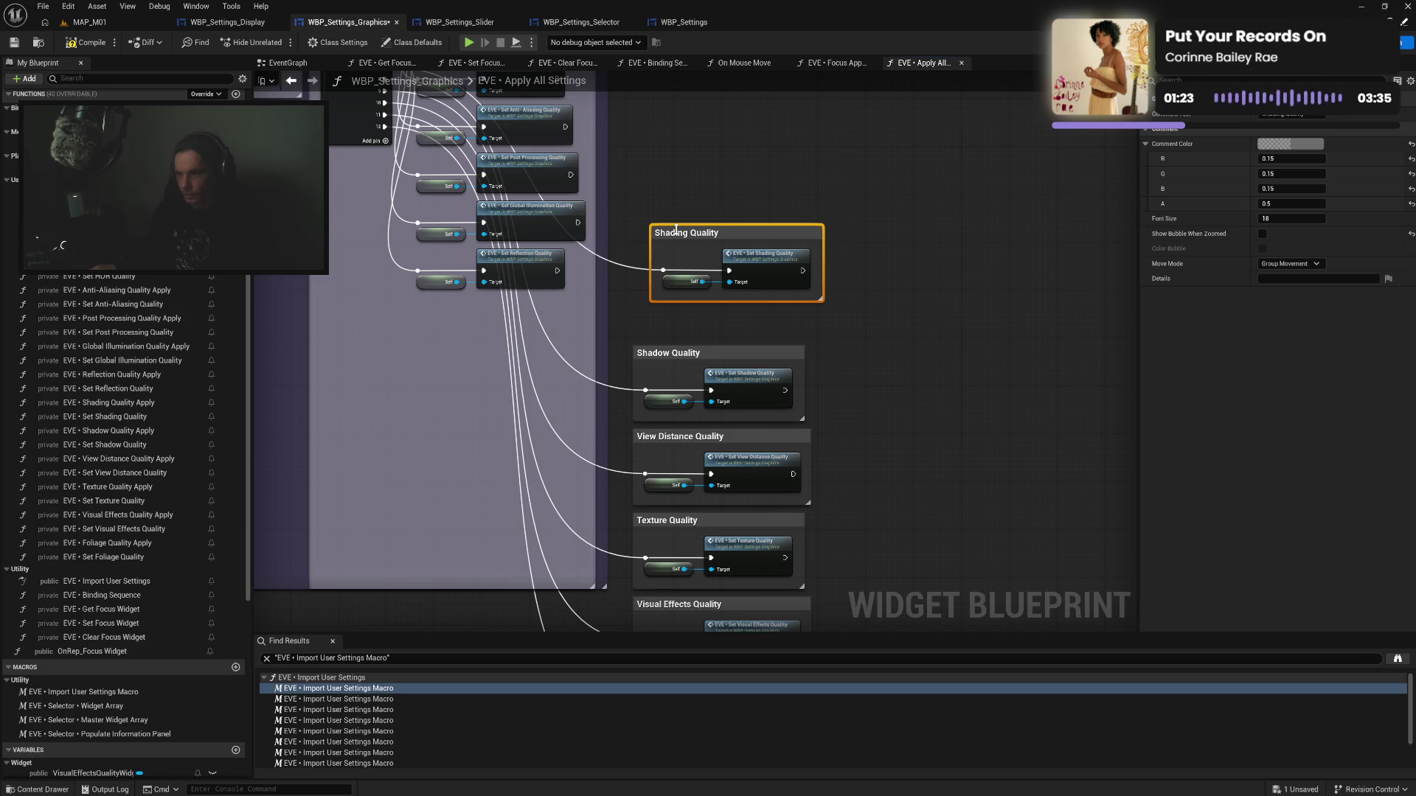
{"action": "mouse_move", "coordinate": [676, 229]}
{"action": "left_mouse_down"}
{"action": "mouse_move", "coordinate": [660, 281]}
{"action": "mouse_move", "coordinate": [738, 324]}
{"action": "left_mouse_up"}
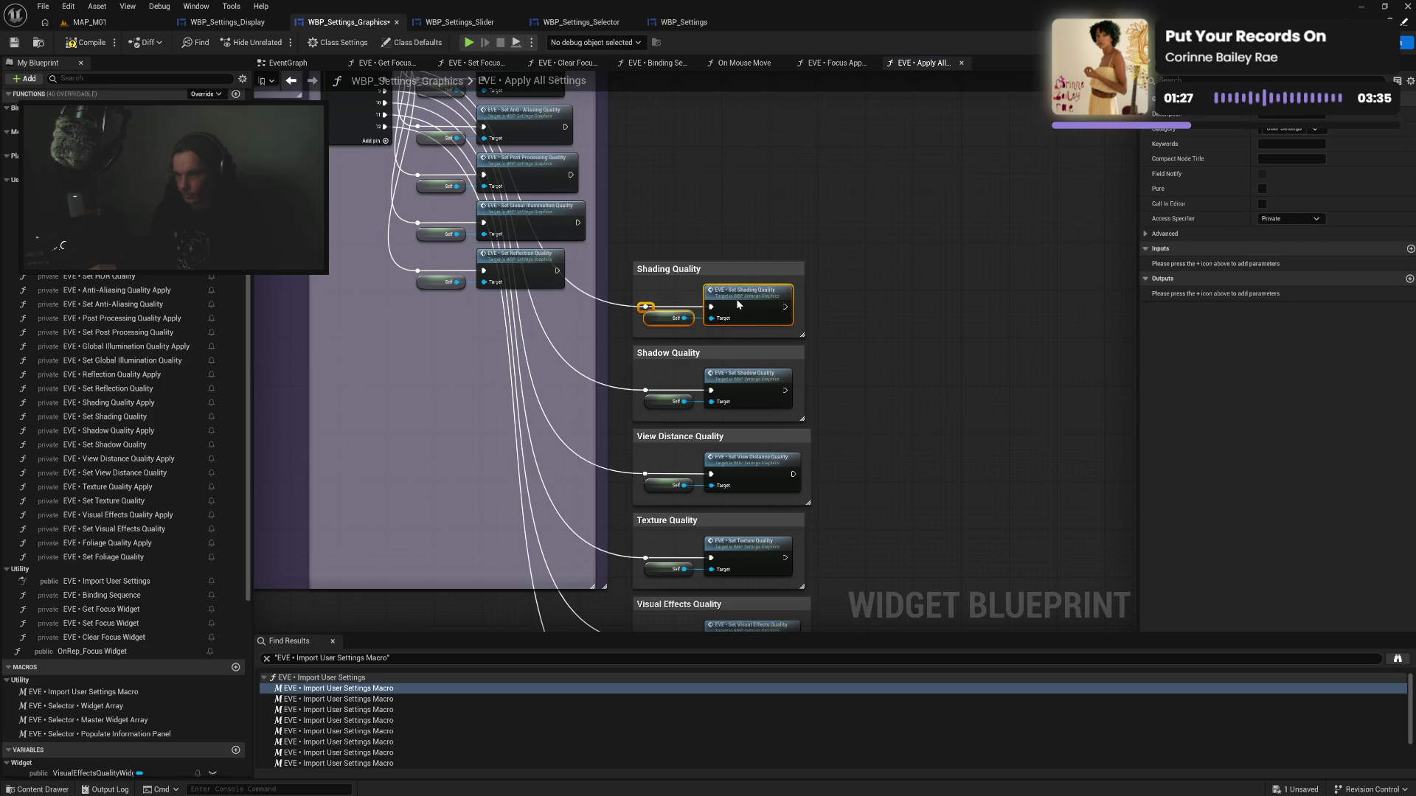
Wrap the Set Reflection Quality nodes in a narrowed Reflection Quality comment
{"action": "mouse_move", "coordinate": [415, 258]}
{"action": "left_mouse_down"}
{"action": "mouse_move", "coordinate": [495, 294]}
{"action": "mouse_move", "coordinate": [751, 195]}
{"action": "left_mouse_up"}
{"action": "type", "text": "cRe"}
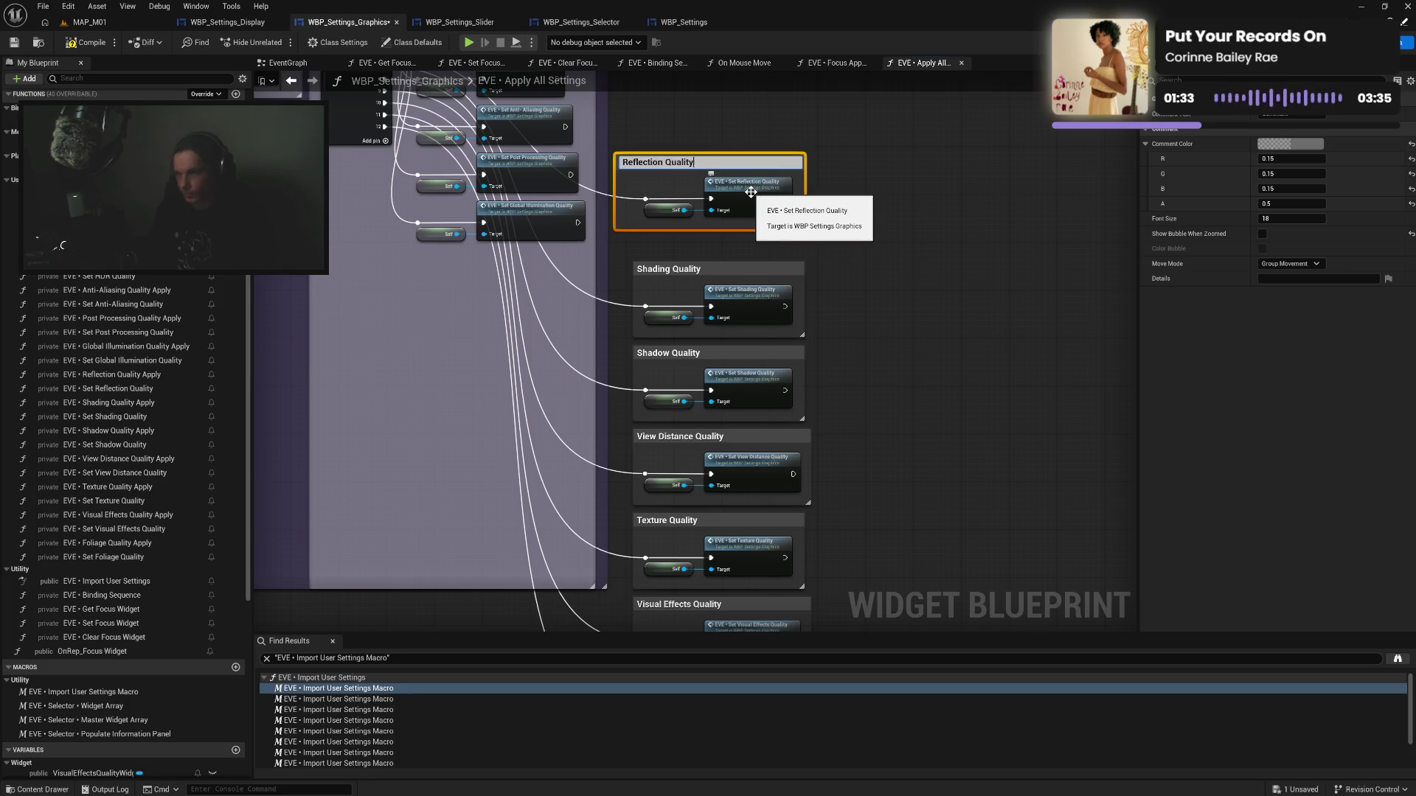
{"action": "key", "text": "Return"}
{"action": "mouse_move", "coordinate": [613, 214]}
{"action": "left_mouse_down"}
{"action": "mouse_move", "coordinate": [667, 210]}
{"action": "mouse_move", "coordinate": [632, 208]}
{"action": "mouse_move", "coordinate": [682, 183]}
{"action": "mouse_move", "coordinate": [759, 239]}
{"action": "left_mouse_up"}
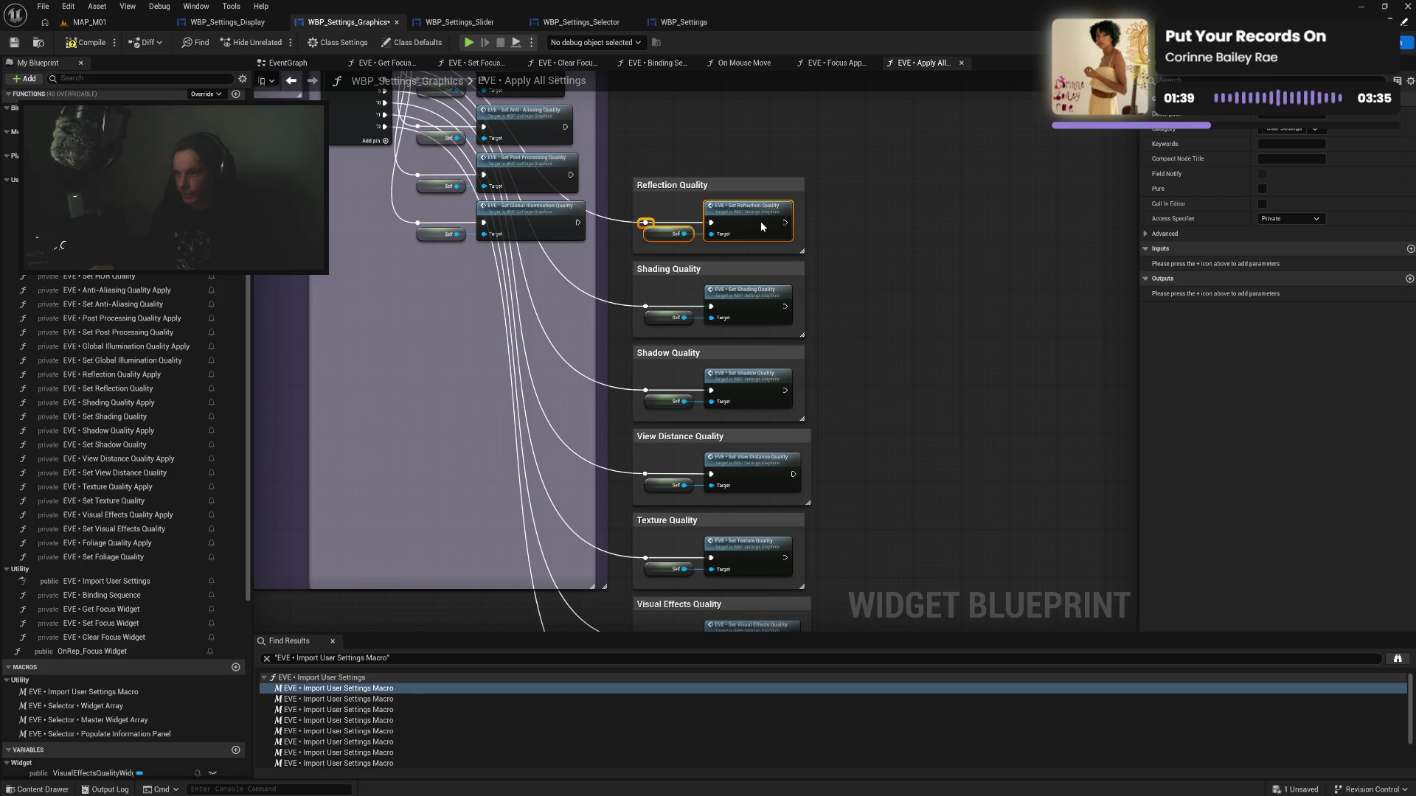
{"action": "left_click", "coordinate": [766, 170]}
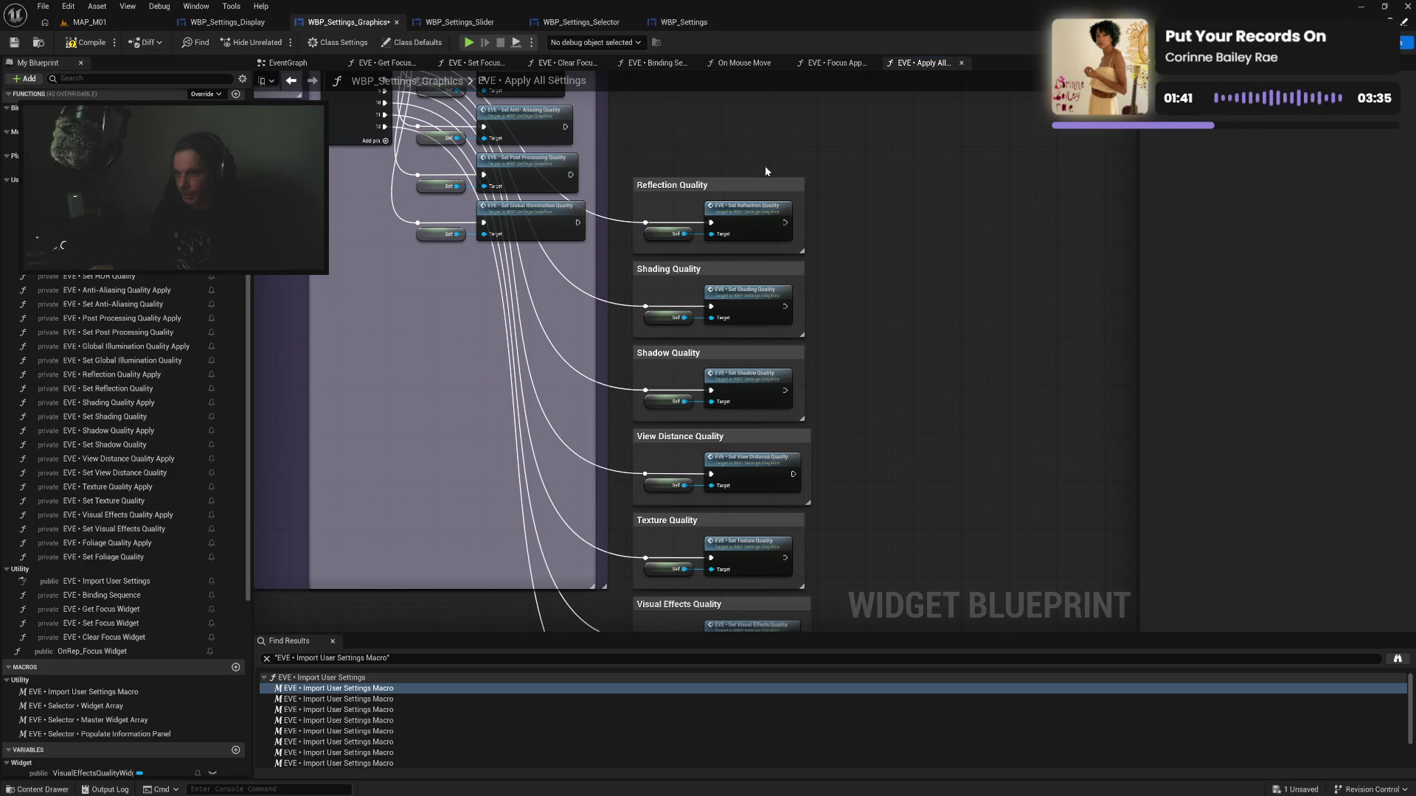
Add a Global Illumination comment lined up above Reflection Quality
{"action": "scroll", "coordinate": [765, 171], "scroll_direction": "up", "scroll_amount": 3}
{"action": "mouse_move", "coordinate": [411, 330]}
{"action": "left_mouse_down"}
{"action": "mouse_move", "coordinate": [583, 369]}
{"action": "mouse_move", "coordinate": [712, 244]}
{"action": "mouse_move", "coordinate": [745, 239]}
{"action": "left_mouse_up"}
{"action": "type", "text": "cGlobal Illumination"}
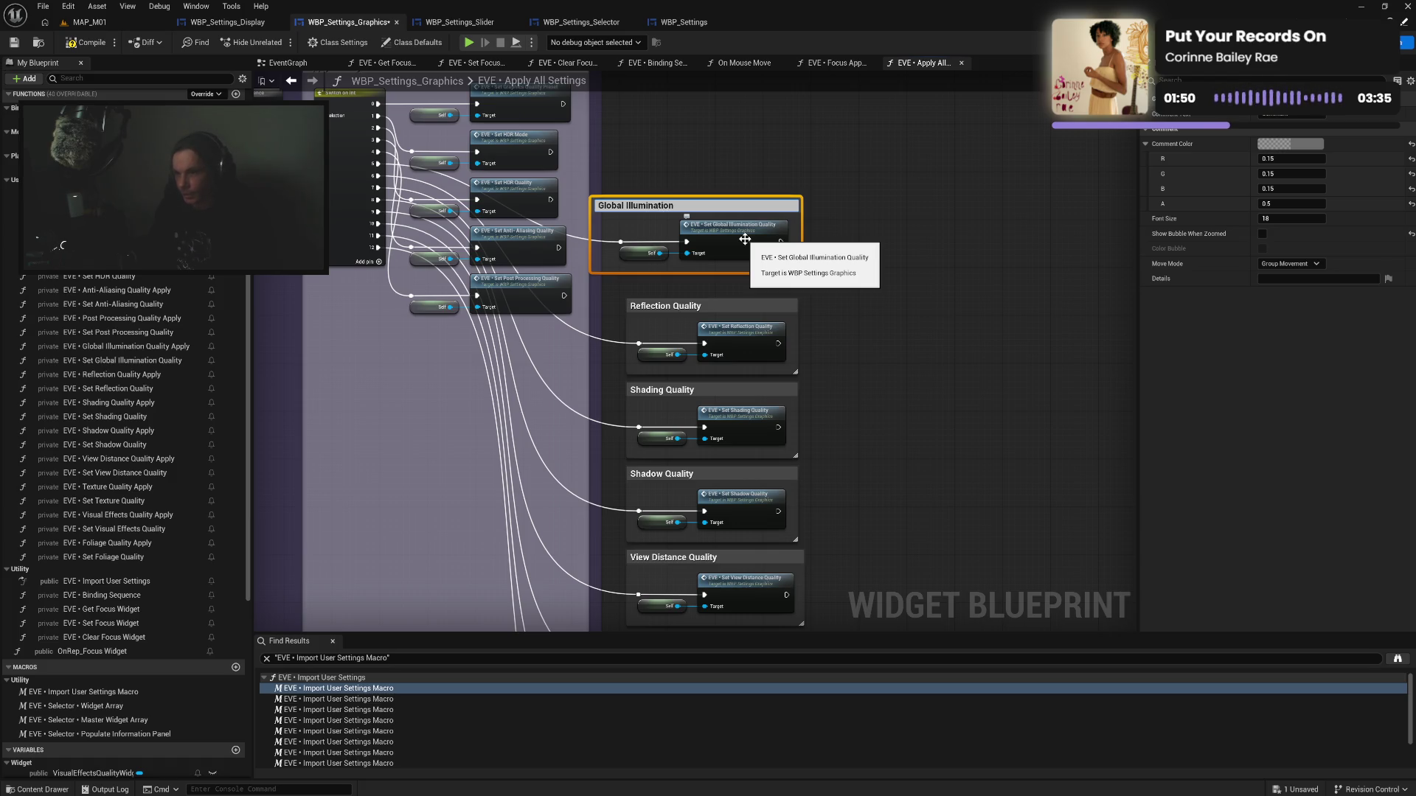
{"action": "key", "text": "Return"}
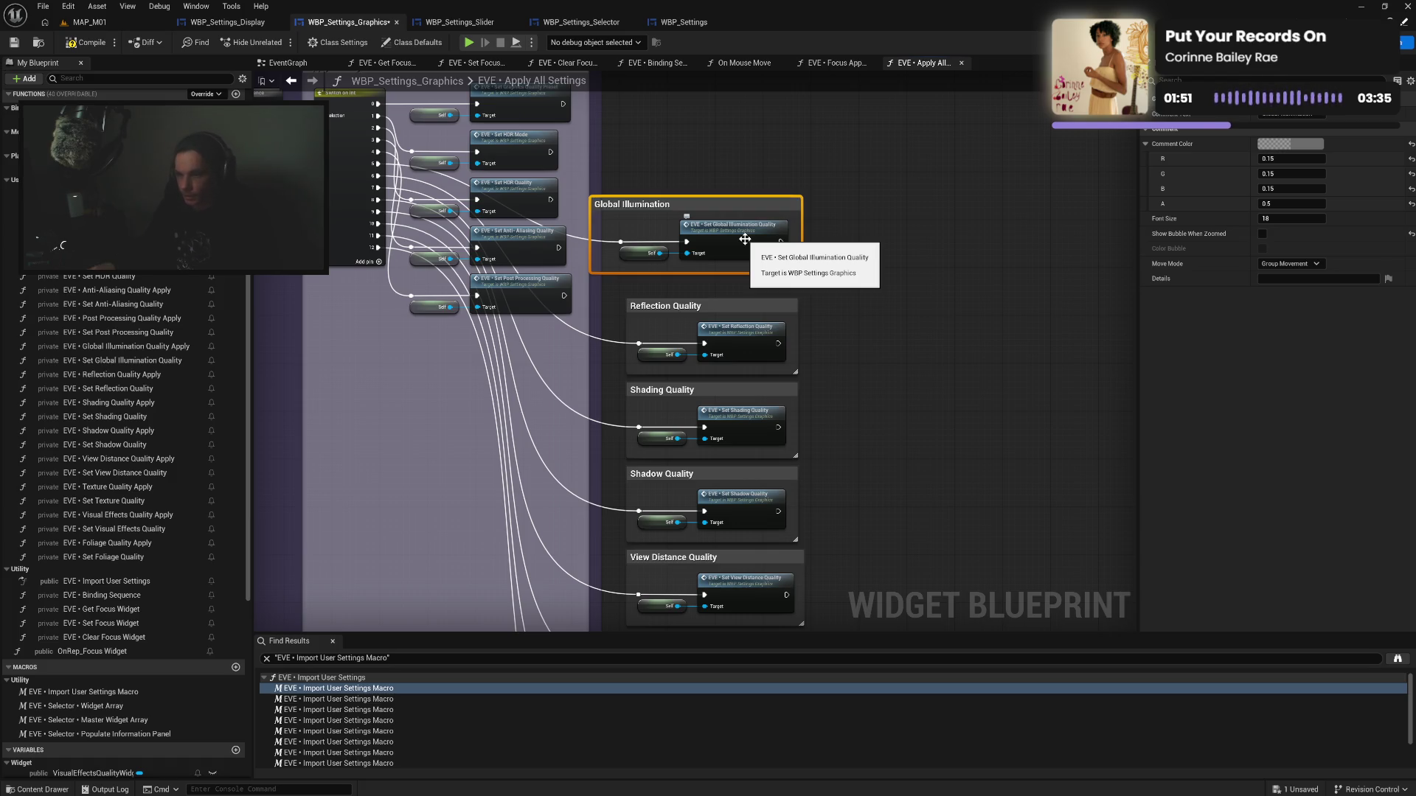
{"action": "left_click_drag", "start_coordinate": [592, 254], "coordinate": [604, 253]}
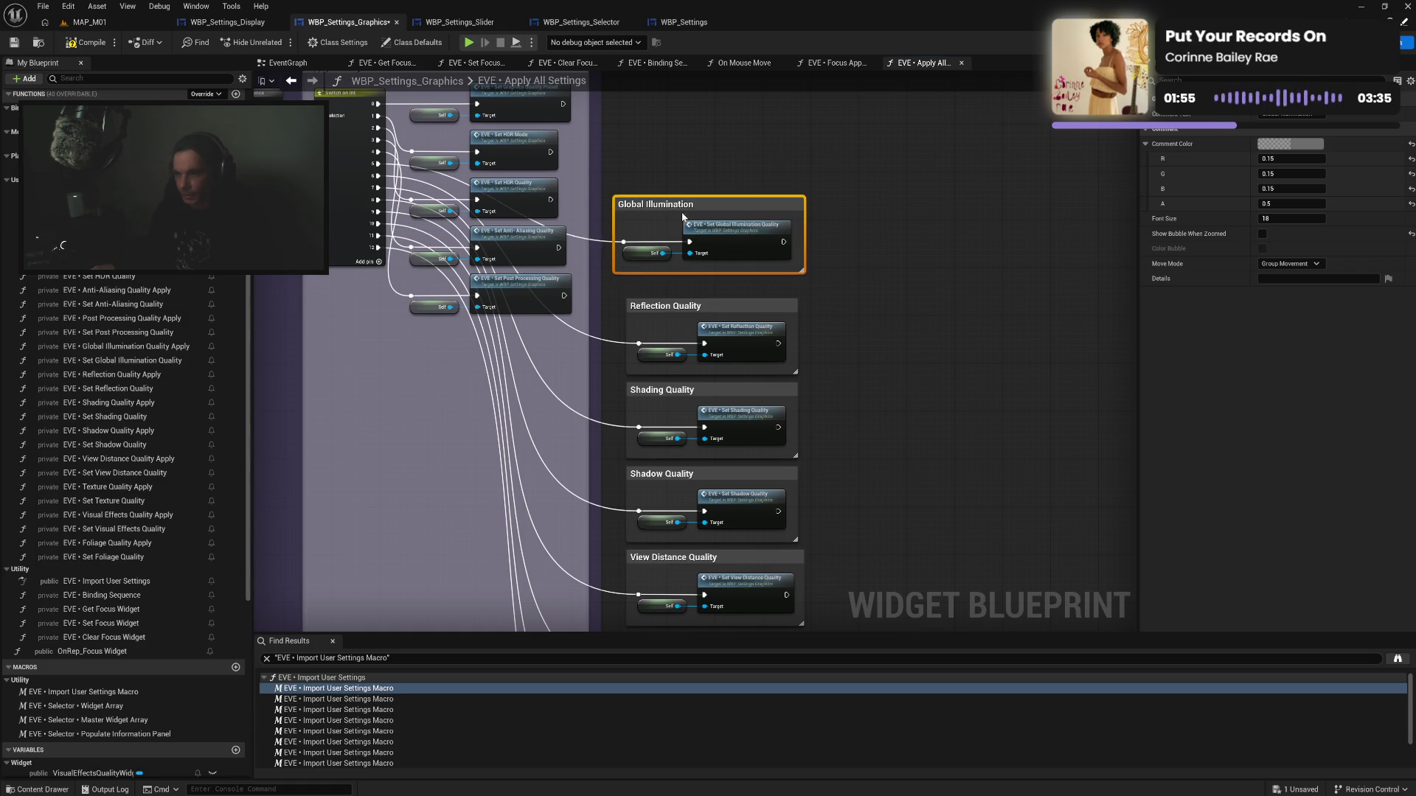
{"action": "left_click_drag", "start_coordinate": [665, 208], "coordinate": [687, 227]}
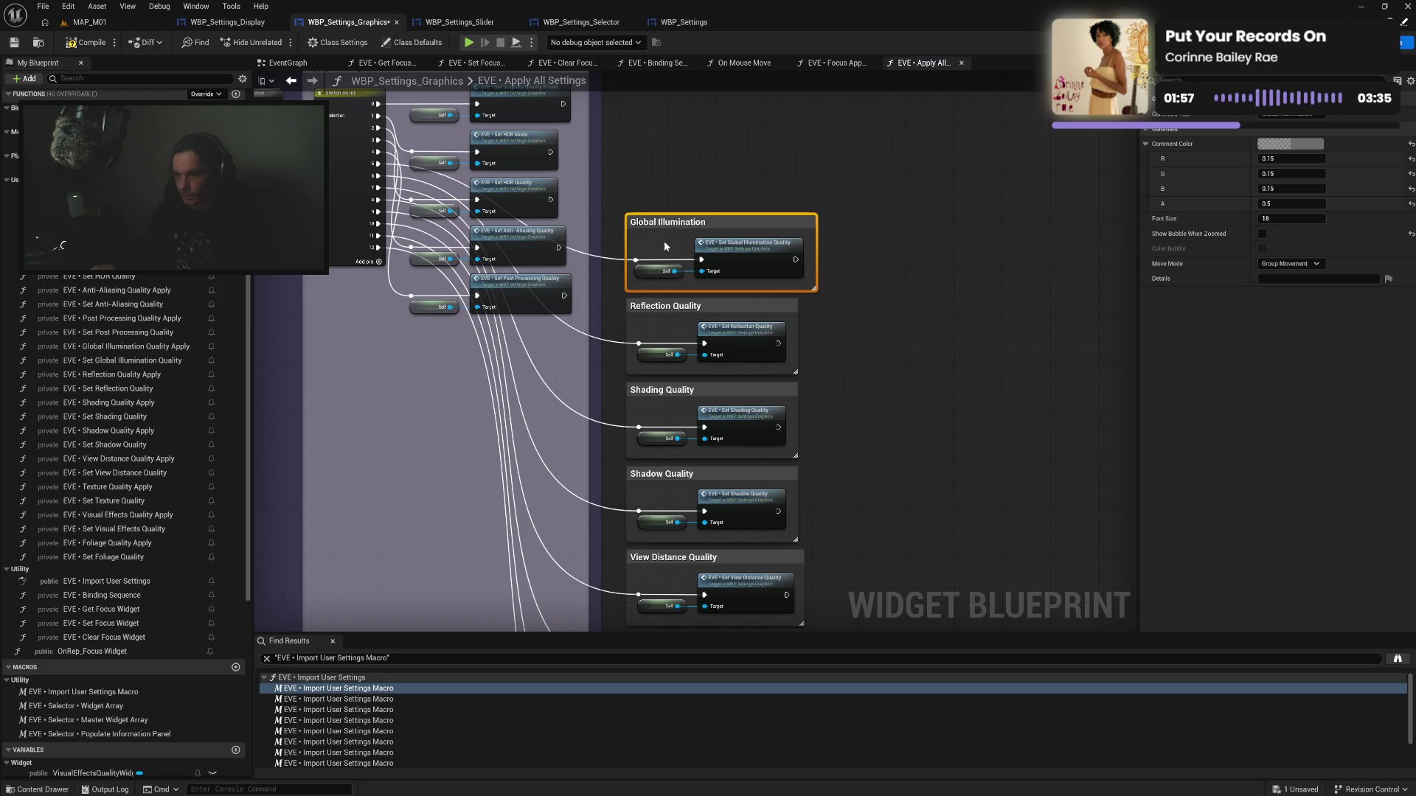
{"action": "left_click", "coordinate": [745, 269]}
{"action": "left_click_drag", "start_coordinate": [745, 269], "coordinate": [748, 268]}
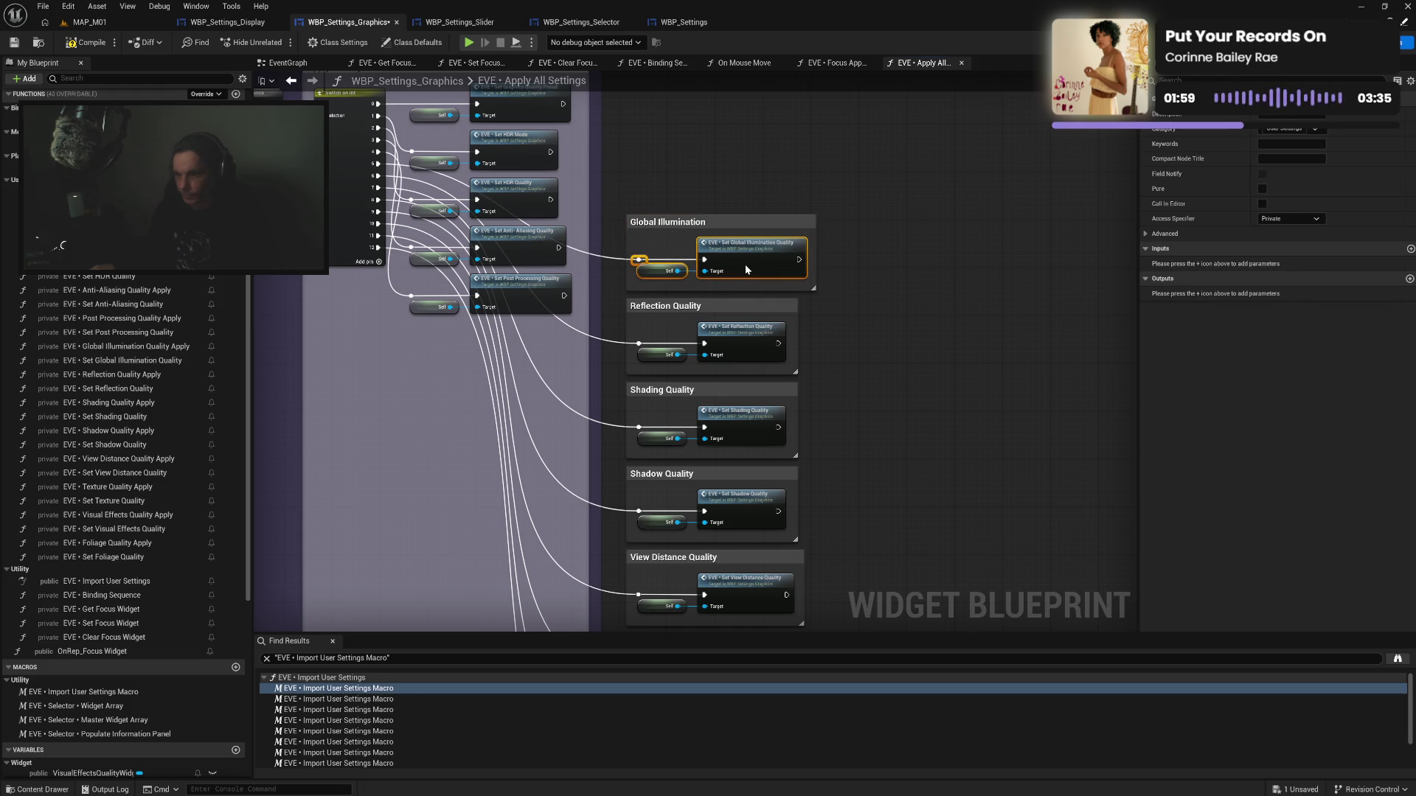
Wrap the Set Post Processing Quality nodes in a Post Processing Quality comment
{"action": "mouse_move", "coordinate": [402, 316]}
{"action": "left_mouse_down"}
{"action": "mouse_move", "coordinate": [521, 293]}
{"action": "mouse_move", "coordinate": [517, 320]}
{"action": "left_mouse_up"}
{"action": "type", "text": "cPost Processing Qua"}
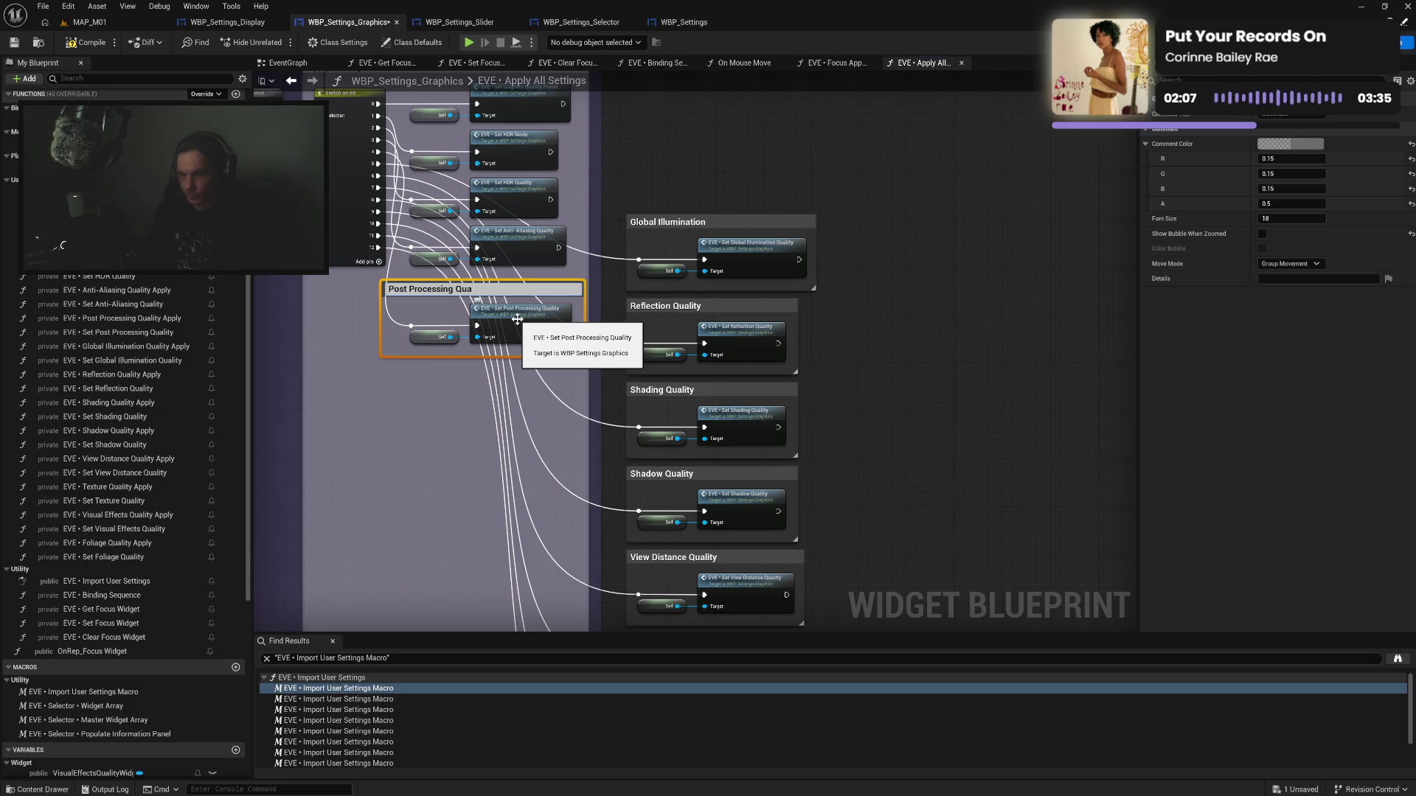
{"action": "type", "text": "y"}
{"action": "key", "text": "Return"}
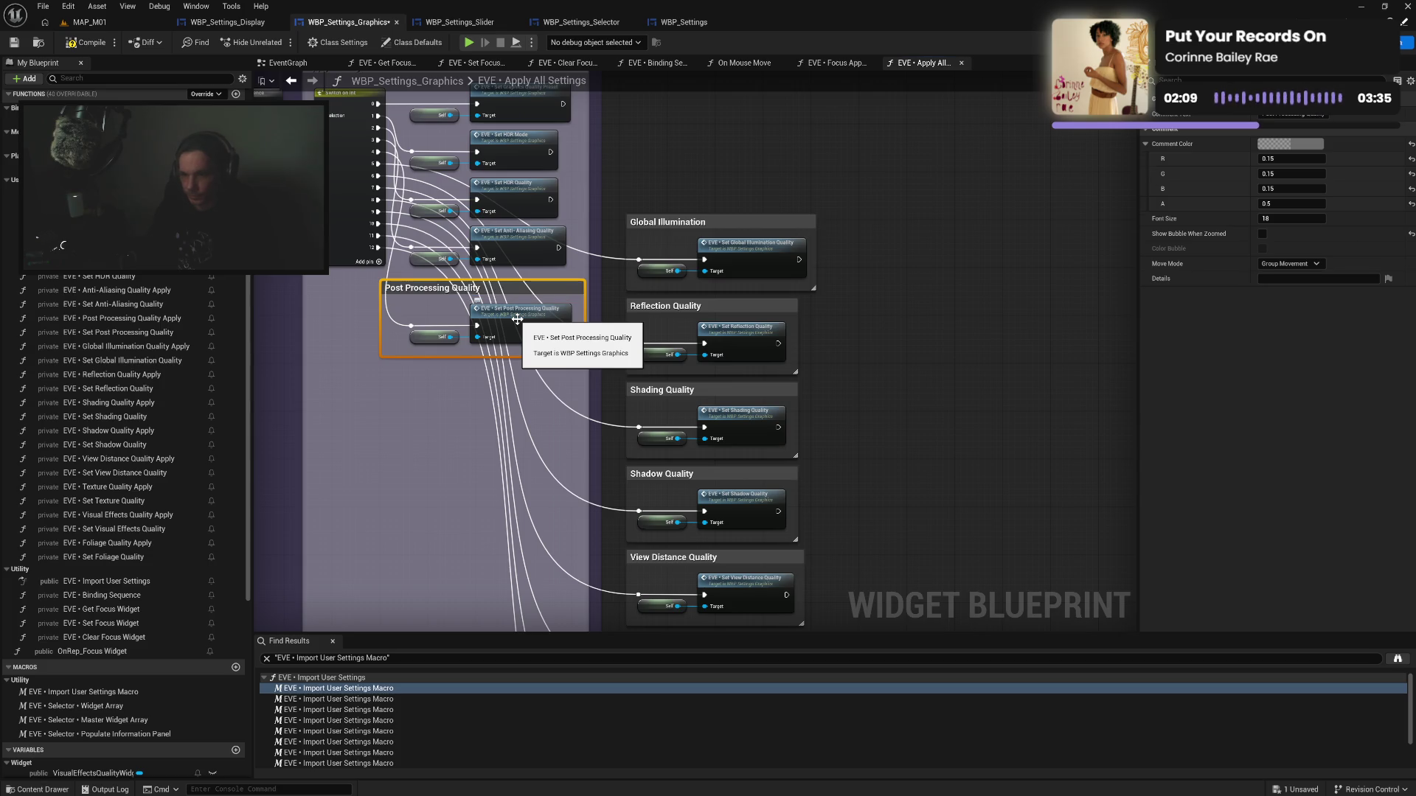
{"action": "mouse_move", "coordinate": [381, 328]}
{"action": "left_mouse_down"}
{"action": "mouse_move", "coordinate": [644, 175]}
{"action": "mouse_move", "coordinate": [668, 145]}
{"action": "mouse_move", "coordinate": [655, 153]}
{"action": "left_mouse_up"}
{"action": "left_click", "coordinate": [743, 180]}
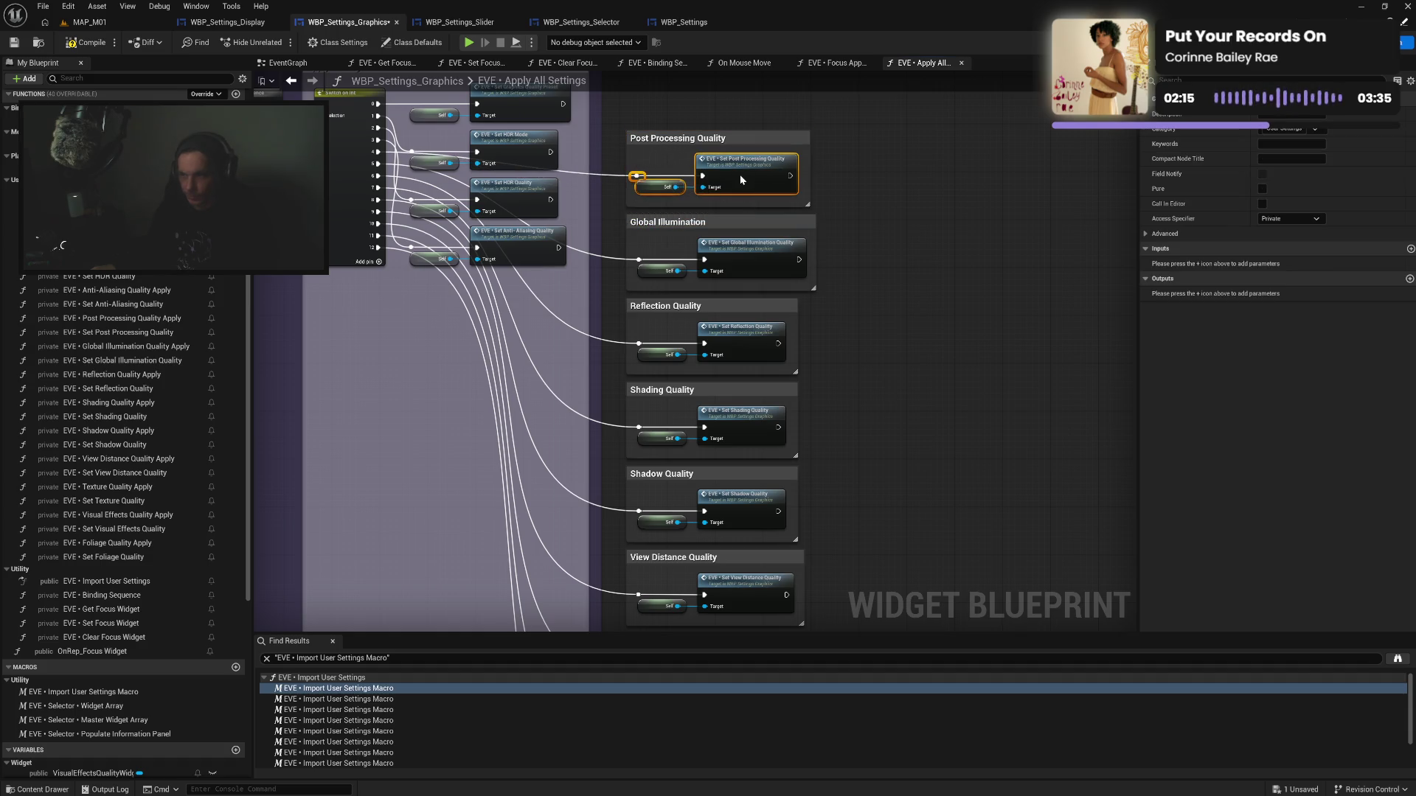
Wrap the Anti-Aliasing nodes in an Anti-Aliasing Quality comment aligned with the stack
{"action": "mouse_move", "coordinate": [446, 239]}
{"action": "left_mouse_down"}
{"action": "mouse_move", "coordinate": [457, 318]}
{"action": "mouse_move", "coordinate": [547, 351]}
{"action": "mouse_move", "coordinate": [760, 135]}
{"action": "mouse_move", "coordinate": [820, 168]}
{"action": "left_mouse_up"}
{"action": "type", "text": "cA"}
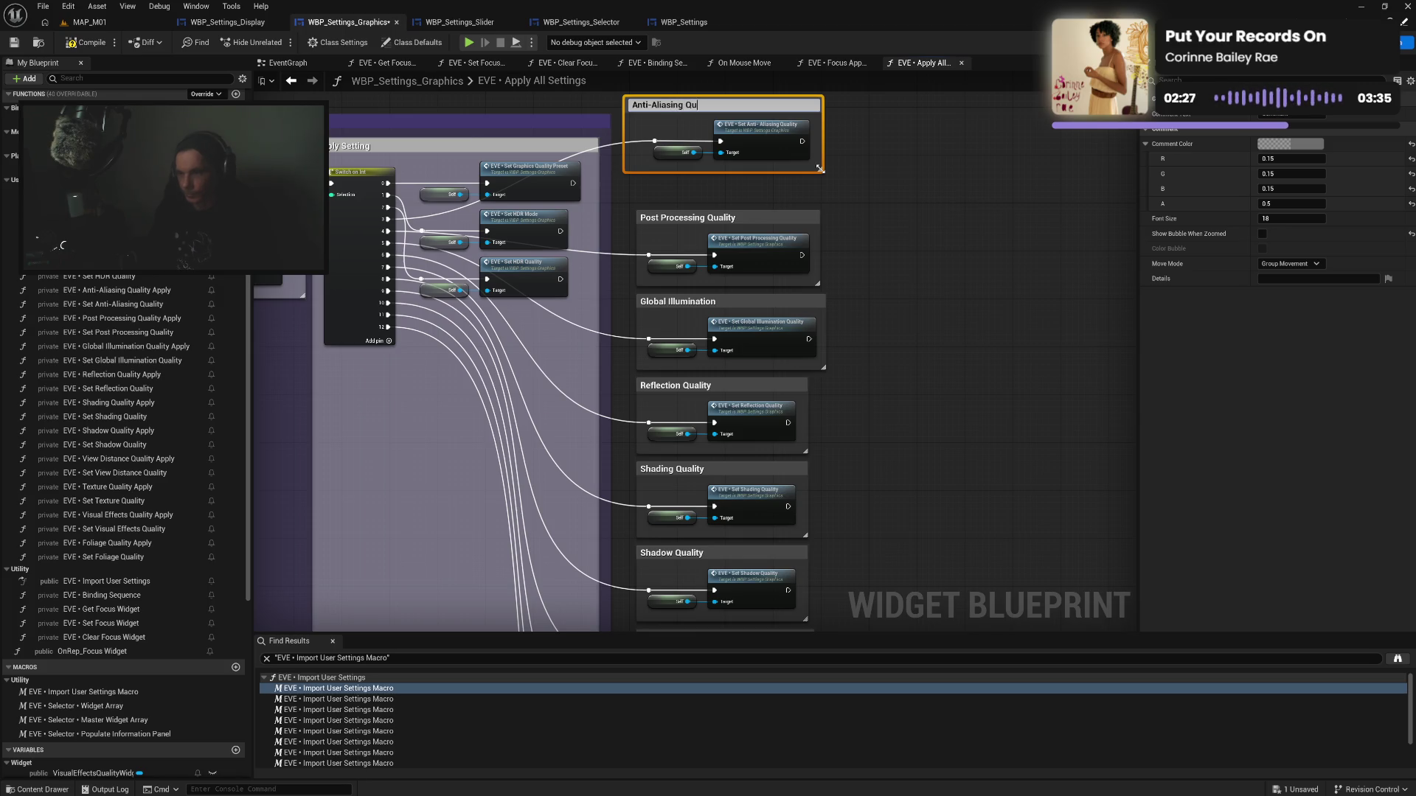
{"action": "key", "text": "Return"}
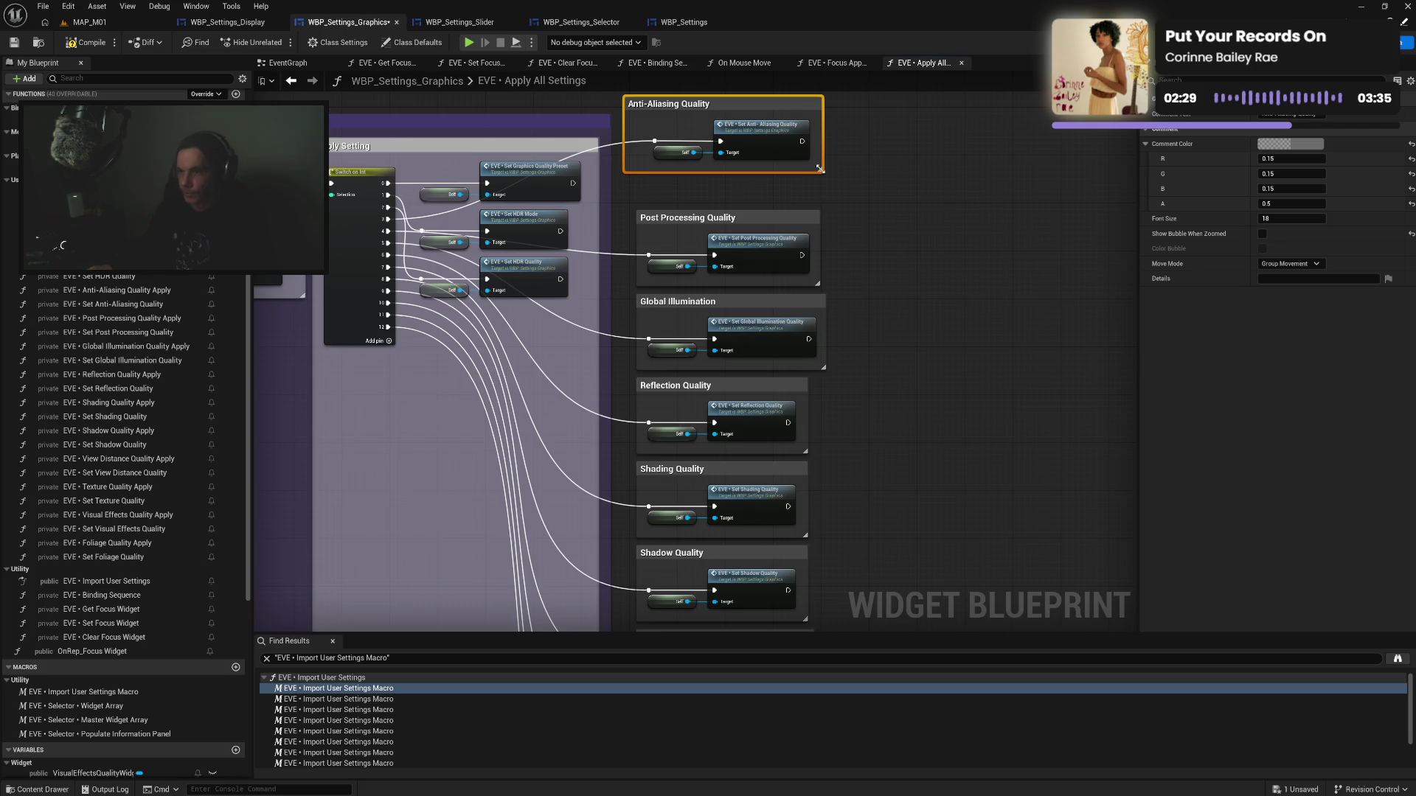
{"action": "left_click_drag", "start_coordinate": [623, 157], "coordinate": [643, 157]}
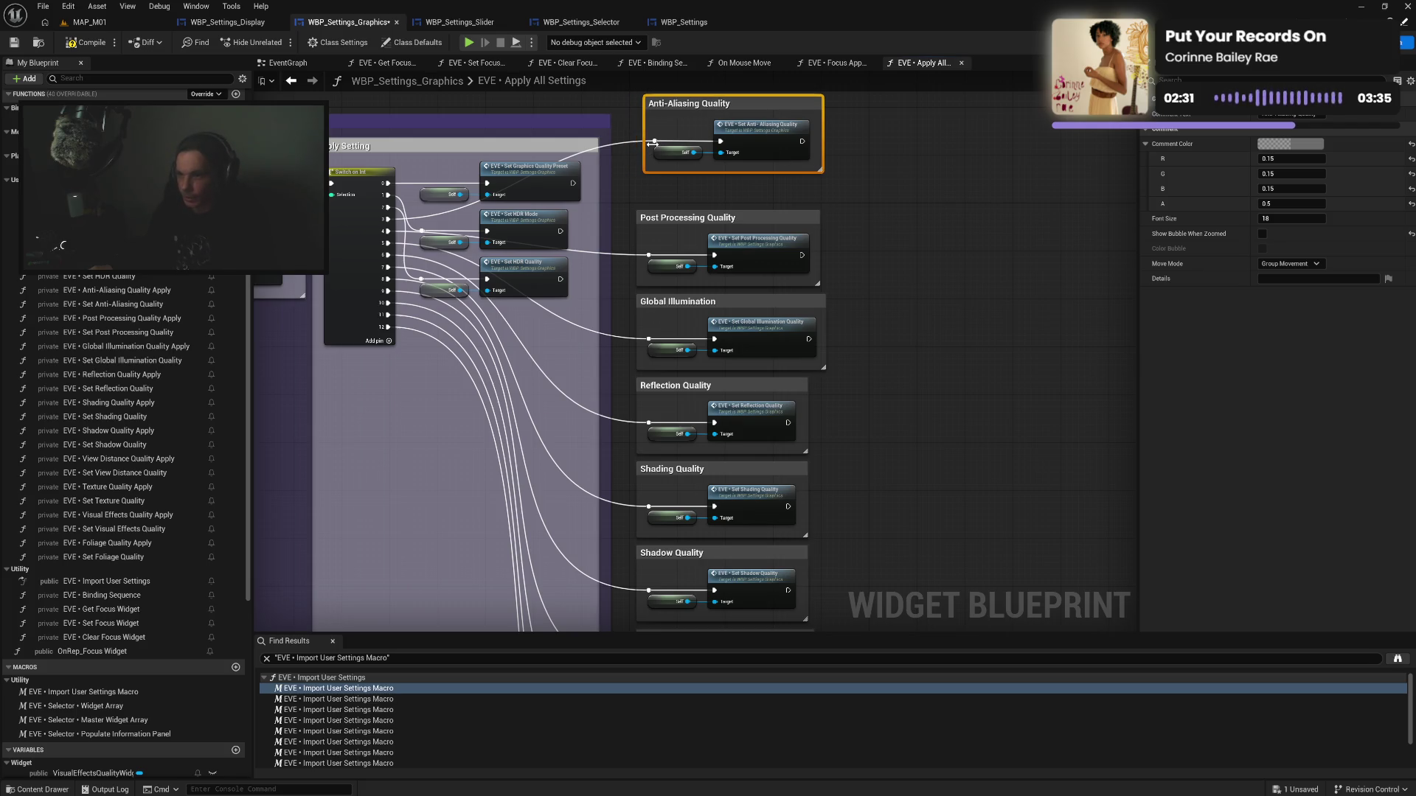
{"action": "mouse_move", "coordinate": [685, 110]}
{"action": "left_mouse_down"}
{"action": "mouse_move", "coordinate": [677, 140]}
{"action": "mouse_move", "coordinate": [745, 166]}
{"action": "left_mouse_up"}
{"action": "left_click", "coordinate": [728, 187]}
{"action": "left_click", "coordinate": [815, 121]}
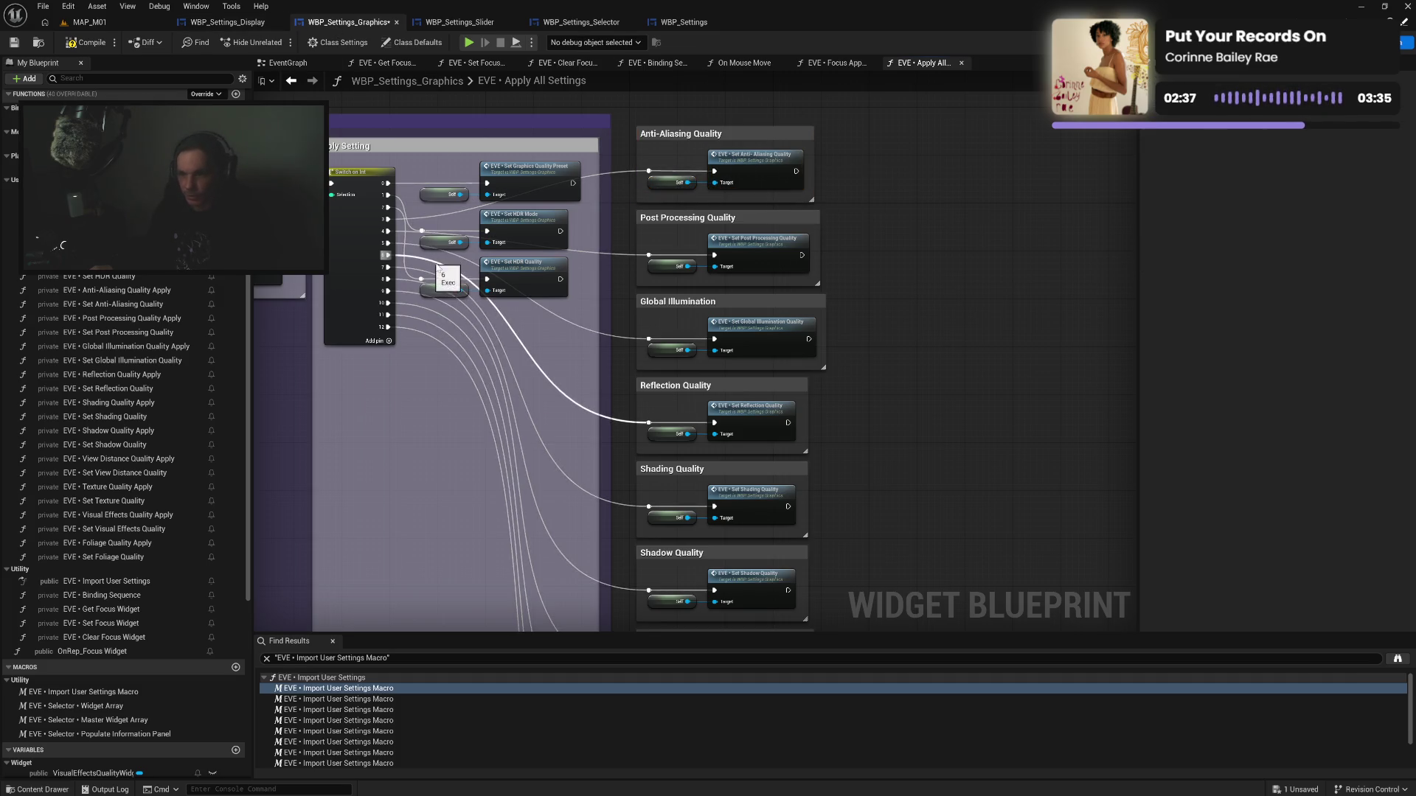
Copy the SET w/ Notify node from WBP_Settings_Display into Graphics and pull Set HDR Quality out beside it
{"action": "left_click", "coordinate": [227, 23]}
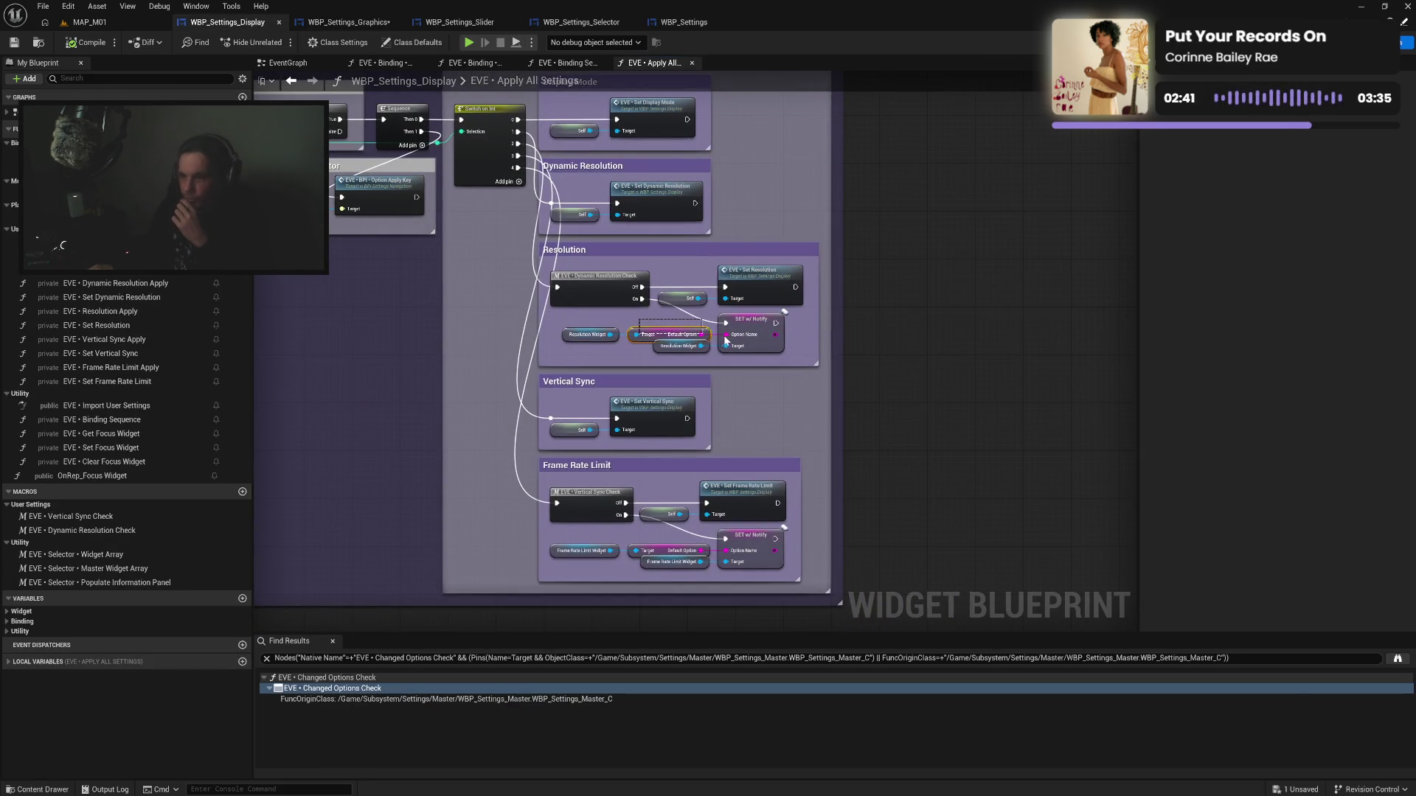
{"action": "left_click", "coordinate": [726, 341]}
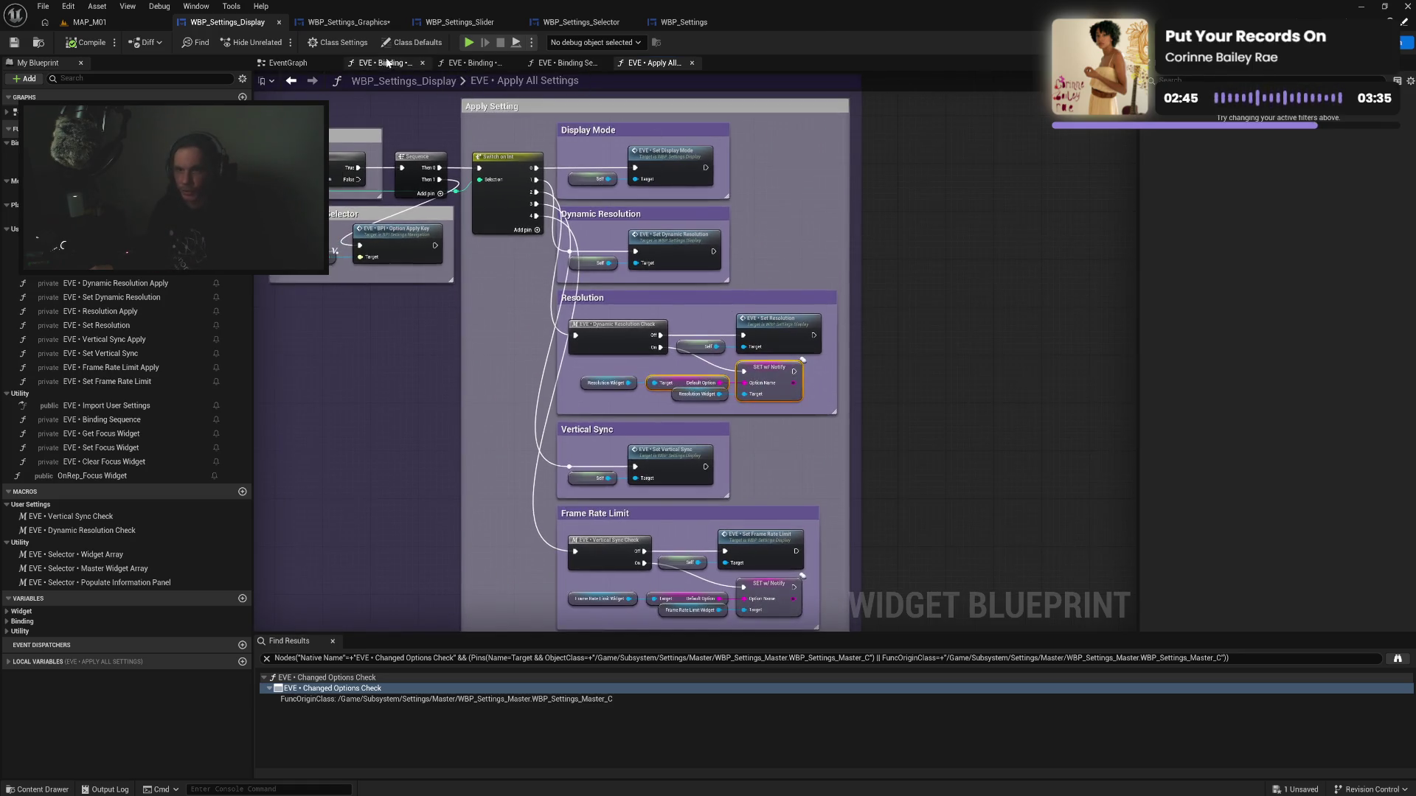
{"action": "left_click", "coordinate": [347, 22]}
{"action": "left_click_drag", "start_coordinate": [752, 170], "coordinate": [737, 288]}
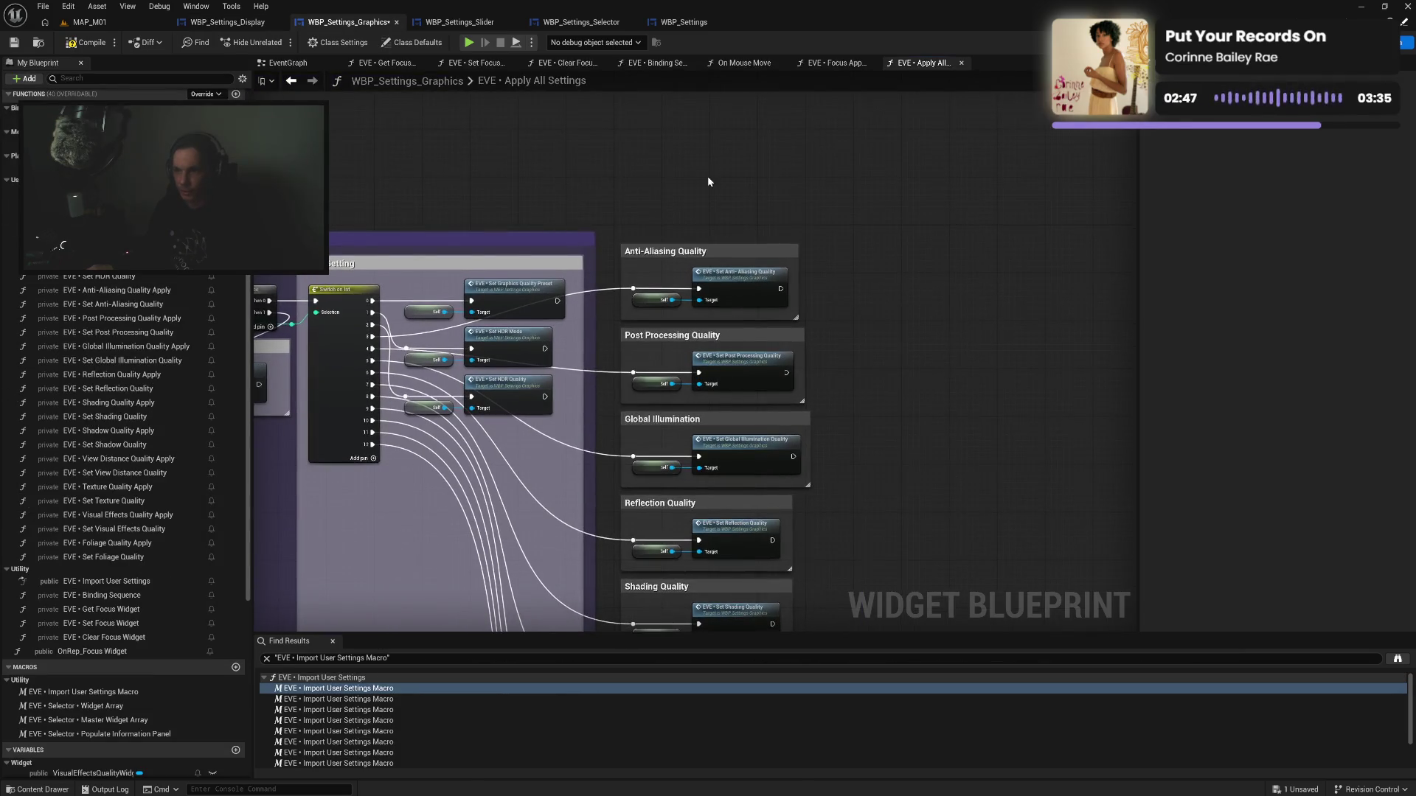
{"action": "key", "text": "ctrl+v"}
{"action": "left_click_drag", "start_coordinate": [790, 180], "coordinate": [803, 180]}
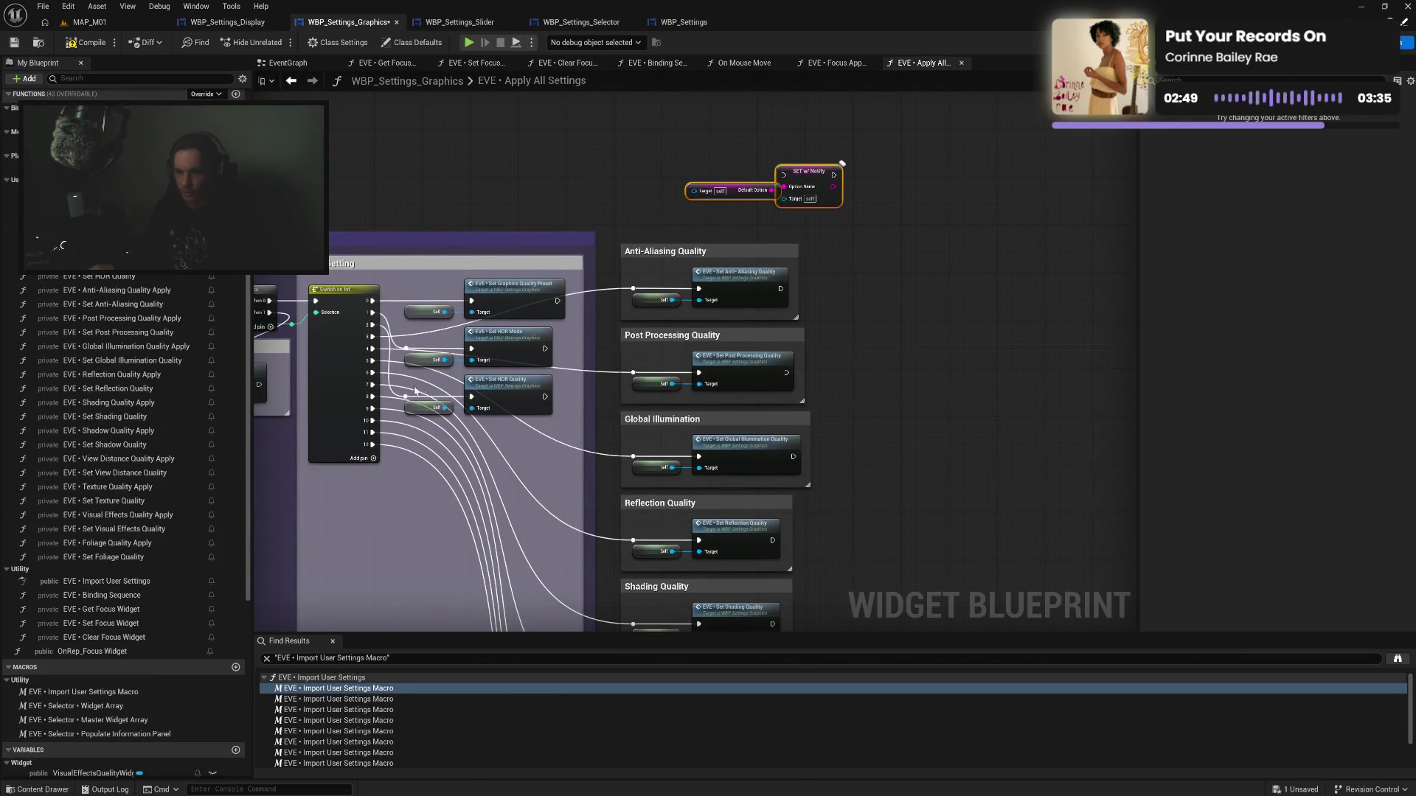
{"action": "mouse_move", "coordinate": [399, 415]}
{"action": "left_mouse_down"}
{"action": "mouse_move", "coordinate": [520, 394]}
{"action": "mouse_move", "coordinate": [658, 141]}
{"action": "left_mouse_up"}
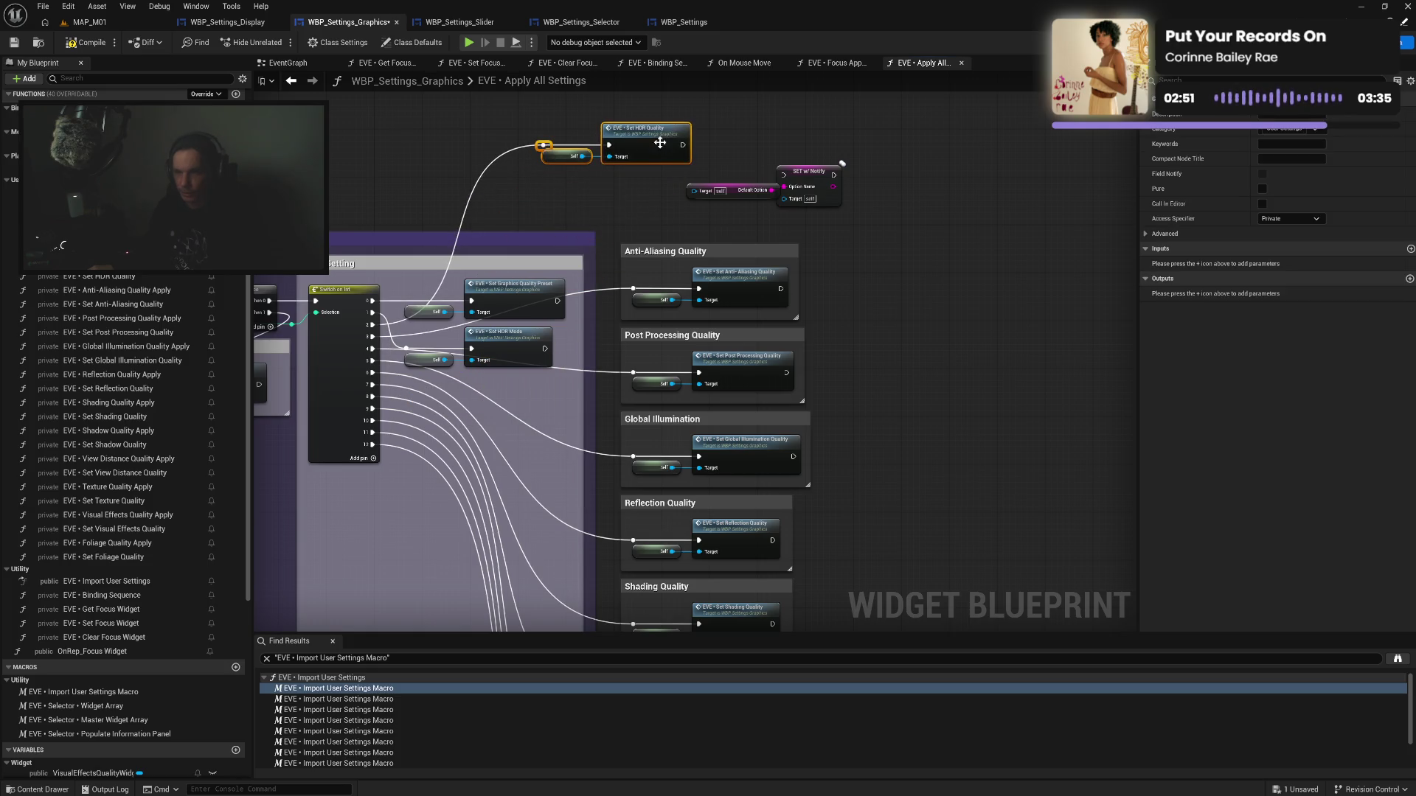
Copy the Vertical Sync Check macro from the Display blueprint and paste it into Graphics
{"action": "left_click", "coordinate": [246, 30]}
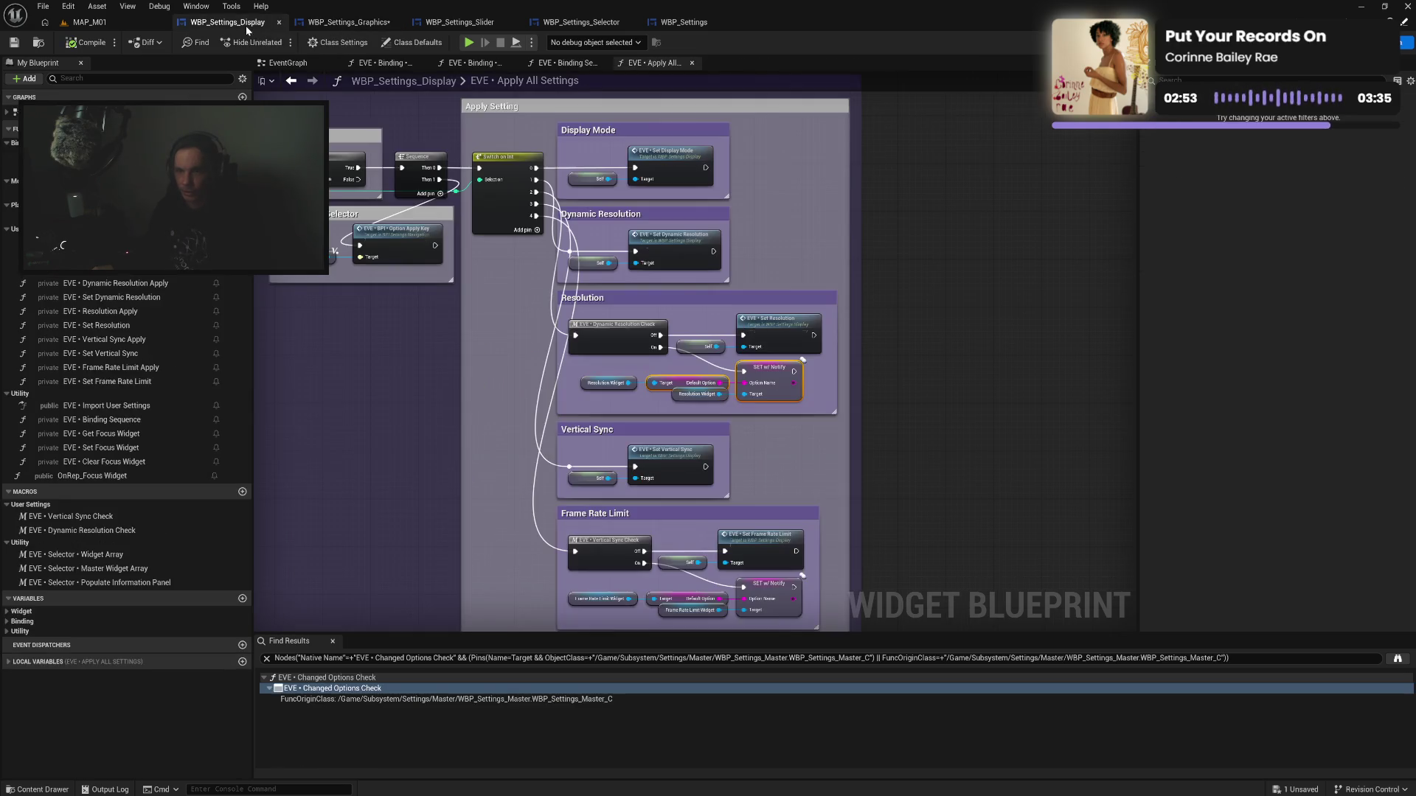
{"action": "left_click", "coordinate": [617, 324]}
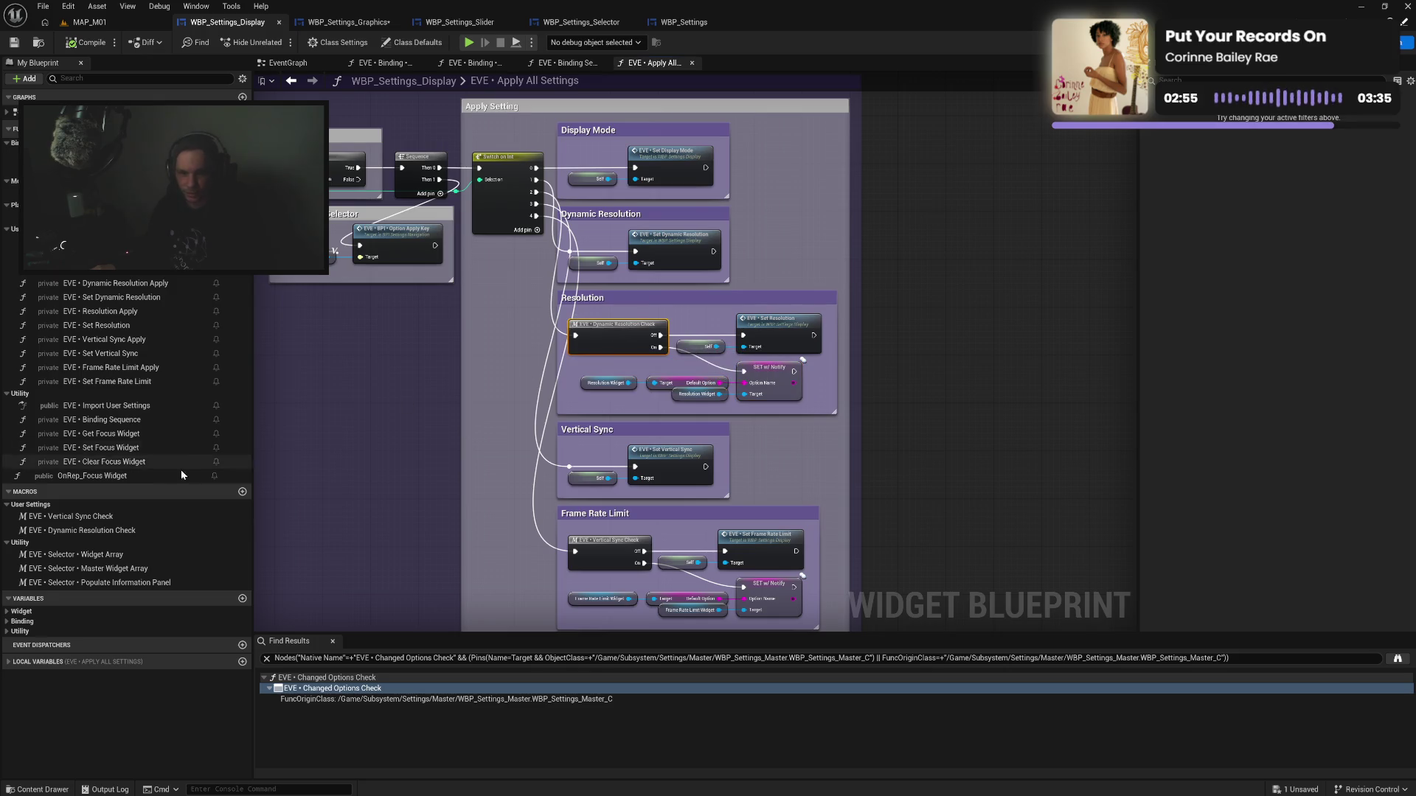
{"action": "left_click", "coordinate": [148, 518]}
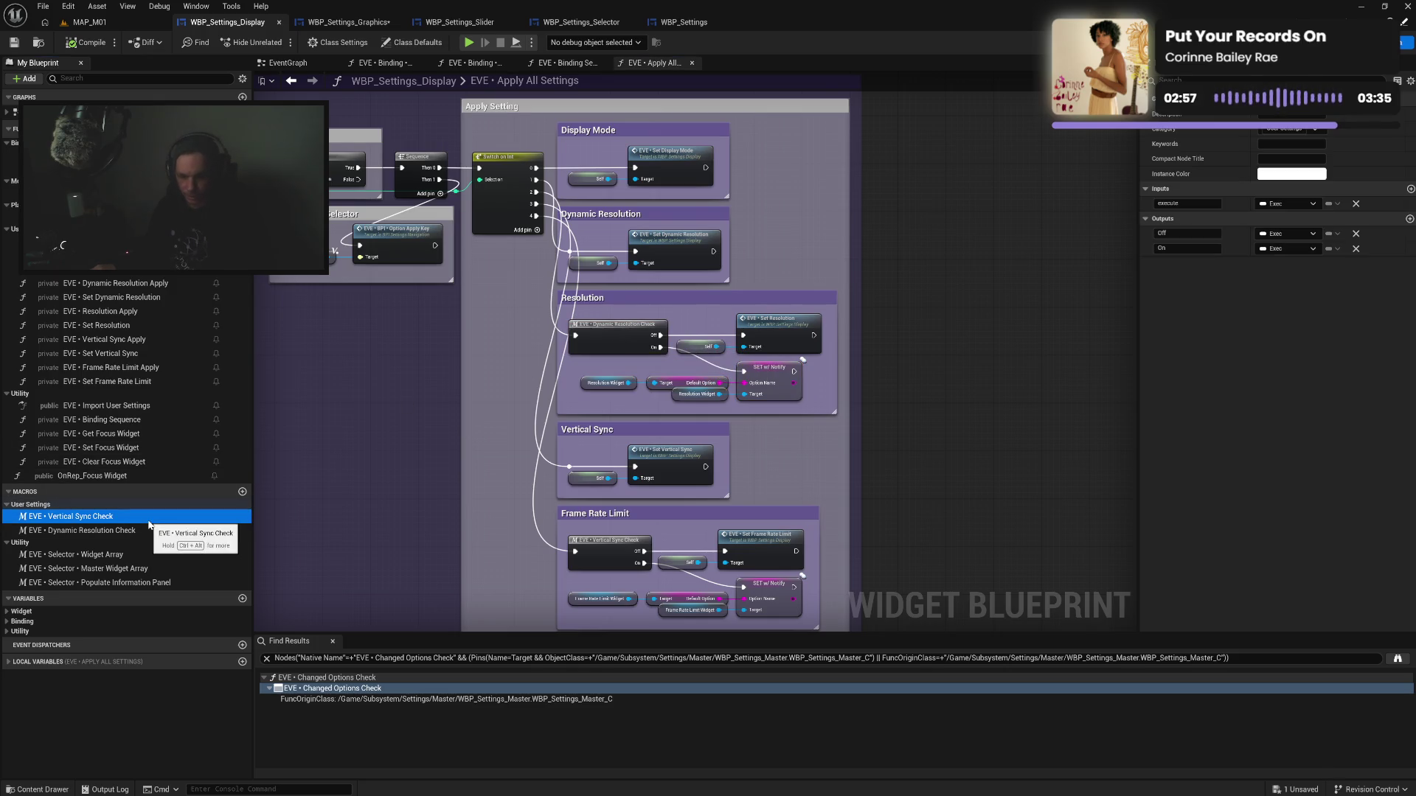
{"action": "left_click", "coordinate": [341, 22]}
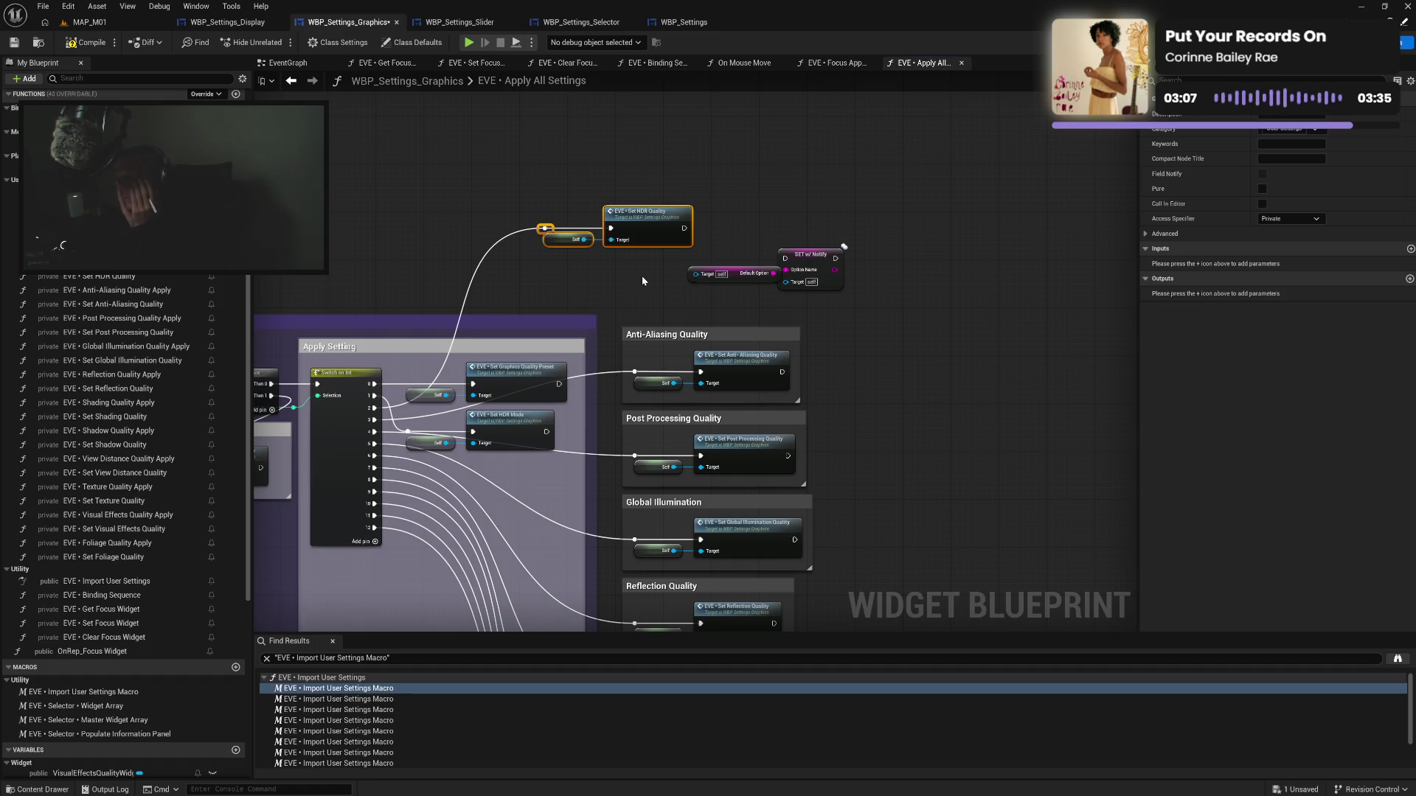
{"action": "key", "text": "ctrl+v"}
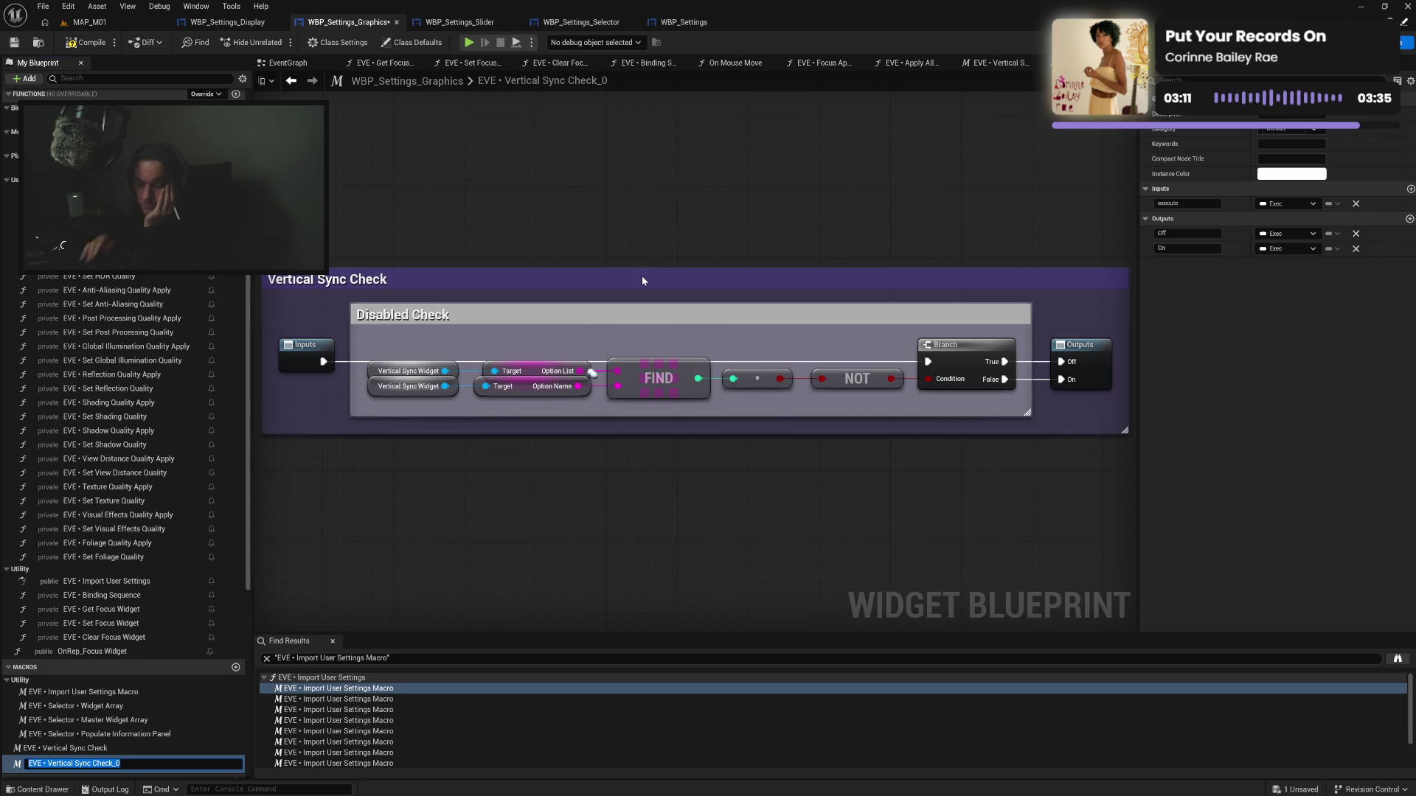
Delete the duplicate Vertical Sync Check_0 macro and point both getters at HDRModeWidget
{"action": "left_click", "coordinate": [135, 748]}
{"action": "left_click", "coordinate": [137, 763]}
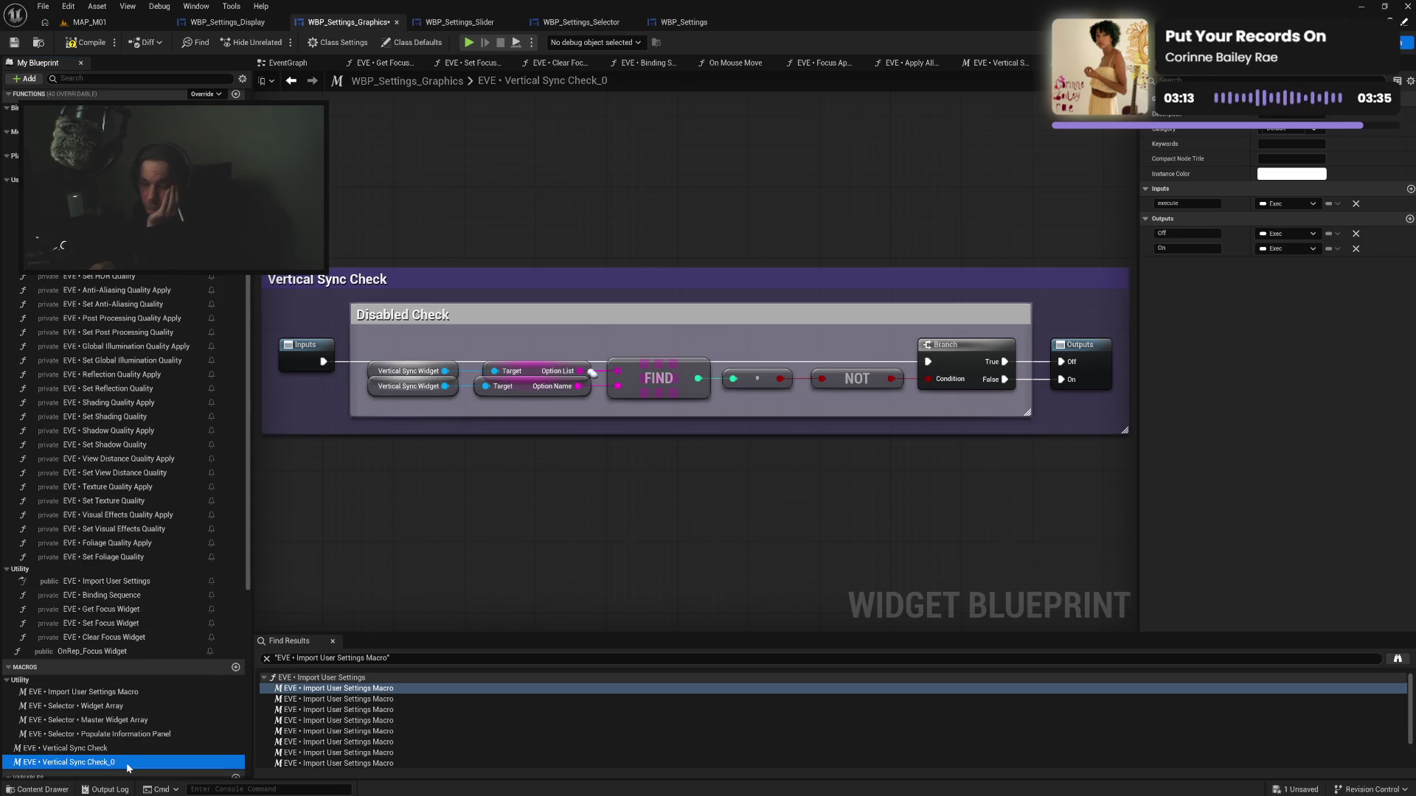
{"action": "key", "text": "Delete"}
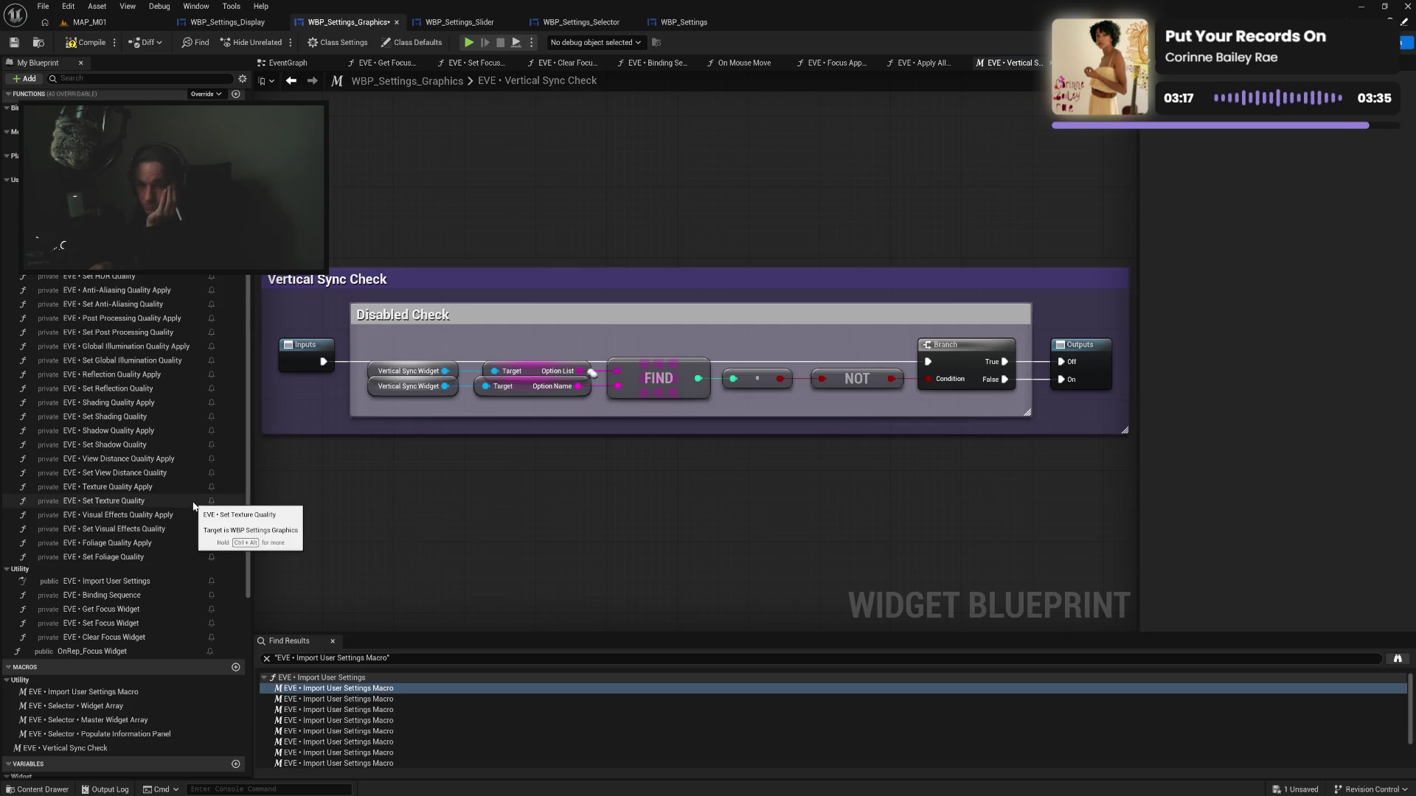
{"action": "scroll", "coordinate": [152, 488], "scroll_direction": "down", "scroll_amount": 5}
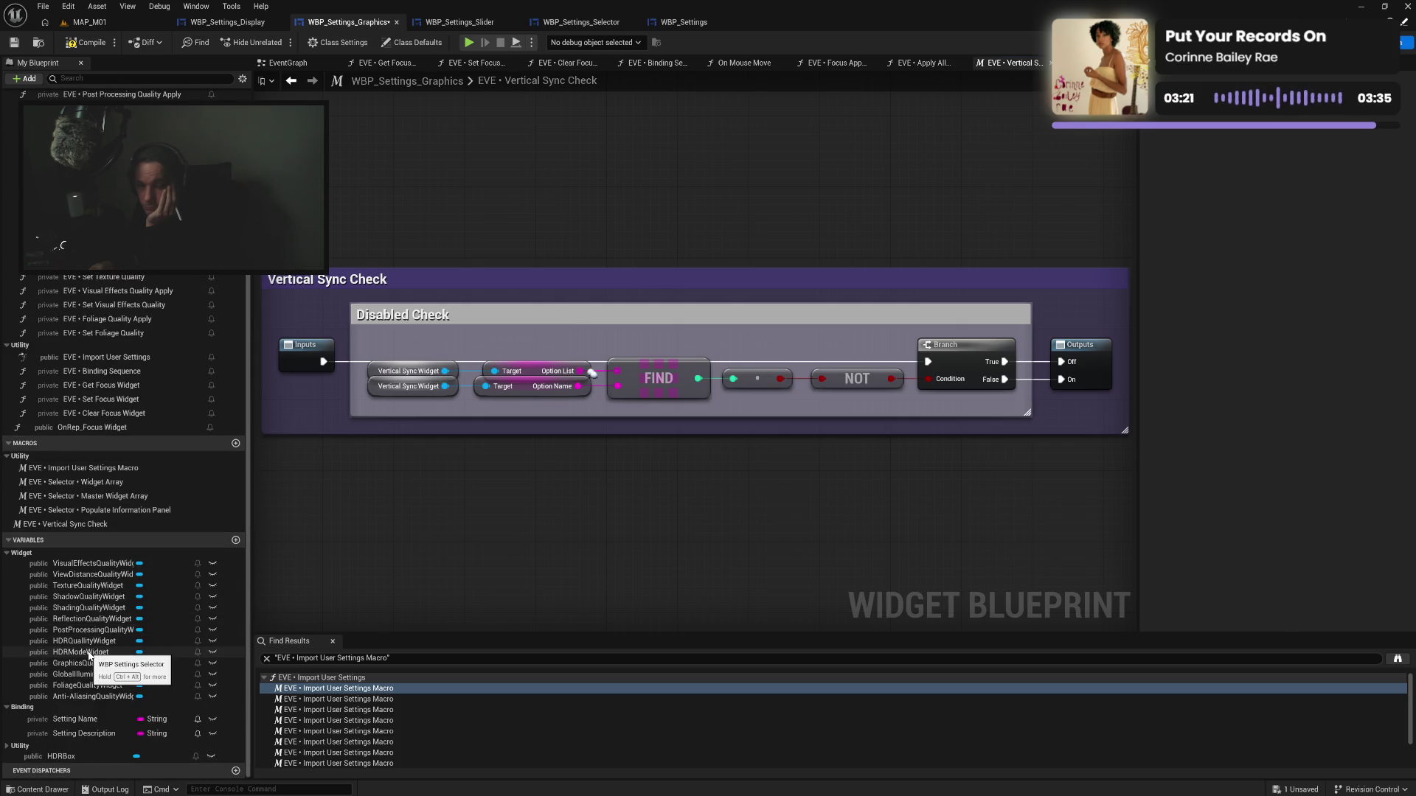
{"action": "left_click_drag", "start_coordinate": [88, 654], "coordinate": [373, 378]}
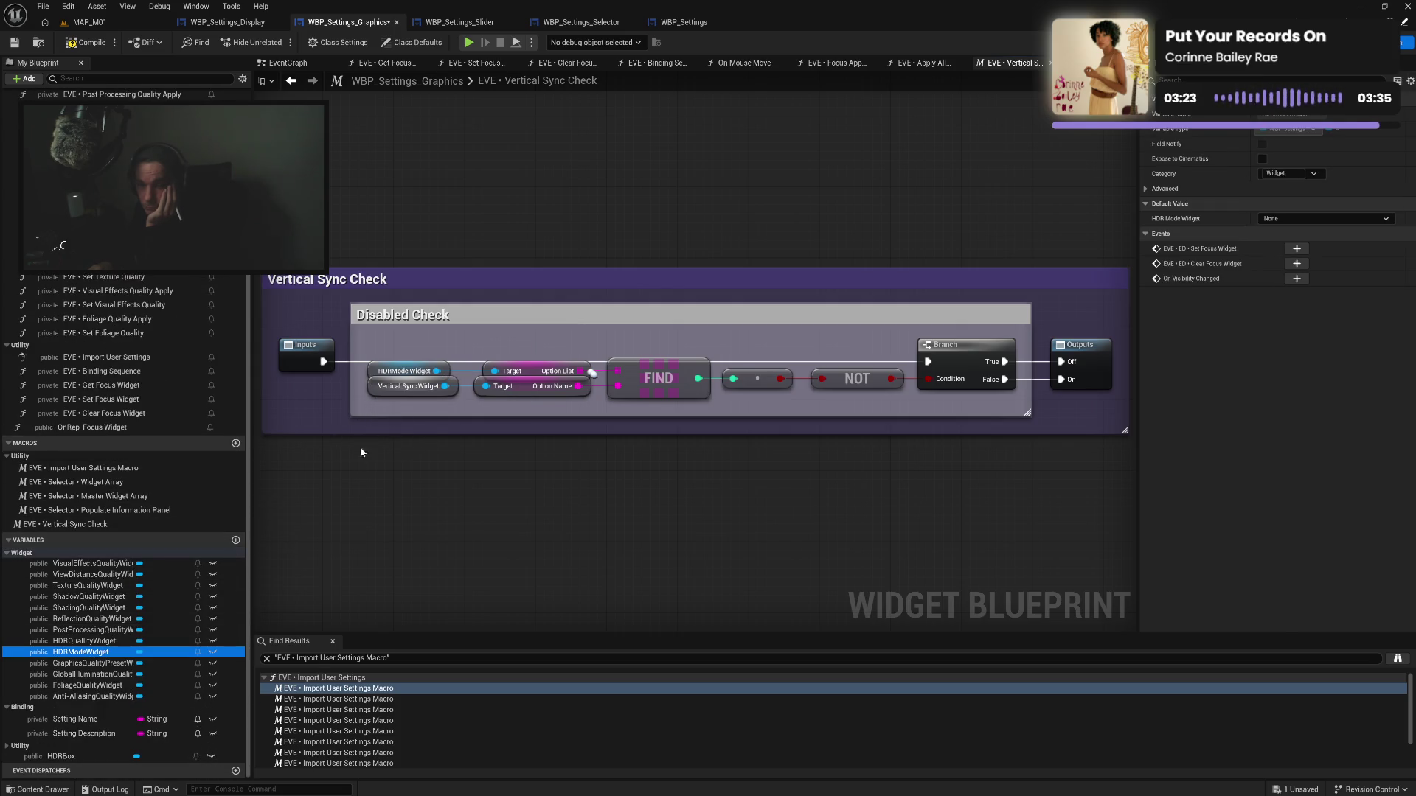
{"action": "mouse_move", "coordinate": [84, 658]}
{"action": "left_mouse_down"}
{"action": "mouse_move", "coordinate": [290, 493]}
{"action": "mouse_move", "coordinate": [376, 386]}
{"action": "left_mouse_up"}
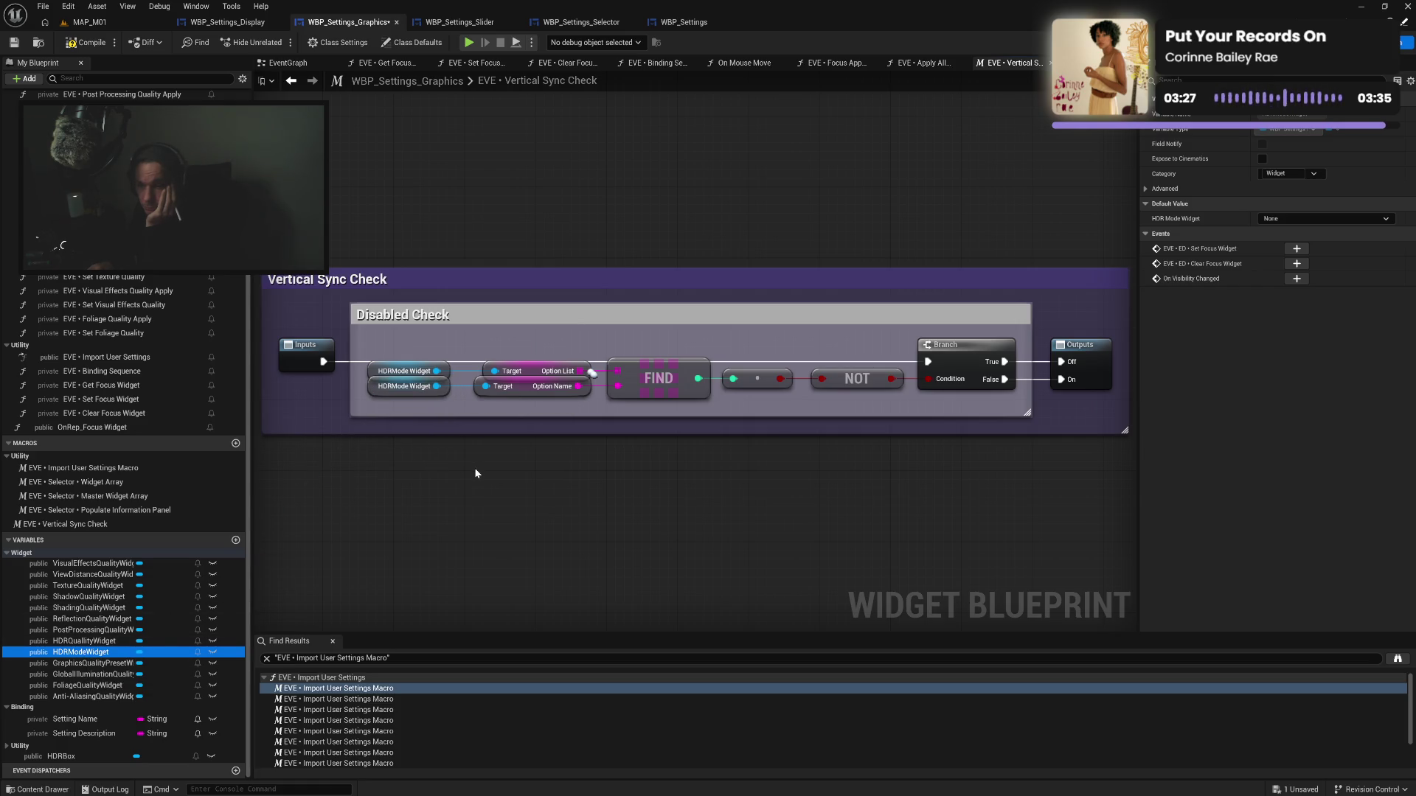
Retitle the outer comment HDR Mode Check, then compile and save the Graphics blueprint
{"action": "left_click", "coordinate": [354, 277]}
{"action": "left_click", "coordinate": [353, 282]}
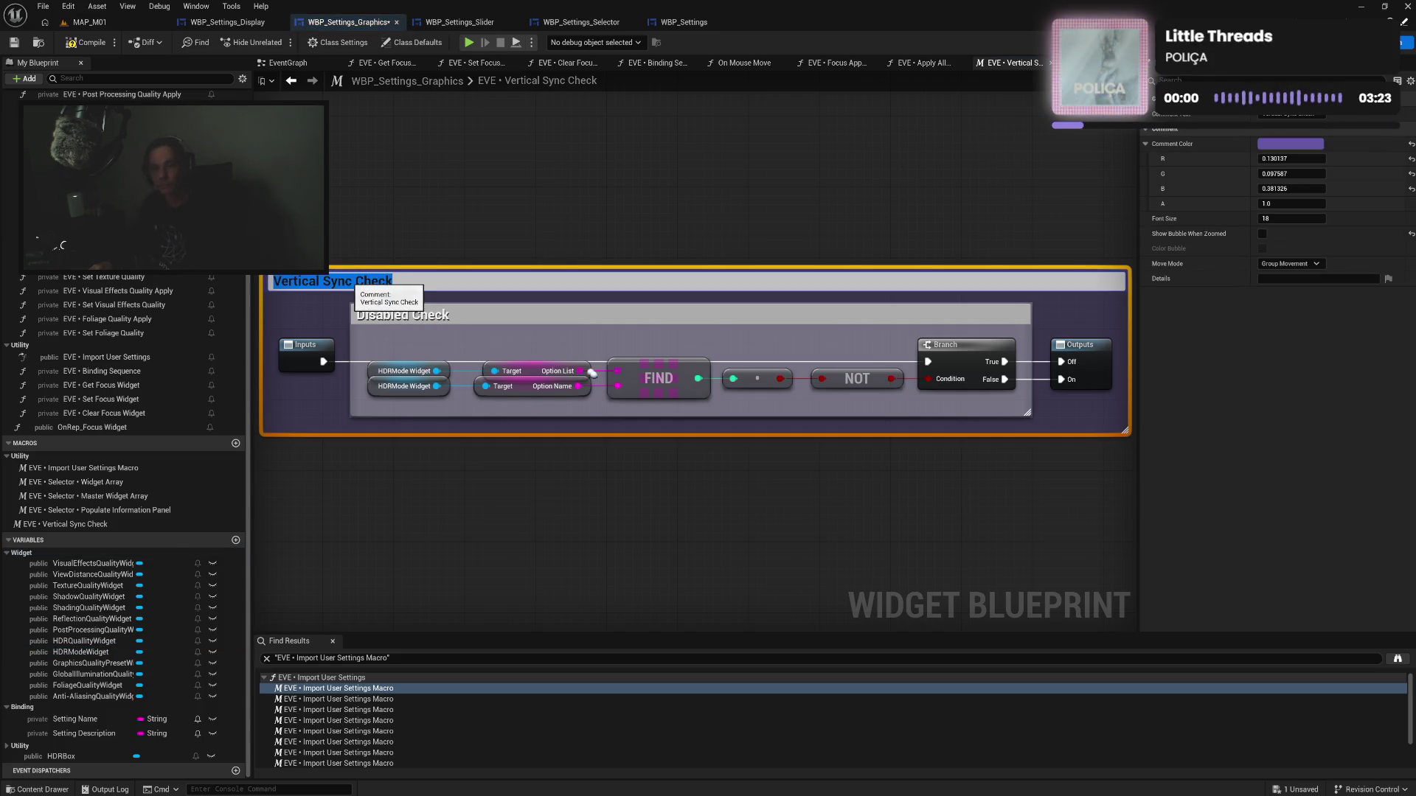
{"action": "left_click_drag", "start_coordinate": [274, 281], "coordinate": [394, 280]}
{"action": "key", "text": "Delete"}
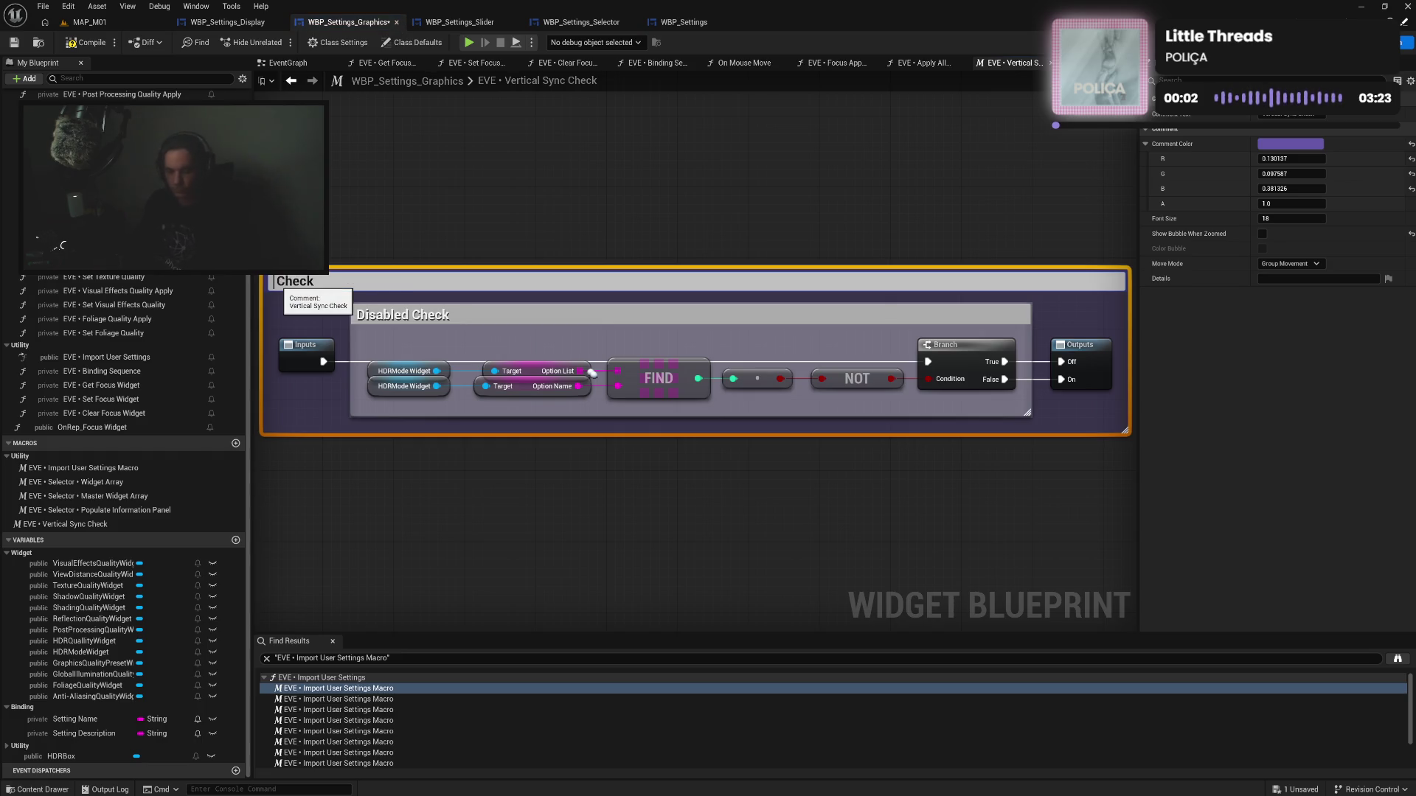
{"action": "type", "text": "HD "}
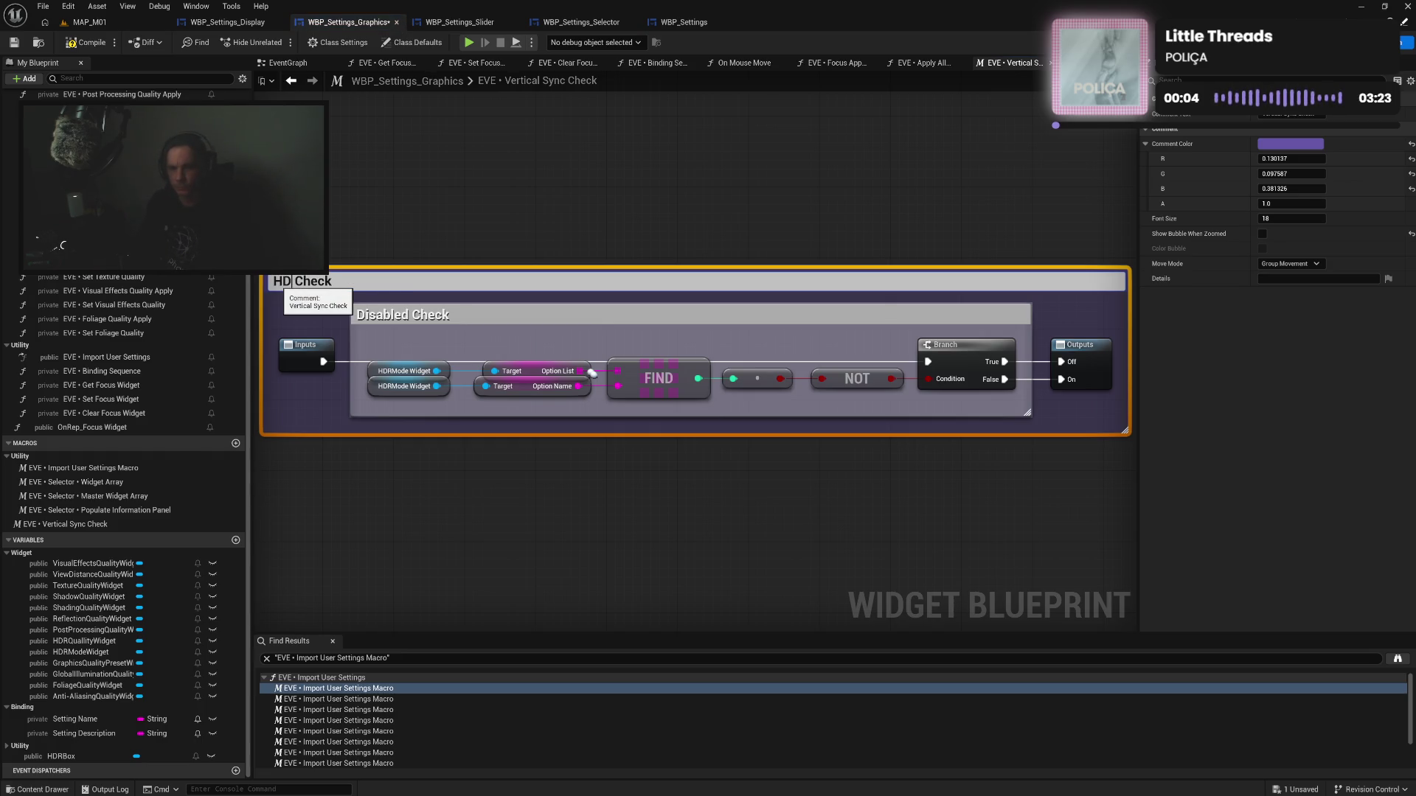
{"action": "type", "text": "R Mode"}
{"action": "key", "text": "Return"}
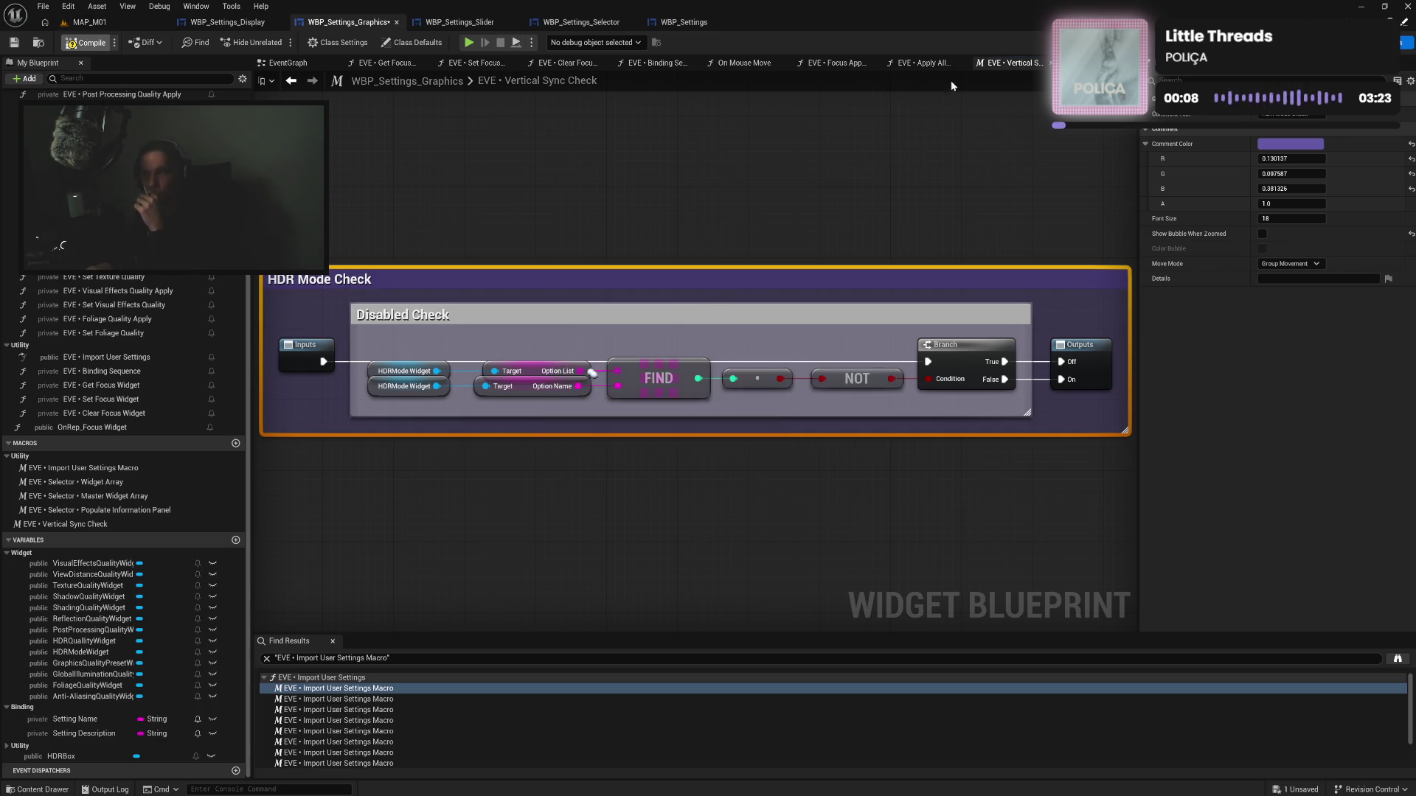
{"action": "key", "text": "ctrl+s"}
{"action": "left_click", "coordinate": [1053, 63]}
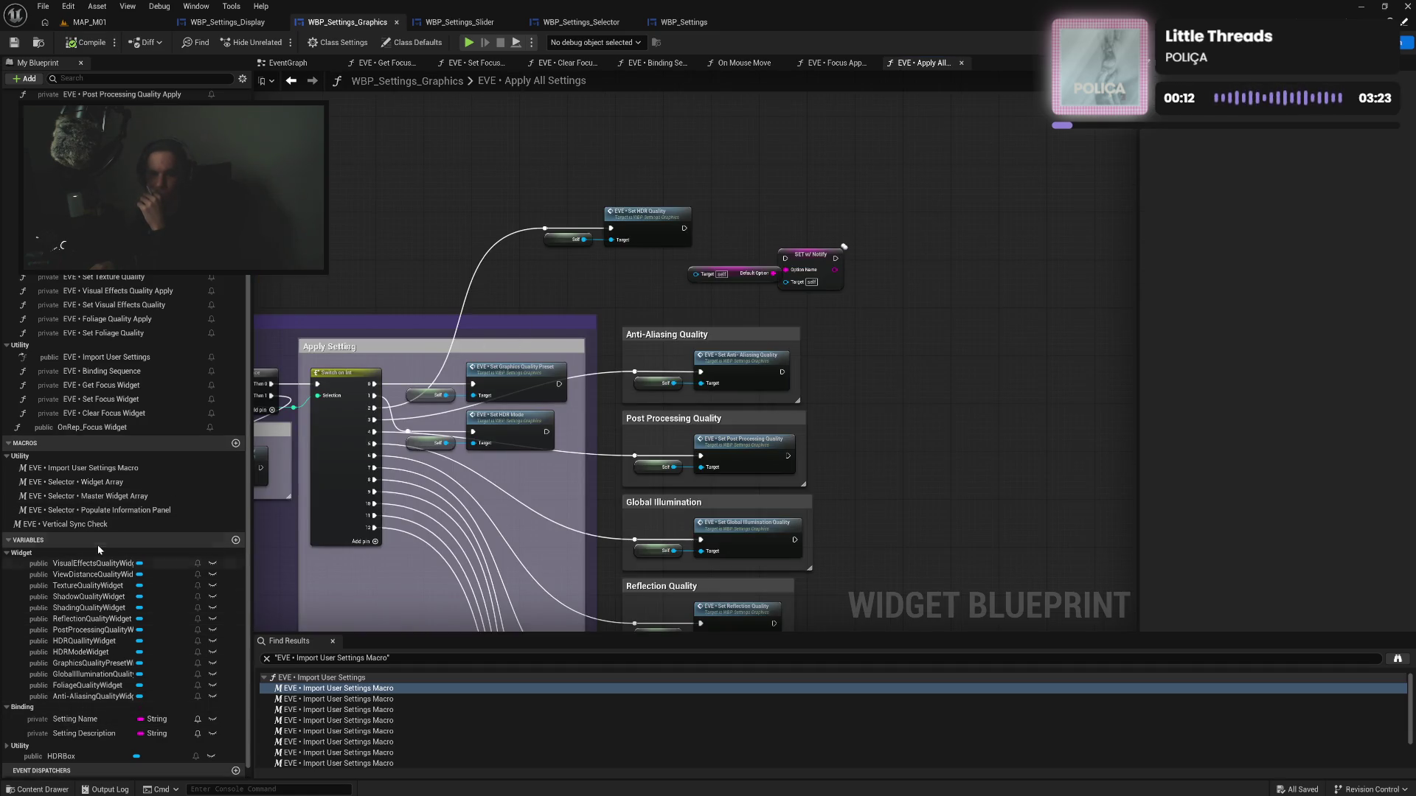
Place the check macro in Apply All Settings and move Vertical Sync Check near the HDR nodes
{"action": "left_click_drag", "start_coordinate": [69, 530], "coordinate": [746, 164]}
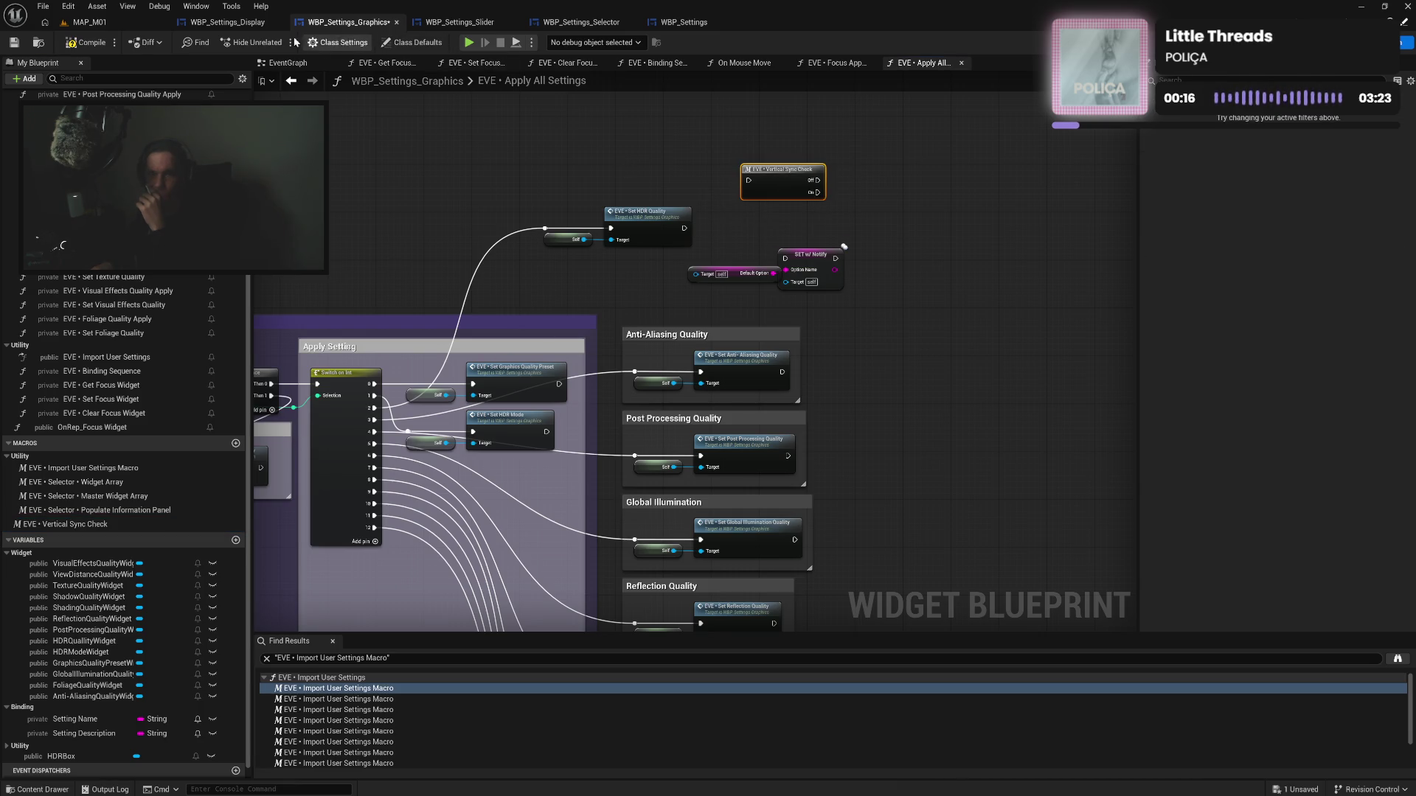
{"action": "left_click", "coordinate": [225, 22]}
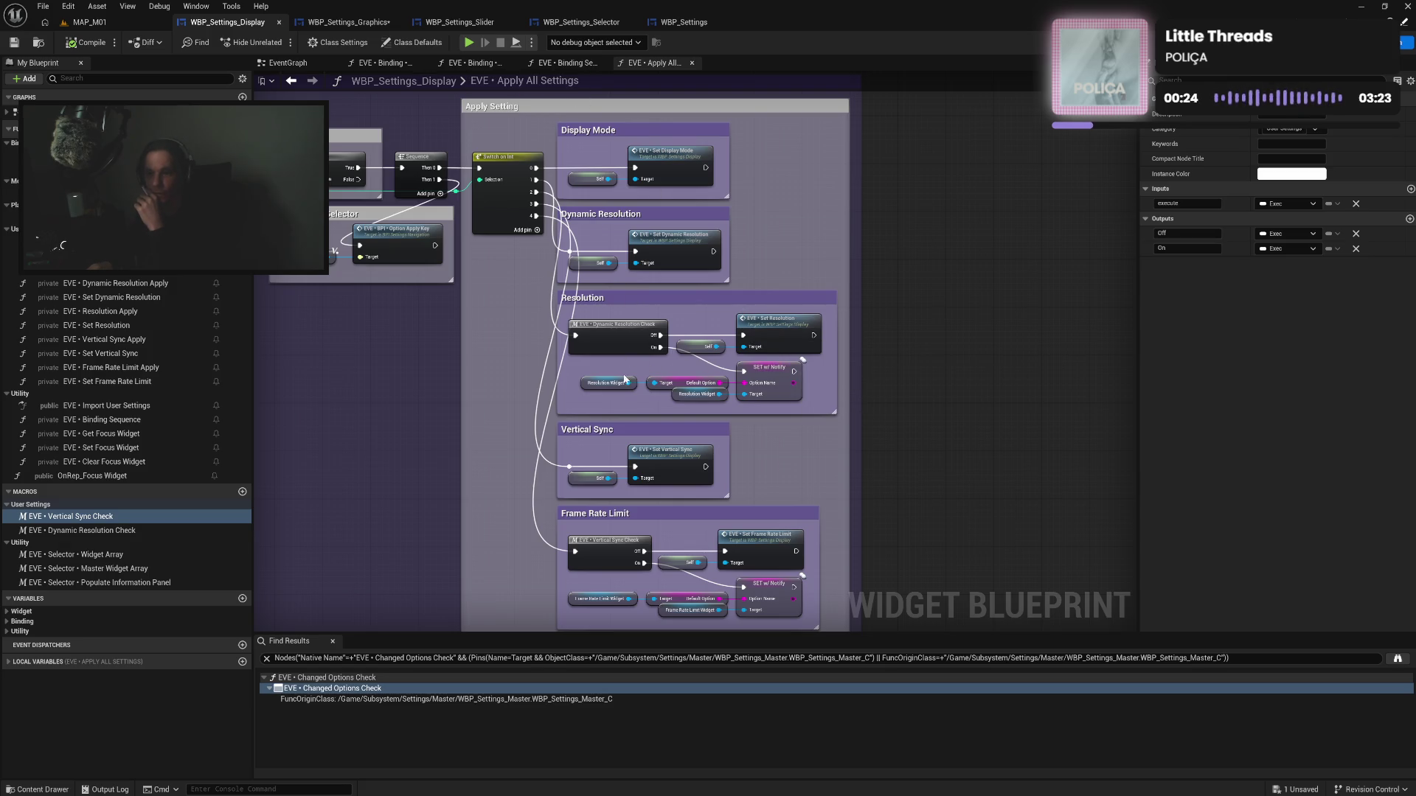
{"action": "left_click", "coordinate": [330, 23]}
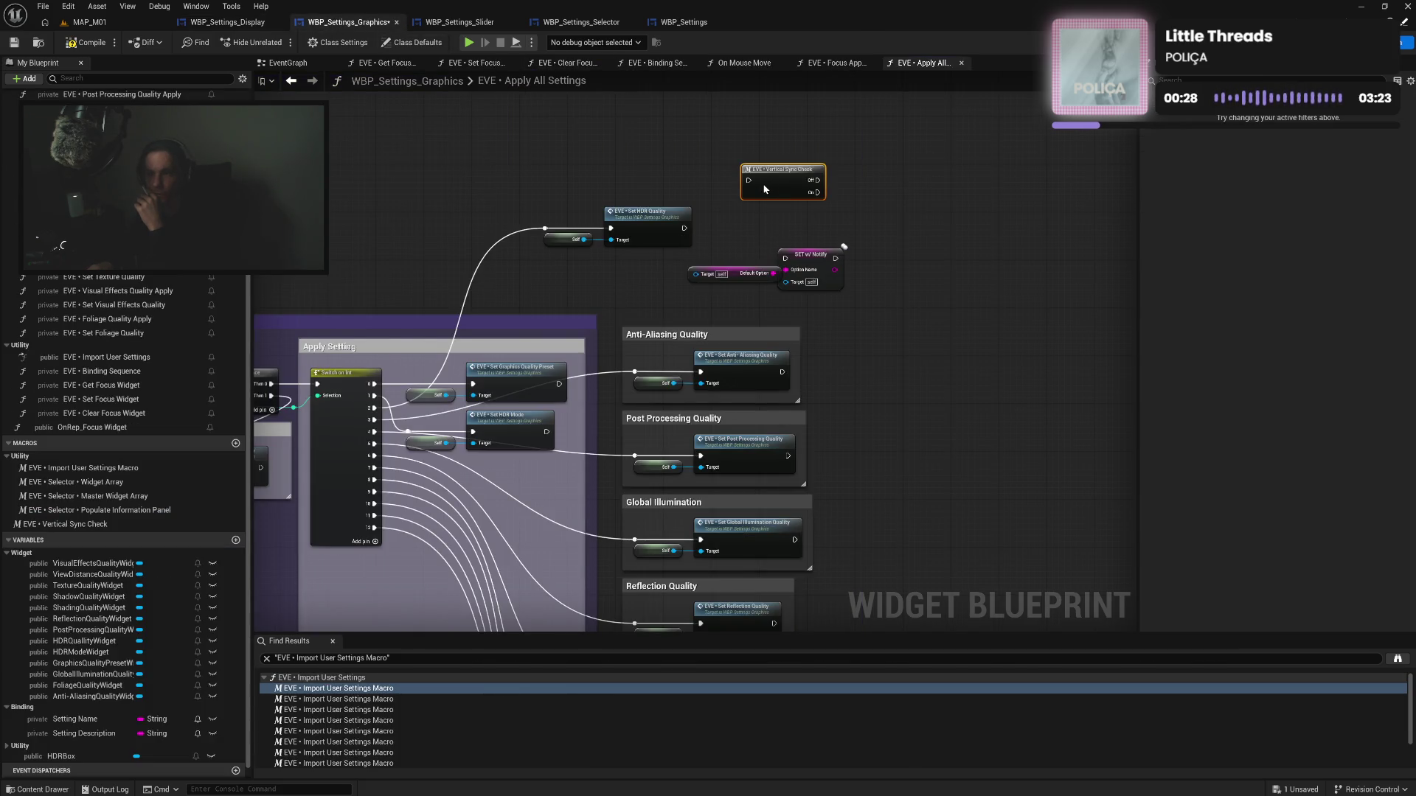
{"action": "mouse_move", "coordinate": [765, 190]}
{"action": "left_mouse_down"}
{"action": "mouse_move", "coordinate": [567, 195]}
{"action": "mouse_move", "coordinate": [610, 227]}
{"action": "mouse_move", "coordinate": [637, 168]}
{"action": "mouse_move", "coordinate": [784, 258]}
{"action": "left_mouse_up"}
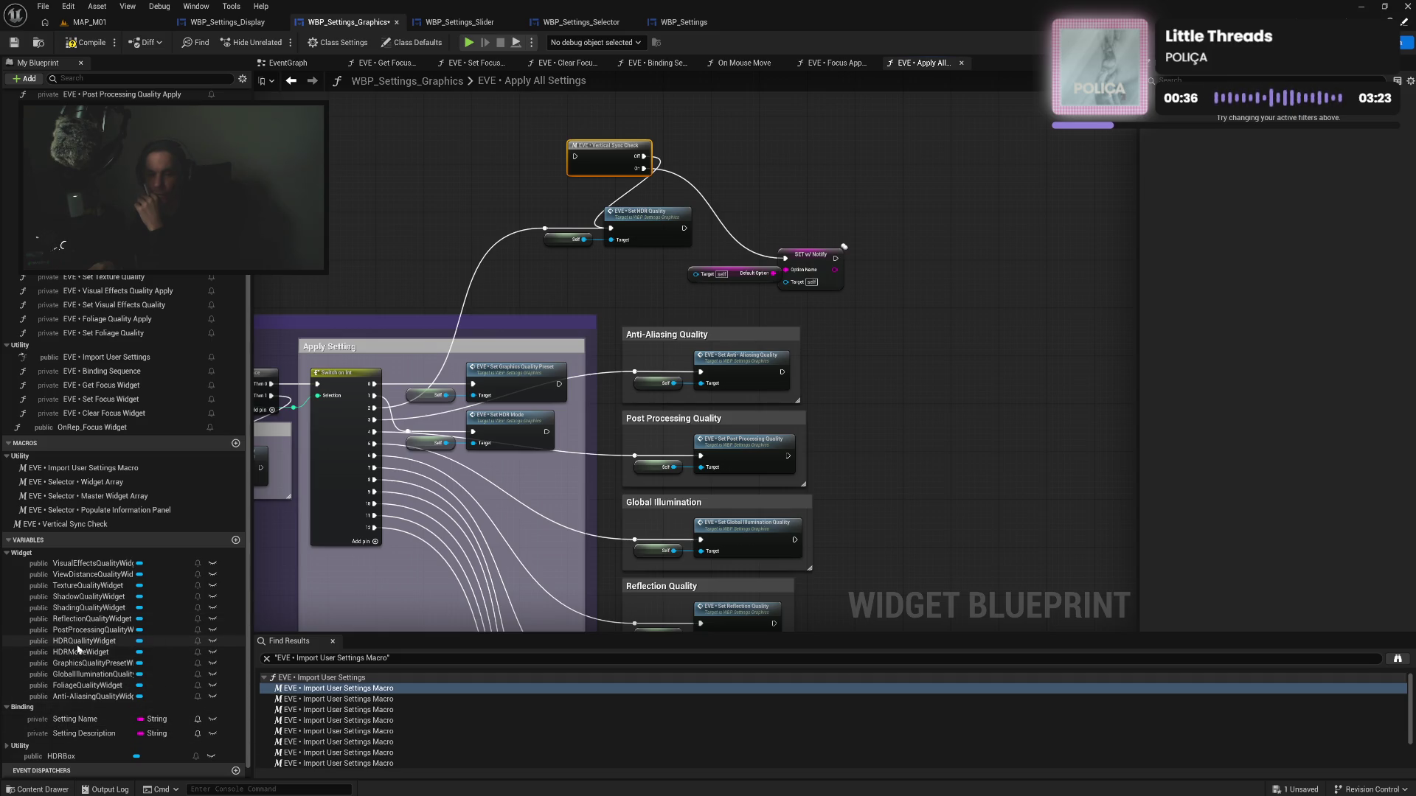
Wire an HDRQualityWidget getter into SET w/ Notify's Target pin
{"action": "left_click_drag", "start_coordinate": [81, 641], "coordinate": [707, 279]}
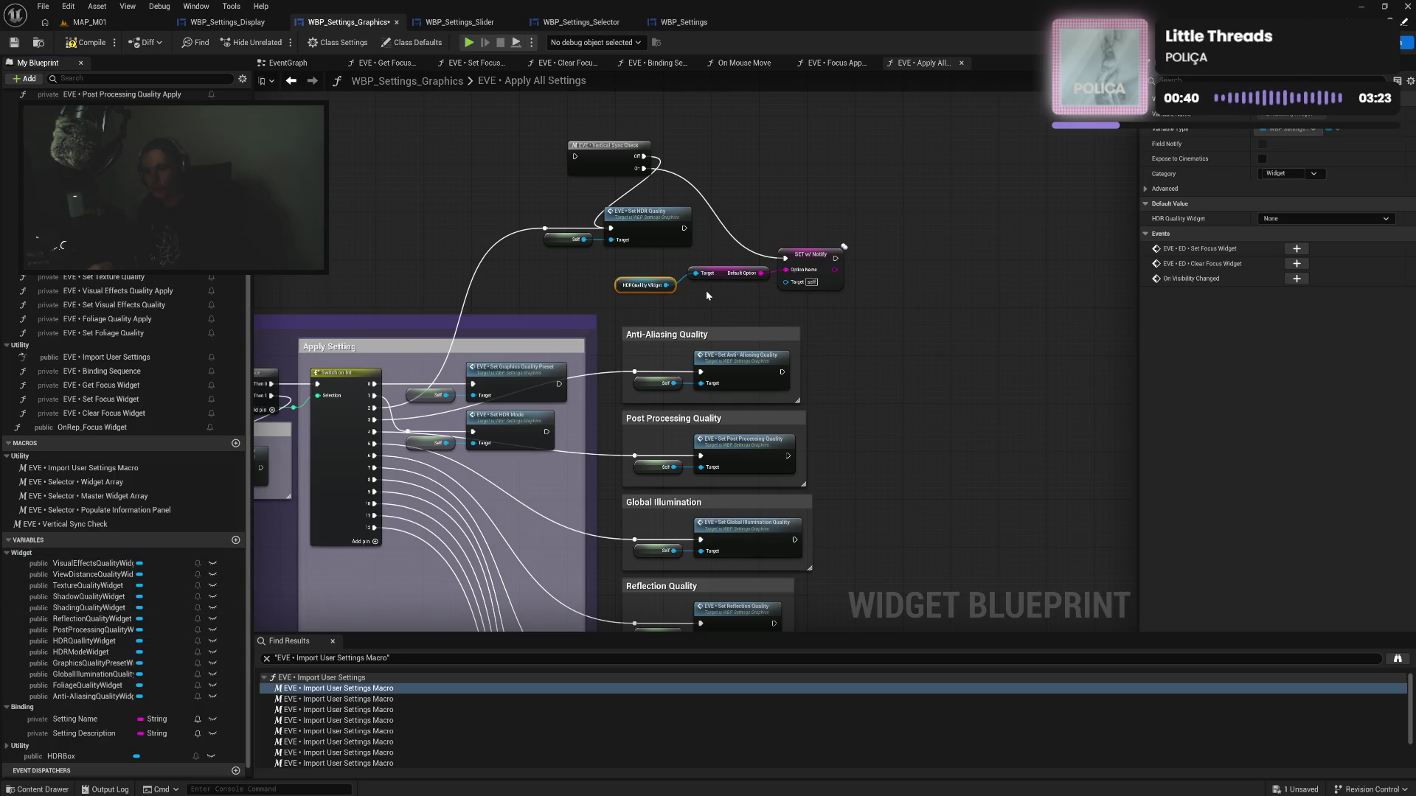
{"action": "key", "text": "ctrl+d"}
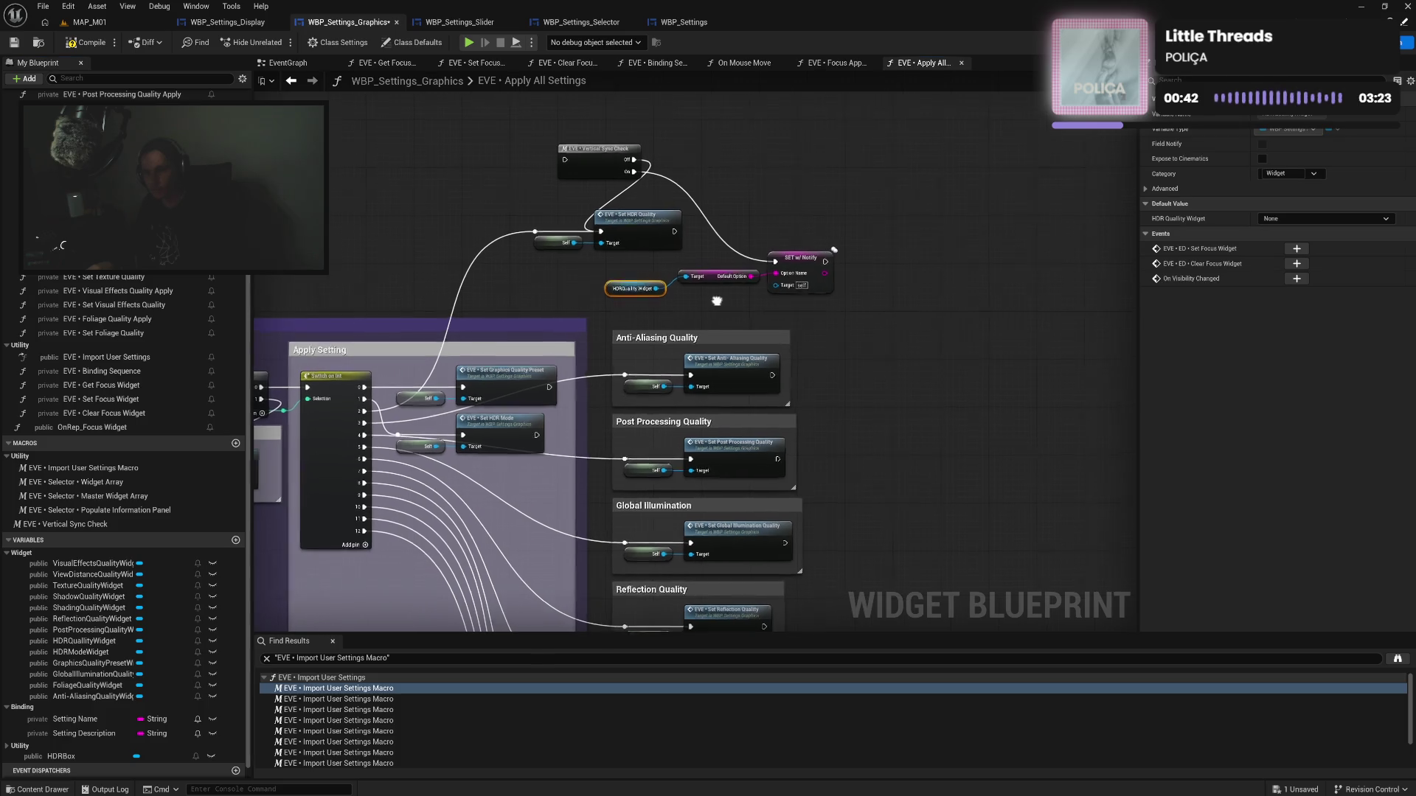
{"action": "mouse_move", "coordinate": [761, 307]}
{"action": "left_mouse_down"}
{"action": "mouse_move", "coordinate": [772, 286]}
{"action": "mouse_move", "coordinate": [737, 314]}
{"action": "mouse_move", "coordinate": [719, 302]}
{"action": "left_mouse_up"}
Align the getter, Vertical Sync Check, Set HDR Quality and SET nodes with Q, tidying the reroute
{"action": "left_click_drag", "start_coordinate": [722, 252], "coordinate": [745, 298]}
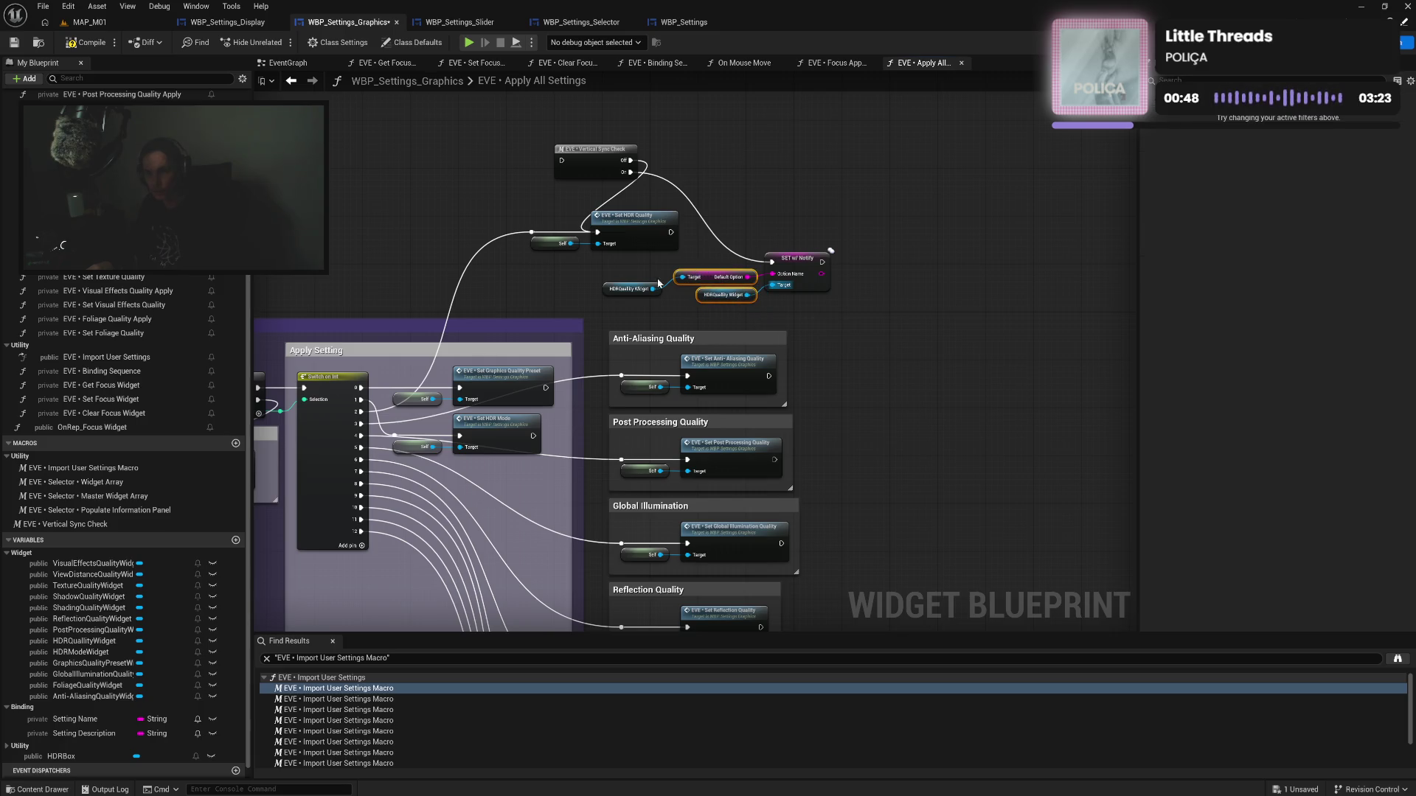
{"action": "left_click_drag", "start_coordinate": [632, 293], "coordinate": [821, 302]}
{"action": "key", "text": "q"}
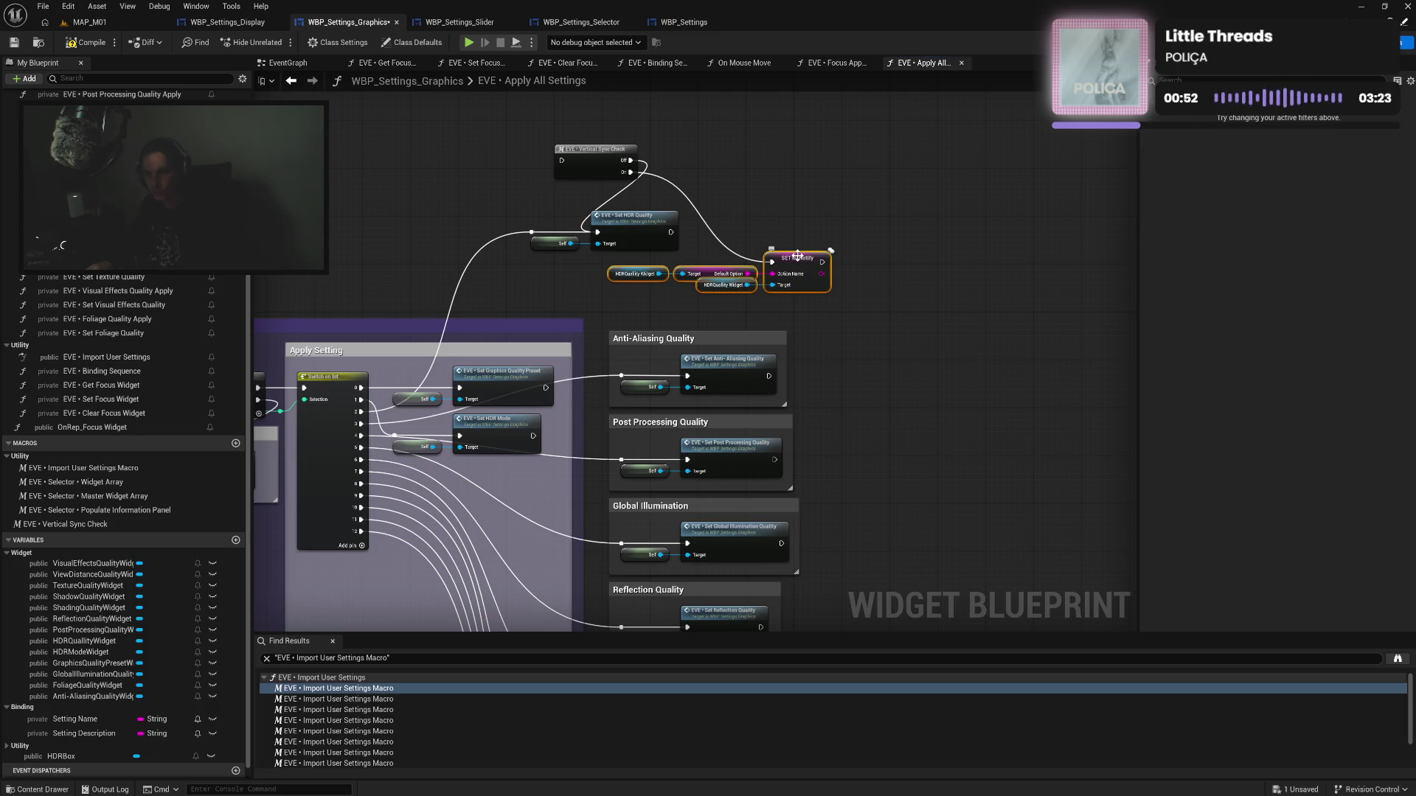
{"action": "mouse_move", "coordinate": [543, 219]}
{"action": "left_mouse_down"}
{"action": "mouse_move", "coordinate": [680, 255]}
{"action": "mouse_move", "coordinate": [661, 232]}
{"action": "mouse_move", "coordinate": [801, 206]}
{"action": "mouse_move", "coordinate": [802, 223]}
{"action": "left_mouse_up"}
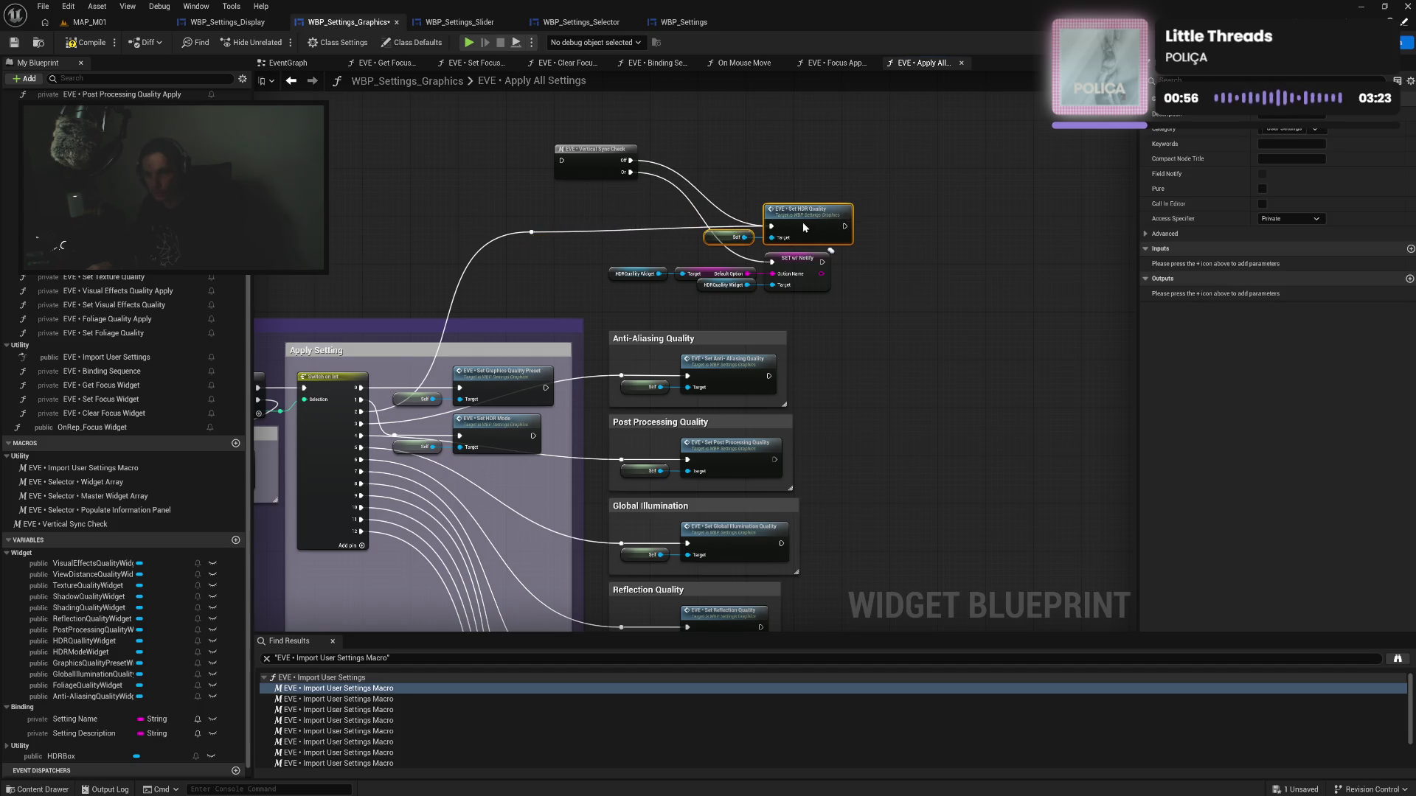
{"action": "mouse_move", "coordinate": [613, 168]}
{"action": "left_mouse_down"}
{"action": "mouse_move", "coordinate": [623, 234]}
{"action": "mouse_move", "coordinate": [660, 238]}
{"action": "left_mouse_up"}
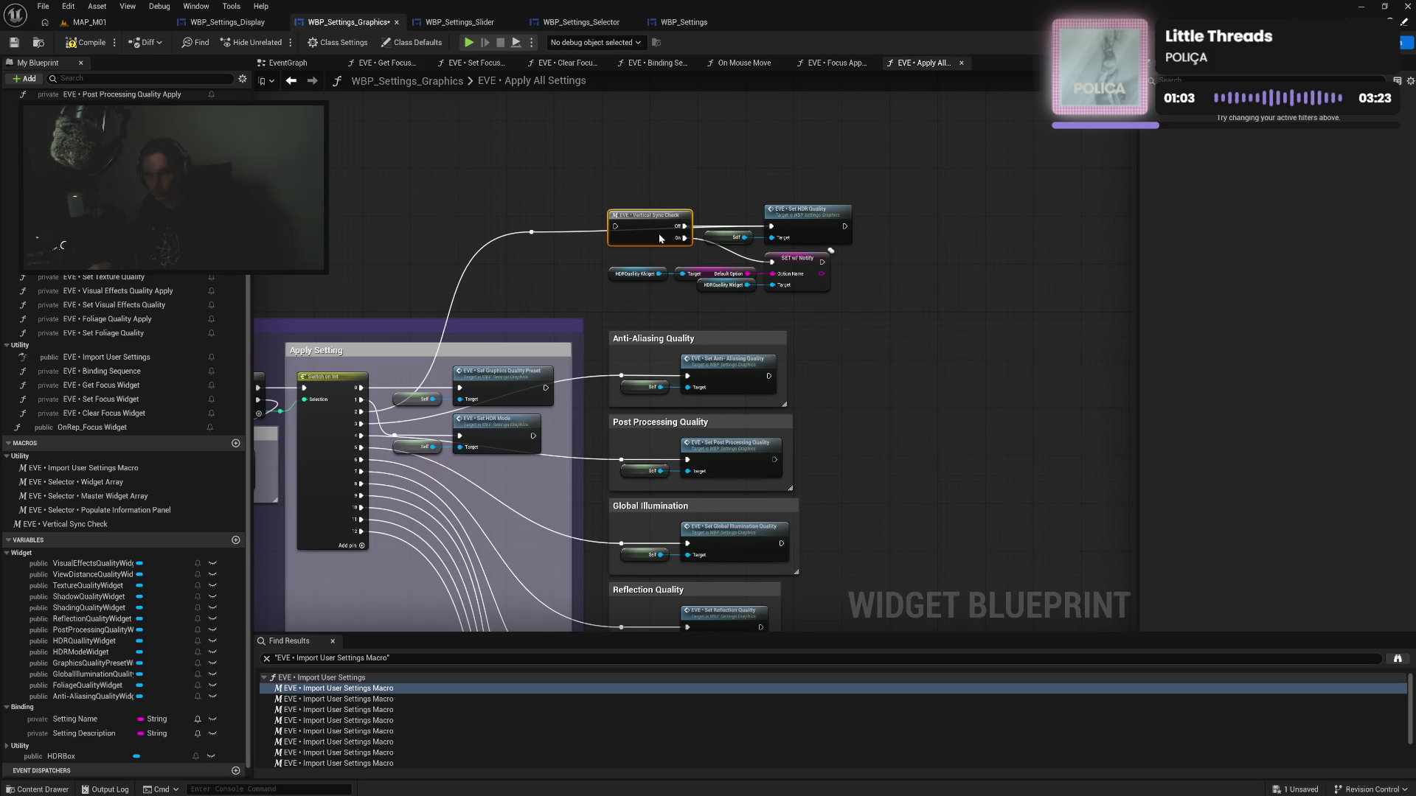
{"action": "left_click", "coordinate": [534, 235]}
{"action": "left_click_drag", "start_coordinate": [534, 235], "coordinate": [581, 227]}
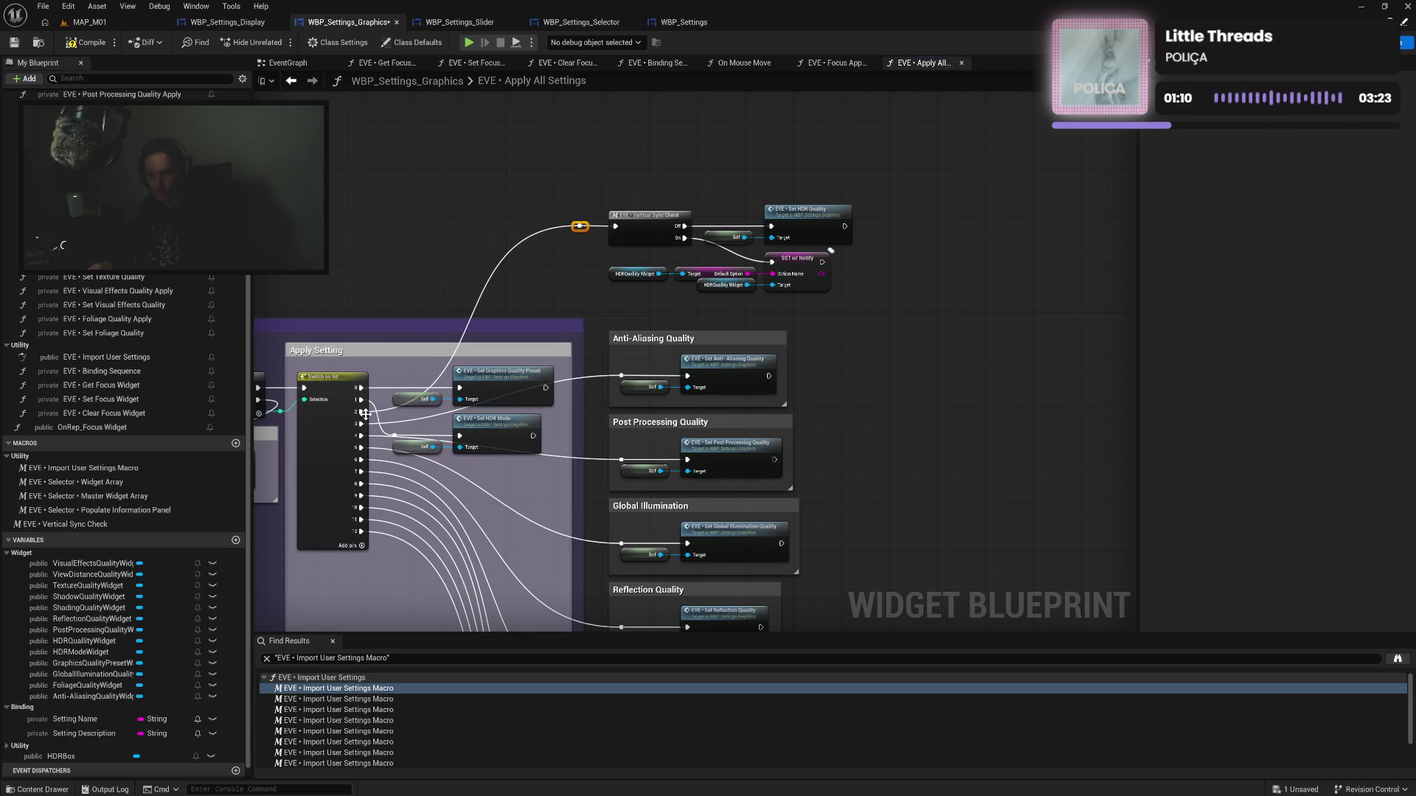
Connect Switch on Int output 2 to Vertical Sync Check and wrap the HDR quality nodes in an 'HDR Quality' comment
{"action": "mouse_move", "coordinate": [361, 411]}
{"action": "left_mouse_down"}
{"action": "mouse_move", "coordinate": [623, 235]}
{"action": "mouse_move", "coordinate": [844, 291]}
{"action": "left_mouse_up"}
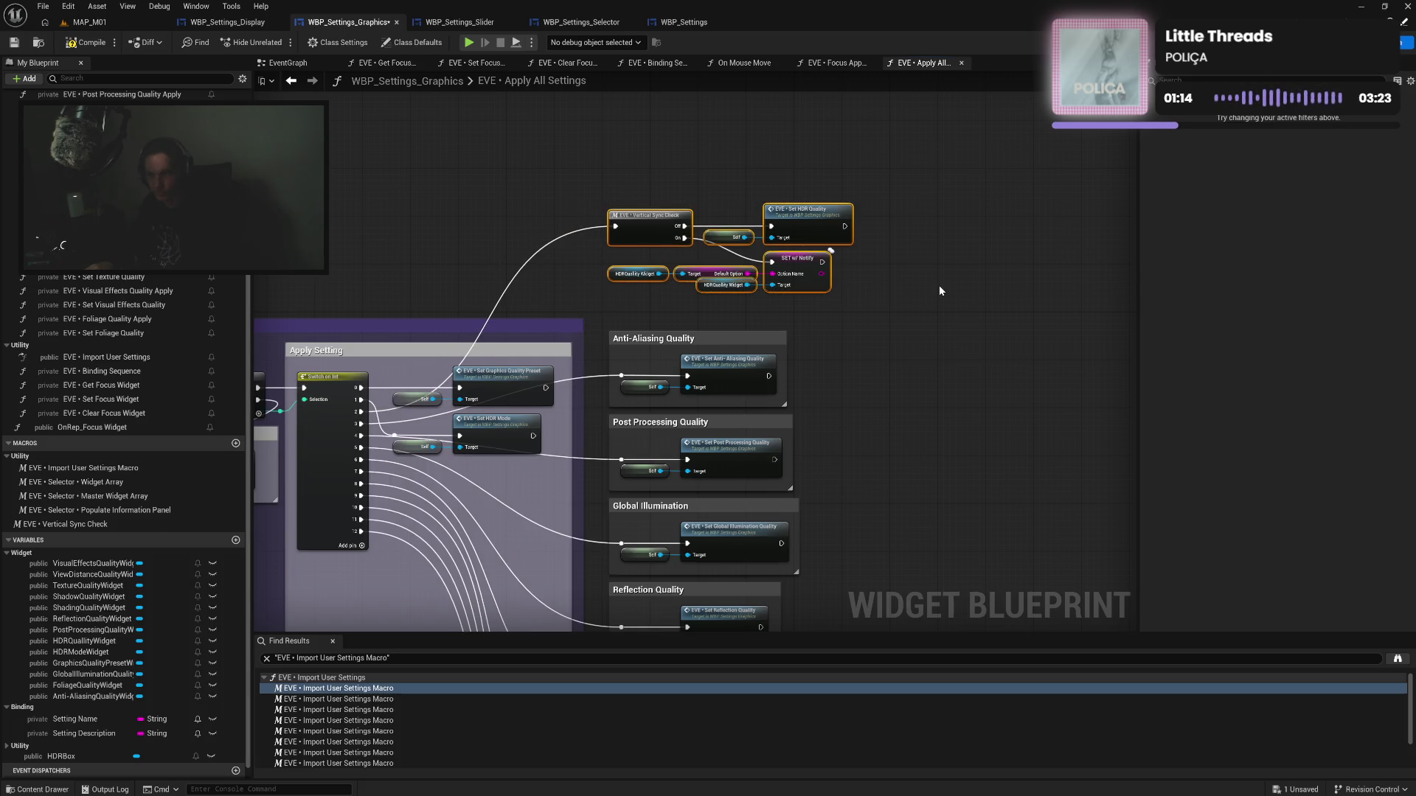
{"action": "key", "text": "c"}
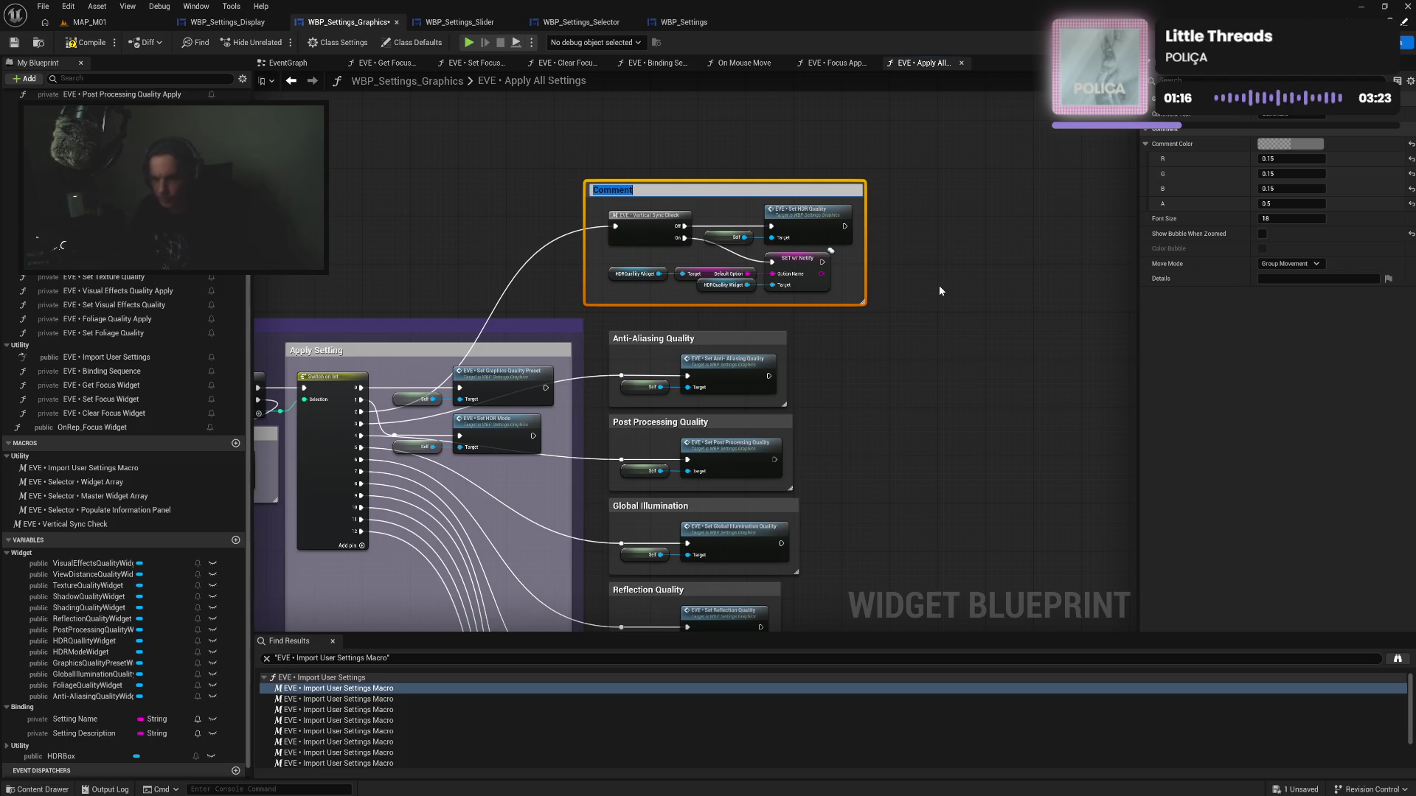
{"action": "type", "text": "HDR Qualit"}
{"action": "type", "text": "y"}
{"action": "key", "text": "Return"}
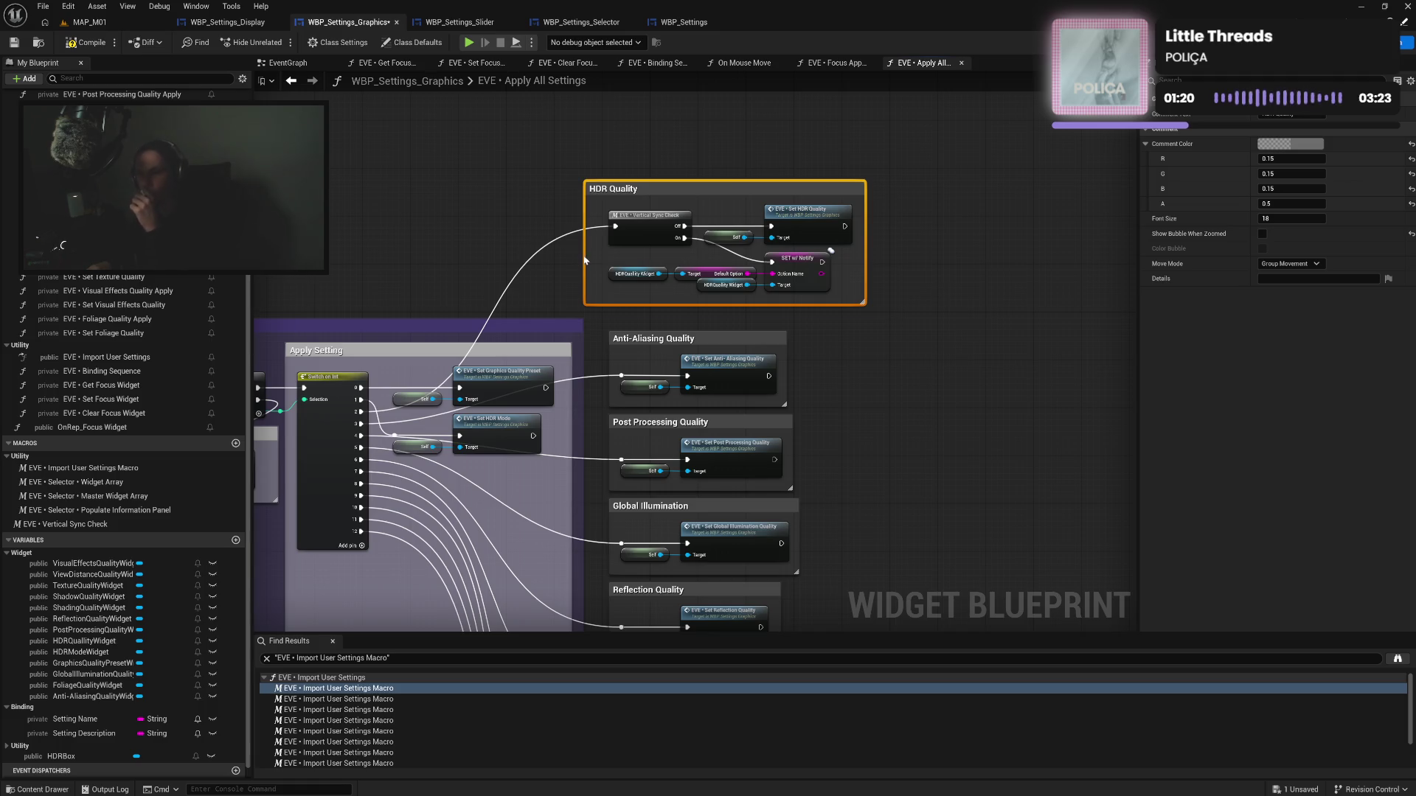
Tighten the HDR Quality comment's edges, position and contained nodes
{"action": "left_click_drag", "start_coordinate": [585, 260], "coordinate": [598, 259]}
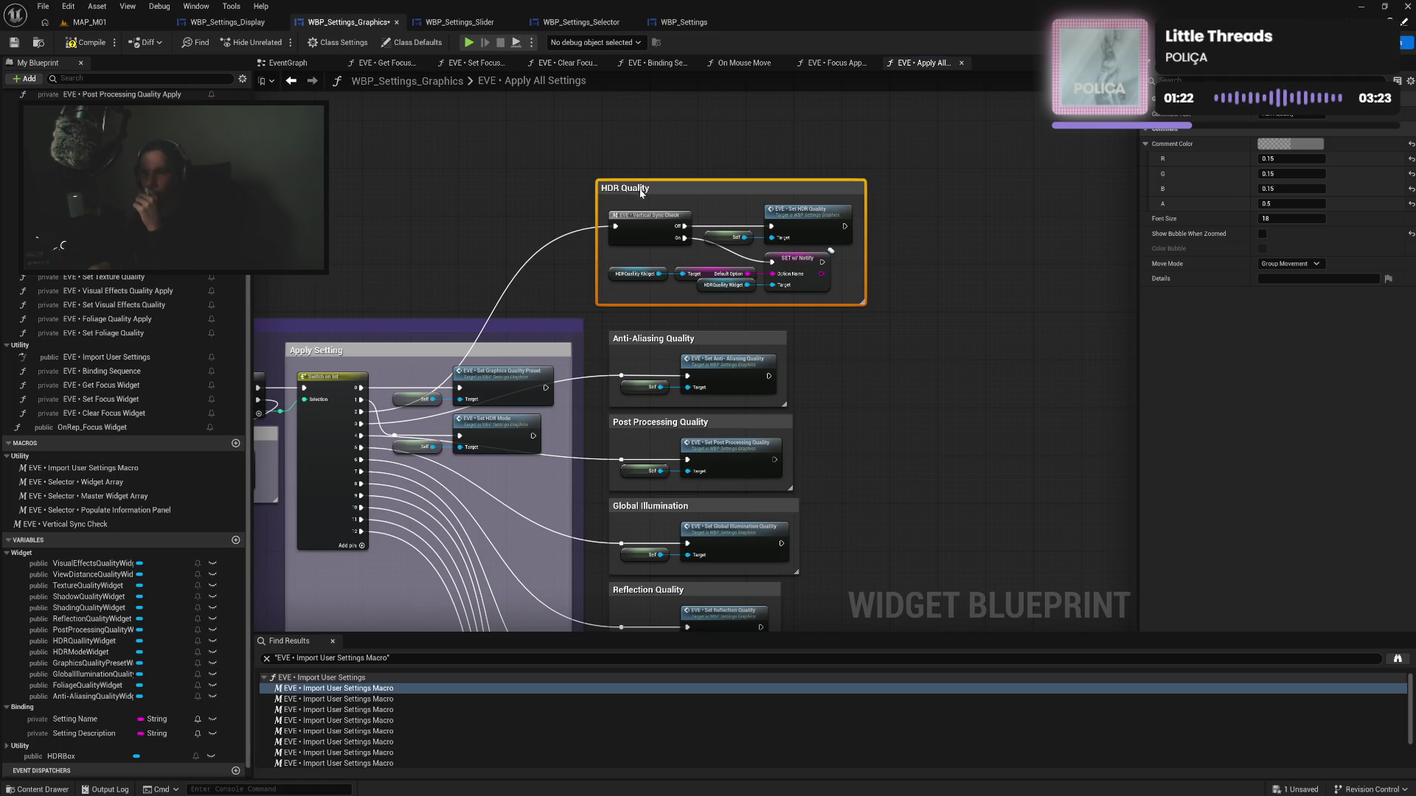
{"action": "left_click_drag", "start_coordinate": [640, 192], "coordinate": [651, 211]}
{"action": "double_click", "coordinate": [640, 225]}
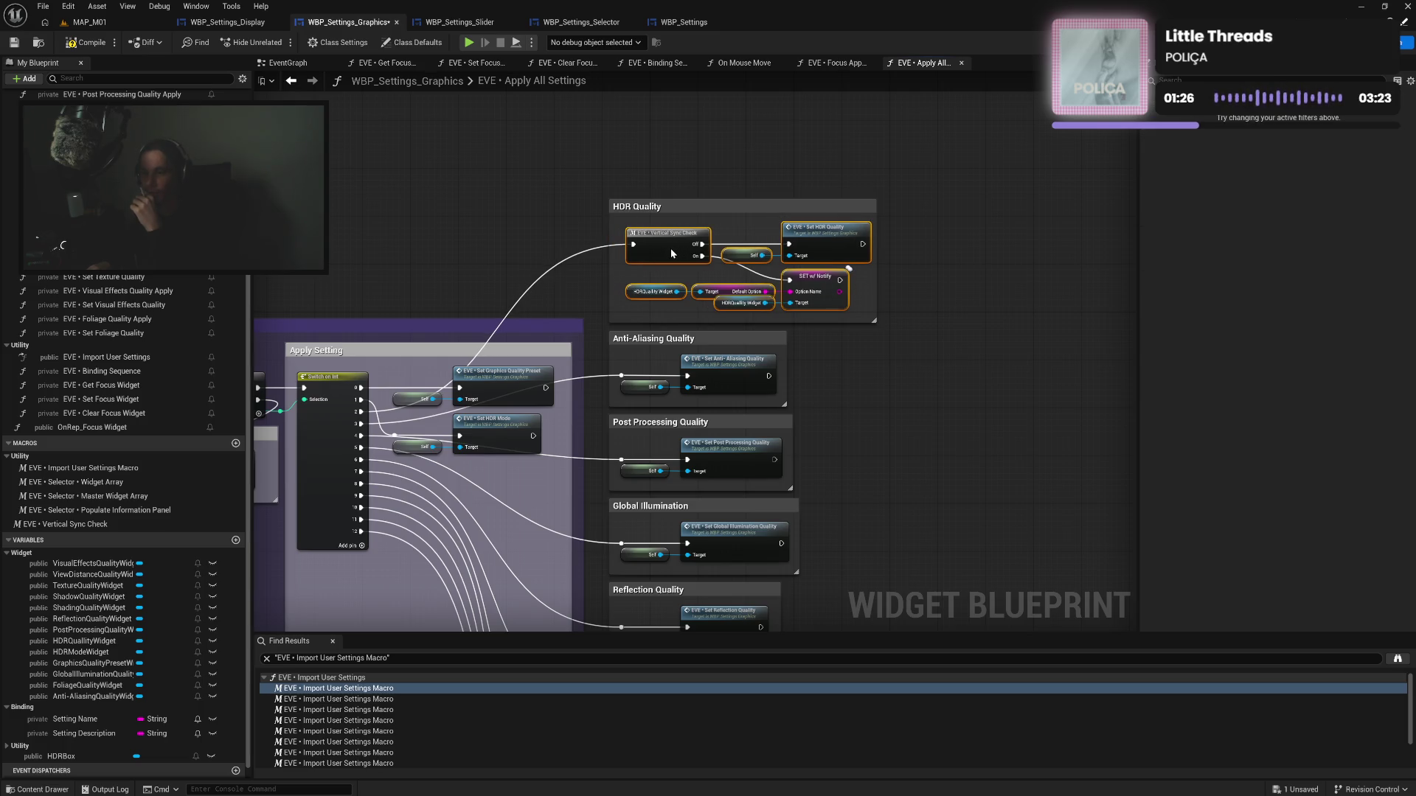
{"action": "left_click_drag", "start_coordinate": [670, 247], "coordinate": [665, 248]}
{"action": "left_click", "coordinate": [590, 303]}
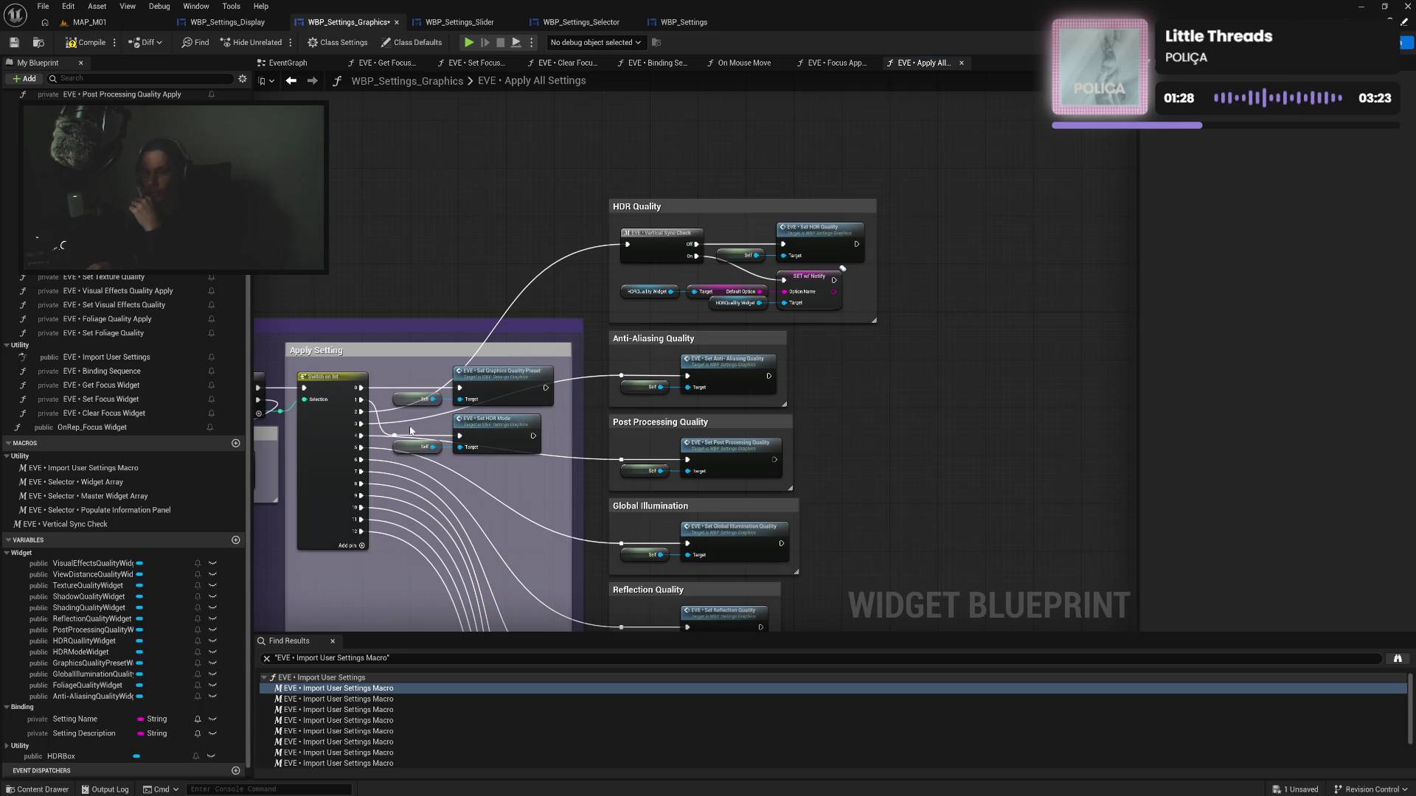
Group the Set HDR Mode nodes in an 'HDR Mode' comment placed above HDR Quality
{"action": "mouse_move", "coordinate": [389, 430]}
{"action": "left_mouse_down"}
{"action": "mouse_move", "coordinate": [549, 457]}
{"action": "mouse_move", "coordinate": [507, 420]}
{"action": "mouse_move", "coordinate": [687, 115]}
{"action": "left_mouse_up"}
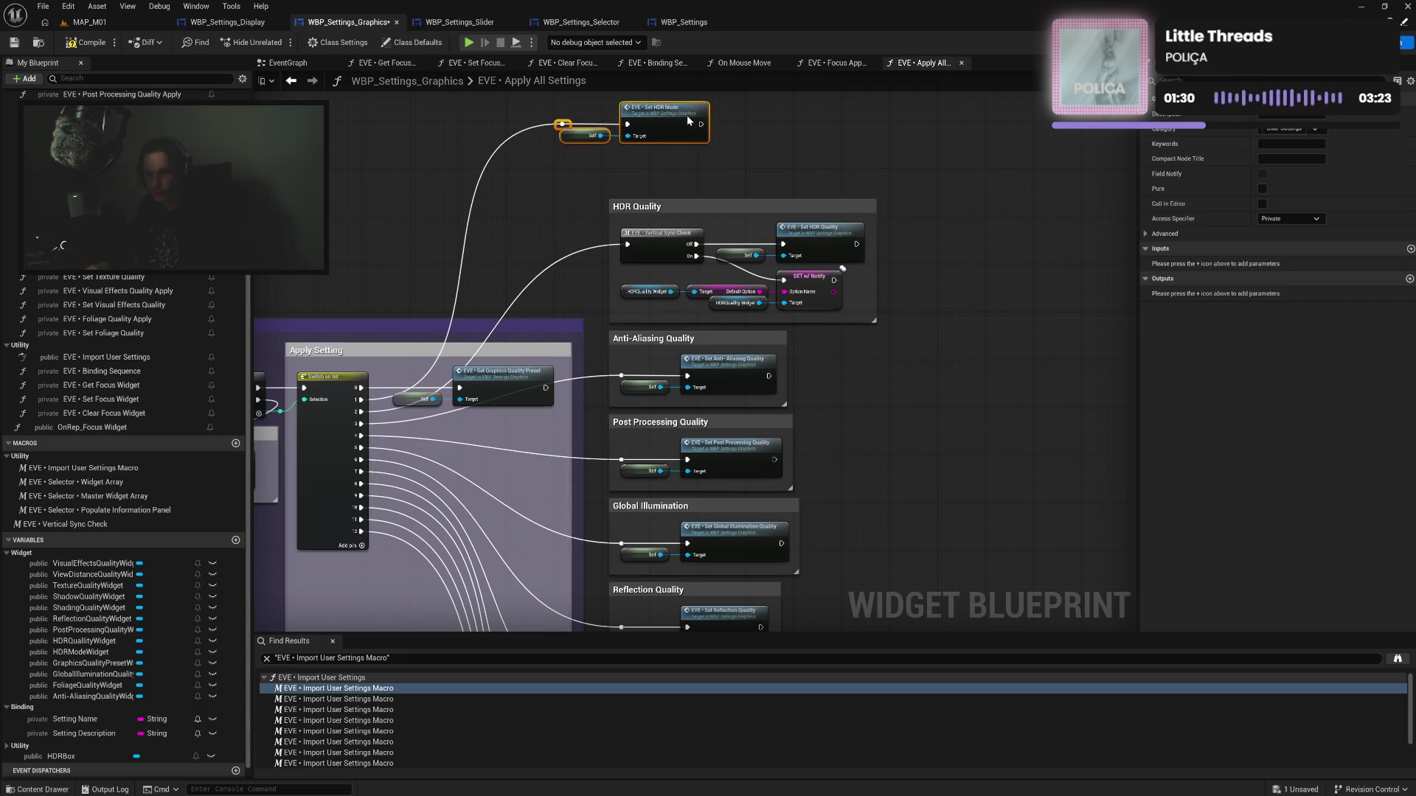
{"action": "key", "text": "c"}
{"action": "type", "text": "HDR M"}
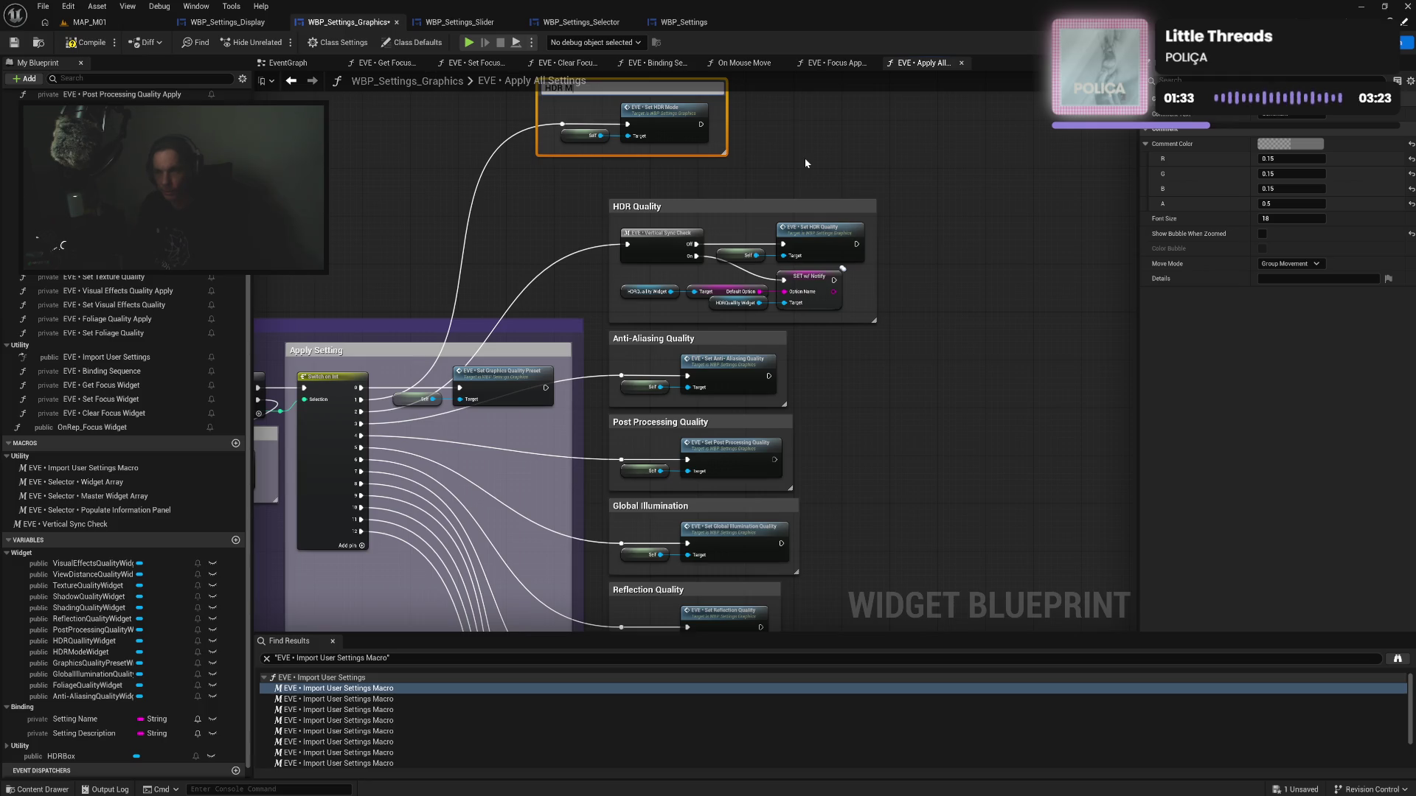
{"action": "type", "text": "ode"}
{"action": "key", "text": "Return"}
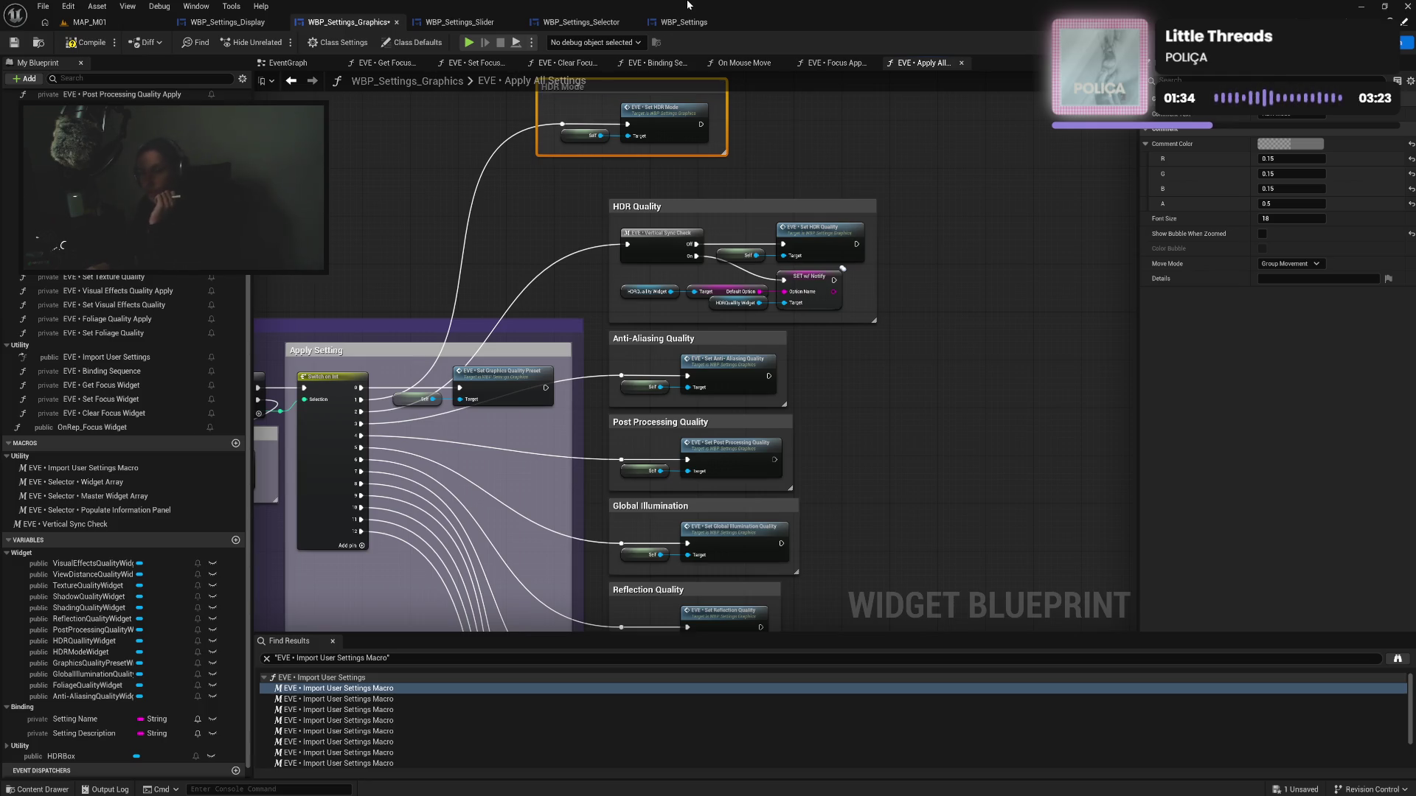
{"action": "left_click_drag", "start_coordinate": [540, 129], "coordinate": [550, 137]}
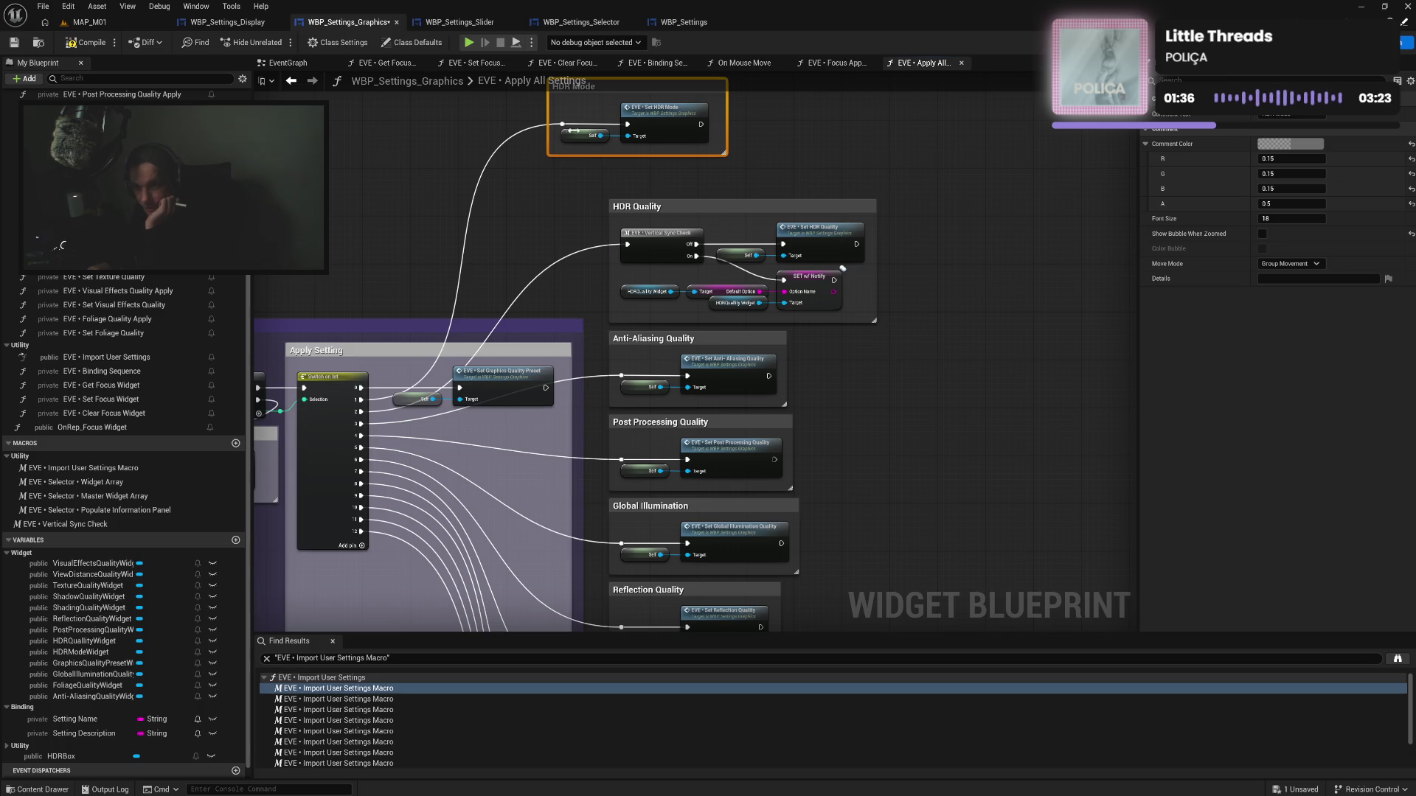
{"action": "left_click_drag", "start_coordinate": [758, 122], "coordinate": [774, 153]}
{"action": "left_click_drag", "start_coordinate": [660, 116], "coordinate": [725, 154]}
{"action": "left_click", "coordinate": [730, 196]}
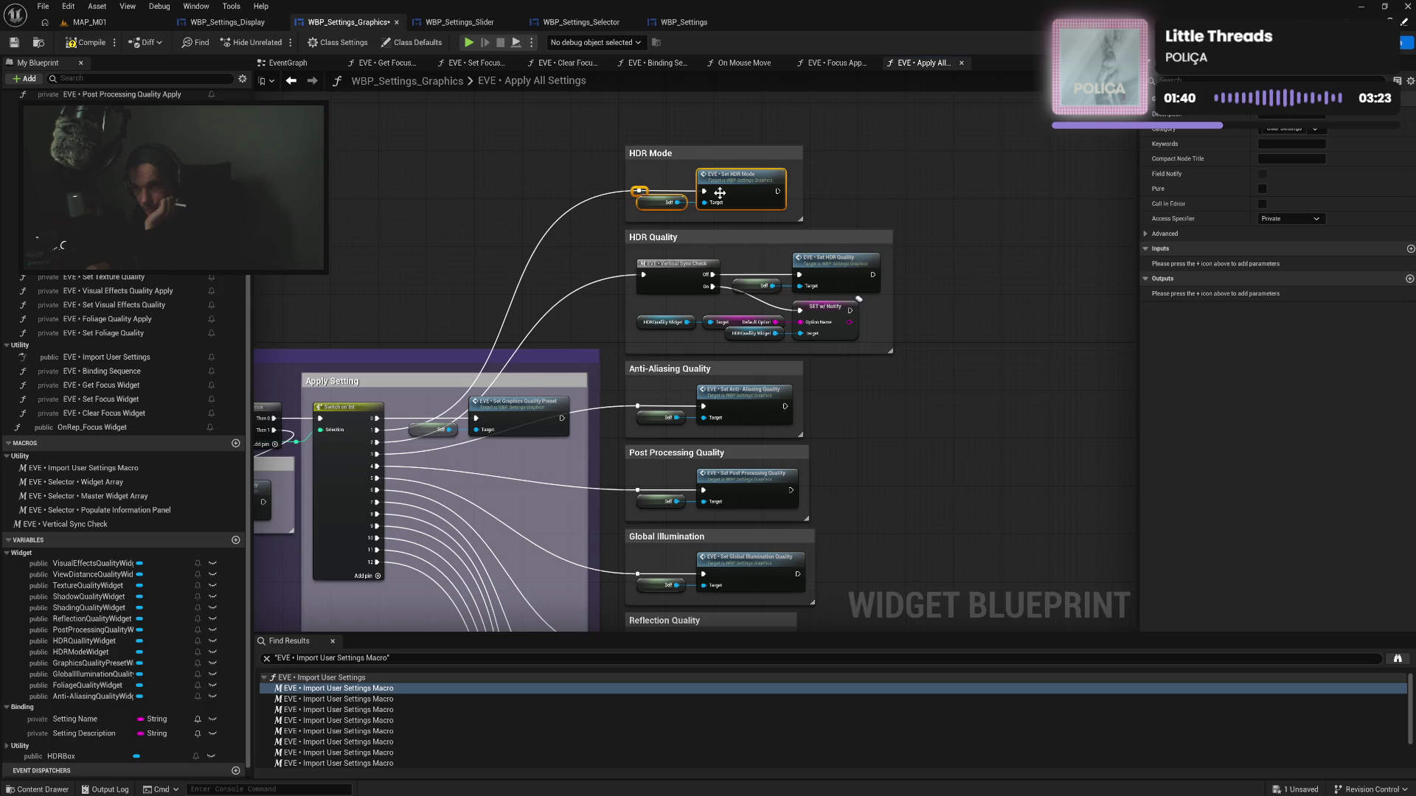
{"action": "left_click_drag", "start_coordinate": [727, 195], "coordinate": [794, 196]}
{"action": "left_click", "coordinate": [878, 199]}
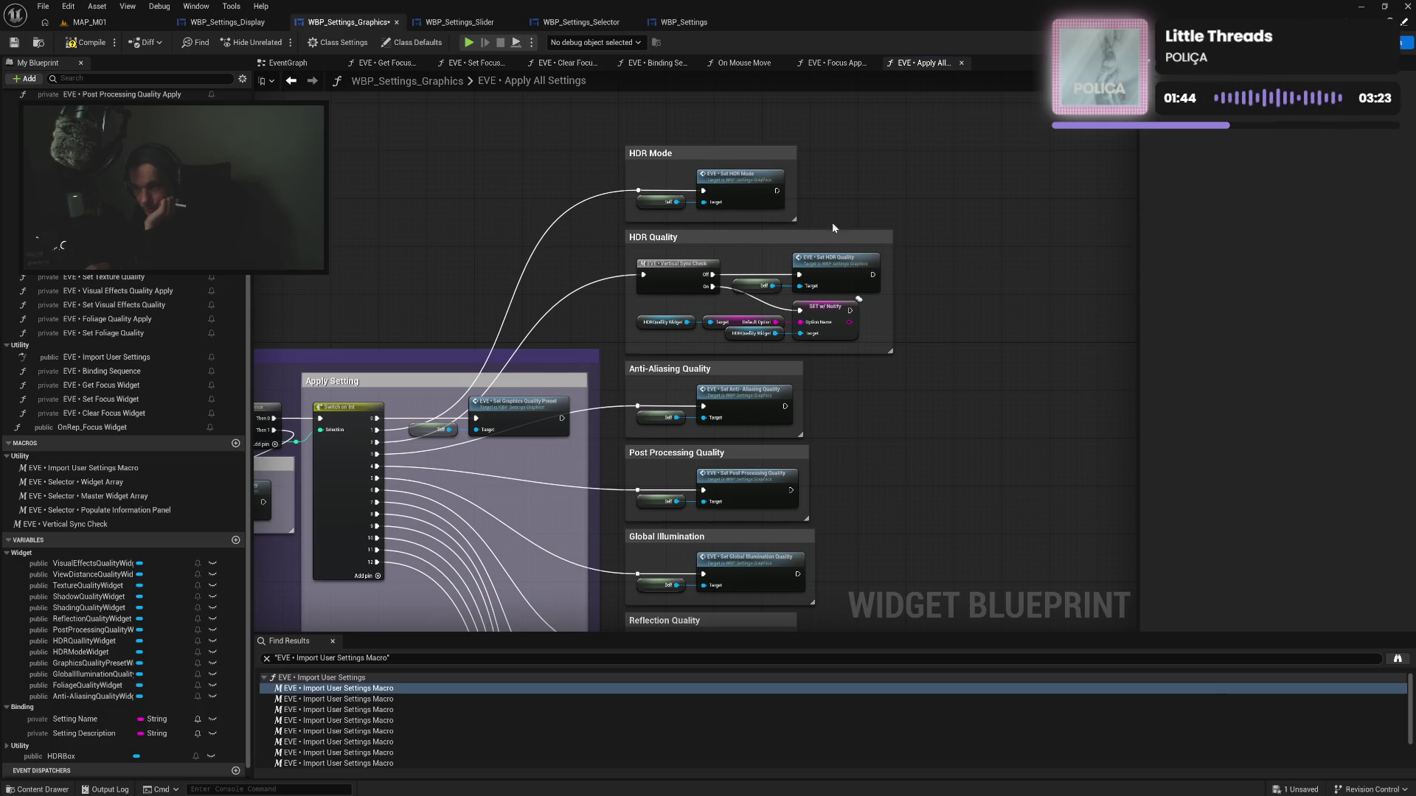
{"action": "mouse_move", "coordinate": [420, 412]}
{"action": "left_mouse_down"}
{"action": "mouse_move", "coordinate": [520, 457]}
{"action": "mouse_move", "coordinate": [520, 193]}
{"action": "left_mouse_up"}
Title the Set Graphics Quality Preset comment 'Graphics Quality Preset' and move it above HDR Mode
{"action": "type", "text": "c"}
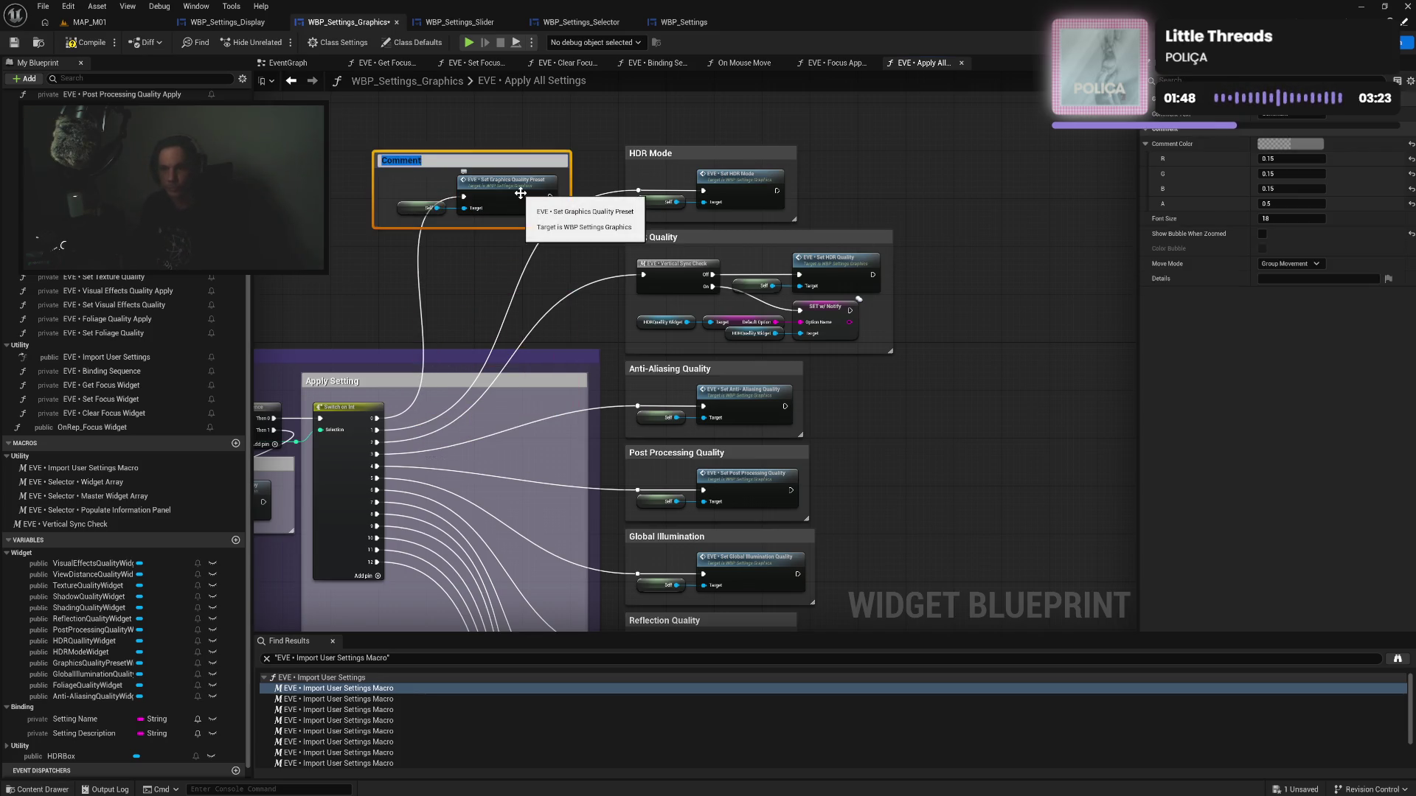
{"action": "type", "text": "Graphics Quality Prese"}
{"action": "type", "text": "ty Prese"}
{"action": "key", "text": "Return"}
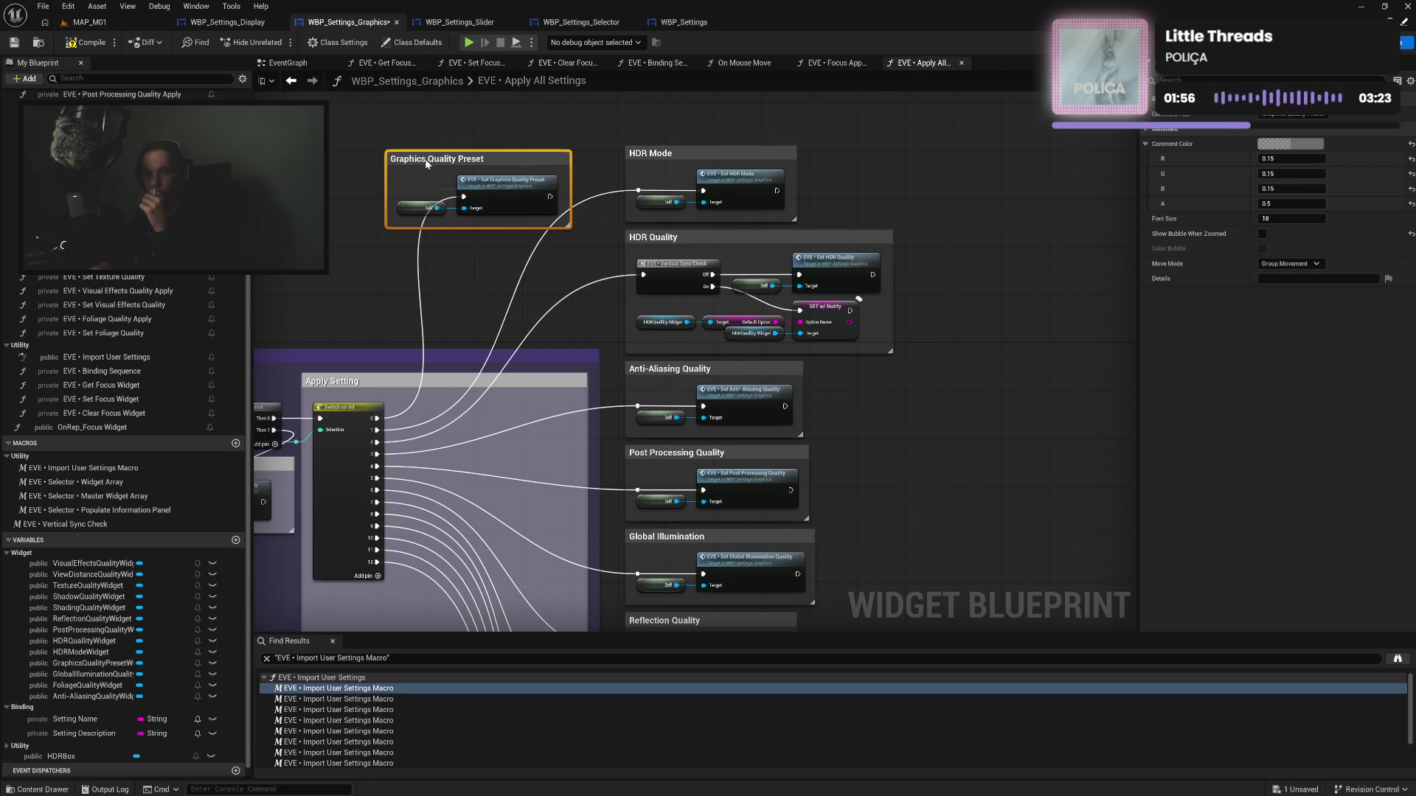
{"action": "mouse_move", "coordinate": [426, 164]}
{"action": "left_mouse_down"}
{"action": "mouse_move", "coordinate": [715, 109]}
{"action": "mouse_move", "coordinate": [715, 156]}
{"action": "mouse_move", "coordinate": [666, 154]}
{"action": "mouse_move", "coordinate": [726, 198]}
{"action": "left_mouse_up"}
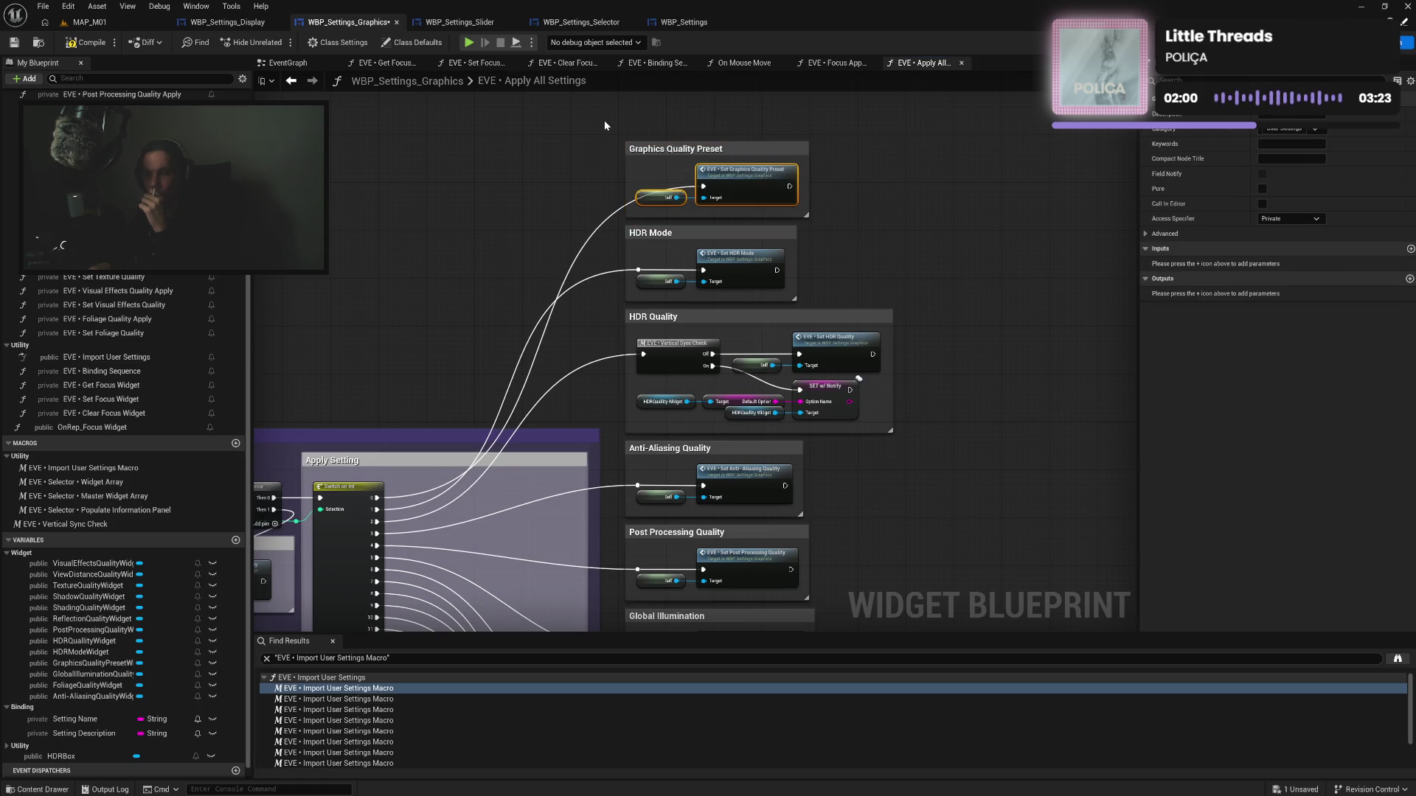
Move all per-setting comments into Apply Setting and widen that comment to enclose them
{"action": "mouse_move", "coordinate": [628, 118]}
{"action": "left_mouse_down"}
{"action": "mouse_move", "coordinate": [626, 709]}
{"action": "mouse_move", "coordinate": [622, 591]}
{"action": "left_mouse_up"}
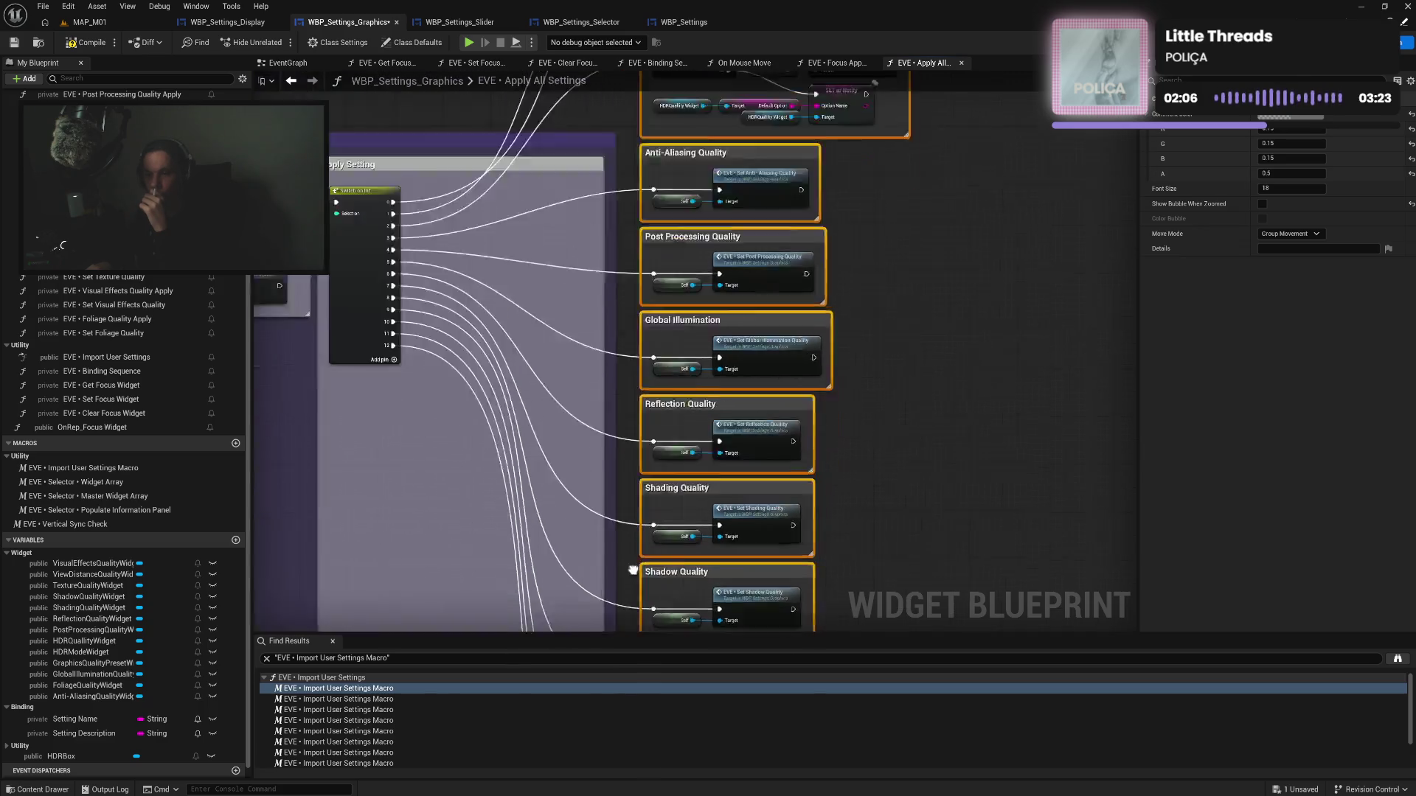
{"action": "mouse_move", "coordinate": [729, 124]}
{"action": "left_mouse_down"}
{"action": "mouse_move", "coordinate": [646, 413]}
{"action": "mouse_move", "coordinate": [546, 451]}
{"action": "mouse_move", "coordinate": [340, 384]}
{"action": "left_mouse_up"}
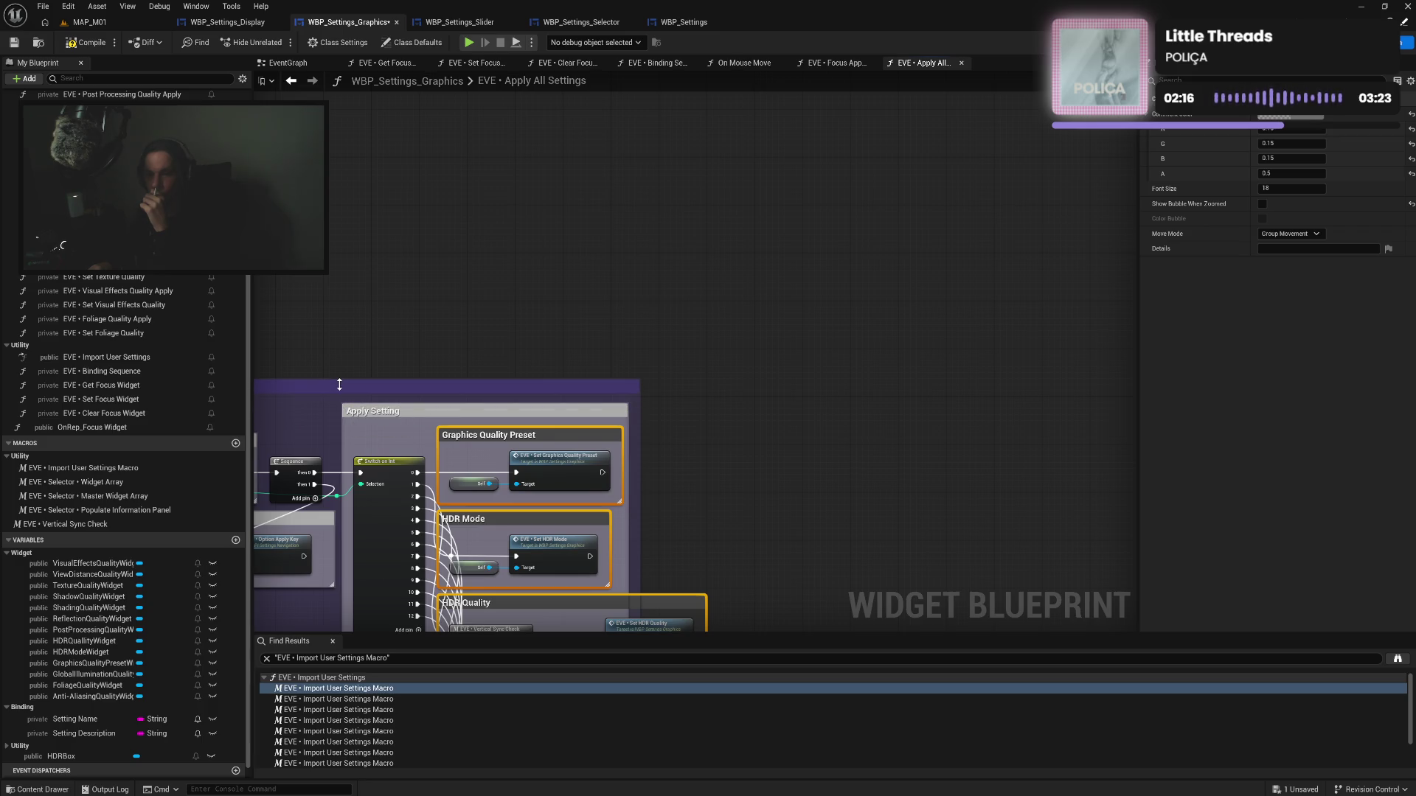
{"action": "mouse_move", "coordinate": [669, 544]}
{"action": "left_mouse_down"}
{"action": "mouse_move", "coordinate": [632, 343]}
{"action": "mouse_move", "coordinate": [624, 369]}
{"action": "mouse_move", "coordinate": [679, 371]}
{"action": "left_mouse_up"}
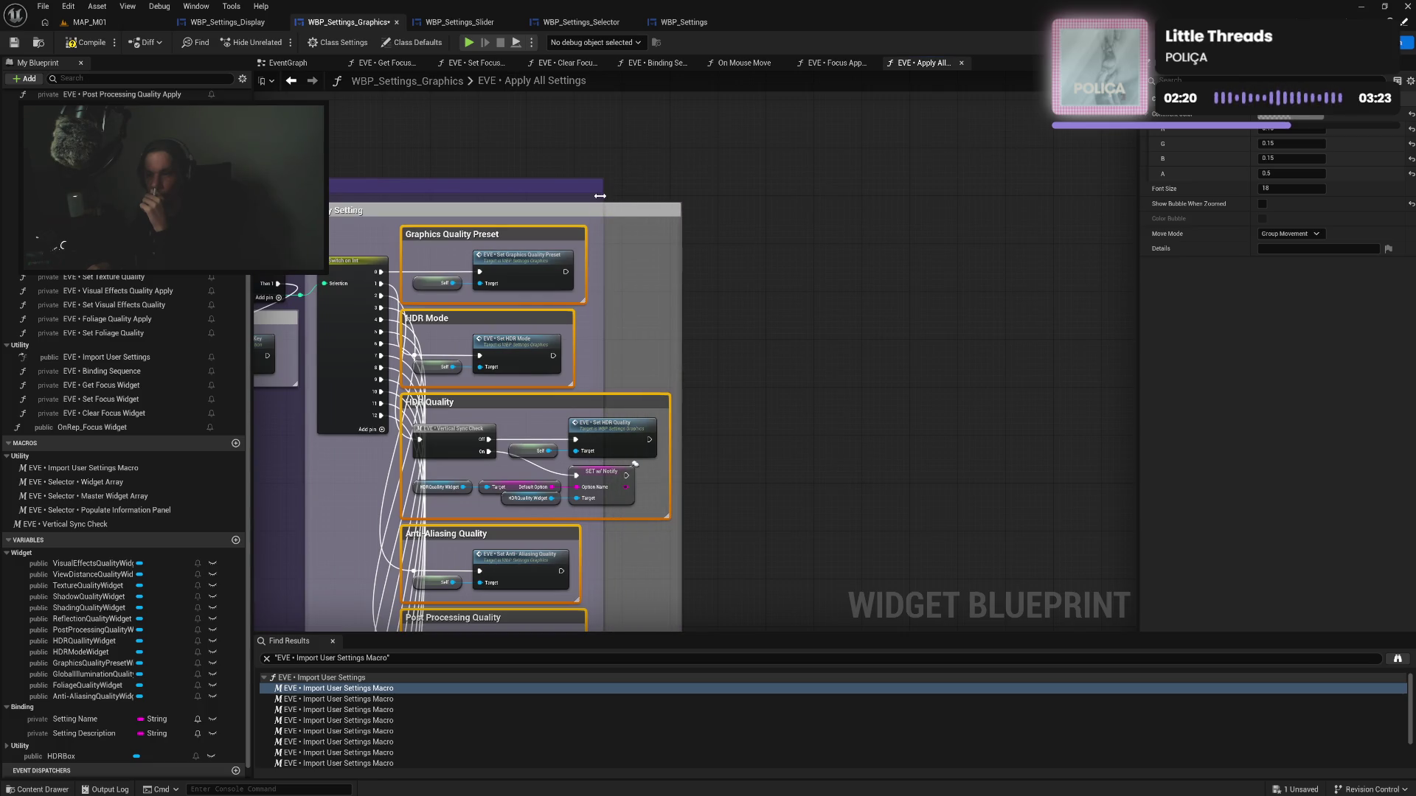
{"action": "left_click_drag", "start_coordinate": [600, 196], "coordinate": [691, 203]}
{"action": "left_click_drag", "start_coordinate": [740, 362], "coordinate": [879, 268]}
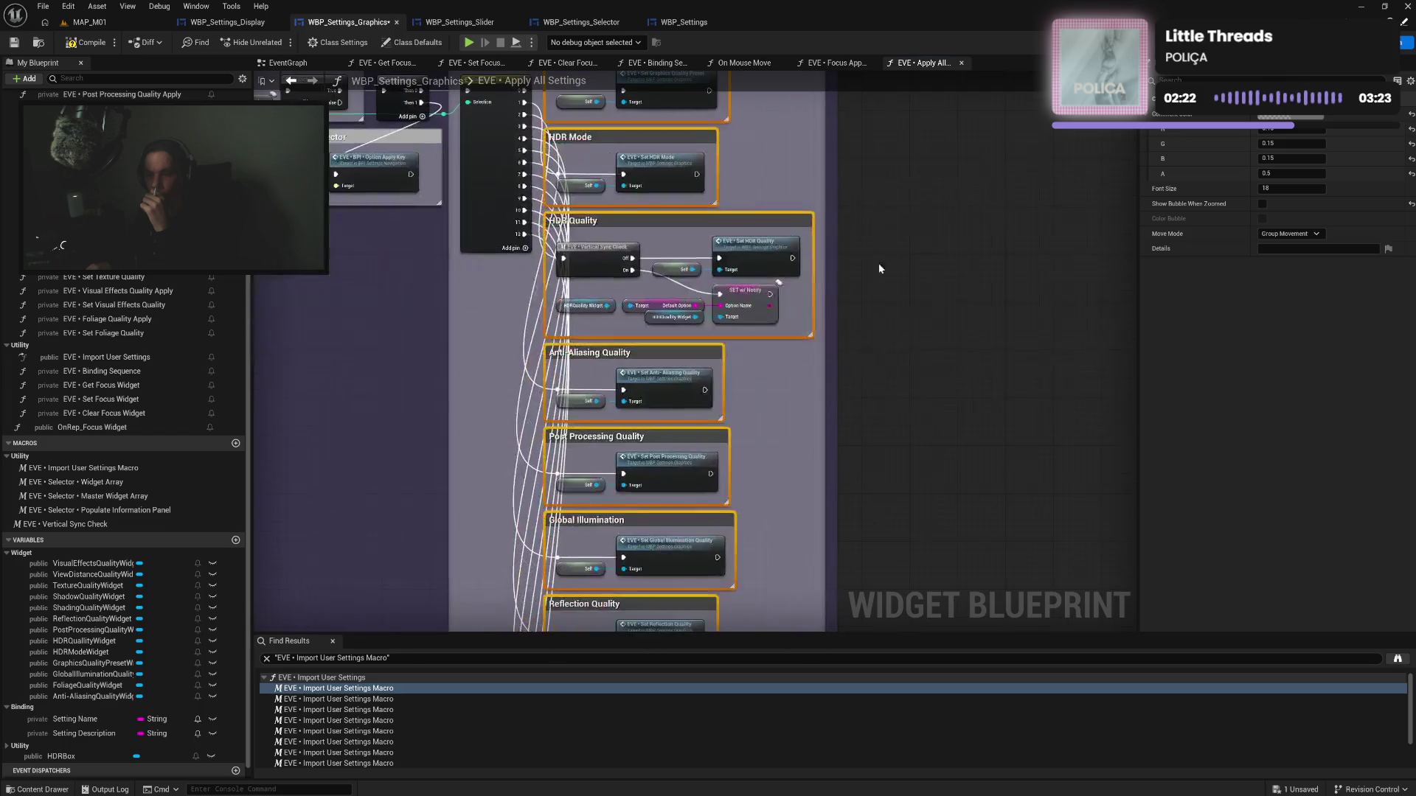
{"action": "left_click", "coordinate": [782, 434]}
{"action": "left_click_drag", "start_coordinate": [790, 399], "coordinate": [850, 476]}
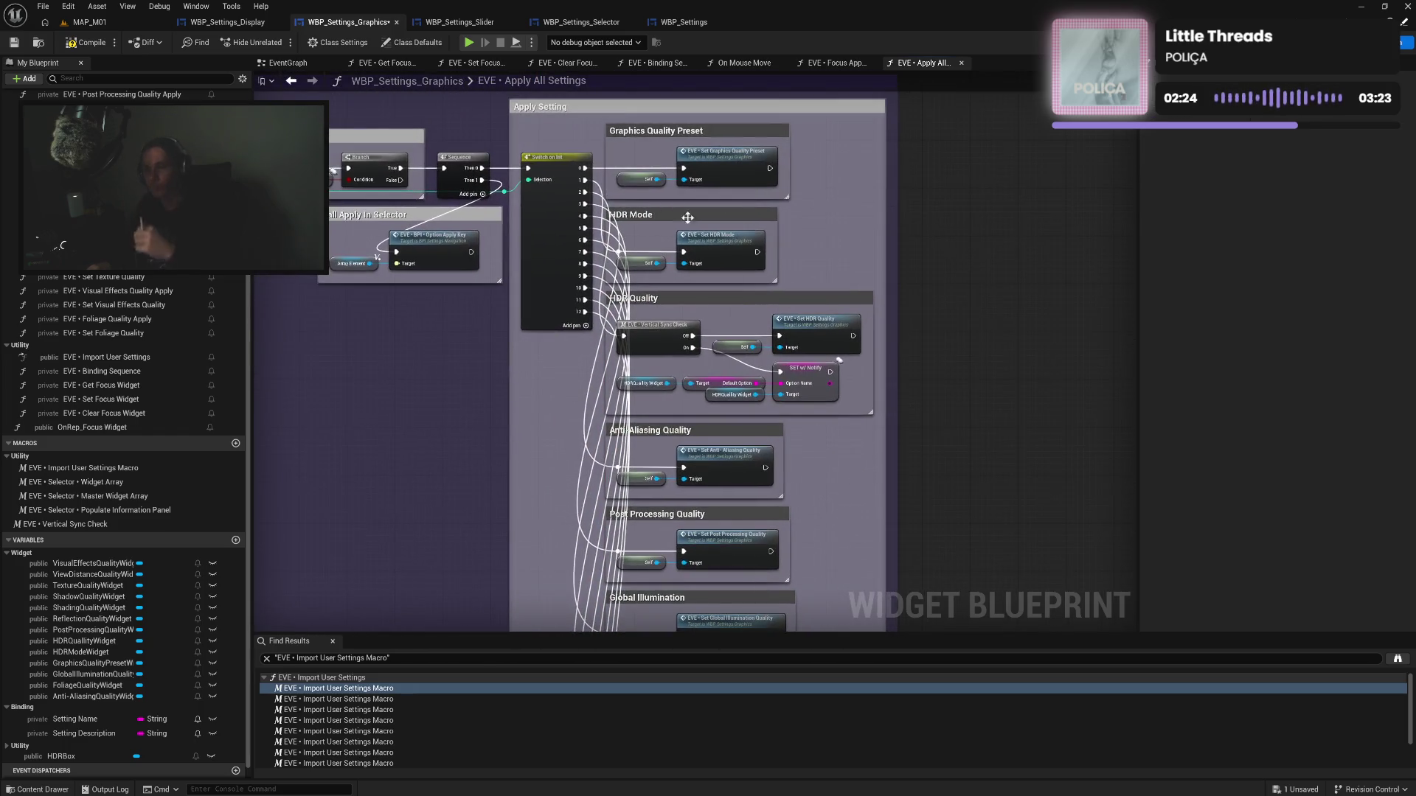
{"action": "mouse_move", "coordinate": [602, 122]}
{"action": "left_mouse_down"}
{"action": "mouse_move", "coordinate": [564, 536]}
{"action": "mouse_move", "coordinate": [585, 586]}
{"action": "mouse_move", "coordinate": [604, 519]}
{"action": "left_mouse_up"}
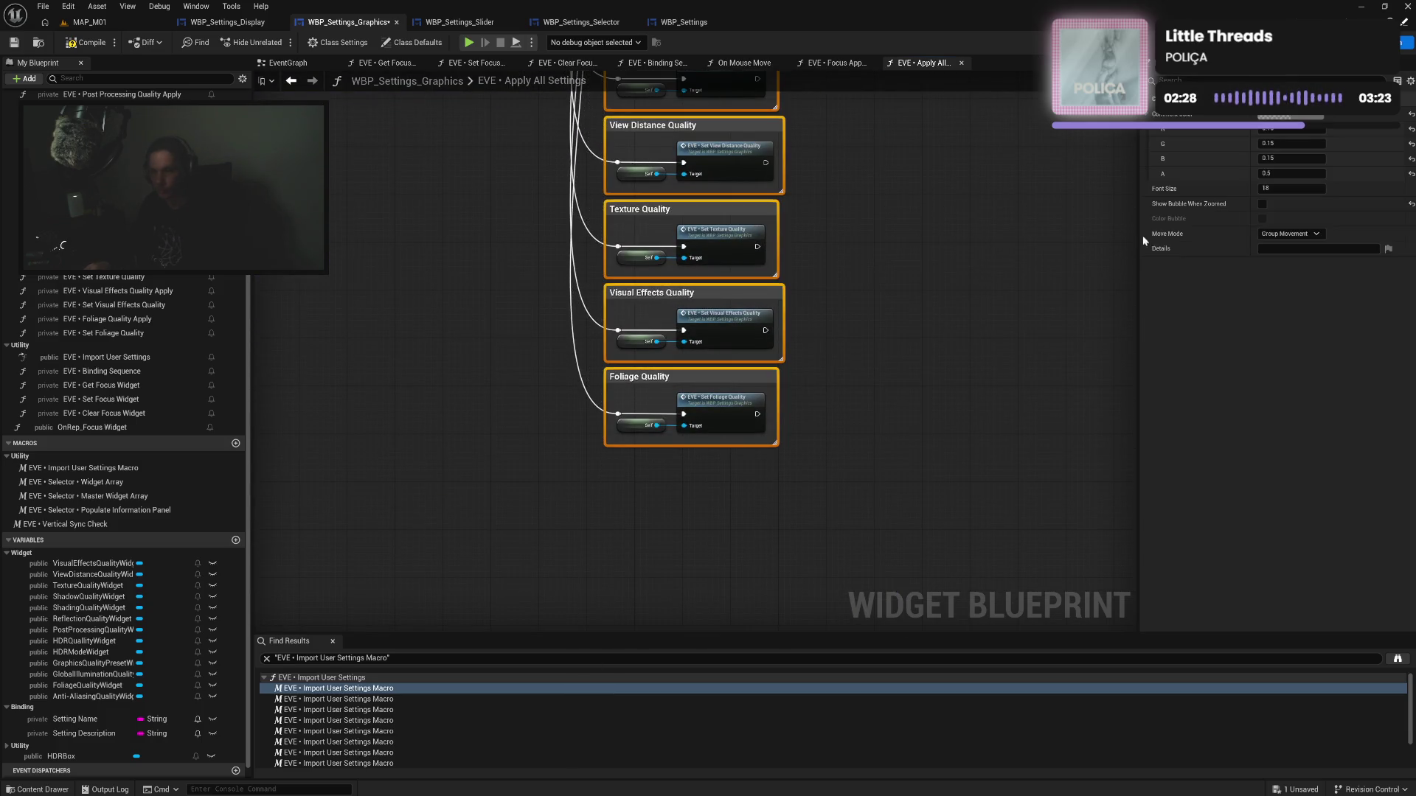
{"action": "left_click", "coordinate": [1279, 118]}
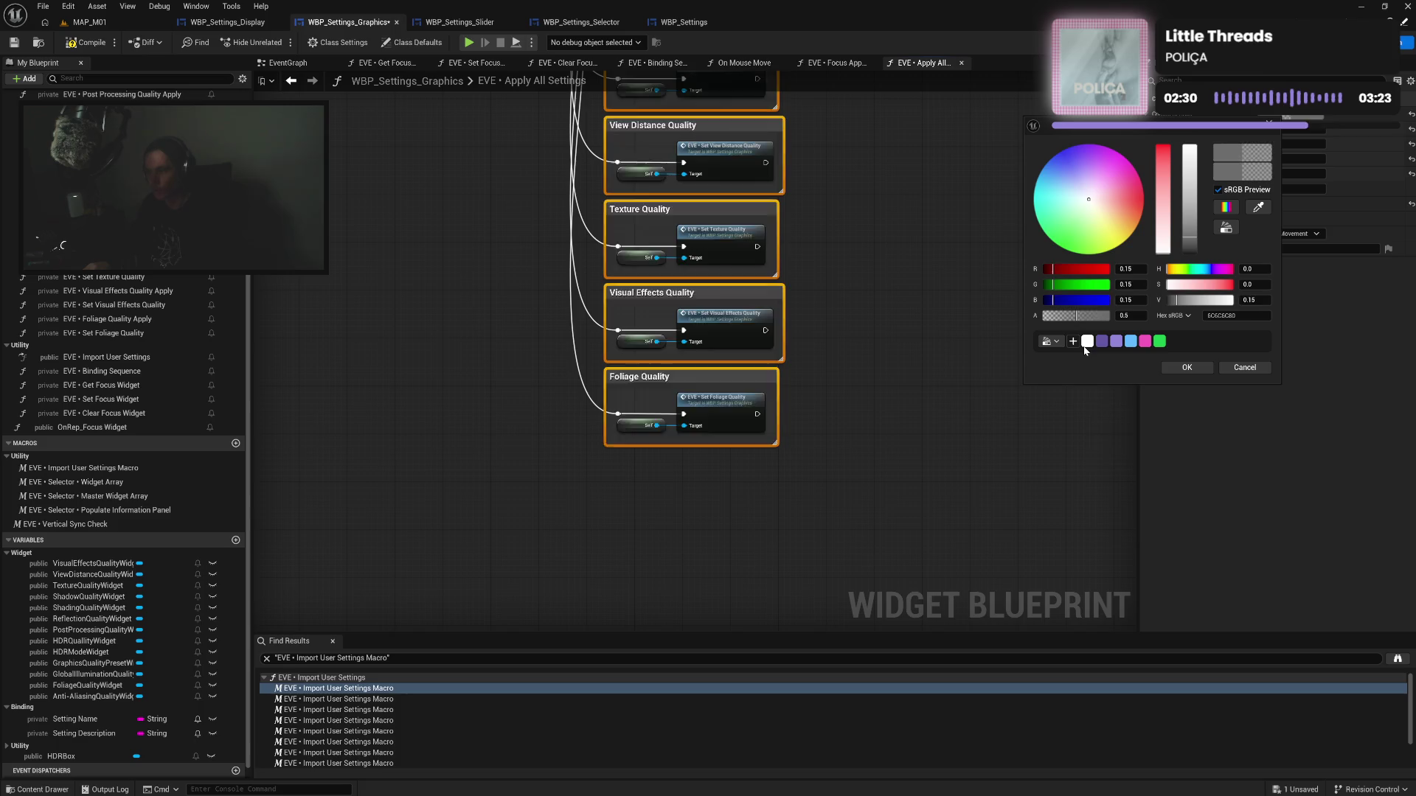
Recolour the comments light grey, stretch the box over all quality nodes through Foliage Quality, and compile
{"action": "left_click", "coordinate": [1087, 342]}
{"action": "left_click", "coordinate": [1186, 367]}
{"action": "left_click", "coordinate": [910, 250]}
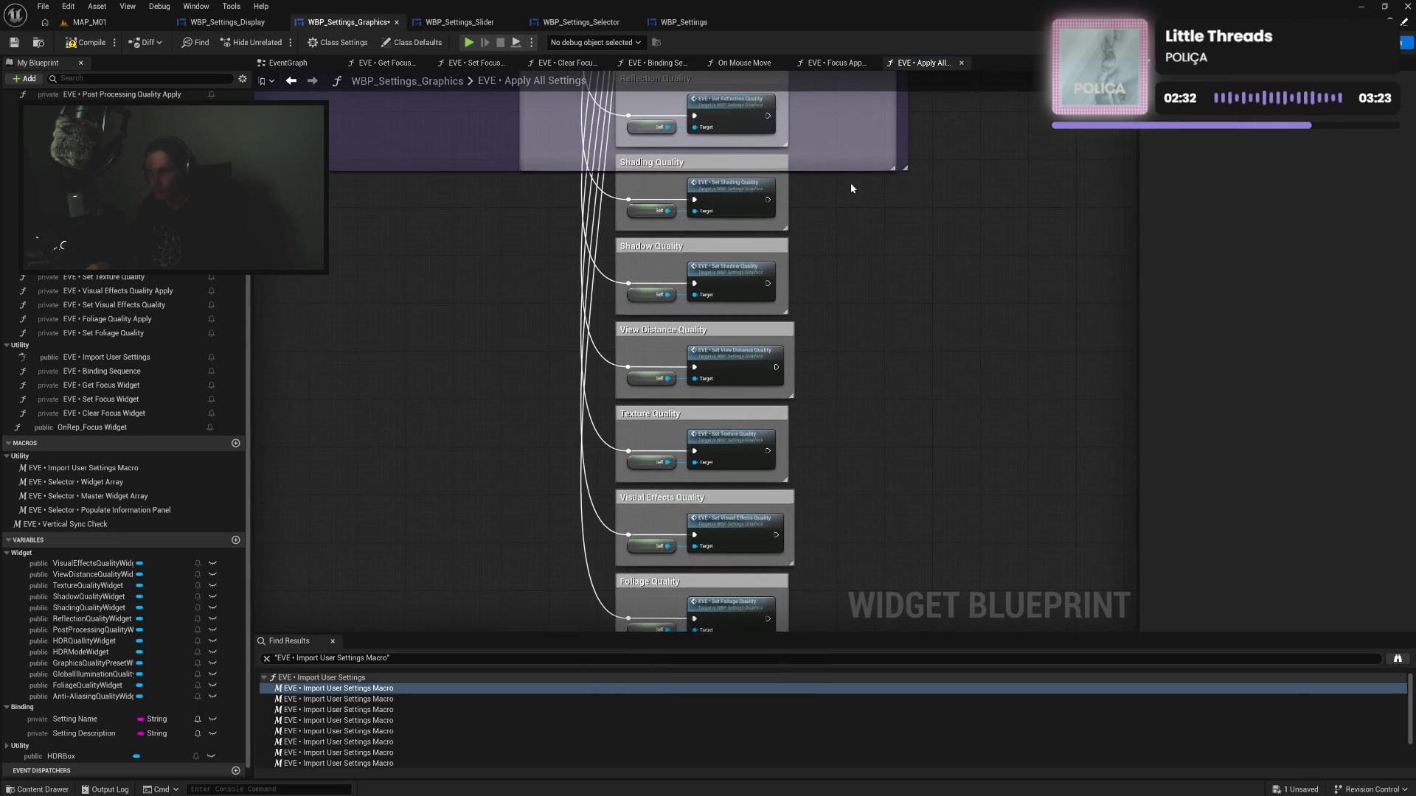
{"action": "left_click_drag", "start_coordinate": [835, 168], "coordinate": [847, 645]}
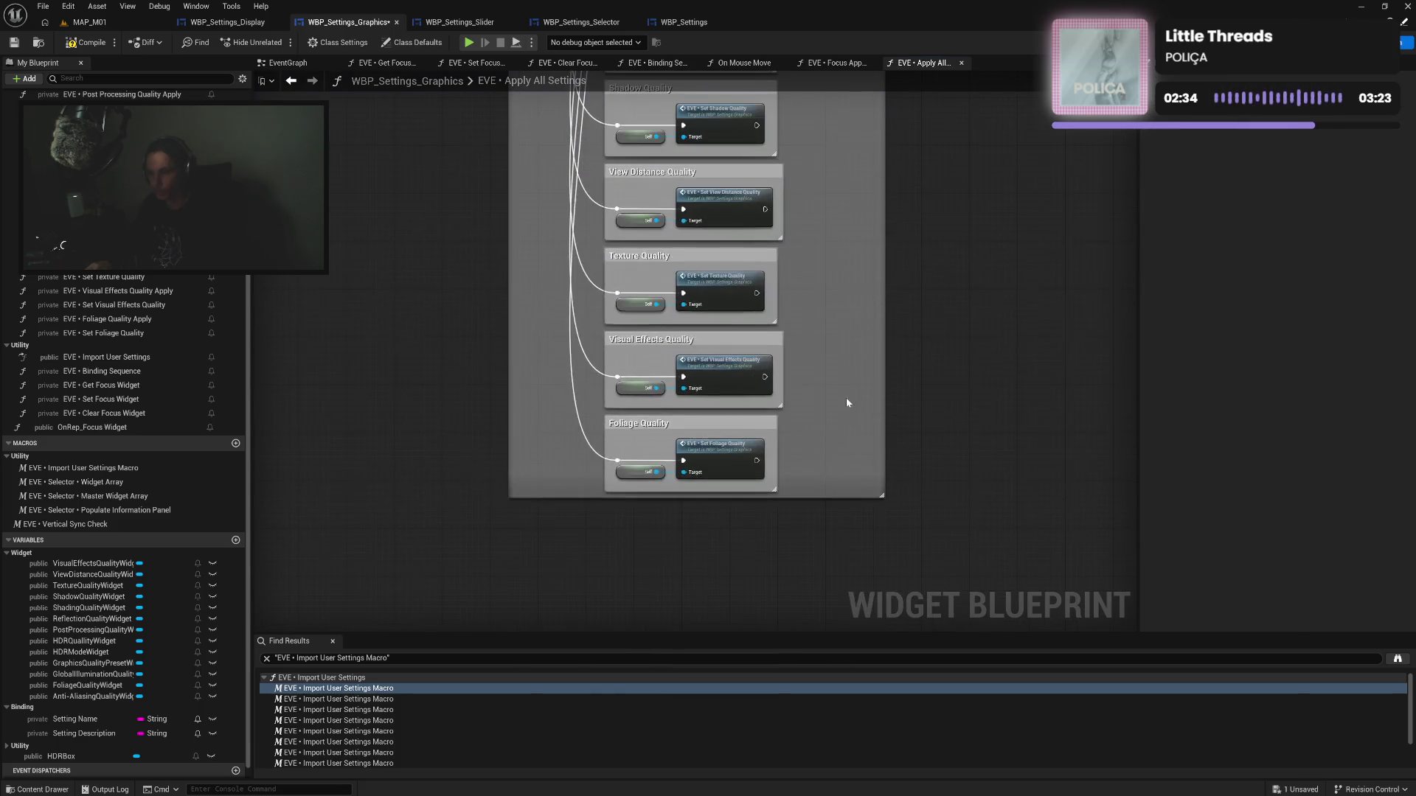
{"action": "scroll", "coordinate": [851, 401], "scroll_direction": "up", "scroll_amount": 3}
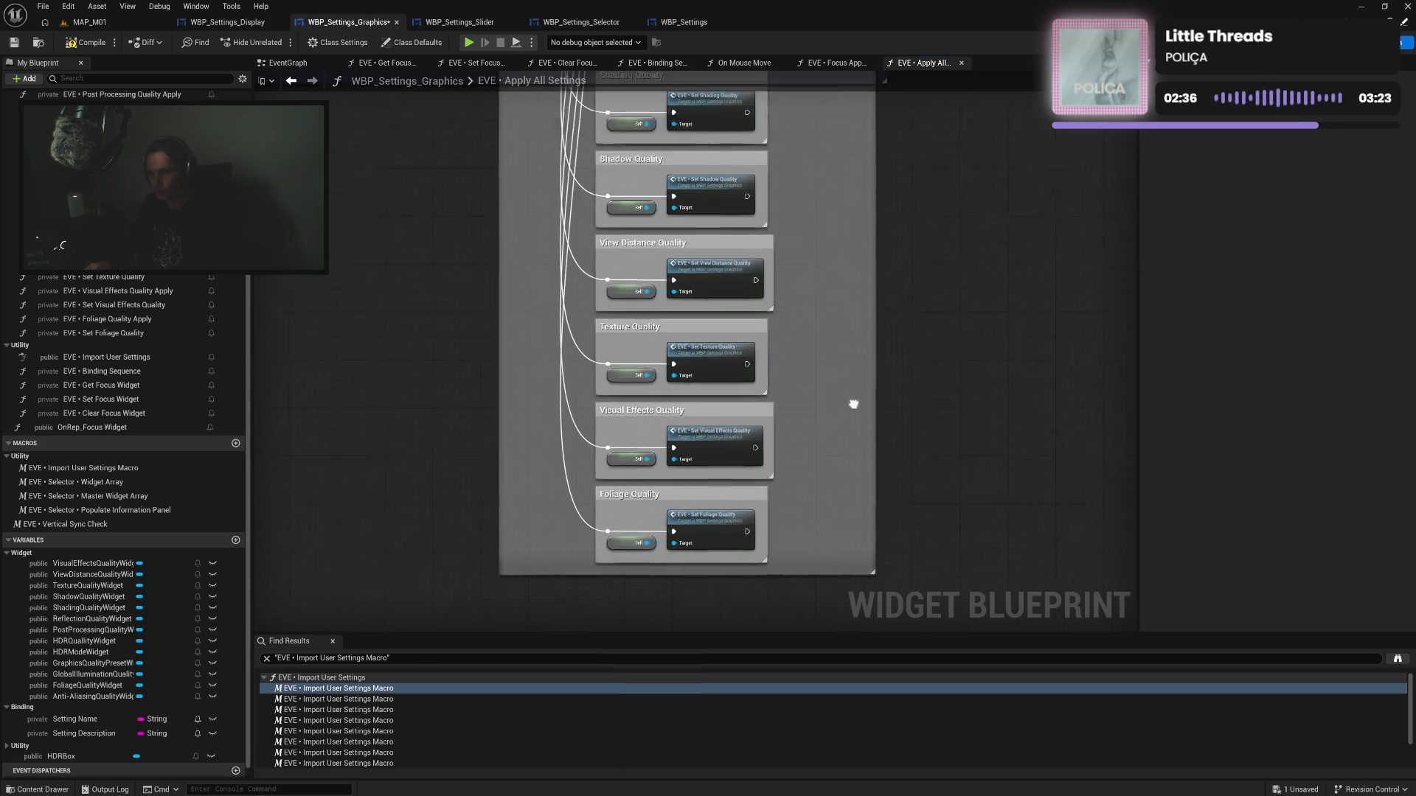
{"action": "left_click_drag", "start_coordinate": [872, 156], "coordinate": [895, 563]}
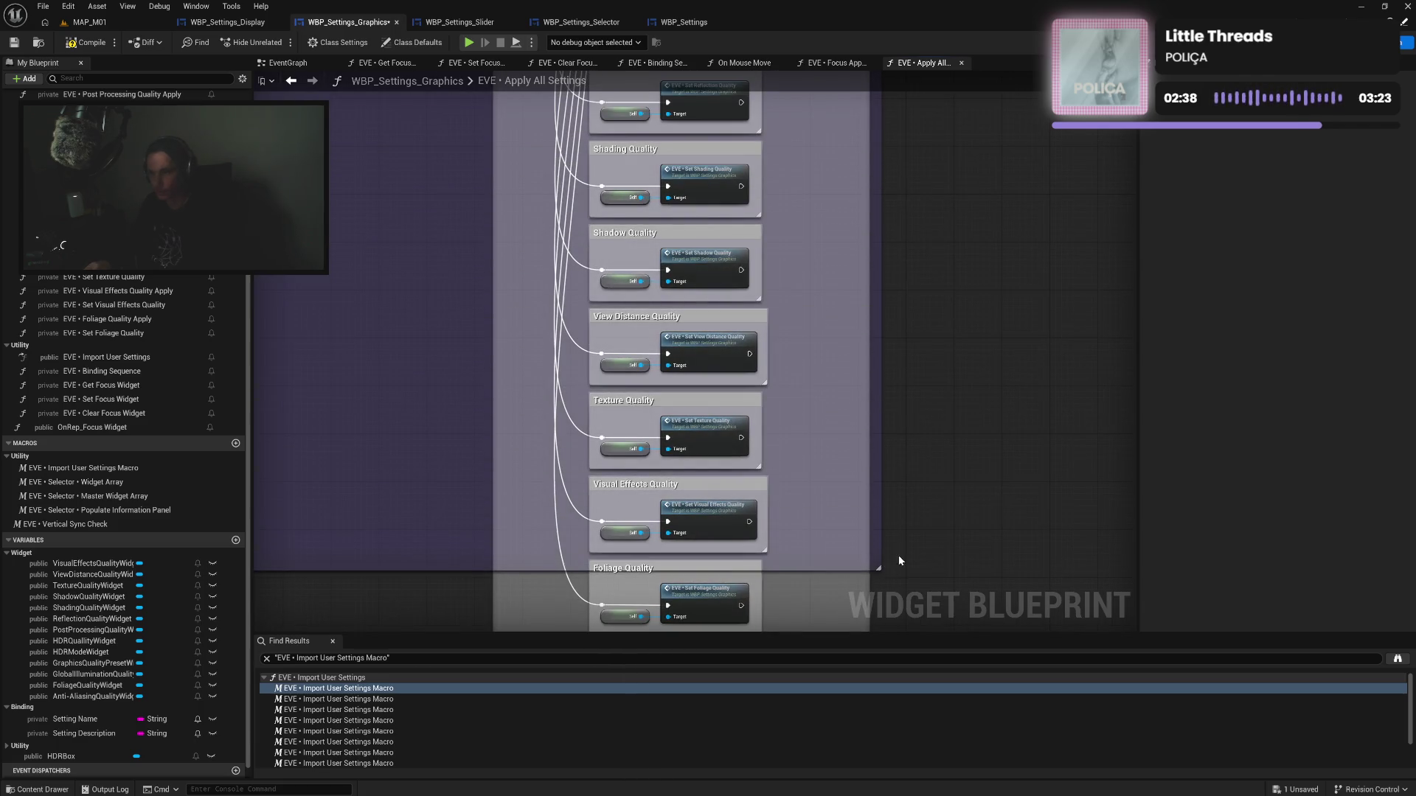
{"action": "scroll", "coordinate": [903, 442], "scroll_direction": "down", "scroll_amount": 5}
{"action": "left_click_drag", "start_coordinate": [516, 309], "coordinate": [516, 402]}
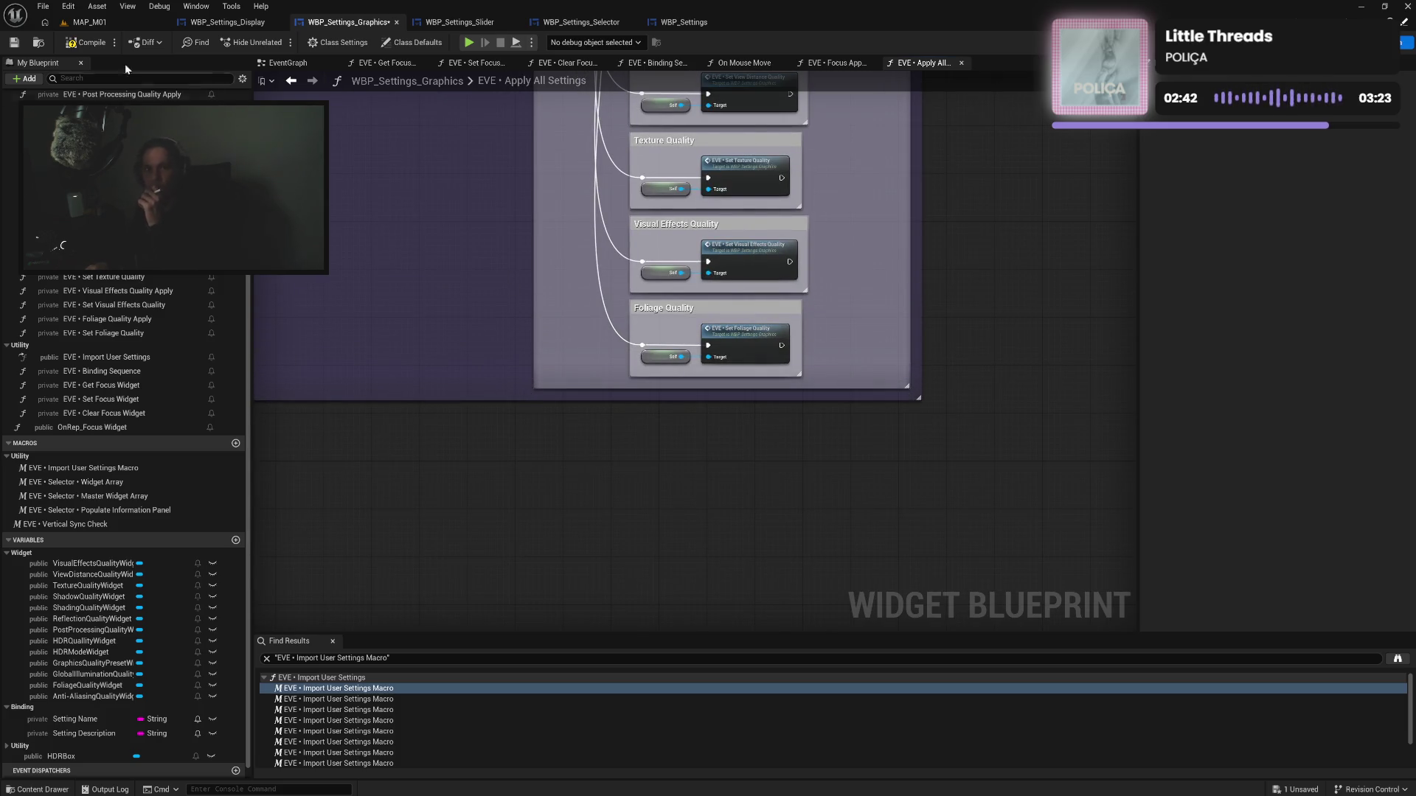
{"action": "left_click", "coordinate": [87, 45]}
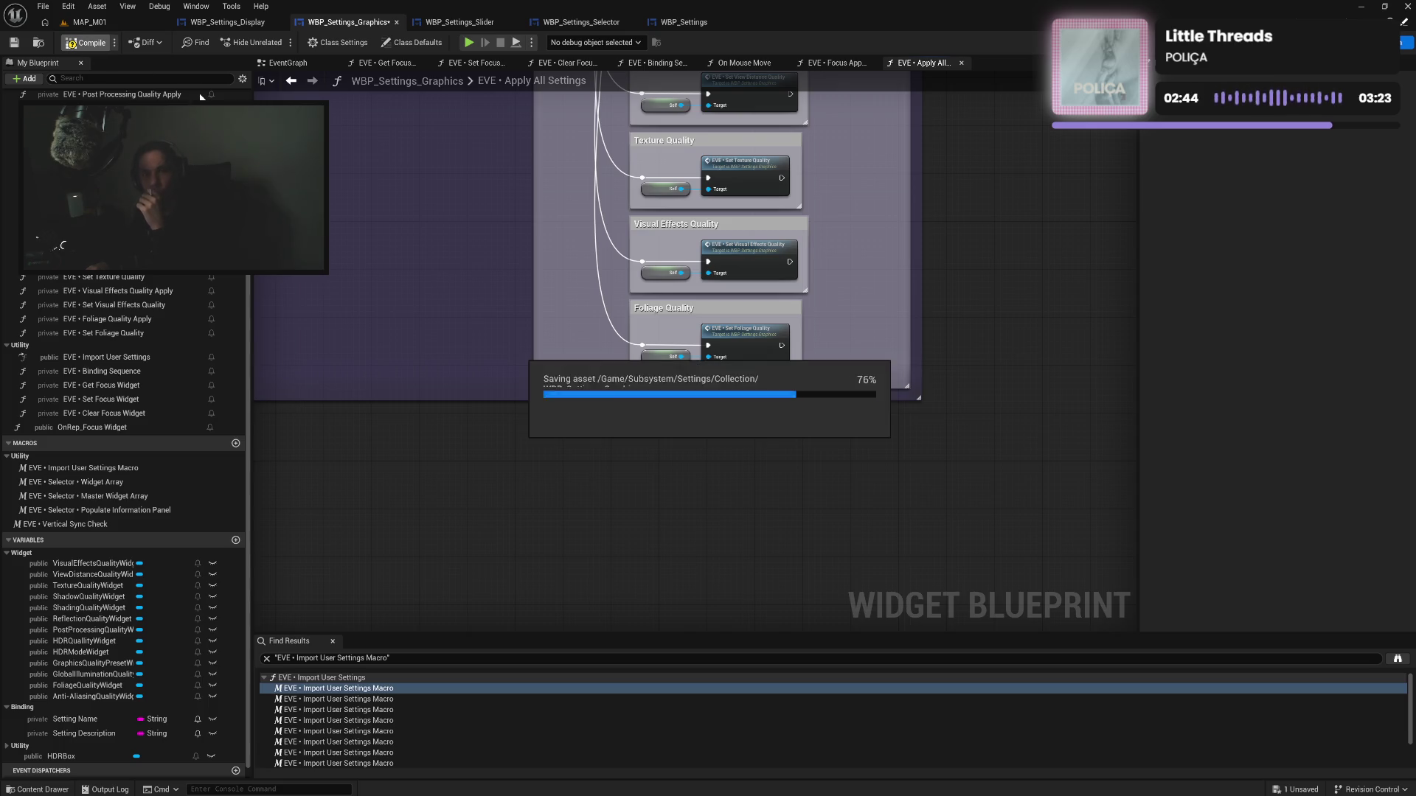
Recolour the quality comment boxes purple and compile the graphics settings blueprint
{"action": "mouse_move", "coordinate": [458, 141]}
{"action": "left_mouse_down"}
{"action": "mouse_move", "coordinate": [490, 468]}
{"action": "mouse_move", "coordinate": [550, 461]}
{"action": "mouse_move", "coordinate": [579, 307]}
{"action": "mouse_move", "coordinate": [576, 443]}
{"action": "mouse_move", "coordinate": [659, 330]}
{"action": "left_mouse_up"}
{"action": "mouse_move", "coordinate": [686, 209]}
{"action": "left_mouse_down"}
{"action": "mouse_move", "coordinate": [682, 619]}
{"action": "mouse_move", "coordinate": [664, 752]}
{"action": "mouse_move", "coordinate": [679, 714]}
{"action": "mouse_move", "coordinate": [697, 435]}
{"action": "left_mouse_up"}
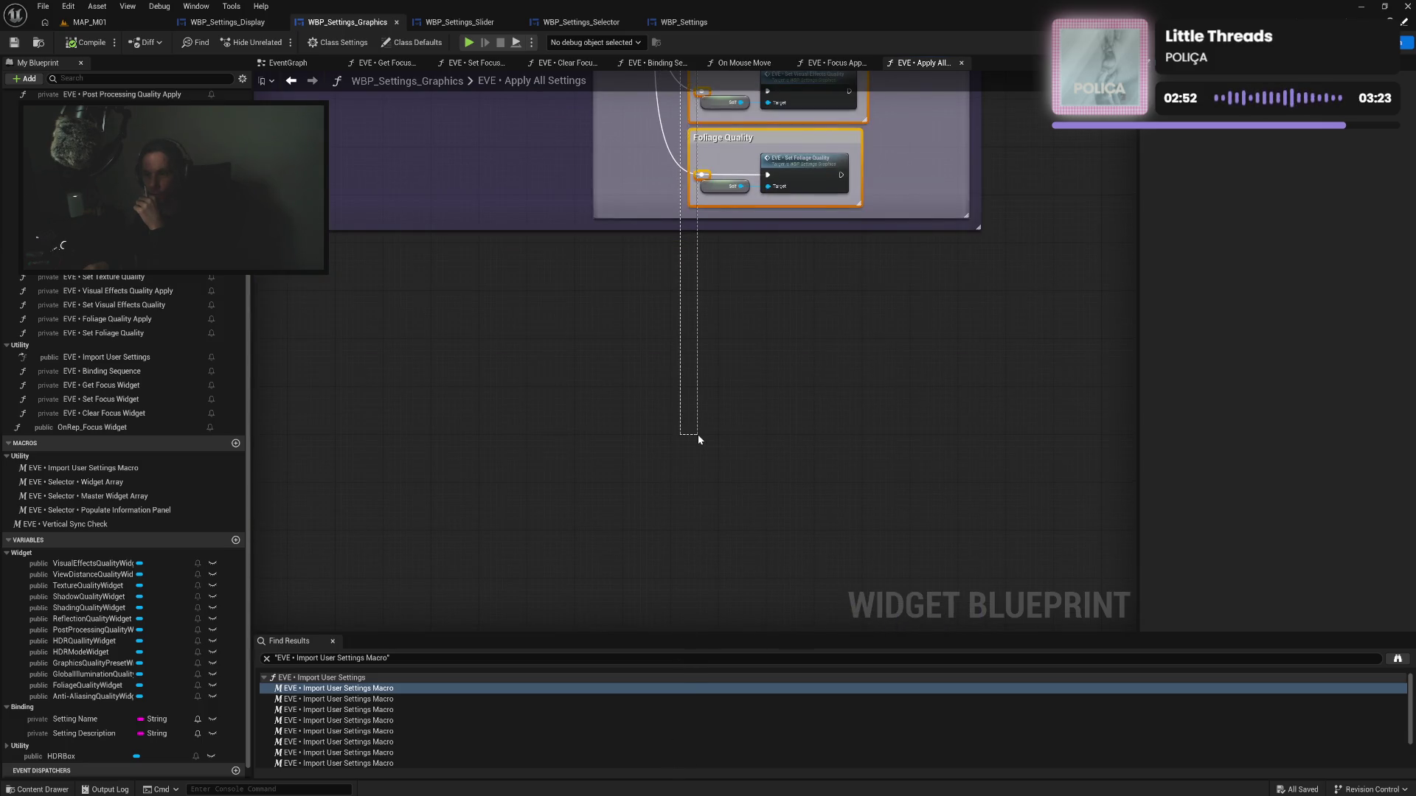
{"action": "left_click", "coordinate": [1291, 117]}
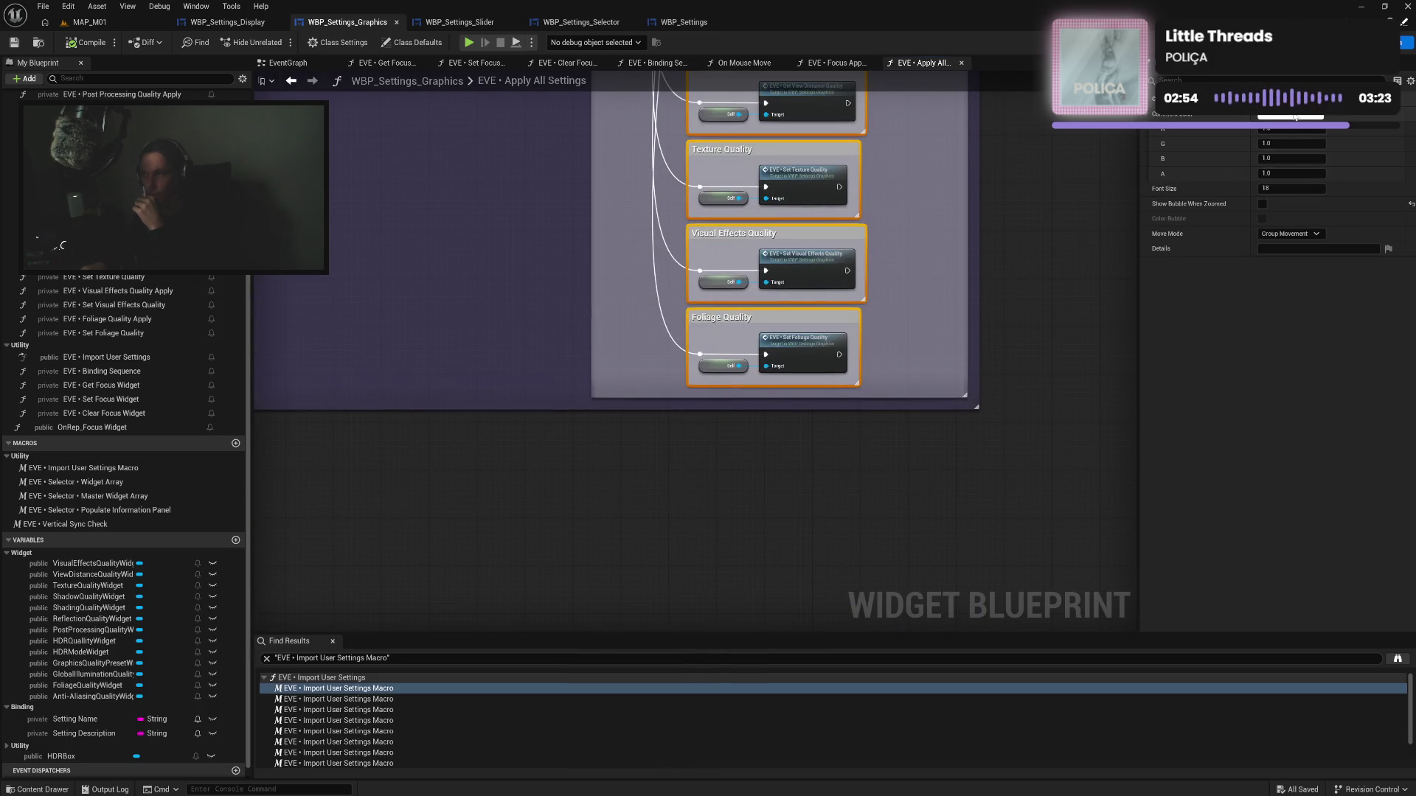
{"action": "left_click", "coordinate": [1129, 337]}
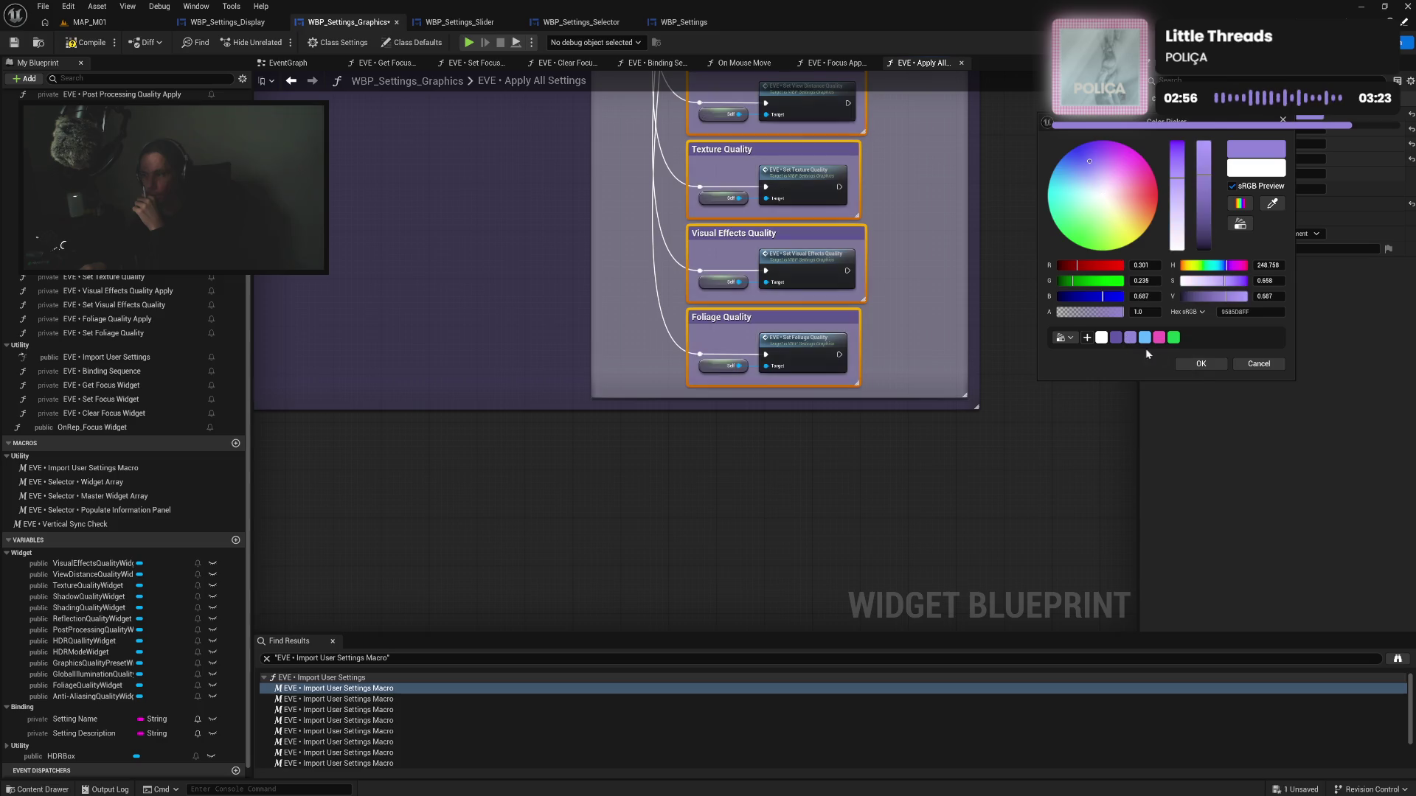
{"action": "left_click", "coordinate": [1201, 363]}
{"action": "mouse_move", "coordinate": [921, 224]}
{"action": "left_mouse_down"}
{"action": "mouse_move", "coordinate": [934, 243]}
{"action": "mouse_move", "coordinate": [926, 465]}
{"action": "left_mouse_up"}
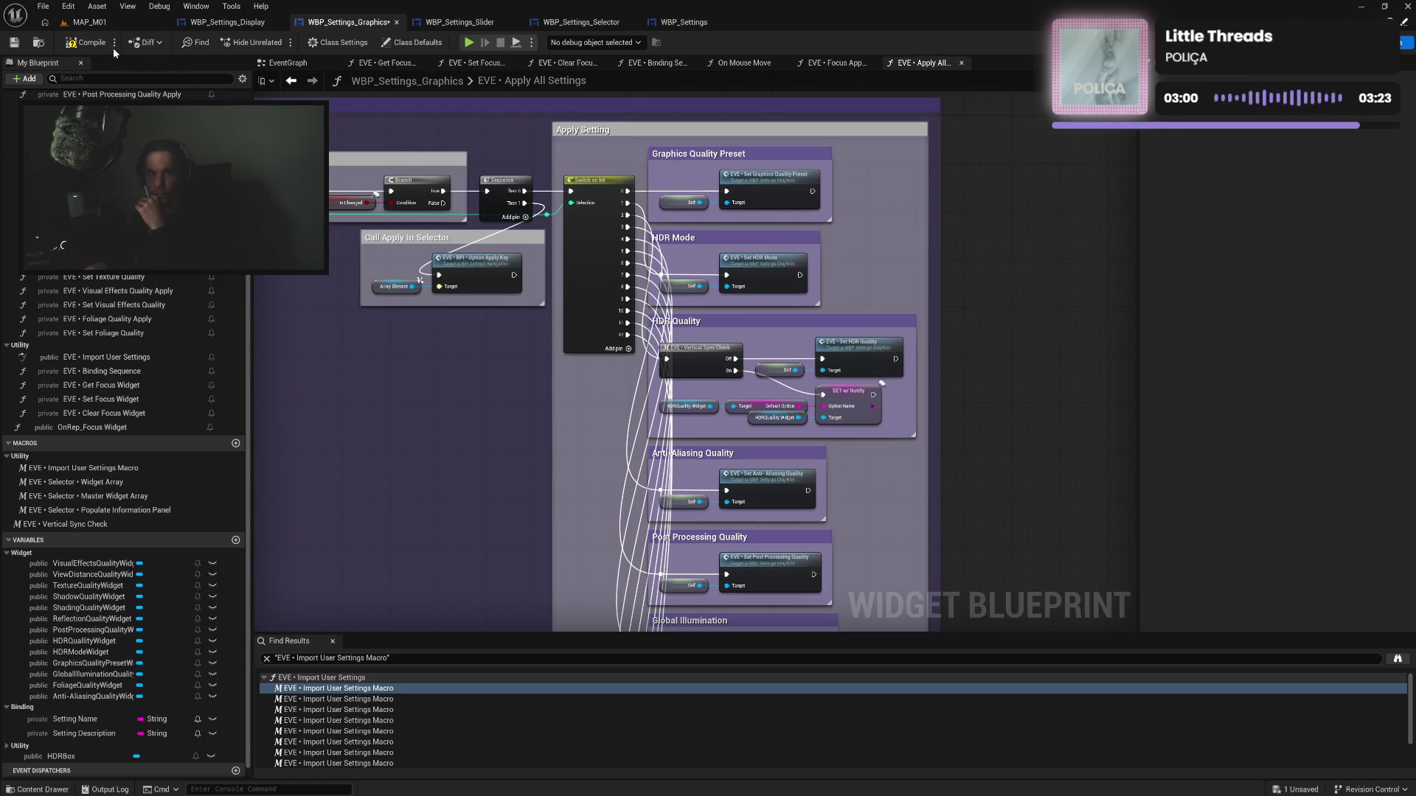
{"action": "left_click", "coordinate": [78, 46]}
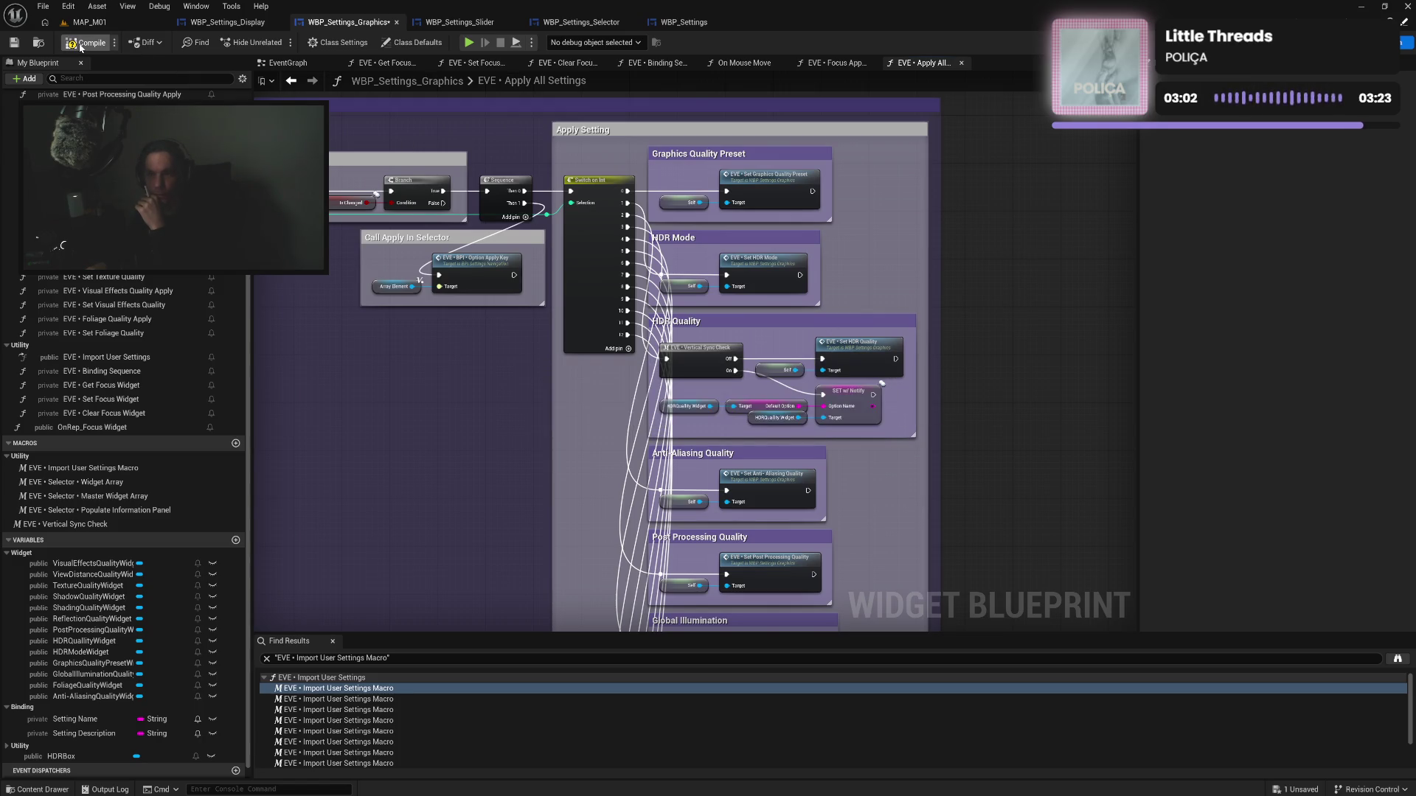
Check the display and graphics blueprints, then launch the game in a standalone window
{"action": "left_click", "coordinate": [224, 22]}
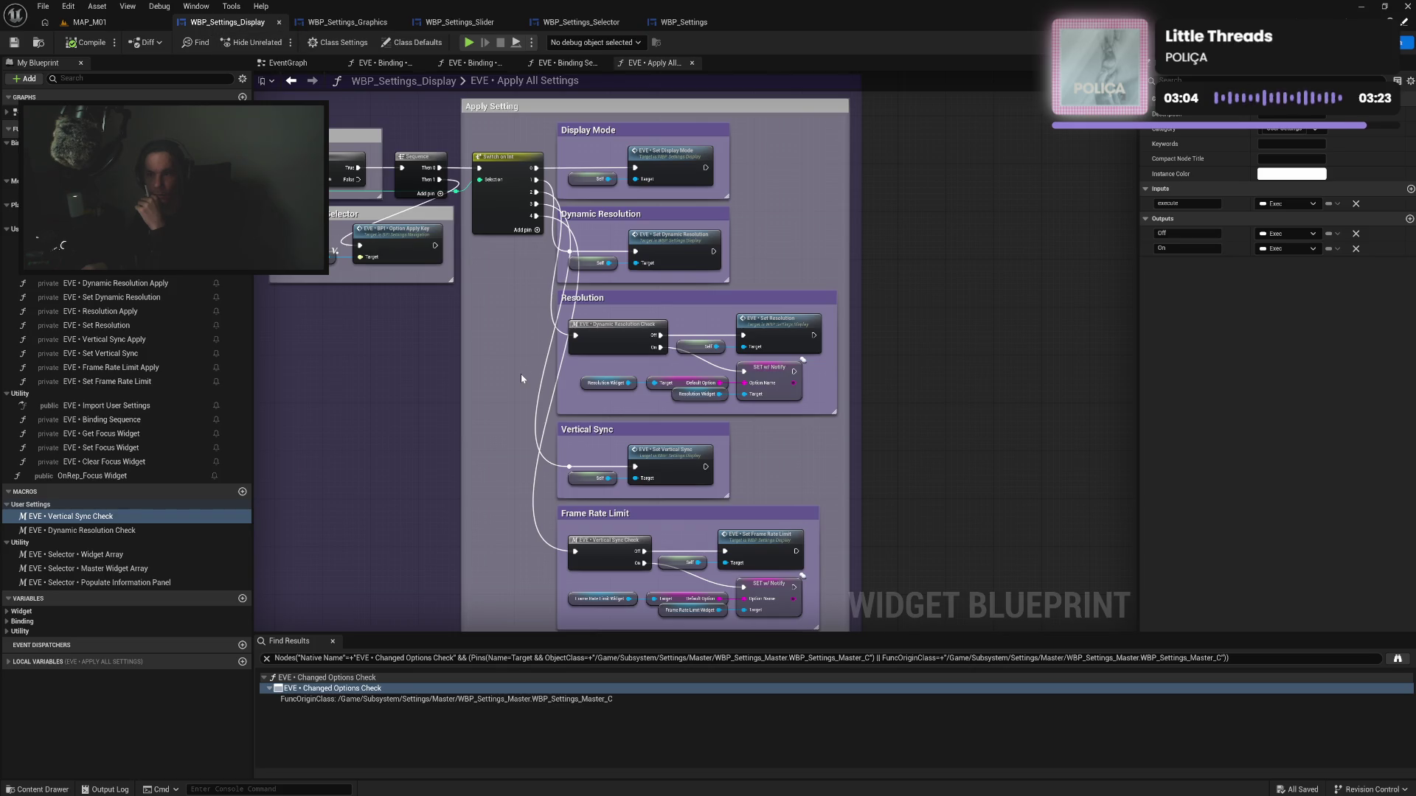
{"action": "left_click_drag", "start_coordinate": [520, 374], "coordinate": [587, 370]}
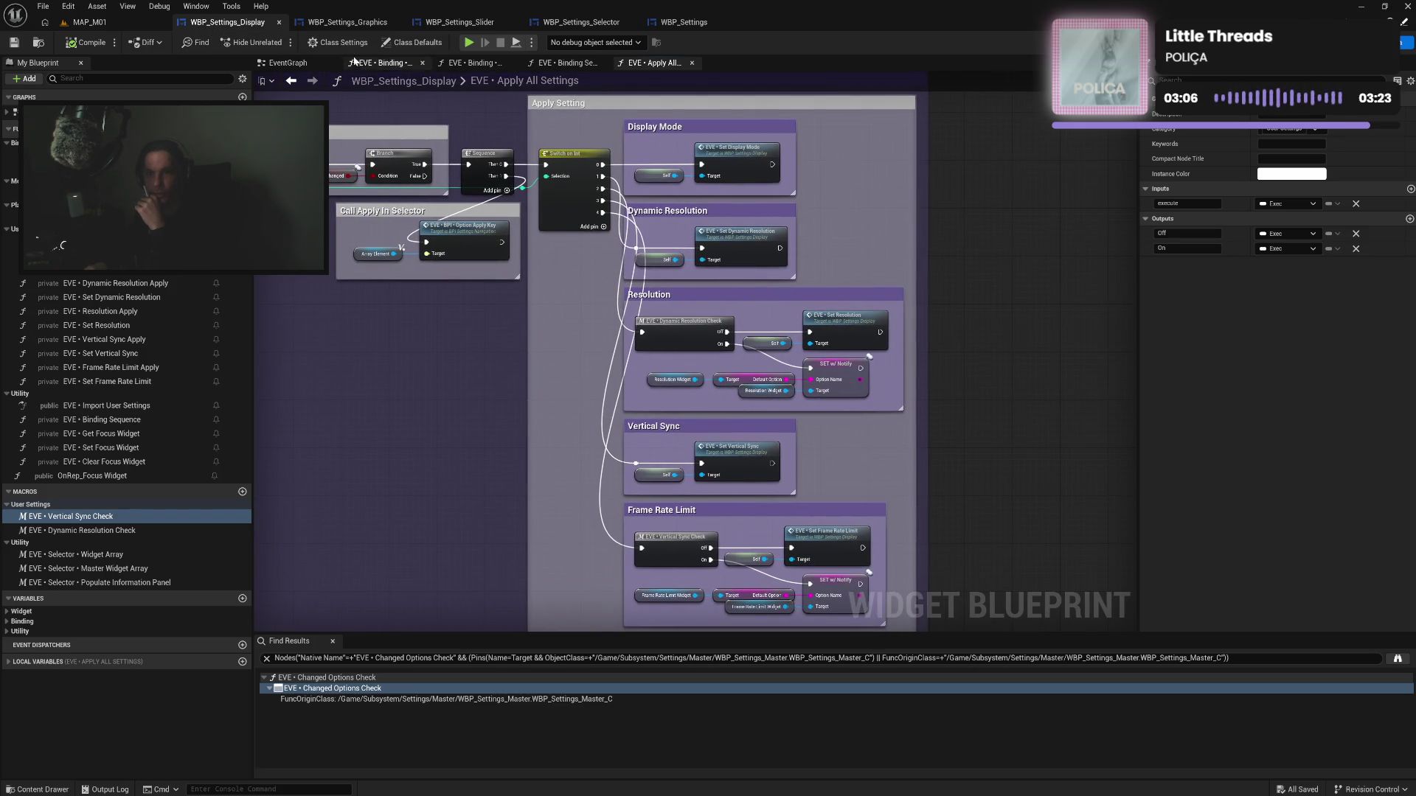
{"action": "left_click", "coordinate": [346, 22]}
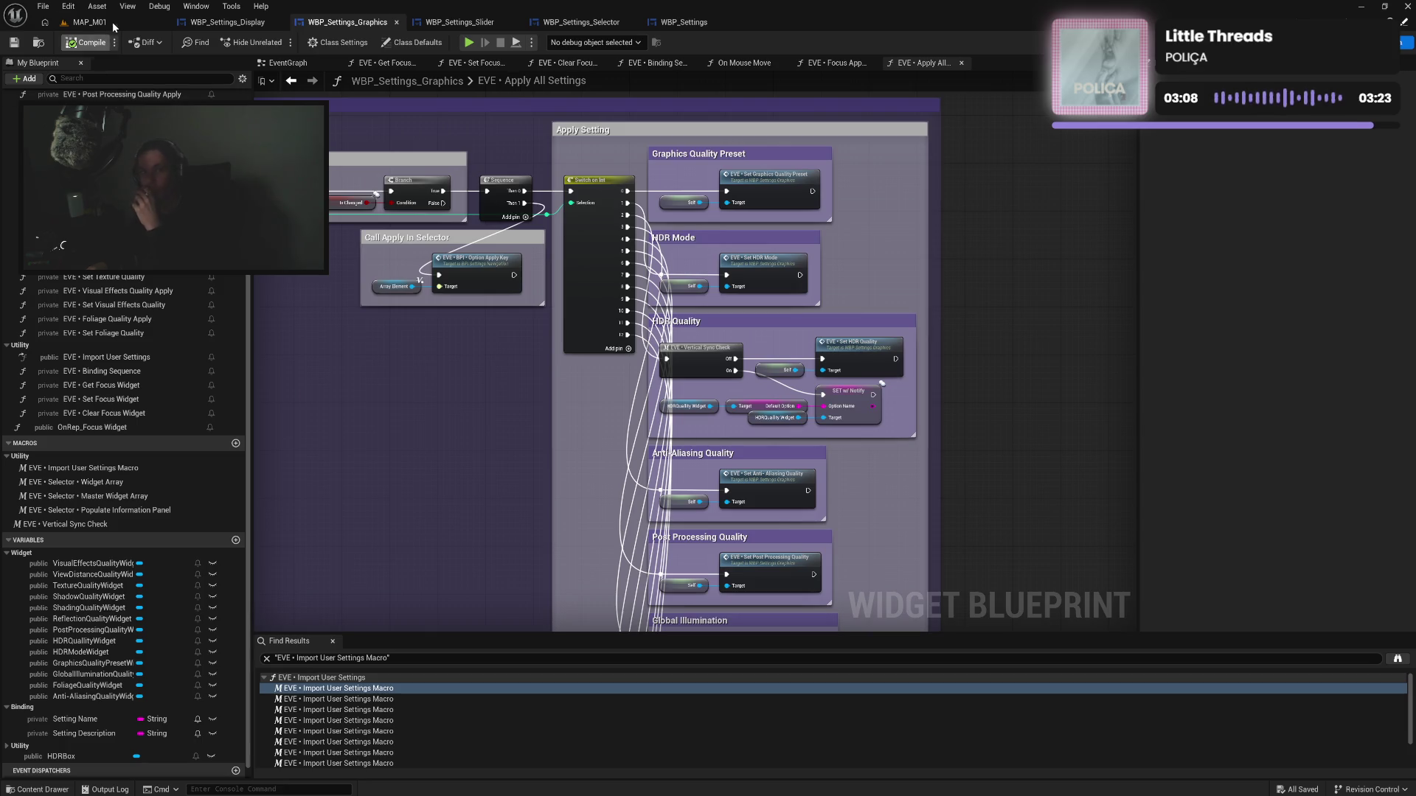
{"action": "left_click", "coordinate": [225, 22]}
{"action": "left_click", "coordinate": [330, 23]}
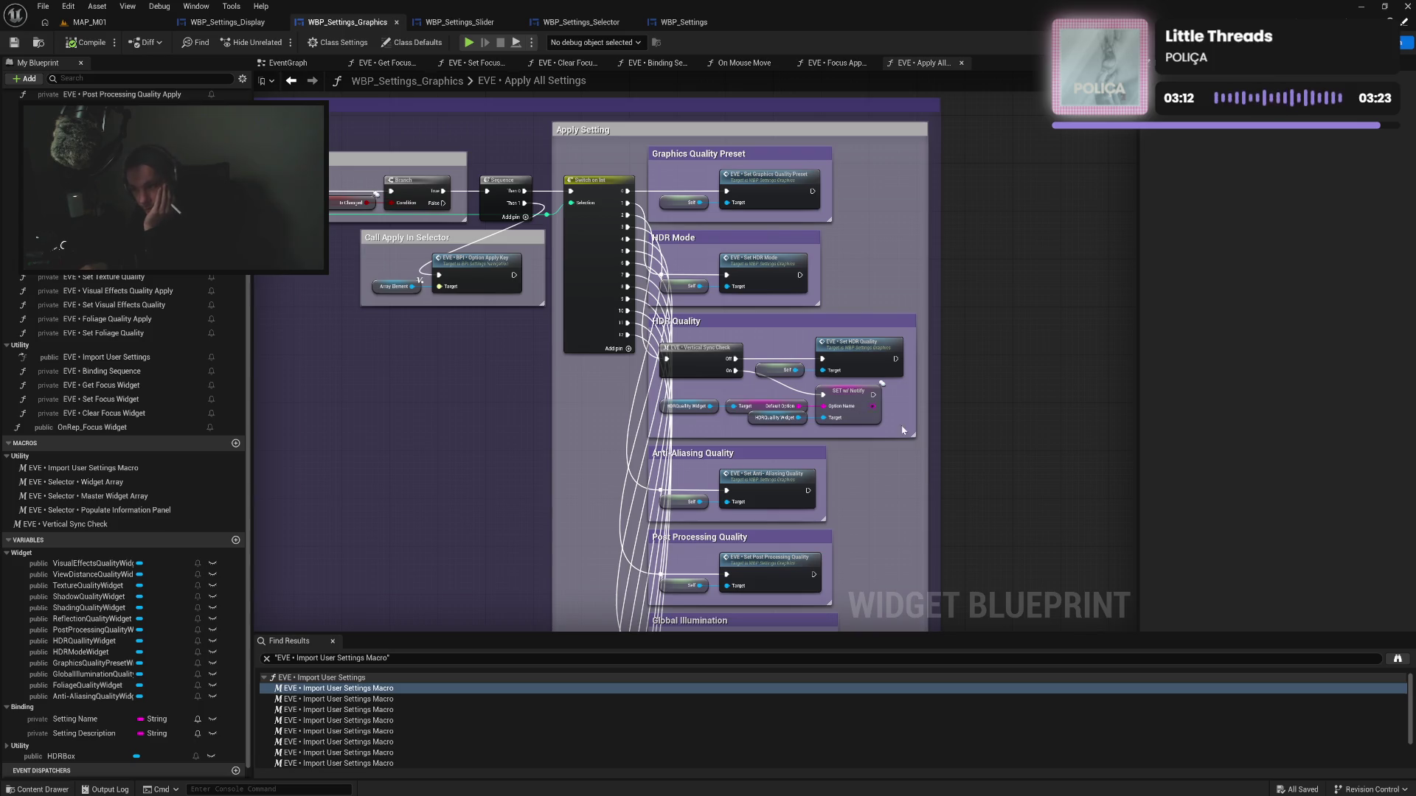
{"action": "mouse_move", "coordinate": [986, 471]}
{"action": "left_mouse_down"}
{"action": "mouse_move", "coordinate": [979, 398]}
{"action": "mouse_move", "coordinate": [894, 385]}
{"action": "left_mouse_up"}
{"action": "left_click_drag", "start_coordinate": [881, 560], "coordinate": [874, 238]}
{"action": "left_click_drag", "start_coordinate": [865, 292], "coordinate": [856, 316]}
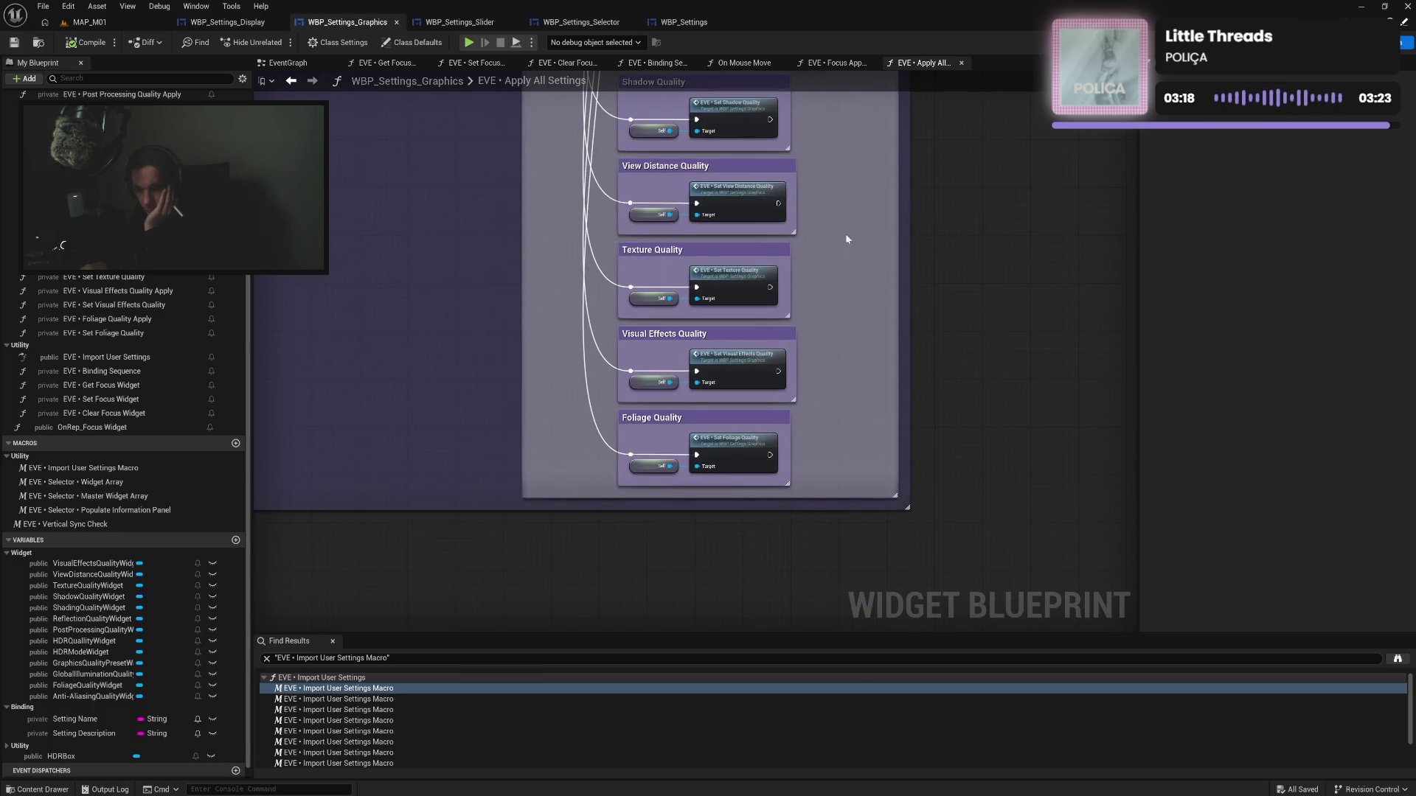
{"action": "left_click", "coordinate": [468, 43]}
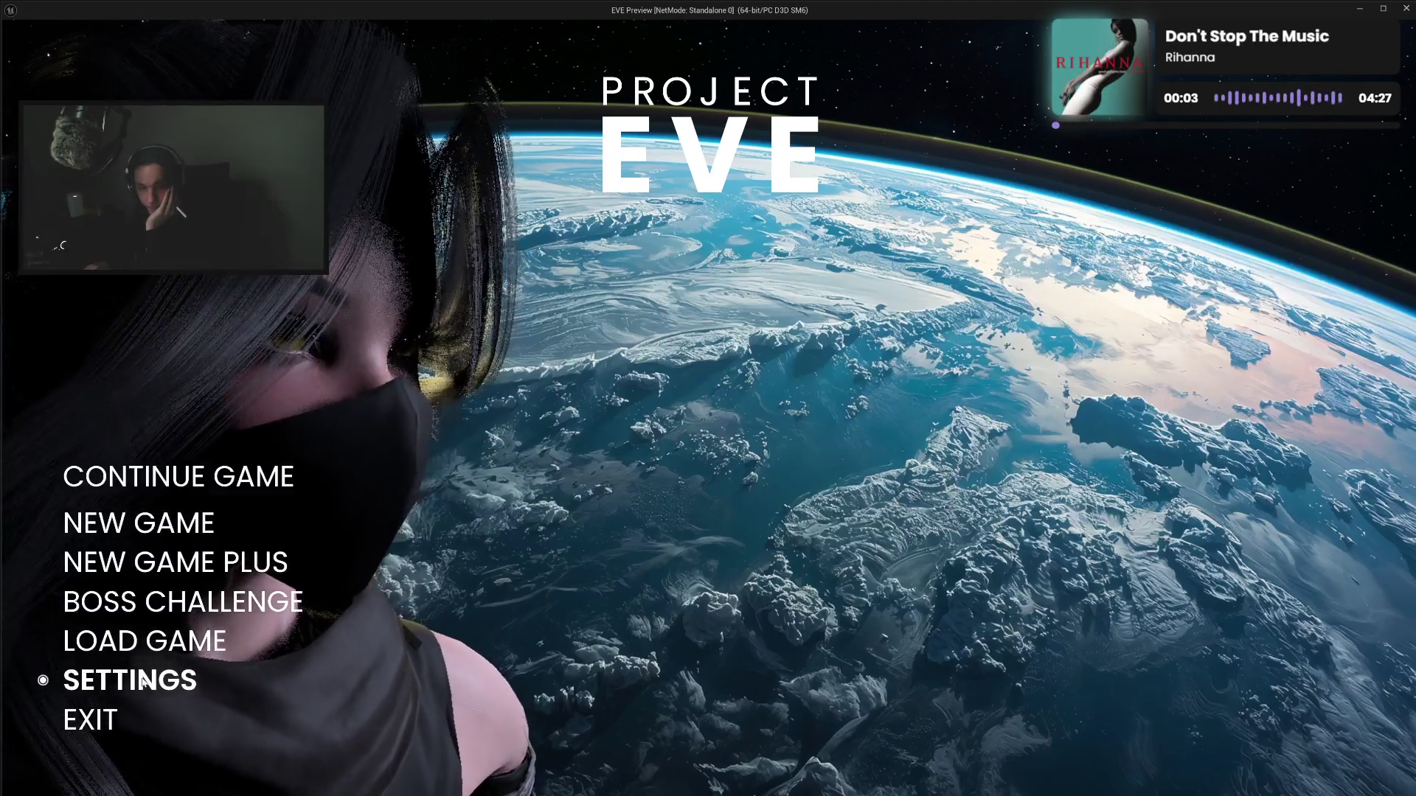
In the running game, open Settings > Graphics, toggle focus between HDR Mode and Anti-Aliasing Quality, then exit with Esc
{"action": "left_click", "coordinate": [144, 682]}
{"action": "left_click", "coordinate": [110, 234]}
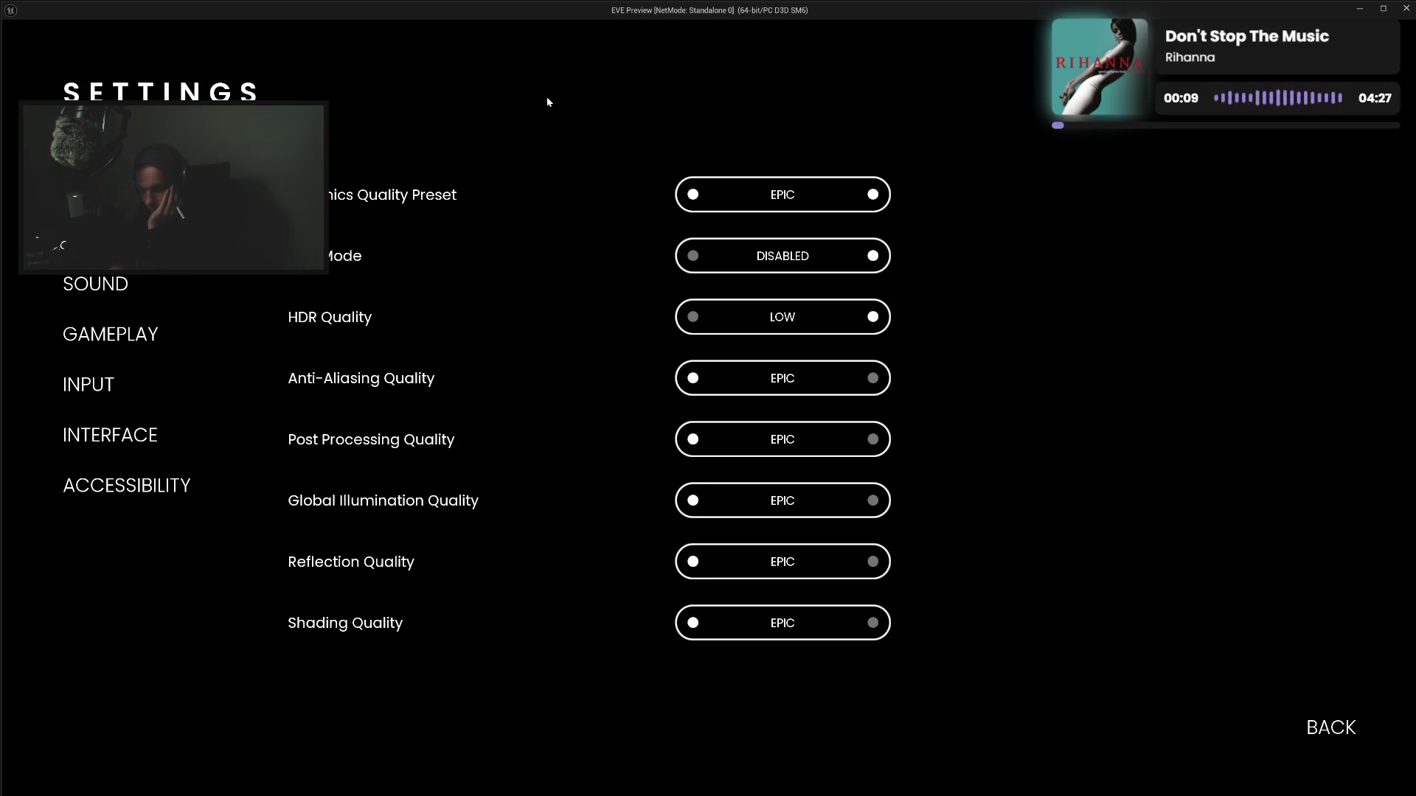
{"action": "key", "text": "Down"}
{"action": "key", "text": "Down"}
{"action": "key", "text": "Up"}
{"action": "key", "text": "Down"}
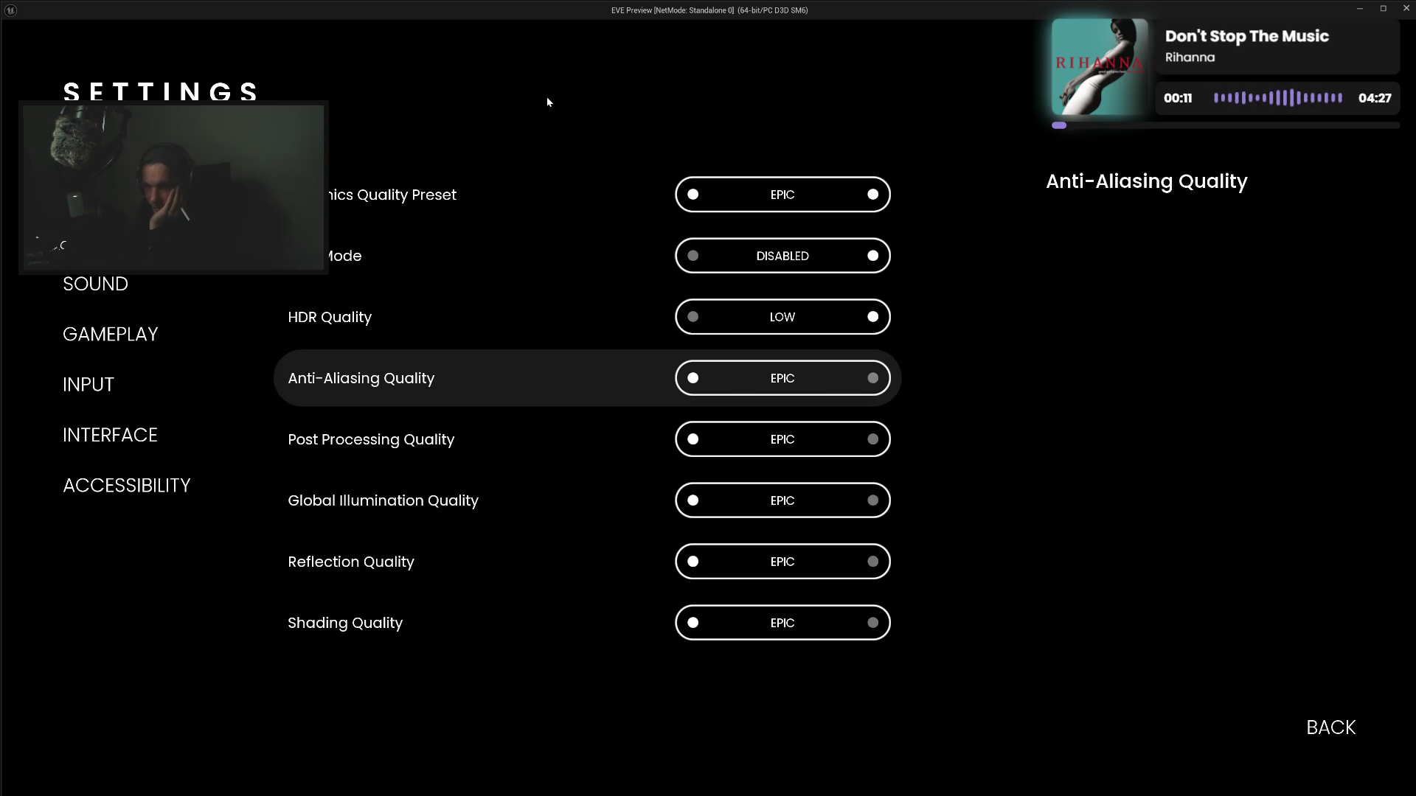
{"action": "key", "text": "Up"}
{"action": "key", "text": "Down"}
{"action": "key", "text": "Up"}
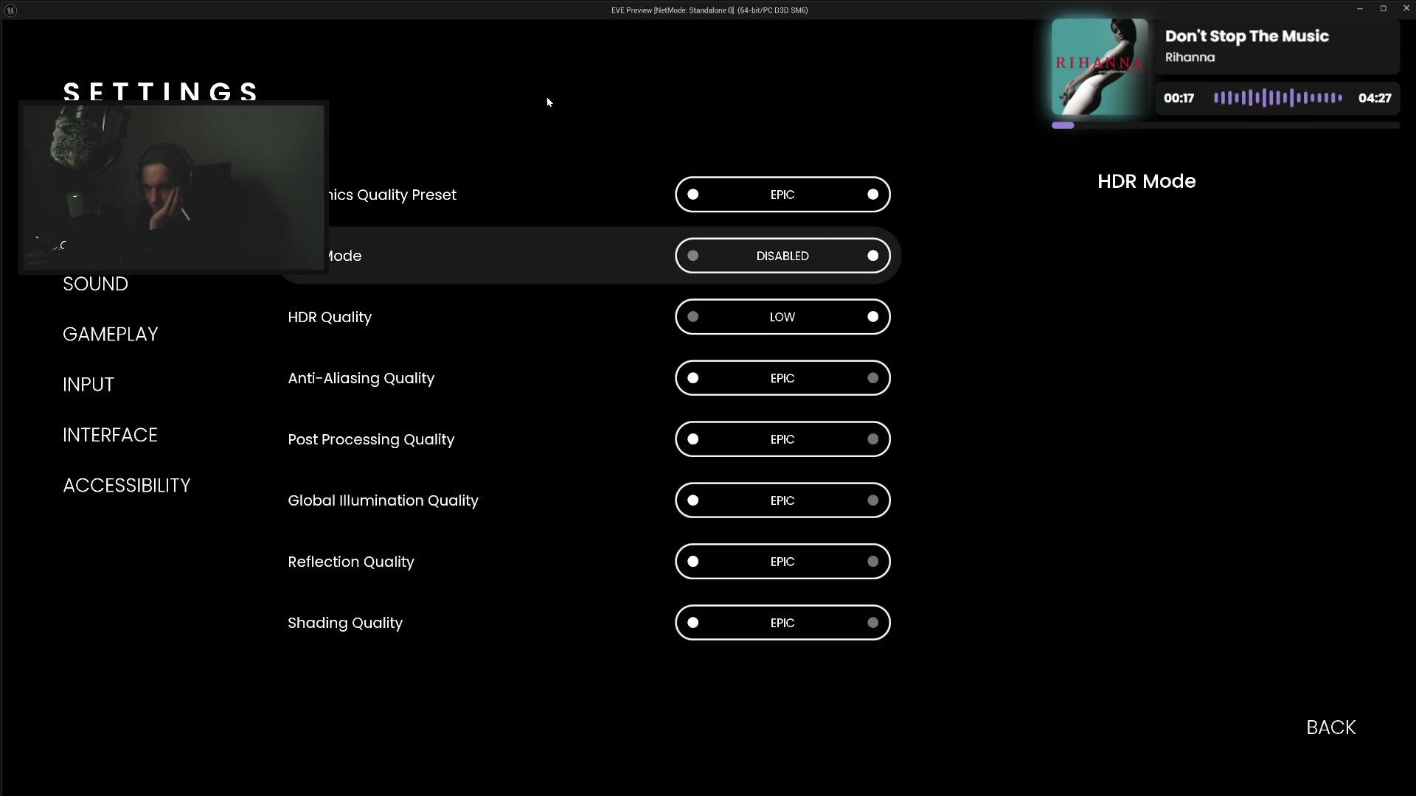
{"action": "key", "text": "Escape"}
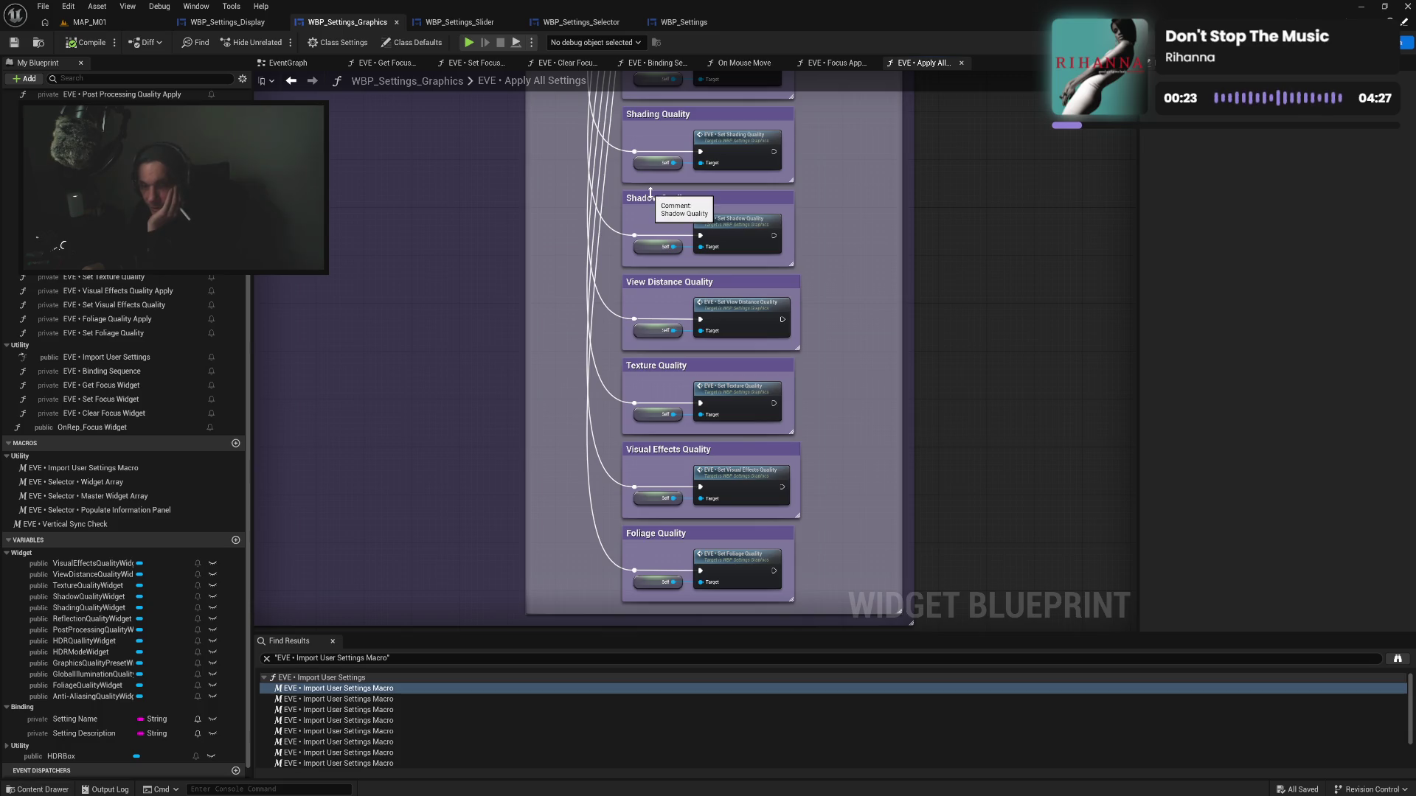
{"action": "scroll", "coordinate": [563, 189], "scroll_direction": "up", "scroll_amount": 4}
{"action": "scroll", "coordinate": [599, 406], "scroll_direction": "up", "scroll_amount": 6}
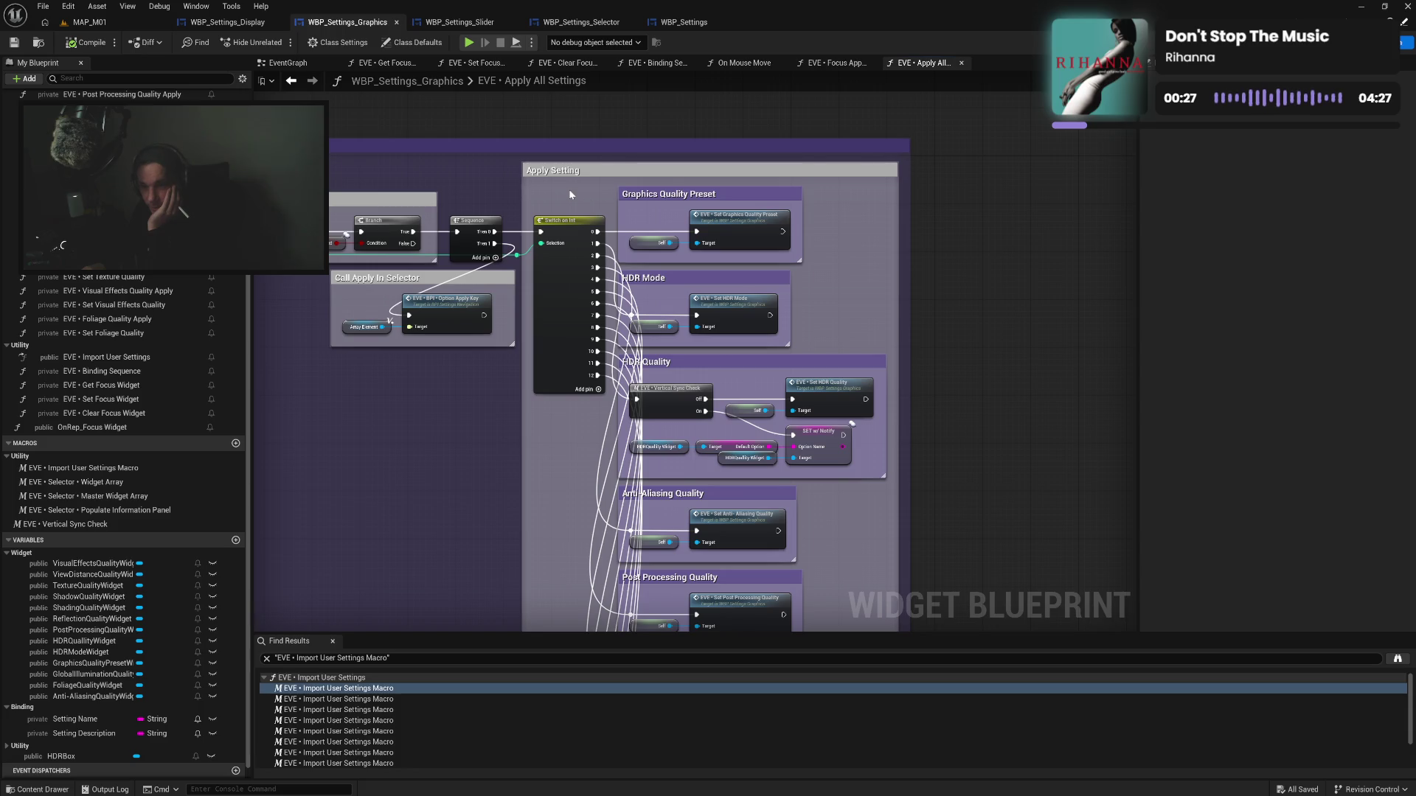
{"action": "left_click_drag", "start_coordinate": [568, 189], "coordinate": [680, 190]}
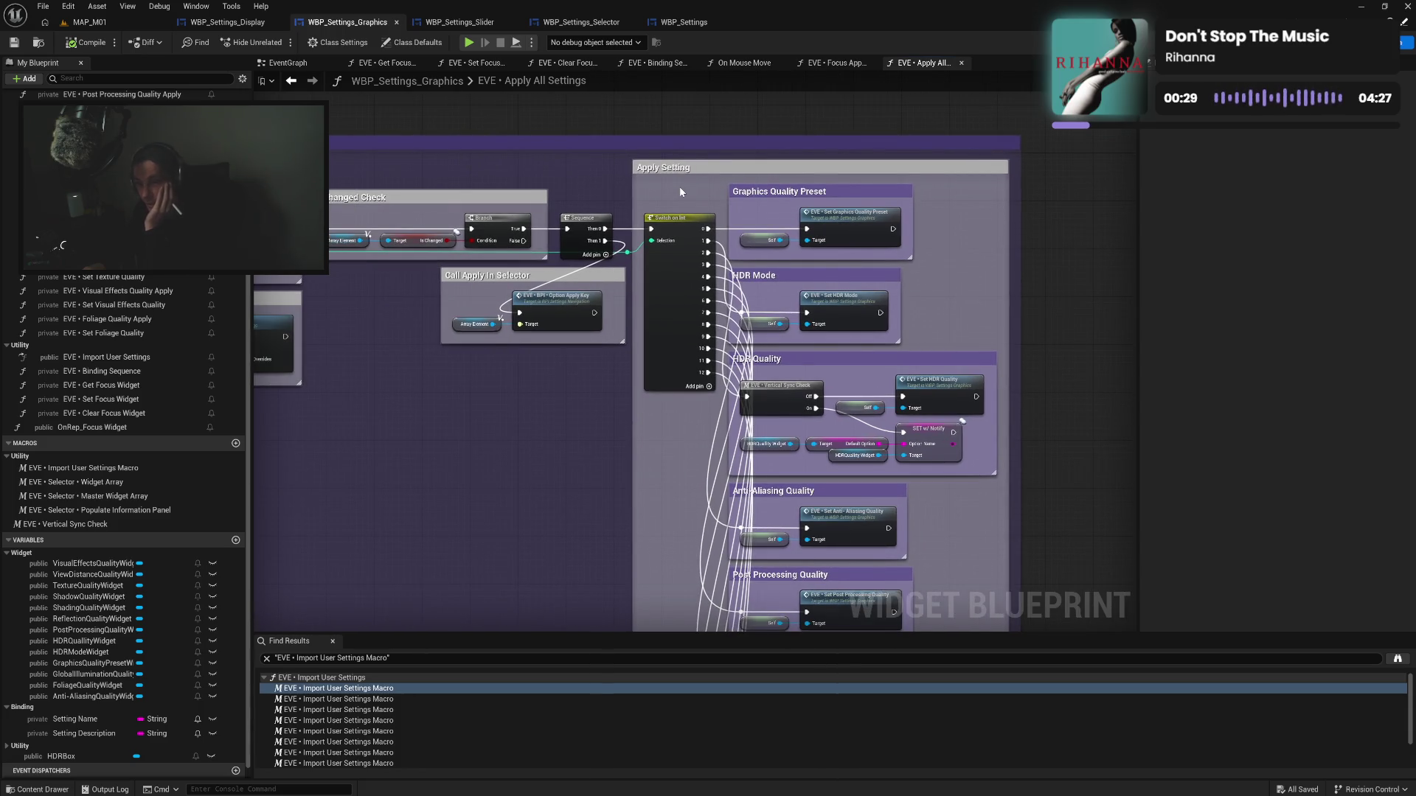
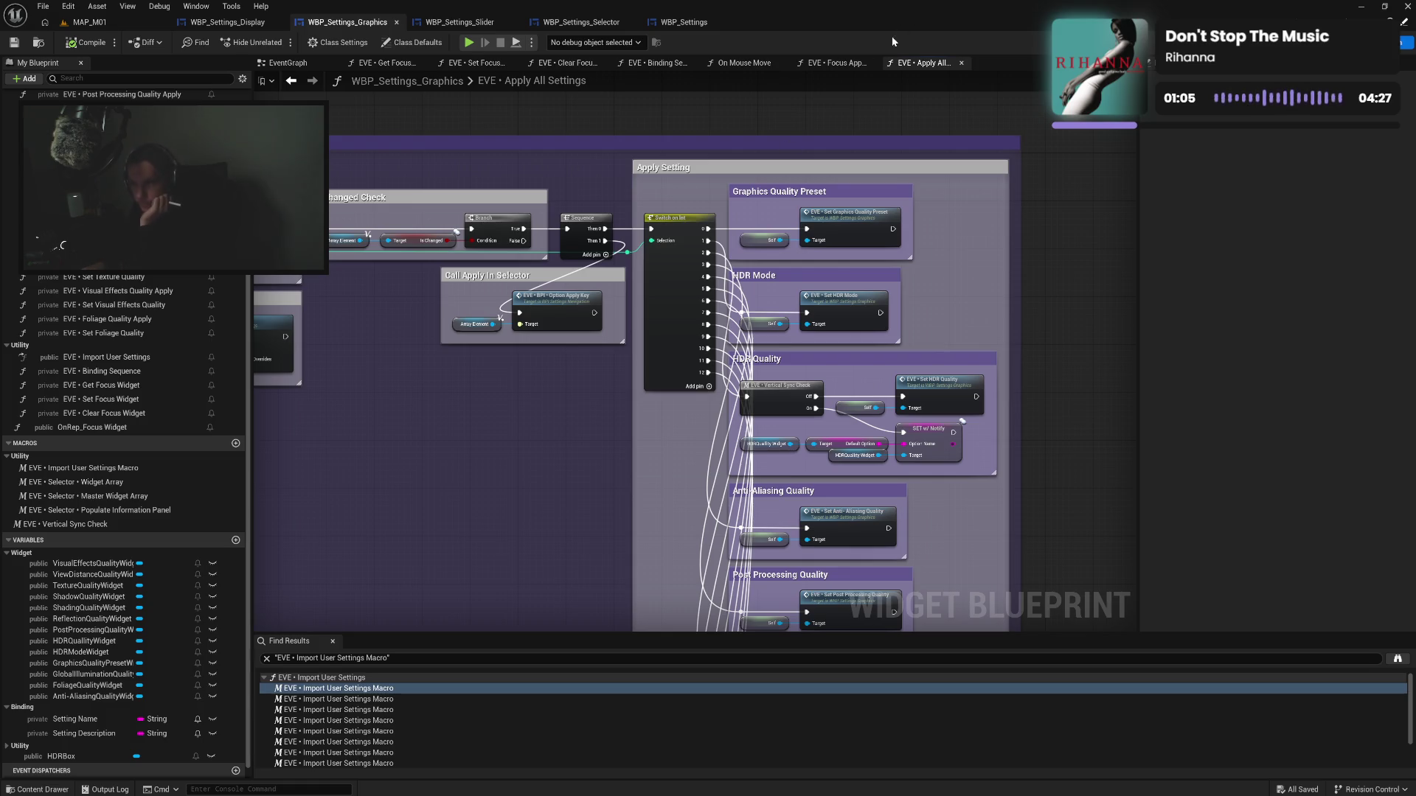
Copy the Post Processing through View Distance Quality comment boxes from Apply All Settings into Focus Apply Button
{"action": "left_click", "coordinate": [849, 64]}
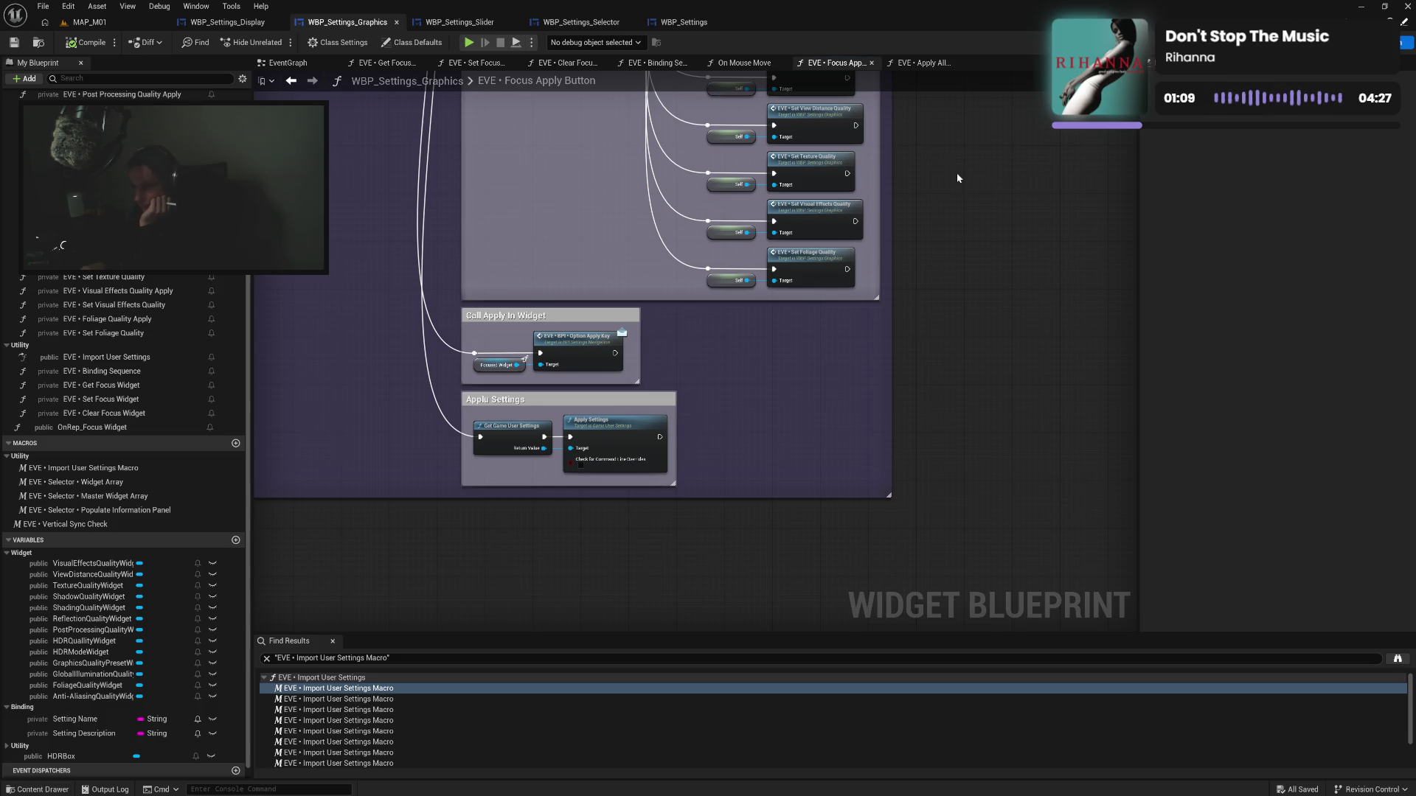
{"action": "left_click_drag", "start_coordinate": [958, 178], "coordinate": [906, 353]}
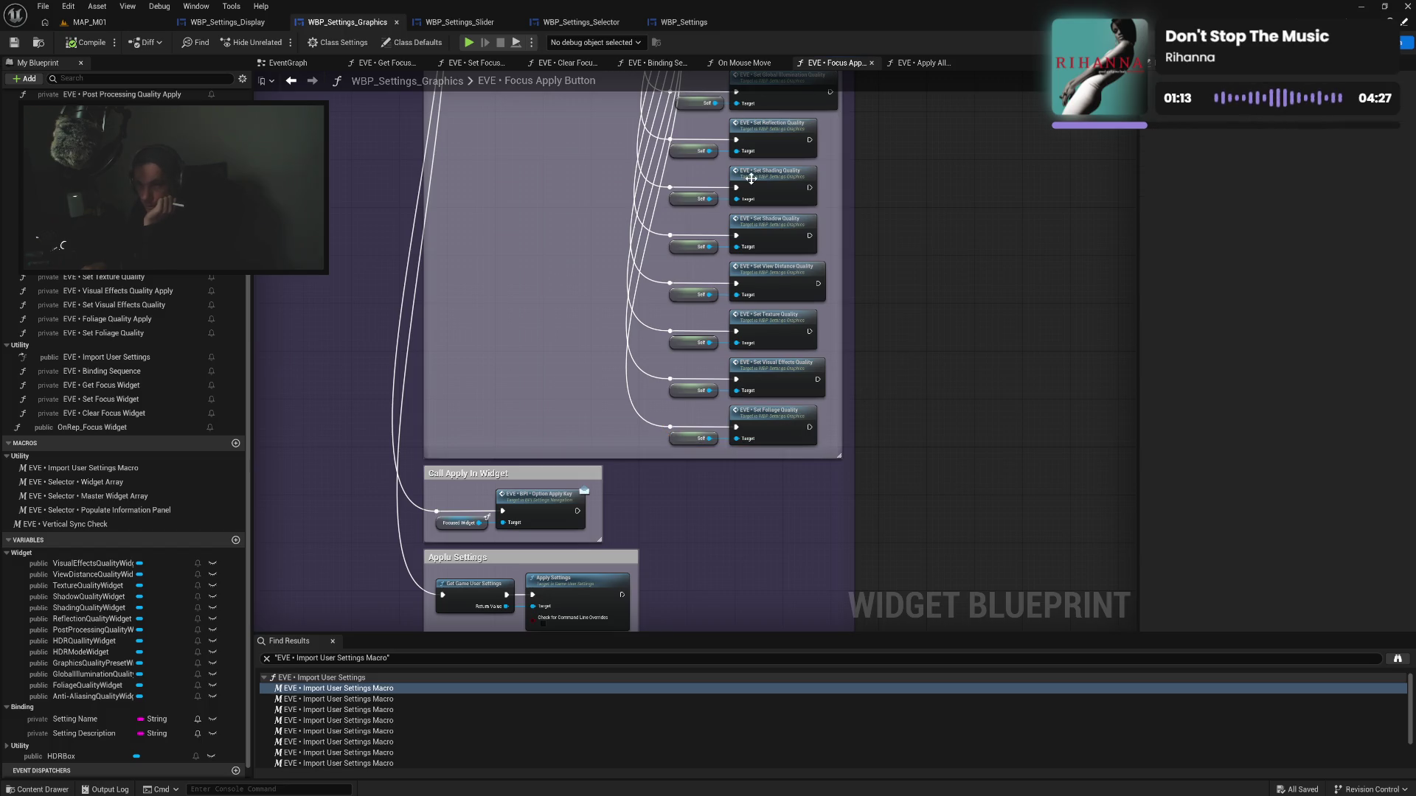
{"action": "left_click", "coordinate": [922, 64]}
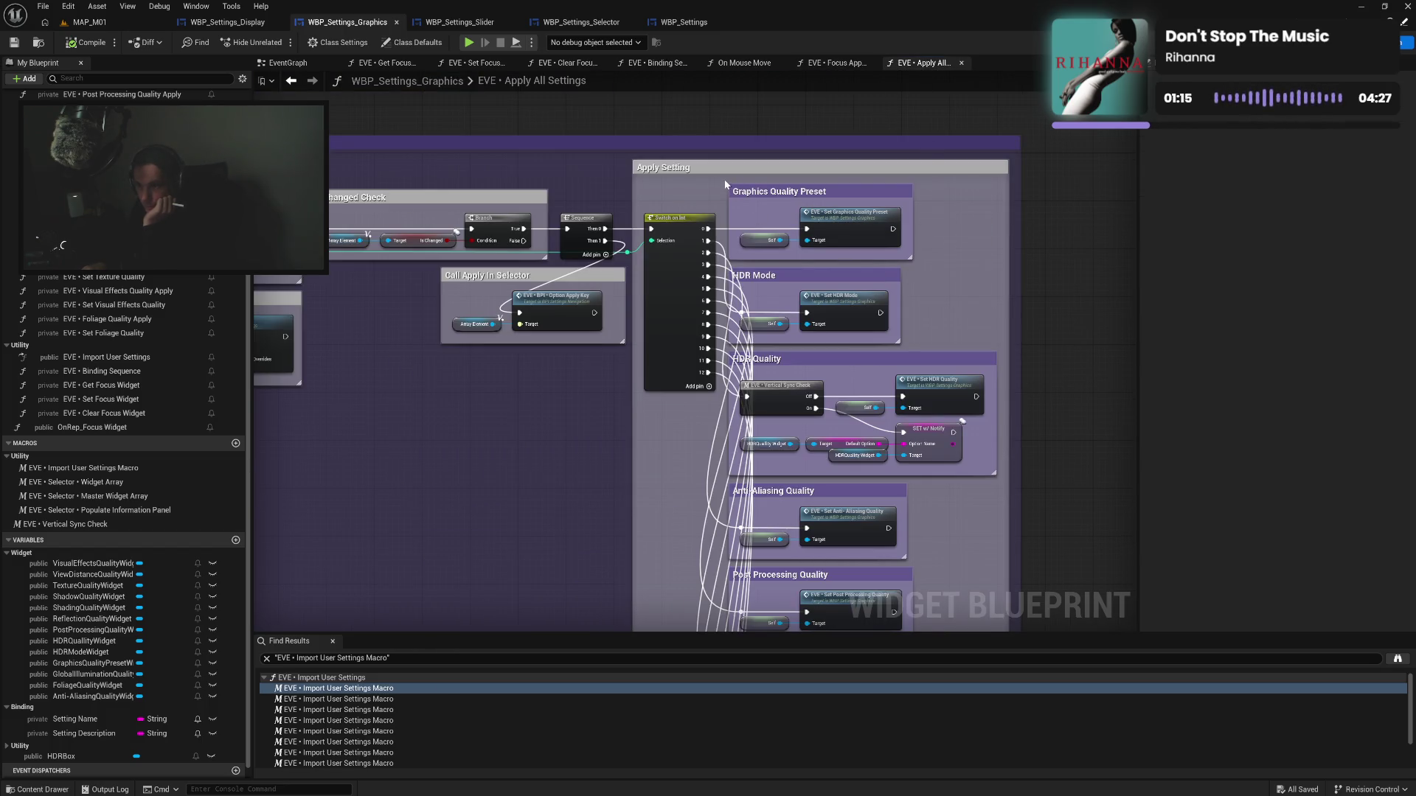
{"action": "mouse_move", "coordinate": [726, 185]}
{"action": "left_mouse_down"}
{"action": "mouse_move", "coordinate": [717, 627]}
{"action": "mouse_move", "coordinate": [713, 505]}
{"action": "mouse_move", "coordinate": [728, 488]}
{"action": "left_mouse_up"}
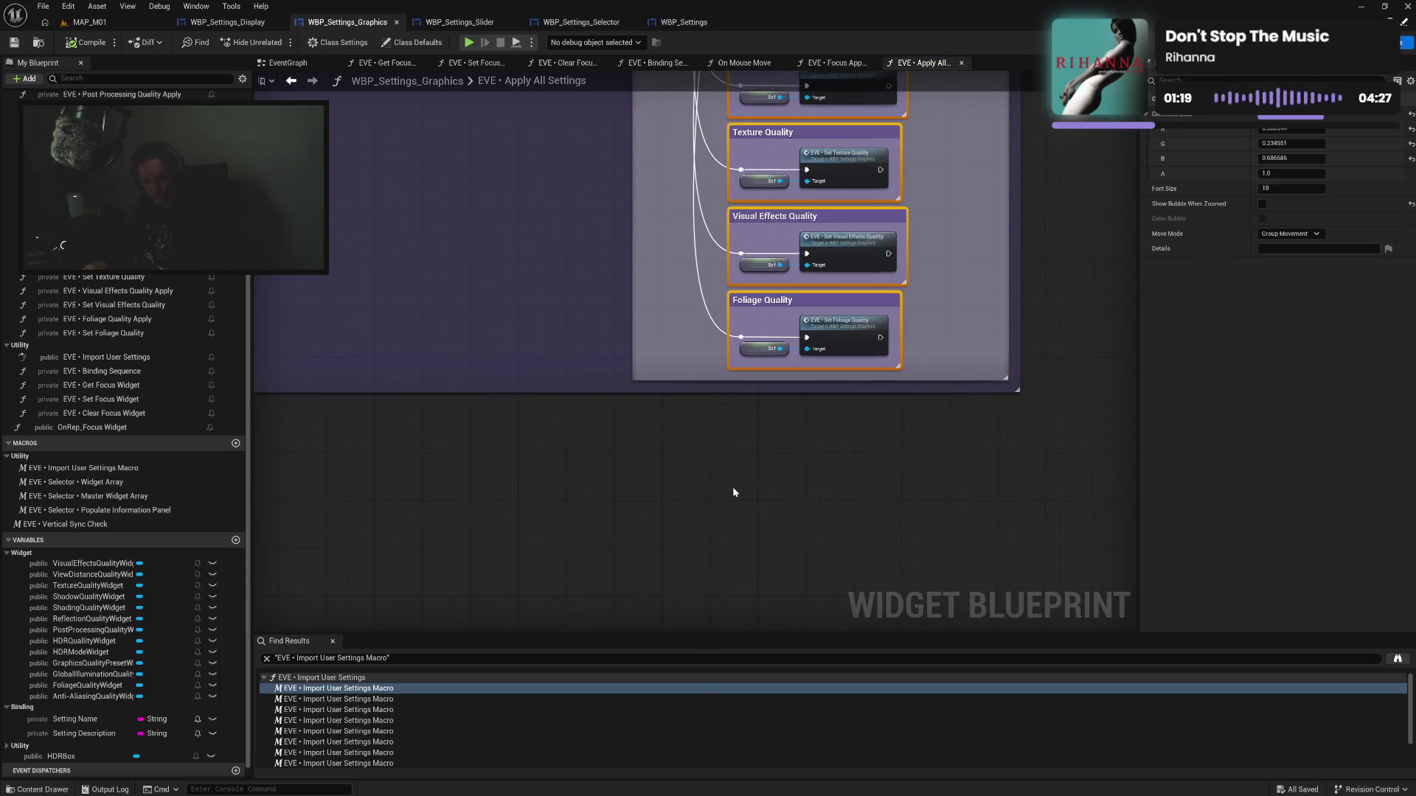
{"action": "left_click", "coordinate": [833, 64]}
{"action": "scroll", "coordinate": [848, 384], "scroll_direction": "up", "scroll_amount": 2}
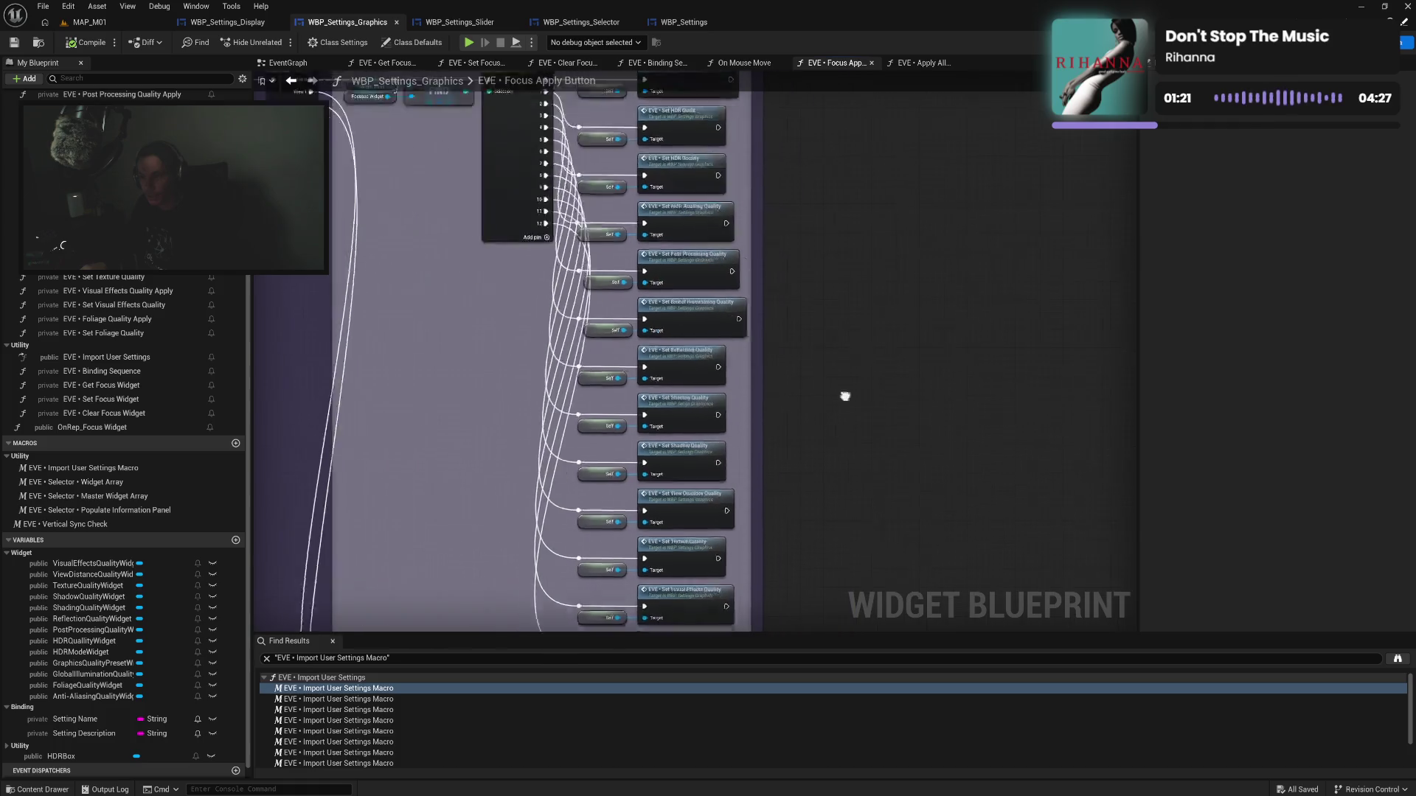
{"action": "key", "text": "ctrl+v"}
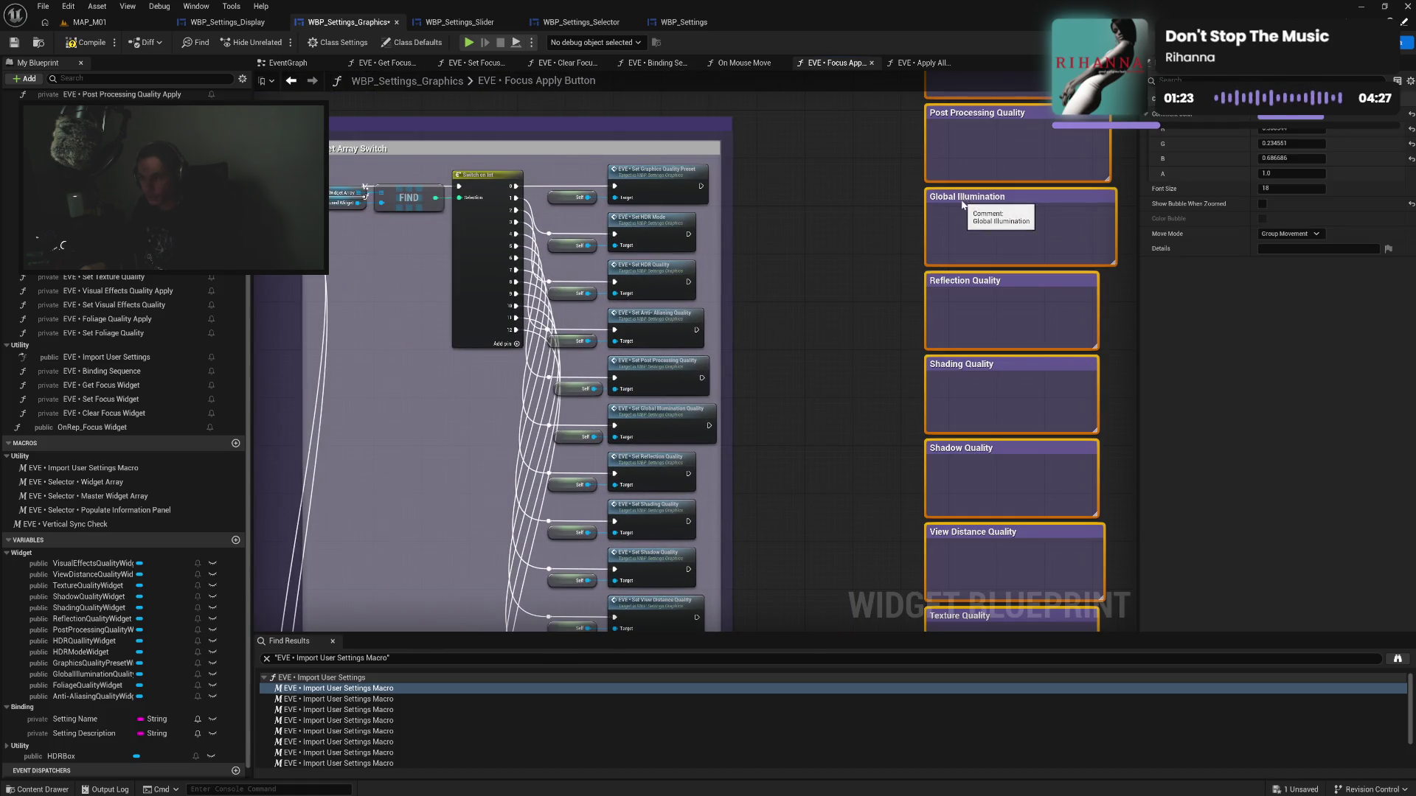
Place the pasted boxes beside the switch, fit the HDR Mode and HDR Quality nodes in, and shrink the HDR Quality box
{"action": "mouse_move", "coordinate": [961, 200]}
{"action": "left_mouse_down"}
{"action": "mouse_move", "coordinate": [836, 320]}
{"action": "mouse_move", "coordinate": [806, 404]}
{"action": "left_mouse_up"}
{"action": "mouse_move", "coordinate": [825, 263]}
{"action": "left_mouse_down"}
{"action": "mouse_move", "coordinate": [655, 370]}
{"action": "mouse_move", "coordinate": [643, 343]}
{"action": "mouse_move", "coordinate": [809, 132]}
{"action": "mouse_move", "coordinate": [870, 125]}
{"action": "left_mouse_up"}
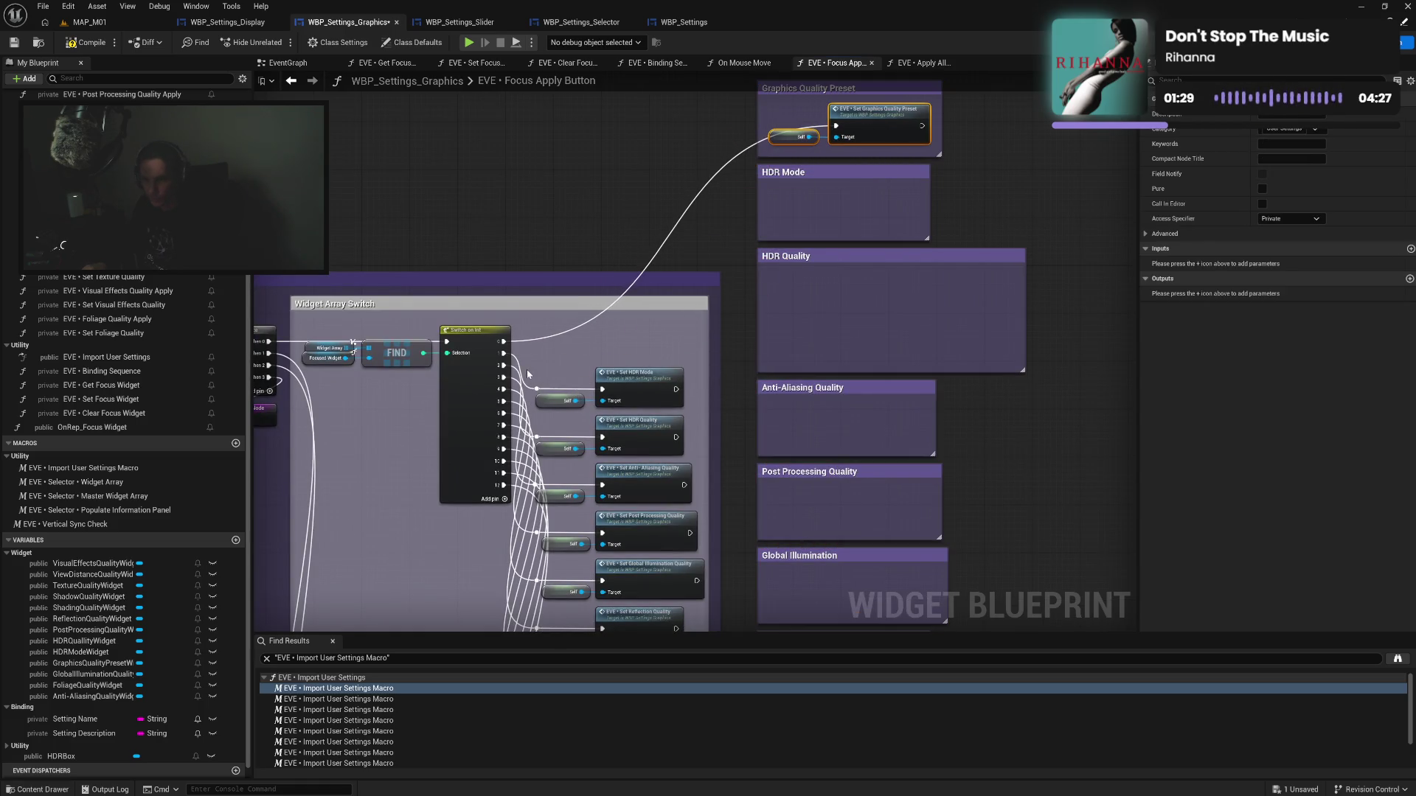
{"action": "mouse_move", "coordinate": [531, 371]}
{"action": "left_mouse_down"}
{"action": "mouse_move", "coordinate": [690, 410]}
{"action": "mouse_move", "coordinate": [824, 210]}
{"action": "mouse_move", "coordinate": [884, 205]}
{"action": "left_mouse_up"}
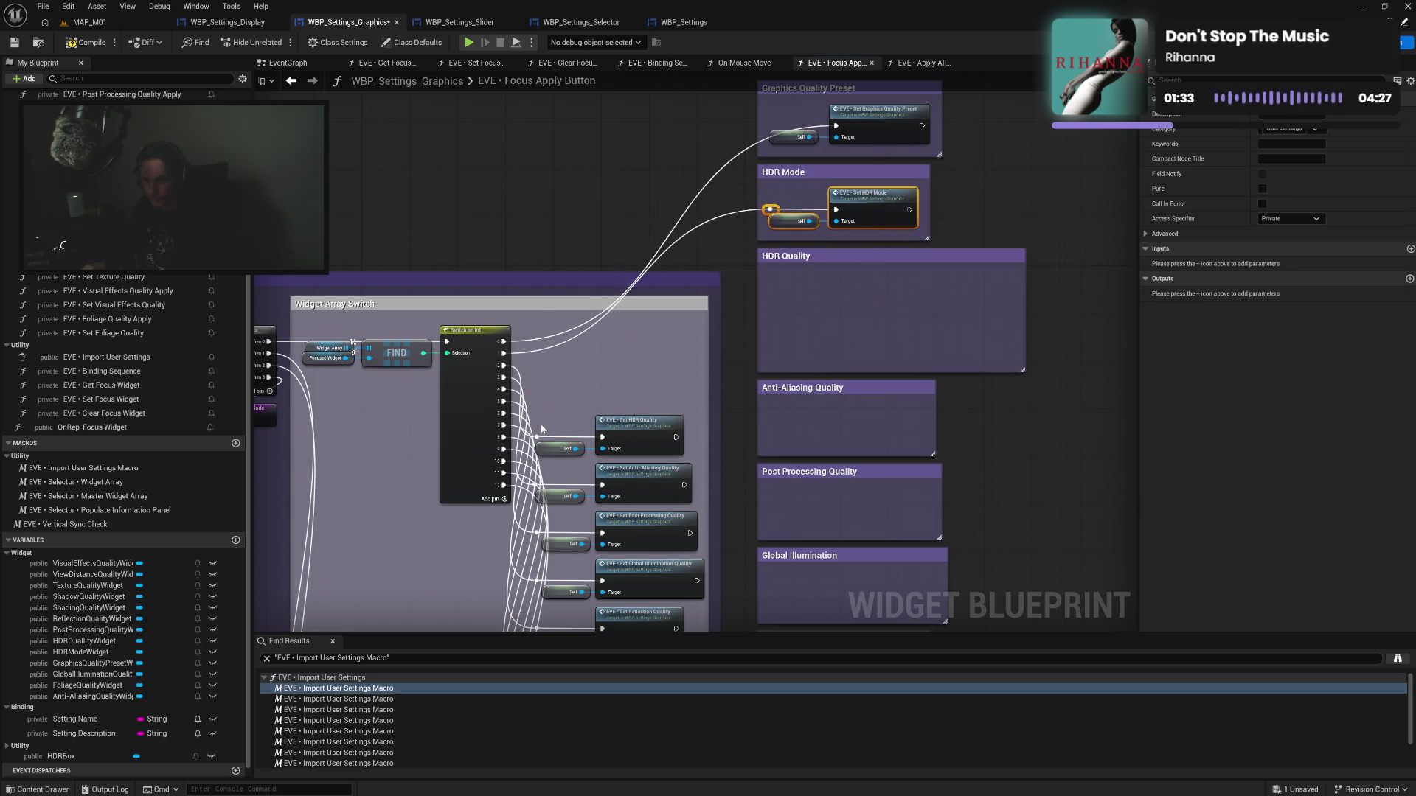
{"action": "mouse_move", "coordinate": [542, 428]}
{"action": "left_mouse_down"}
{"action": "mouse_move", "coordinate": [687, 458]}
{"action": "mouse_move", "coordinate": [769, 359]}
{"action": "mouse_move", "coordinate": [864, 289]}
{"action": "left_mouse_up"}
{"action": "left_click_drag", "start_coordinate": [852, 373], "coordinate": [865, 323]}
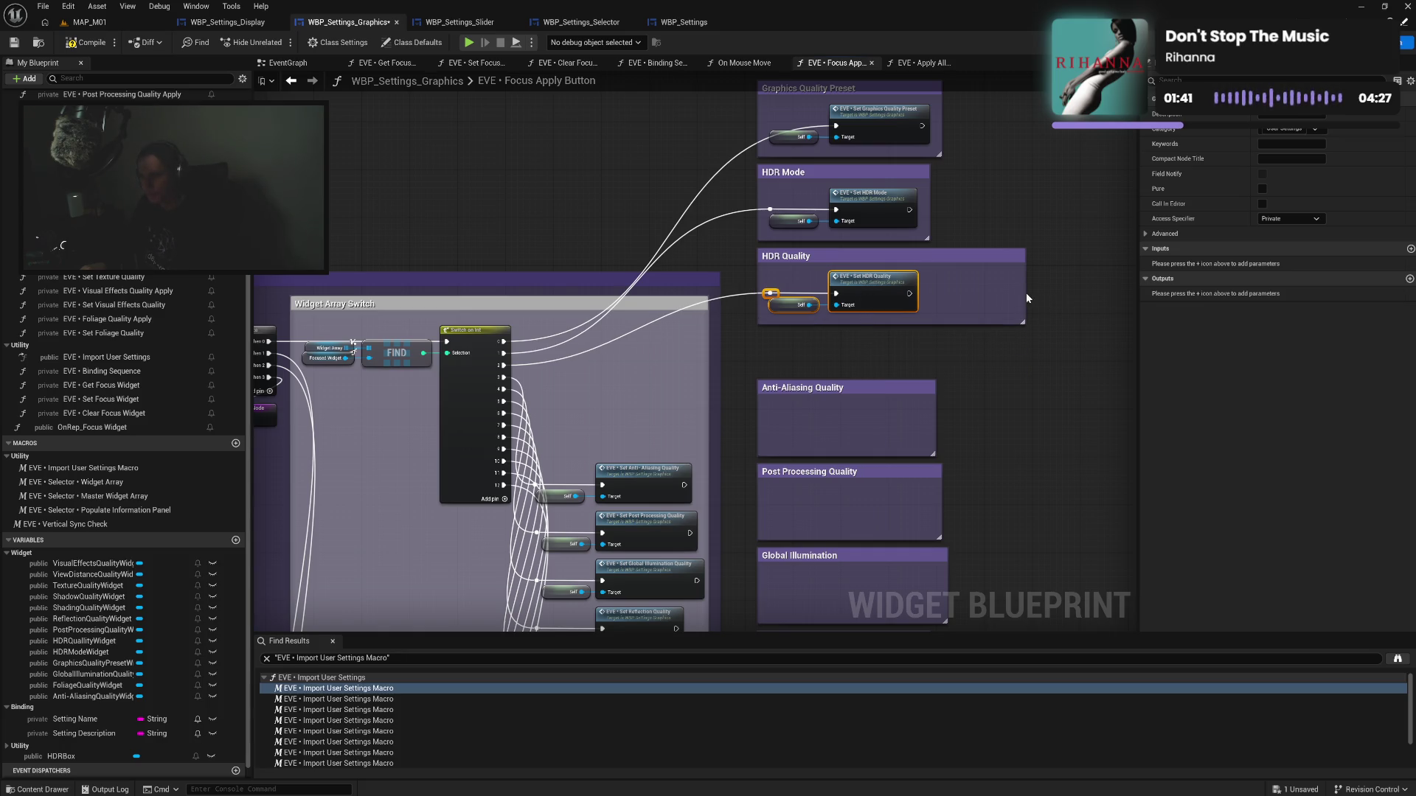
{"action": "left_click_drag", "start_coordinate": [1024, 294], "coordinate": [931, 293]}
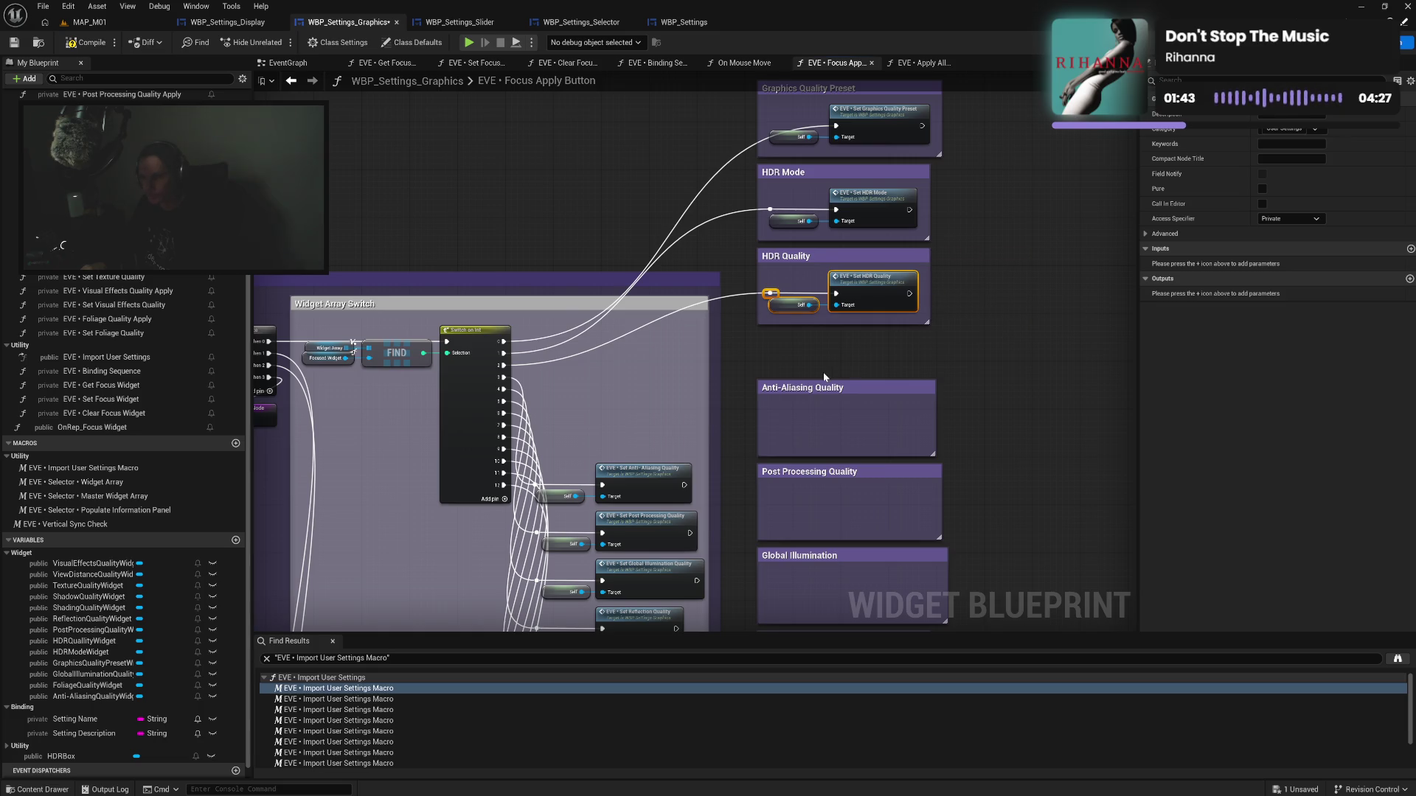
Move the Global Illumination, Reflection and Shading Quality setter nodes into their comment boxes
{"action": "mouse_move", "coordinate": [568, 466]}
{"action": "left_mouse_down"}
{"action": "mouse_move", "coordinate": [598, 331]}
{"action": "mouse_move", "coordinate": [726, 368]}
{"action": "mouse_move", "coordinate": [803, 291]}
{"action": "mouse_move", "coordinate": [901, 291]}
{"action": "left_mouse_up"}
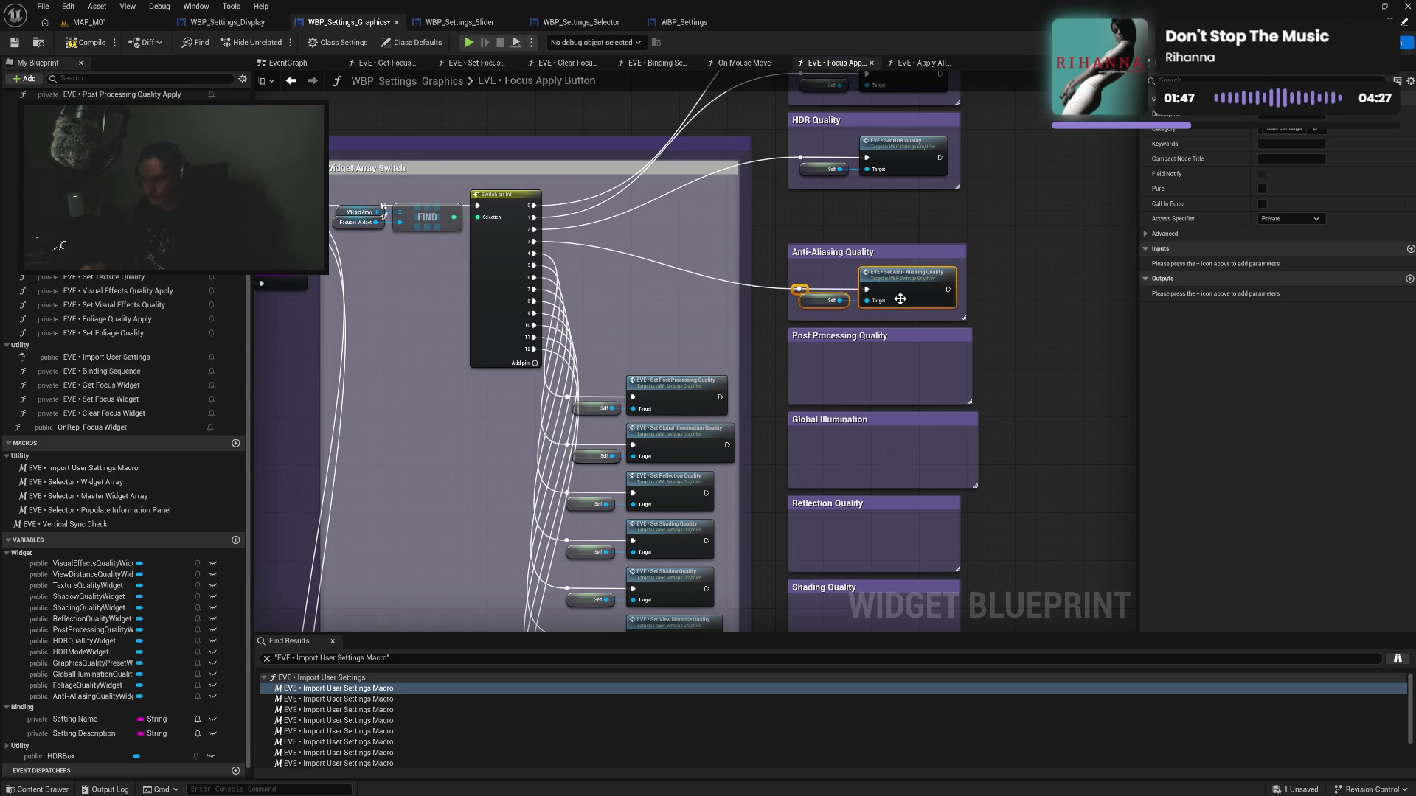
{"action": "mouse_move", "coordinate": [566, 391]}
{"action": "left_mouse_down"}
{"action": "mouse_move", "coordinate": [582, 286]}
{"action": "mouse_move", "coordinate": [692, 300]}
{"action": "mouse_move", "coordinate": [891, 255]}
{"action": "mouse_move", "coordinate": [931, 264]}
{"action": "mouse_move", "coordinate": [931, 281]}
{"action": "left_mouse_up"}
{"action": "left_click_drag", "start_coordinate": [850, 369], "coordinate": [871, 283]}
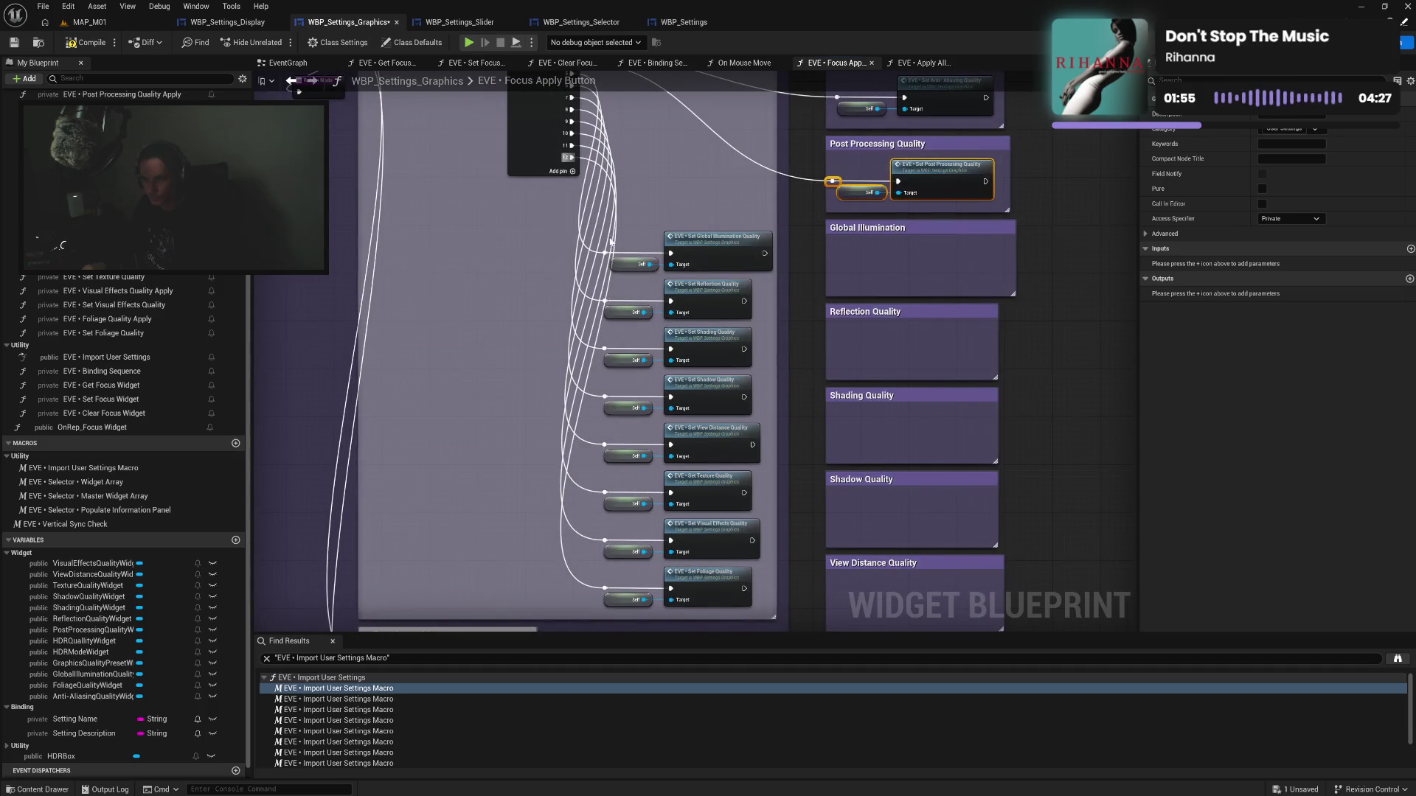
{"action": "left_click_drag", "start_coordinate": [610, 241], "coordinate": [693, 273]}
{"action": "left_click_drag", "start_coordinate": [922, 260], "coordinate": [952, 264]}
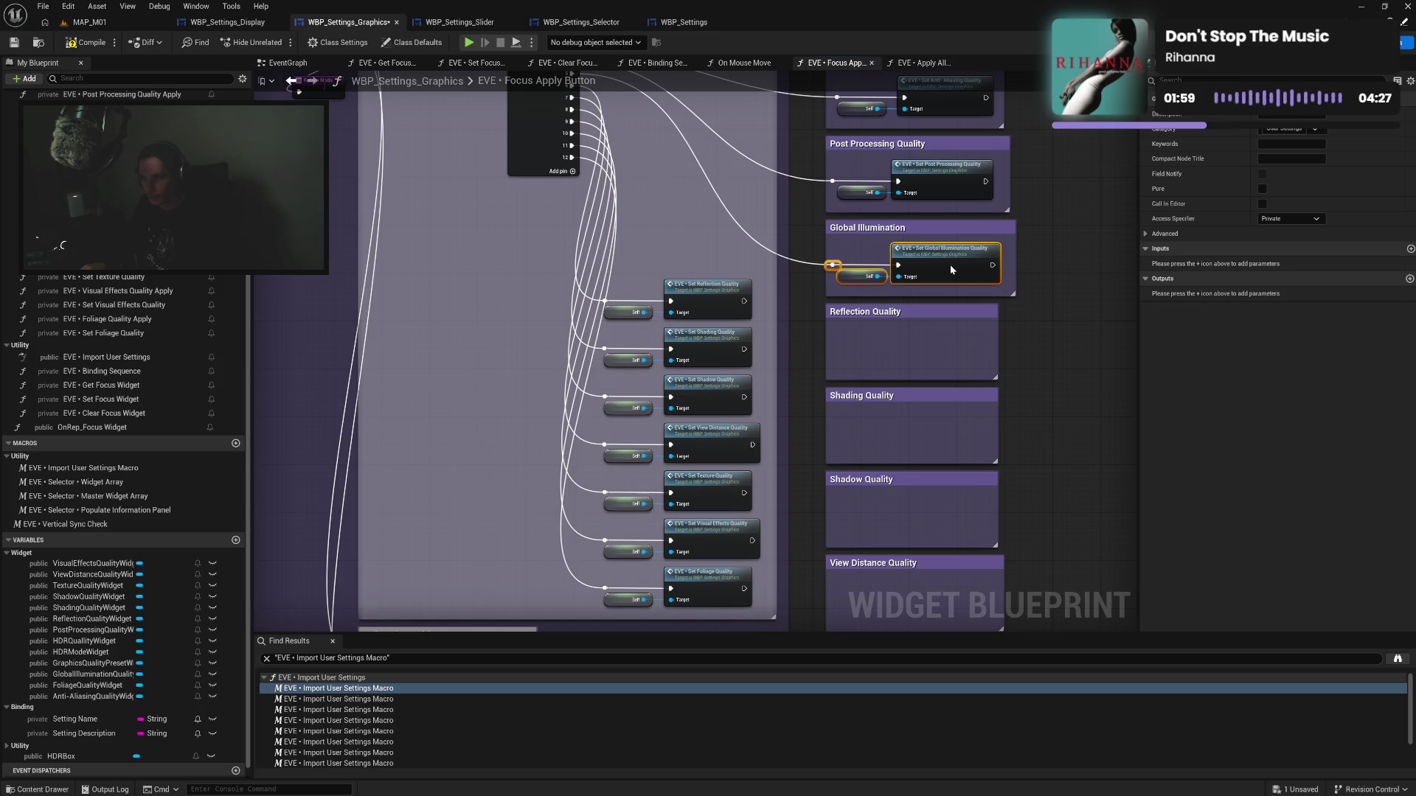
{"action": "scroll", "coordinate": [864, 269], "scroll_direction": "down", "scroll_amount": 2}
{"action": "mouse_move", "coordinate": [592, 200]}
{"action": "left_mouse_down"}
{"action": "mouse_move", "coordinate": [652, 234]}
{"action": "mouse_move", "coordinate": [929, 268]}
{"action": "left_mouse_up"}
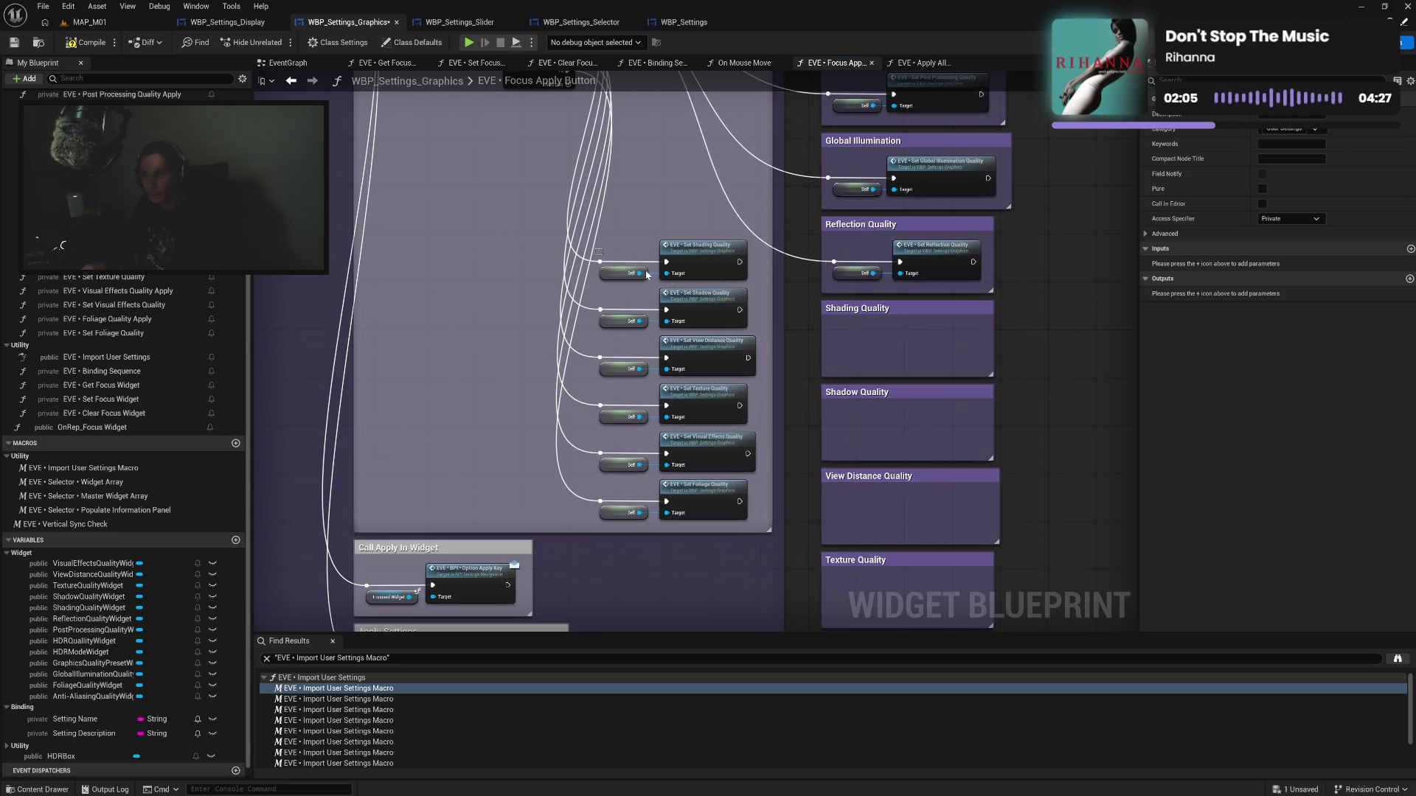
{"action": "left_click_drag", "start_coordinate": [589, 249], "coordinate": [938, 351]}
Put the View Distance and Texture Quality nodes in their boxes, then select the Visual Effects and Foliage nodes
{"action": "mouse_move", "coordinate": [630, 315]}
{"action": "left_mouse_down"}
{"action": "mouse_move", "coordinate": [639, 221]}
{"action": "mouse_move", "coordinate": [700, 228]}
{"action": "mouse_move", "coordinate": [818, 325]}
{"action": "mouse_move", "coordinate": [947, 336]}
{"action": "left_mouse_up"}
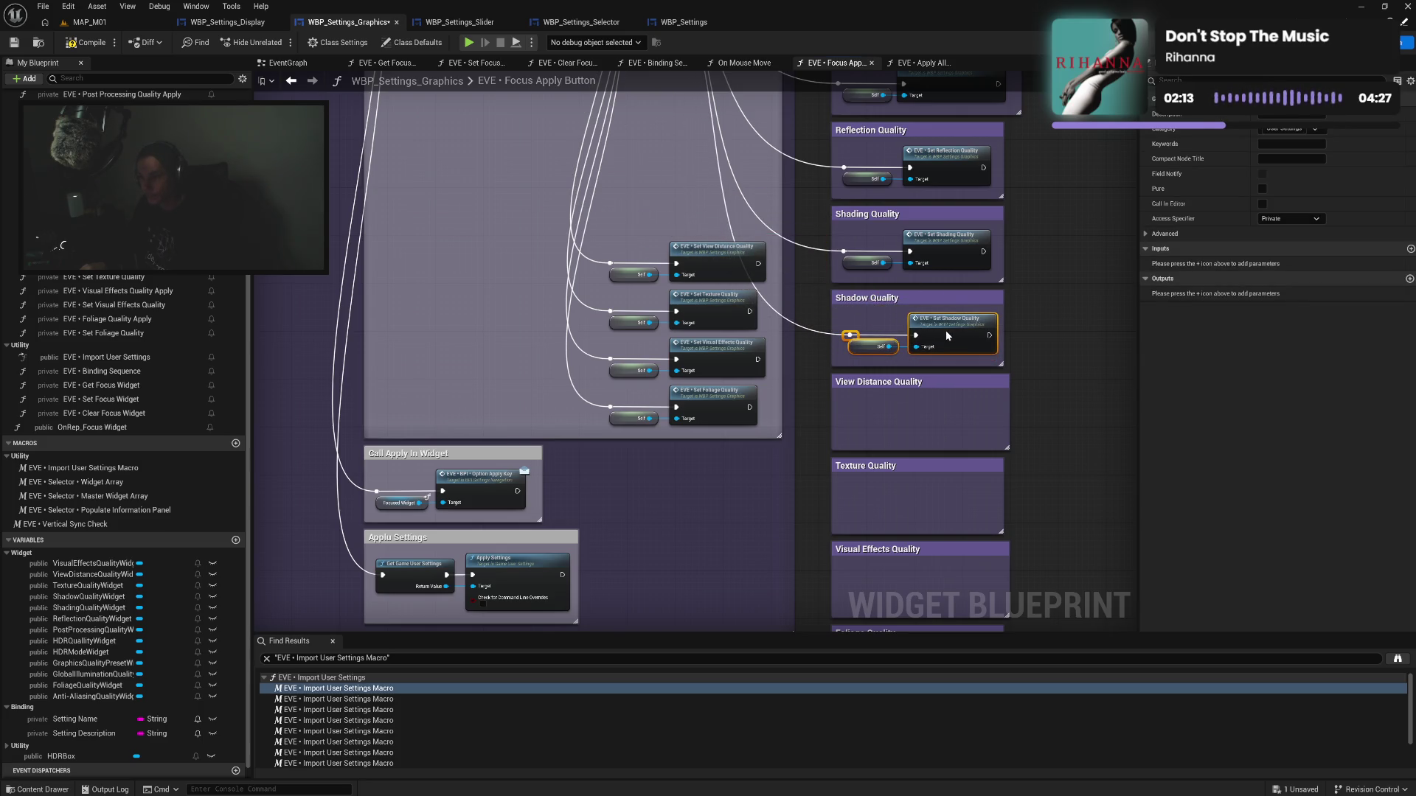
{"action": "mouse_move", "coordinate": [598, 233]}
{"action": "left_mouse_down"}
{"action": "mouse_move", "coordinate": [780, 405]}
{"action": "mouse_move", "coordinate": [951, 417]}
{"action": "mouse_move", "coordinate": [950, 429]}
{"action": "left_mouse_up"}
{"action": "left_click", "coordinate": [714, 271], "text": "ctrl"}
{"action": "left_click_drag", "start_coordinate": [628, 301], "coordinate": [601, 333]}
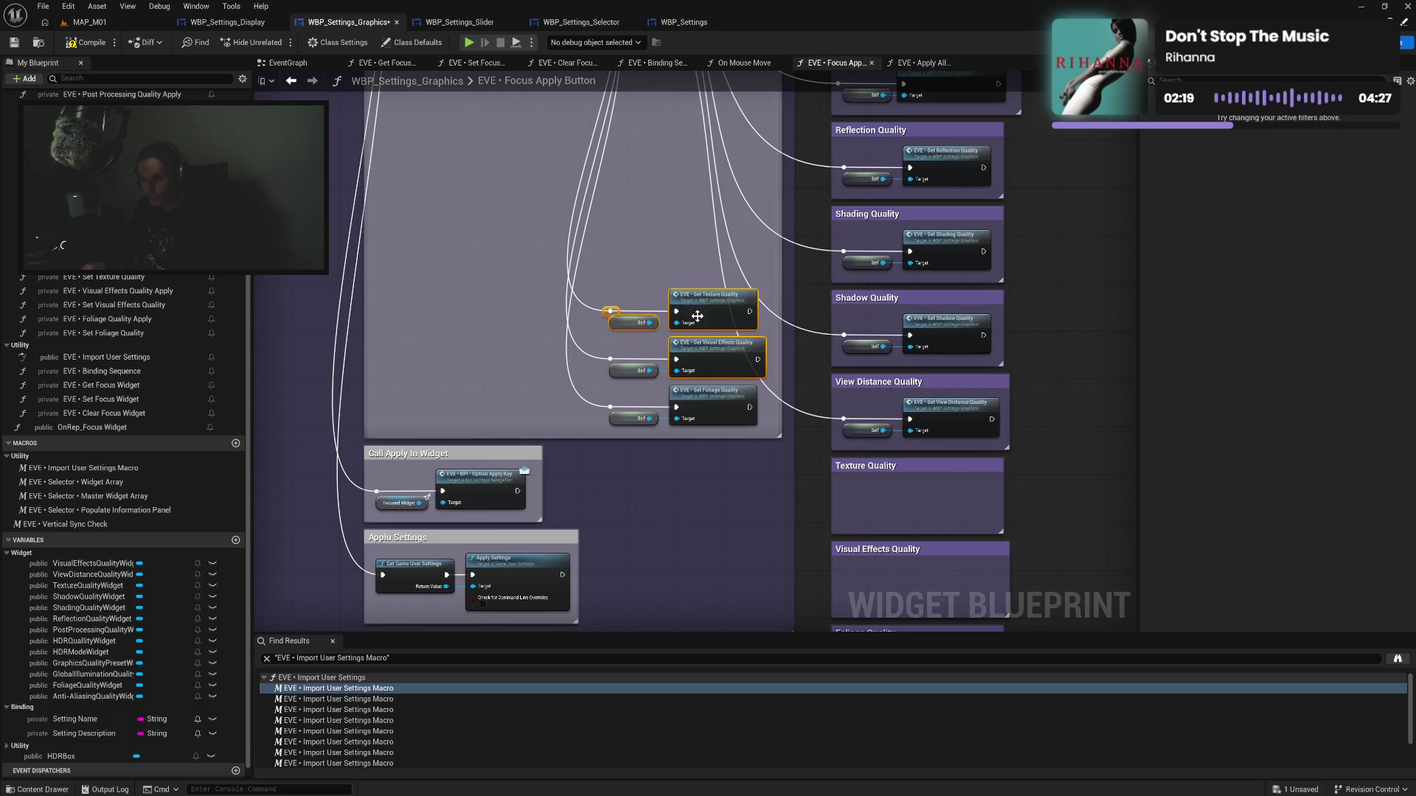
{"action": "left_click", "coordinate": [706, 311], "text": "ctrl"}
{"action": "left_click_drag", "start_coordinate": [706, 311], "coordinate": [938, 498]}
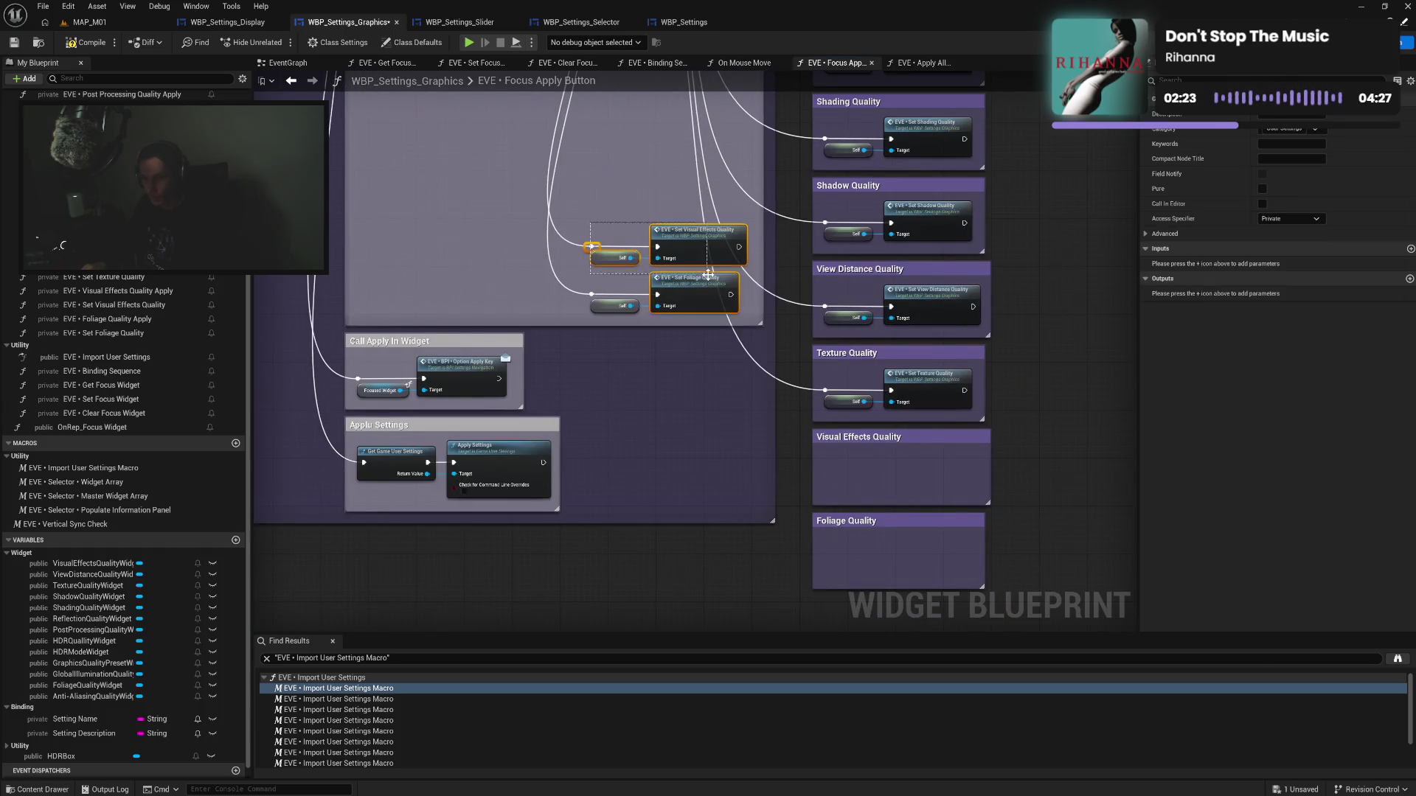
{"action": "mouse_move", "coordinate": [572, 232]}
{"action": "left_mouse_down"}
{"action": "mouse_move", "coordinate": [684, 258]}
{"action": "mouse_move", "coordinate": [921, 476]}
{"action": "left_mouse_up"}
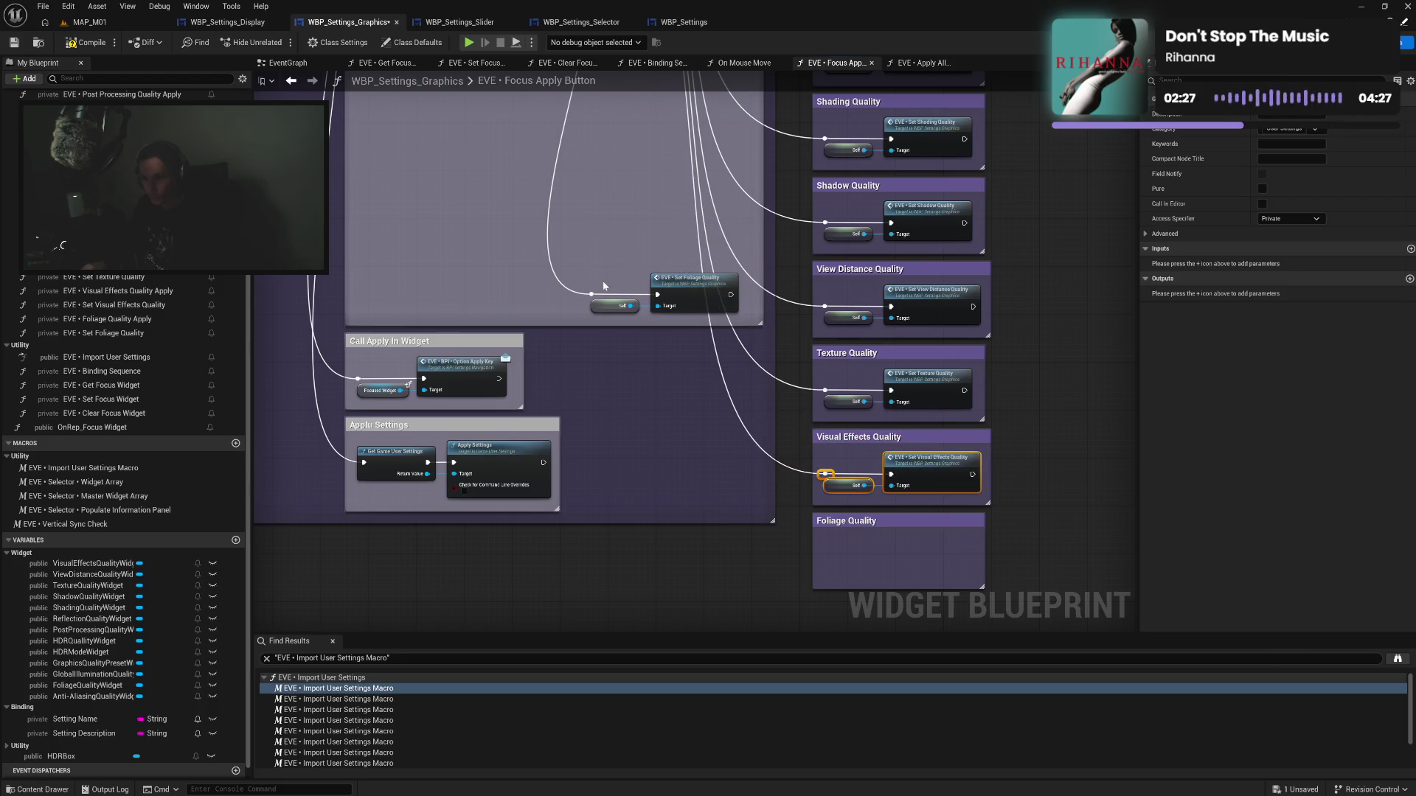
{"action": "mouse_move", "coordinate": [586, 281]}
{"action": "left_mouse_down"}
{"action": "mouse_move", "coordinate": [699, 348]}
{"action": "mouse_move", "coordinate": [945, 538]}
{"action": "mouse_move", "coordinate": [946, 558]}
{"action": "left_mouse_up"}
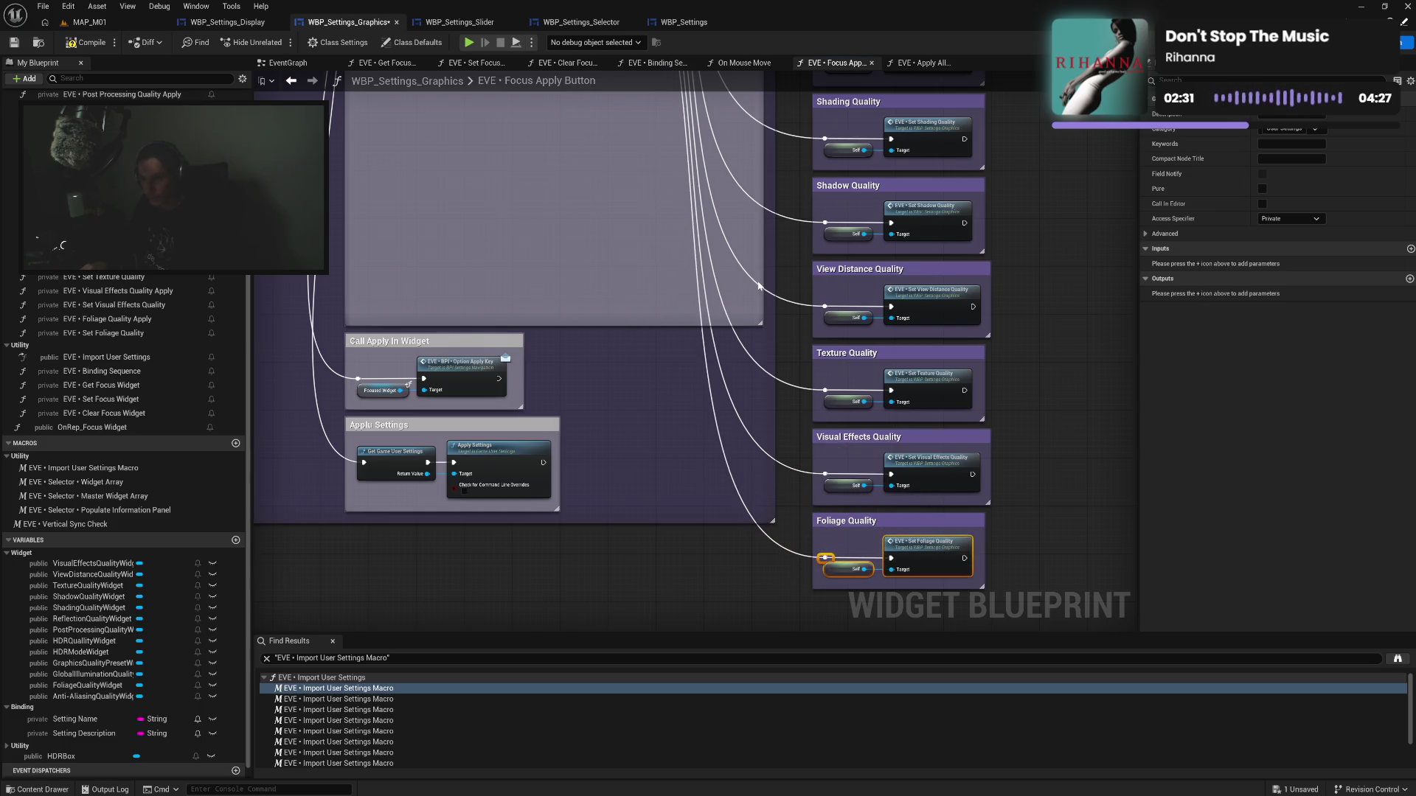
{"action": "mouse_move", "coordinate": [802, 581]}
{"action": "left_mouse_down"}
{"action": "mouse_move", "coordinate": [790, 85]}
{"action": "mouse_move", "coordinate": [791, 207]}
{"action": "mouse_move", "coordinate": [819, 208]}
{"action": "mouse_move", "coordinate": [837, 169]}
{"action": "left_mouse_up"}
{"action": "left_click", "coordinate": [827, 183]}
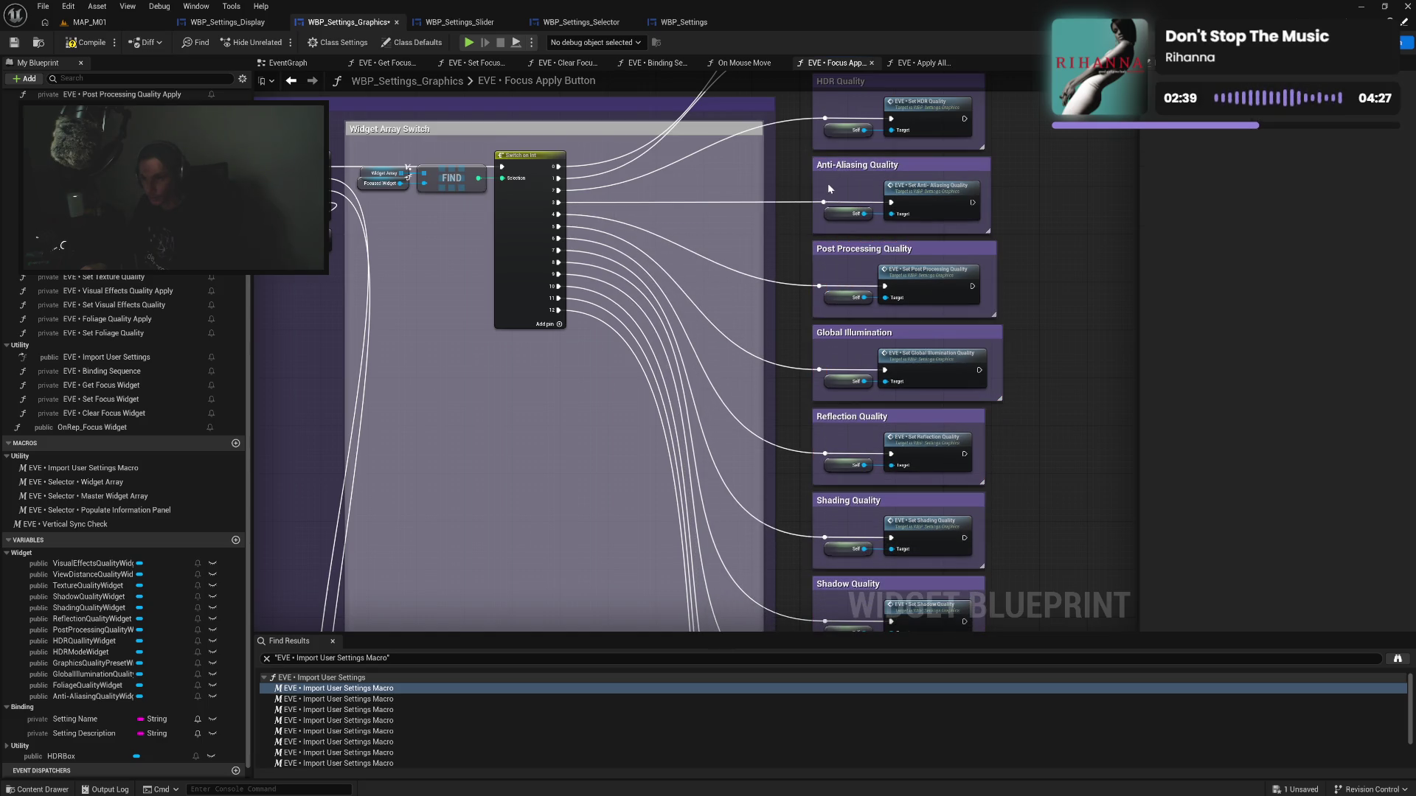
Select the reroute knots from Post Processing down to View Distance Quality, then clear the selection
{"action": "left_click", "coordinate": [821, 287]}
{"action": "left_click", "coordinate": [824, 201], "text": "shift"}
{"action": "left_click", "coordinate": [821, 230], "text": "shift"}
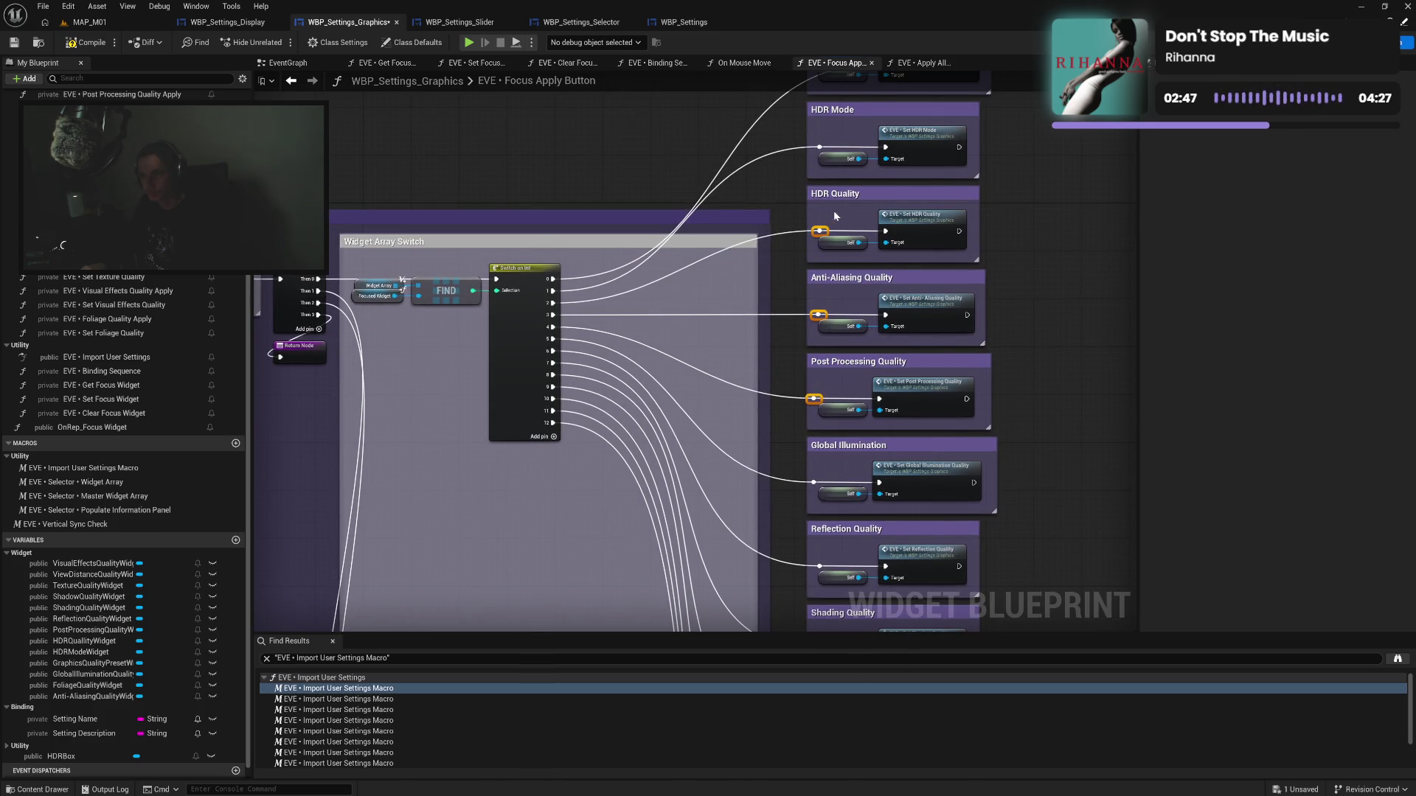
{"action": "left_click", "coordinate": [814, 222], "text": "shift"}
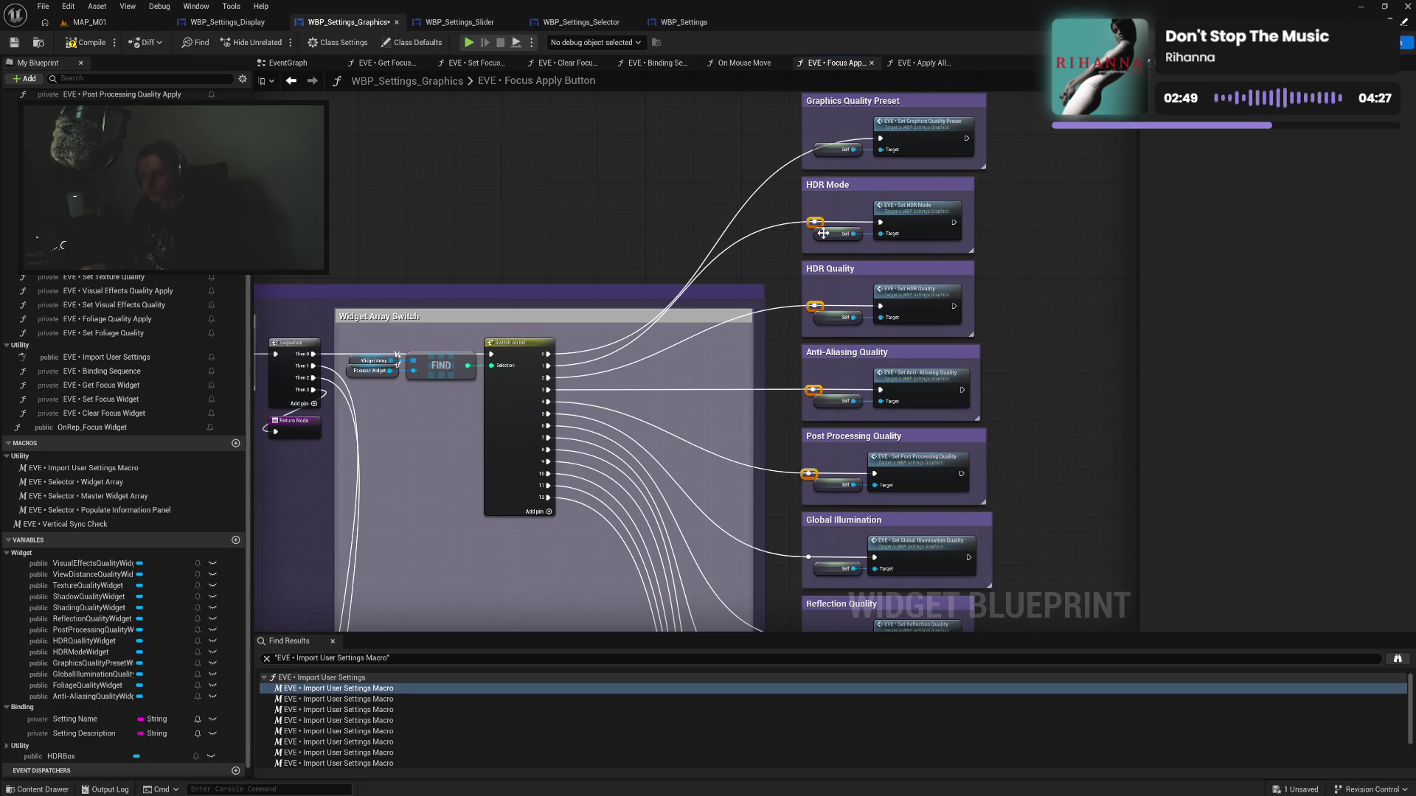
{"action": "scroll", "coordinate": [823, 233], "scroll_direction": "down", "scroll_amount": 5}
{"action": "left_click", "coordinate": [809, 251], "text": "shift"}
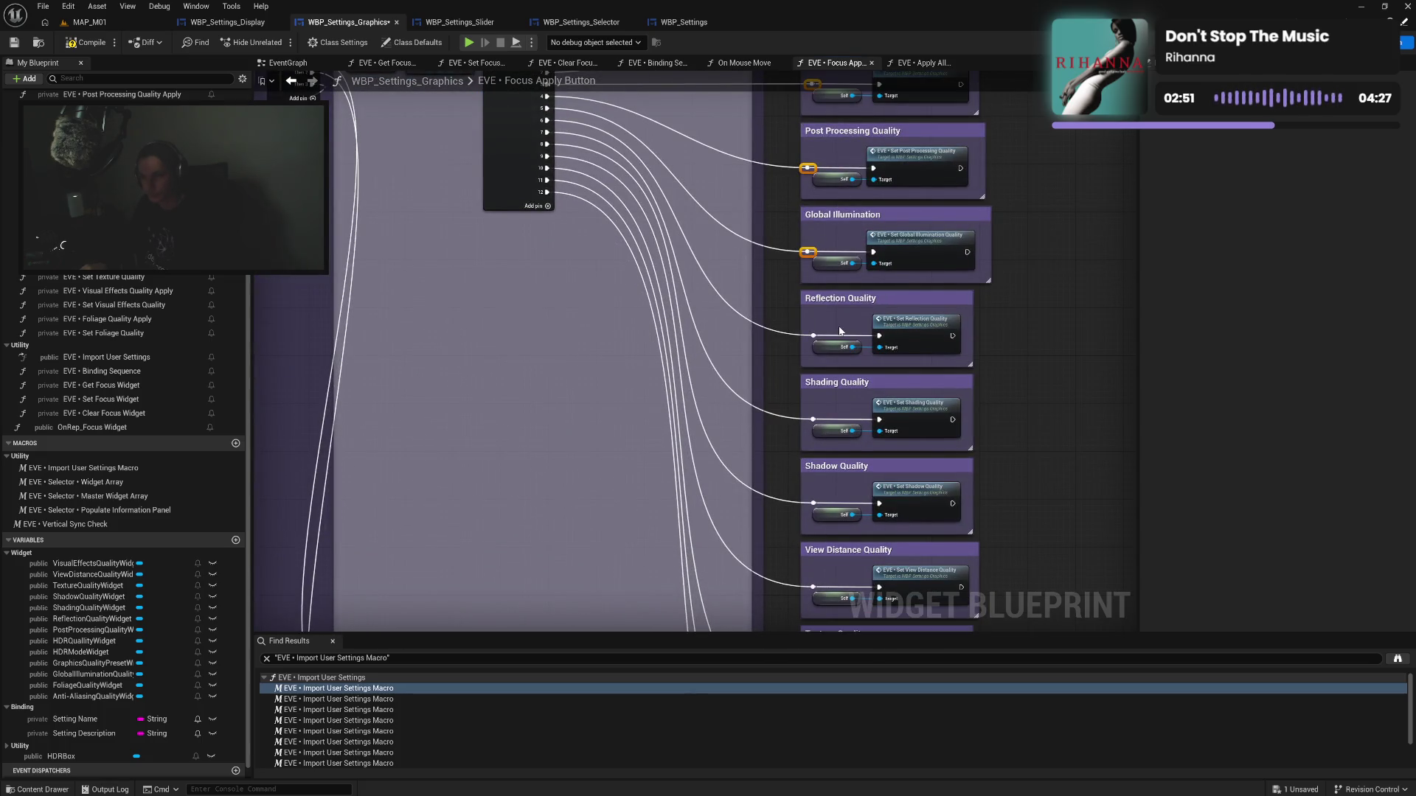
{"action": "scroll", "coordinate": [842, 219], "scroll_direction": "down", "scroll_amount": 2}
{"action": "left_click", "coordinate": [815, 225], "text": "shift"}
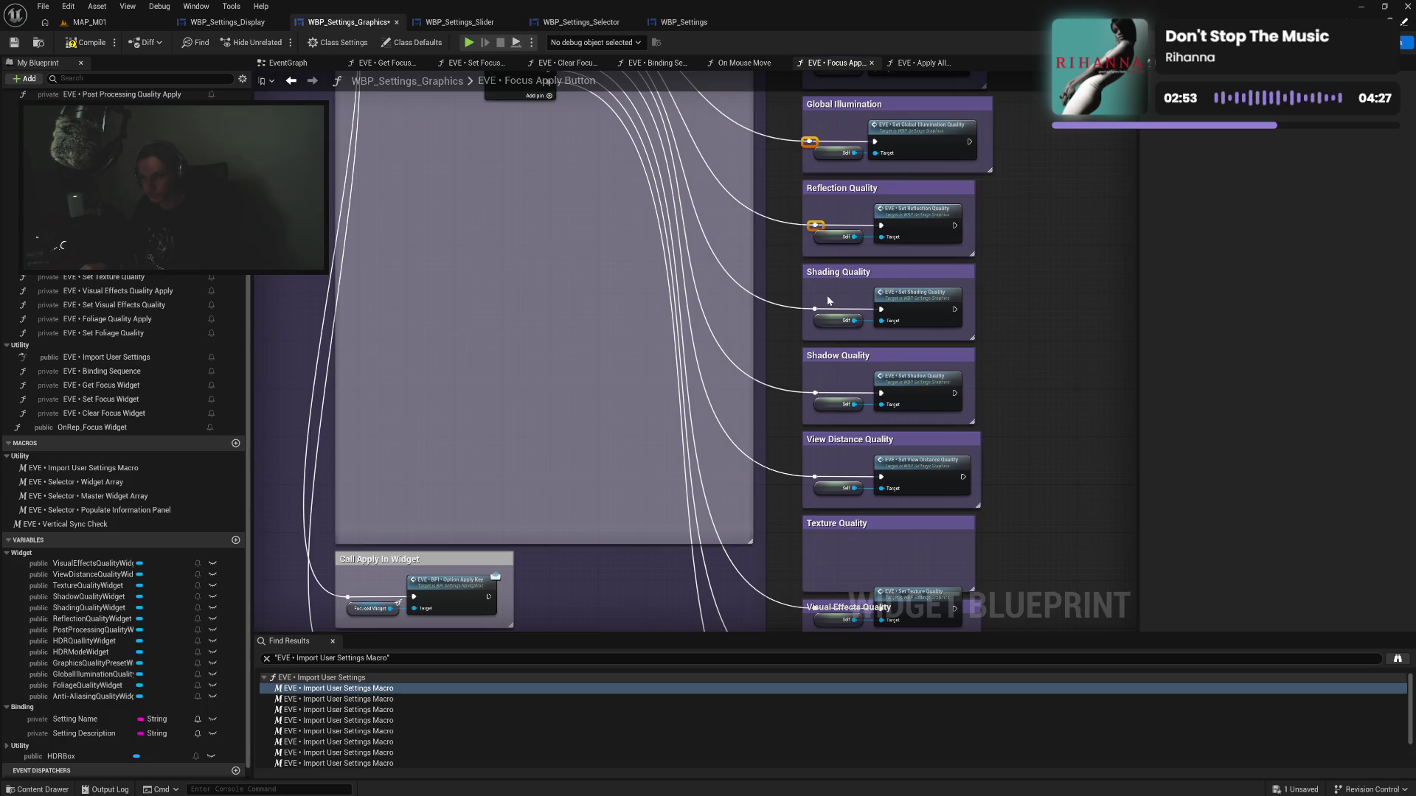
{"action": "left_click", "coordinate": [814, 308], "text": "shift"}
{"action": "scroll", "coordinate": [826, 295], "scroll_direction": "down", "scroll_amount": 2}
{"action": "left_click", "coordinate": [807, 308], "text": "shift"}
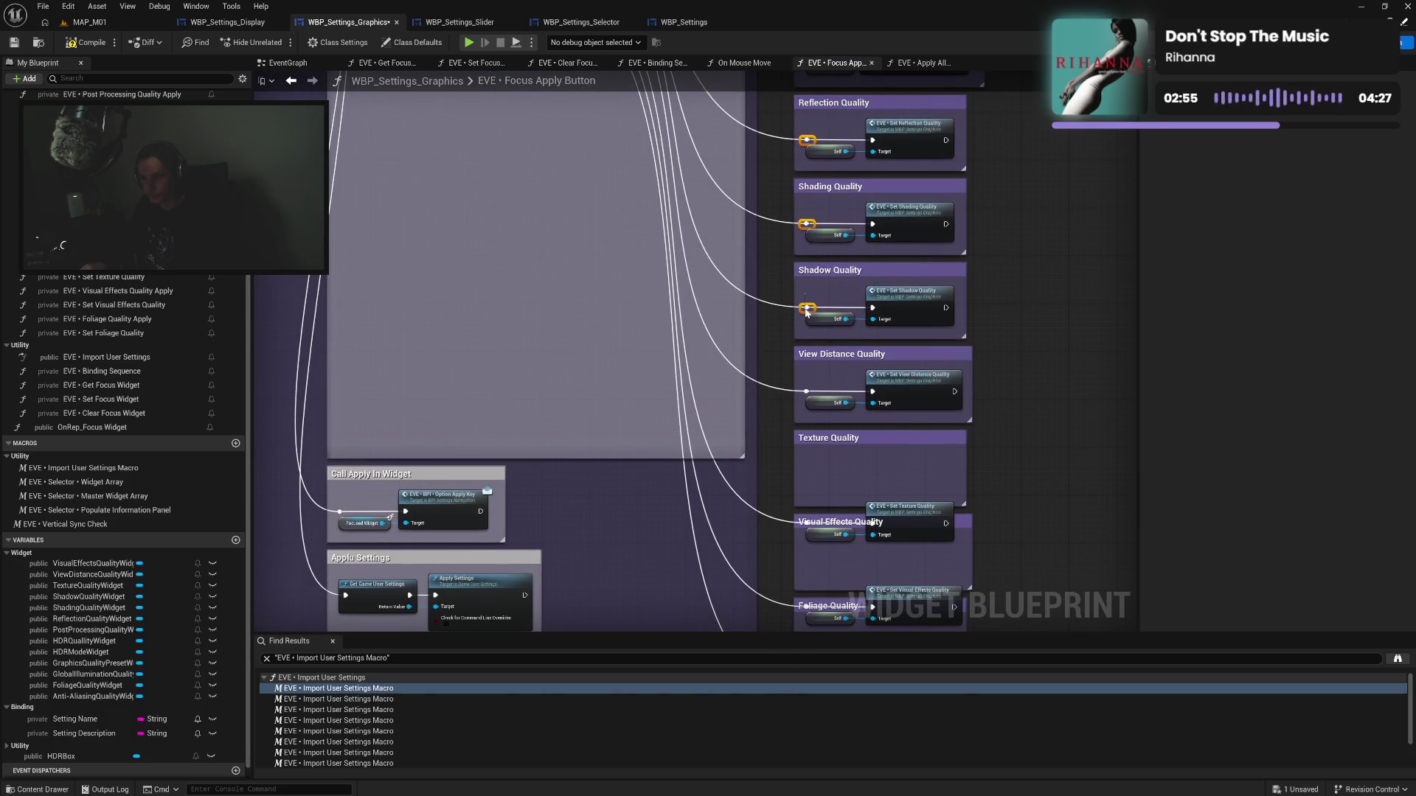
{"action": "scroll", "coordinate": [811, 295], "scroll_direction": "down", "scroll_amount": 2}
{"action": "left_click", "coordinate": [811, 287], "text": "shift"}
{"action": "scroll", "coordinate": [828, 262], "scroll_direction": "down", "scroll_amount": 2}
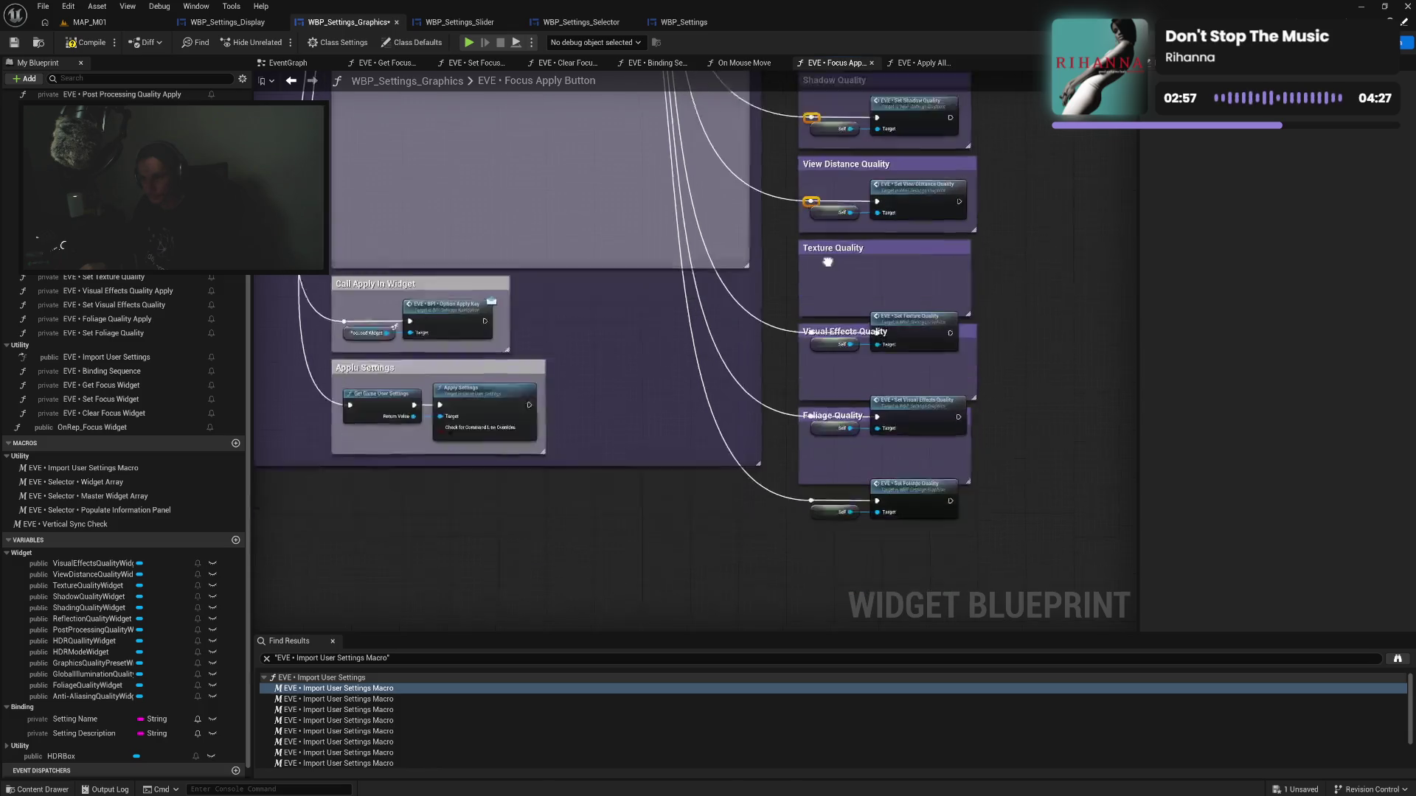
{"action": "left_click_drag", "start_coordinate": [827, 261], "coordinate": [825, 238]}
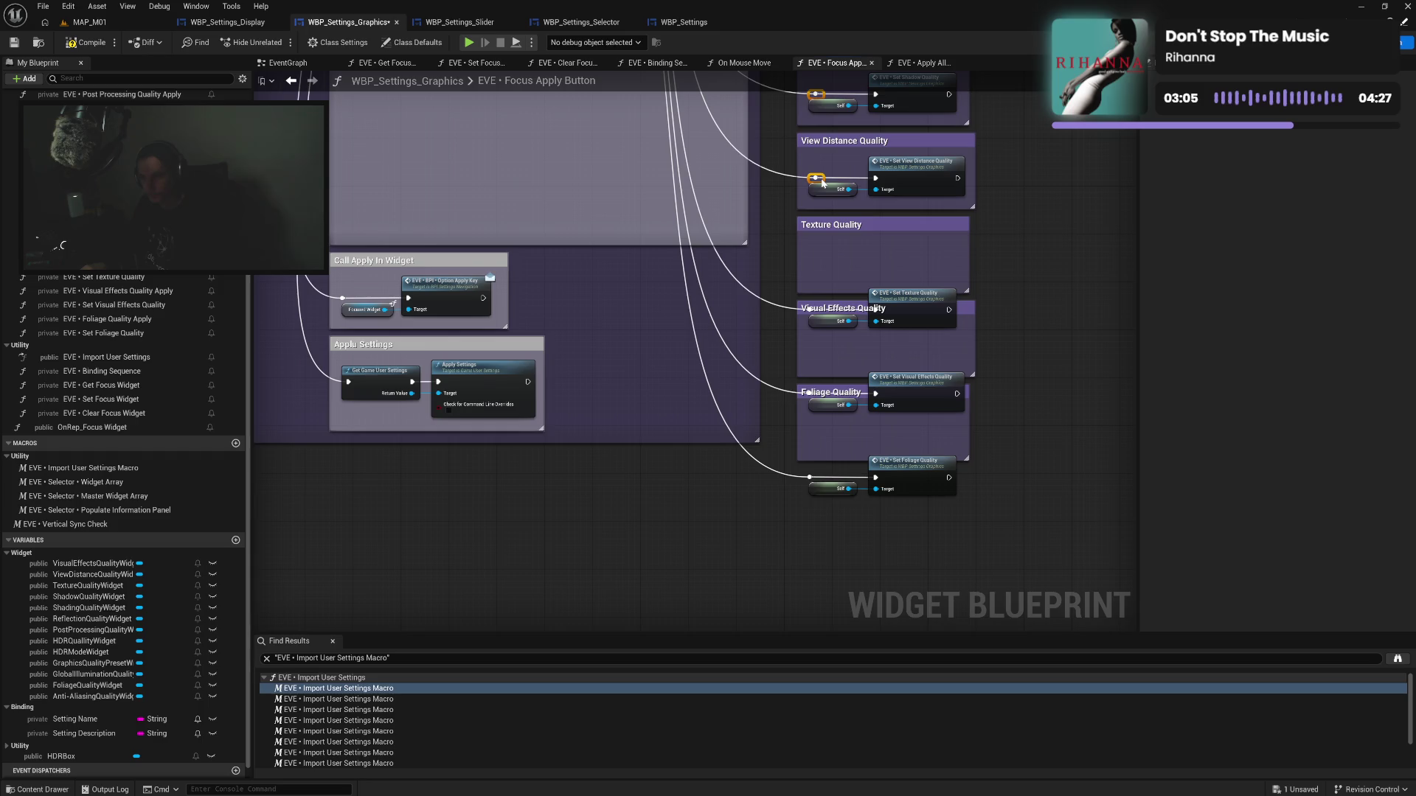
{"action": "left_click", "coordinate": [832, 241]}
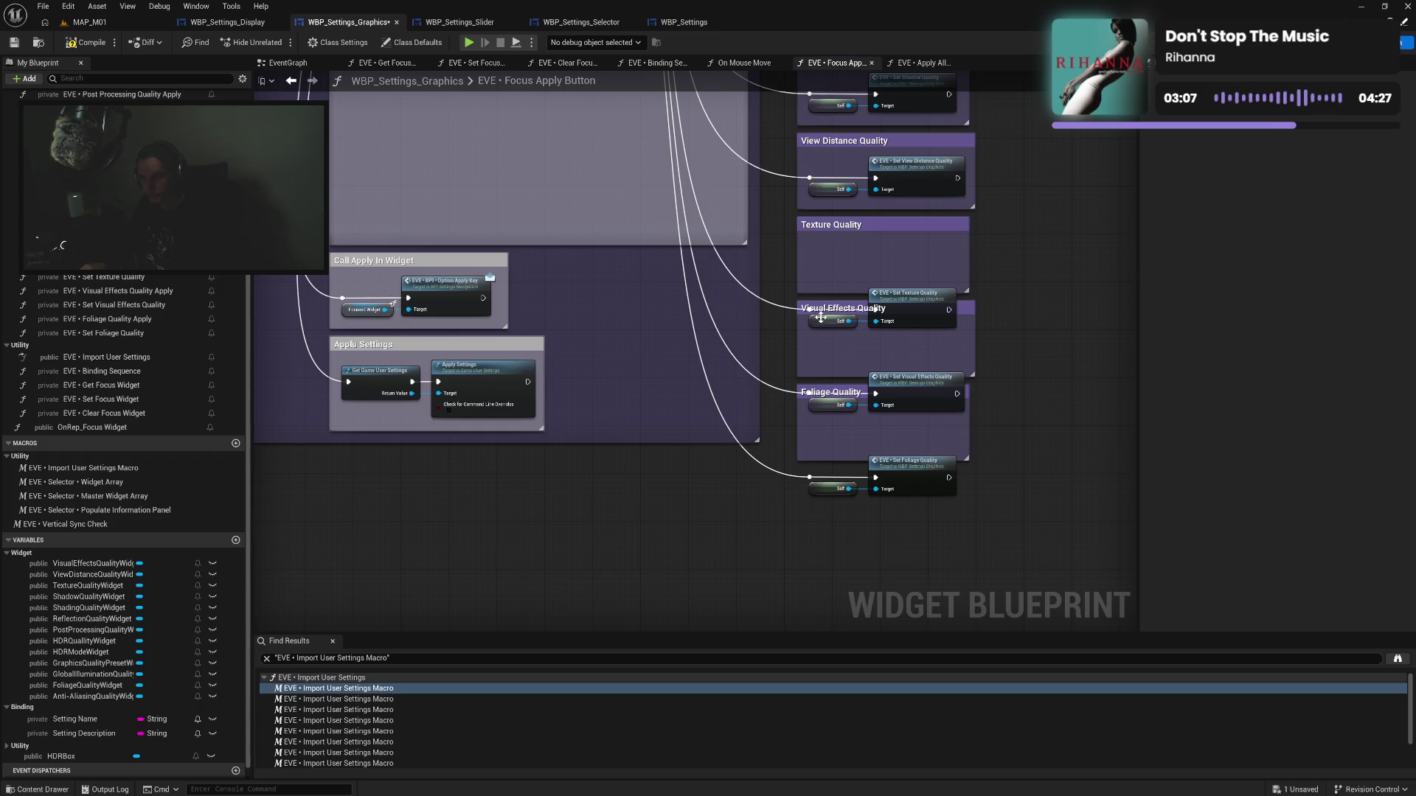
Move the Set Texture Quality and Set Foliage Quality nodes into their comments, then select all quality boxes
{"action": "mouse_move", "coordinate": [820, 338]}
{"action": "left_mouse_down"}
{"action": "mouse_move", "coordinate": [893, 325]}
{"action": "mouse_move", "coordinate": [889, 295]}
{"action": "mouse_move", "coordinate": [805, 278]}
{"action": "left_mouse_up"}
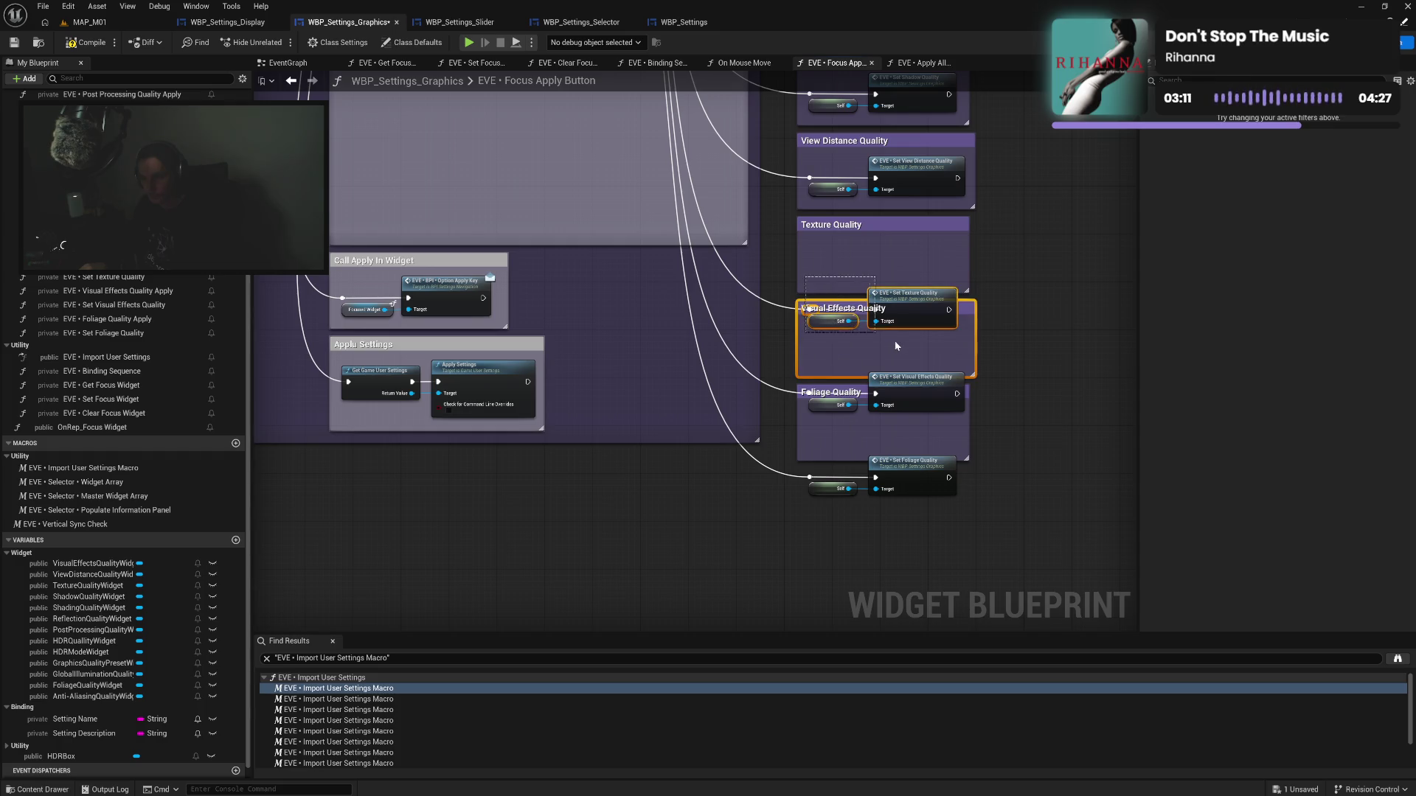
{"action": "left_click", "coordinate": [971, 311], "text": "ctrl"}
{"action": "left_click_drag", "start_coordinate": [909, 300], "coordinate": [913, 252]}
{"action": "left_click", "coordinate": [853, 252]}
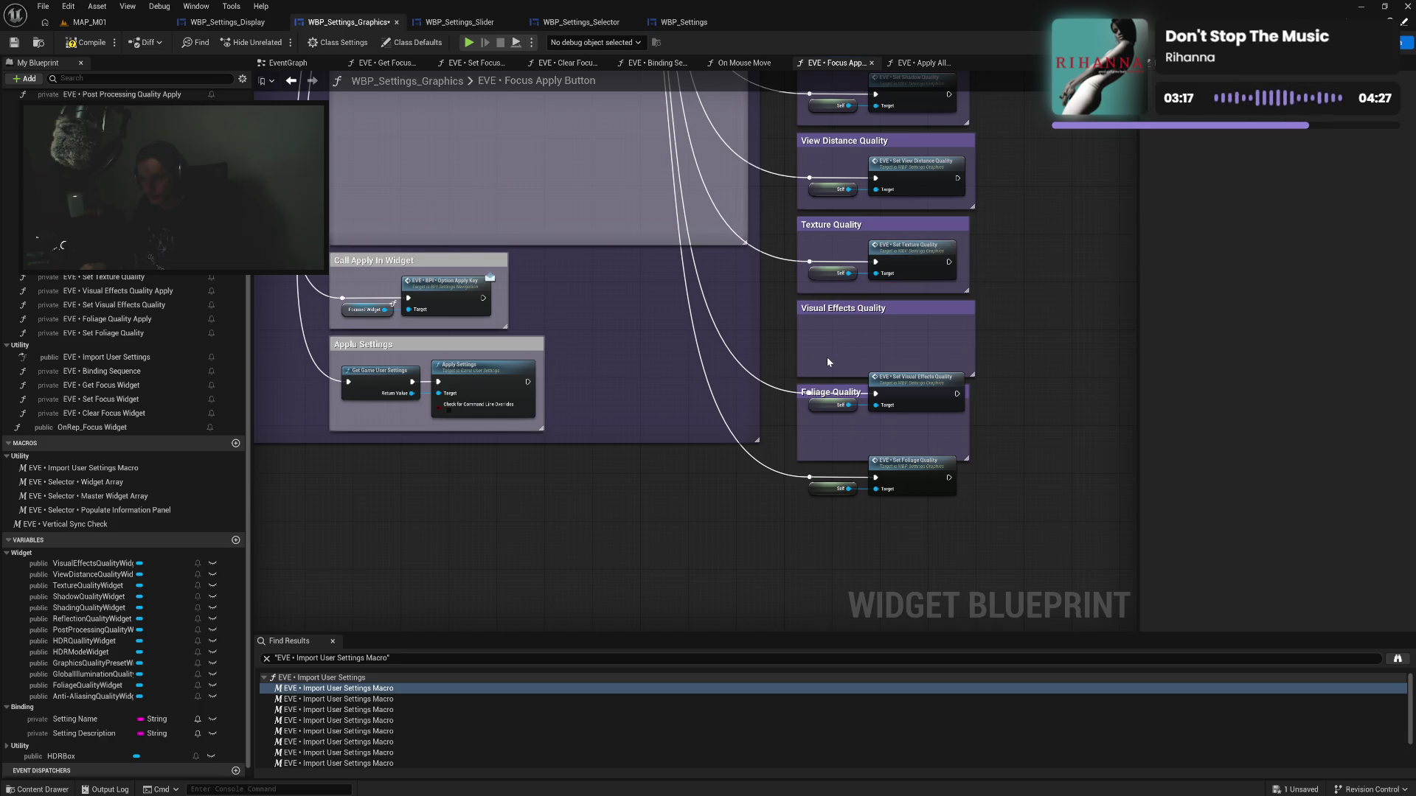
{"action": "mouse_move", "coordinate": [819, 365]}
{"action": "left_mouse_down"}
{"action": "mouse_move", "coordinate": [923, 423]}
{"action": "mouse_move", "coordinate": [900, 338]}
{"action": "left_mouse_up"}
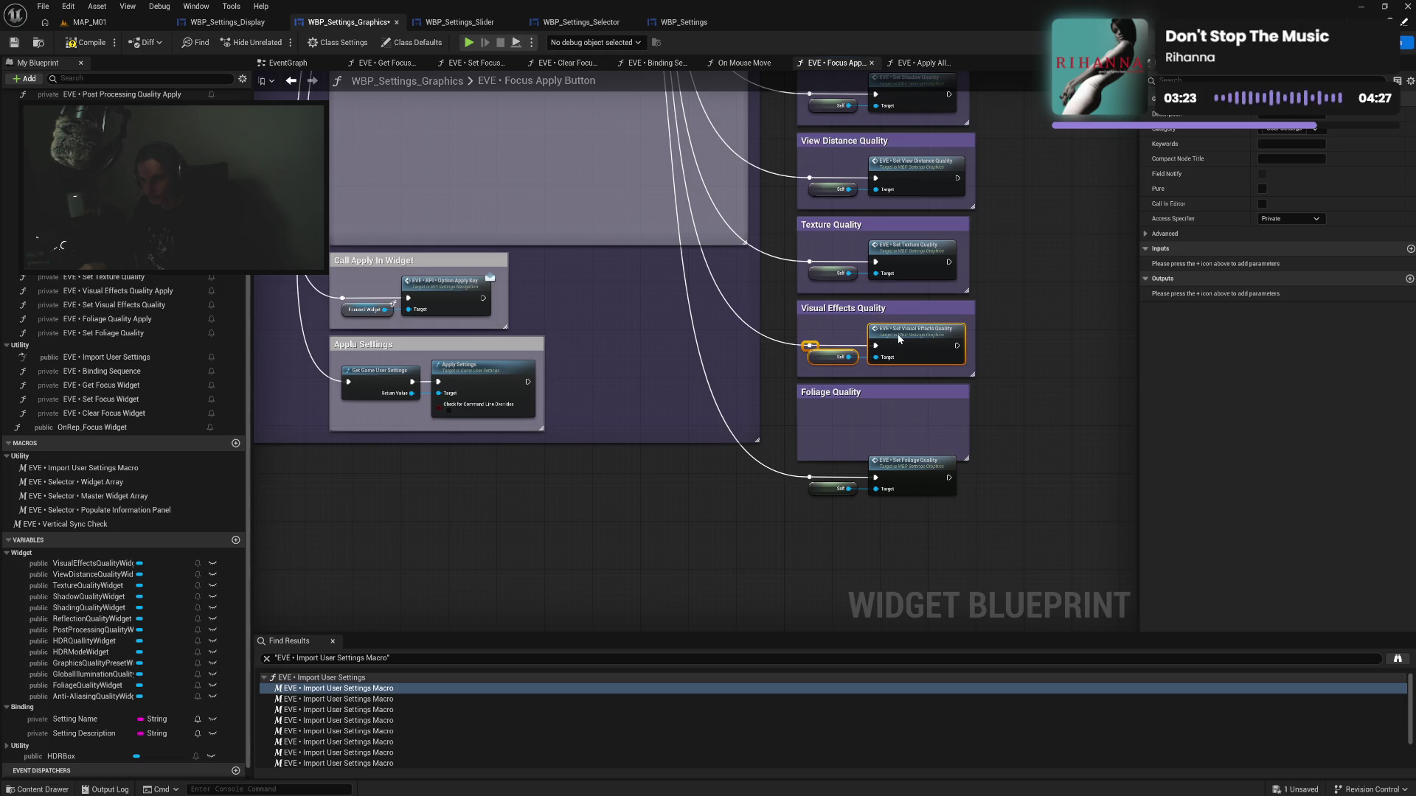
{"action": "left_click", "coordinate": [993, 398]}
{"action": "left_click_drag", "start_coordinate": [992, 419], "coordinate": [986, 337]}
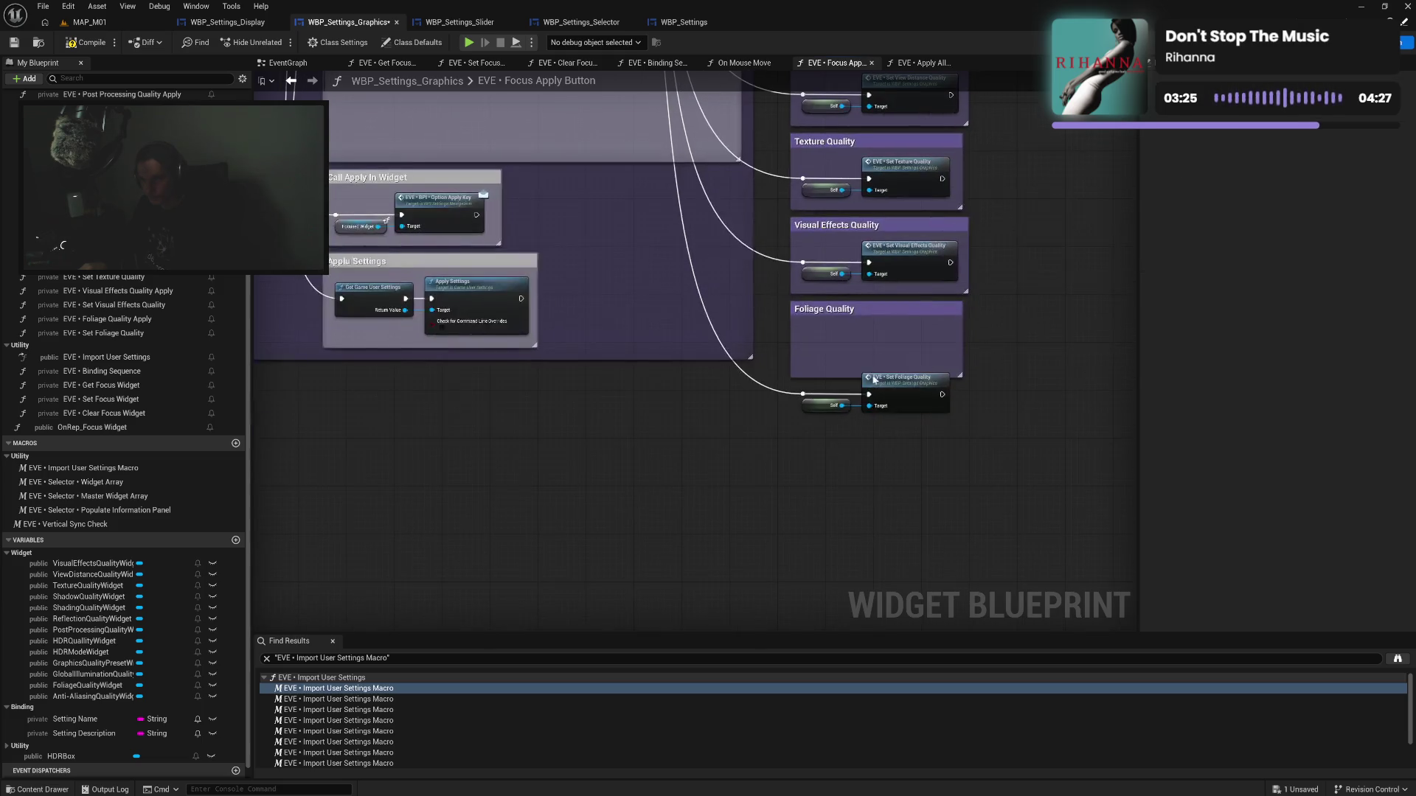
{"action": "left_click_drag", "start_coordinate": [862, 426], "coordinate": [899, 335]}
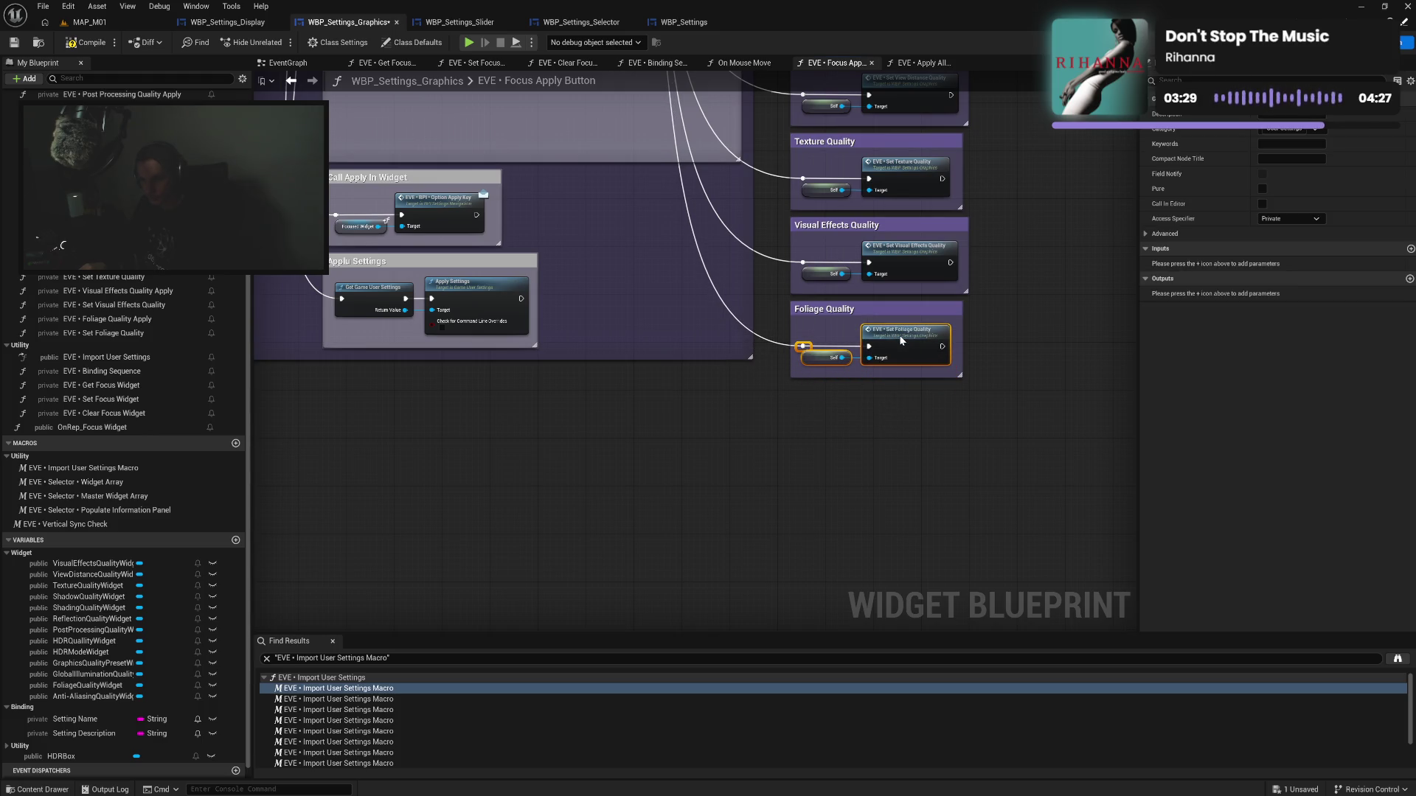
{"action": "left_click", "coordinate": [958, 387]}
{"action": "mouse_move", "coordinate": [968, 391]}
{"action": "left_mouse_down"}
{"action": "mouse_move", "coordinate": [922, 347]}
{"action": "mouse_move", "coordinate": [800, 85]}
{"action": "mouse_move", "coordinate": [797, 129]}
{"action": "mouse_move", "coordinate": [784, 38]}
{"action": "mouse_move", "coordinate": [792, 159]}
{"action": "mouse_move", "coordinate": [841, 177]}
{"action": "mouse_move", "coordinate": [650, 400]}
{"action": "mouse_move", "coordinate": [617, 396]}
{"action": "mouse_move", "coordinate": [693, 331]}
{"action": "mouse_move", "coordinate": [739, 192]}
{"action": "left_mouse_up"}
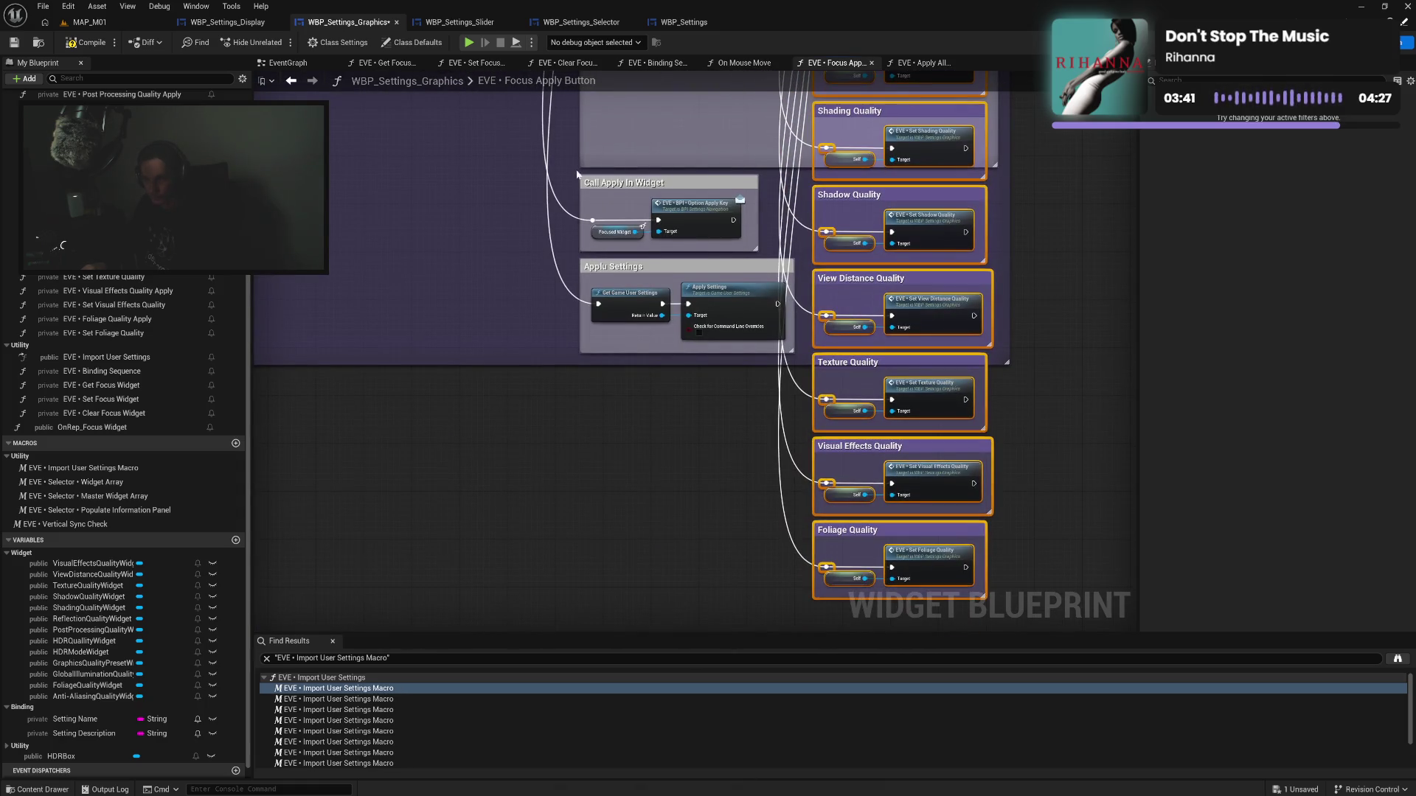
Shift the Call Apply In Widget and Apply Settings comments up-left and extend the grey and purple boxes
{"action": "left_click_drag", "start_coordinate": [585, 191], "coordinate": [789, 353]}
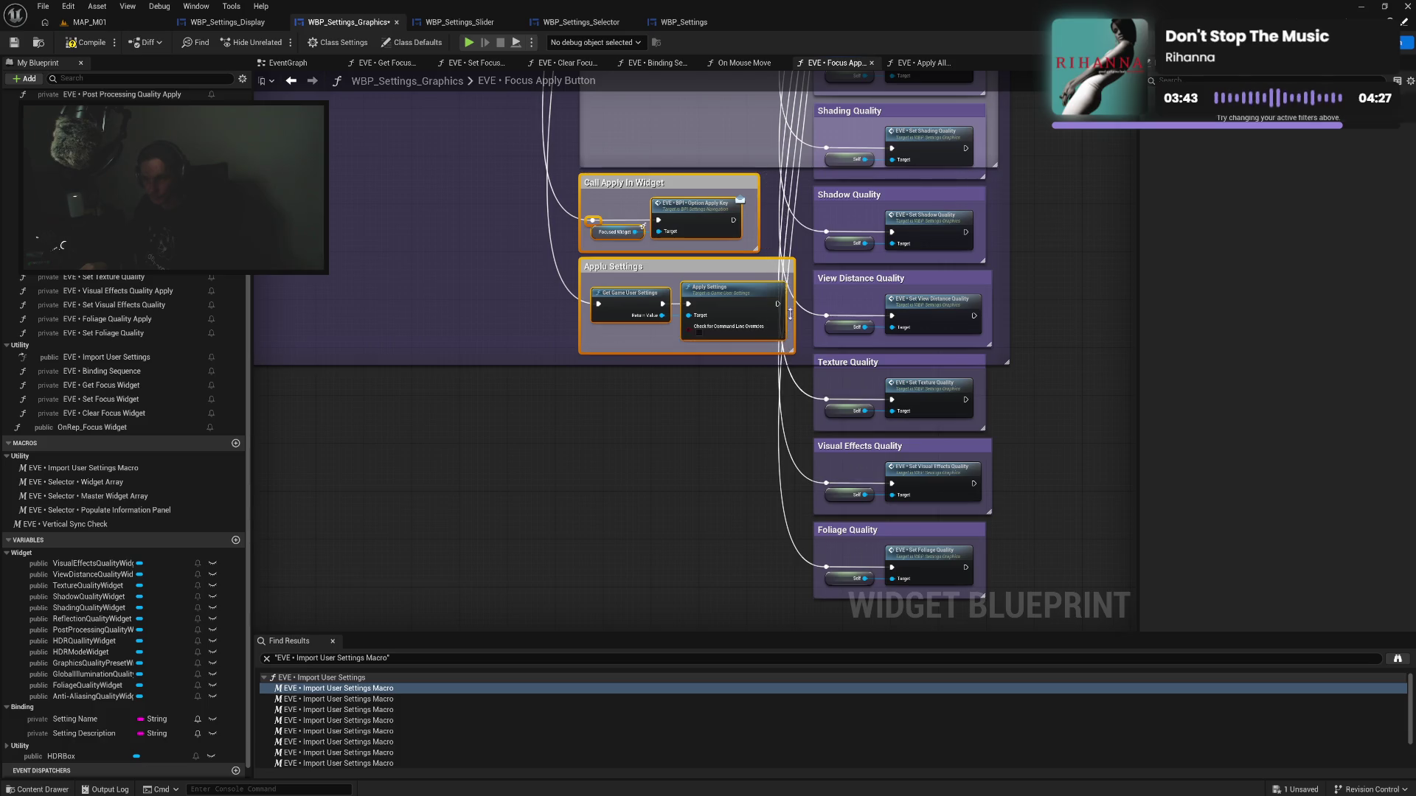
{"action": "left_click_drag", "start_coordinate": [779, 268], "coordinate": [527, 220]}
{"action": "mouse_move", "coordinate": [739, 165]}
{"action": "left_mouse_down"}
{"action": "mouse_move", "coordinate": [745, 538]}
{"action": "mouse_move", "coordinate": [730, 223]}
{"action": "mouse_move", "coordinate": [743, 302]}
{"action": "mouse_move", "coordinate": [976, 395]}
{"action": "mouse_move", "coordinate": [885, 396]}
{"action": "left_mouse_up"}
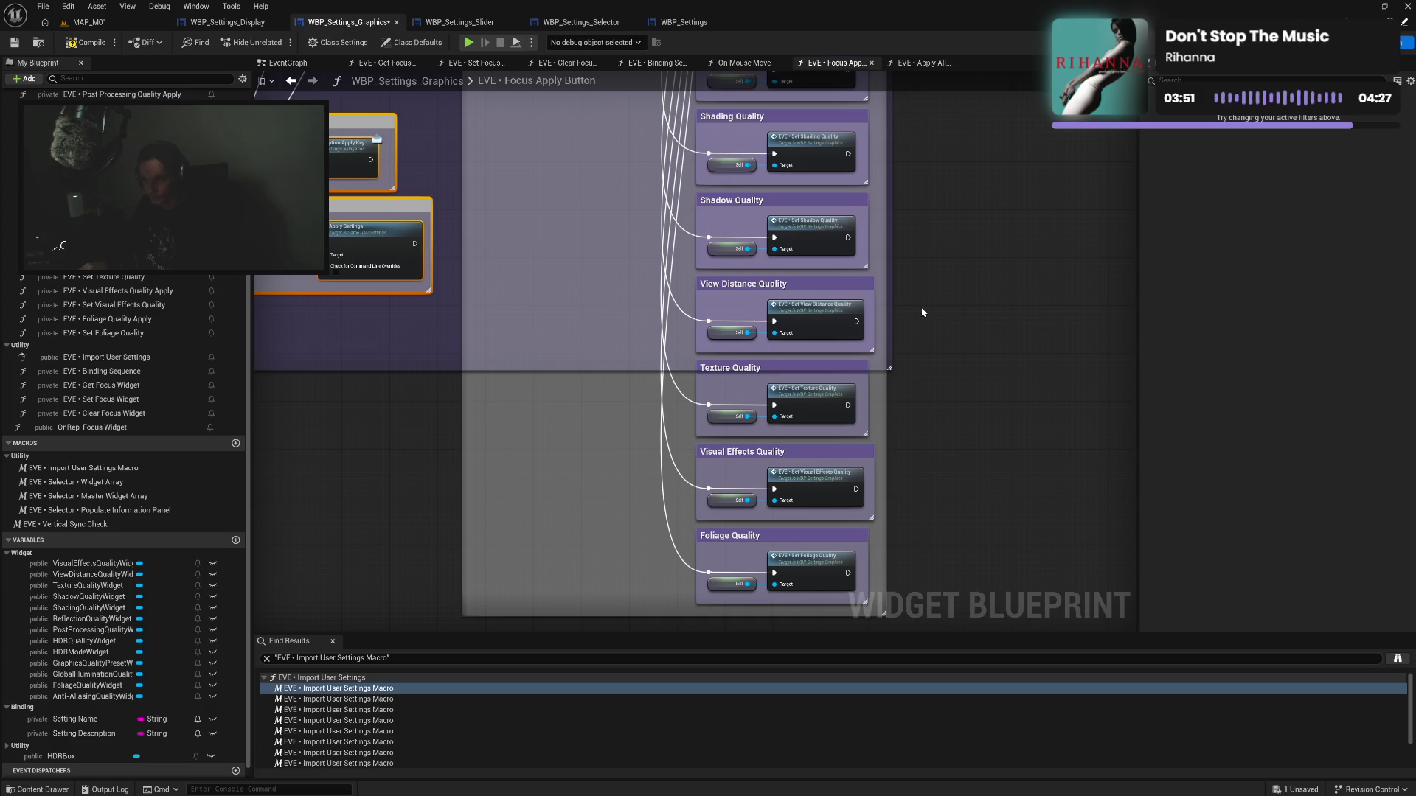
{"action": "left_click_drag", "start_coordinate": [891, 304], "coordinate": [898, 305]}
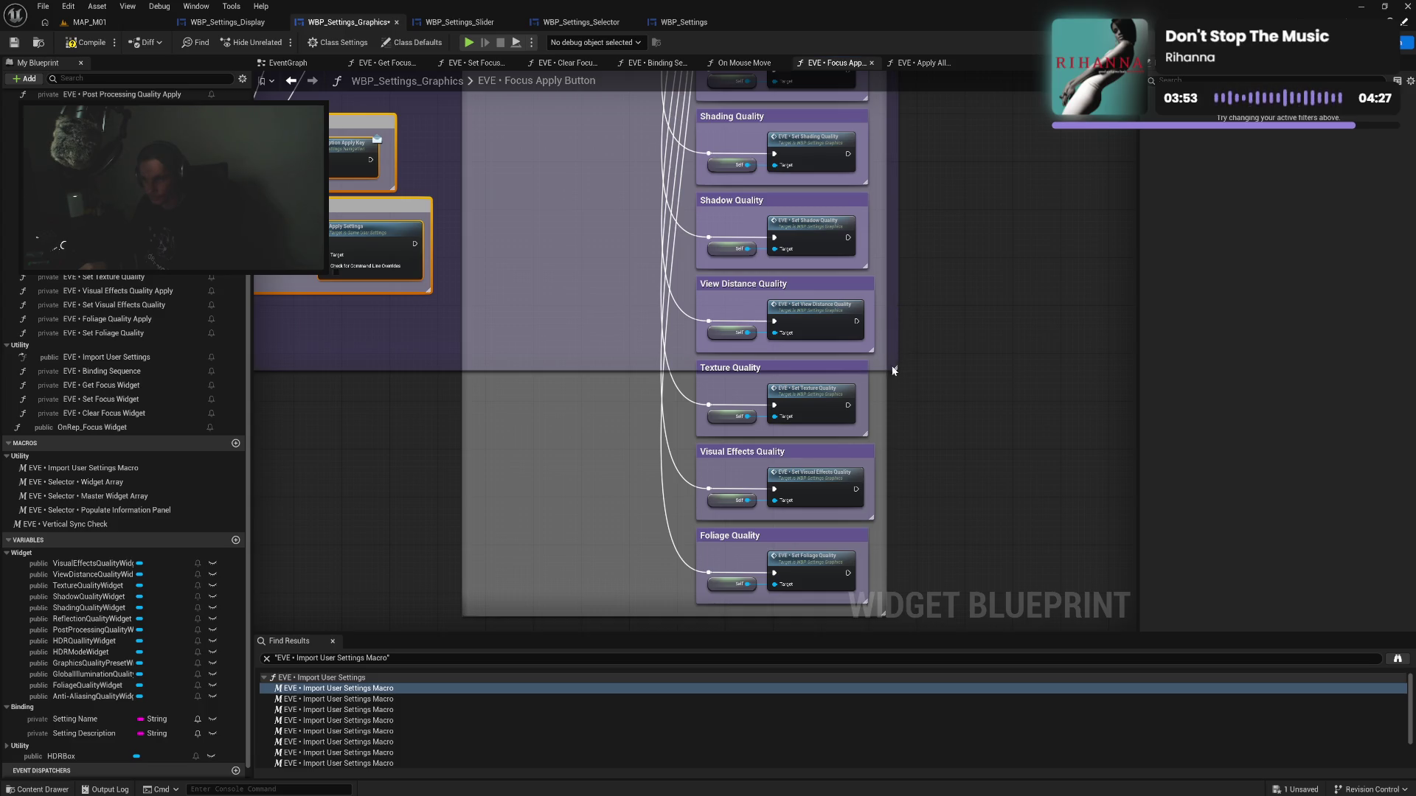
{"action": "left_click_drag", "start_coordinate": [893, 370], "coordinate": [907, 551]}
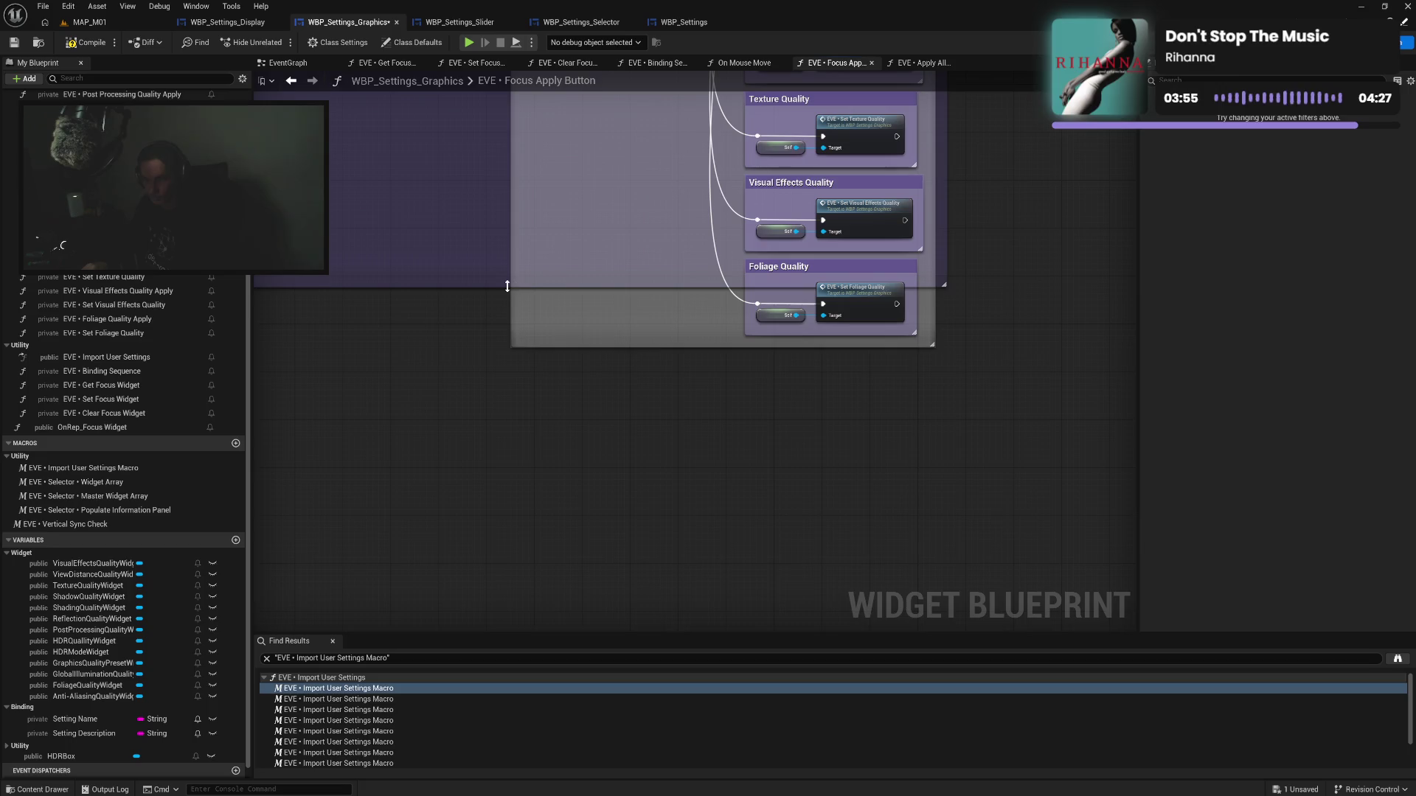
{"action": "left_click_drag", "start_coordinate": [506, 286], "coordinate": [503, 359]}
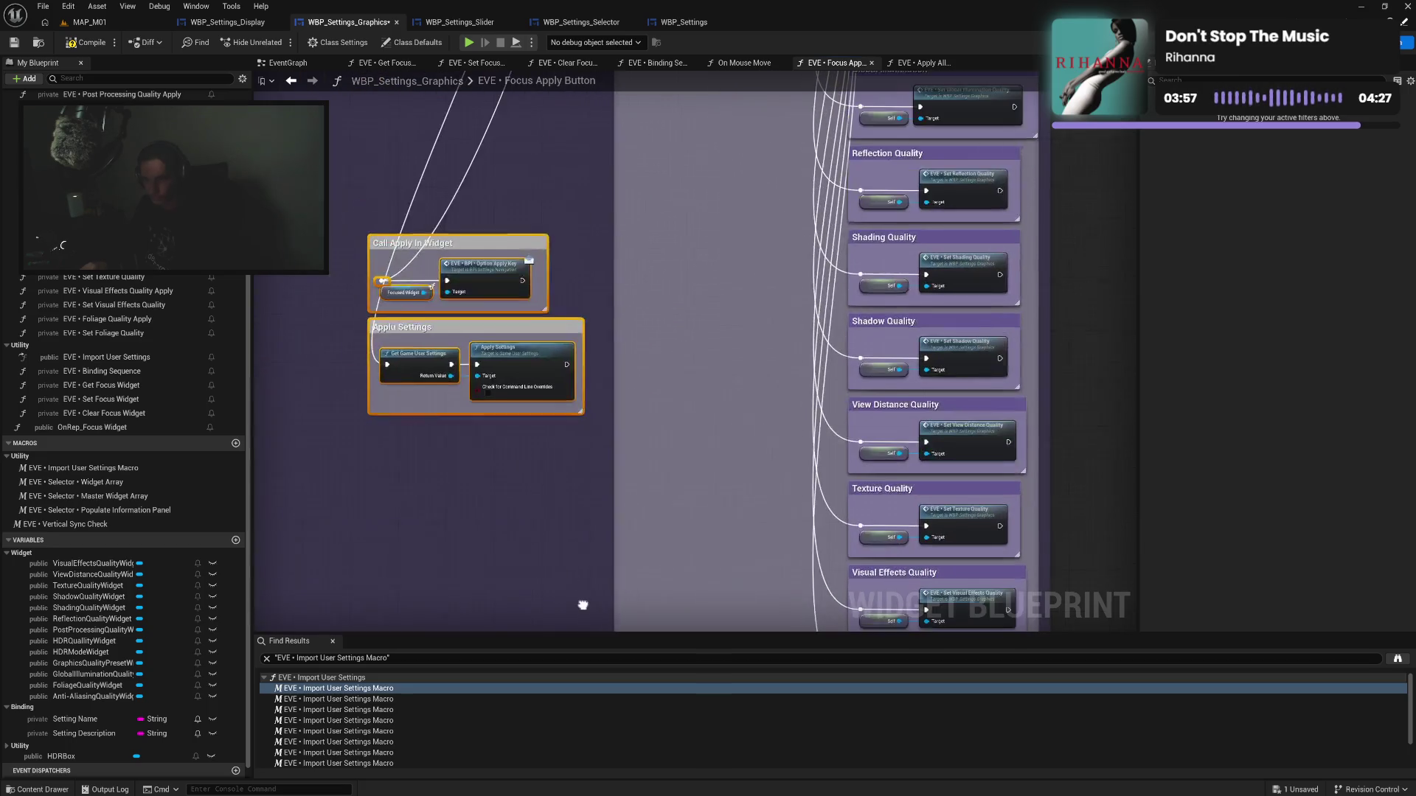
Raise the two apply comments, stretch the purple box around them, and compile WBP_Settings_Graphics
{"action": "mouse_move", "coordinate": [582, 604]}
{"action": "left_mouse_down"}
{"action": "mouse_move", "coordinate": [618, 323]}
{"action": "mouse_move", "coordinate": [609, 196]}
{"action": "left_mouse_up"}
{"action": "mouse_move", "coordinate": [710, 146]}
{"action": "left_mouse_down"}
{"action": "mouse_move", "coordinate": [778, 441]}
{"action": "mouse_move", "coordinate": [785, 244]}
{"action": "mouse_move", "coordinate": [786, 370]}
{"action": "mouse_move", "coordinate": [877, 715]}
{"action": "mouse_move", "coordinate": [946, 647]}
{"action": "mouse_move", "coordinate": [938, 293]}
{"action": "left_mouse_up"}
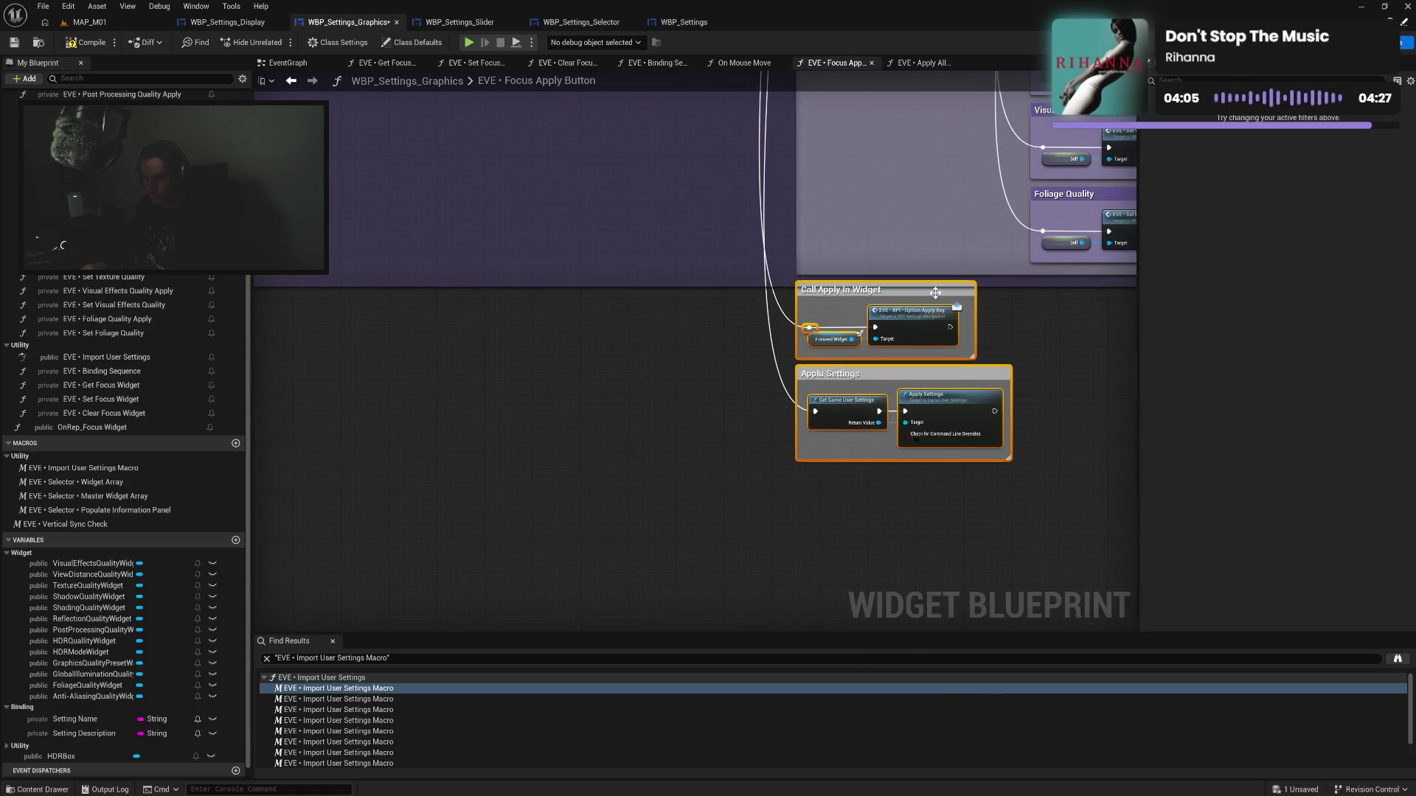
{"action": "left_click_drag", "start_coordinate": [782, 283], "coordinate": [789, 472]}
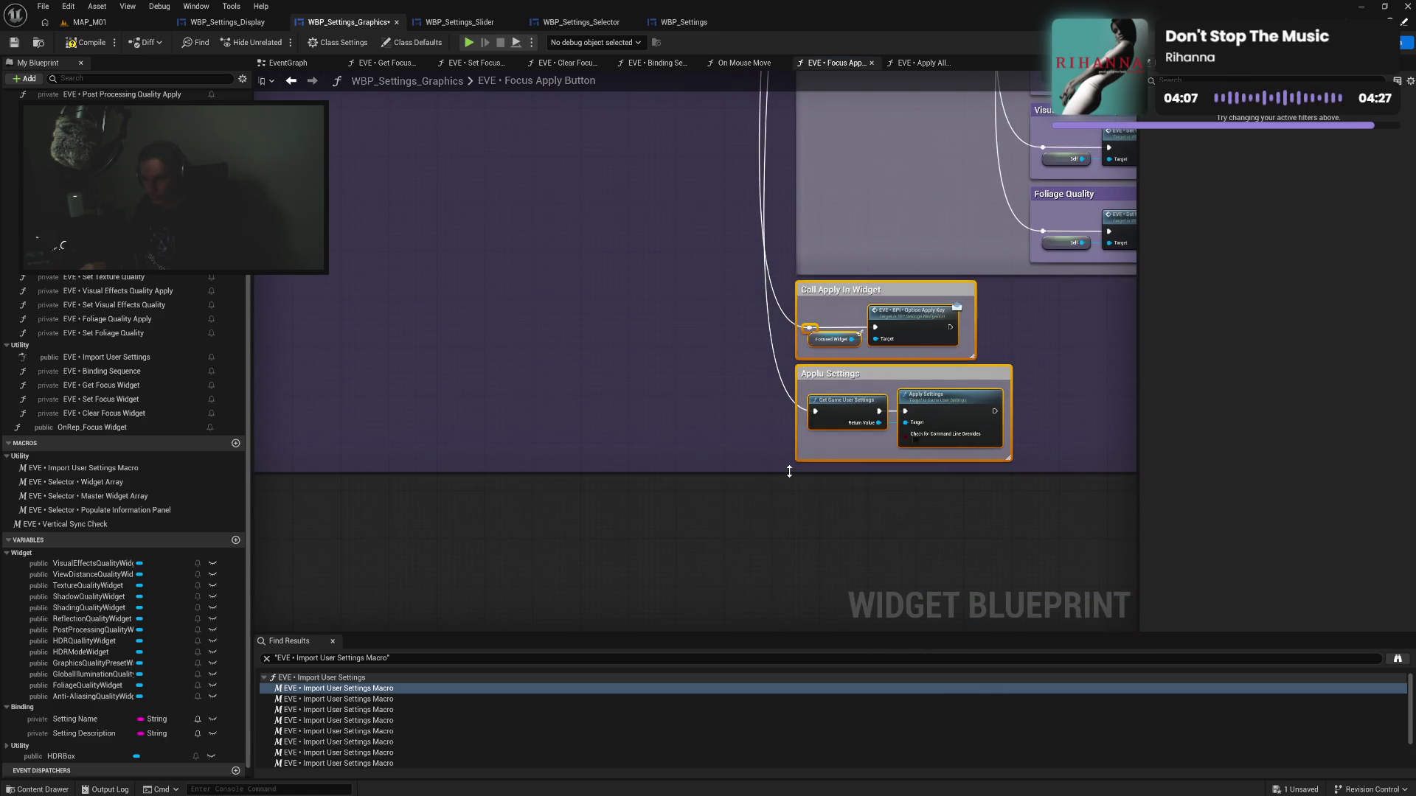
{"action": "left_click", "coordinate": [78, 42]}
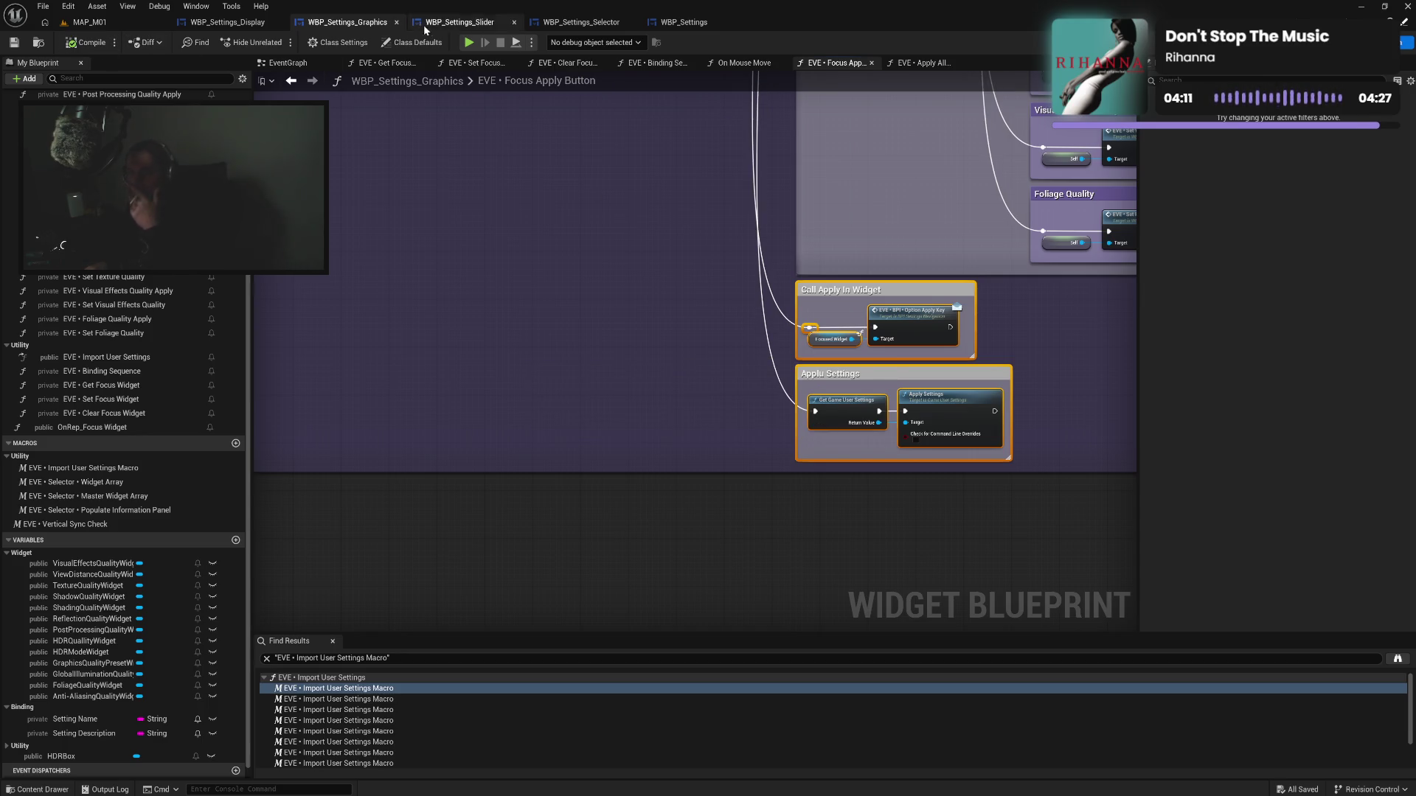
{"action": "left_click", "coordinate": [258, 30]}
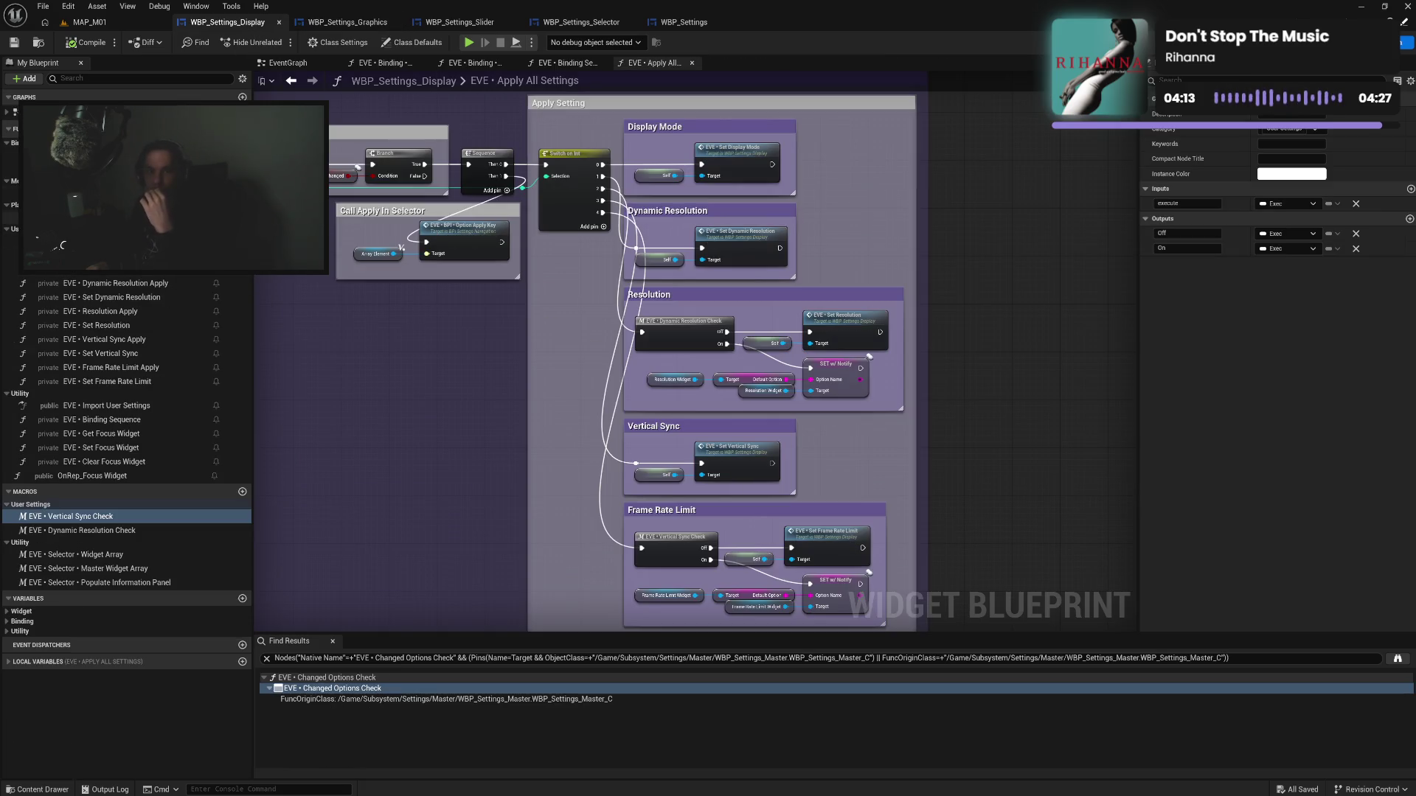
Copy the Display Mode, Dynamic Resolution, Resolution, Vertical Sync and Frame Rate Limit comments into Focus Apply Button
{"action": "double_click", "coordinate": [111, 258]}
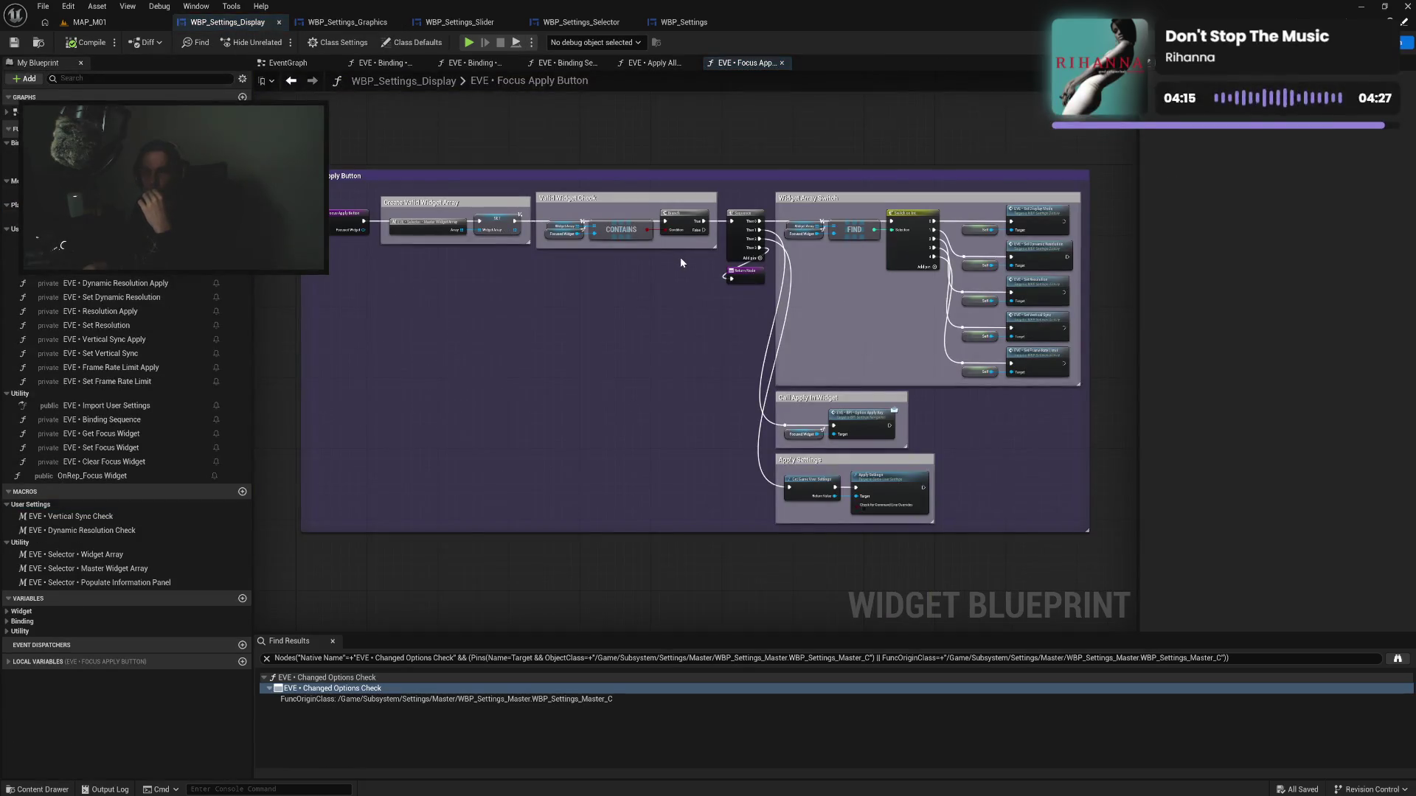
{"action": "left_click", "coordinate": [653, 63]}
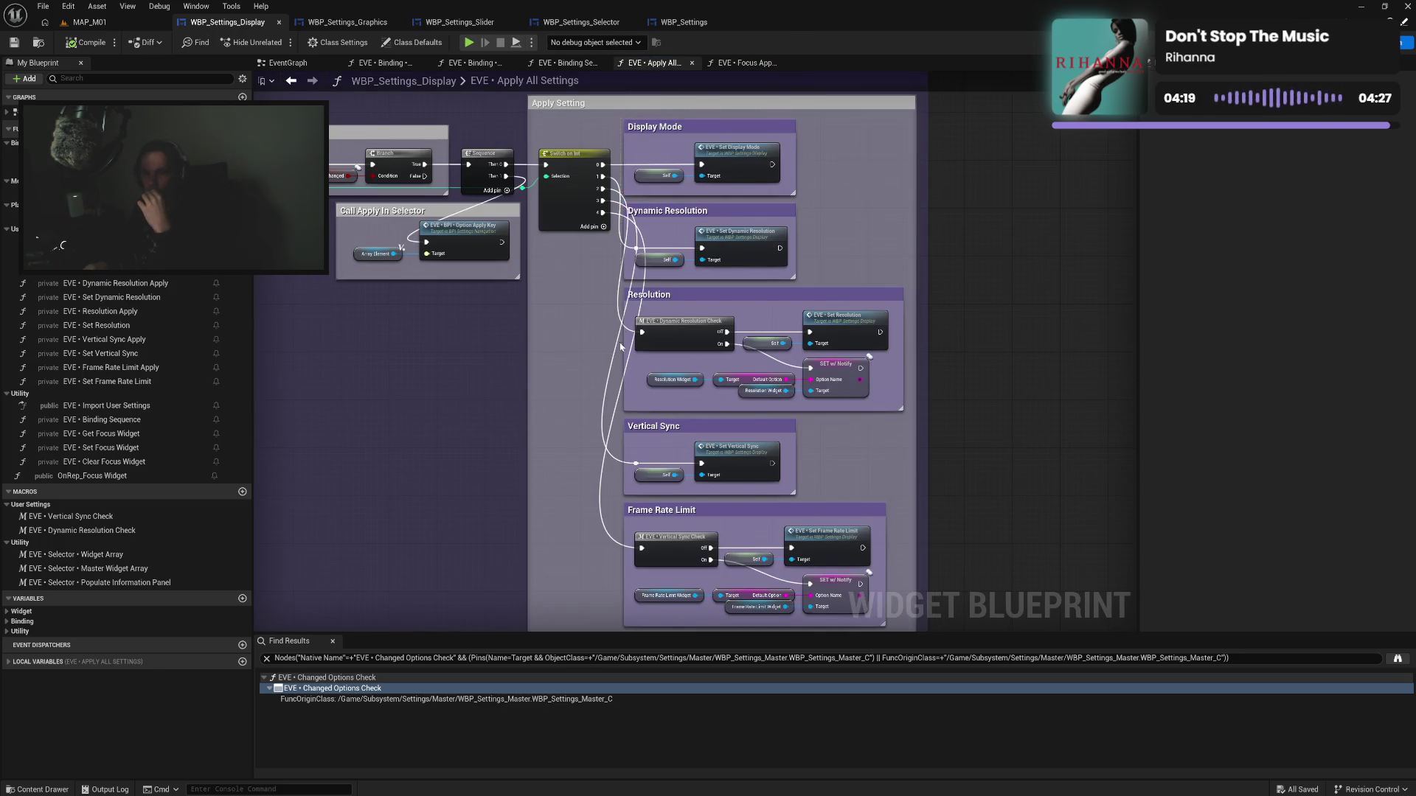
{"action": "mouse_move", "coordinate": [621, 139]}
{"action": "left_mouse_down"}
{"action": "mouse_move", "coordinate": [621, 601]}
{"action": "mouse_move", "coordinate": [624, 526]}
{"action": "left_mouse_up"}
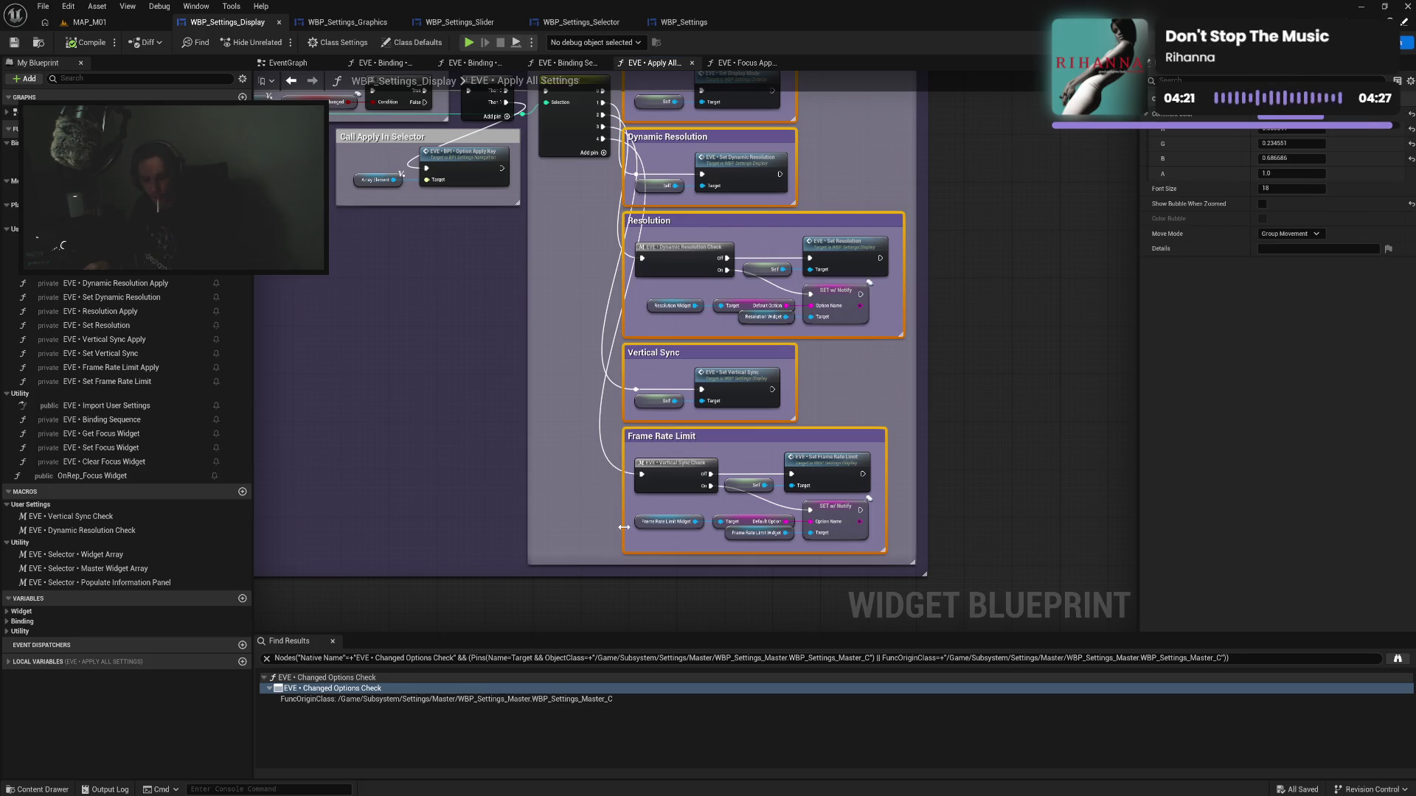
{"action": "left_click", "coordinate": [736, 61]}
{"action": "scroll", "coordinate": [819, 147], "scroll_direction": "down", "scroll_amount": 3}
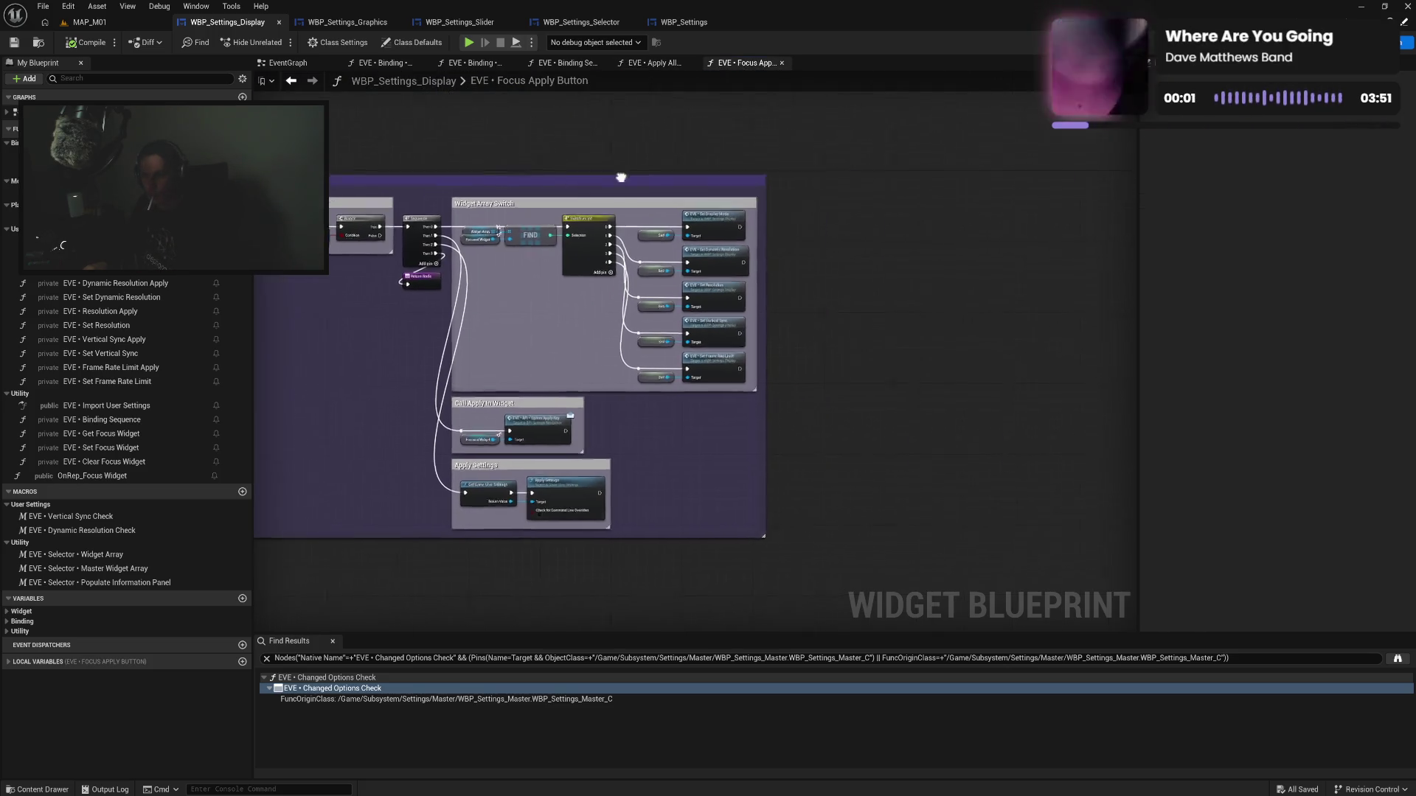
{"action": "key", "text": "ctrl+v"}
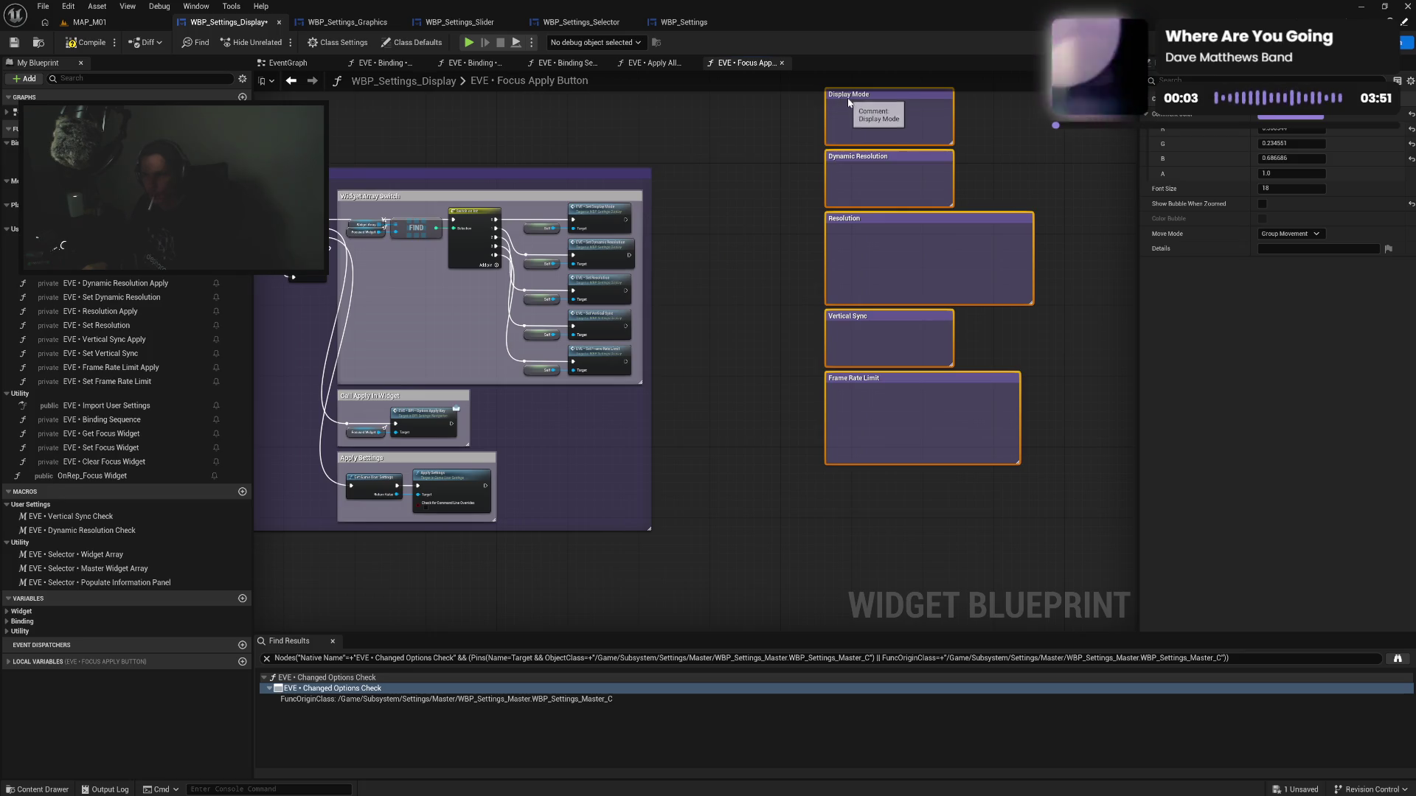
Place the Display Mode, Dynamic Resolution and Resolution setter nodes in their comments and shrink the Resolution box
{"action": "left_click_drag", "start_coordinate": [848, 99], "coordinate": [679, 170]}
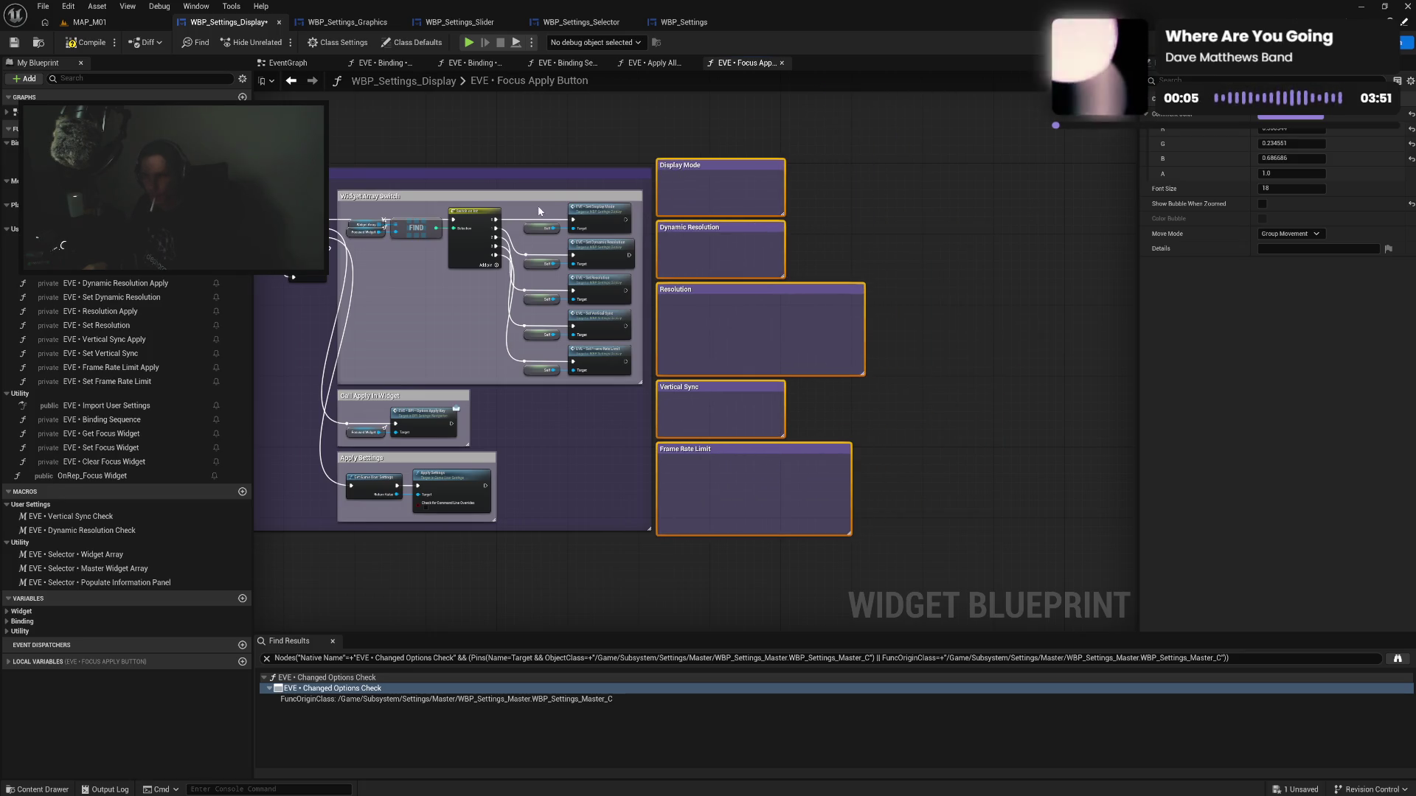
{"action": "mouse_move", "coordinate": [538, 212]}
{"action": "left_mouse_down"}
{"action": "mouse_move", "coordinate": [589, 239]}
{"action": "mouse_move", "coordinate": [759, 190]}
{"action": "left_mouse_up"}
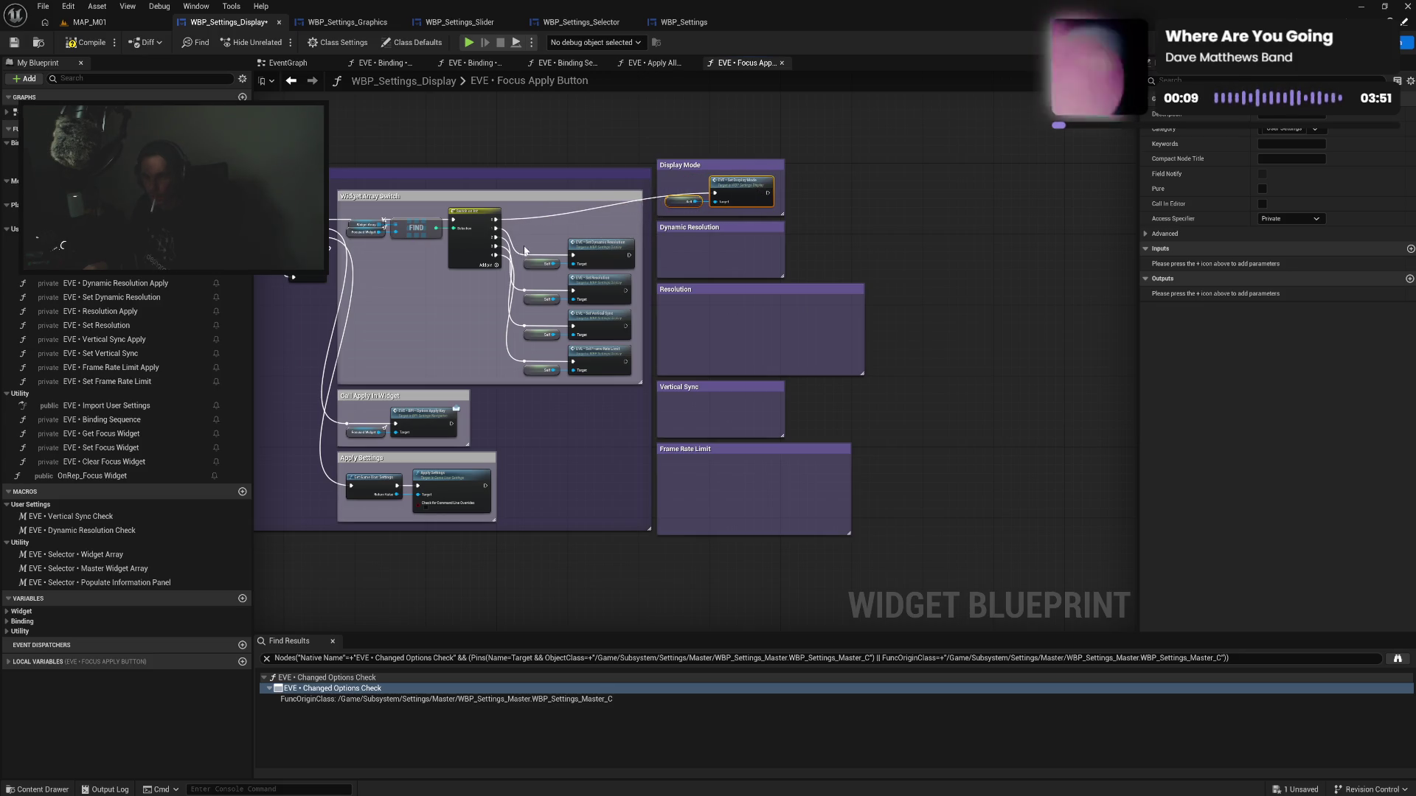
{"action": "mouse_move", "coordinate": [525, 250]}
{"action": "left_mouse_down"}
{"action": "mouse_move", "coordinate": [583, 271]}
{"action": "mouse_move", "coordinate": [753, 254]}
{"action": "left_mouse_up"}
{"action": "mouse_move", "coordinate": [520, 279]}
{"action": "left_mouse_down"}
{"action": "mouse_move", "coordinate": [579, 304]}
{"action": "mouse_move", "coordinate": [752, 317]}
{"action": "left_mouse_up"}
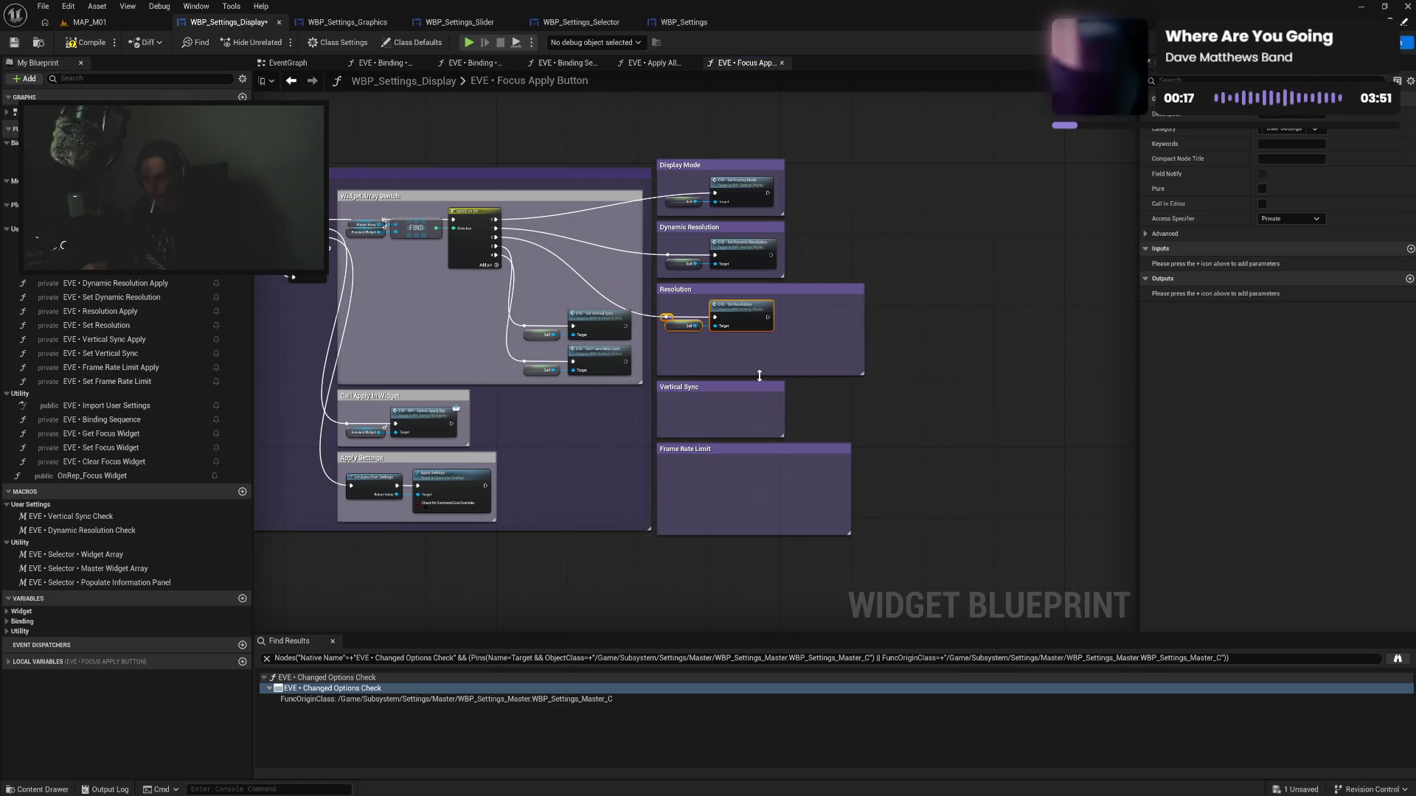
{"action": "left_click_drag", "start_coordinate": [760, 376], "coordinate": [766, 340]}
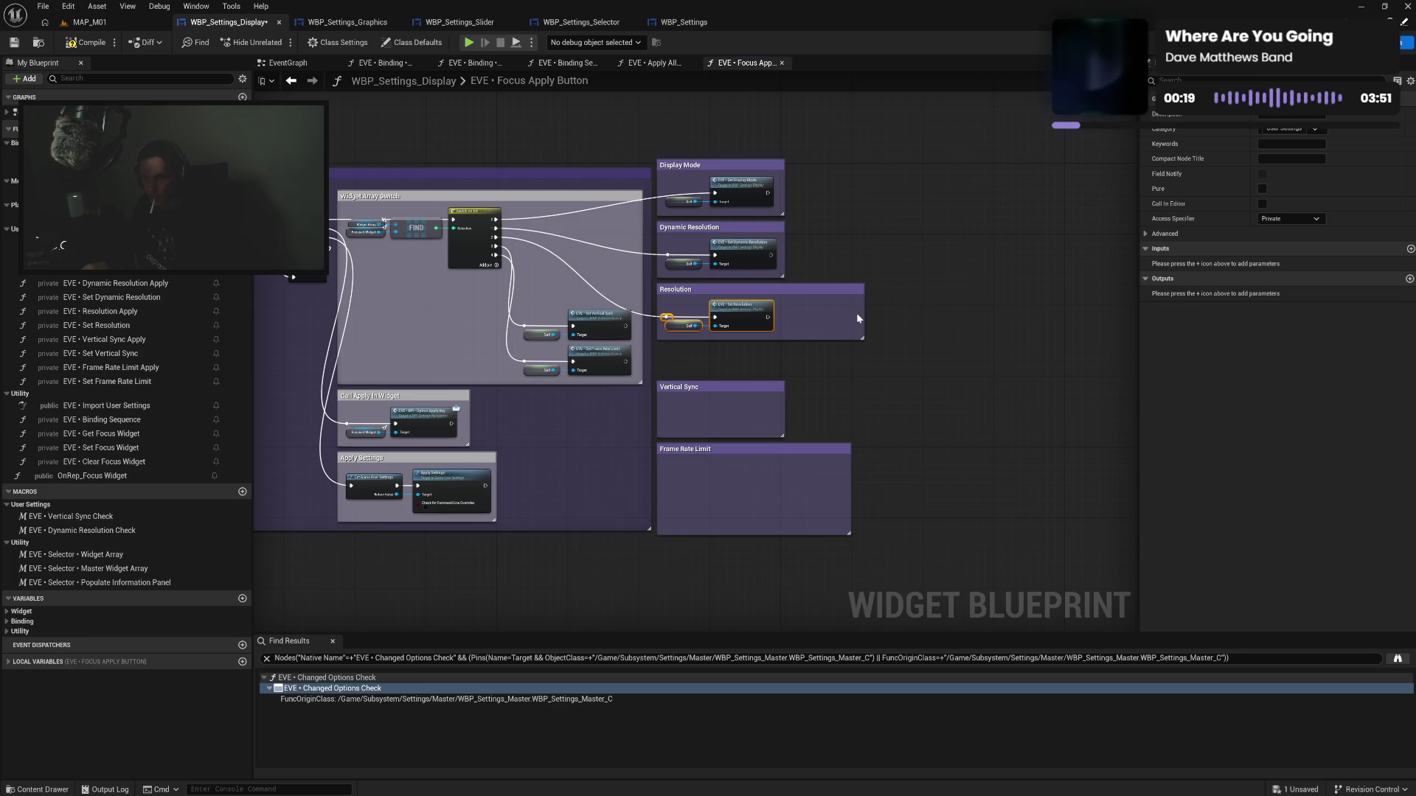
{"action": "left_click_drag", "start_coordinate": [863, 318], "coordinate": [779, 318]}
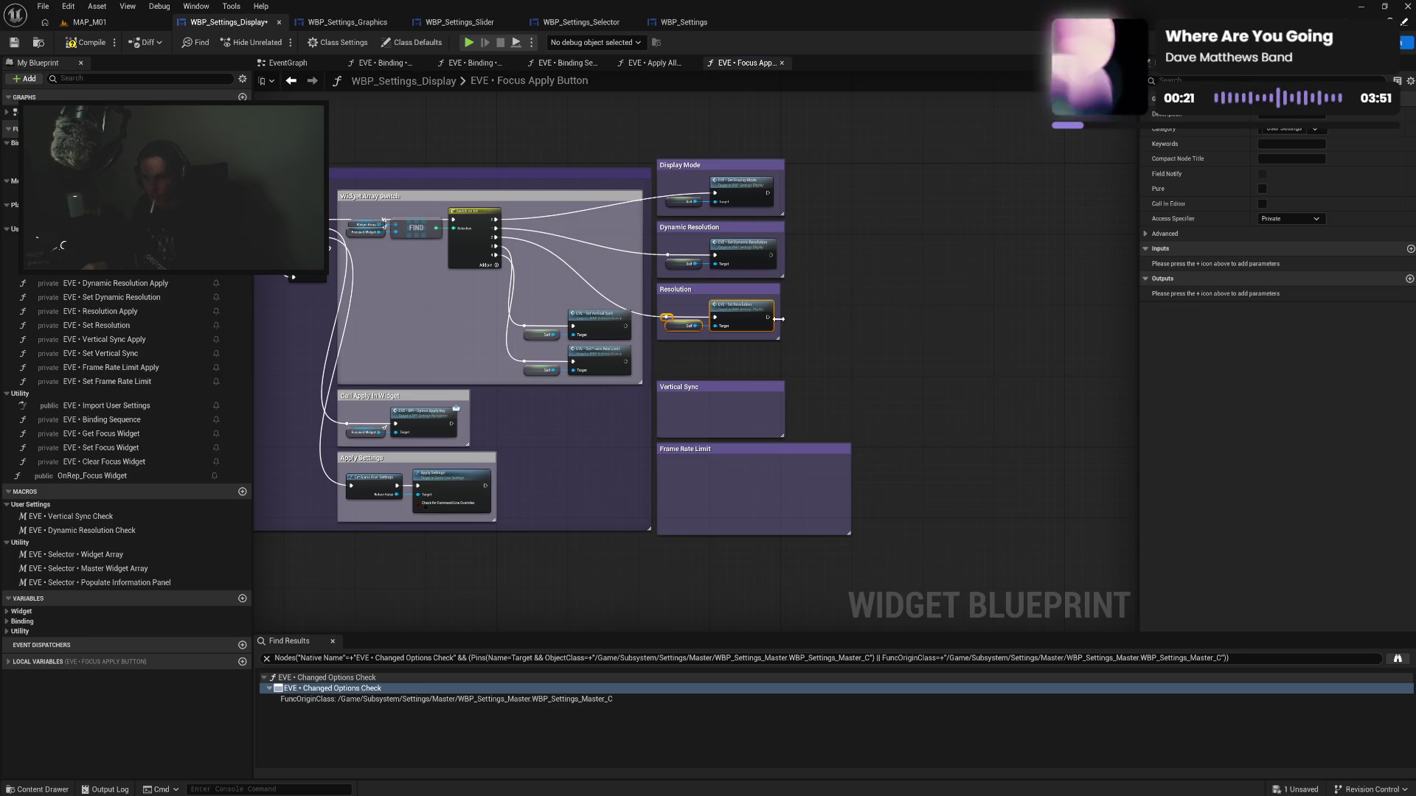
Fit the Vertical Sync and Frame Rate Limit nodes into their comments and stack those boxes neatly
{"action": "scroll", "coordinate": [789, 336], "scroll_direction": "up", "scroll_amount": 4}
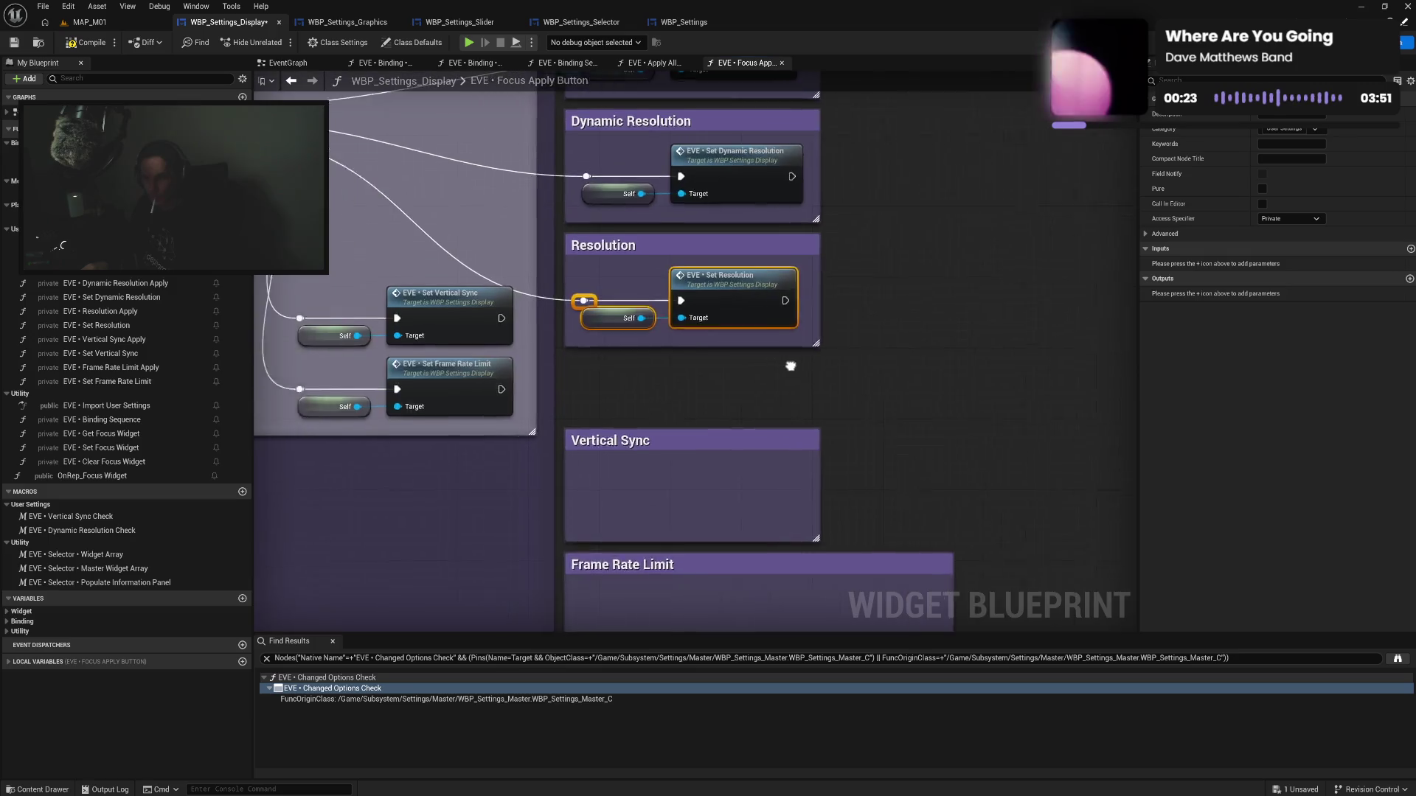
{"action": "mouse_move", "coordinate": [621, 286]}
{"action": "left_mouse_down"}
{"action": "mouse_move", "coordinate": [808, 426]}
{"action": "mouse_move", "coordinate": [829, 425]}
{"action": "left_mouse_up"}
{"action": "left_click_drag", "start_coordinate": [792, 367], "coordinate": [795, 304]}
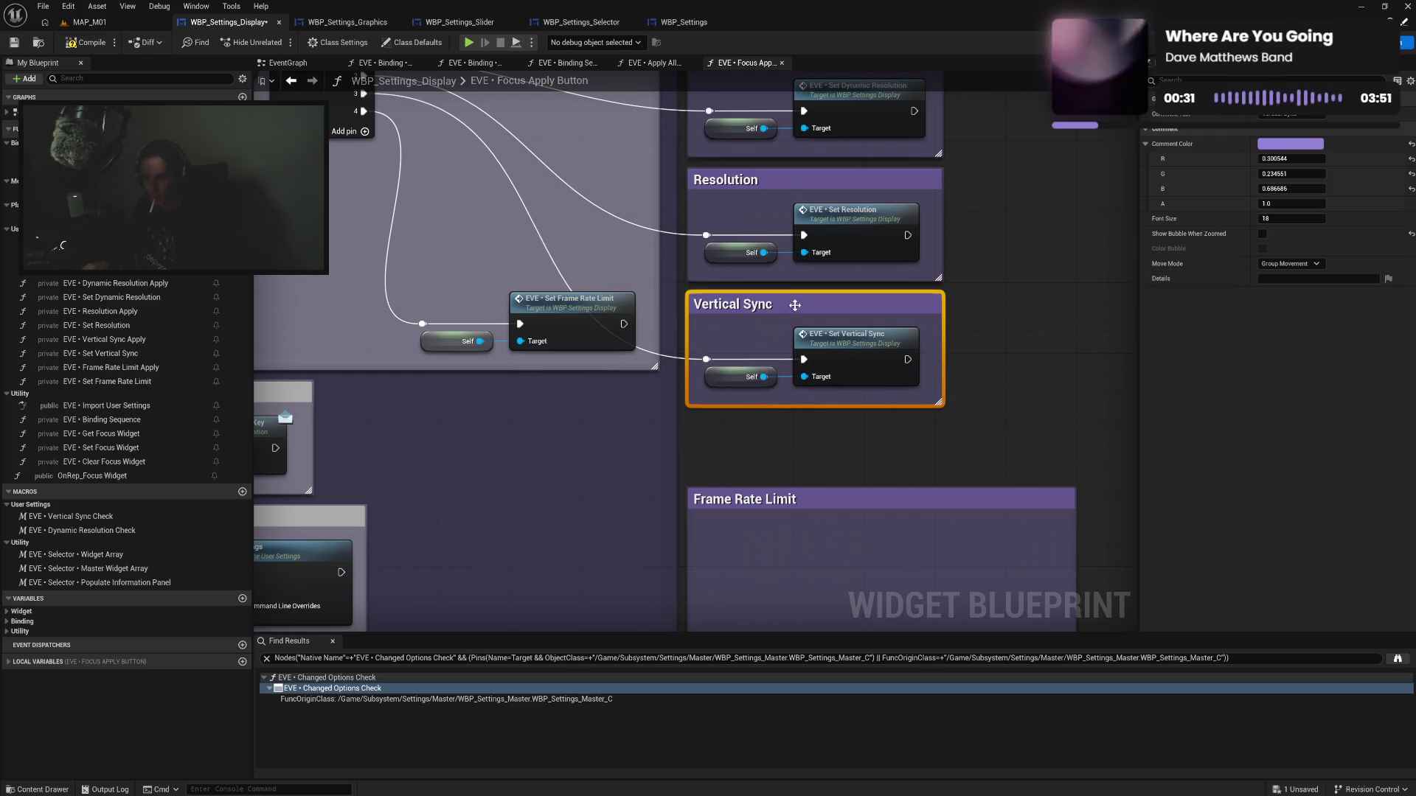
{"action": "left_click_drag", "start_coordinate": [426, 302], "coordinate": [642, 358]}
{"action": "mouse_move", "coordinate": [583, 311]}
{"action": "left_mouse_down"}
{"action": "mouse_move", "coordinate": [728, 483]}
{"action": "mouse_move", "coordinate": [829, 544]}
{"action": "mouse_move", "coordinate": [864, 543]}
{"action": "left_mouse_up"}
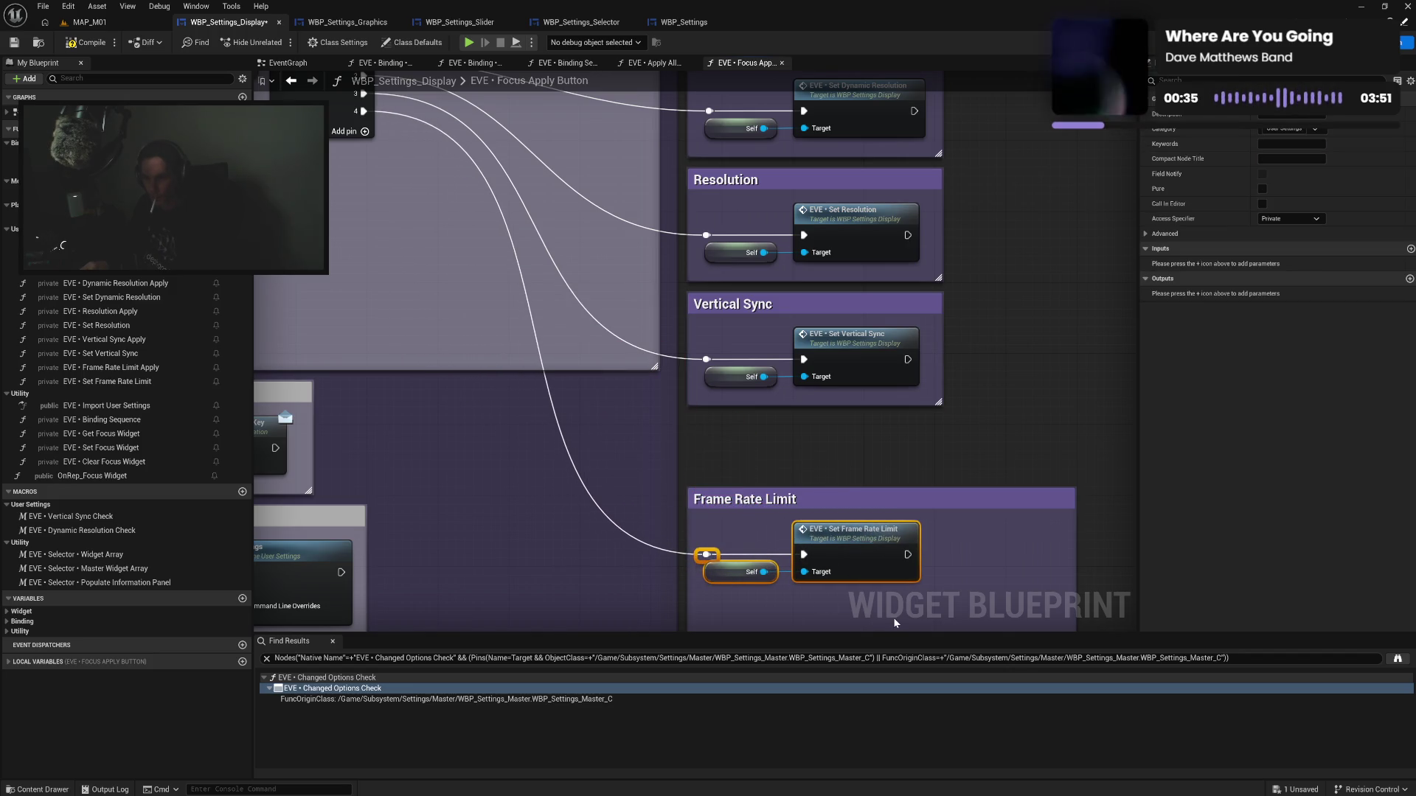
{"action": "mouse_move", "coordinate": [892, 623]}
{"action": "left_mouse_down"}
{"action": "mouse_move", "coordinate": [850, 550]}
{"action": "mouse_move", "coordinate": [853, 484]}
{"action": "left_mouse_up"}
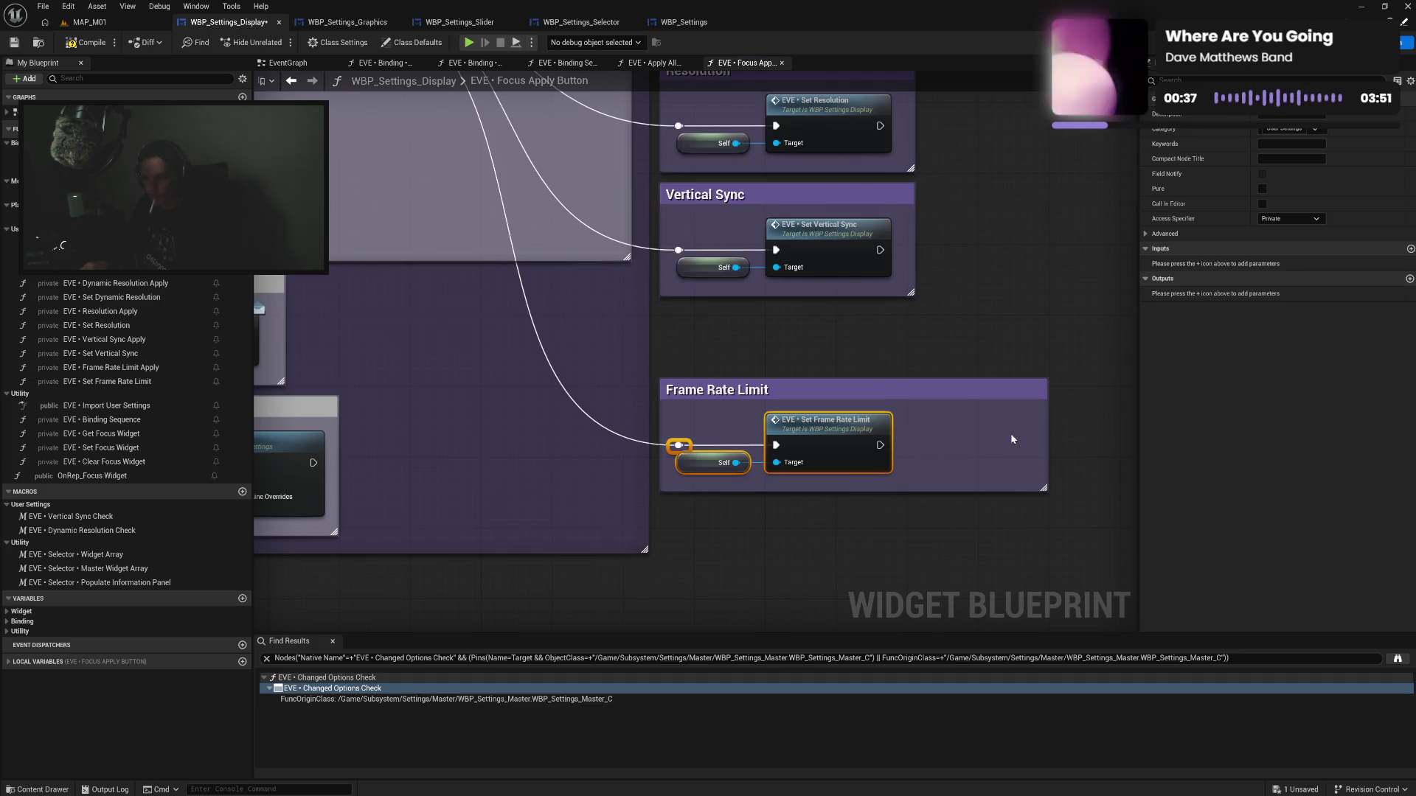
{"action": "left_click_drag", "start_coordinate": [1043, 441], "coordinate": [904, 441]}
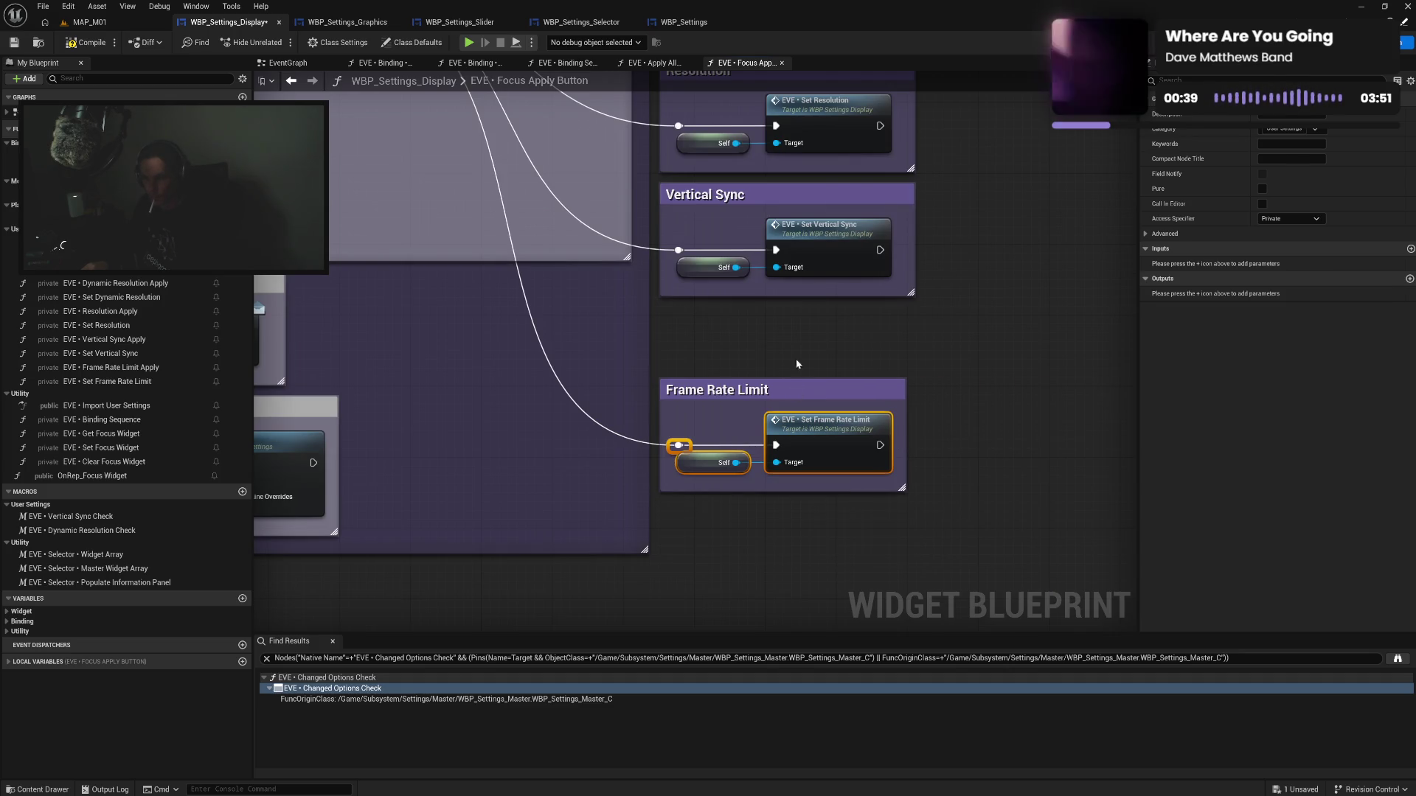
{"action": "left_click_drag", "start_coordinate": [796, 385], "coordinate": [794, 314]}
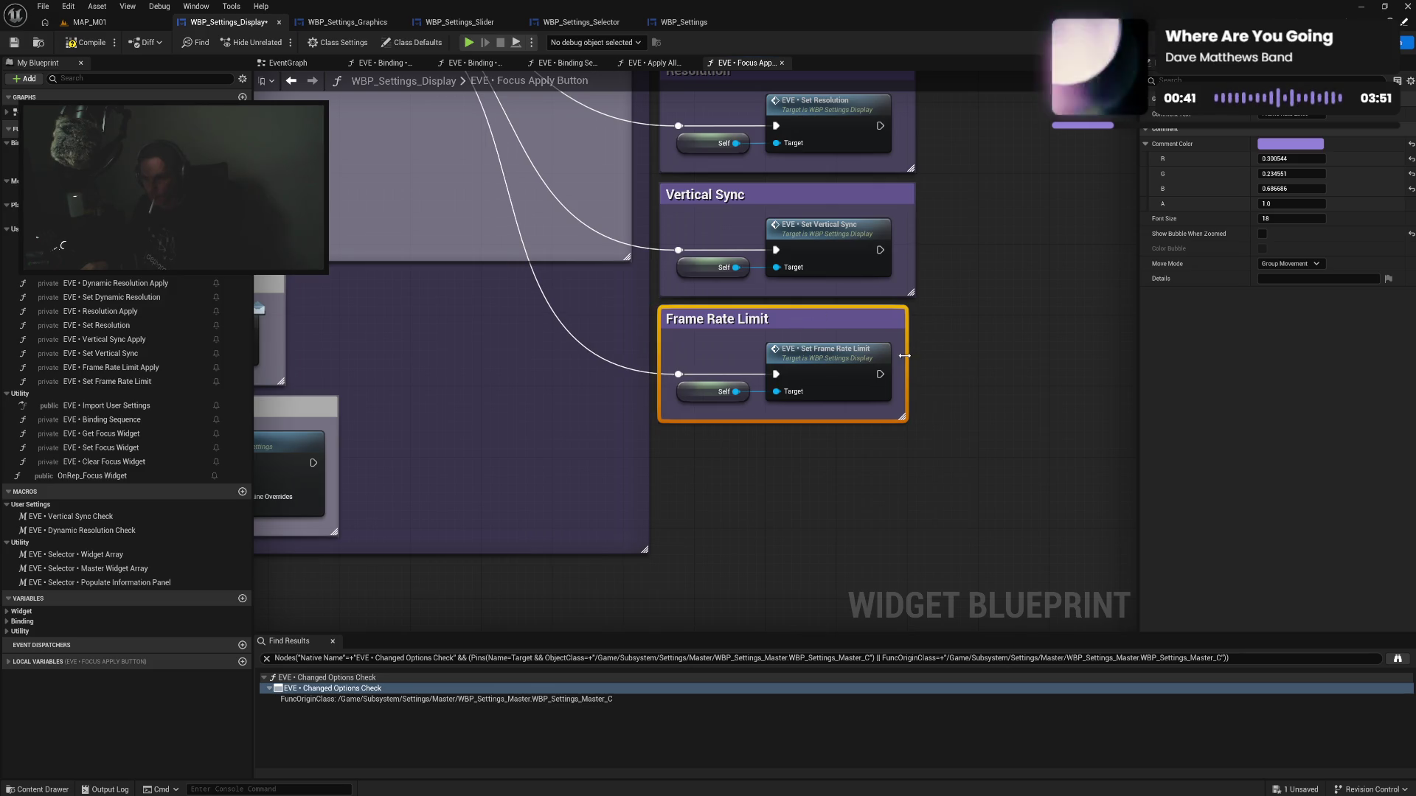
{"action": "left_click_drag", "start_coordinate": [904, 356], "coordinate": [910, 357]}
Move the display comment stack beside the switch and drop the apply boxes below the settings groups
{"action": "mouse_move", "coordinate": [660, 462]}
{"action": "left_mouse_down"}
{"action": "mouse_move", "coordinate": [682, 175]}
{"action": "mouse_move", "coordinate": [662, 177]}
{"action": "left_mouse_up"}
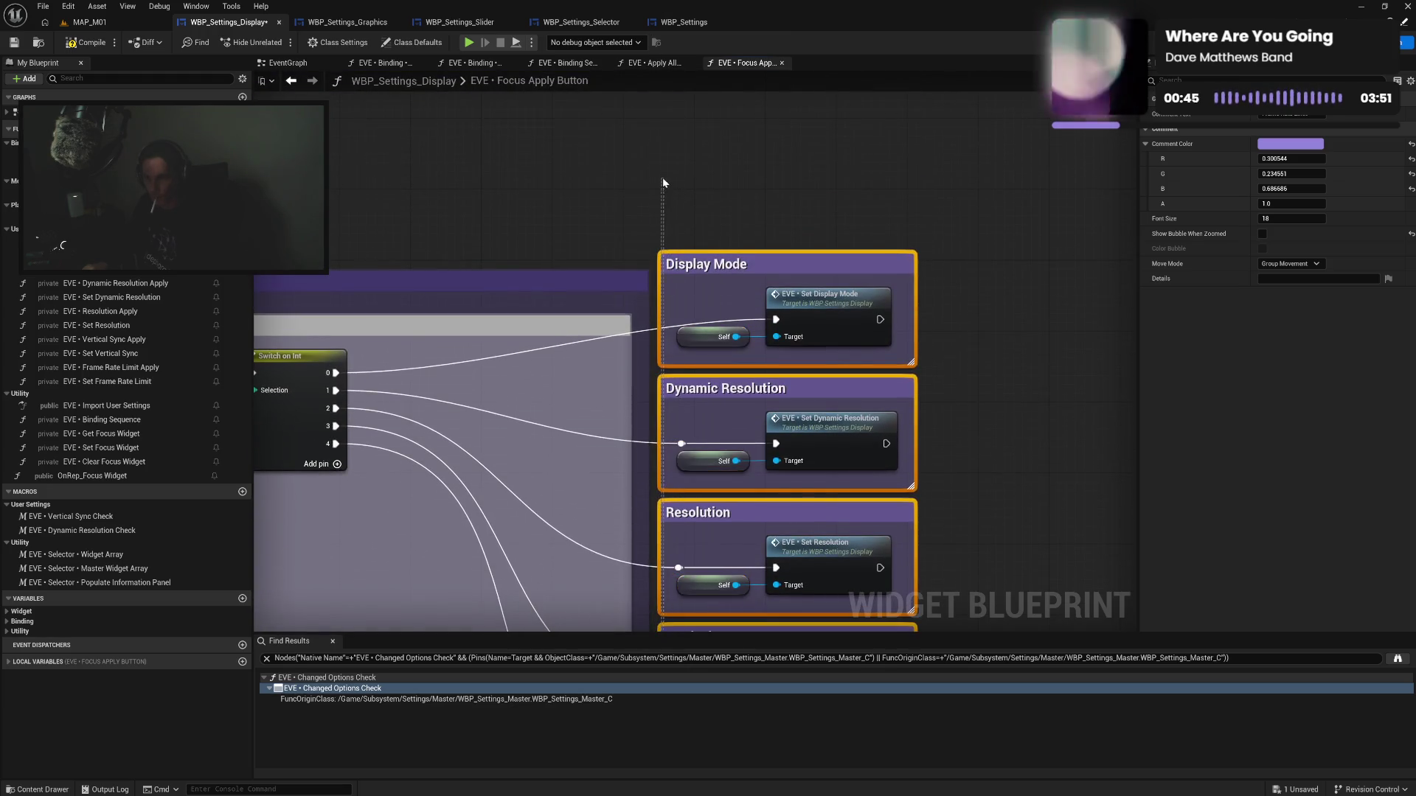
{"action": "mouse_move", "coordinate": [704, 258]}
{"action": "left_mouse_down"}
{"action": "mouse_move", "coordinate": [513, 347]}
{"action": "mouse_move", "coordinate": [438, 313]}
{"action": "mouse_move", "coordinate": [422, 327]}
{"action": "mouse_move", "coordinate": [351, 289]}
{"action": "mouse_move", "coordinate": [367, 272]}
{"action": "left_mouse_up"}
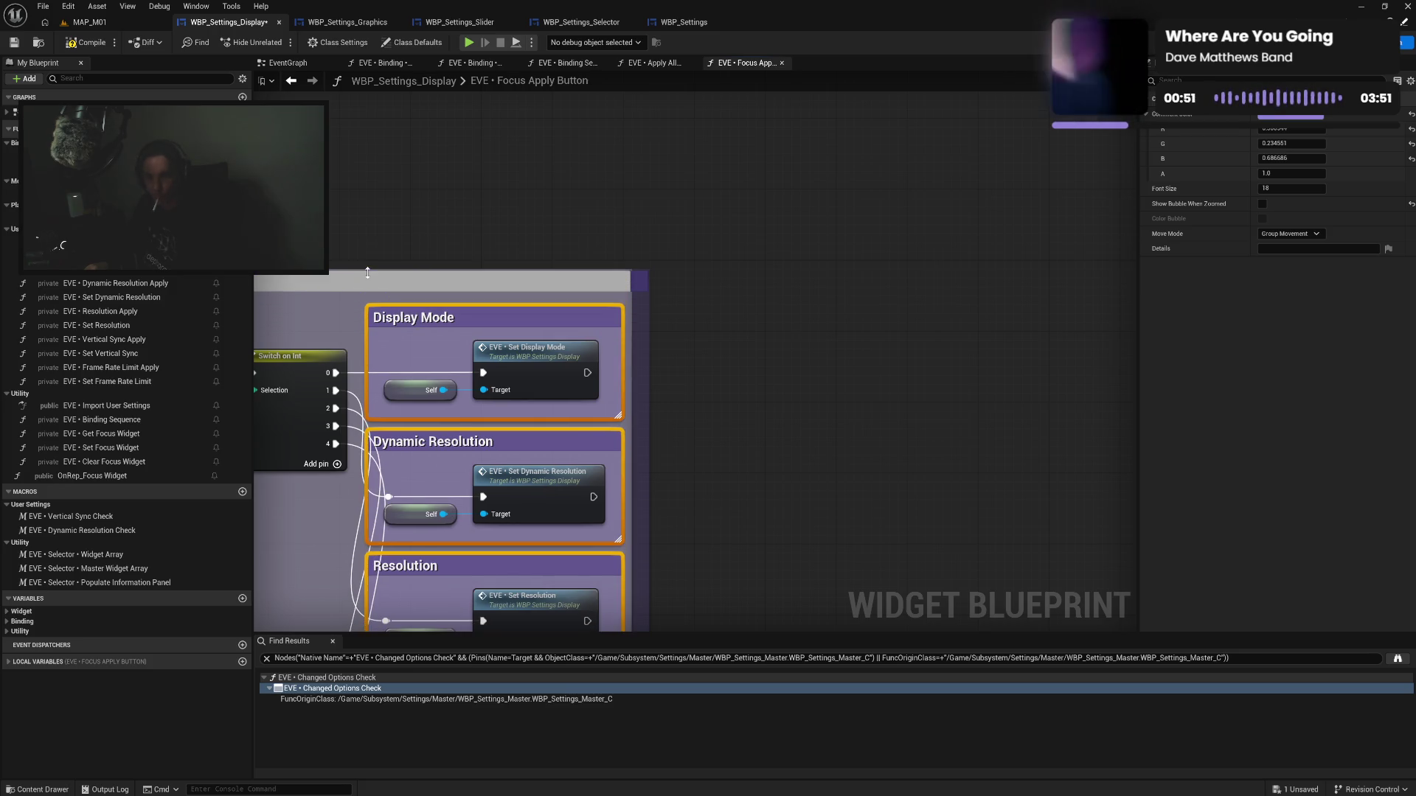
{"action": "left_click_drag", "start_coordinate": [639, 271], "coordinate": [637, 238]}
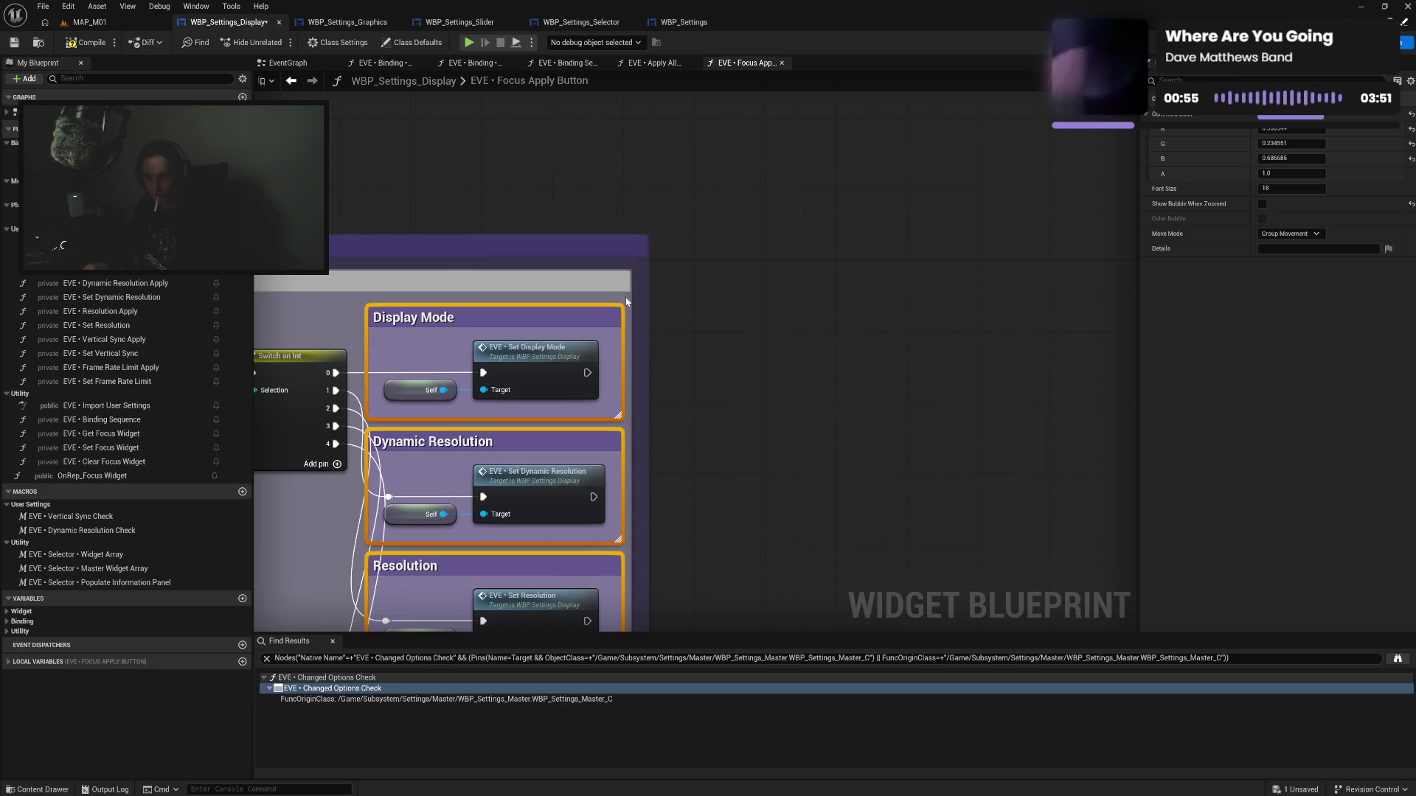
{"action": "left_click_drag", "start_coordinate": [674, 432], "coordinate": [729, 138]}
{"action": "mouse_move", "coordinate": [706, 342]}
{"action": "left_mouse_down"}
{"action": "mouse_move", "coordinate": [811, 185]}
{"action": "mouse_move", "coordinate": [783, 259]}
{"action": "mouse_move", "coordinate": [802, 304]}
{"action": "mouse_move", "coordinate": [530, 280]}
{"action": "left_mouse_up"}
{"action": "mouse_move", "coordinate": [331, 219]}
{"action": "left_mouse_down"}
{"action": "mouse_move", "coordinate": [634, 477]}
{"action": "mouse_move", "coordinate": [638, 419]}
{"action": "left_mouse_up"}
{"action": "mouse_move", "coordinate": [529, 225]}
{"action": "left_mouse_down"}
{"action": "mouse_move", "coordinate": [532, 380]}
{"action": "mouse_move", "coordinate": [578, 502]}
{"action": "left_mouse_up"}
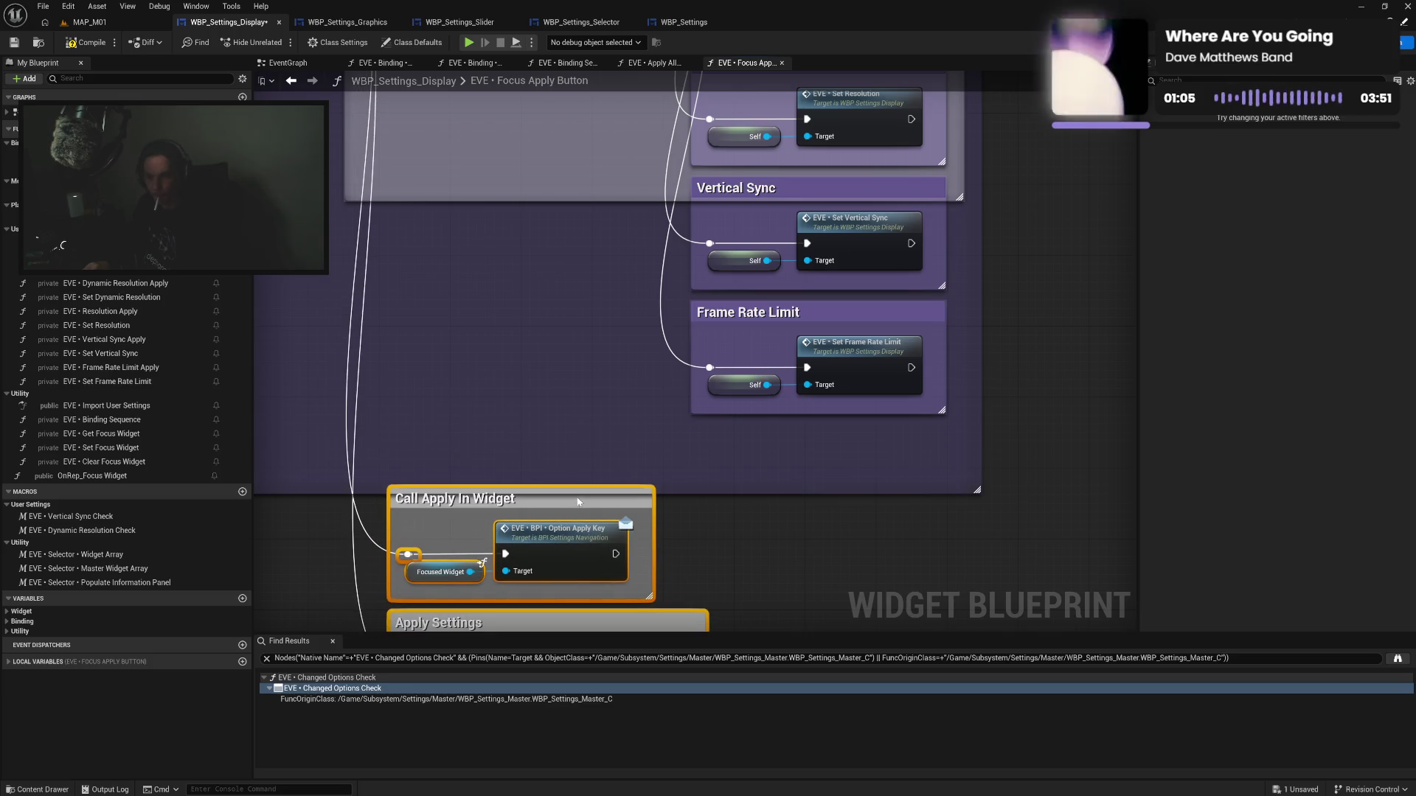
Extend the grey and purple comments around the apply boxes and compile WBP_Settings_Display
{"action": "left_click_drag", "start_coordinate": [561, 198], "coordinate": [593, 426]}
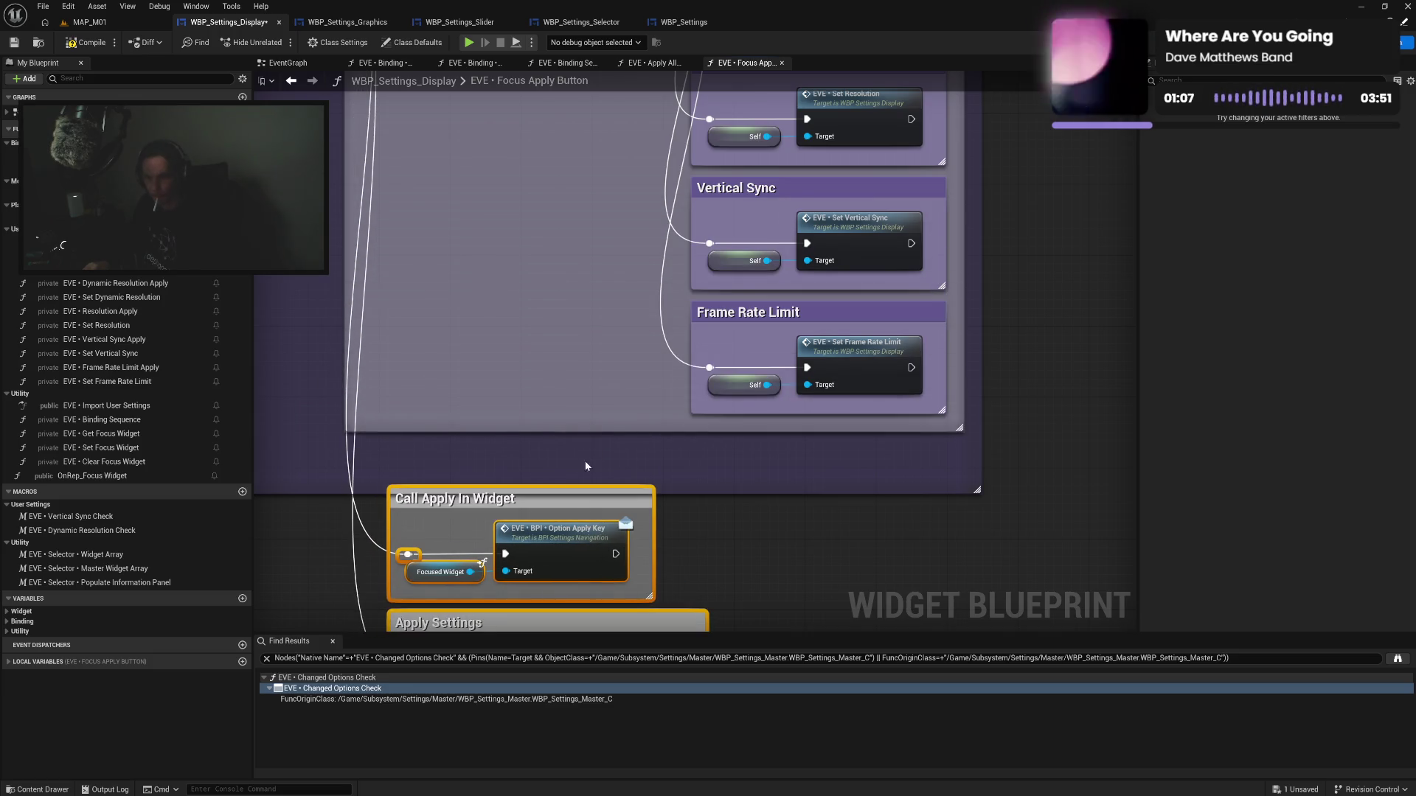
{"action": "left_click_drag", "start_coordinate": [552, 499], "coordinate": [510, 455]}
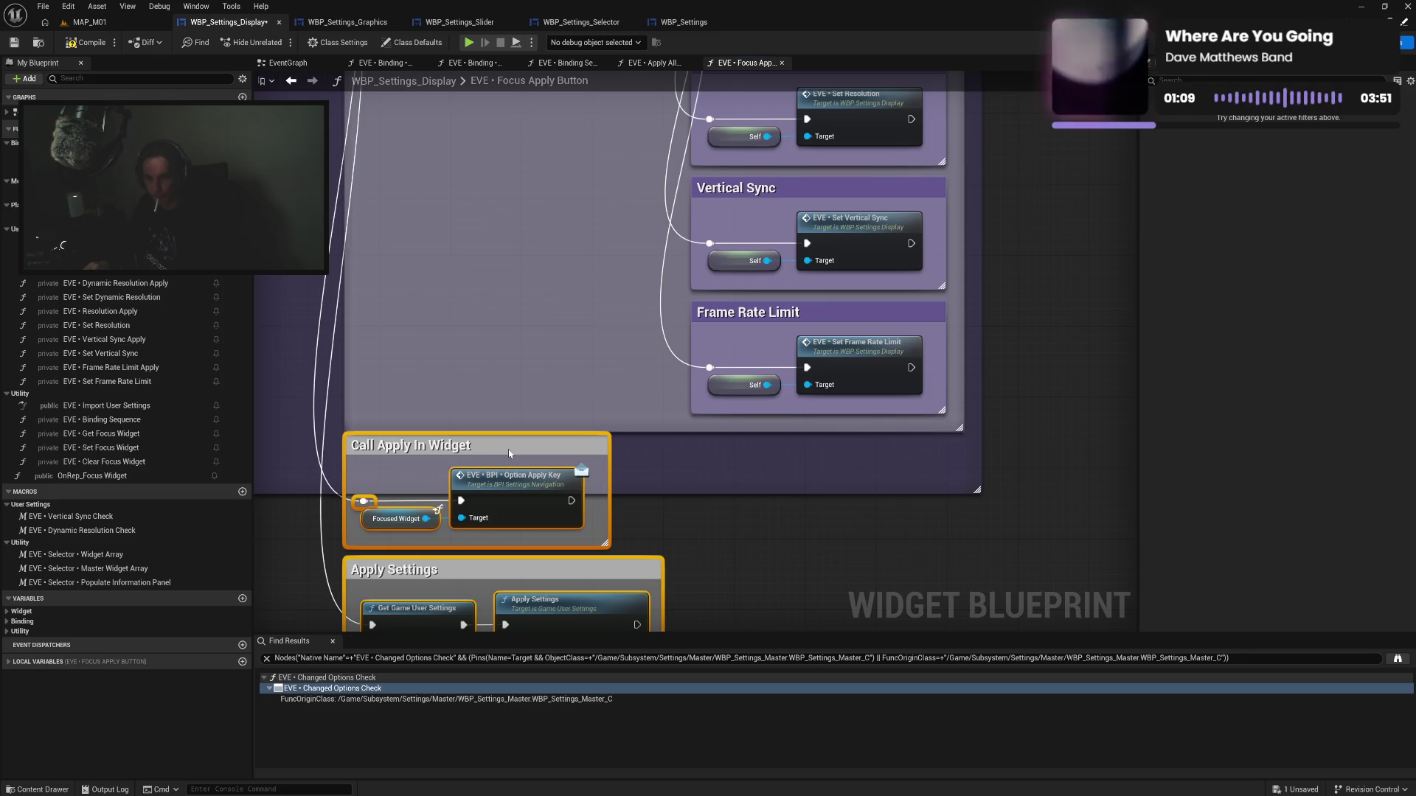
{"action": "left_click_drag", "start_coordinate": [784, 279], "coordinate": [787, 514]}
{"action": "left_click", "coordinate": [792, 342]}
{"action": "scroll", "coordinate": [803, 435], "scroll_direction": "down", "scroll_amount": 2}
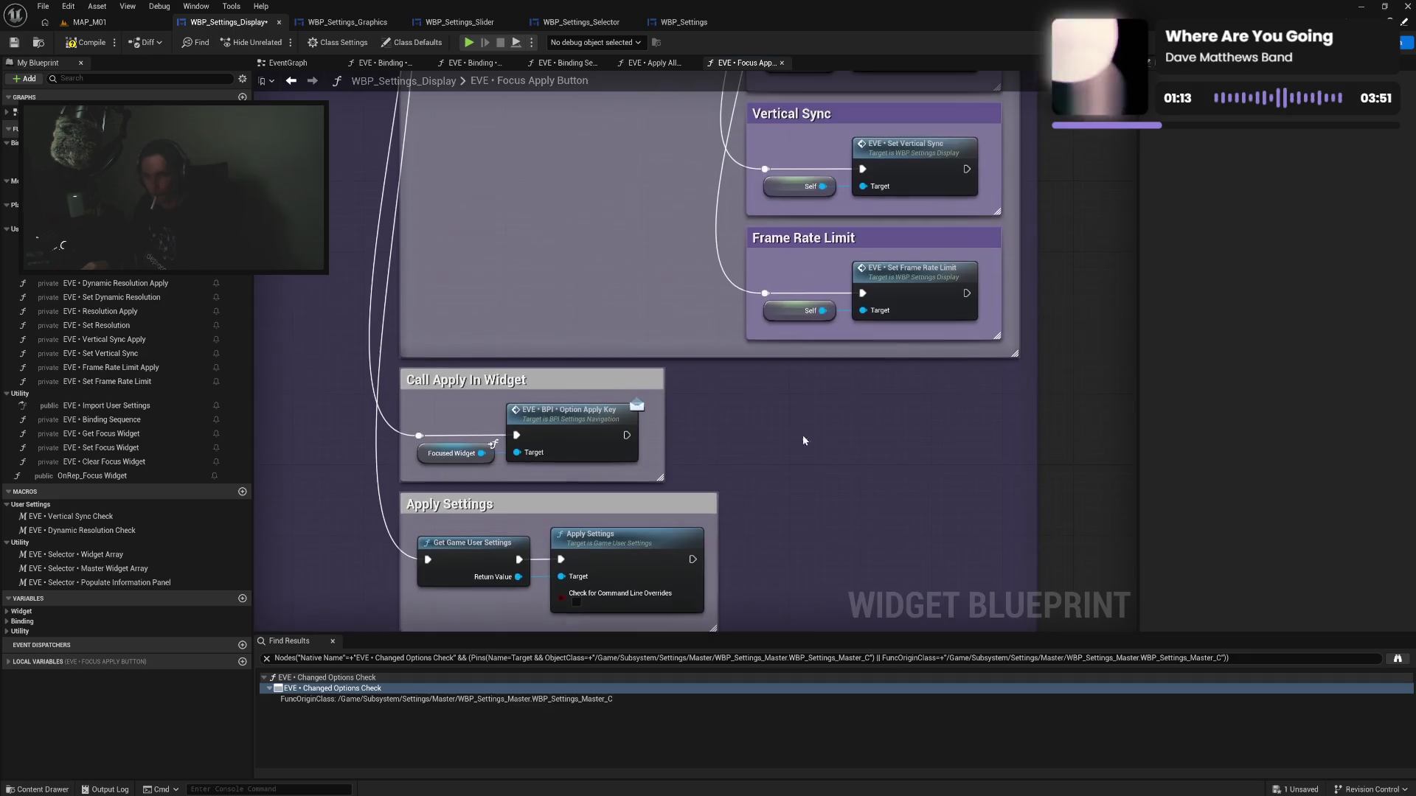
{"action": "left_click_drag", "start_coordinate": [743, 345], "coordinate": [796, 647]}
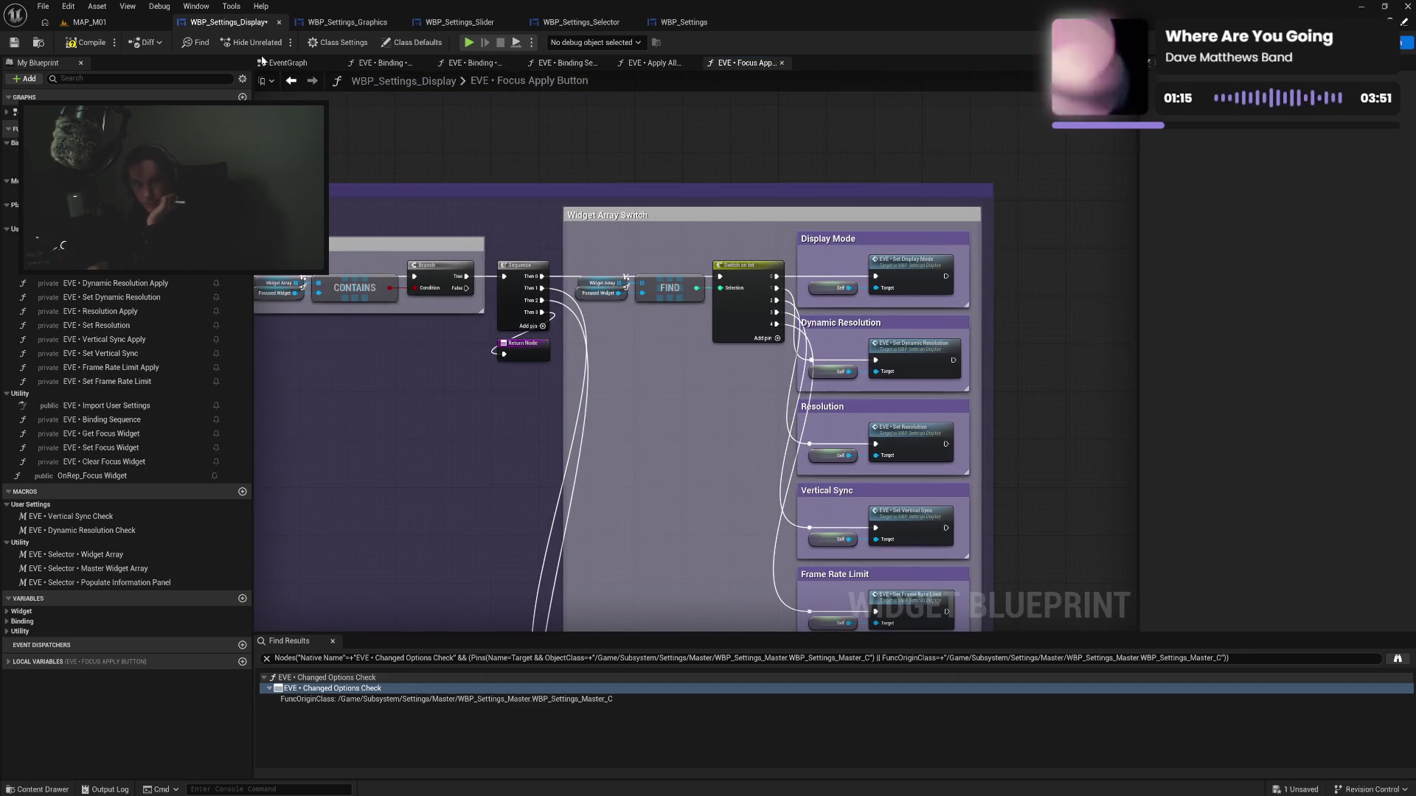
{"action": "left_click", "coordinate": [85, 44]}
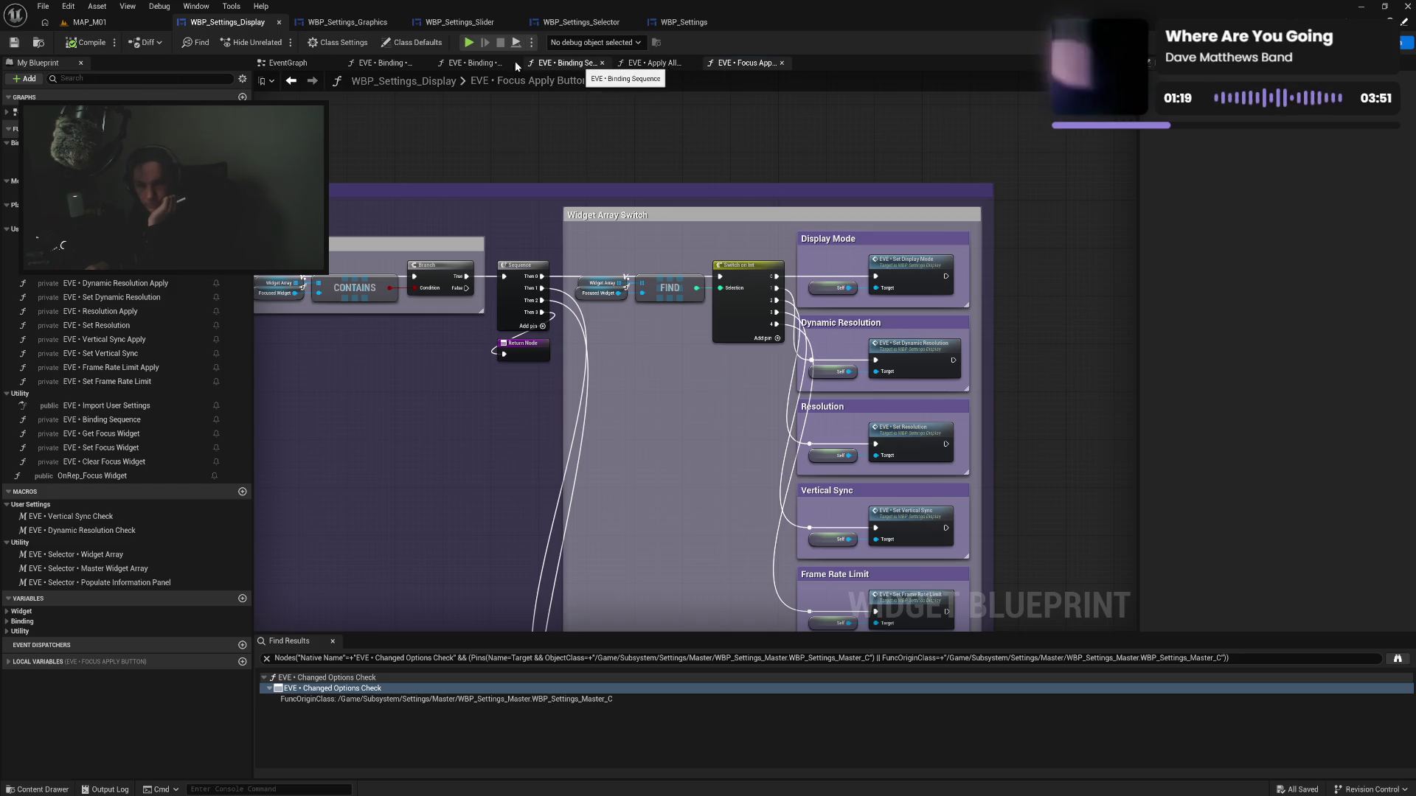
{"action": "left_click", "coordinate": [322, 23]}
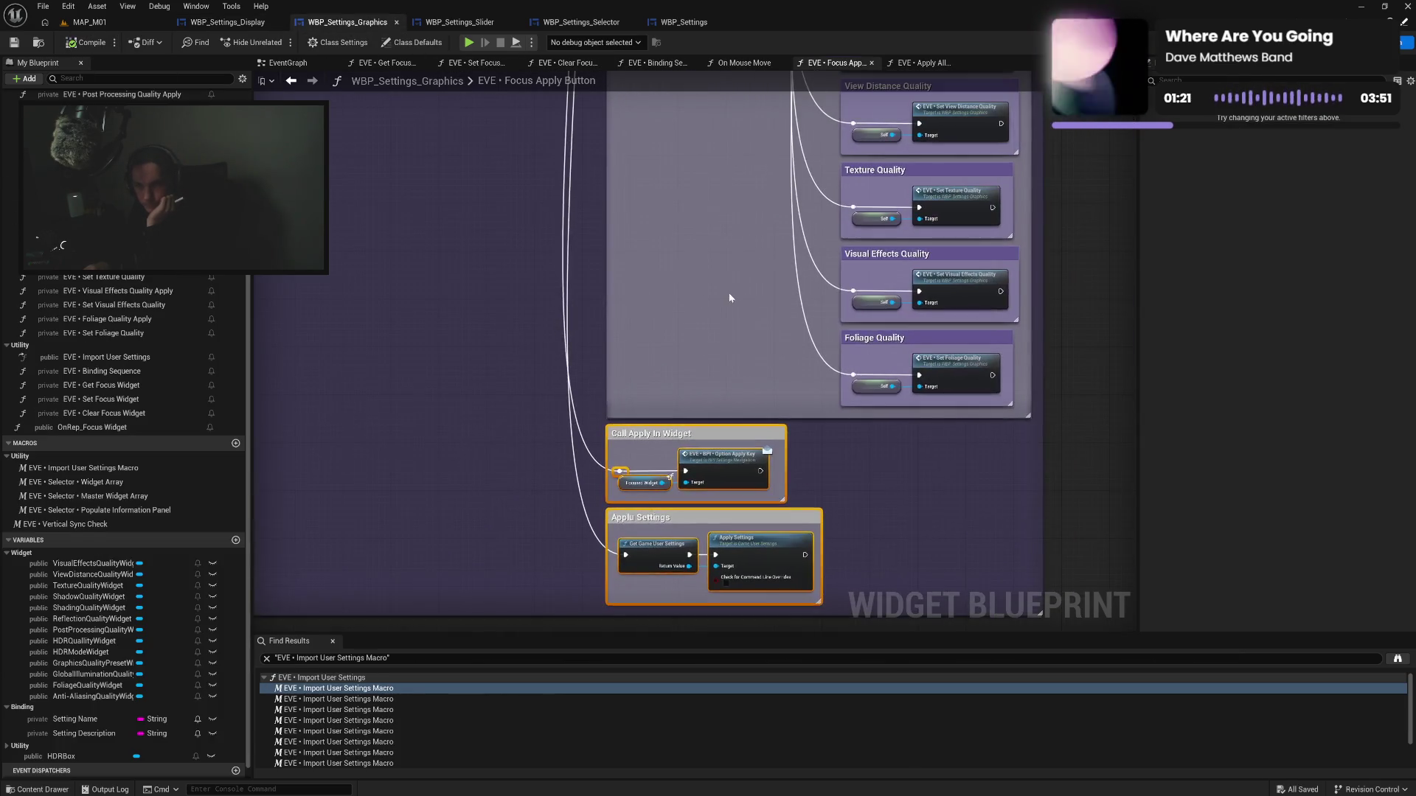
Align the Widget Array Switch and Focus Apply Button comment edges in the Graphics blueprint
{"action": "scroll", "coordinate": [696, 431], "scroll_direction": "down", "scroll_amount": 2}
{"action": "scroll", "coordinate": [636, 175], "scroll_direction": "up", "scroll_amount": 2}
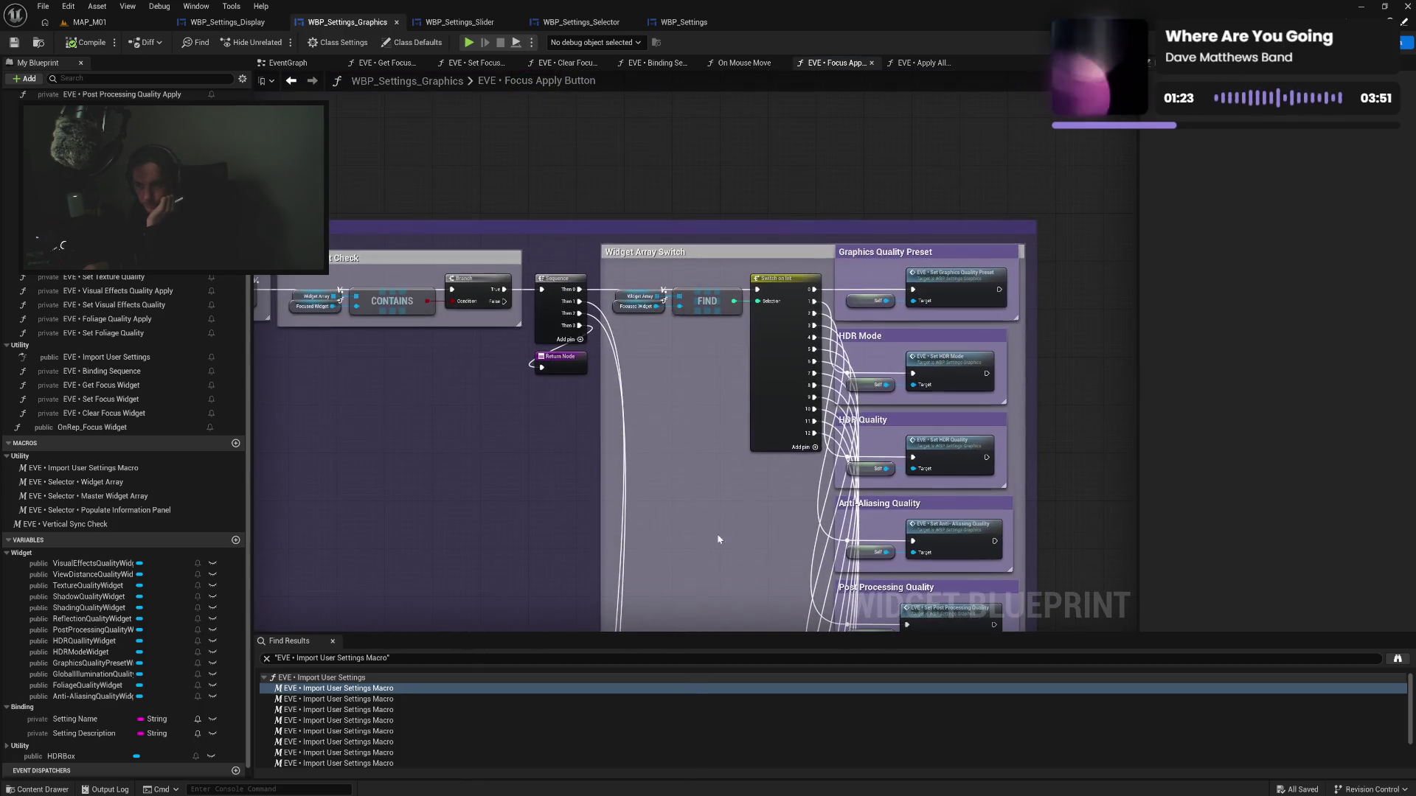
{"action": "left_click", "coordinate": [744, 62]}
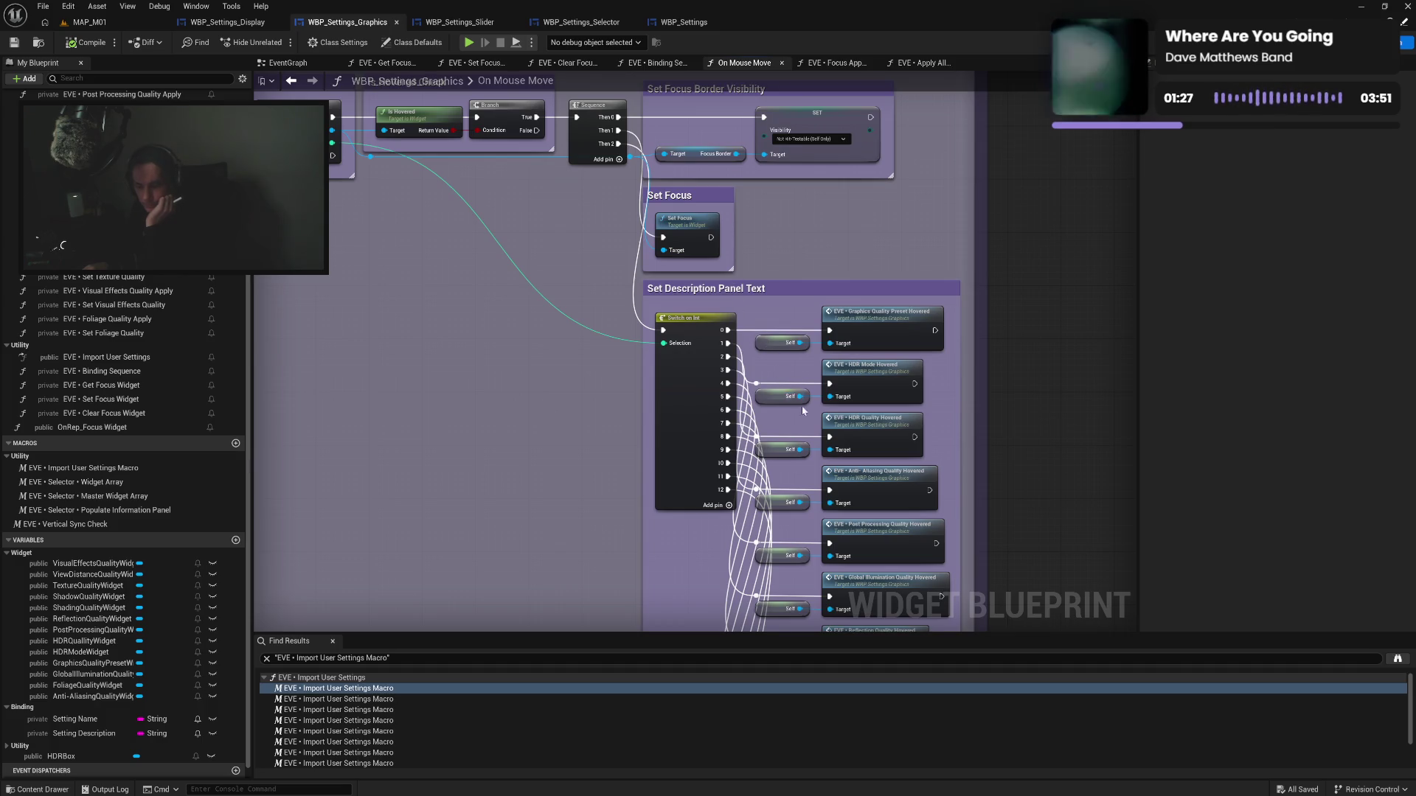
{"action": "mouse_move", "coordinate": [1007, 425]}
{"action": "left_mouse_down"}
{"action": "mouse_move", "coordinate": [977, 323]}
{"action": "mouse_move", "coordinate": [960, 149]}
{"action": "mouse_move", "coordinate": [923, 322]}
{"action": "left_mouse_up"}
{"action": "left_click", "coordinate": [833, 63]}
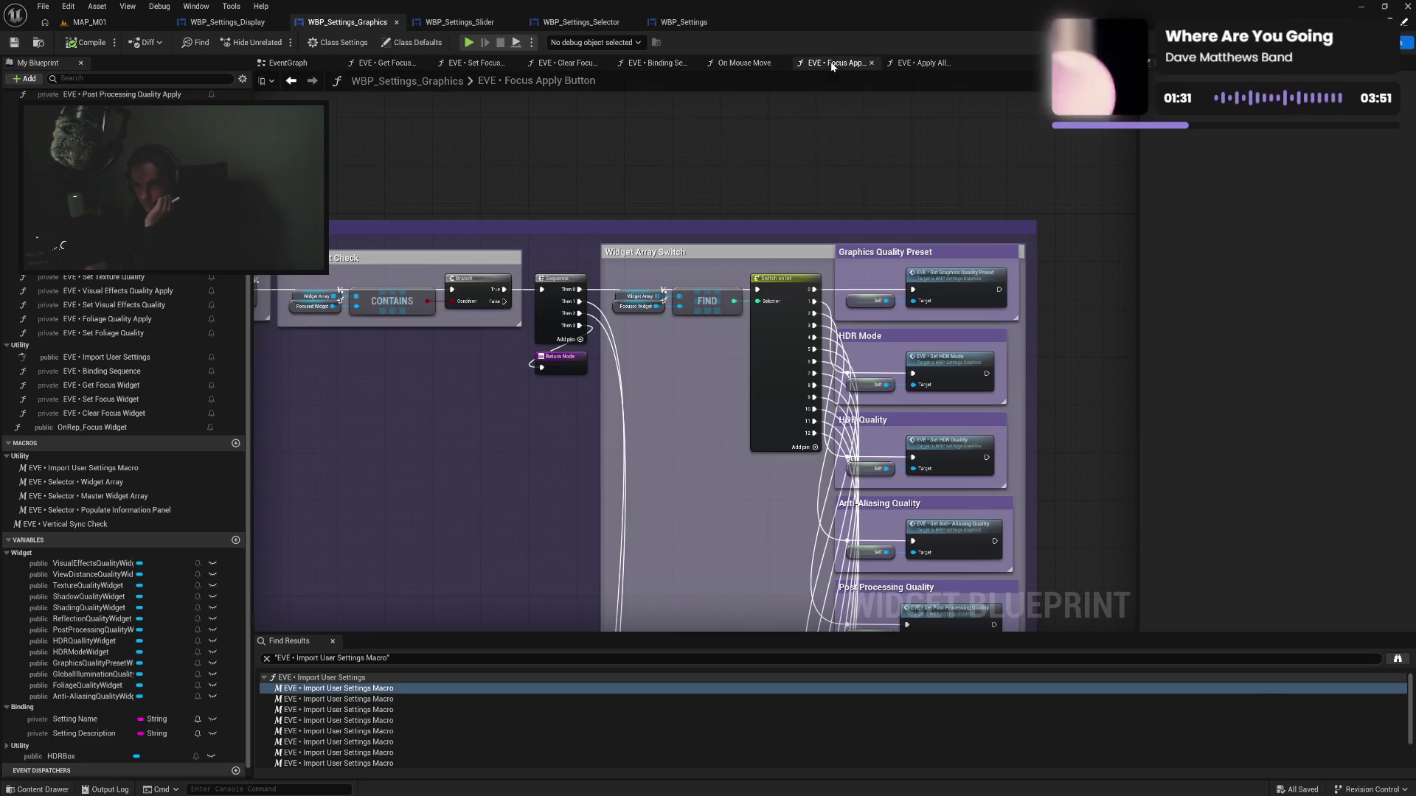
{"action": "left_click_drag", "start_coordinate": [830, 245], "coordinate": [824, 221]}
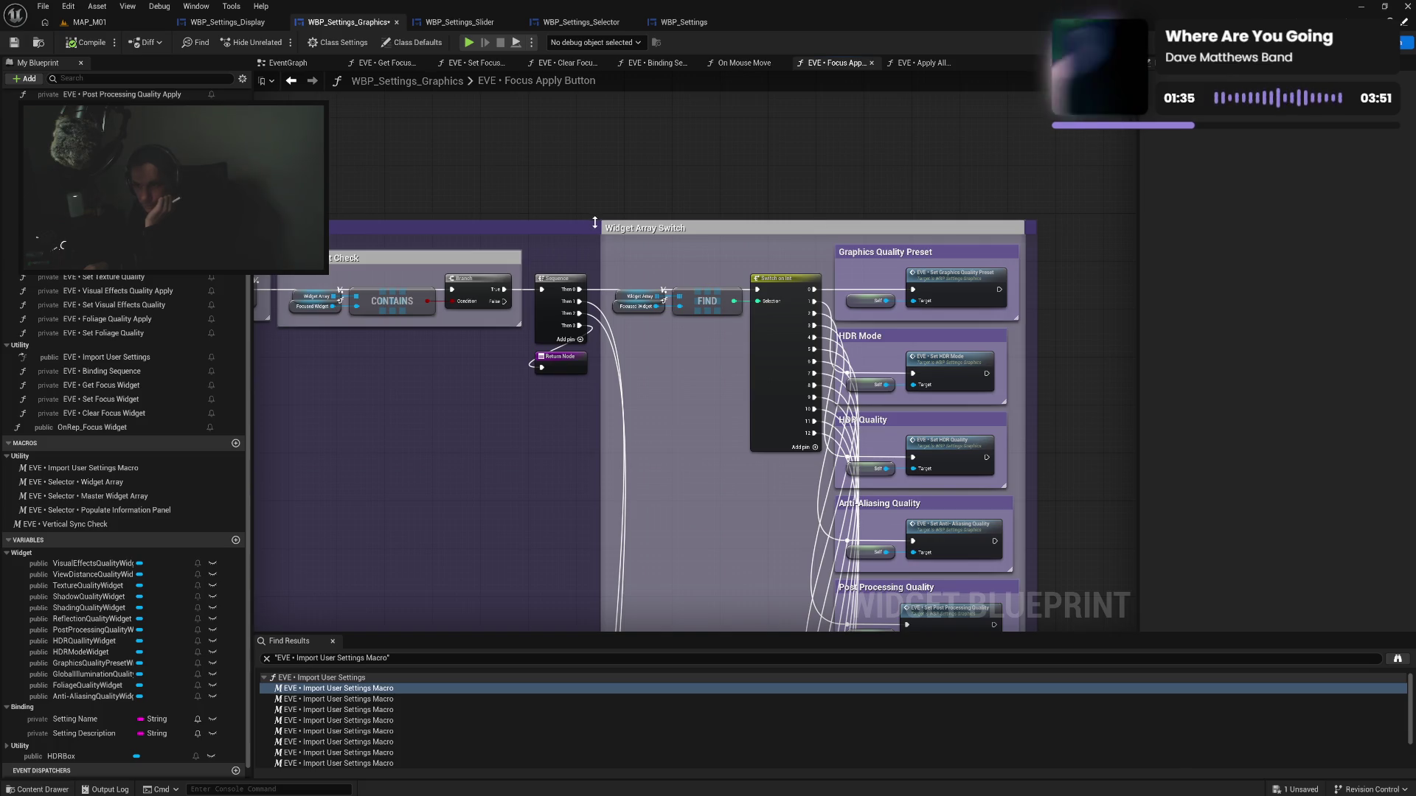
{"action": "left_click_drag", "start_coordinate": [591, 219], "coordinate": [591, 197]}
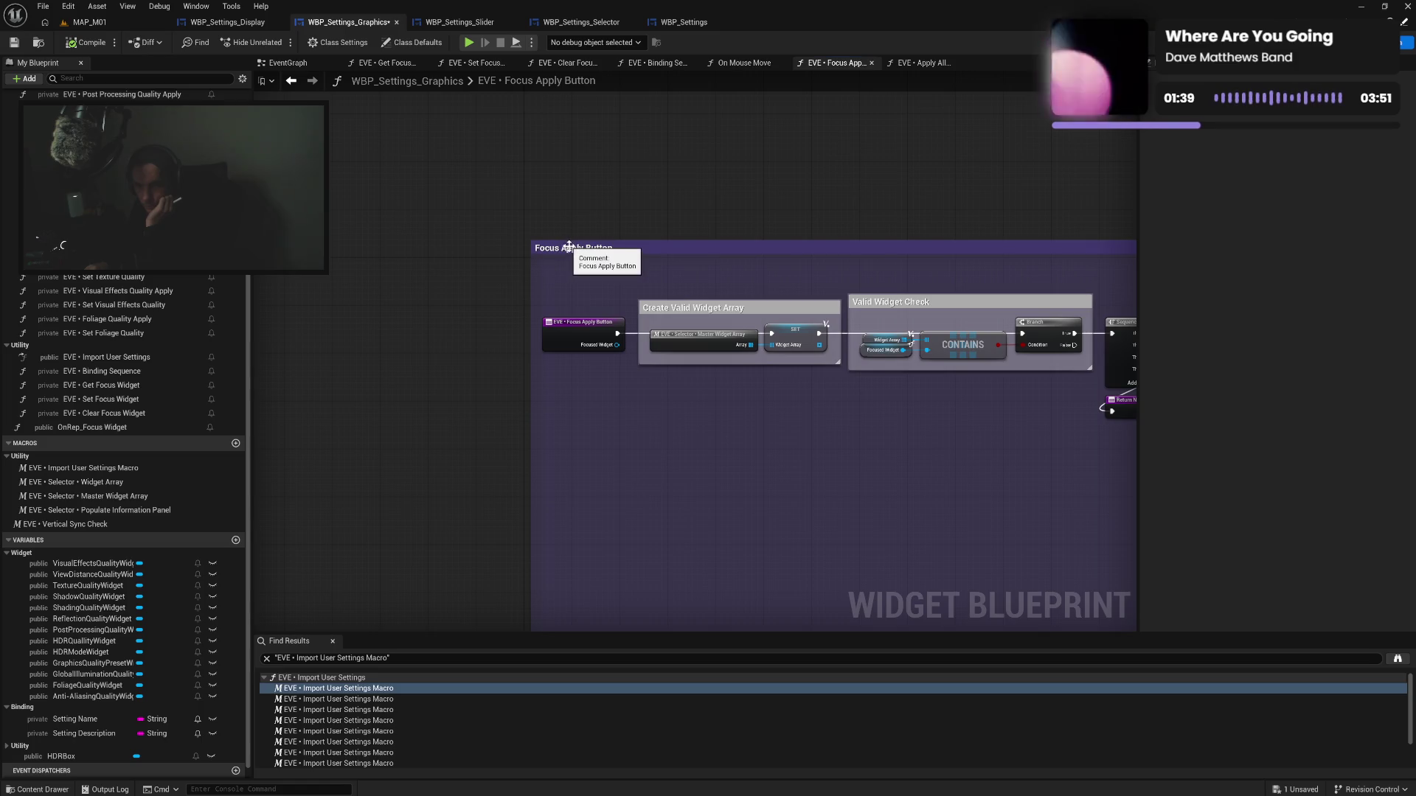
{"action": "left_click_drag", "start_coordinate": [573, 249], "coordinate": [574, 273]}
Lower the Display Focus Apply Button comment to match, then save both Display and Graphics blueprints
{"action": "left_click", "coordinate": [224, 23]}
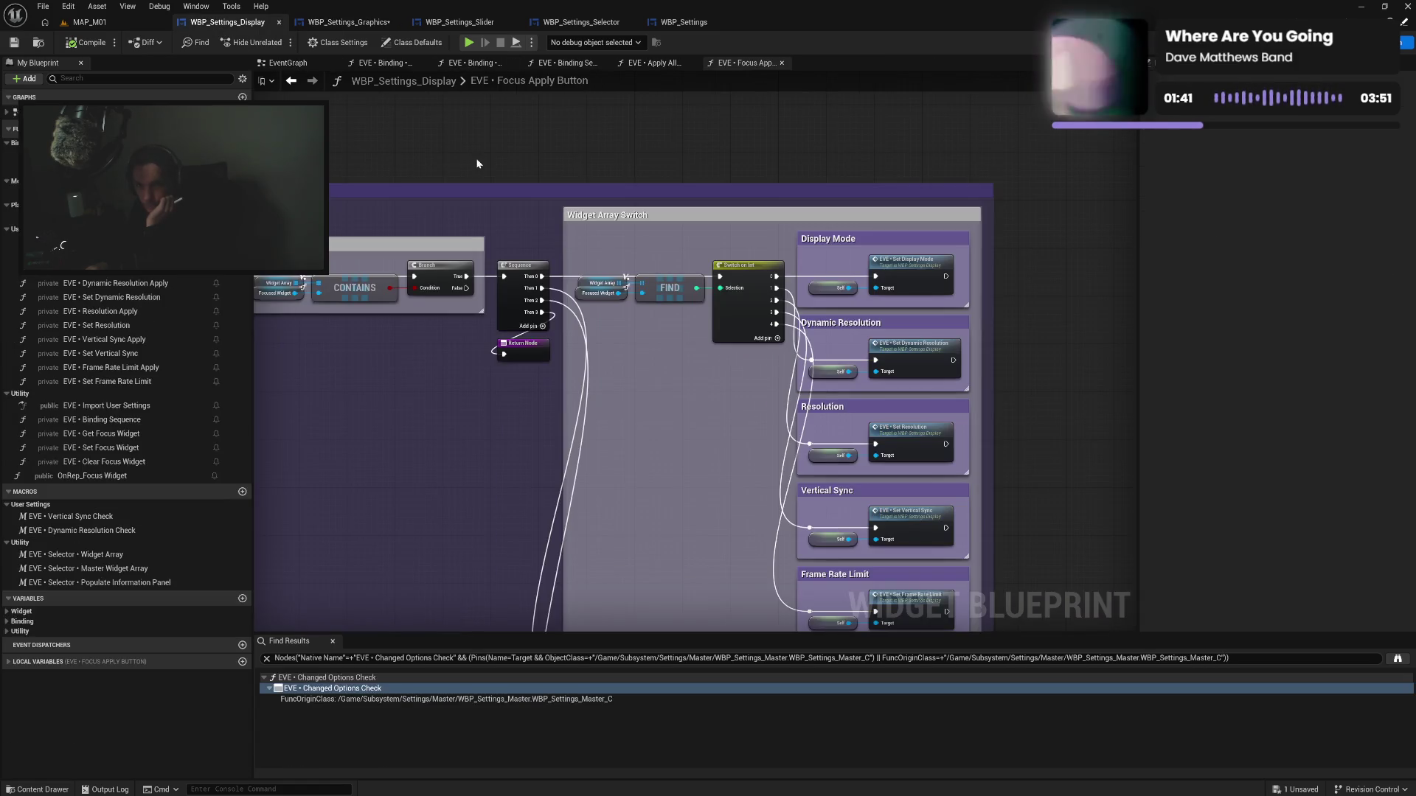
{"action": "left_click_drag", "start_coordinate": [708, 222], "coordinate": [708, 251]}
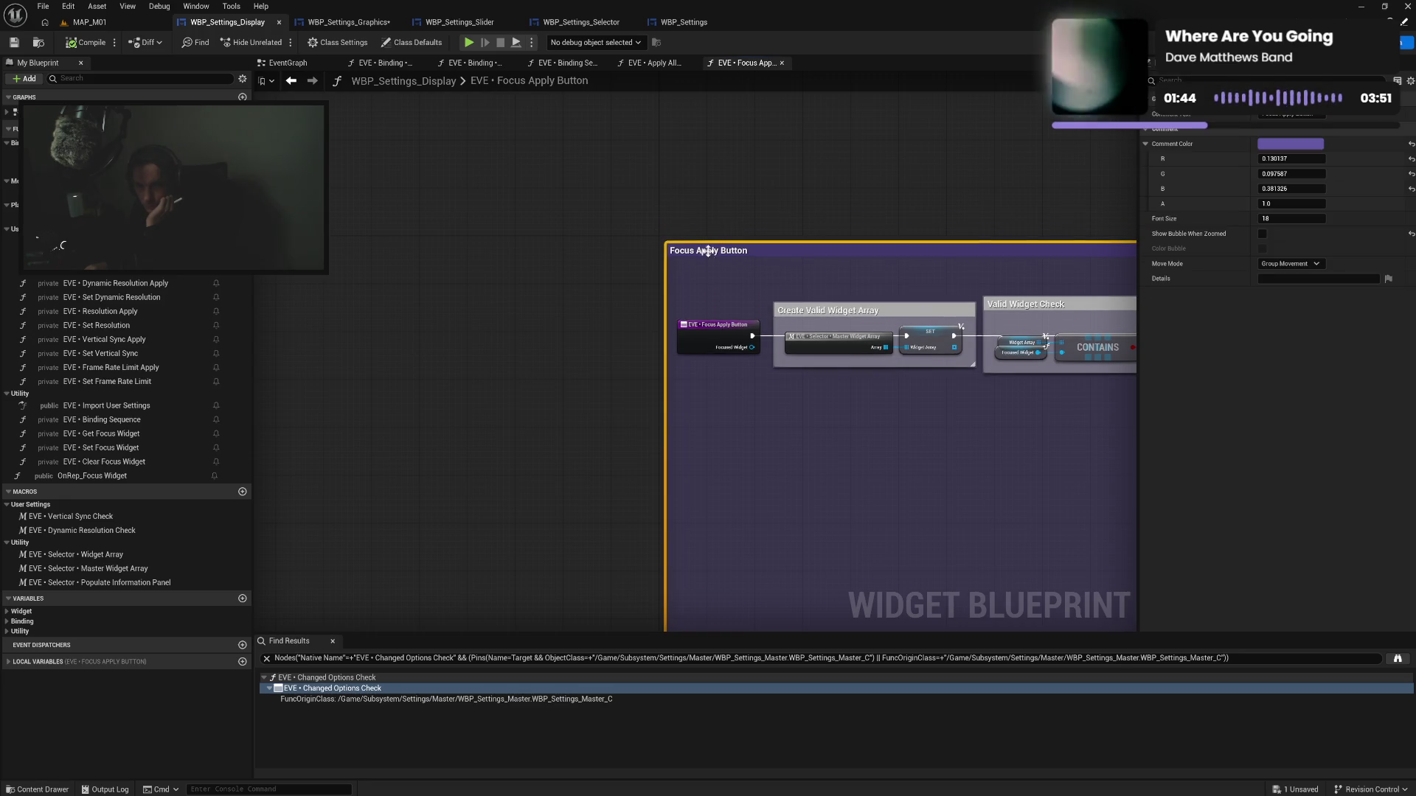
{"action": "left_click", "coordinate": [16, 43]}
{"action": "left_click", "coordinate": [334, 24]}
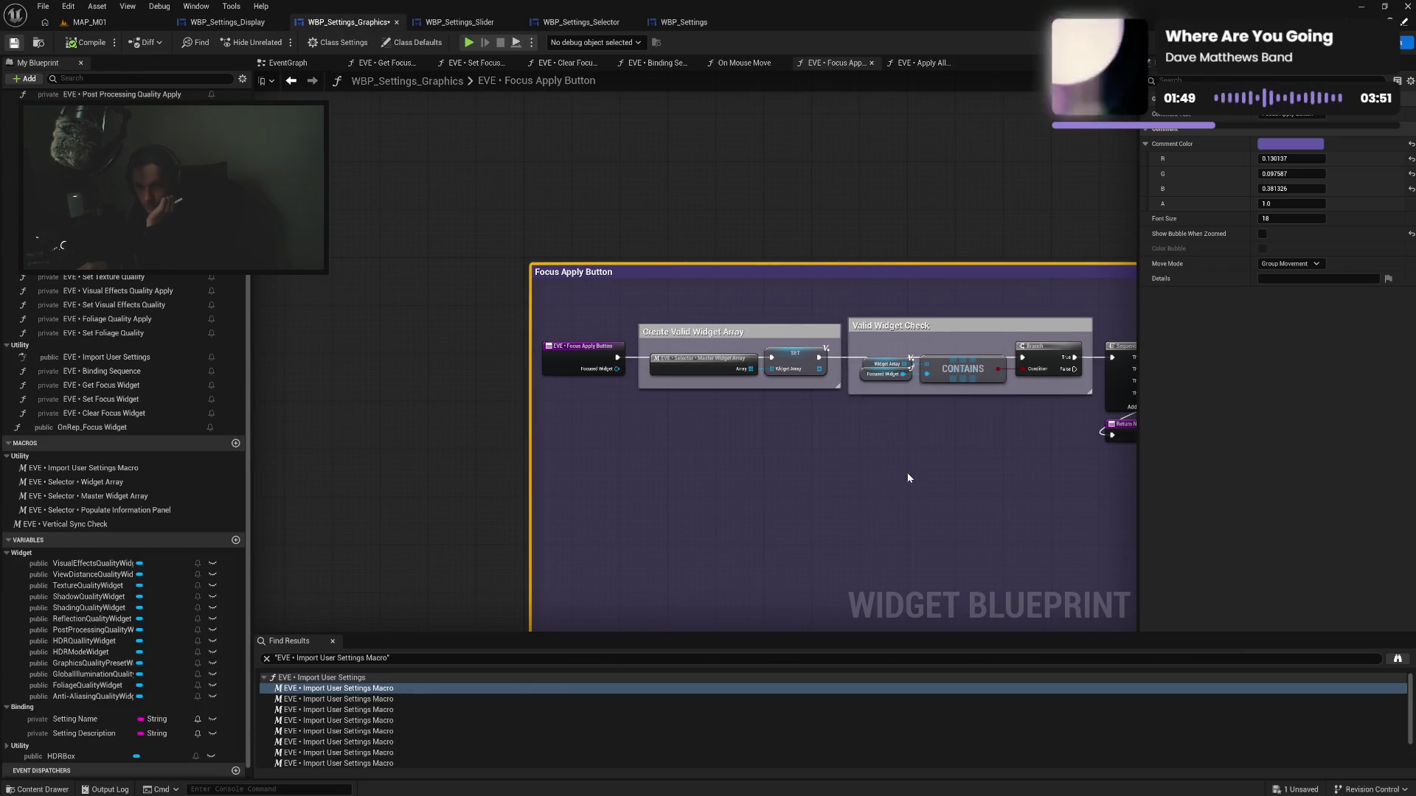
{"action": "key", "text": "ctrl+s"}
{"action": "mouse_move", "coordinate": [907, 478]}
{"action": "left_mouse_down"}
{"action": "mouse_move", "coordinate": [632, 411]}
{"action": "mouse_move", "coordinate": [559, 335]}
{"action": "mouse_move", "coordinate": [506, 311]}
{"action": "left_mouse_up"}
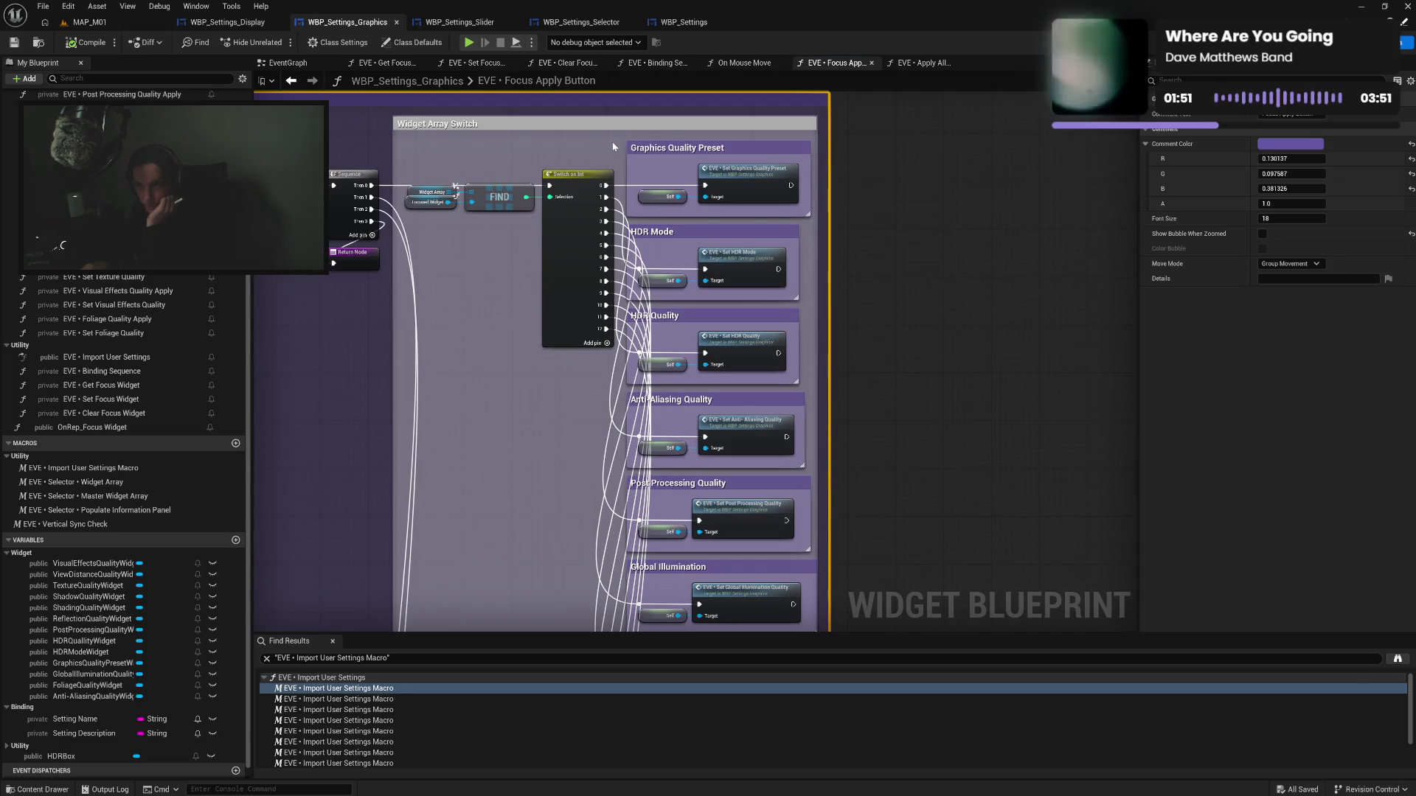
{"action": "mouse_move", "coordinate": [627, 154]}
{"action": "left_mouse_down"}
{"action": "mouse_move", "coordinate": [620, 656]}
{"action": "mouse_move", "coordinate": [630, 508]}
{"action": "left_mouse_up"}
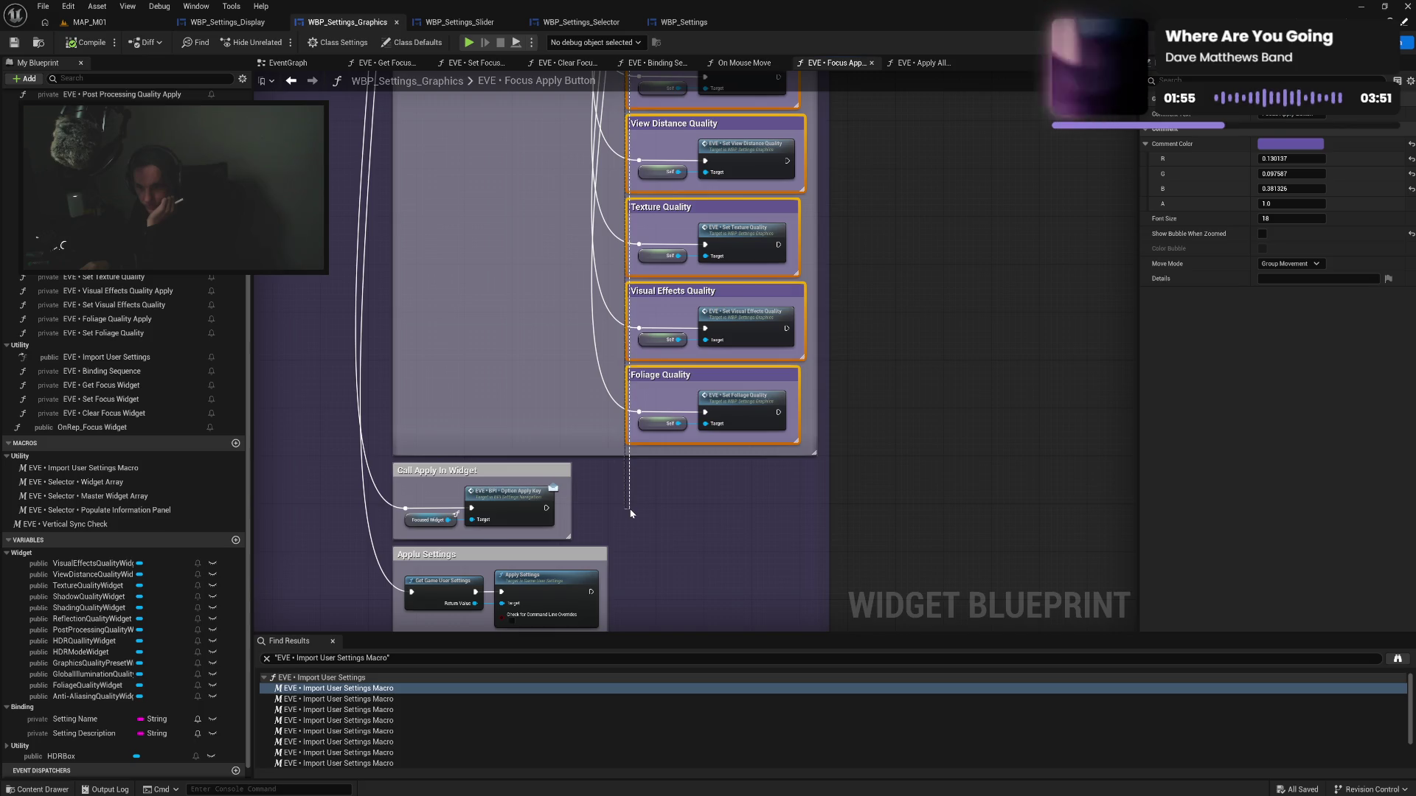
Paste the copied quality comment boxes into the On Mouse Move graph beside the description nodes
{"action": "left_click", "coordinate": [767, 67]}
{"action": "scroll", "coordinate": [841, 326], "scroll_direction": "up", "scroll_amount": 3}
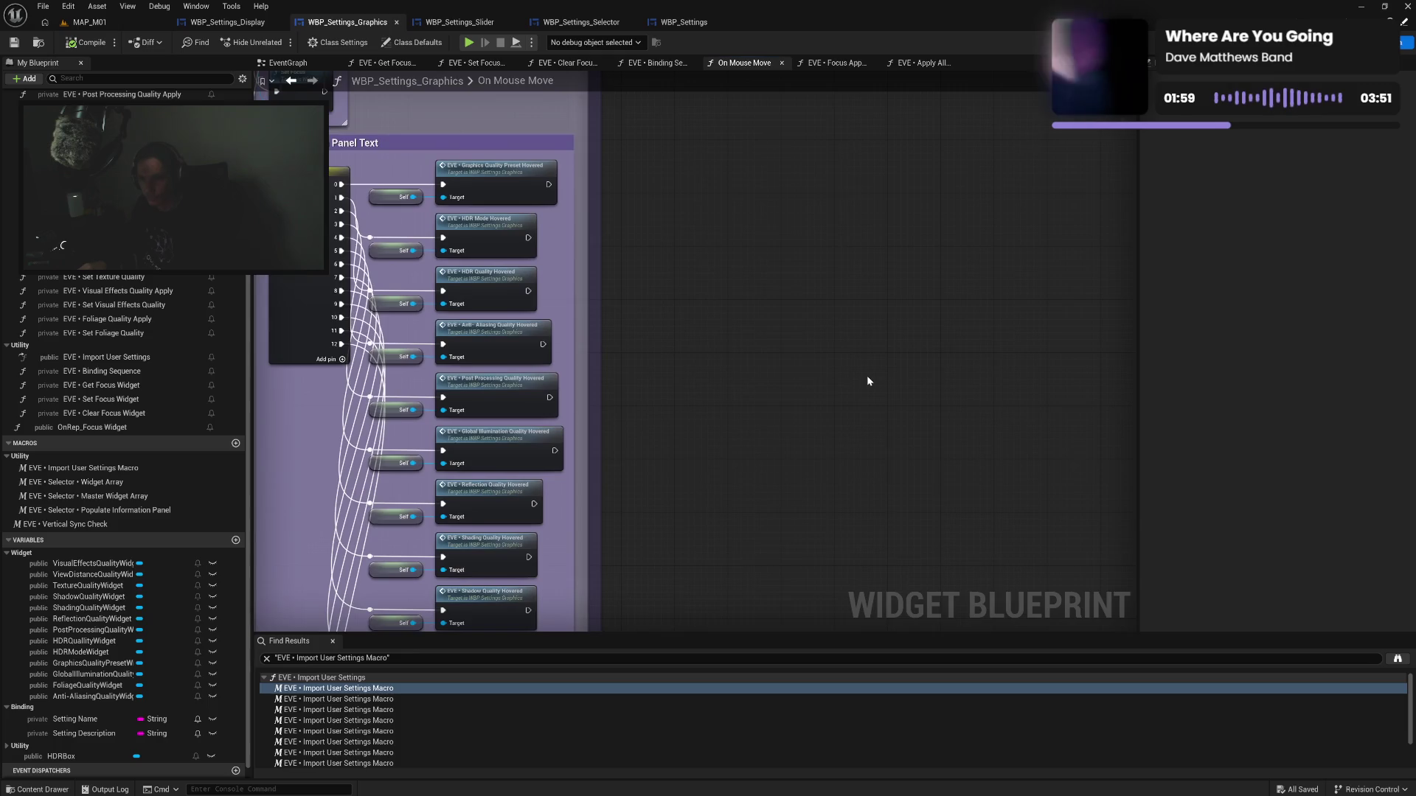
{"action": "key", "text": "ctrl+v"}
{"action": "mouse_move", "coordinate": [928, 208]}
{"action": "left_mouse_down"}
{"action": "mouse_move", "coordinate": [767, 383]}
{"action": "mouse_move", "coordinate": [693, 371]}
{"action": "left_mouse_up"}
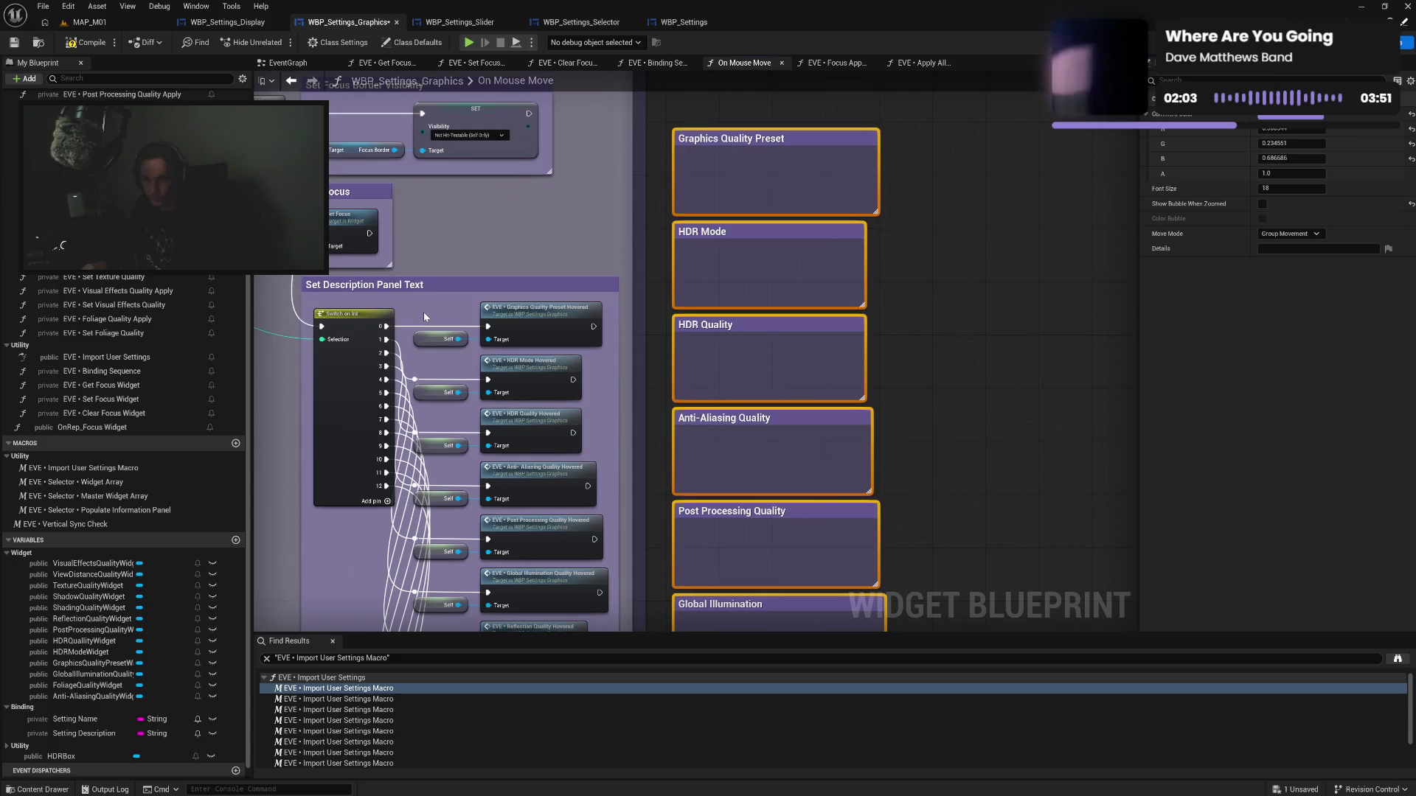
Move the Graphics Quality Preset, HDR Mode, HDR Quality, Anti-Aliasing and Post Processing hovered nodes into their boxes
{"action": "left_click_drag", "start_coordinate": [550, 323], "coordinate": [806, 183]}
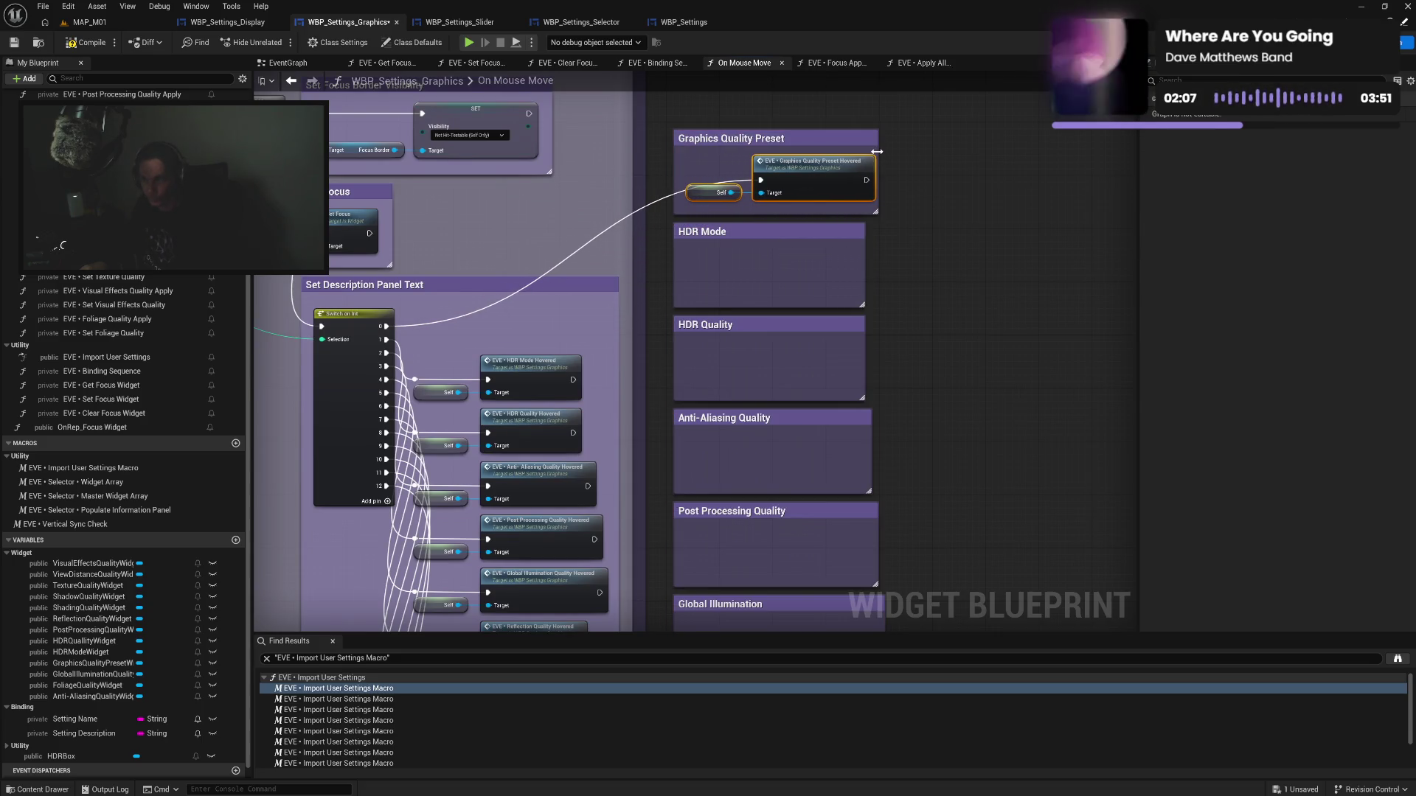
{"action": "left_click_drag", "start_coordinate": [877, 151], "coordinate": [885, 152]}
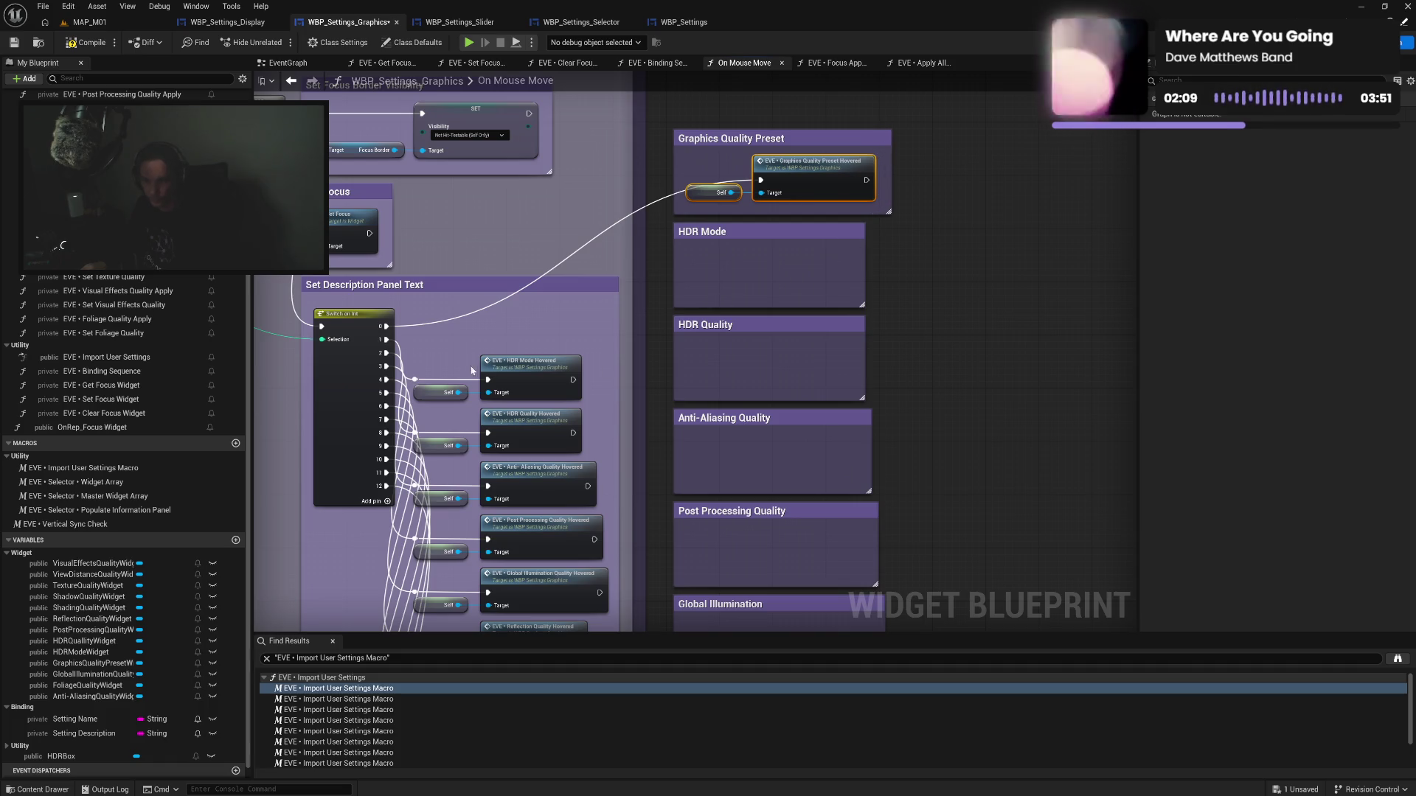
{"action": "mouse_move", "coordinate": [414, 376]}
{"action": "left_mouse_down"}
{"action": "mouse_move", "coordinate": [531, 398]}
{"action": "mouse_move", "coordinate": [806, 282]}
{"action": "left_mouse_up"}
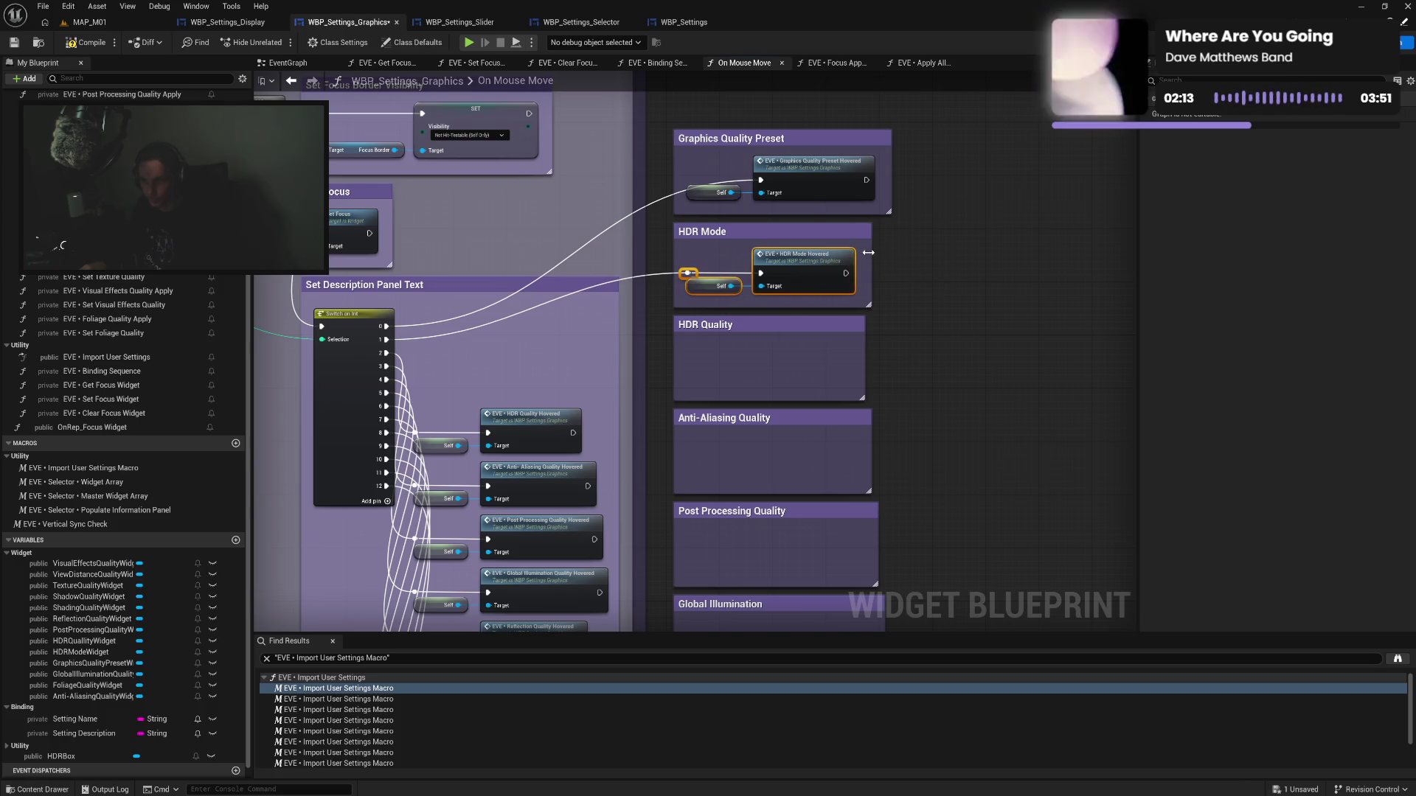
{"action": "mouse_move", "coordinate": [414, 426]}
{"action": "left_mouse_down"}
{"action": "mouse_move", "coordinate": [508, 448]}
{"action": "mouse_move", "coordinate": [738, 368]}
{"action": "mouse_move", "coordinate": [803, 361]}
{"action": "left_mouse_up"}
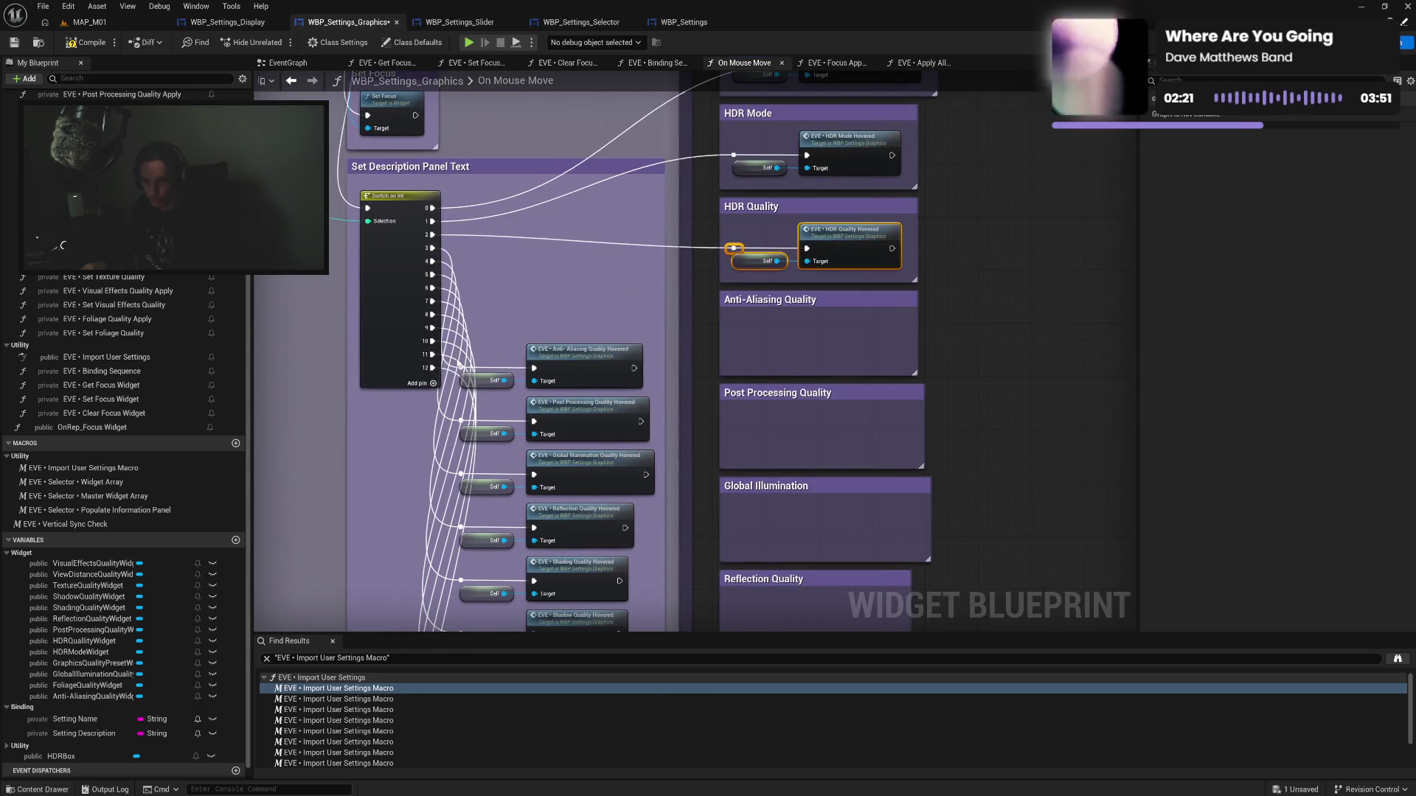
{"action": "mouse_move", "coordinate": [457, 361]}
{"action": "left_mouse_down"}
{"action": "mouse_move", "coordinate": [562, 383]}
{"action": "mouse_move", "coordinate": [664, 346]}
{"action": "mouse_move", "coordinate": [859, 337]}
{"action": "left_mouse_up"}
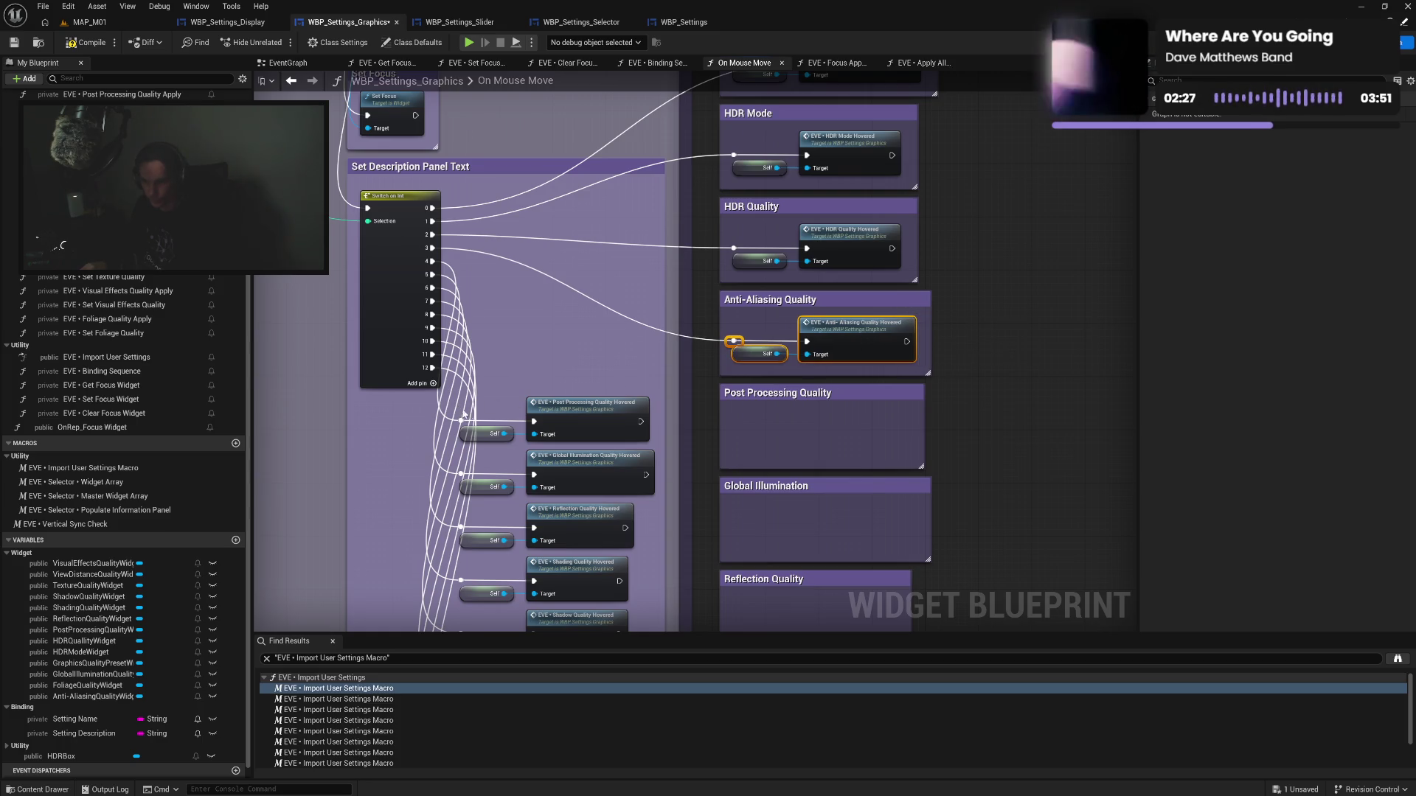
{"action": "mouse_move", "coordinate": [456, 404]}
{"action": "left_mouse_down"}
{"action": "mouse_move", "coordinate": [547, 440]}
{"action": "mouse_move", "coordinate": [853, 428]}
{"action": "left_mouse_up"}
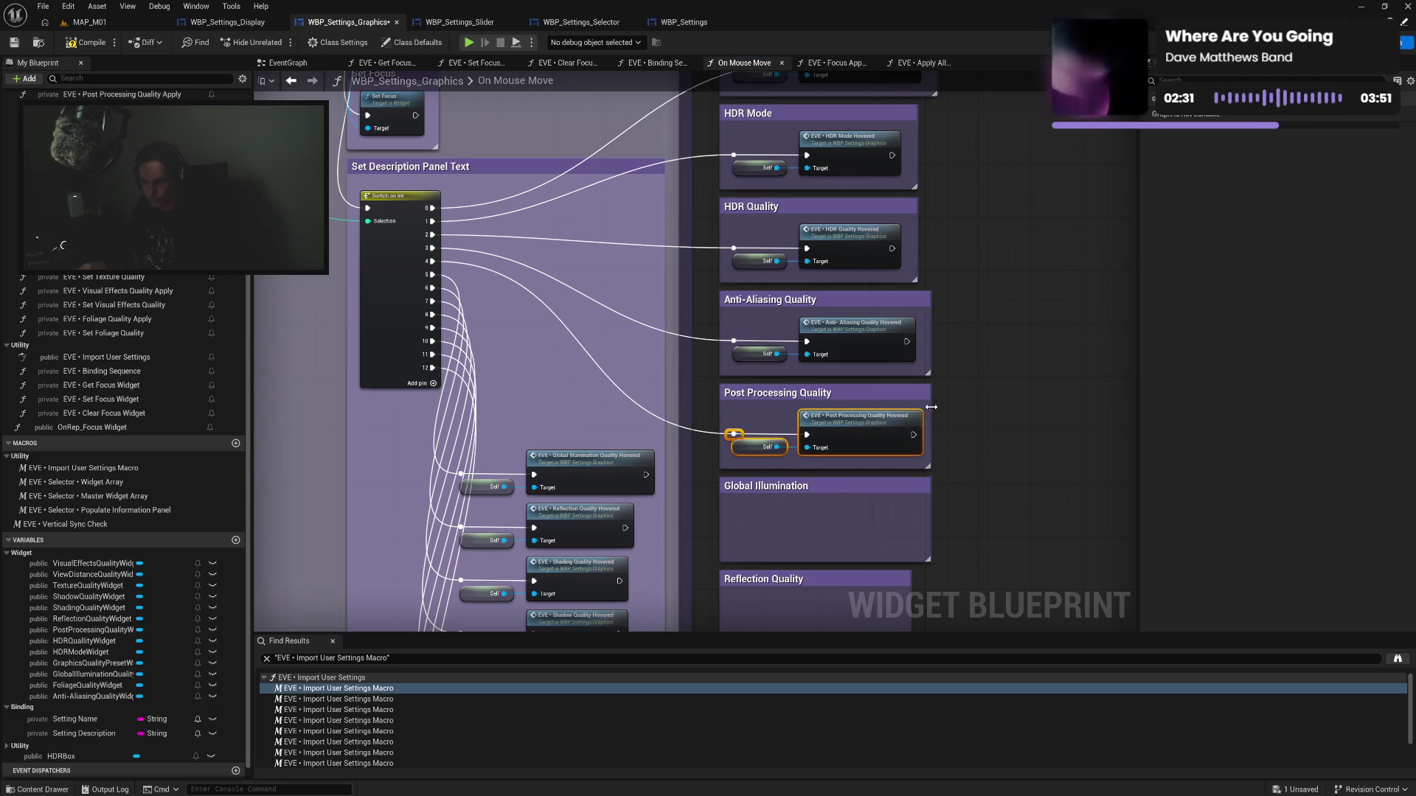
{"action": "left_click_drag", "start_coordinate": [931, 407], "coordinate": [939, 407]}
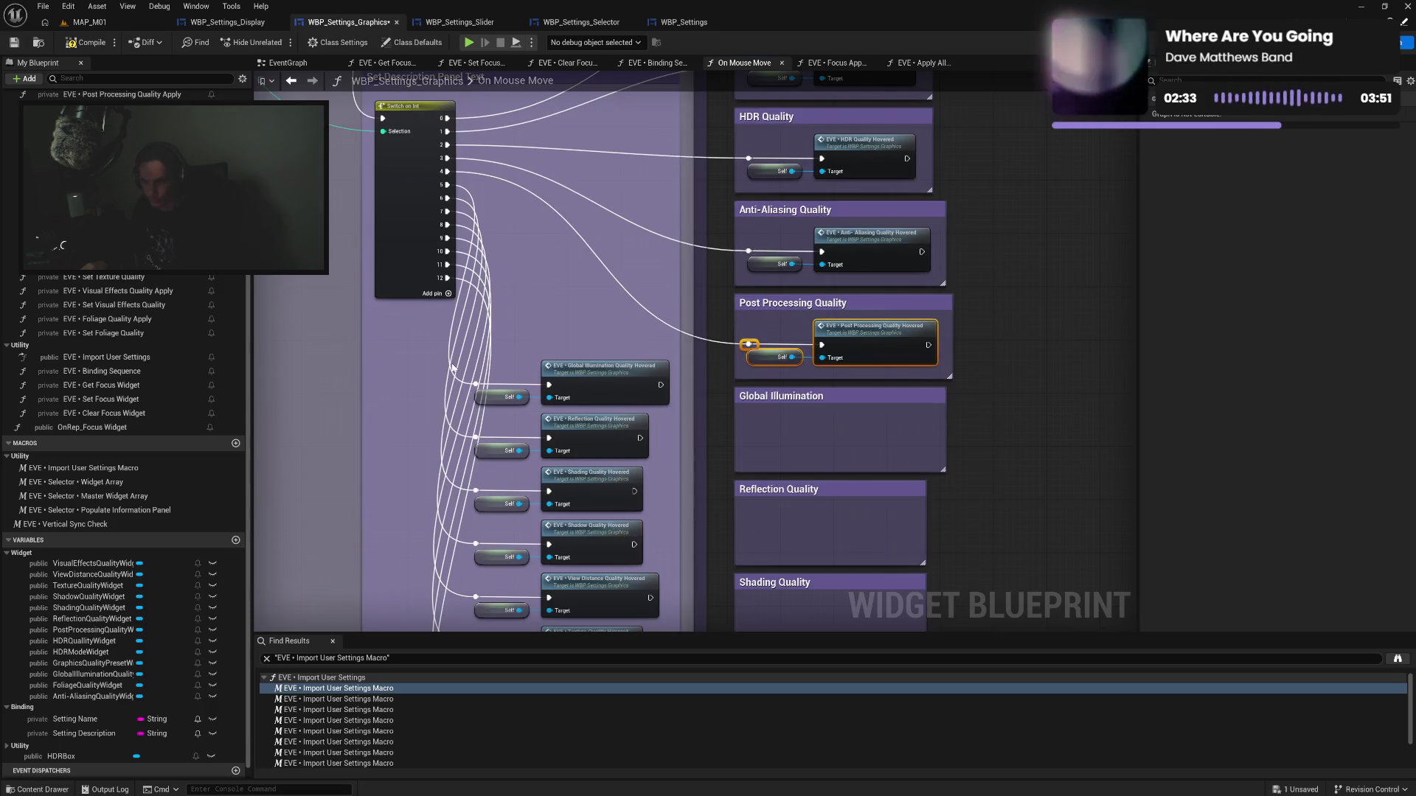
Move the Global Illumination, Reflection and Shading Quality hovered nodes into their comment boxes
{"action": "mouse_move", "coordinate": [452, 366]}
{"action": "left_mouse_down"}
{"action": "mouse_move", "coordinate": [560, 406]}
{"action": "mouse_move", "coordinate": [867, 438]}
{"action": "mouse_move", "coordinate": [857, 432]}
{"action": "left_mouse_up"}
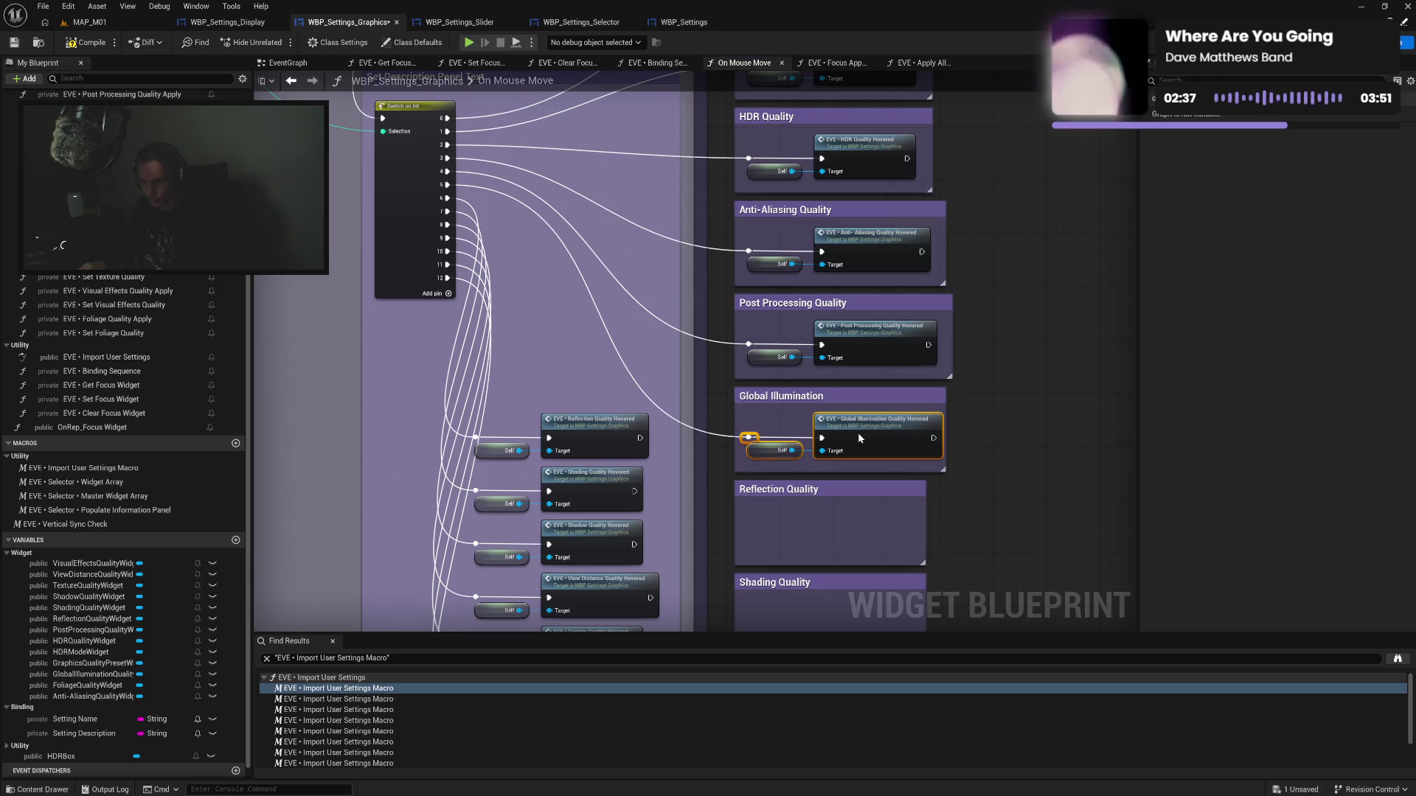
{"action": "mouse_move", "coordinate": [944, 454]}
{"action": "left_mouse_down"}
{"action": "mouse_move", "coordinate": [956, 453]}
{"action": "mouse_move", "coordinate": [955, 352]}
{"action": "left_mouse_up"}
{"action": "mouse_move", "coordinate": [504, 275]}
{"action": "left_mouse_down"}
{"action": "mouse_move", "coordinate": [737, 376]}
{"action": "mouse_move", "coordinate": [873, 390]}
{"action": "mouse_move", "coordinate": [857, 377]}
{"action": "left_mouse_up"}
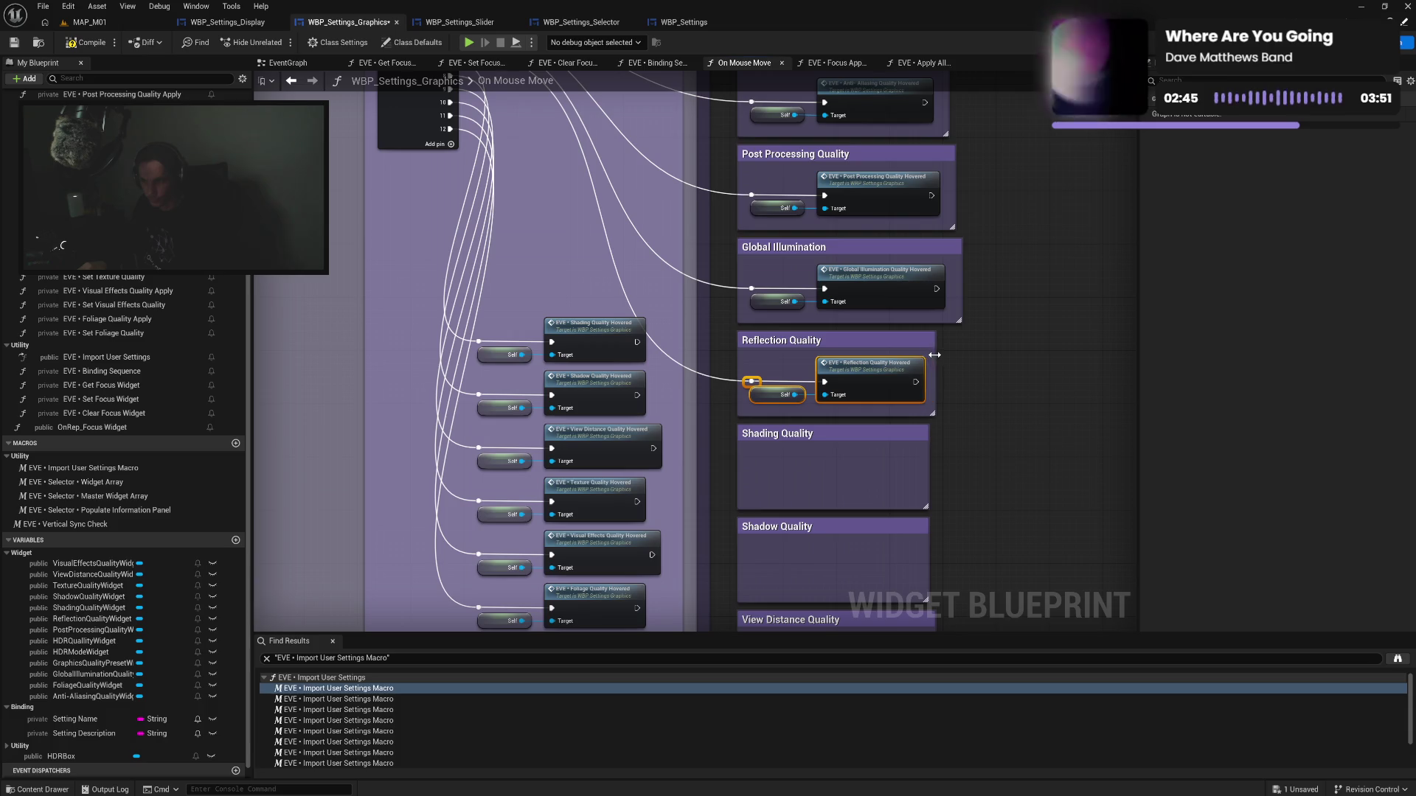
{"action": "left_click_drag", "start_coordinate": [897, 425], "coordinate": [900, 303]}
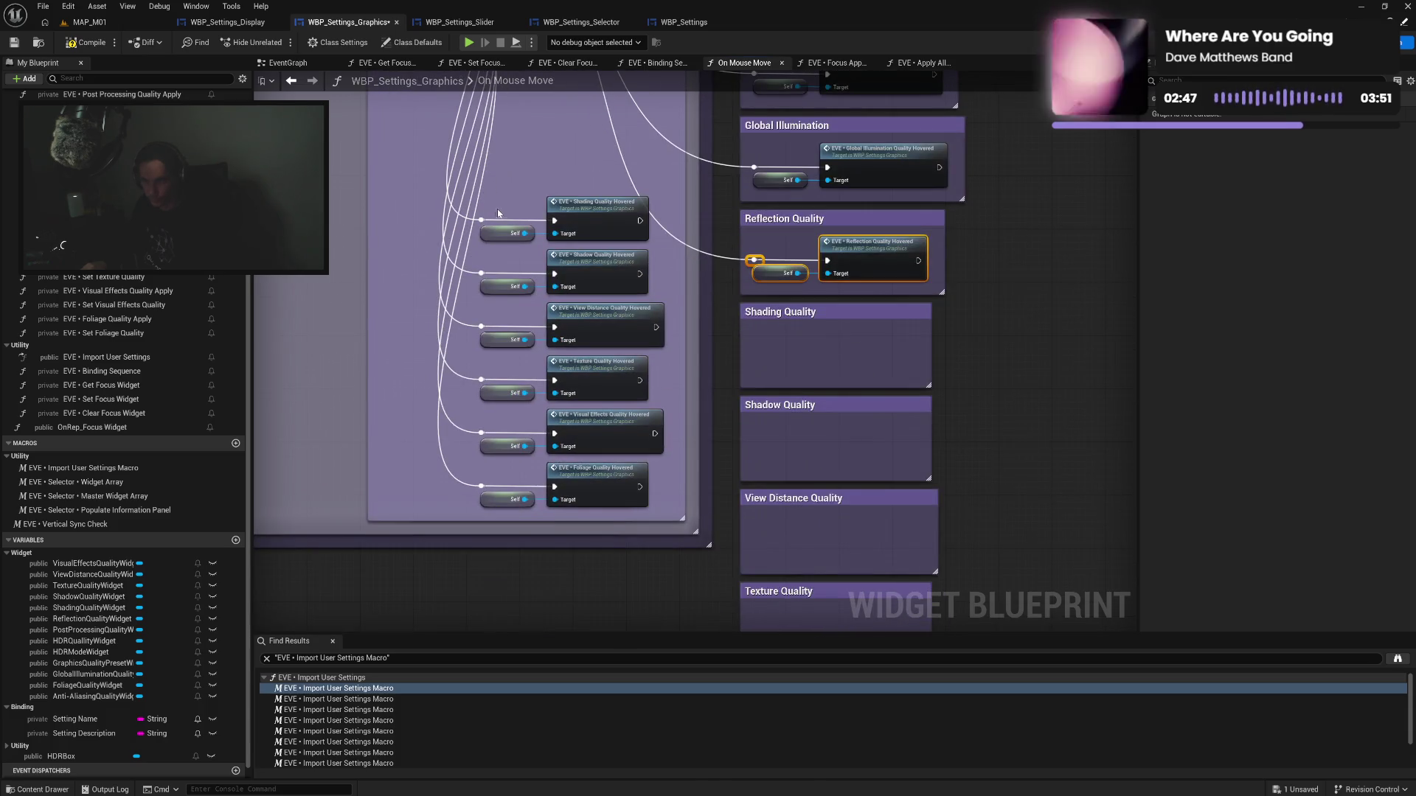
{"action": "mouse_move", "coordinate": [472, 207]}
{"action": "left_mouse_down"}
{"action": "mouse_move", "coordinate": [538, 243]}
{"action": "mouse_move", "coordinate": [587, 252]}
{"action": "mouse_move", "coordinate": [593, 238]}
{"action": "mouse_move", "coordinate": [862, 351]}
{"action": "left_mouse_up"}
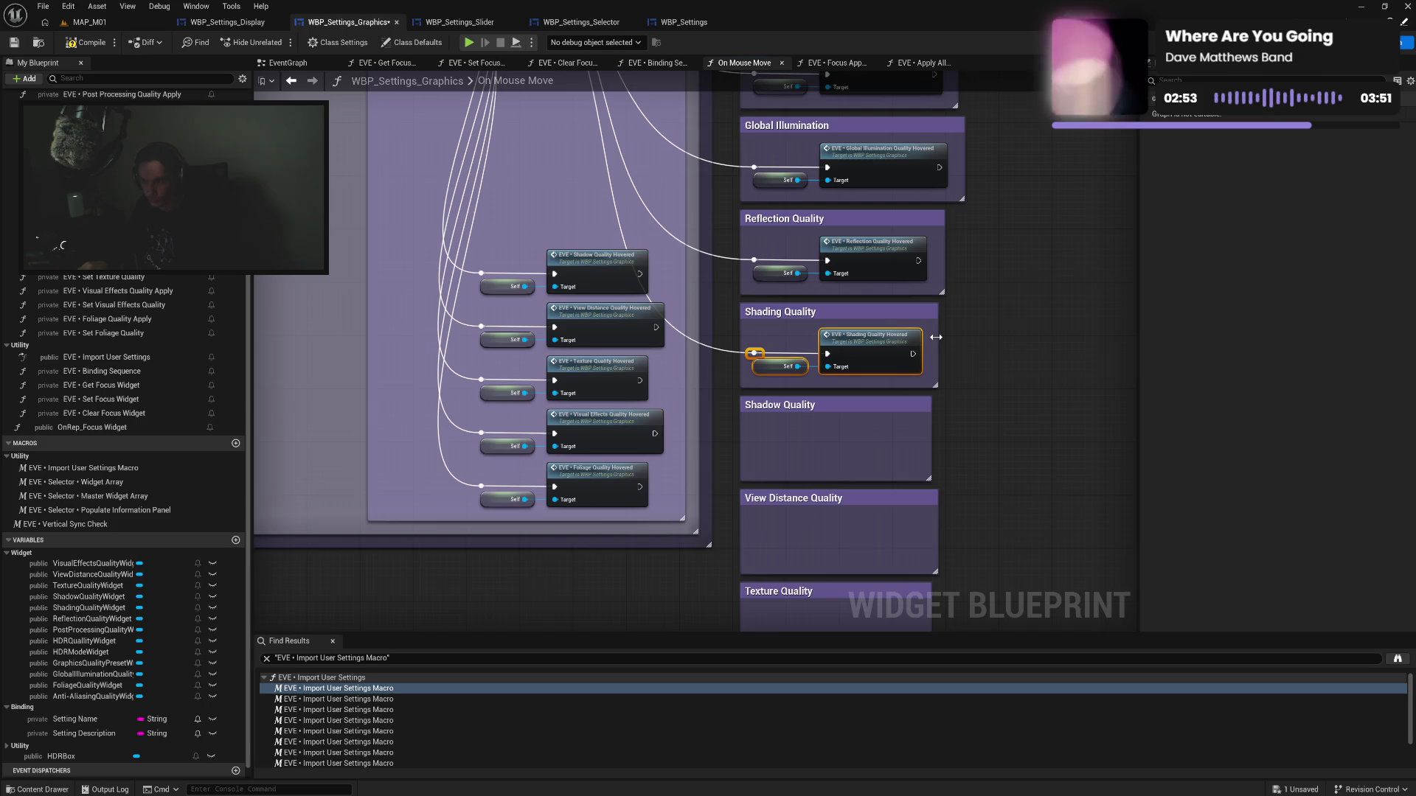
{"action": "mouse_move", "coordinate": [484, 255]}
{"action": "left_mouse_down"}
{"action": "mouse_move", "coordinate": [685, 385]}
{"action": "mouse_move", "coordinate": [844, 456]}
{"action": "left_mouse_up"}
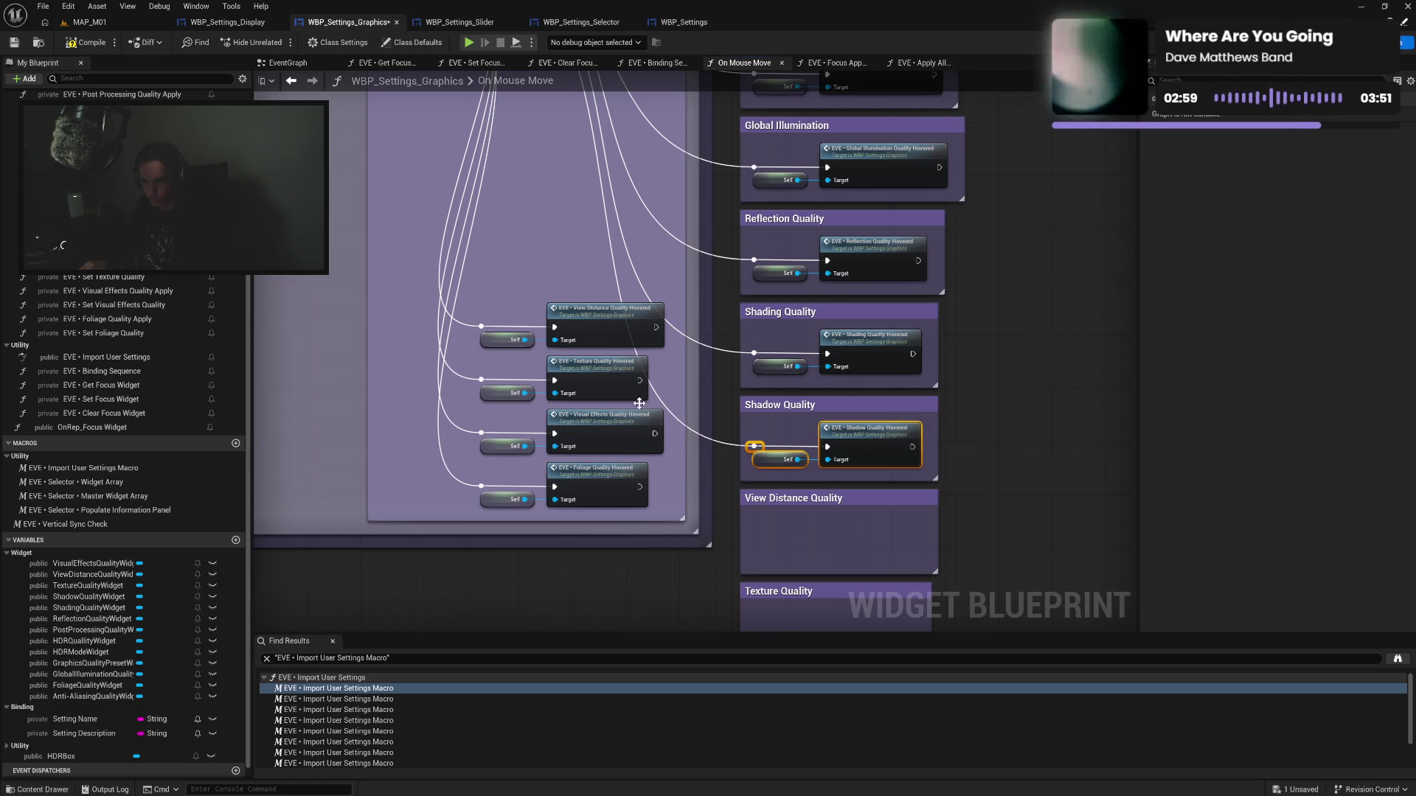
Move the View Distance, Texture, Visual Effects and Foliage Quality nodes into their boxes, widening them slightly
{"action": "mouse_move", "coordinate": [475, 309]}
{"action": "left_mouse_down"}
{"action": "mouse_move", "coordinate": [591, 350]}
{"action": "mouse_move", "coordinate": [685, 441]}
{"action": "mouse_move", "coordinate": [866, 534]}
{"action": "left_mouse_up"}
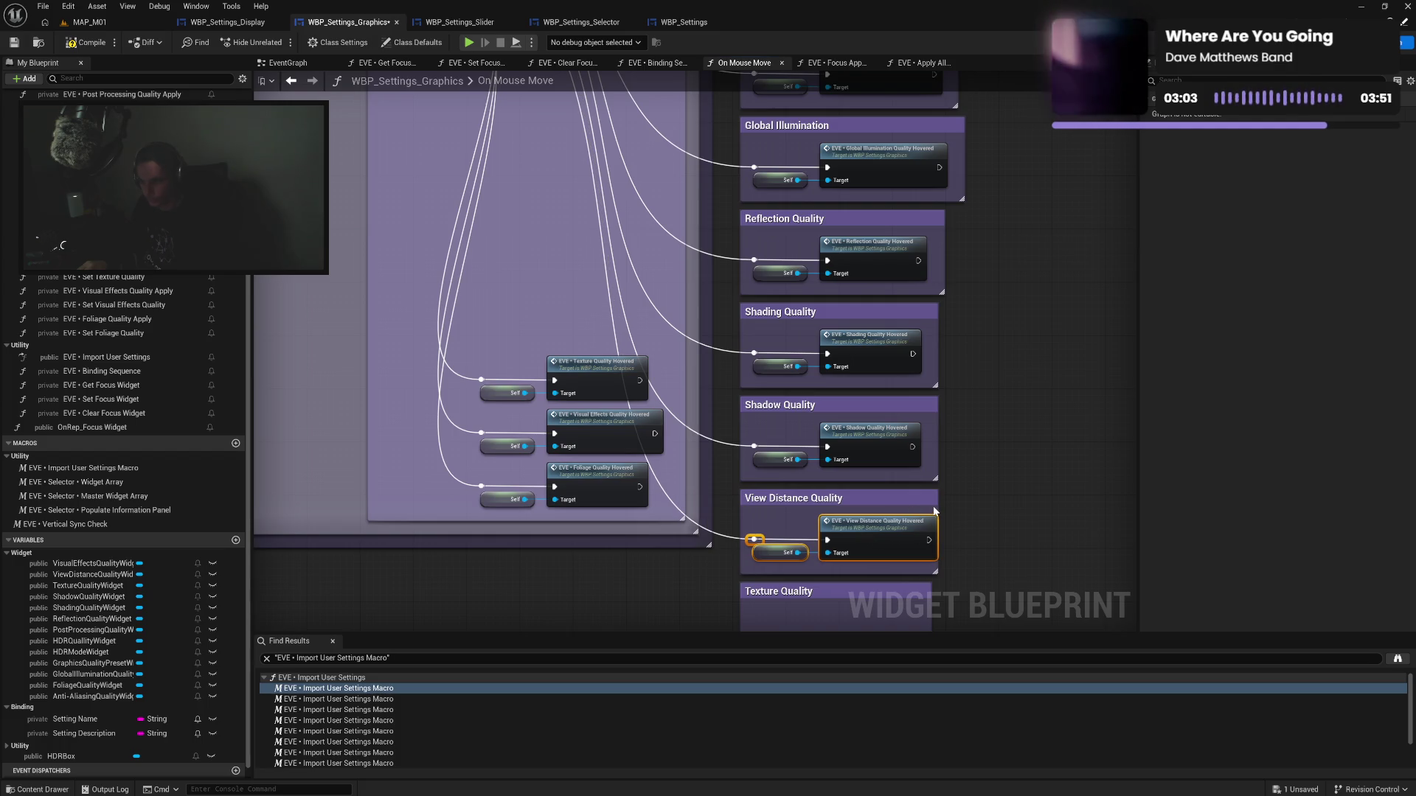
{"action": "left_click_drag", "start_coordinate": [942, 505], "coordinate": [950, 506]}
{"action": "mouse_move", "coordinate": [495, 368]}
{"action": "left_mouse_down"}
{"action": "mouse_move", "coordinate": [523, 402]}
{"action": "mouse_move", "coordinate": [580, 402]}
{"action": "mouse_move", "coordinate": [817, 679]}
{"action": "mouse_move", "coordinate": [855, 509]}
{"action": "left_mouse_up"}
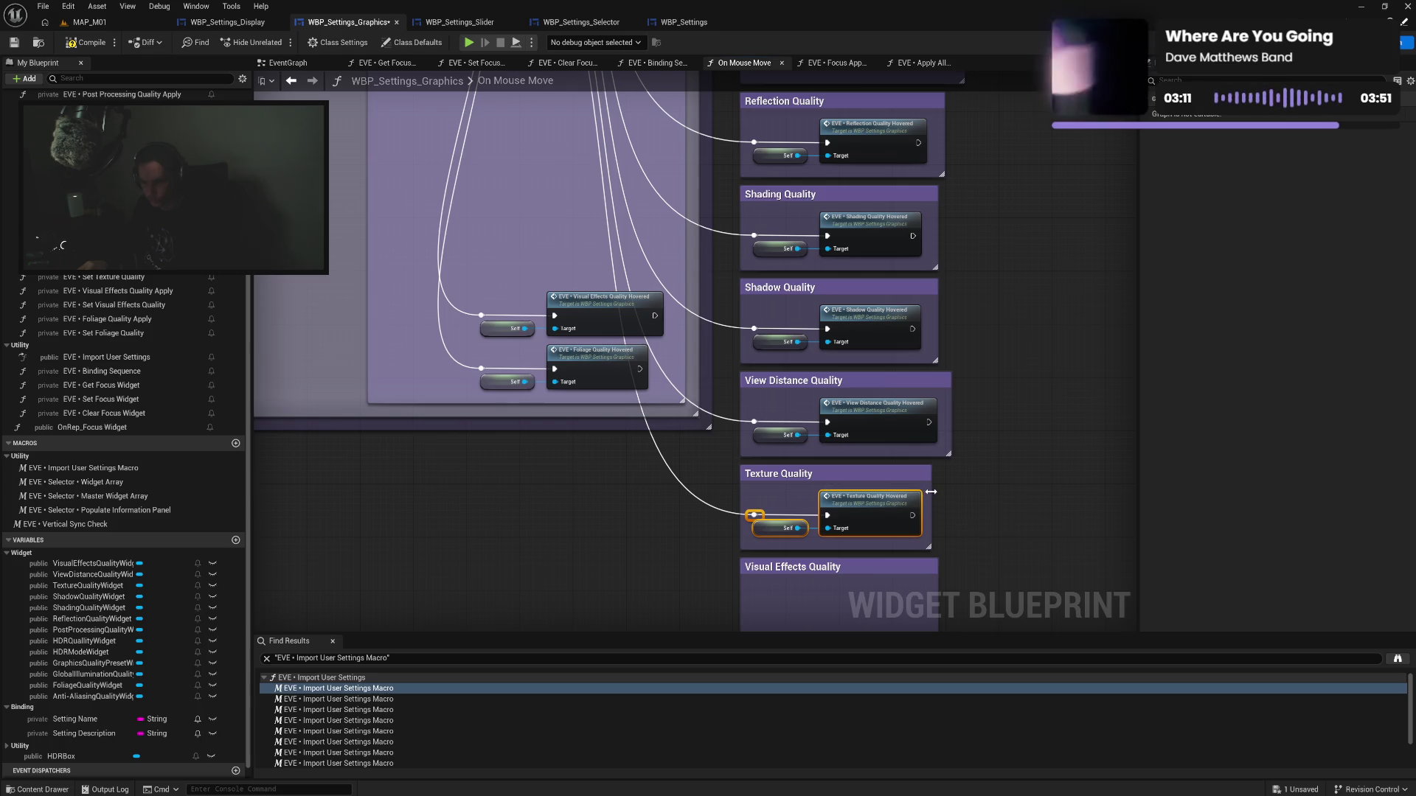
{"action": "mouse_move", "coordinate": [486, 298]}
{"action": "left_mouse_down"}
{"action": "mouse_move", "coordinate": [516, 324]}
{"action": "mouse_move", "coordinate": [576, 332]}
{"action": "mouse_move", "coordinate": [764, 479]}
{"action": "mouse_move", "coordinate": [896, 525]}
{"action": "mouse_move", "coordinate": [850, 422]}
{"action": "left_mouse_up"}
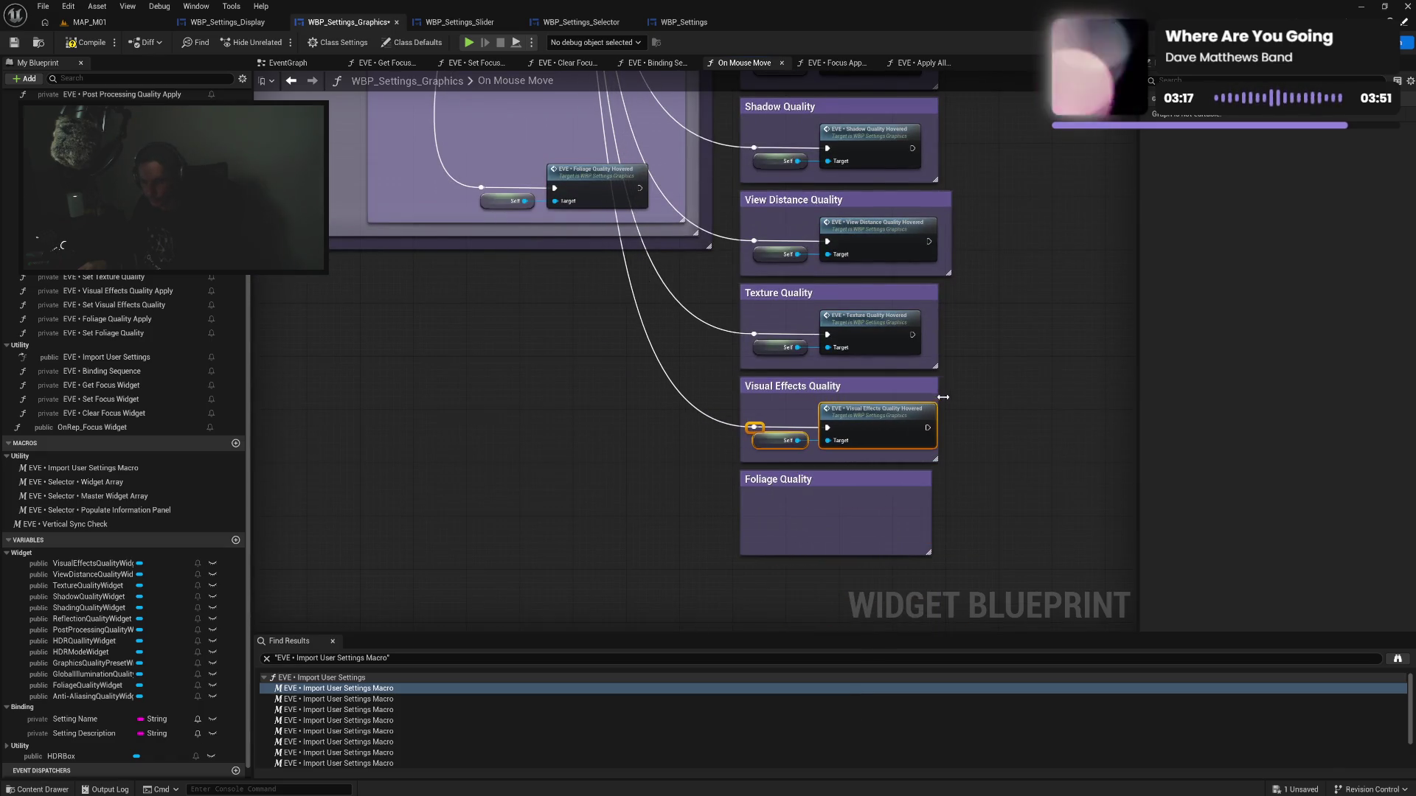
{"action": "left_click_drag", "start_coordinate": [938, 398], "coordinate": [950, 397]}
{"action": "mouse_move", "coordinate": [510, 219]}
{"action": "left_mouse_down"}
{"action": "mouse_move", "coordinate": [590, 181]}
{"action": "mouse_move", "coordinate": [886, 520]}
{"action": "mouse_move", "coordinate": [865, 520]}
{"action": "mouse_move", "coordinate": [935, 498]}
{"action": "left_mouse_up"}
{"action": "mouse_move", "coordinate": [729, 565]}
{"action": "left_mouse_down"}
{"action": "mouse_move", "coordinate": [724, 83]}
{"action": "mouse_move", "coordinate": [743, 174]}
{"action": "mouse_move", "coordinate": [581, 376]}
{"action": "mouse_move", "coordinate": [497, 360]}
{"action": "mouse_move", "coordinate": [475, 322]}
{"action": "mouse_move", "coordinate": [489, 358]}
{"action": "mouse_move", "coordinate": [493, 333]}
{"action": "left_mouse_up"}
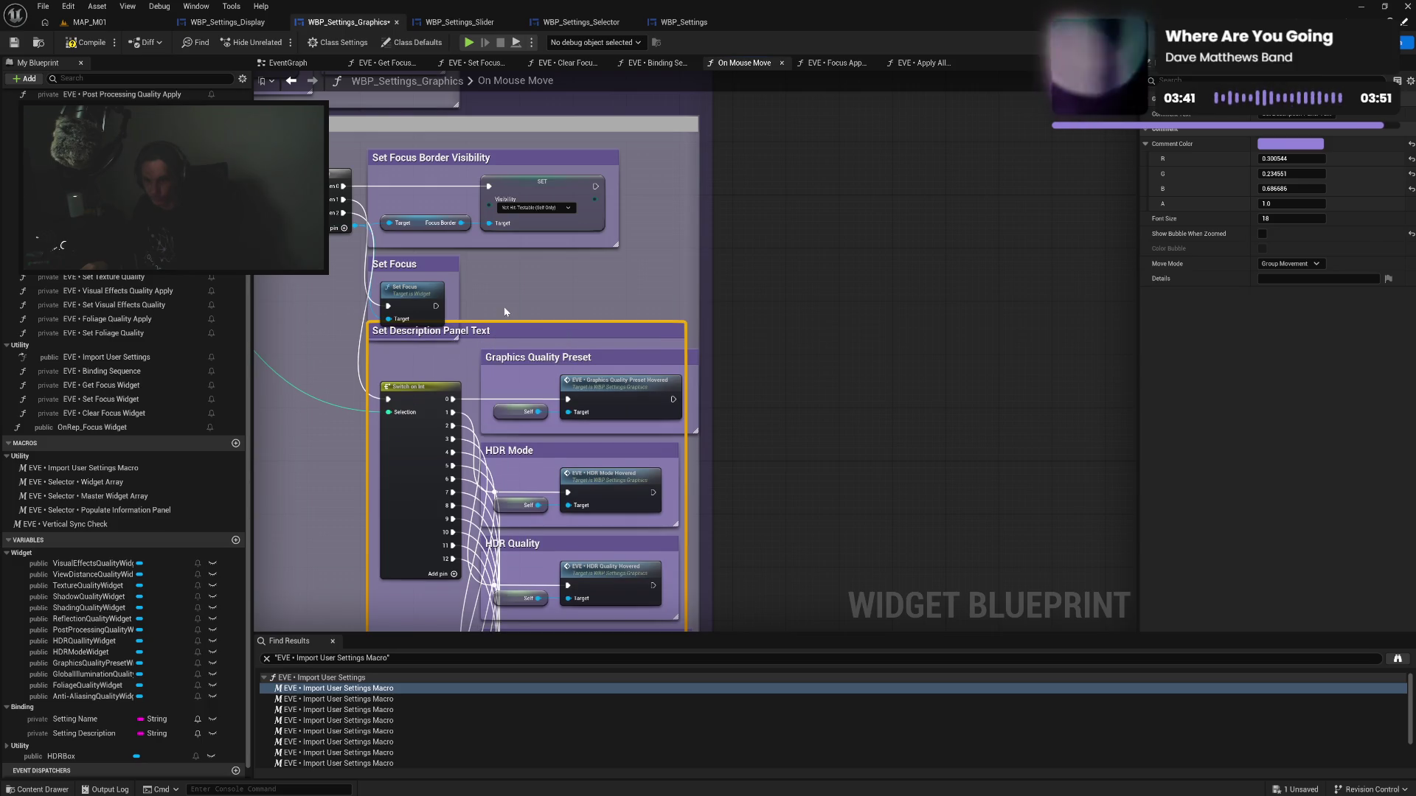
Widen the Set Description Panel Text comment, save, and undo an accidental comment box move
{"action": "left_click_drag", "start_coordinate": [684, 341], "coordinate": [712, 340]}
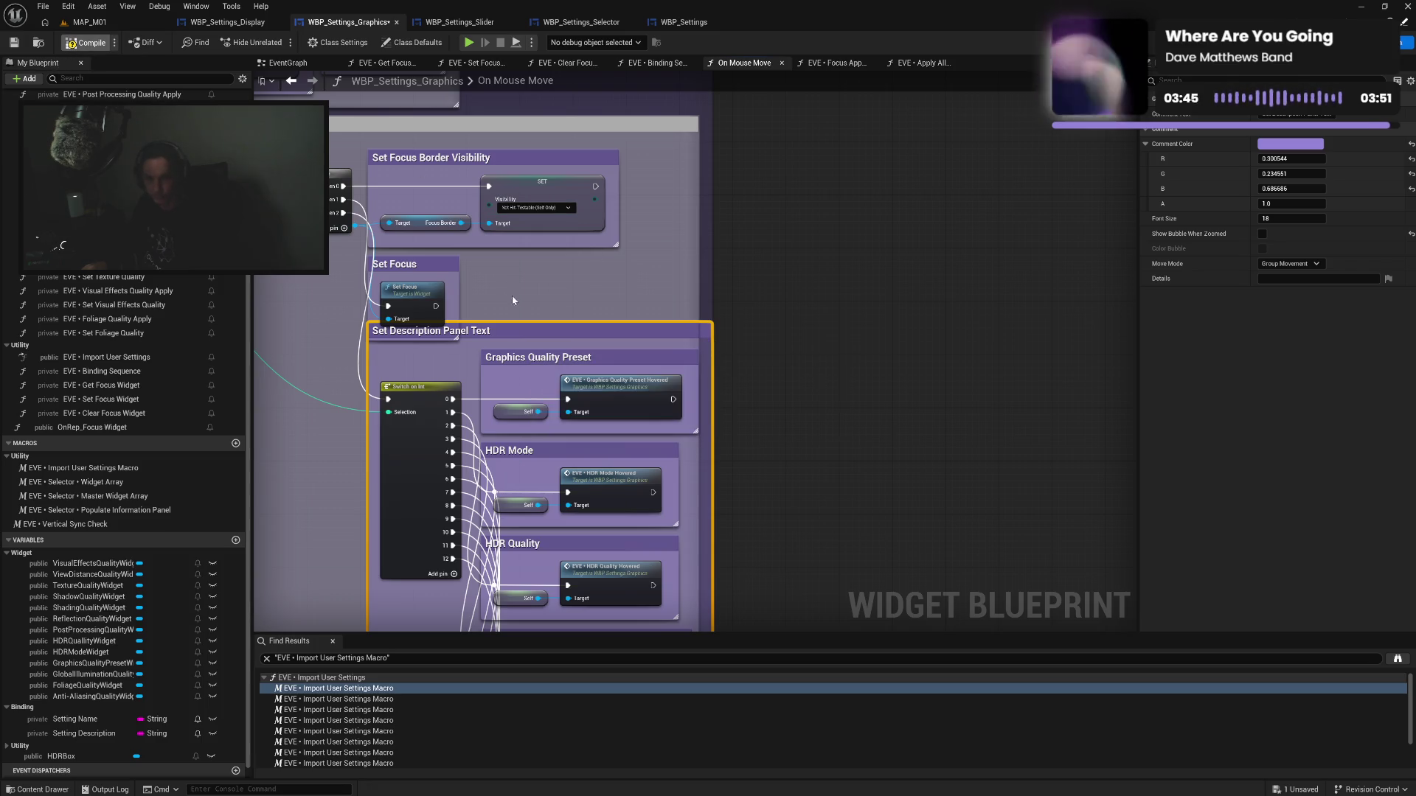
{"action": "key", "text": "ctrl+s"}
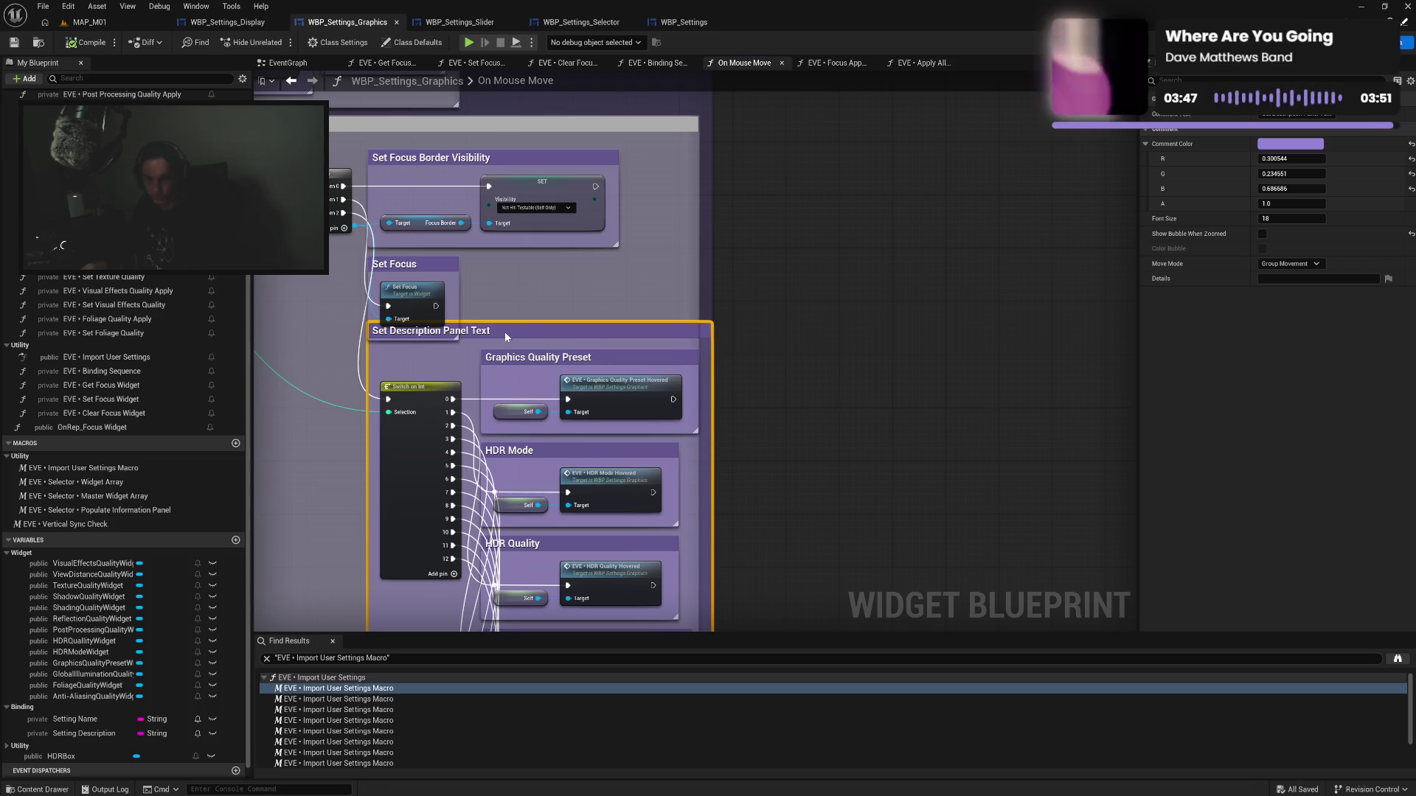
{"action": "left_click_drag", "start_coordinate": [504, 332], "coordinate": [506, 358]}
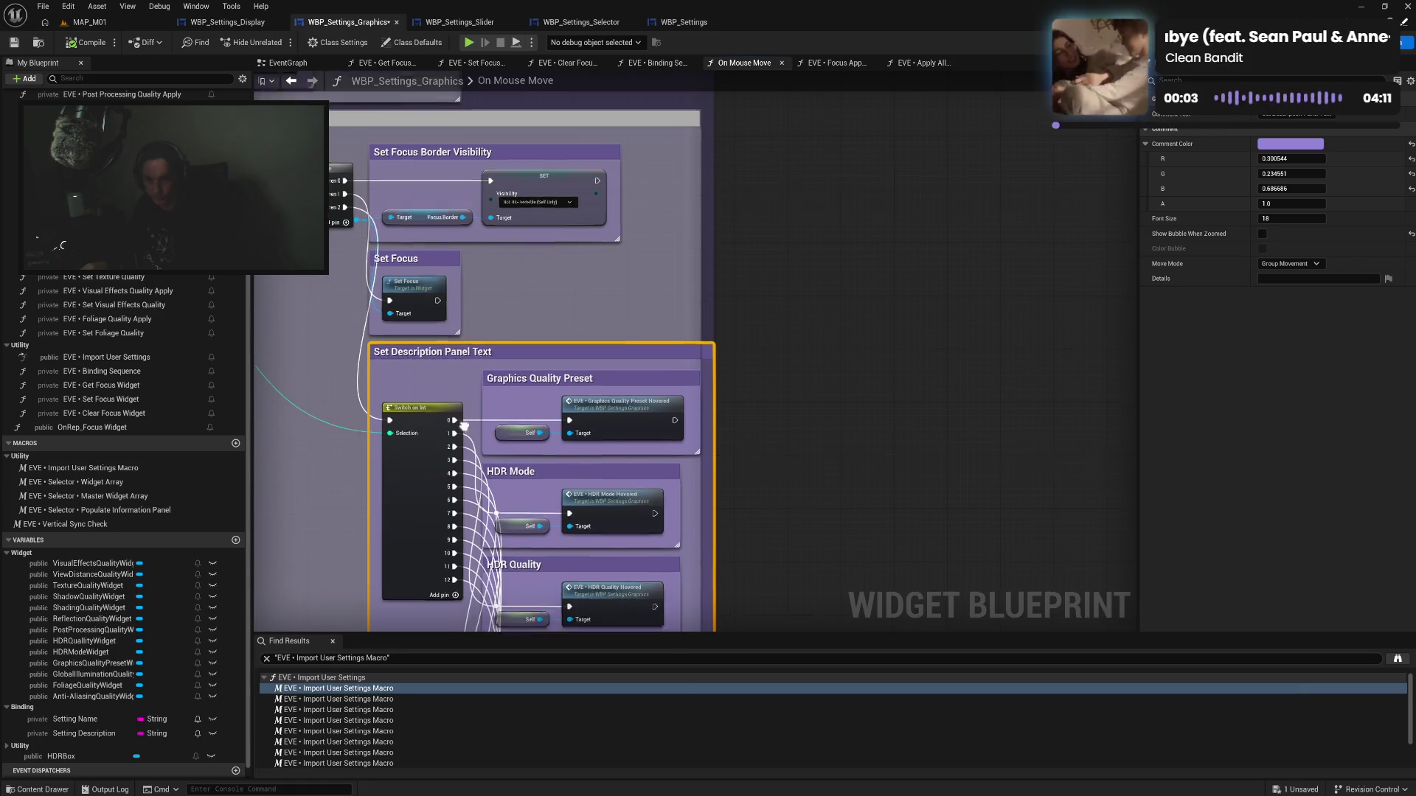
{"action": "left_click_drag", "start_coordinate": [463, 473], "coordinate": [490, 332]}
{"action": "left_click_drag", "start_coordinate": [474, 395], "coordinate": [524, 216]}
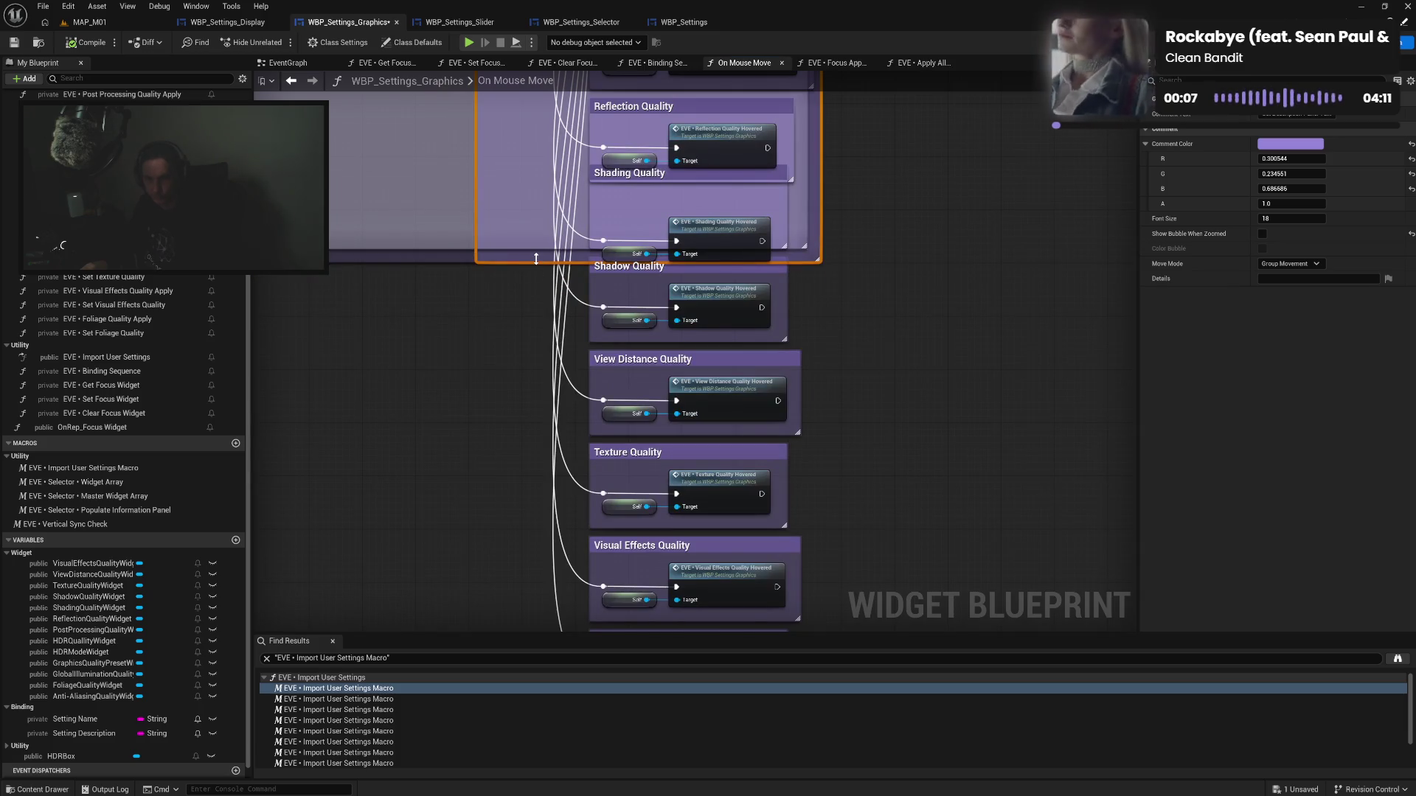
{"action": "left_click_drag", "start_coordinate": [499, 202], "coordinate": [496, 397]}
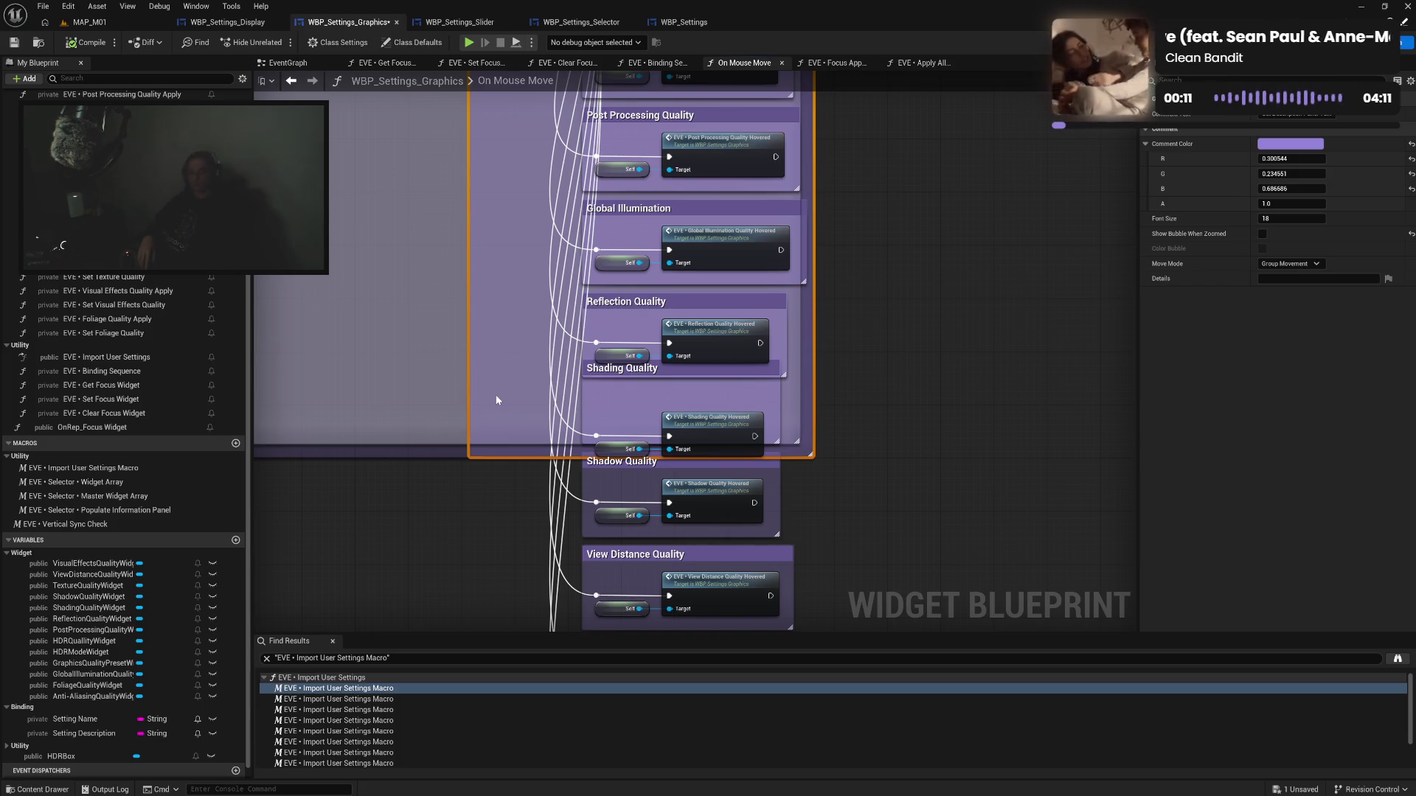
{"action": "key", "text": "ctrl+z"}
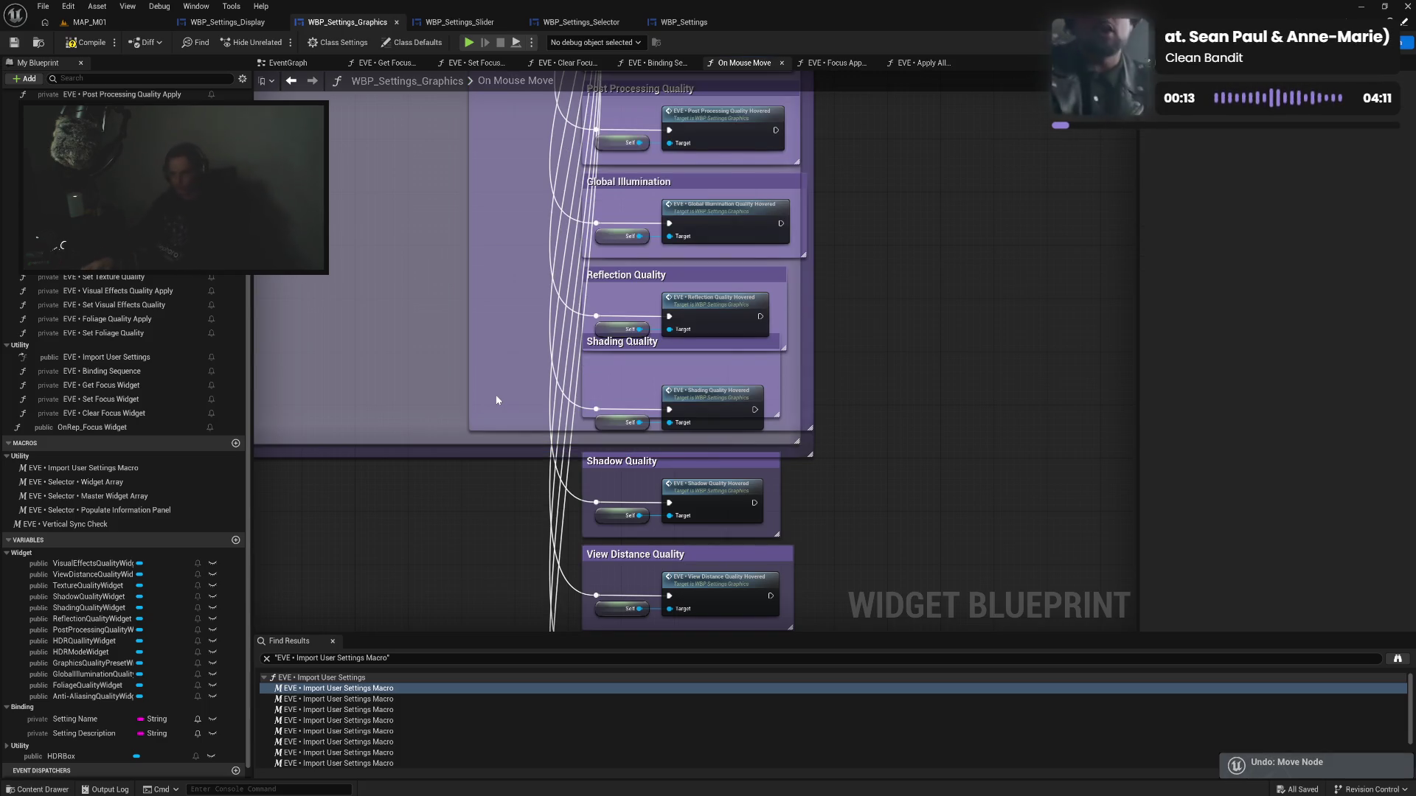
Stretch the outer Set Description Panel Text comment down and wider around the quality groups, then compile
{"action": "mouse_move", "coordinate": [840, 240]}
{"action": "left_mouse_down"}
{"action": "mouse_move", "coordinate": [920, 365]}
{"action": "mouse_move", "coordinate": [927, 526]}
{"action": "mouse_move", "coordinate": [909, 325]}
{"action": "mouse_move", "coordinate": [926, 363]}
{"action": "mouse_move", "coordinate": [644, 315]}
{"action": "mouse_move", "coordinate": [652, 358]}
{"action": "mouse_move", "coordinate": [700, 347]}
{"action": "mouse_move", "coordinate": [716, 300]}
{"action": "mouse_move", "coordinate": [773, 283]}
{"action": "mouse_move", "coordinate": [775, 297]}
{"action": "left_mouse_up"}
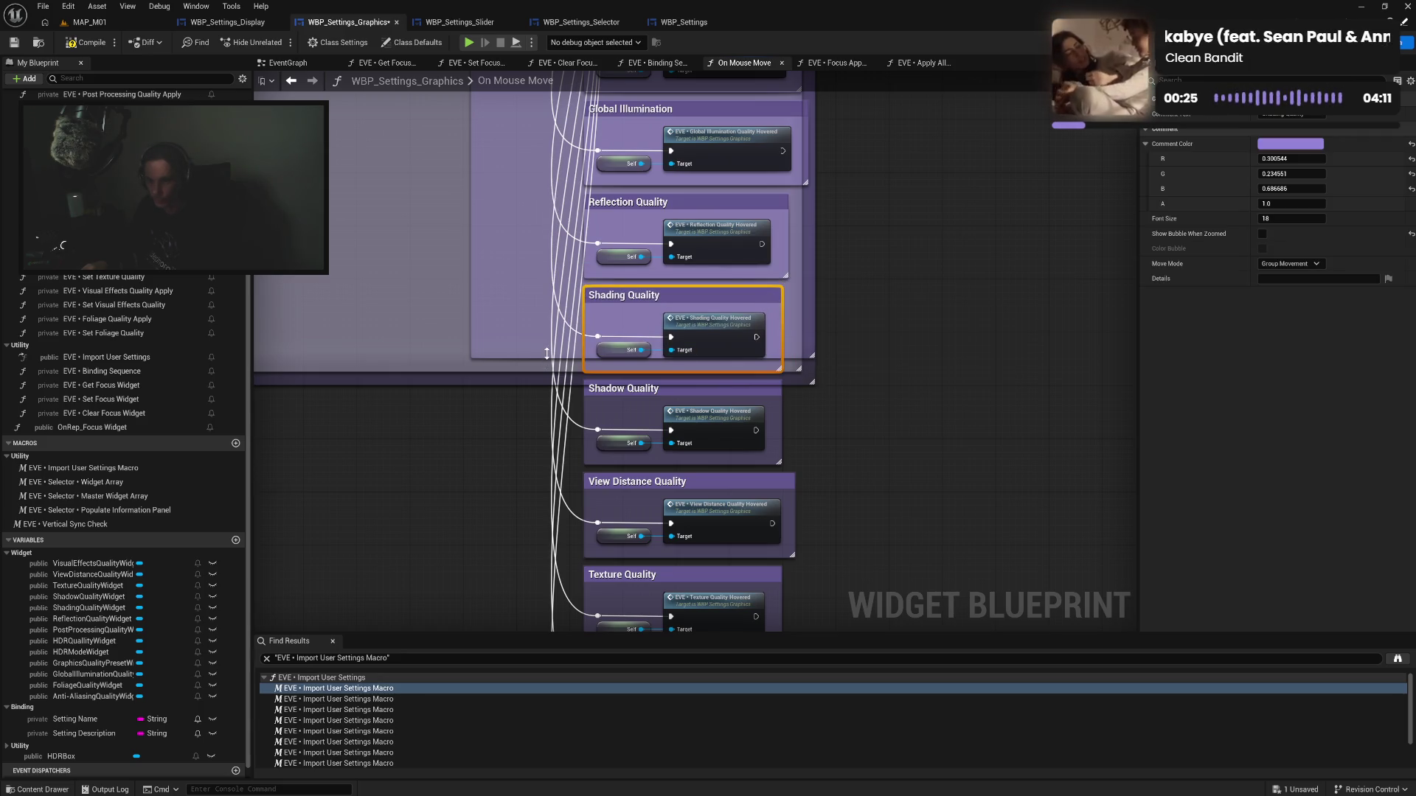
{"action": "mouse_move", "coordinate": [546, 354]}
{"action": "left_mouse_down"}
{"action": "mouse_move", "coordinate": [546, 523]}
{"action": "mouse_move", "coordinate": [520, 365]}
{"action": "mouse_move", "coordinate": [507, 610]}
{"action": "left_mouse_up"}
{"action": "mouse_move", "coordinate": [534, 378]}
{"action": "left_mouse_down"}
{"action": "mouse_move", "coordinate": [549, 317]}
{"action": "mouse_move", "coordinate": [543, 545]}
{"action": "left_mouse_up"}
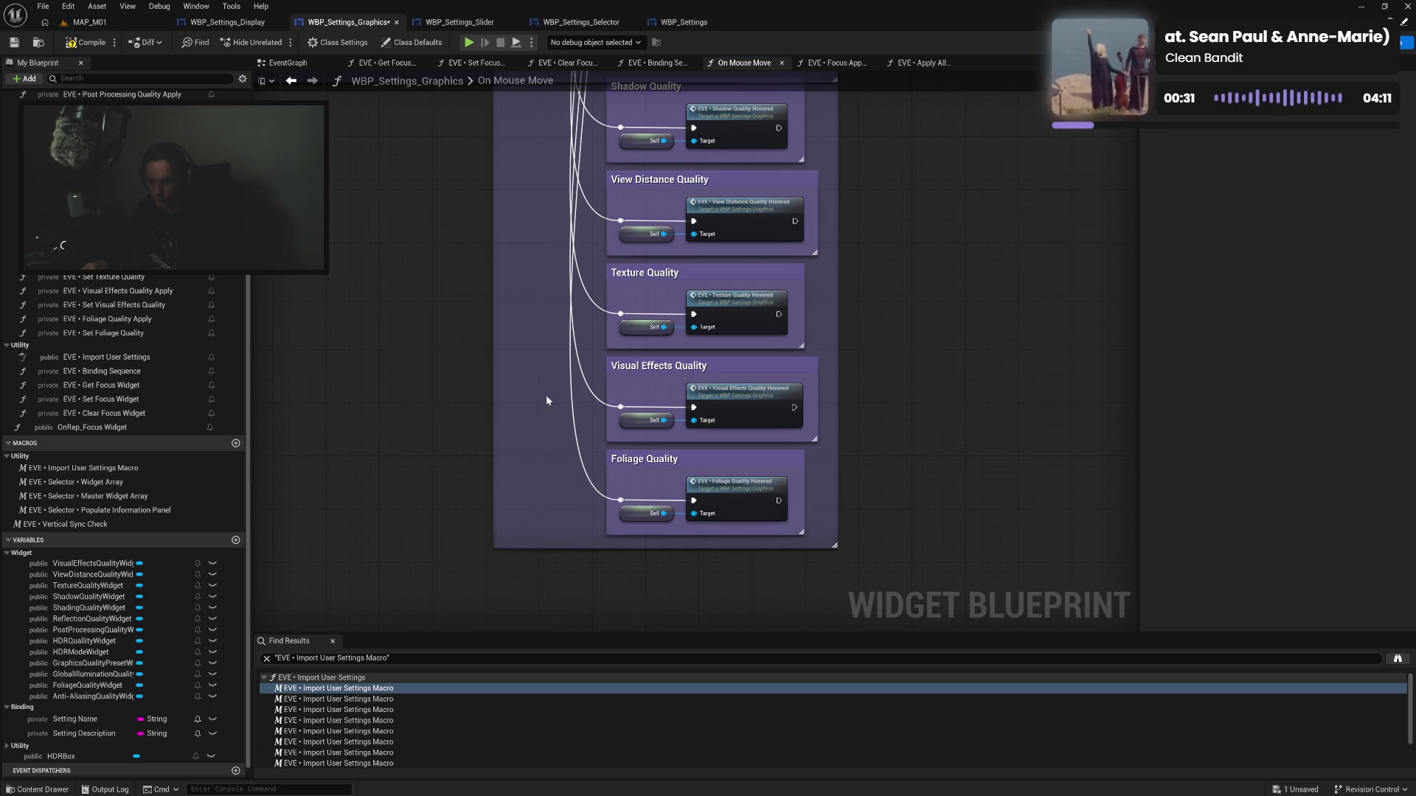
{"action": "left_click_drag", "start_coordinate": [546, 397], "coordinate": [597, 610]}
{"action": "left_click_drag", "start_coordinate": [526, 376], "coordinate": [525, 575]}
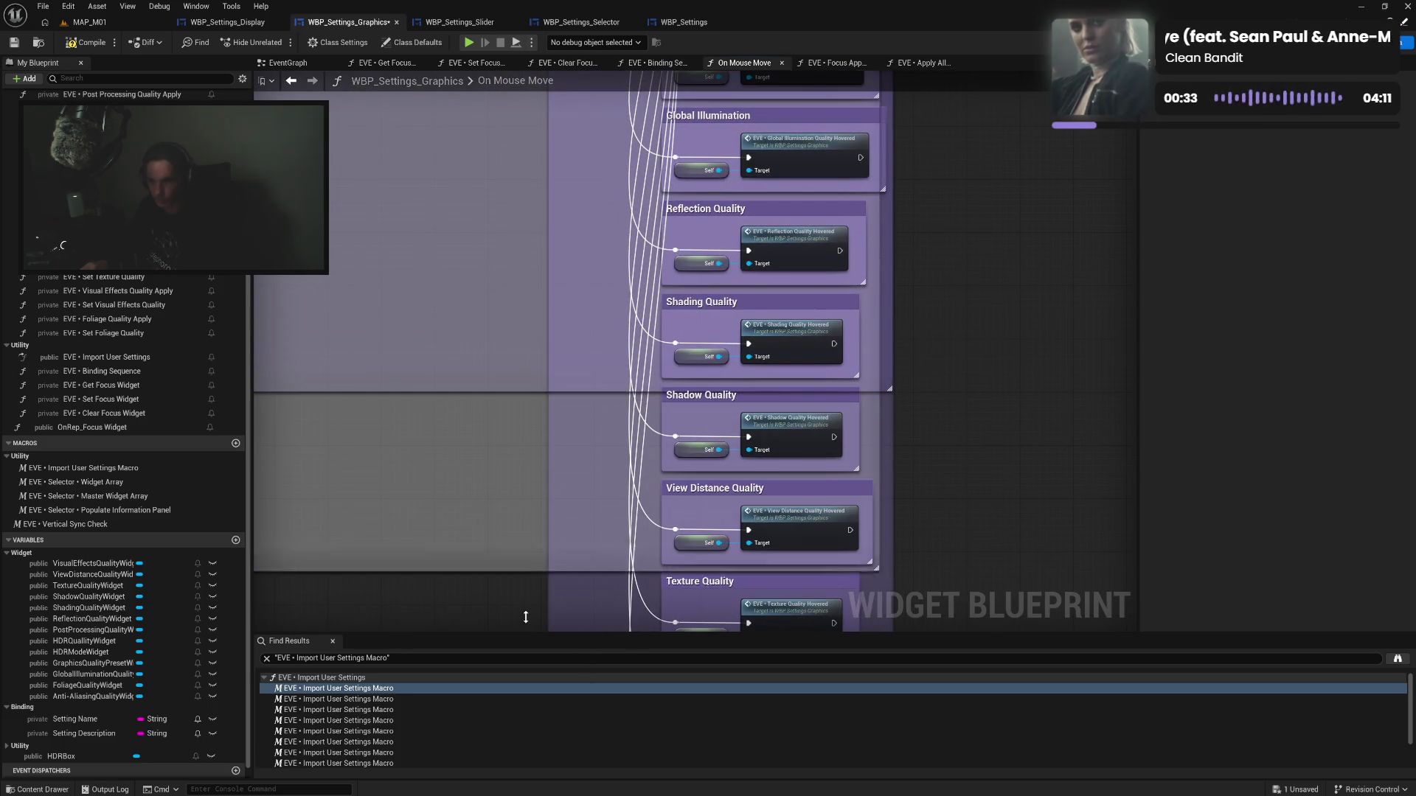
{"action": "mouse_move", "coordinate": [524, 287]}
{"action": "left_mouse_down"}
{"action": "mouse_move", "coordinate": [512, 453]}
{"action": "mouse_move", "coordinate": [718, 506]}
{"action": "mouse_move", "coordinate": [777, 351]}
{"action": "mouse_move", "coordinate": [707, 440]}
{"action": "mouse_move", "coordinate": [749, 424]}
{"action": "mouse_move", "coordinate": [787, 300]}
{"action": "left_mouse_up"}
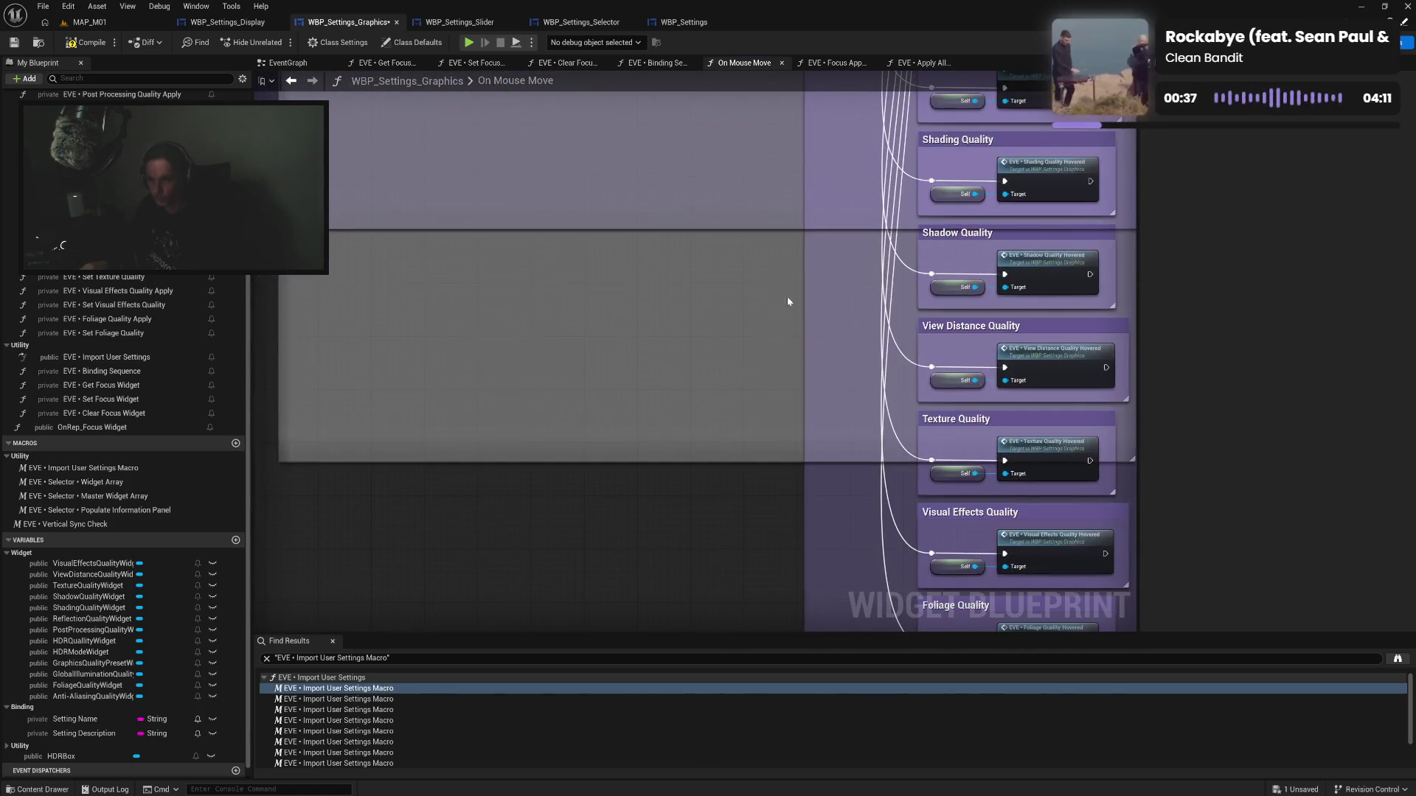
{"action": "mouse_move", "coordinate": [768, 491]}
{"action": "left_mouse_down"}
{"action": "mouse_move", "coordinate": [778, 513]}
{"action": "mouse_move", "coordinate": [762, 338]}
{"action": "mouse_move", "coordinate": [767, 449]}
{"action": "mouse_move", "coordinate": [806, 443]}
{"action": "mouse_move", "coordinate": [755, 513]}
{"action": "left_mouse_up"}
{"action": "mouse_move", "coordinate": [767, 459]}
{"action": "left_mouse_down"}
{"action": "mouse_move", "coordinate": [872, 379]}
{"action": "mouse_move", "coordinate": [858, 439]}
{"action": "mouse_move", "coordinate": [1136, 332]}
{"action": "left_mouse_up"}
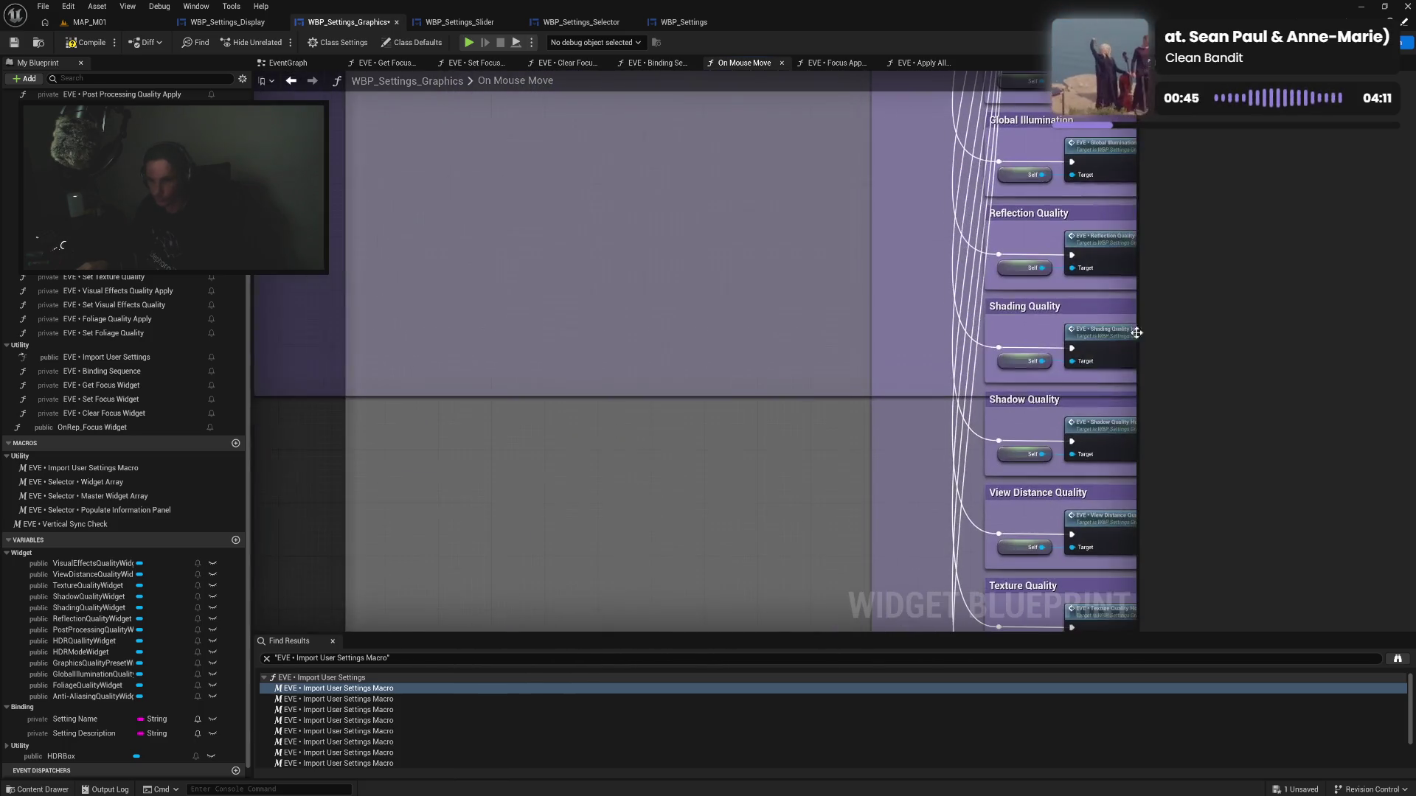
{"action": "mouse_move", "coordinate": [317, 393]}
{"action": "left_mouse_down"}
{"action": "mouse_move", "coordinate": [312, 582]}
{"action": "mouse_move", "coordinate": [423, 467]}
{"action": "mouse_move", "coordinate": [543, 281]}
{"action": "mouse_move", "coordinate": [553, 543]}
{"action": "mouse_move", "coordinate": [606, 562]}
{"action": "mouse_move", "coordinate": [619, 610]}
{"action": "mouse_move", "coordinate": [811, 443]}
{"action": "mouse_move", "coordinate": [969, 258]}
{"action": "left_mouse_up"}
{"action": "left_click_drag", "start_coordinate": [896, 295], "coordinate": [924, 302]}
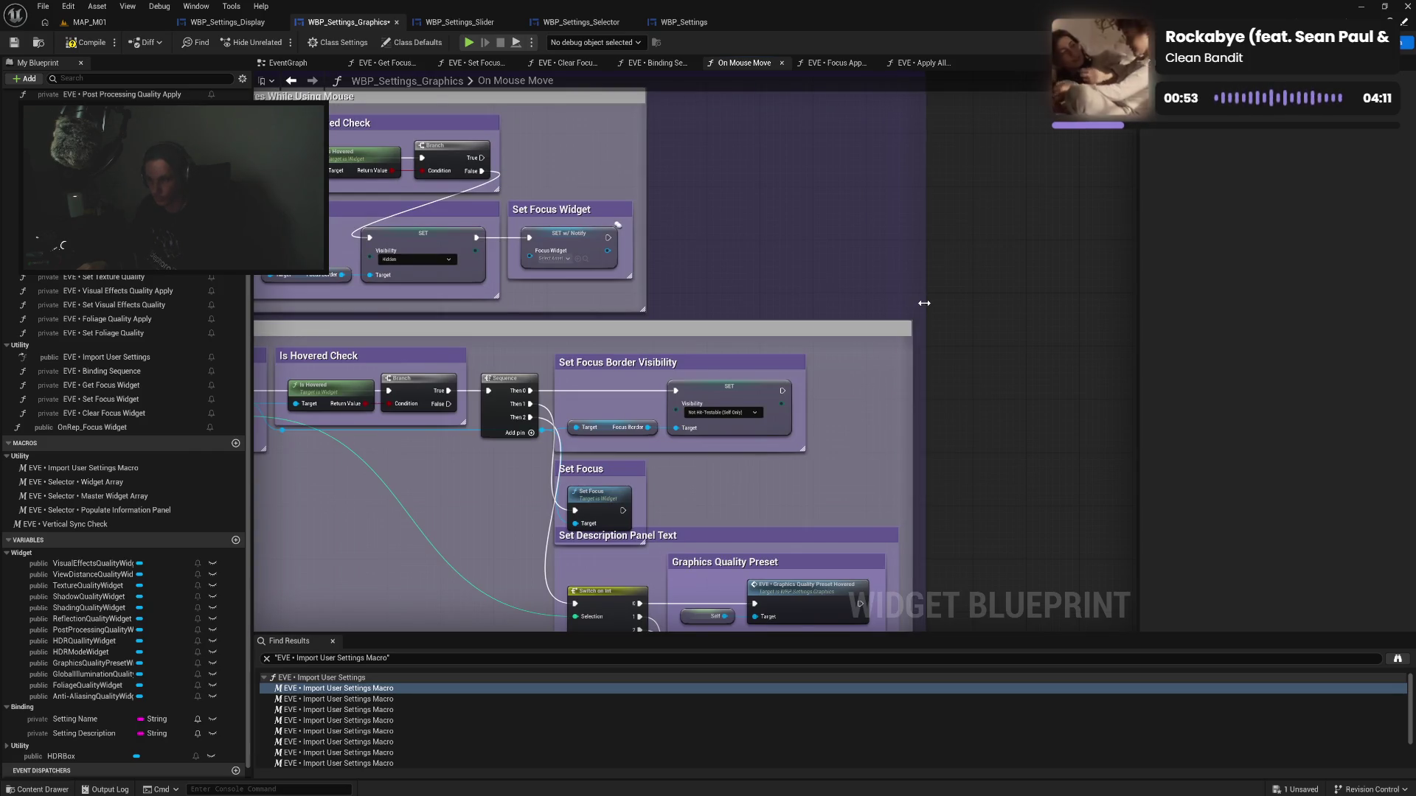
{"action": "scroll", "coordinate": [924, 303], "scroll_direction": "down", "scroll_amount": 5}
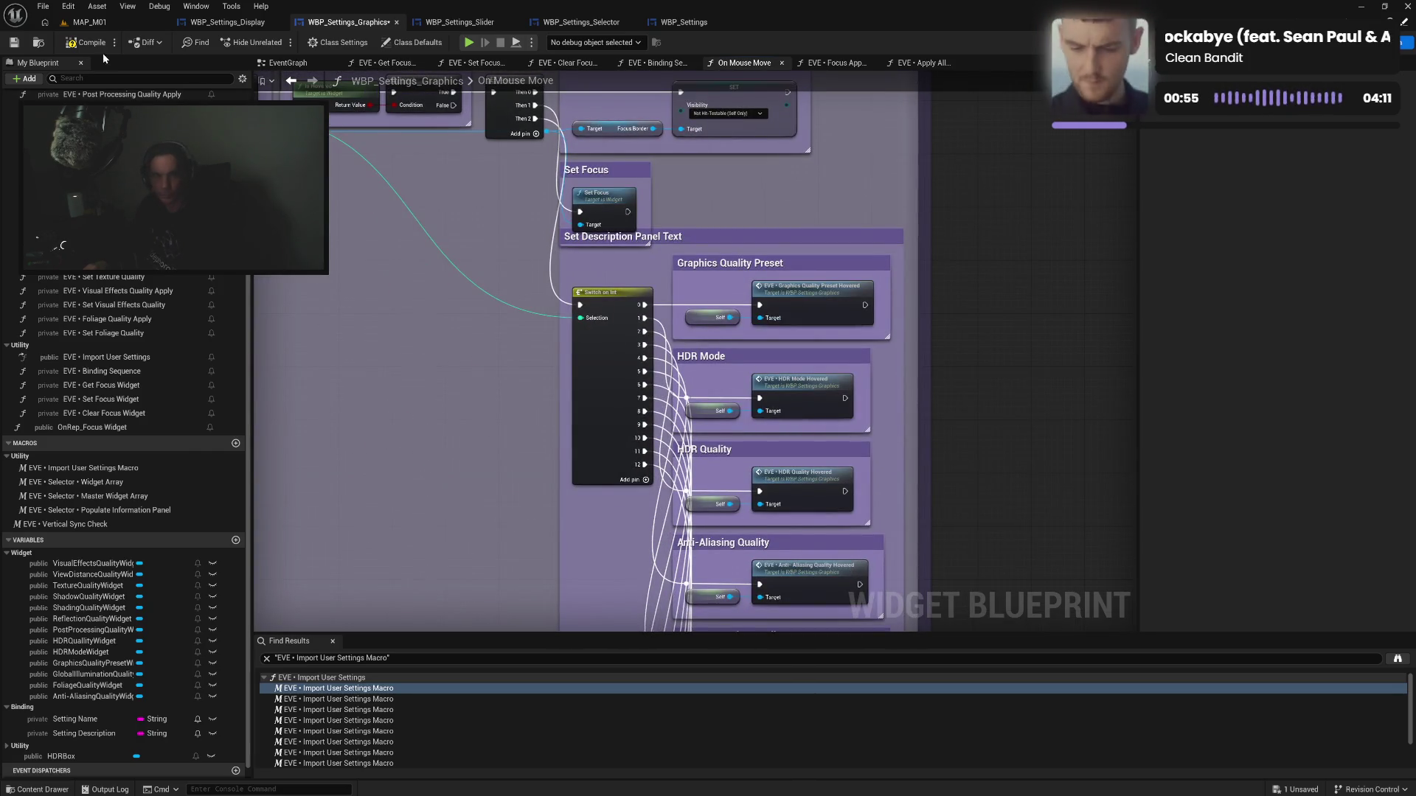
{"action": "left_click", "coordinate": [96, 47]}
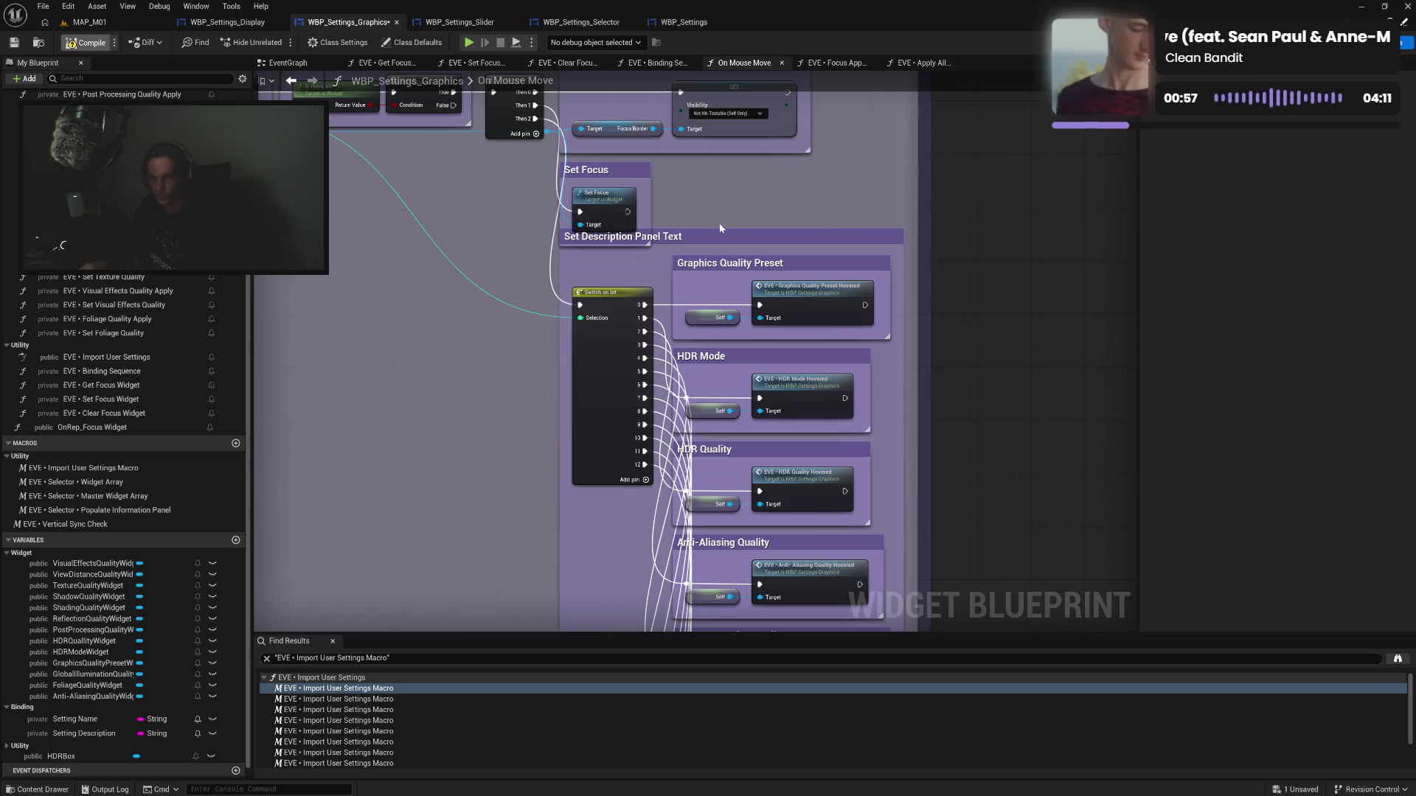
Extend the outer comment to end just below Foliage Quality and select all quality comment boxes
{"action": "left_click_drag", "start_coordinate": [697, 236], "coordinate": [696, 264]}
{"action": "scroll", "coordinate": [696, 251], "scroll_direction": "down", "scroll_amount": 10}
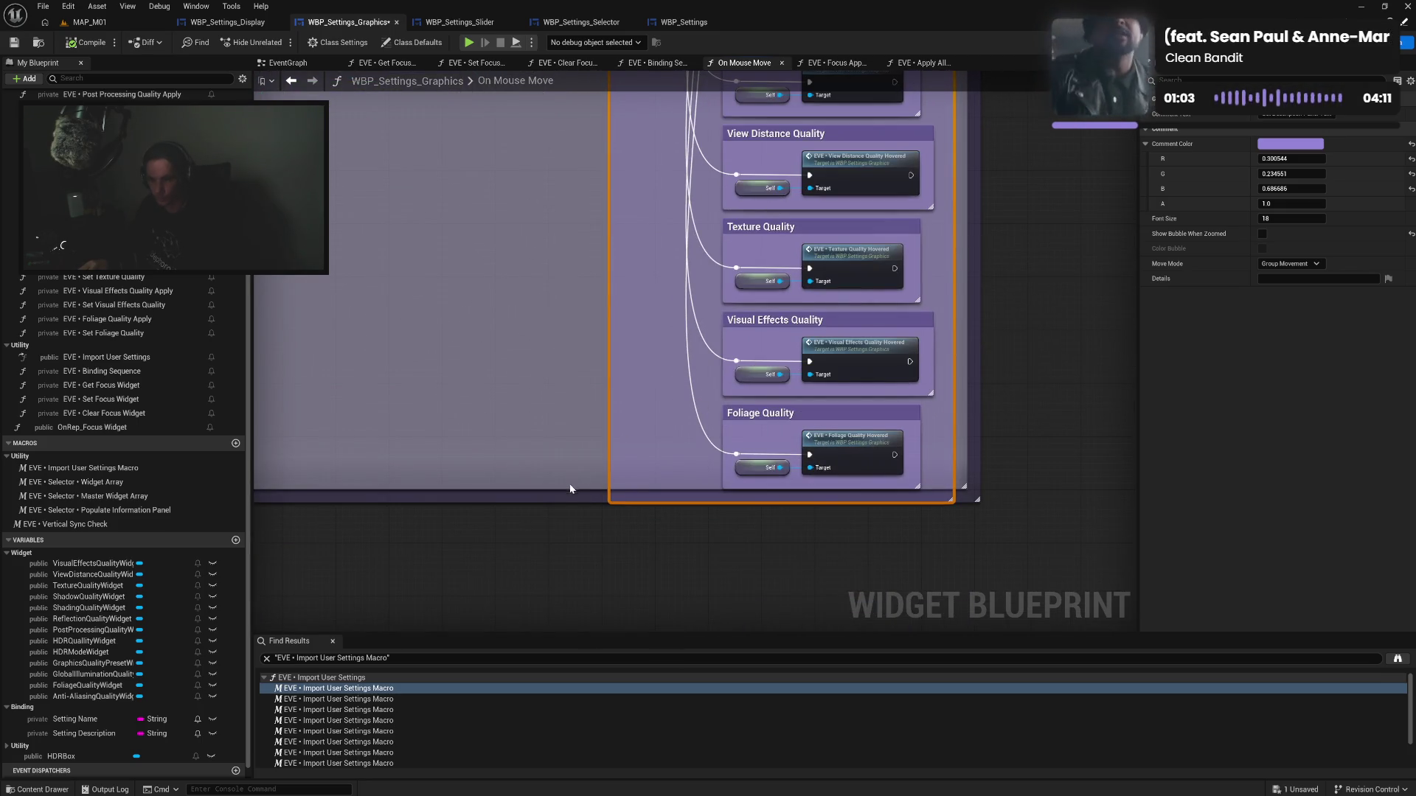
{"action": "mouse_move", "coordinate": [561, 502]}
{"action": "left_mouse_down"}
{"action": "mouse_move", "coordinate": [562, 529]}
{"action": "mouse_move", "coordinate": [562, 493]}
{"action": "mouse_move", "coordinate": [570, 516]}
{"action": "left_mouse_up"}
{"action": "left_click", "coordinate": [561, 484]}
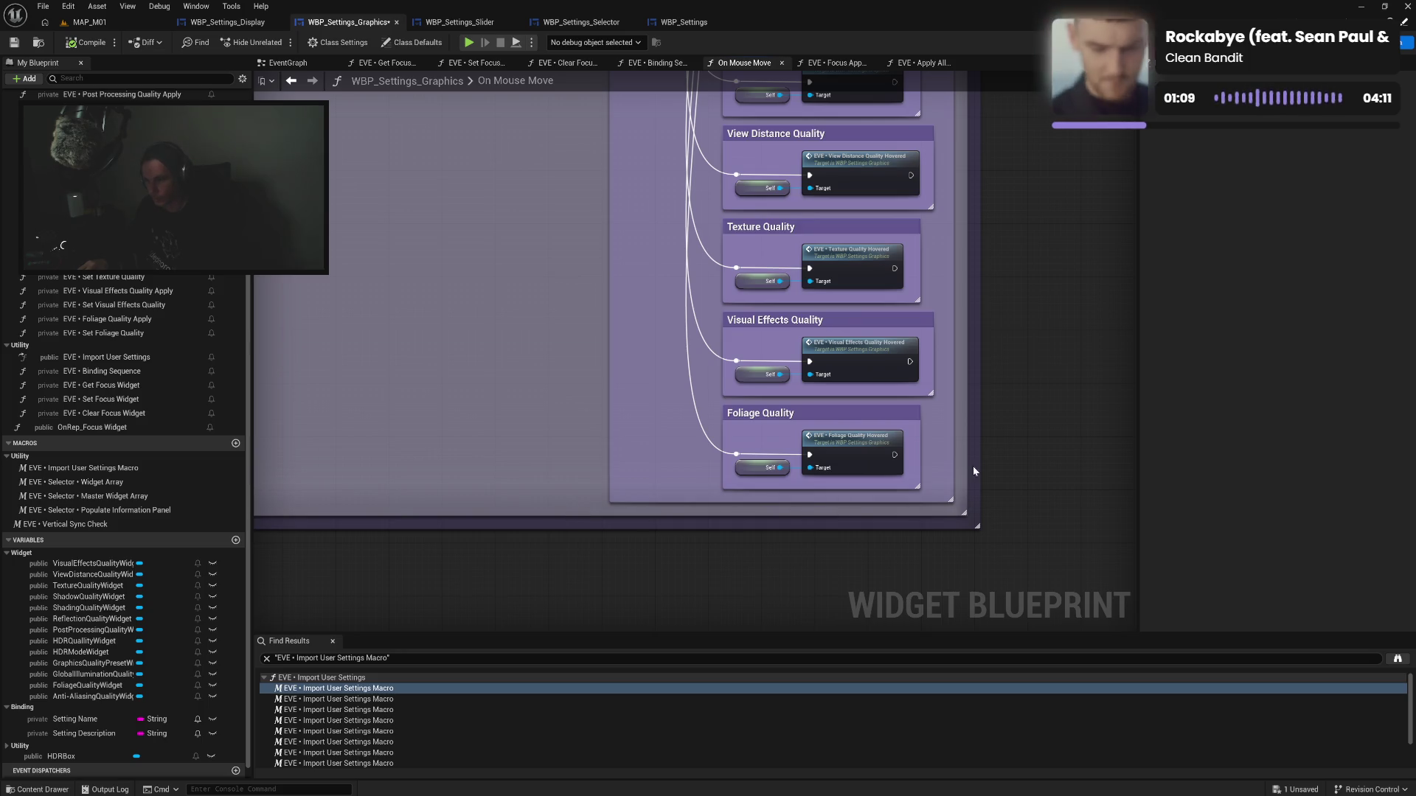
{"action": "scroll", "coordinate": [973, 472], "scroll_direction": "down", "scroll_amount": 1}
{"action": "scroll", "coordinate": [1014, 449], "scroll_direction": "up", "scroll_amount": 1}
{"action": "left_click_drag", "start_coordinate": [1001, 488], "coordinate": [1020, 439]}
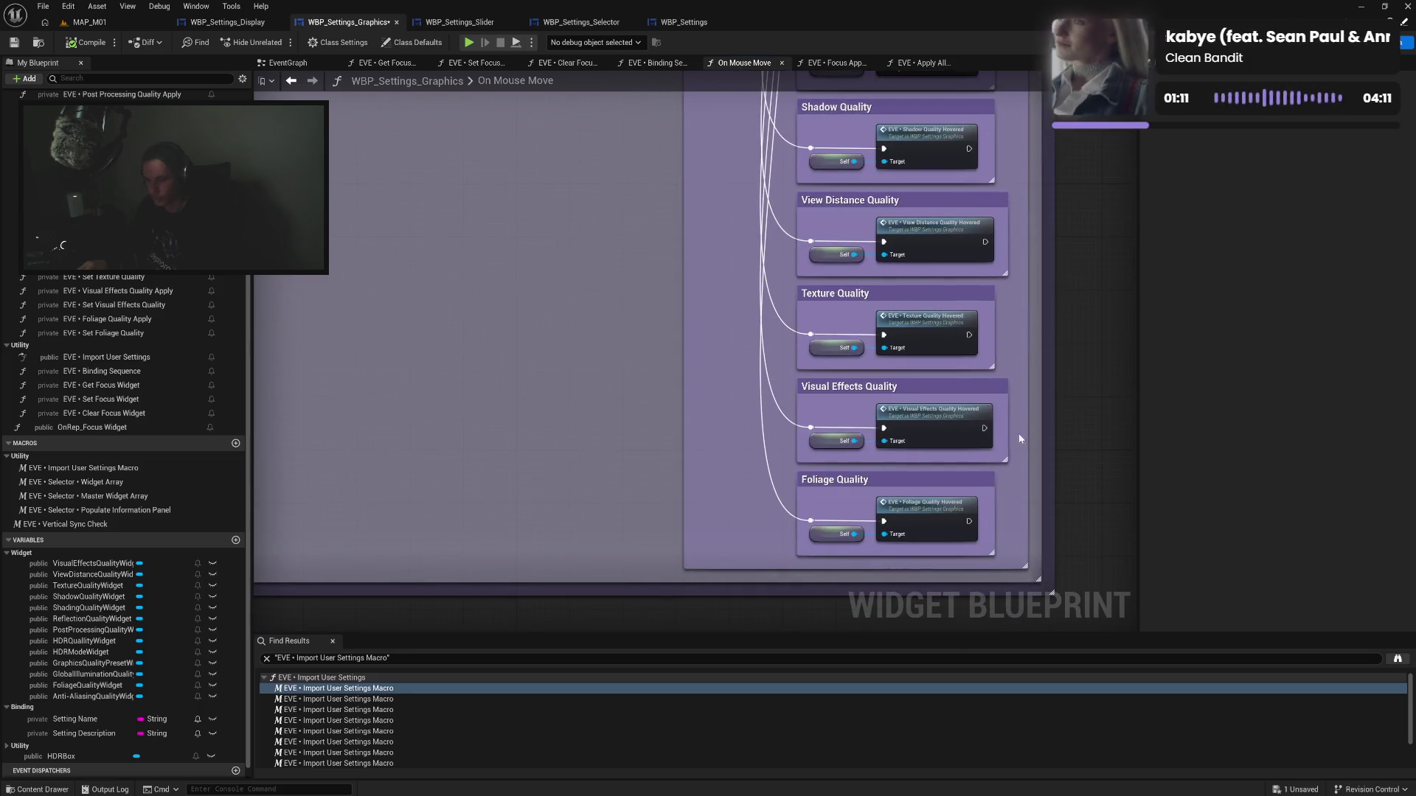
{"action": "mouse_move", "coordinate": [794, 488]}
{"action": "left_mouse_down"}
{"action": "mouse_move", "coordinate": [796, 7]}
{"action": "mouse_move", "coordinate": [810, 4]}
{"action": "mouse_move", "coordinate": [798, 163]}
{"action": "left_mouse_up"}
Set the selected quality comments' colour to white (FFFFFF), compile, and switch to WBP_Settings_Display
{"action": "left_click", "coordinate": [1267, 169]}
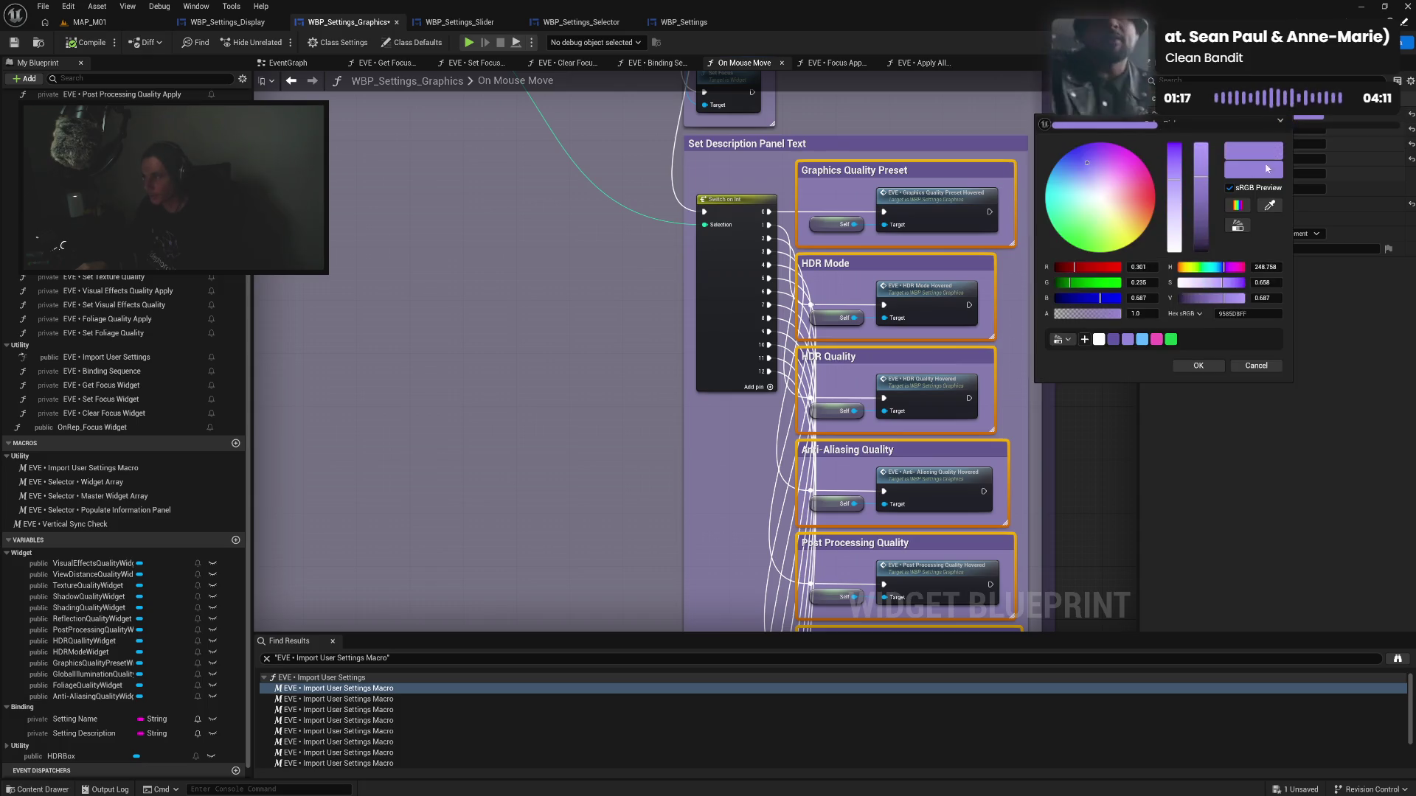
{"action": "left_click", "coordinate": [1098, 340]}
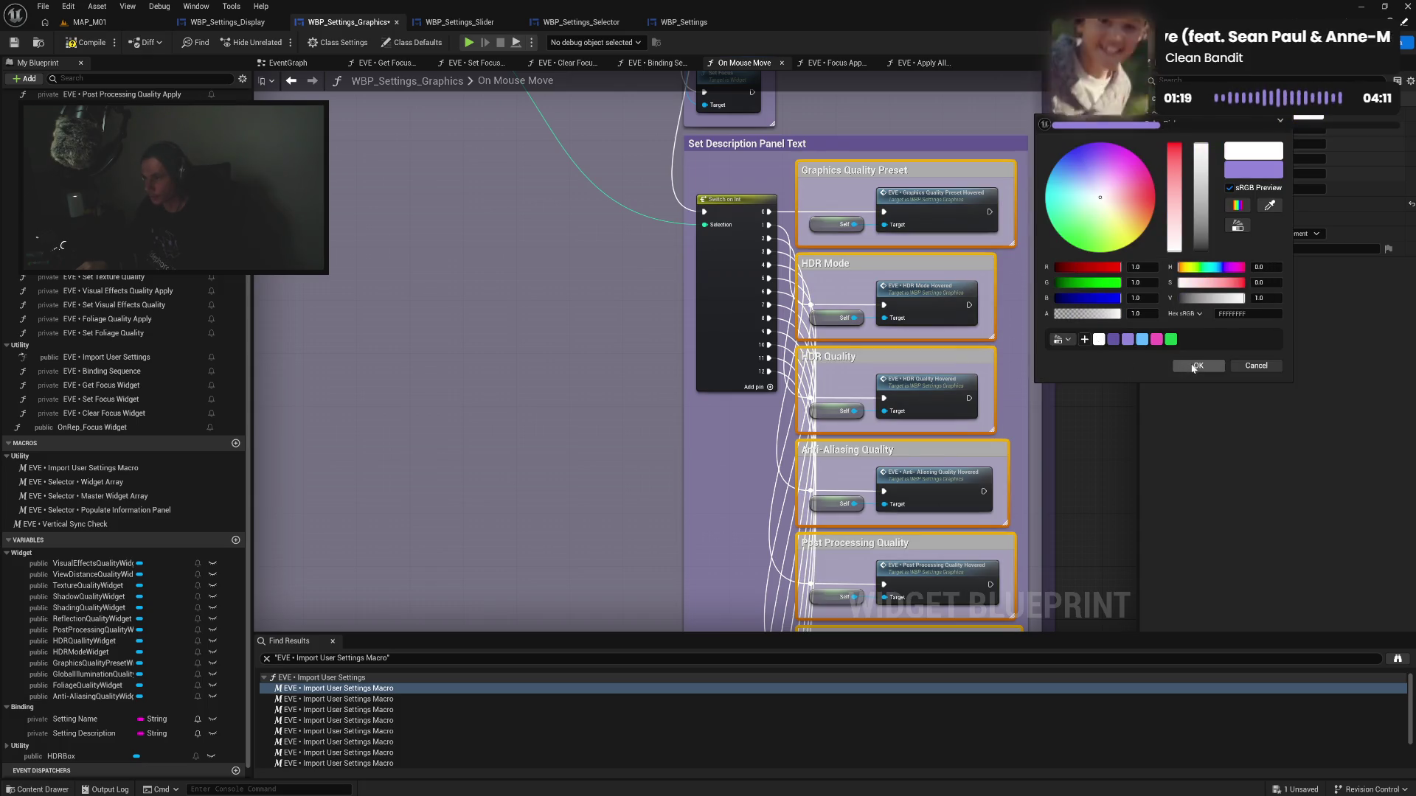
{"action": "left_click", "coordinate": [1196, 367]}
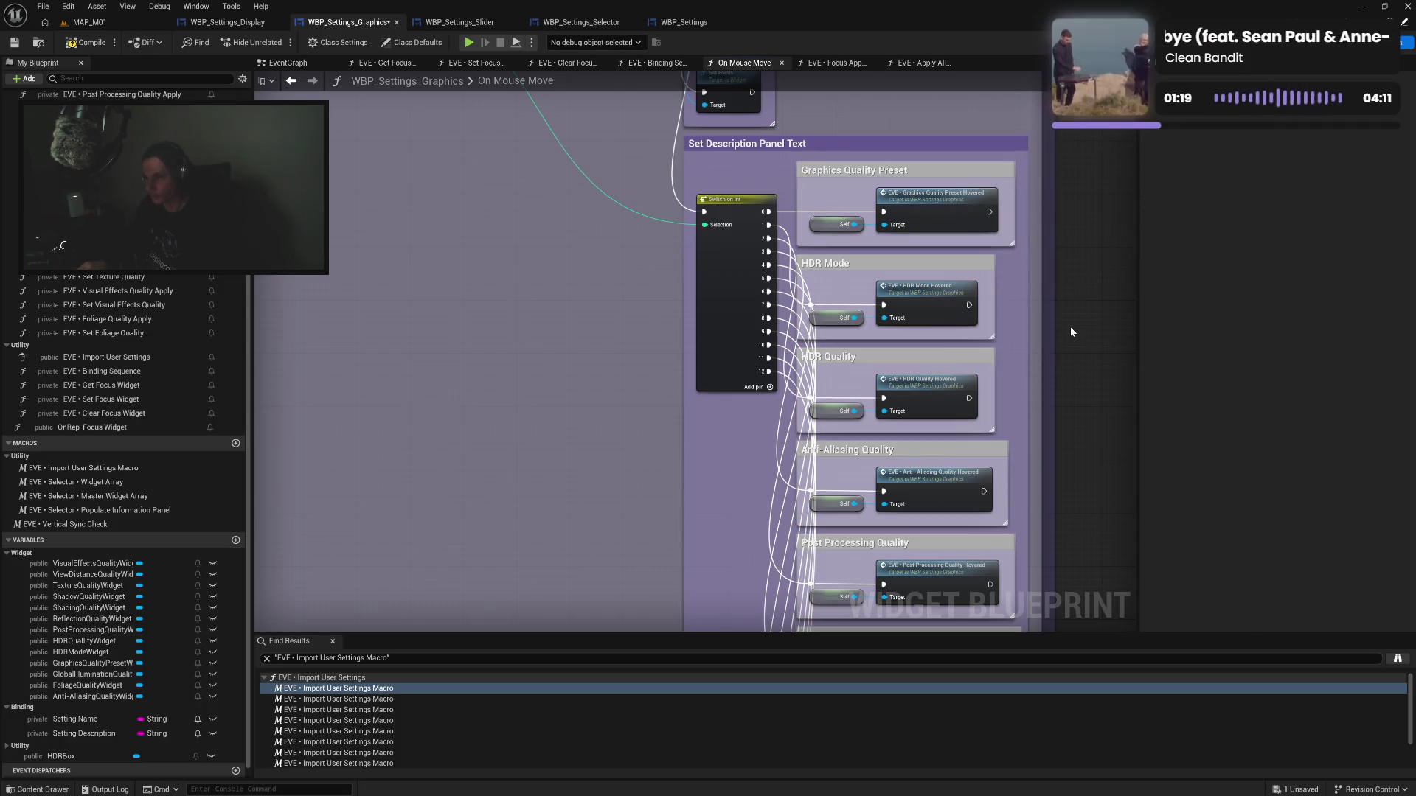
{"action": "left_click", "coordinate": [82, 42]}
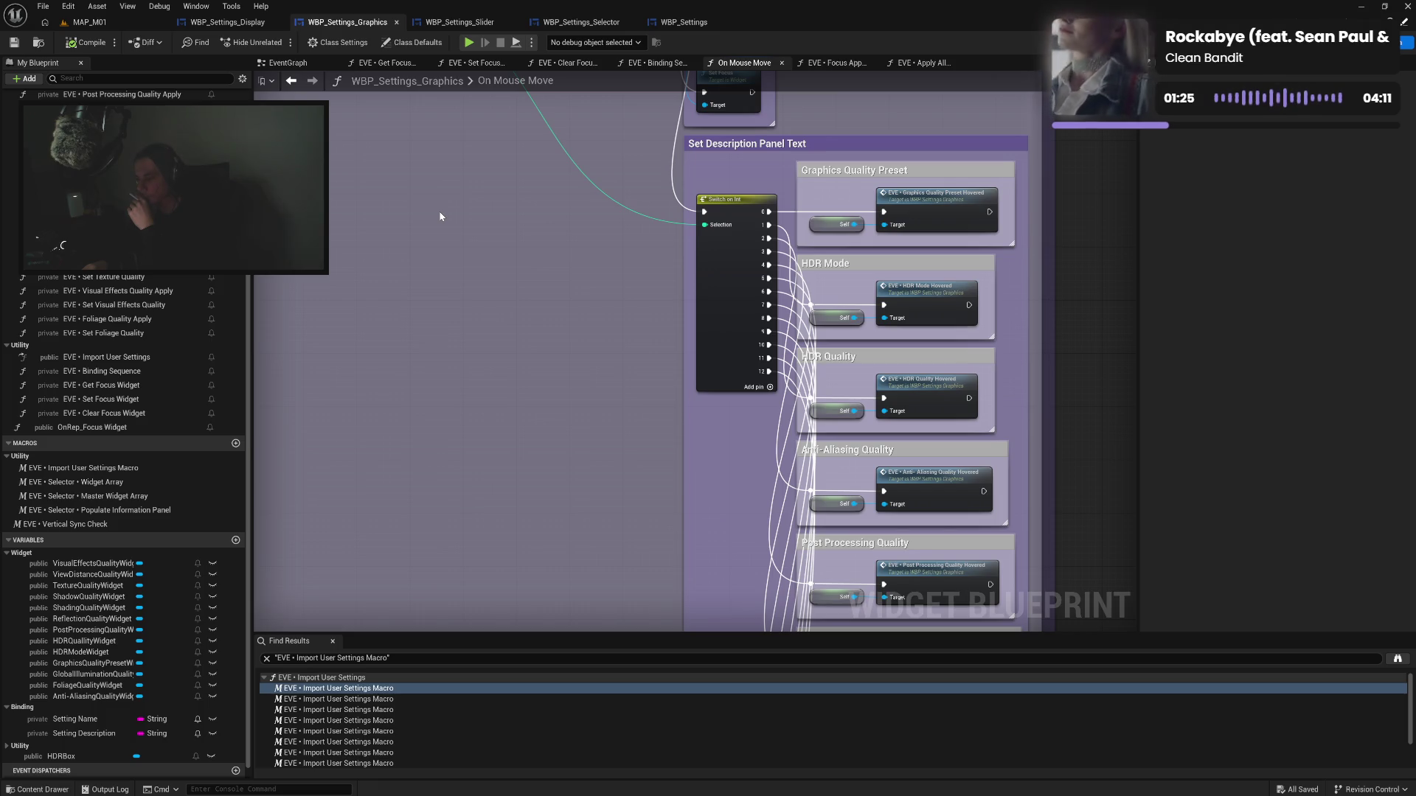
{"action": "mouse_move", "coordinate": [507, 188]}
{"action": "left_mouse_down"}
{"action": "mouse_move", "coordinate": [541, 417]}
{"action": "mouse_move", "coordinate": [569, 325]}
{"action": "mouse_move", "coordinate": [777, 374]}
{"action": "mouse_move", "coordinate": [780, 468]}
{"action": "mouse_move", "coordinate": [866, 589]}
{"action": "mouse_move", "coordinate": [559, 369]}
{"action": "mouse_move", "coordinate": [413, 144]}
{"action": "mouse_move", "coordinate": [365, 171]}
{"action": "mouse_move", "coordinate": [634, 239]}
{"action": "left_mouse_up"}
{"action": "left_click", "coordinate": [252, 23]}
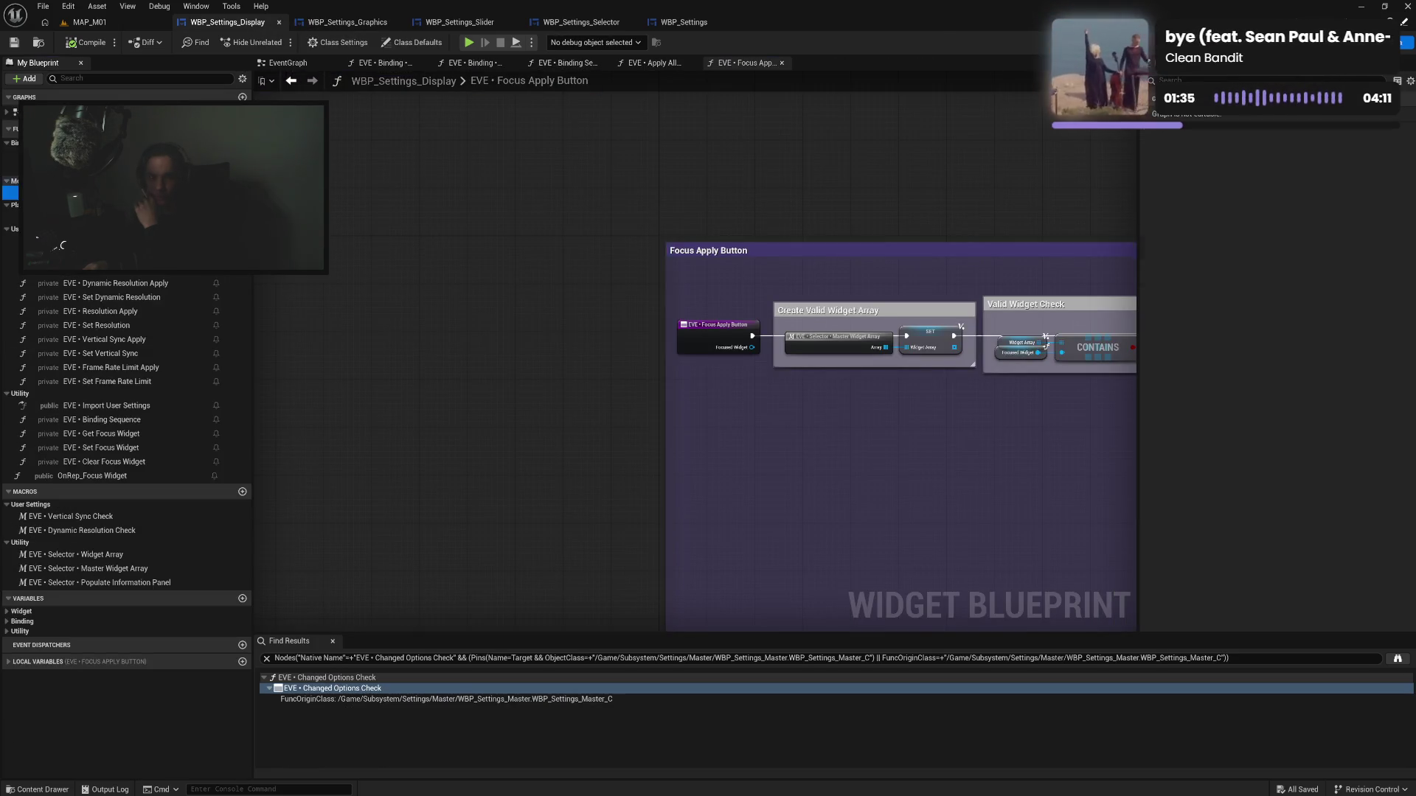
Paste copies of the five display setting comment boxes from Focus Apply Button into On Mouse Move
{"action": "double_click", "coordinate": [89, 185]}
{"action": "scroll", "coordinate": [524, 240], "scroll_direction": "down", "scroll_amount": 2}
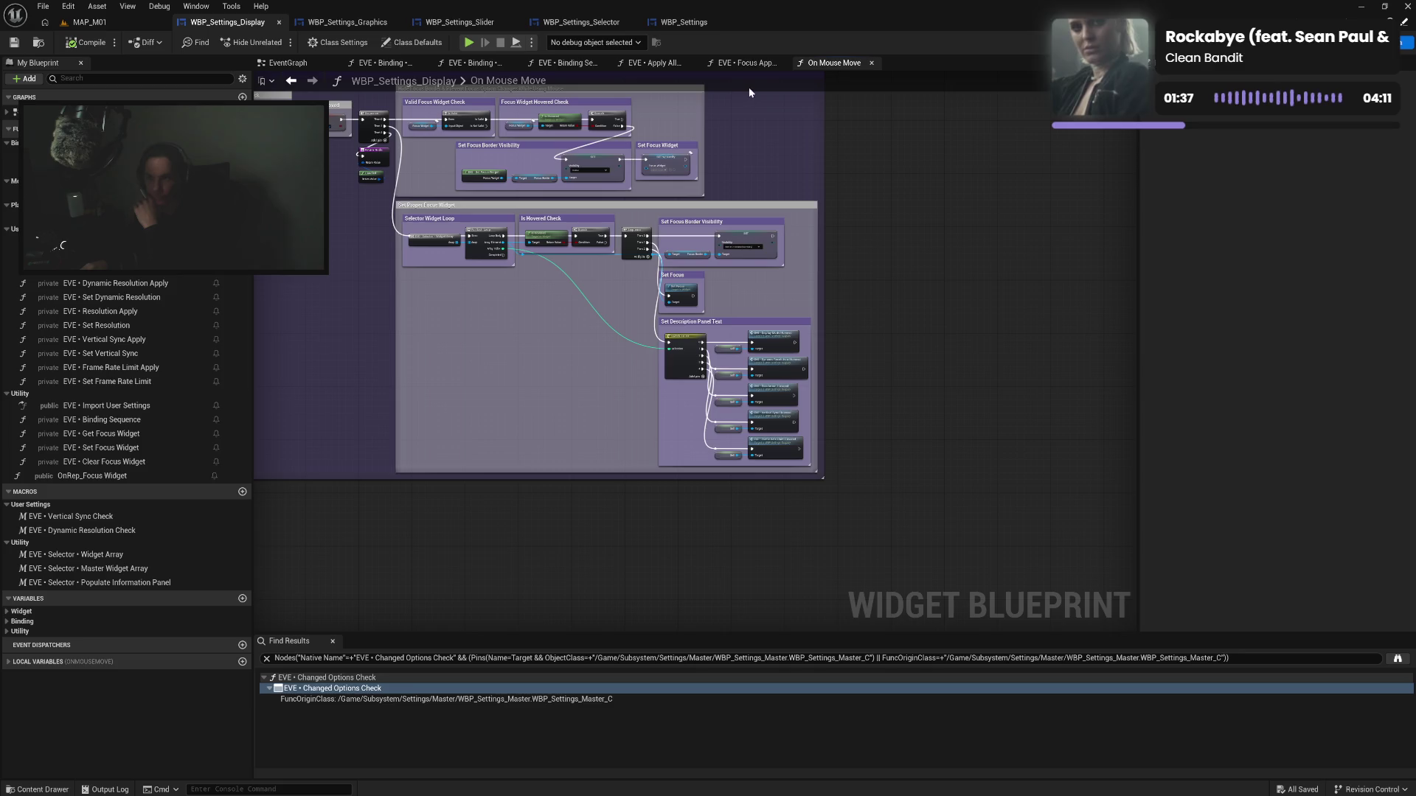
{"action": "left_click", "coordinate": [754, 65]}
{"action": "scroll", "coordinate": [600, 298], "scroll_direction": "up", "scroll_amount": 3}
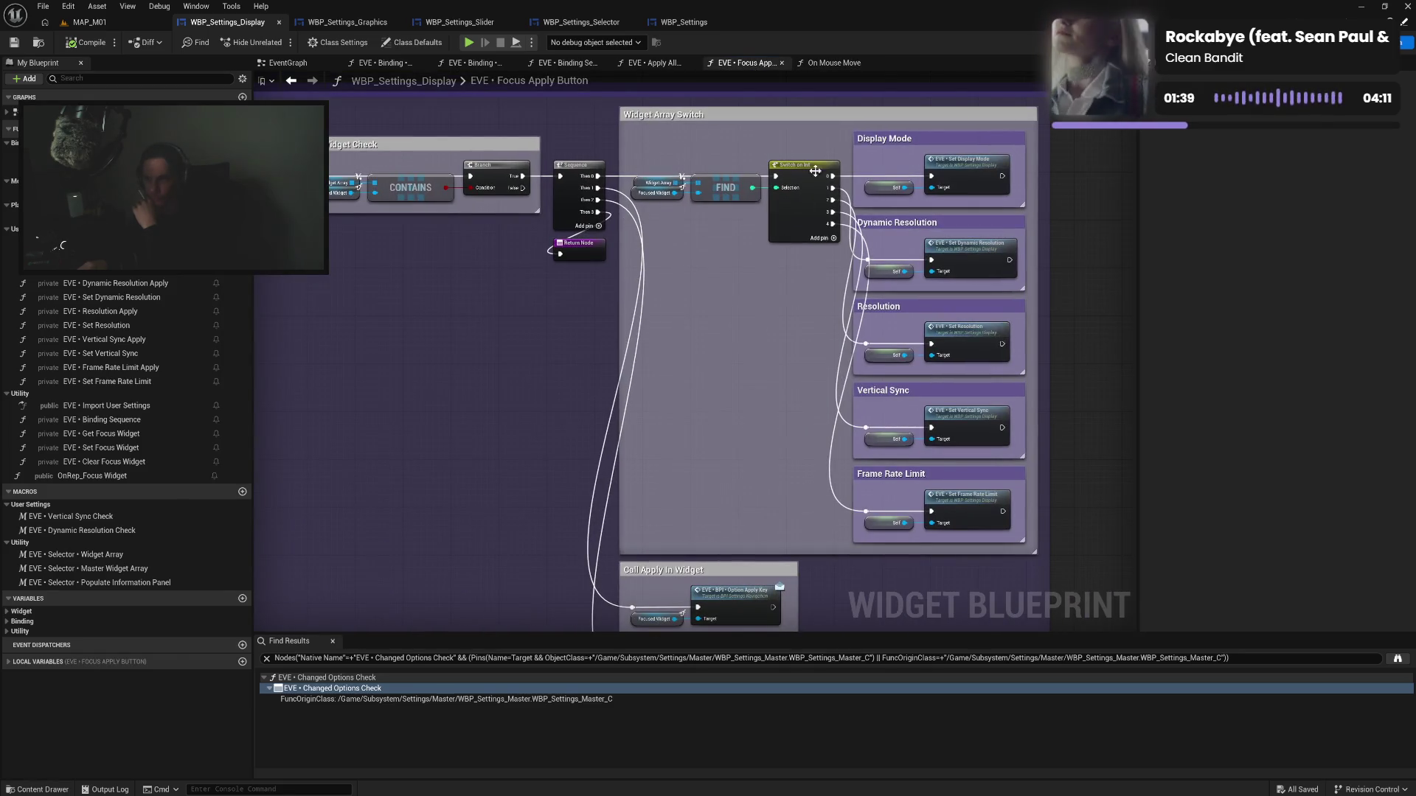
{"action": "left_click_drag", "start_coordinate": [846, 127], "coordinate": [856, 481]}
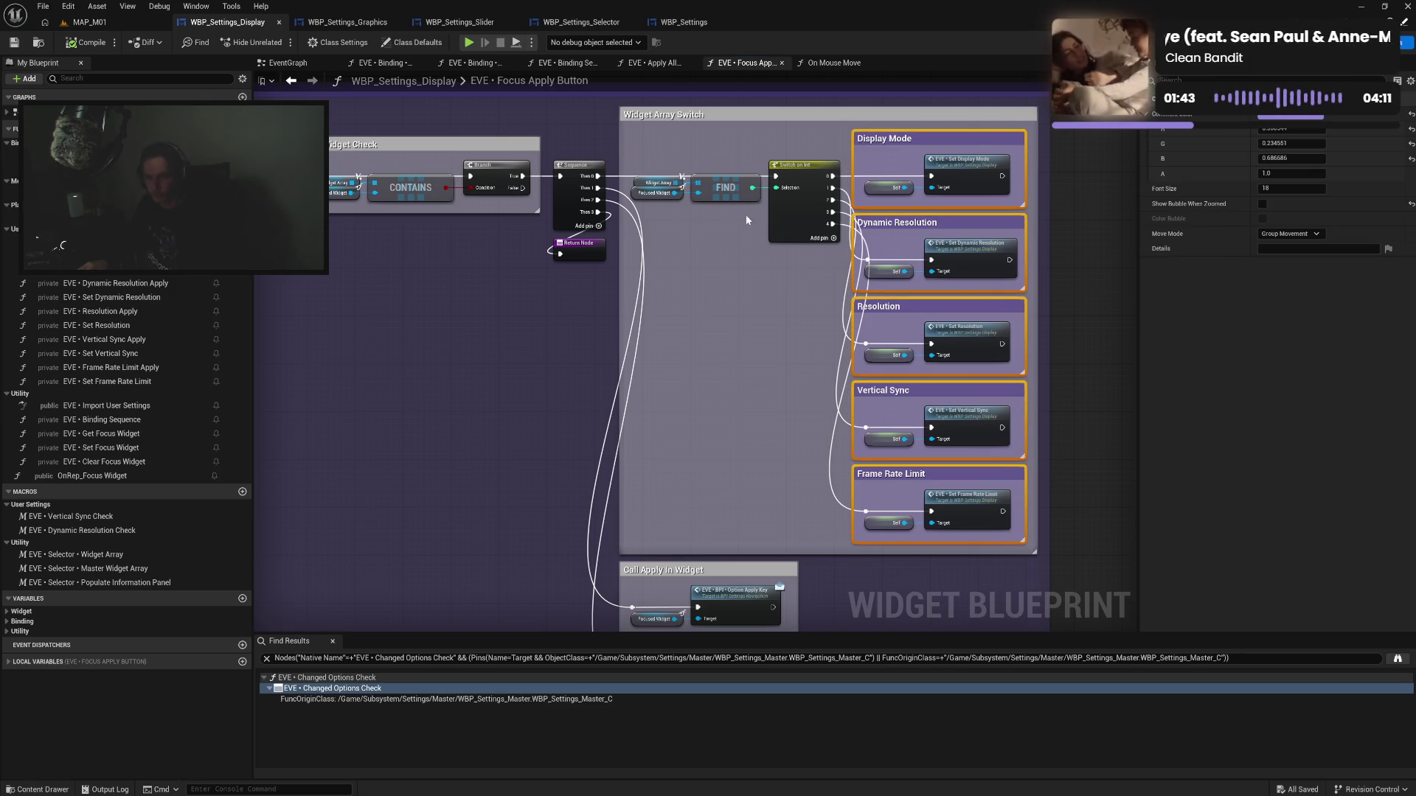
{"action": "left_click", "coordinate": [834, 63]}
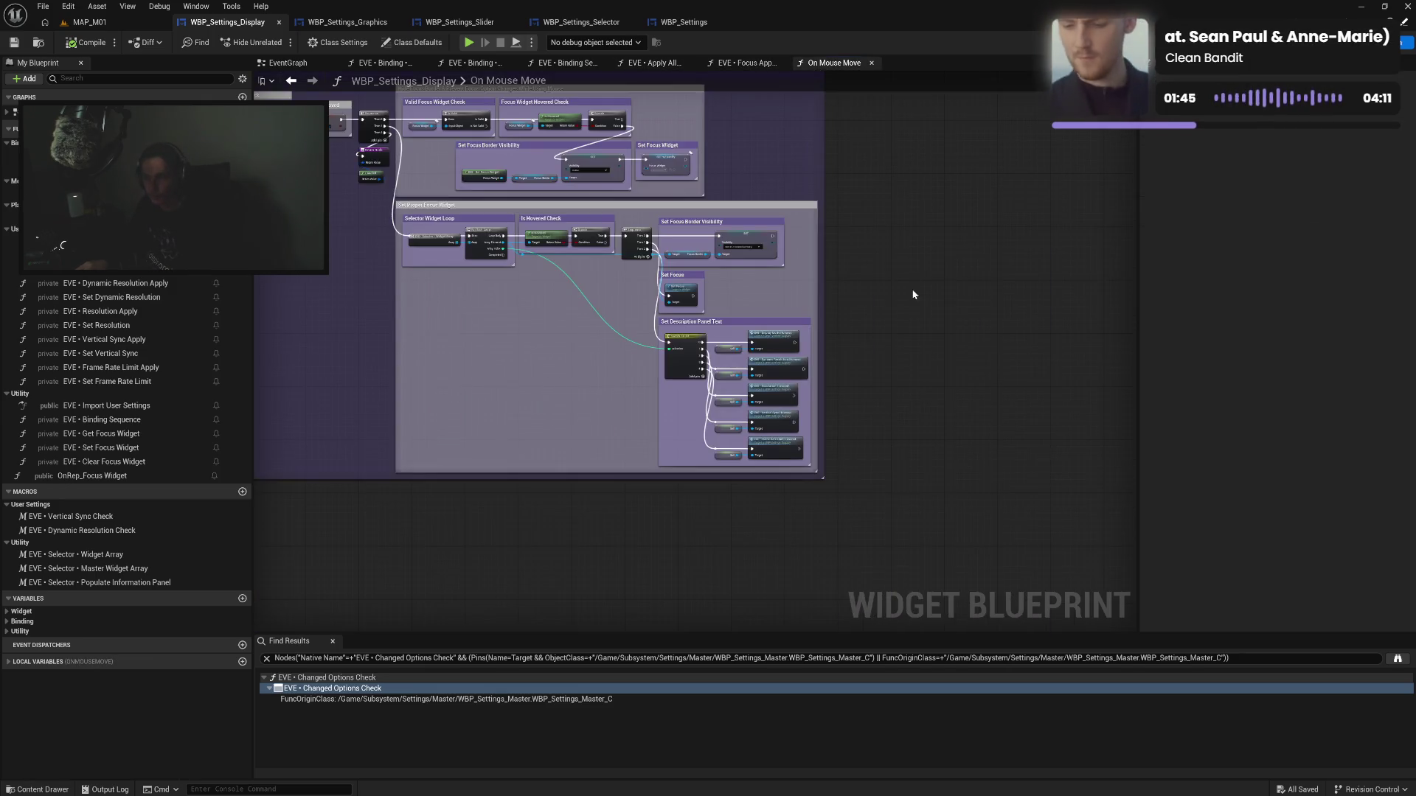
{"action": "scroll", "coordinate": [763, 332], "scroll_direction": "down", "scroll_amount": 1}
{"action": "key", "text": "ctrl+v"}
{"action": "scroll", "coordinate": [762, 333], "scroll_direction": "up", "scroll_amount": 3}
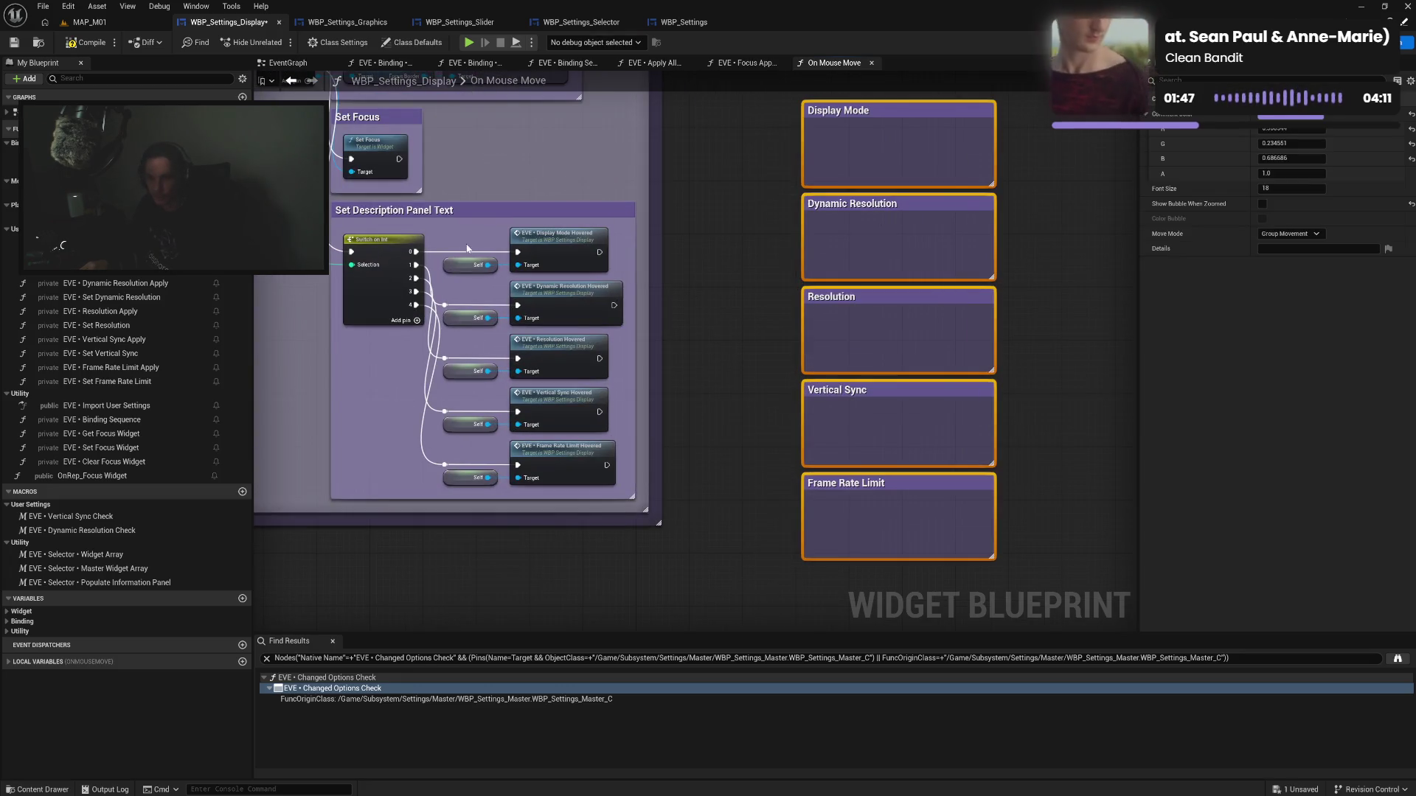
Move the Display Mode, Dynamic Resolution, Resolution, Vertical Sync and Frame Rate Limit nodes into their boxes
{"action": "left_click_drag", "start_coordinate": [443, 277], "coordinate": [619, 225]}
{"action": "left_click_drag", "start_coordinate": [550, 260], "coordinate": [917, 160]}
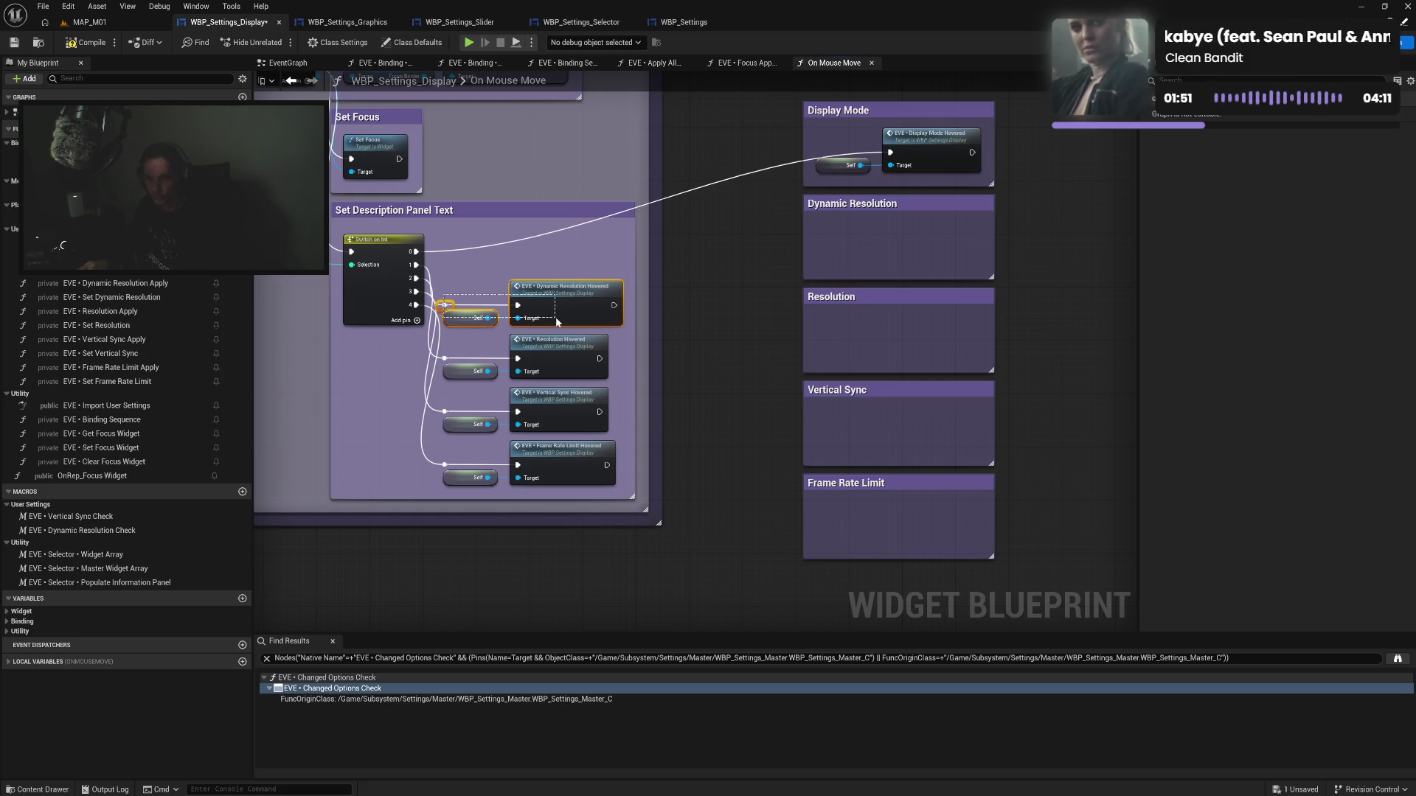
{"action": "mouse_move", "coordinate": [557, 322]}
{"action": "left_mouse_down"}
{"action": "mouse_move", "coordinate": [831, 237]}
{"action": "mouse_move", "coordinate": [935, 250]}
{"action": "left_mouse_up"}
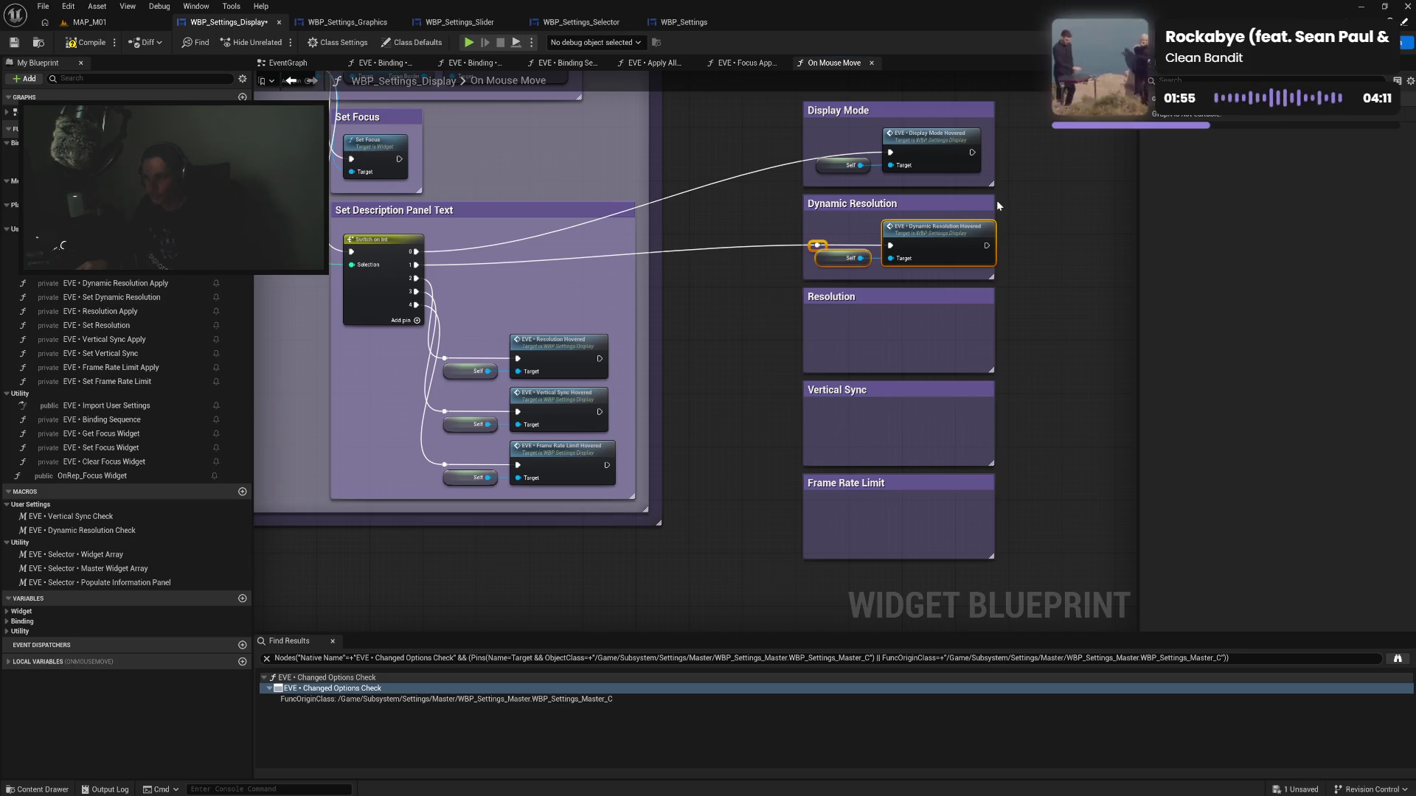
{"action": "left_click_drag", "start_coordinate": [994, 214], "coordinate": [1005, 213]}
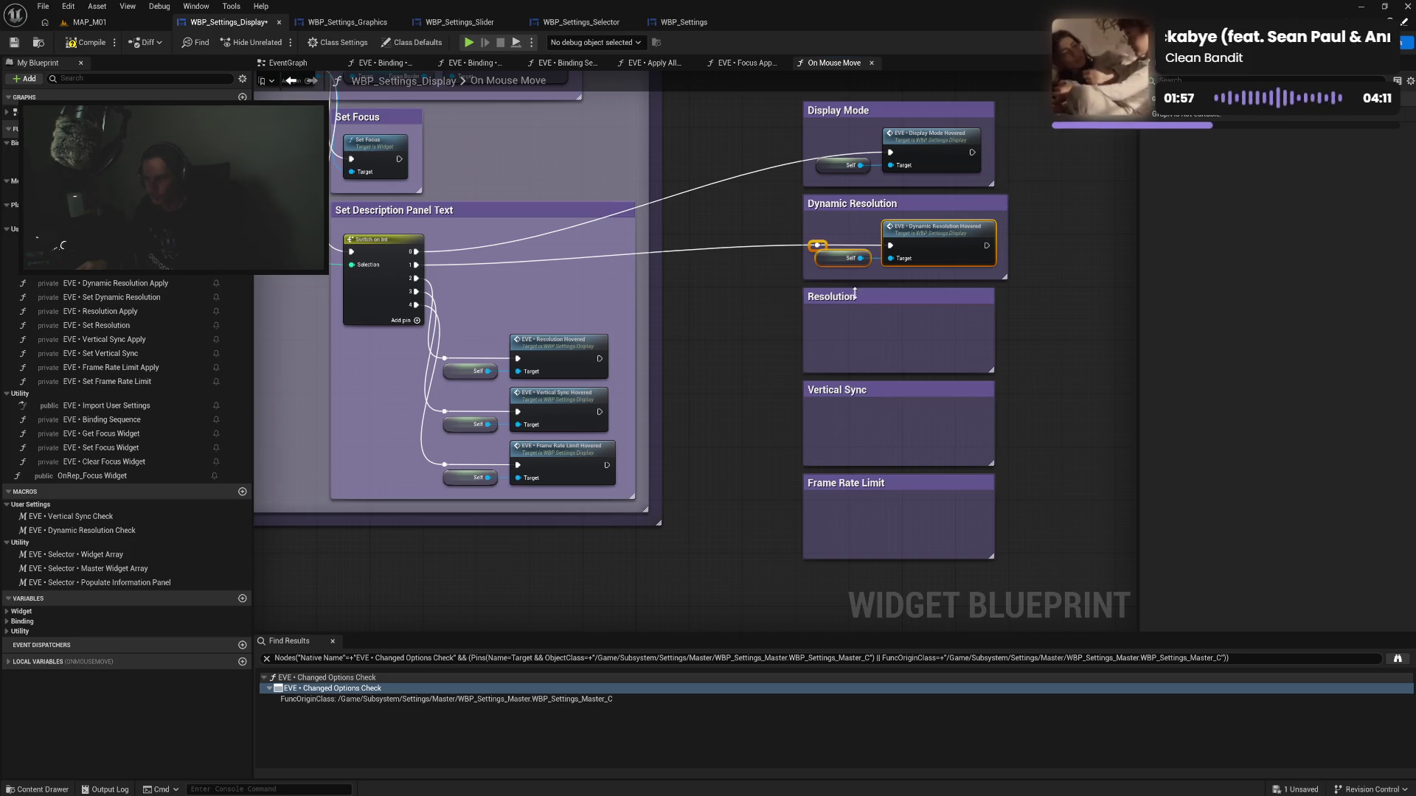
{"action": "mouse_move", "coordinate": [447, 346]}
{"action": "left_mouse_down"}
{"action": "mouse_move", "coordinate": [536, 374]}
{"action": "mouse_move", "coordinate": [937, 338]}
{"action": "left_mouse_up"}
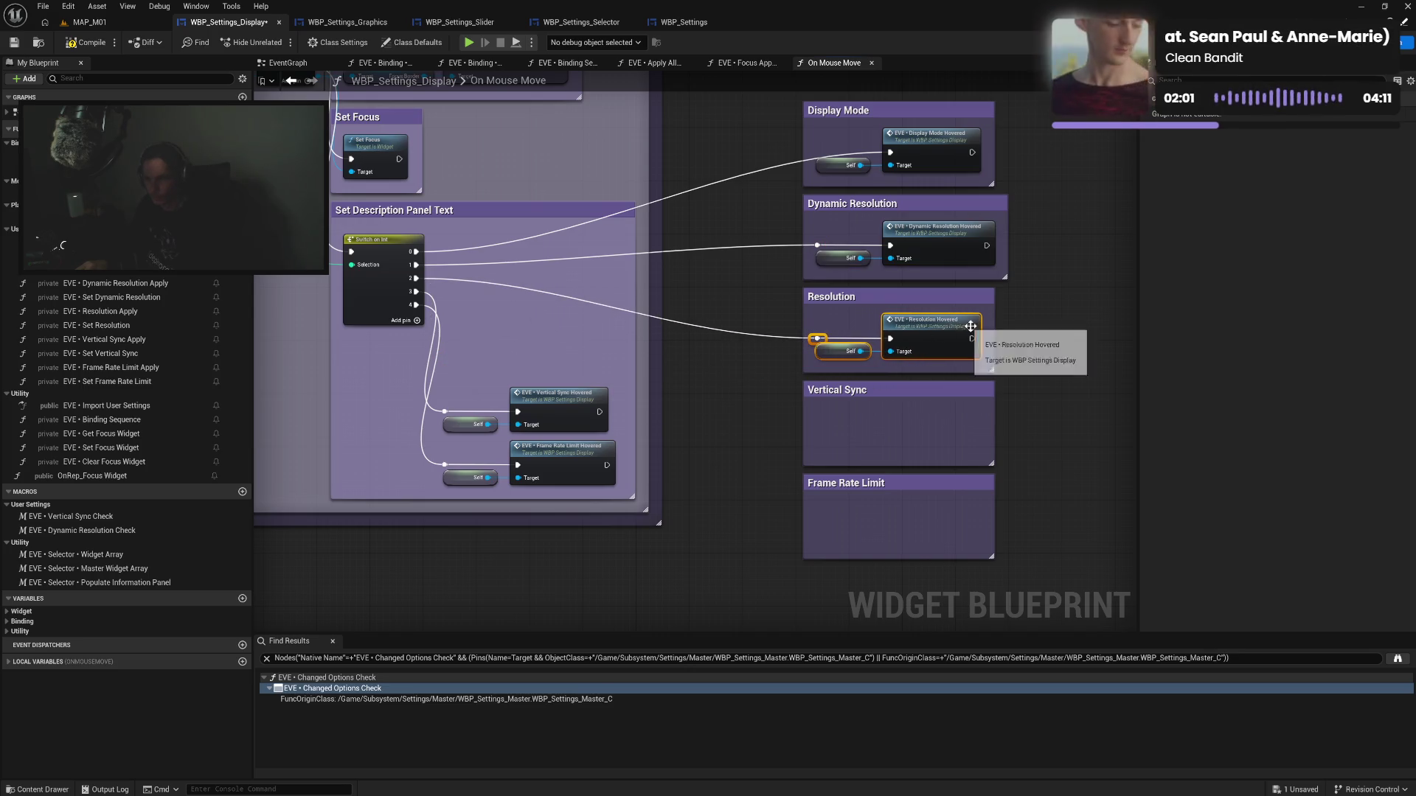
{"action": "mouse_move", "coordinate": [442, 392]}
{"action": "left_mouse_down"}
{"action": "mouse_move", "coordinate": [538, 426]}
{"action": "mouse_move", "coordinate": [644, 416]}
{"action": "mouse_move", "coordinate": [919, 438]}
{"action": "left_mouse_up"}
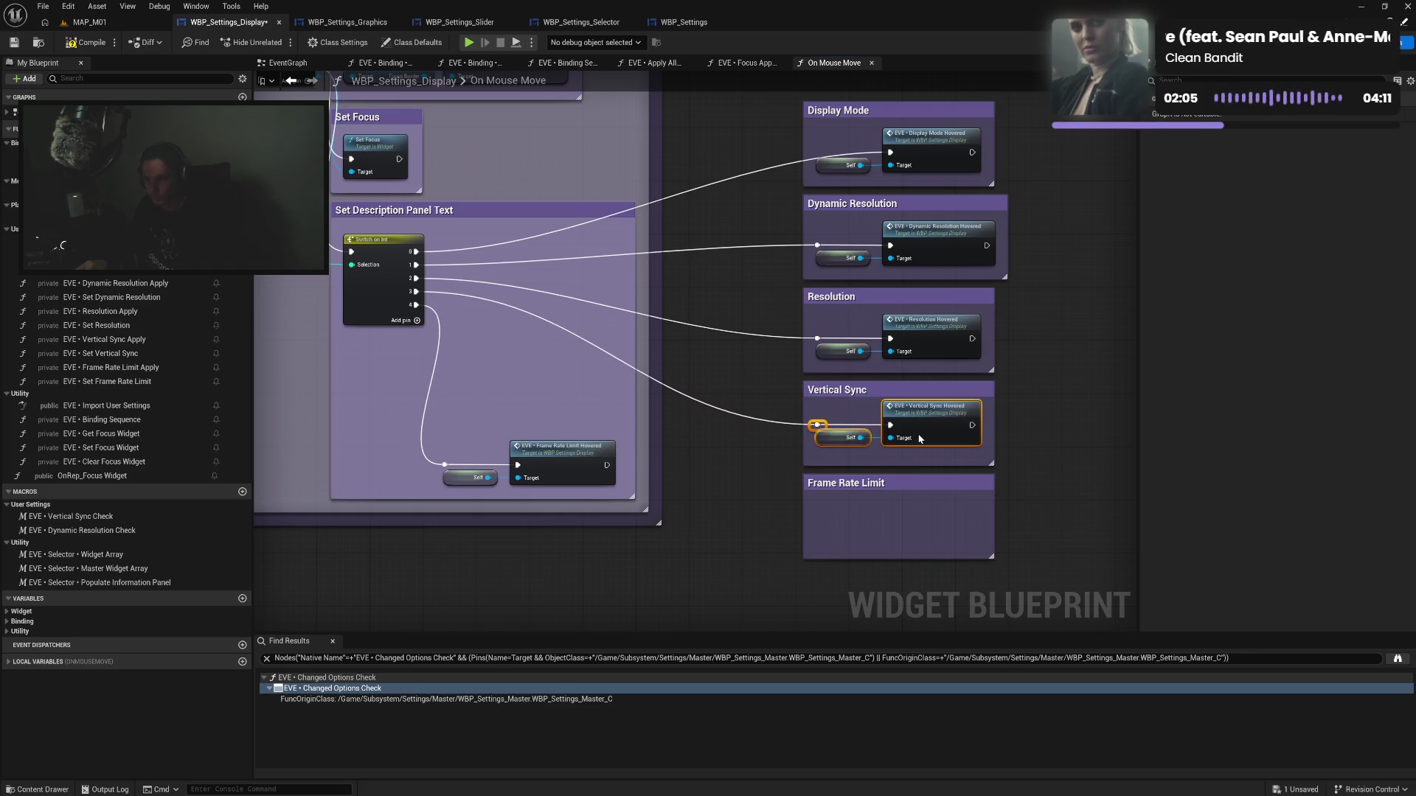
{"action": "left_click_drag", "start_coordinate": [540, 464], "coordinate": [551, 367]}
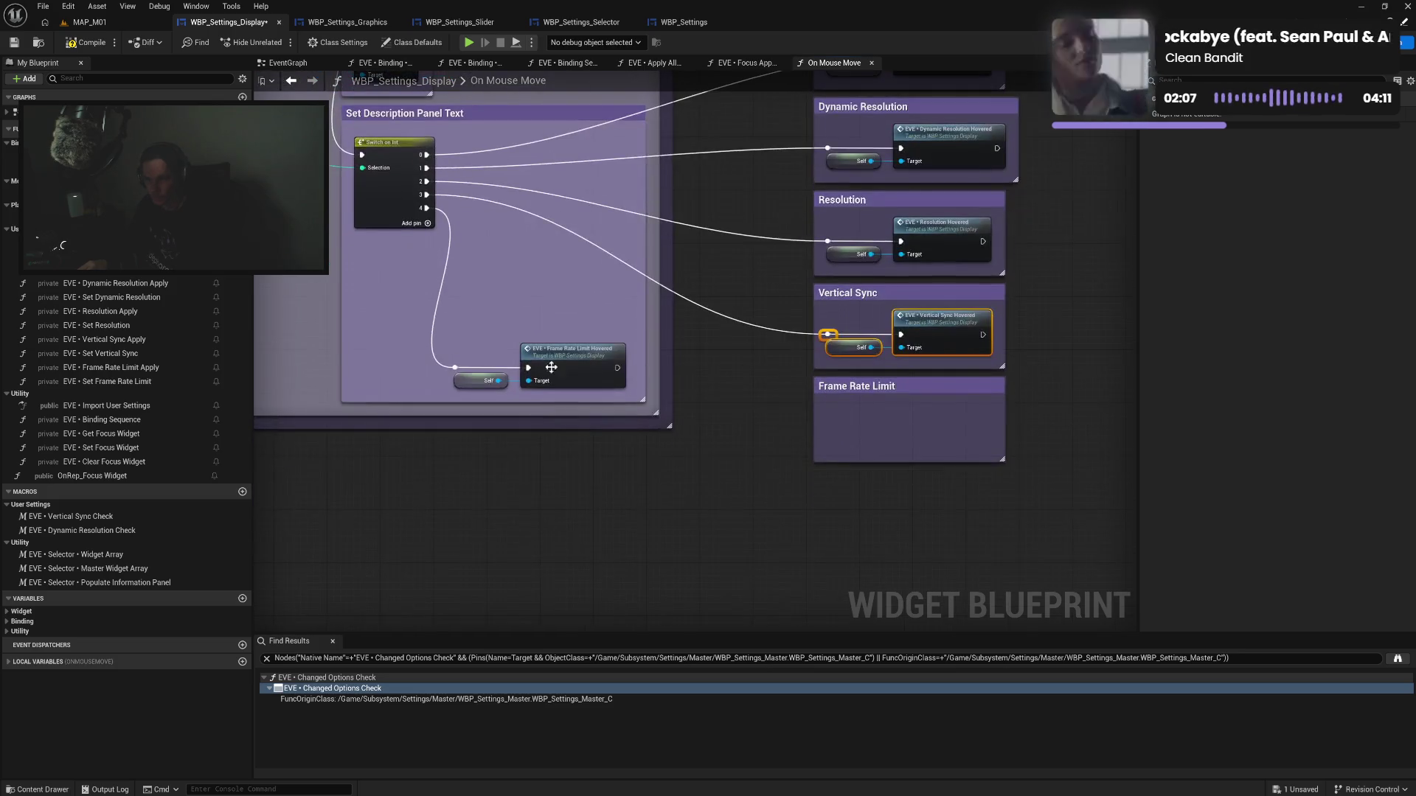
{"action": "mouse_move", "coordinate": [443, 394]}
{"action": "left_mouse_down"}
{"action": "mouse_move", "coordinate": [569, 372]}
{"action": "mouse_move", "coordinate": [975, 438]}
{"action": "mouse_move", "coordinate": [1015, 403]}
{"action": "mouse_move", "coordinate": [848, 485]}
{"action": "mouse_move", "coordinate": [802, 486]}
{"action": "left_mouse_up"}
{"action": "left_click_drag", "start_coordinate": [992, 347], "coordinate": [1024, 127]}
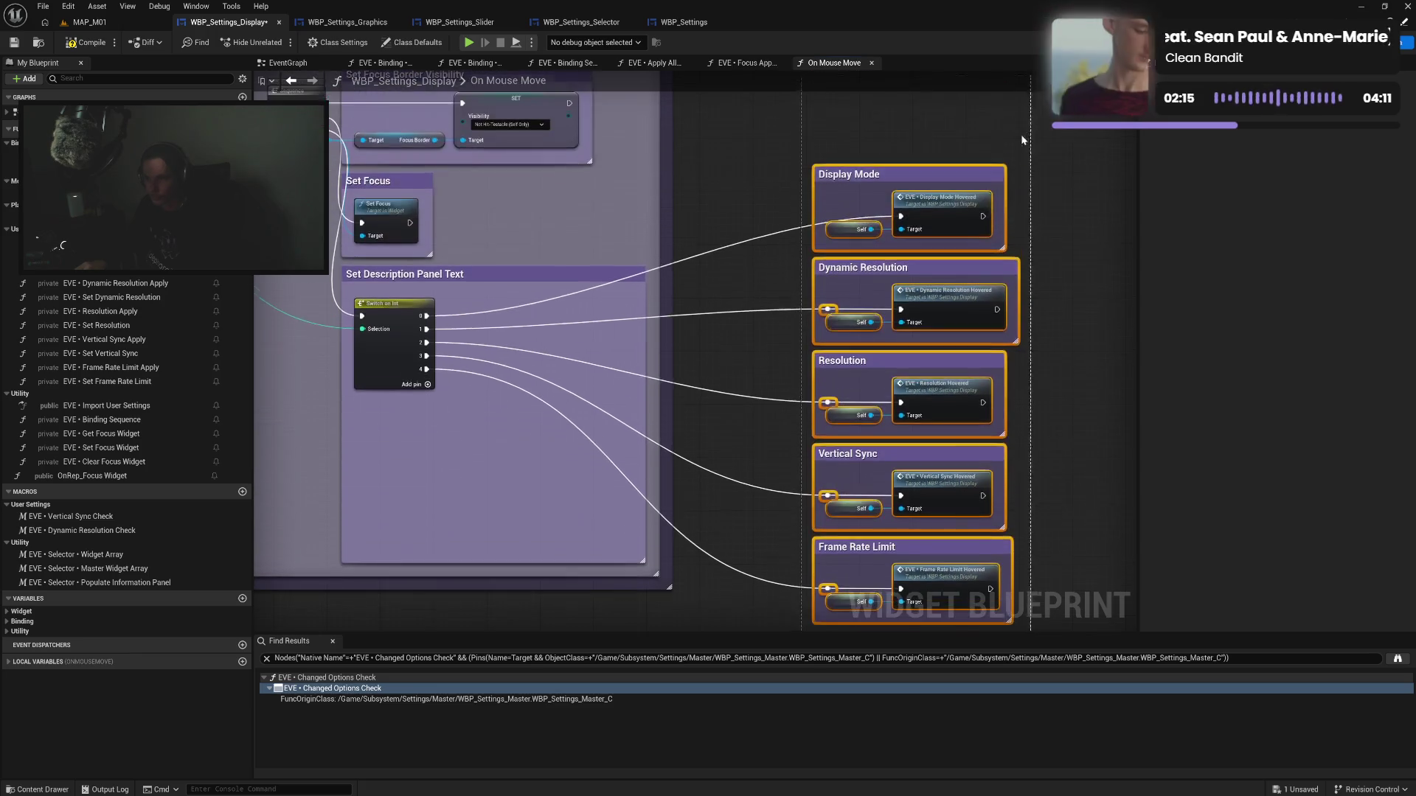
Move the five display setting comments inside the Set Description Panel Text comment
{"action": "mouse_move", "coordinate": [874, 172]}
{"action": "left_mouse_down"}
{"action": "mouse_move", "coordinate": [821, 219]}
{"action": "mouse_move", "coordinate": [593, 284]}
{"action": "mouse_move", "coordinate": [524, 266]}
{"action": "mouse_move", "coordinate": [511, 277]}
{"action": "left_mouse_up"}
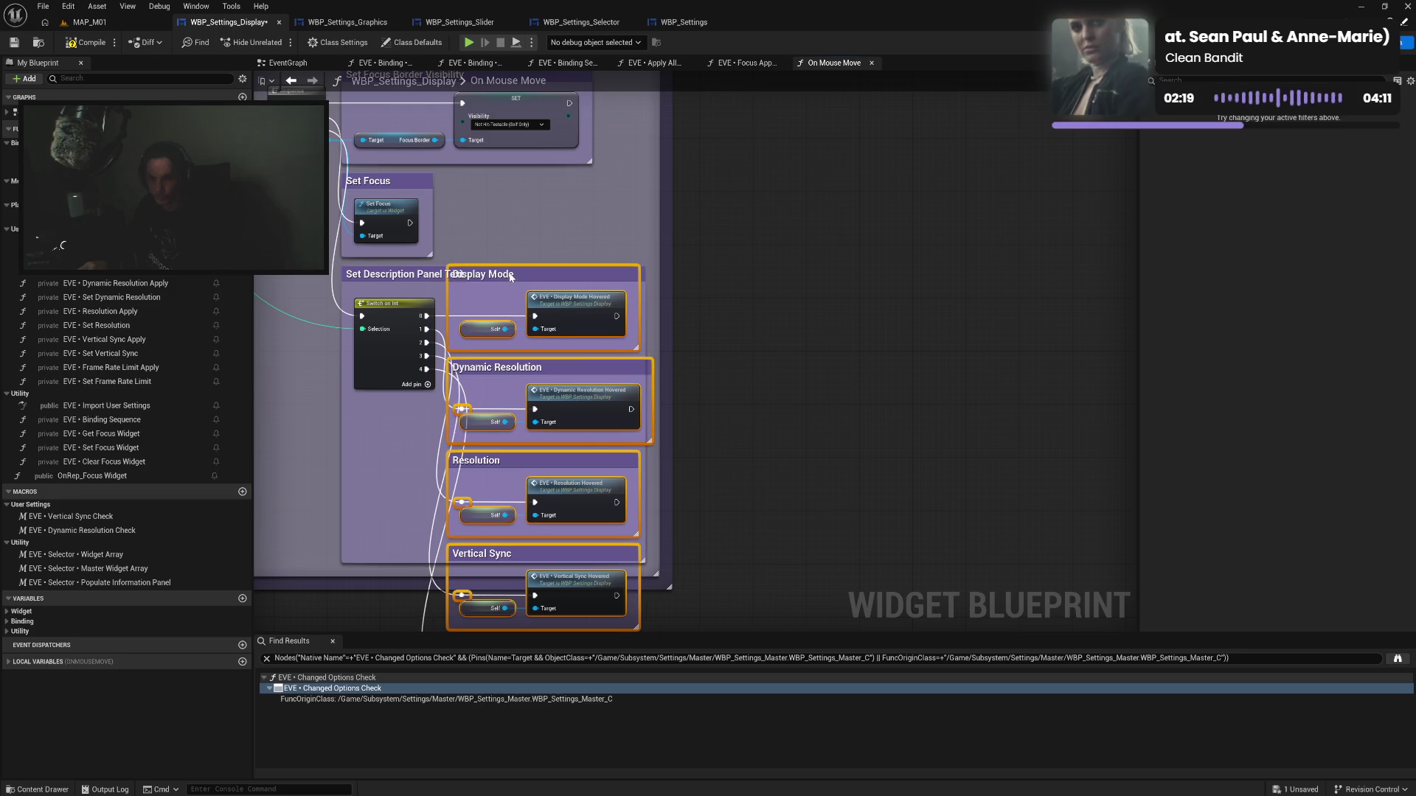
{"action": "left_click", "coordinate": [477, 267], "text": "shift"}
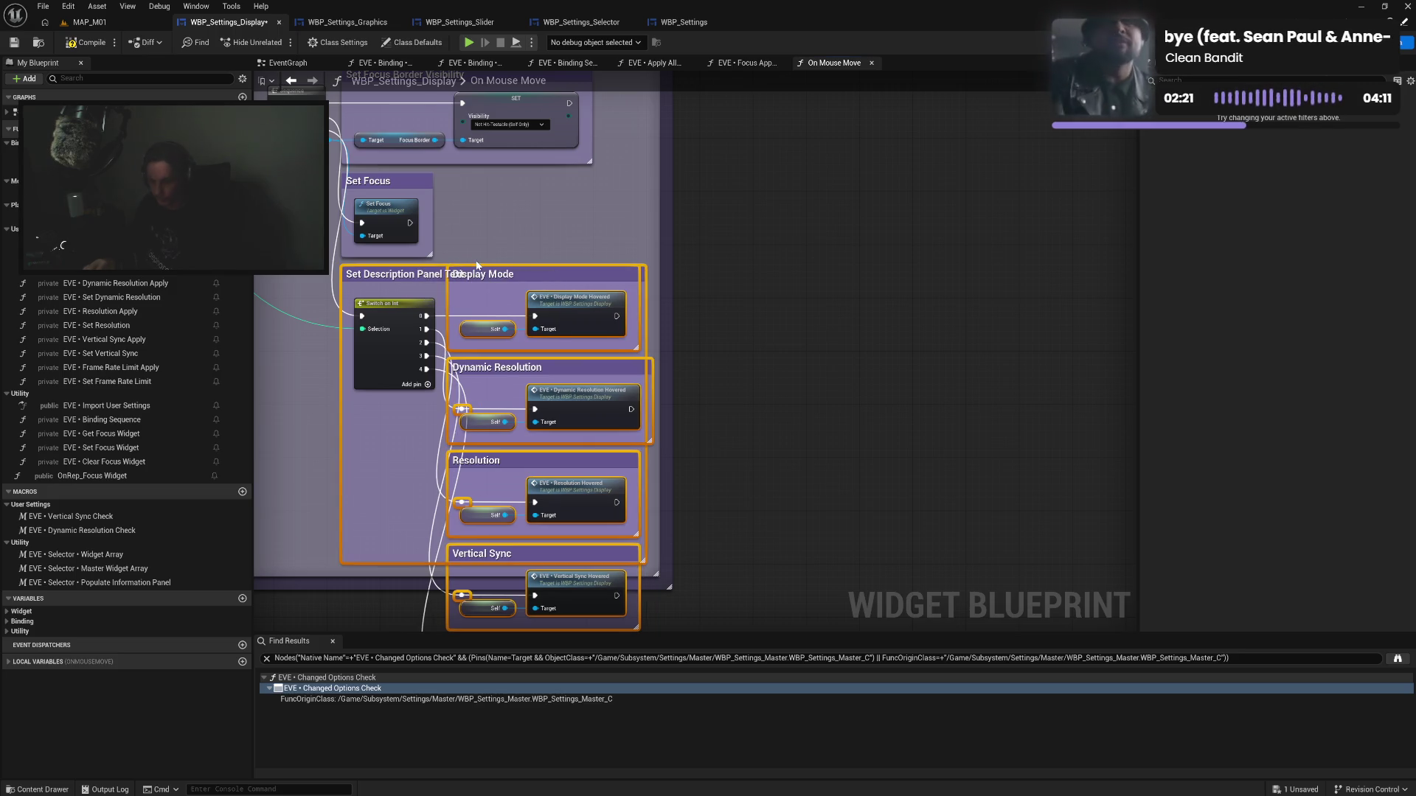
{"action": "left_click_drag", "start_coordinate": [476, 262], "coordinate": [476, 263]}
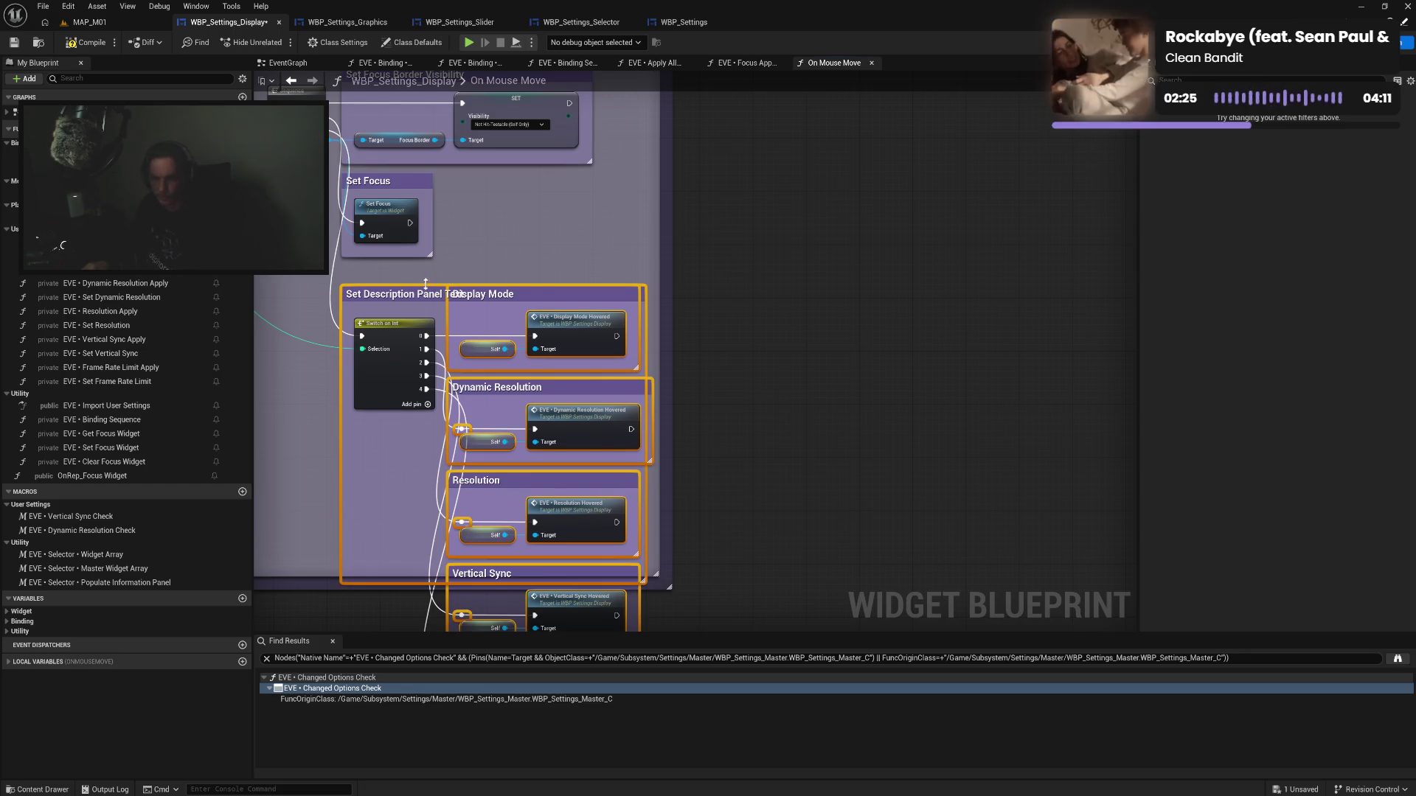
{"action": "left_click_drag", "start_coordinate": [430, 284], "coordinate": [430, 261]}
{"action": "mouse_move", "coordinate": [399, 549]}
{"action": "left_mouse_down"}
{"action": "mouse_move", "coordinate": [507, 243]}
{"action": "mouse_move", "coordinate": [502, 440]}
{"action": "left_mouse_up"}
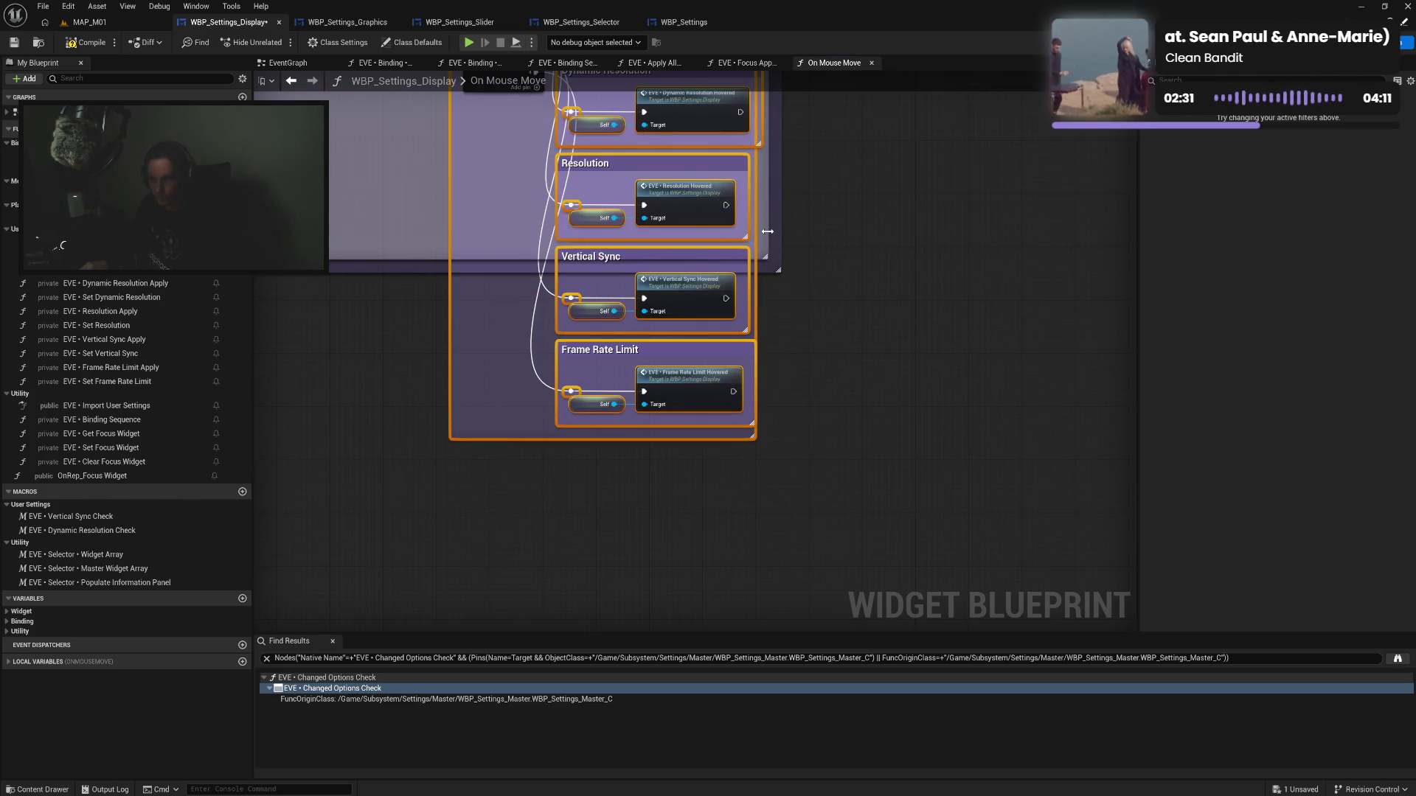
Resize the Set Description Panel Text comment to enclose all groups down to Frame Rate Limit
{"action": "mouse_move", "coordinate": [789, 241]}
{"action": "left_mouse_down"}
{"action": "mouse_move", "coordinate": [834, 243]}
{"action": "mouse_move", "coordinate": [762, 244]}
{"action": "mouse_move", "coordinate": [814, 217]}
{"action": "mouse_move", "coordinate": [801, 220]}
{"action": "left_mouse_up"}
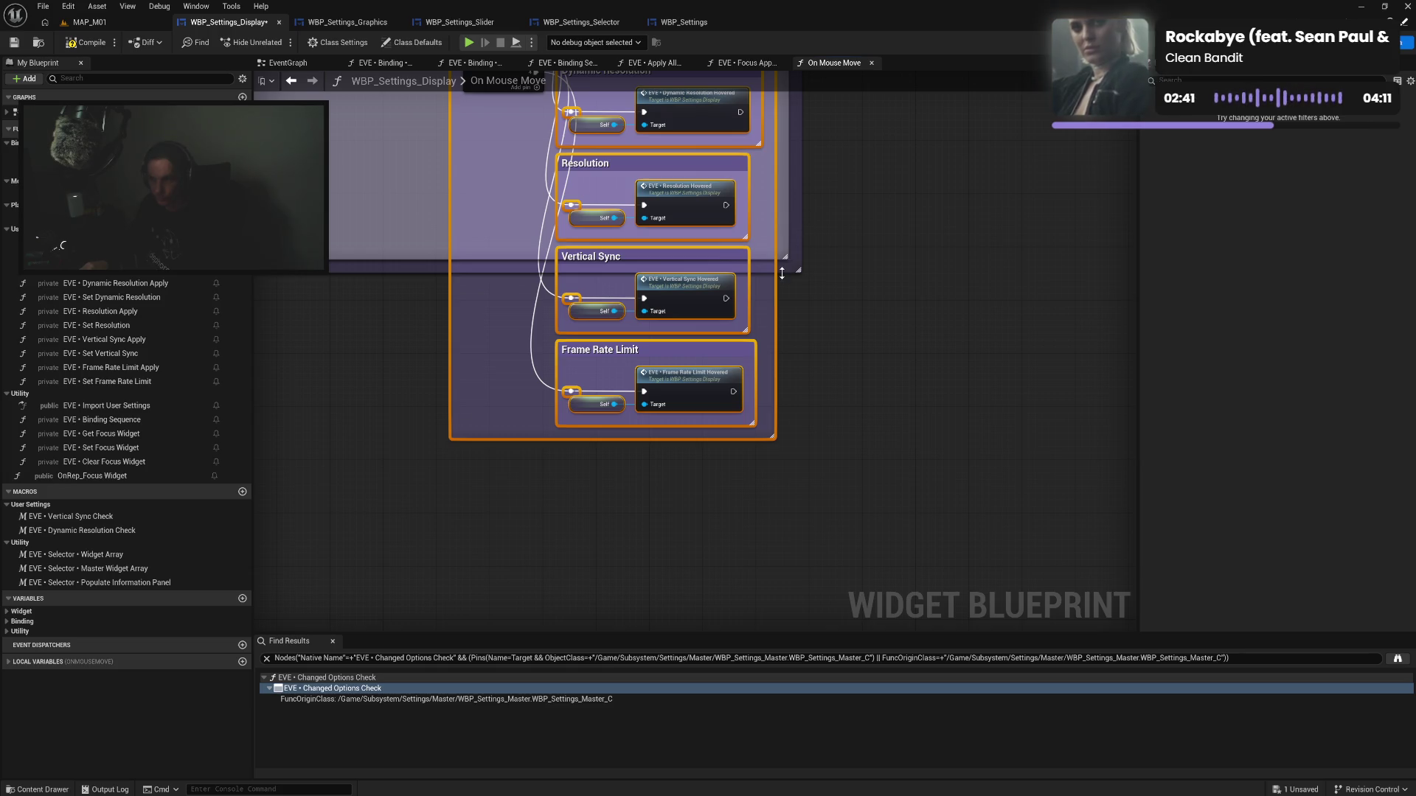
{"action": "left_click_drag", "start_coordinate": [781, 273], "coordinate": [798, 478]}
{"action": "left_click_drag", "start_coordinate": [439, 262], "coordinate": [496, 333]}
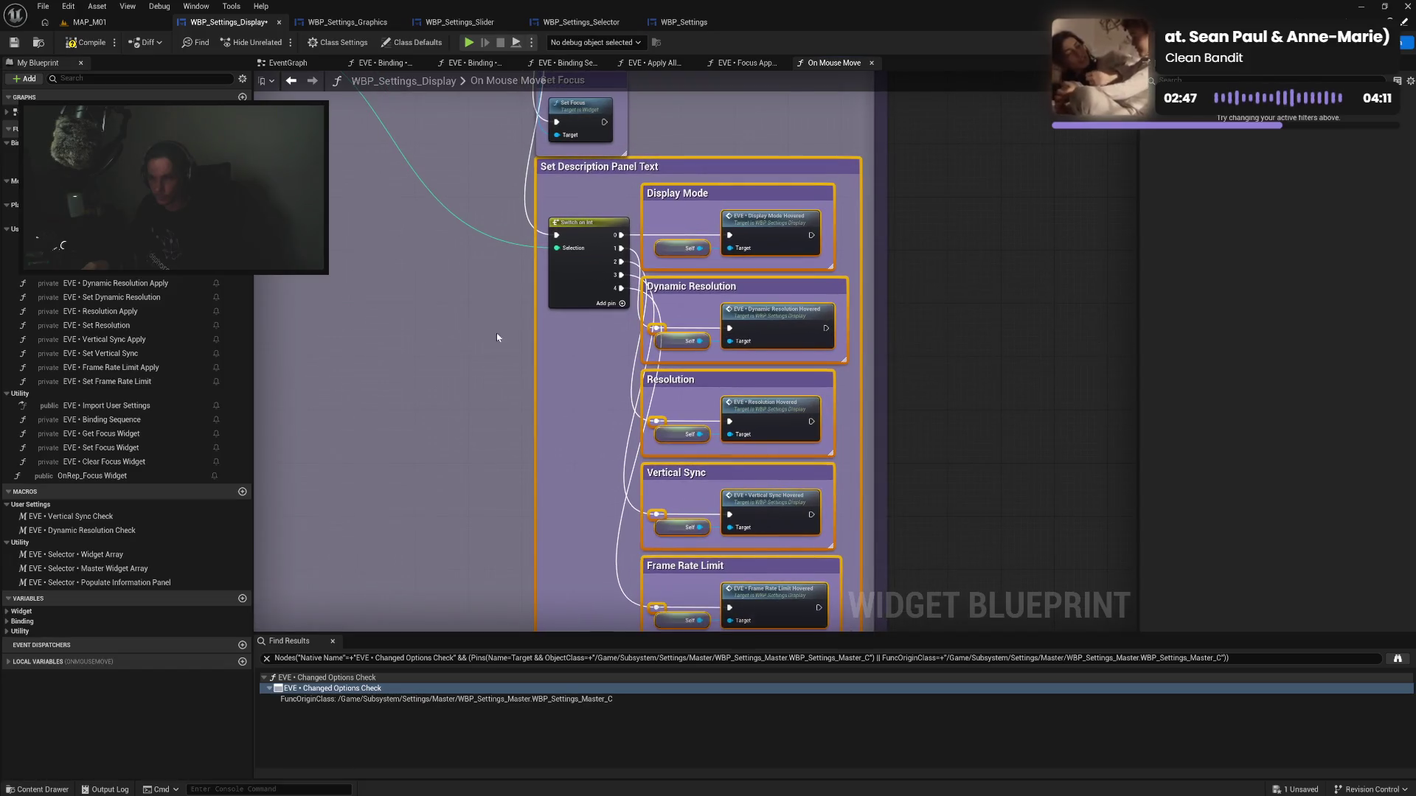
{"action": "left_click_drag", "start_coordinate": [625, 170], "coordinate": [633, 177]}
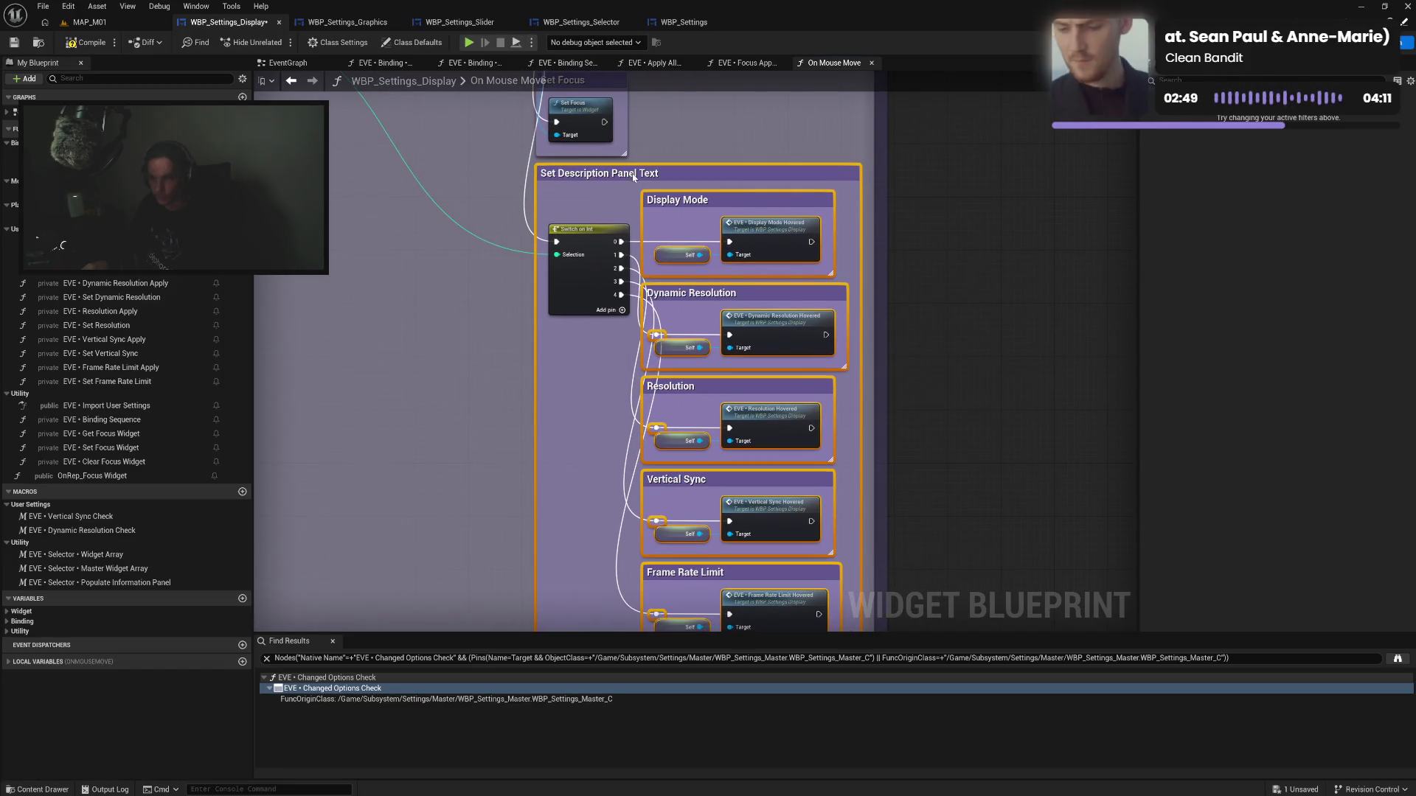
{"action": "left_click_drag", "start_coordinate": [623, 429], "coordinate": [585, 287]}
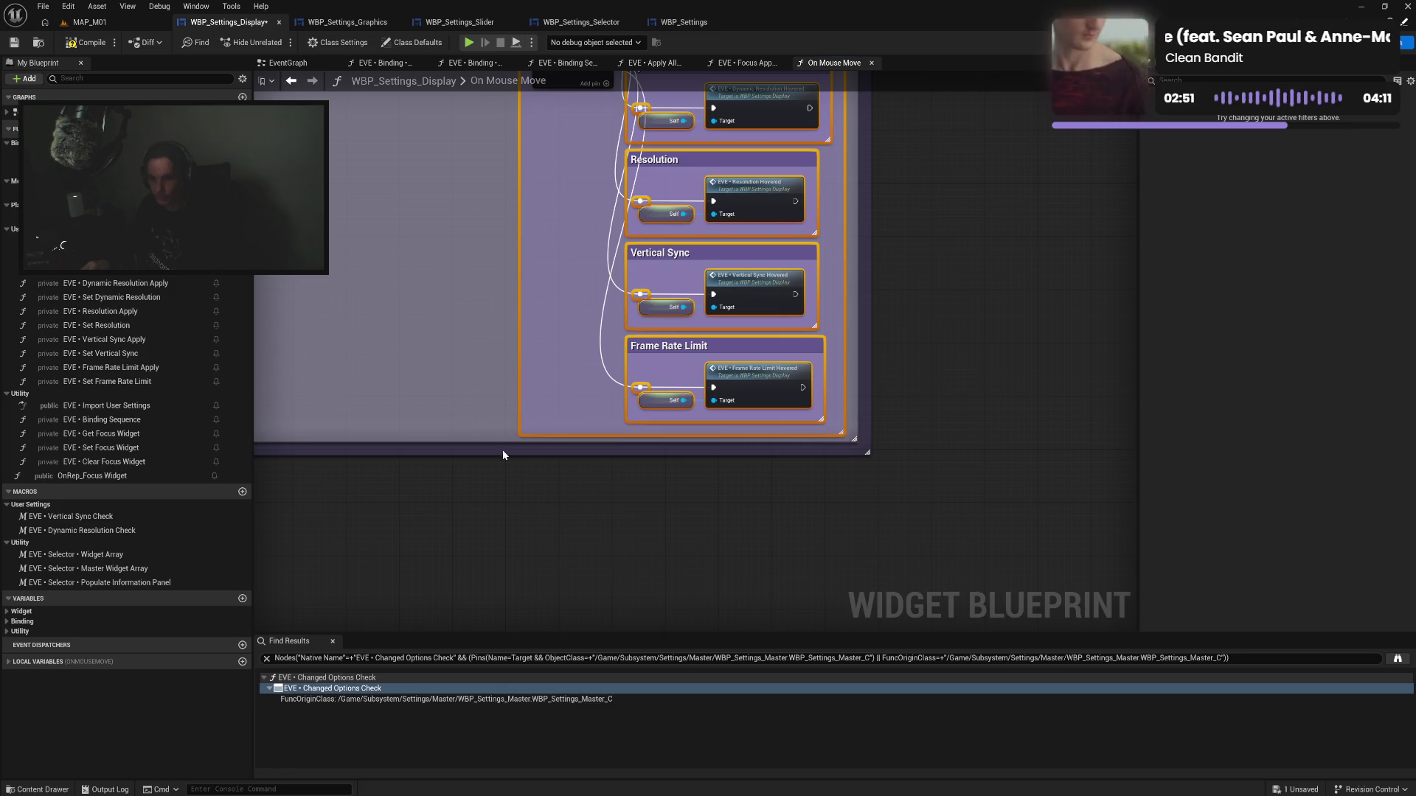
{"action": "left_click_drag", "start_coordinate": [499, 455], "coordinate": [504, 447]}
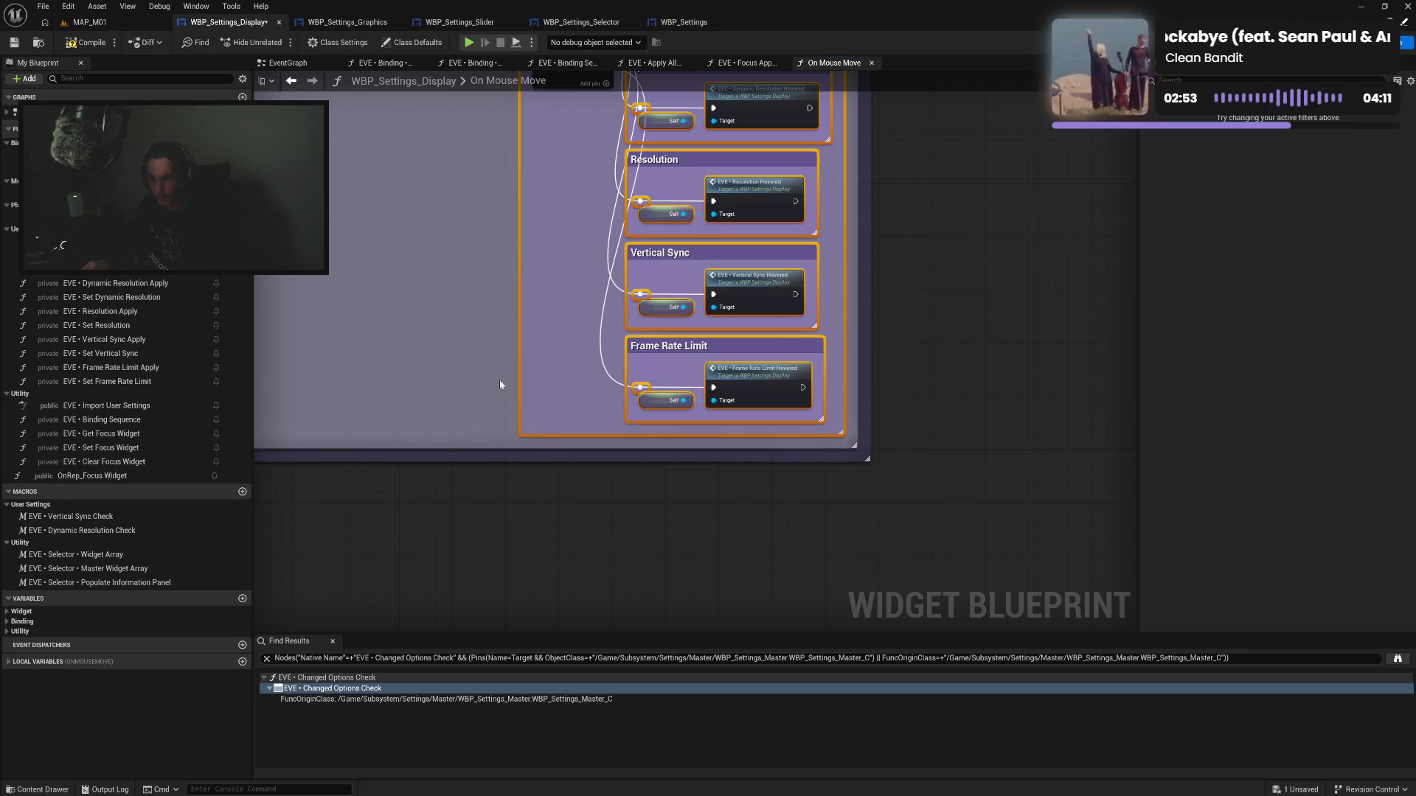
{"action": "left_click_drag", "start_coordinate": [499, 386], "coordinate": [494, 445]}
{"action": "left_click_drag", "start_coordinate": [573, 344], "coordinate": [562, 502]}
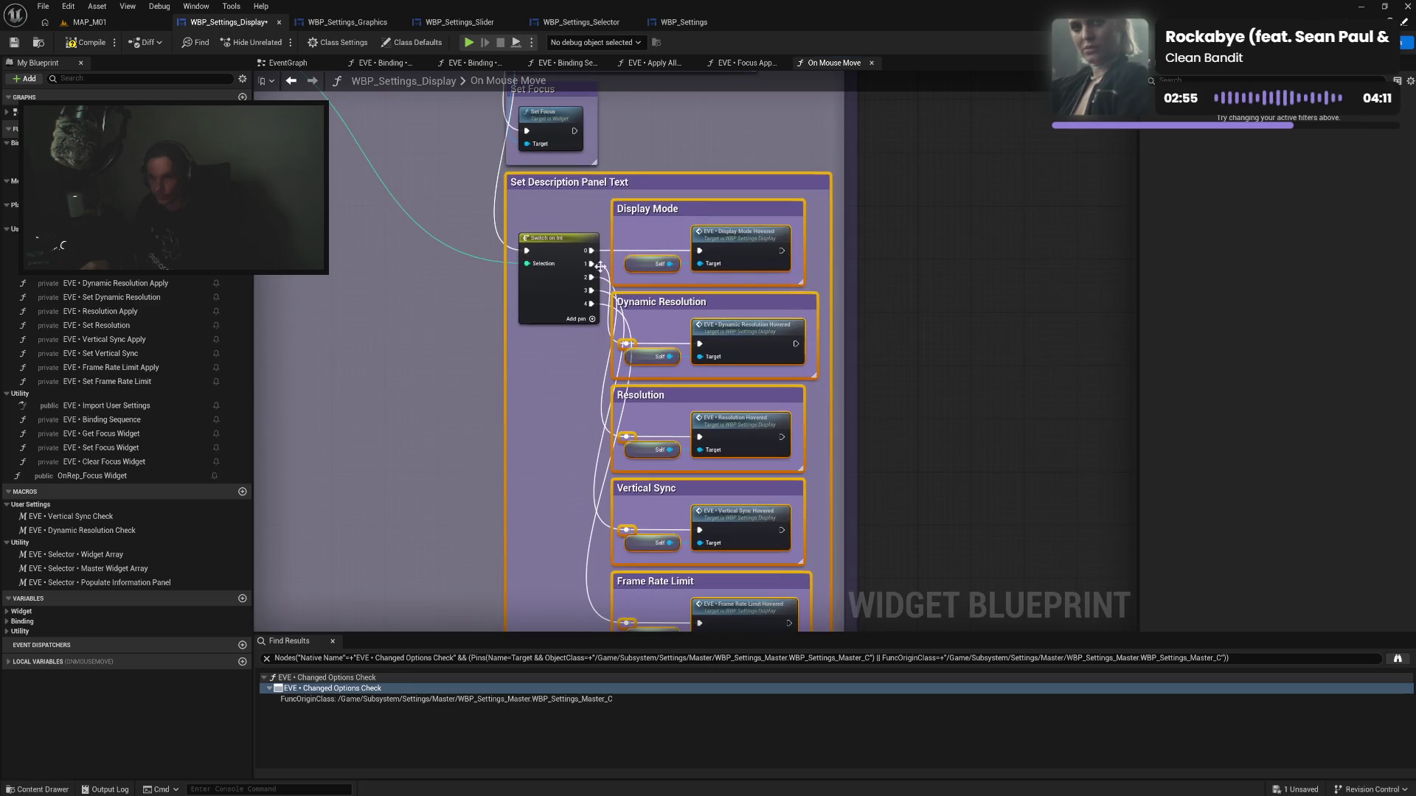
Recolour the five inner display setting comment boxes white
{"action": "mouse_move", "coordinate": [609, 205]}
{"action": "left_mouse_down"}
{"action": "mouse_move", "coordinate": [744, 384]}
{"action": "mouse_move", "coordinate": [826, 623]}
{"action": "mouse_move", "coordinate": [830, 340]}
{"action": "left_mouse_up"}
{"action": "left_click", "coordinate": [1180, 124]}
{"action": "left_click", "coordinate": [1095, 336]}
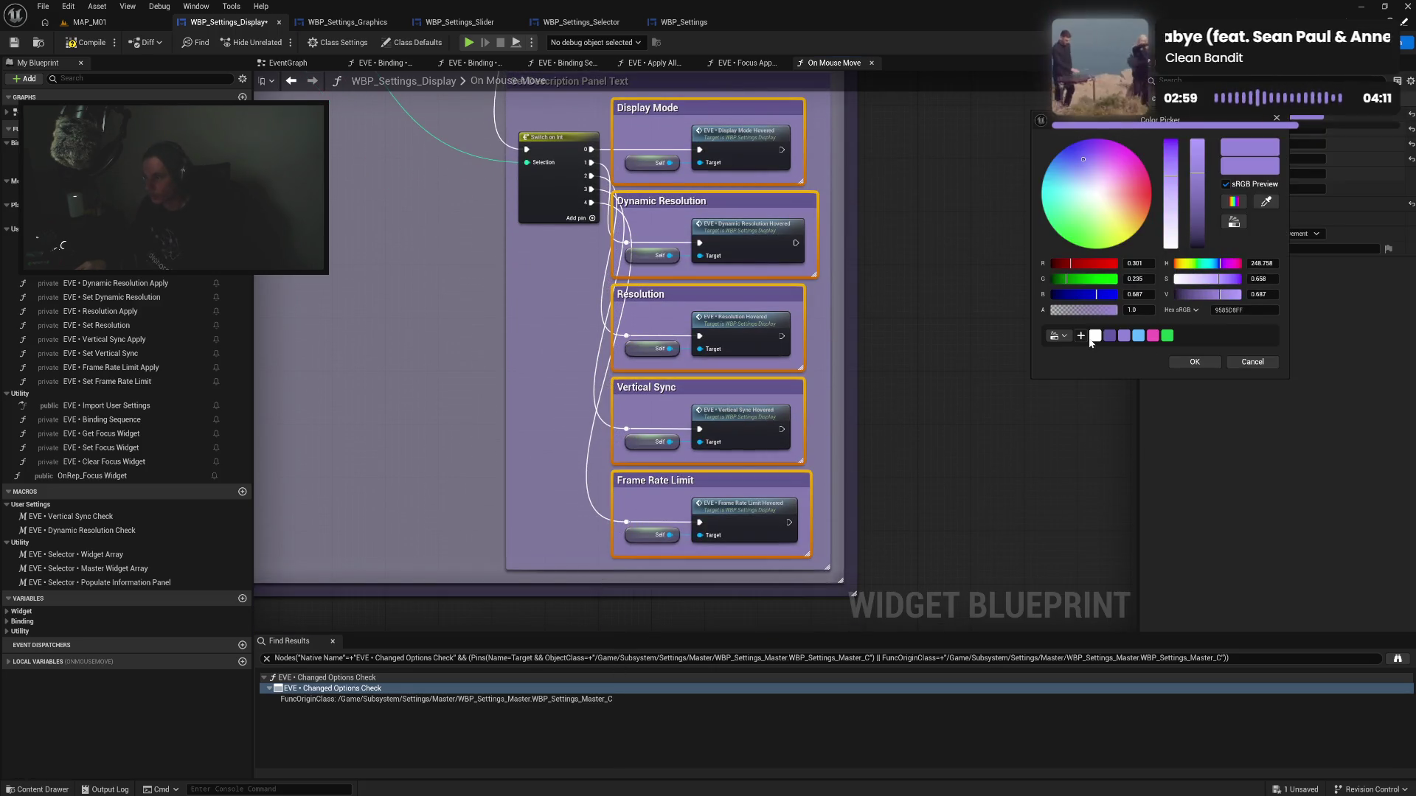
{"action": "left_click", "coordinate": [935, 214]}
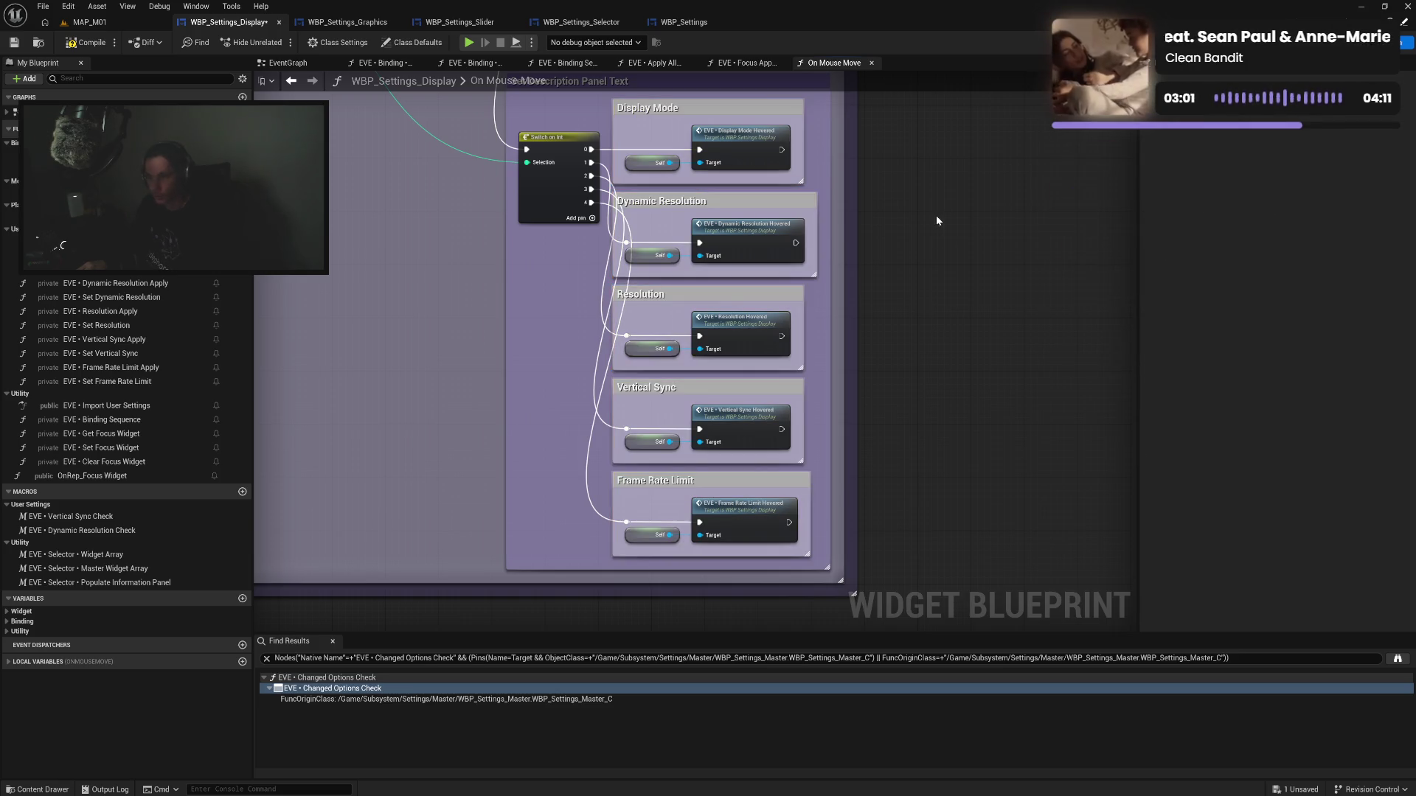
{"action": "left_click_drag", "start_coordinate": [613, 175], "coordinate": [650, 329]}
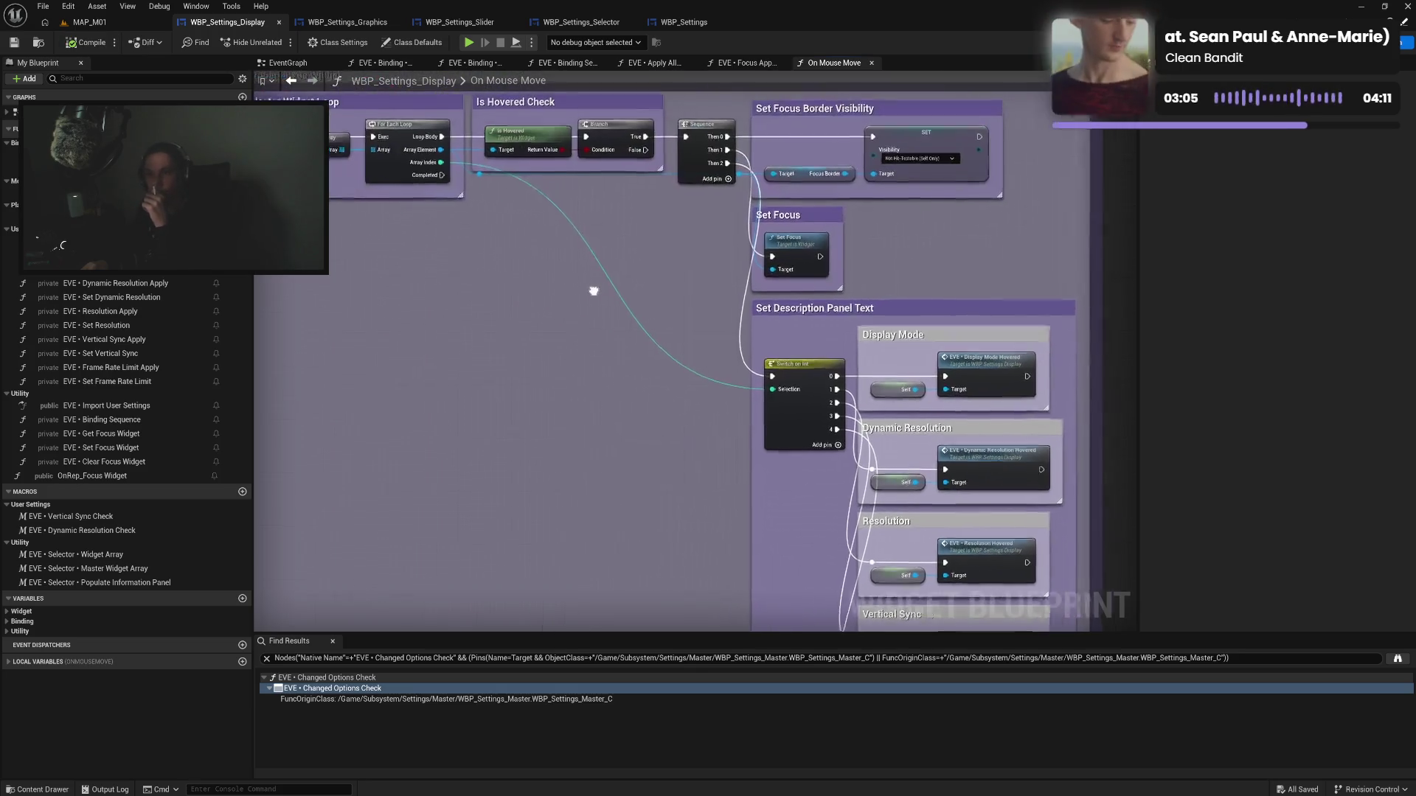
{"action": "left_click", "coordinate": [334, 22]}
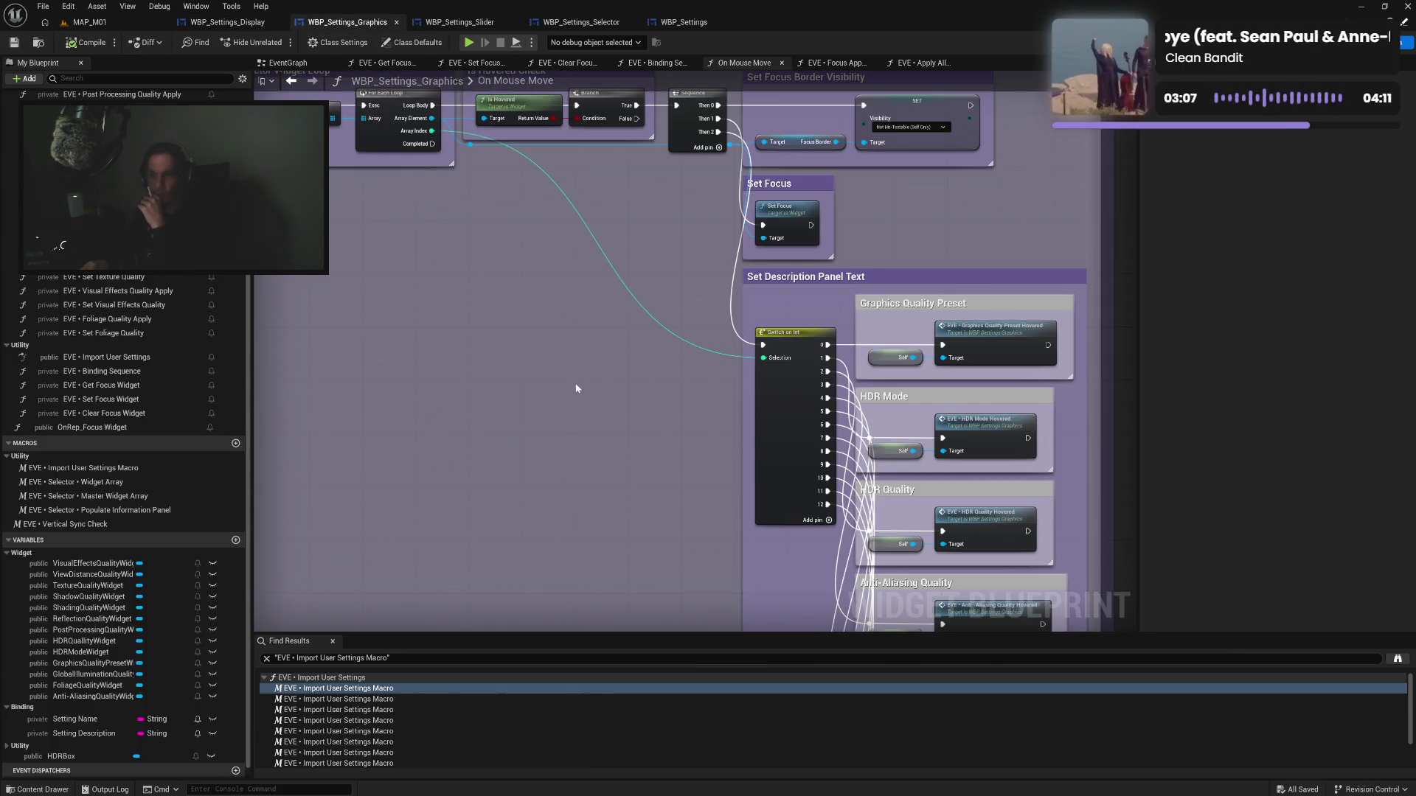
Look through the Binding Sequence, Clear, Set and Get Focus Widget function graphs
{"action": "left_click", "coordinate": [669, 65]}
{"action": "mouse_move", "coordinate": [816, 378]}
{"action": "left_mouse_down"}
{"action": "mouse_move", "coordinate": [809, 169]}
{"action": "mouse_move", "coordinate": [790, 273]}
{"action": "left_mouse_up"}
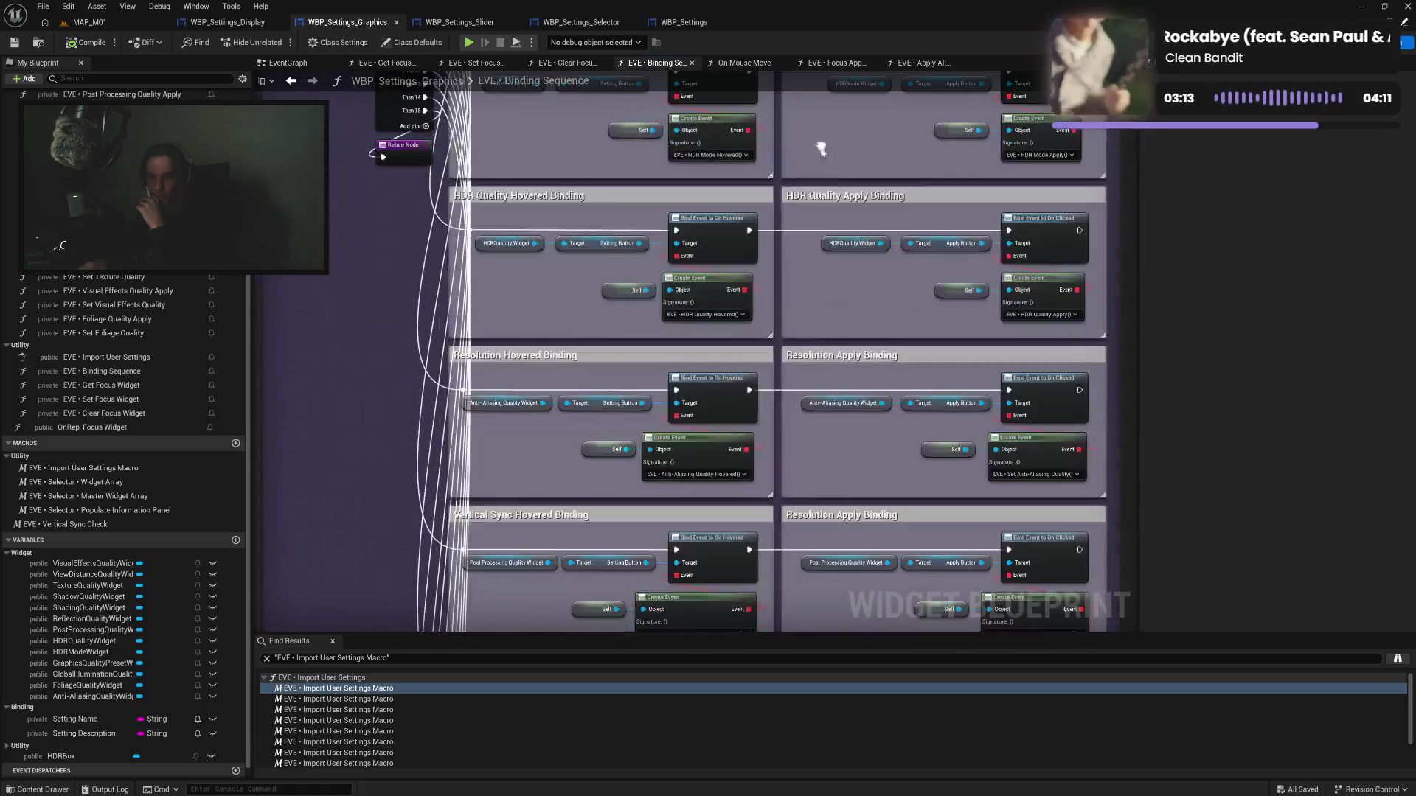
{"action": "scroll", "coordinate": [860, 75], "scroll_direction": "down", "scroll_amount": 4}
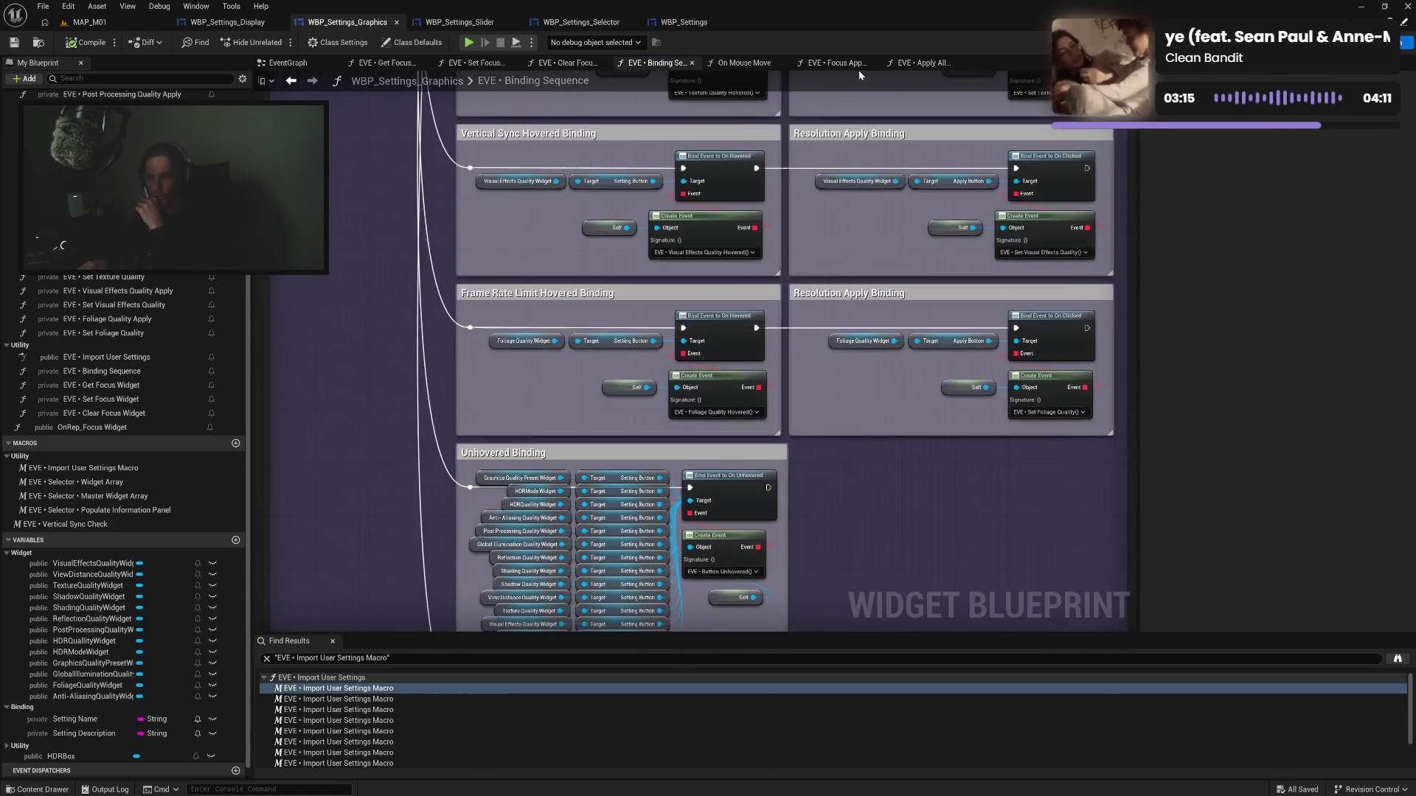
{"action": "scroll", "coordinate": [860, 75], "scroll_direction": "down", "scroll_amount": 3}
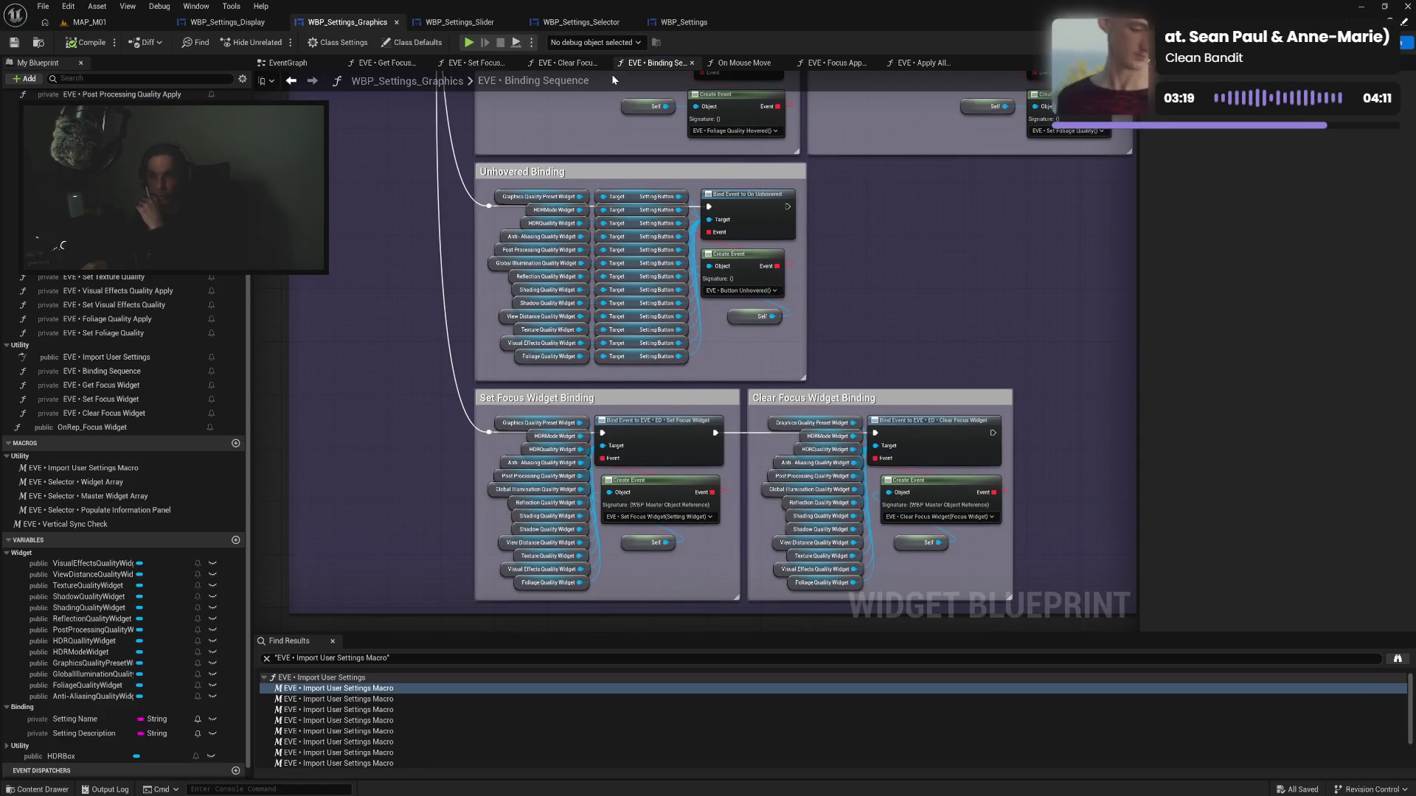
{"action": "left_click", "coordinate": [564, 63]}
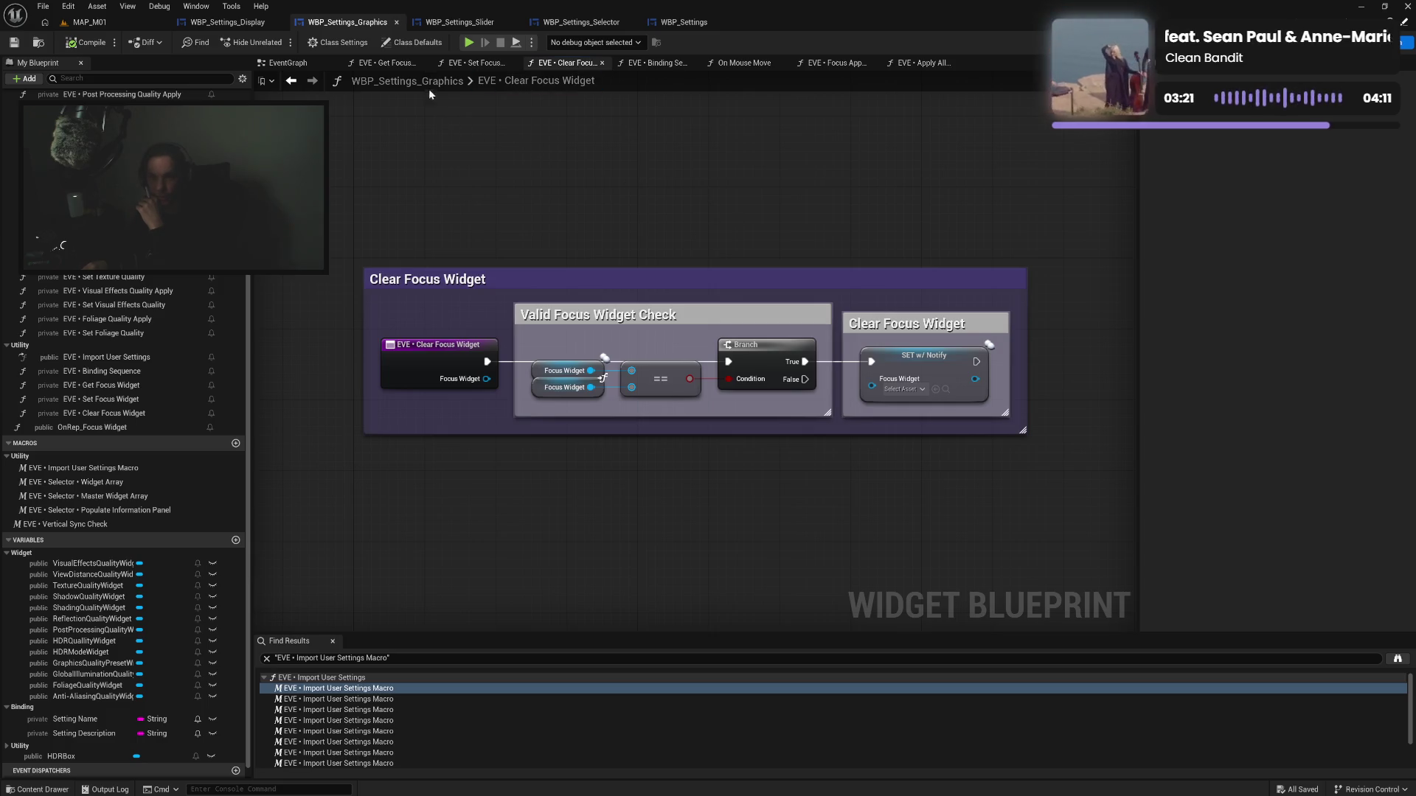
{"action": "left_click", "coordinate": [464, 63]}
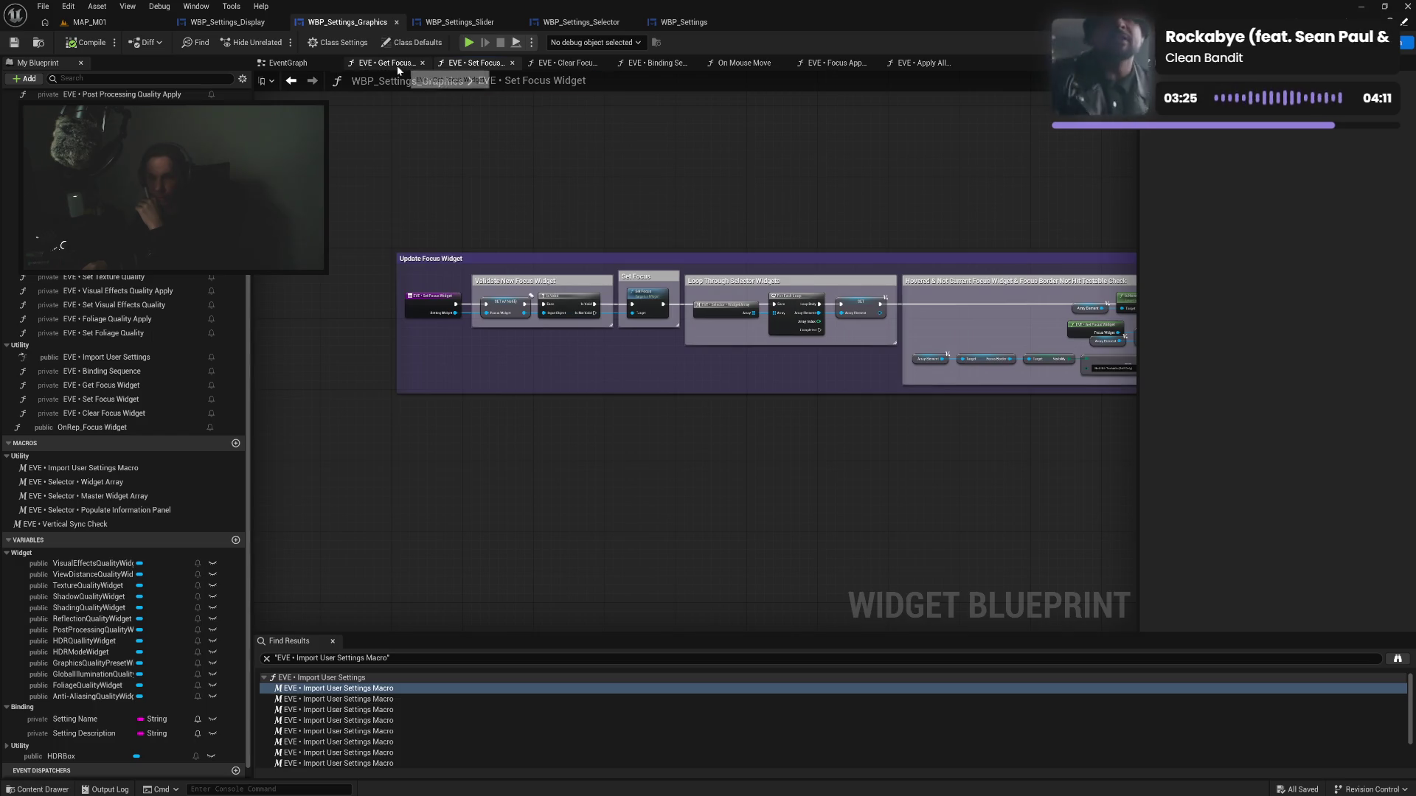
{"action": "left_click", "coordinate": [398, 64]}
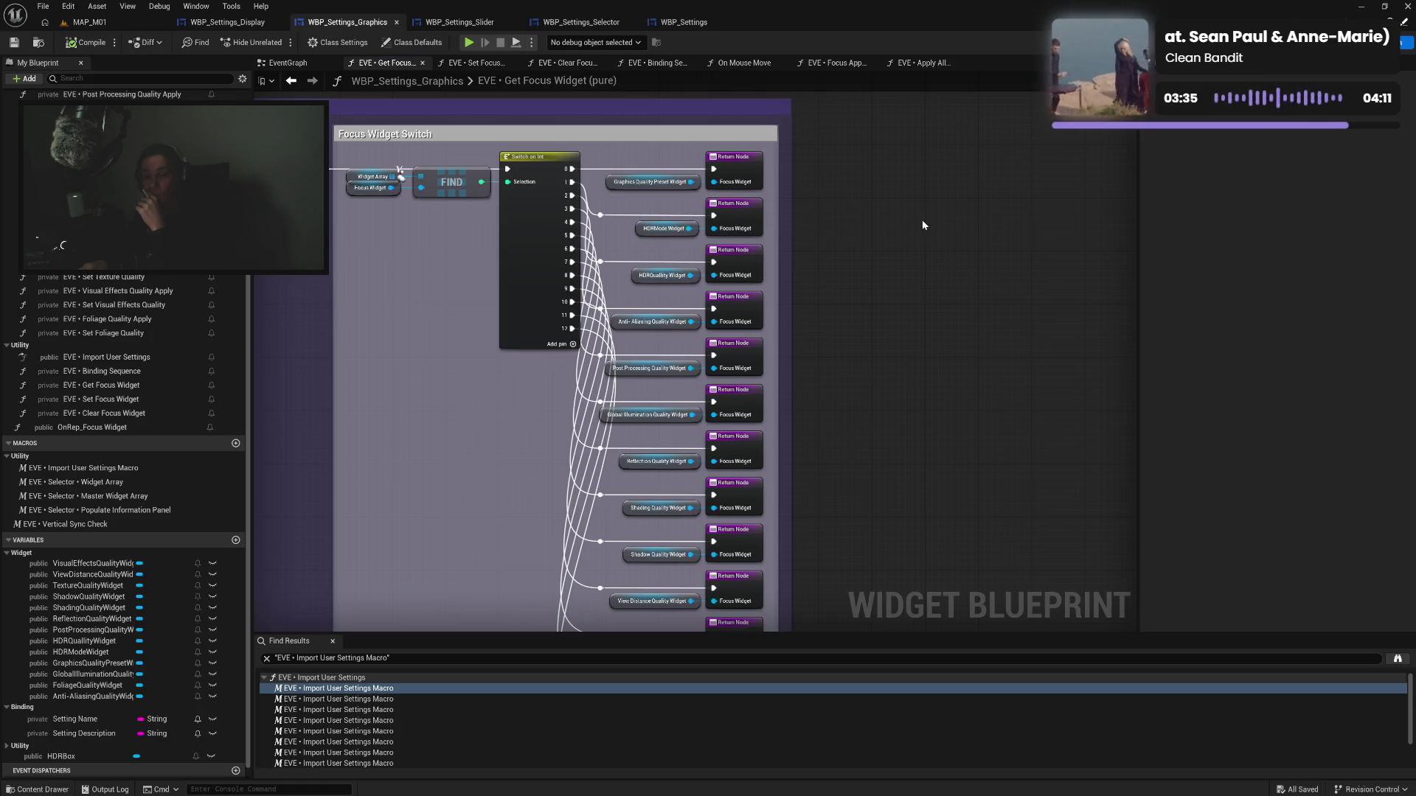
Check the On Mouse Move and Focus Apply Button graphs, then settle on EVE • Get Focus Widget
{"action": "left_click", "coordinate": [746, 64]}
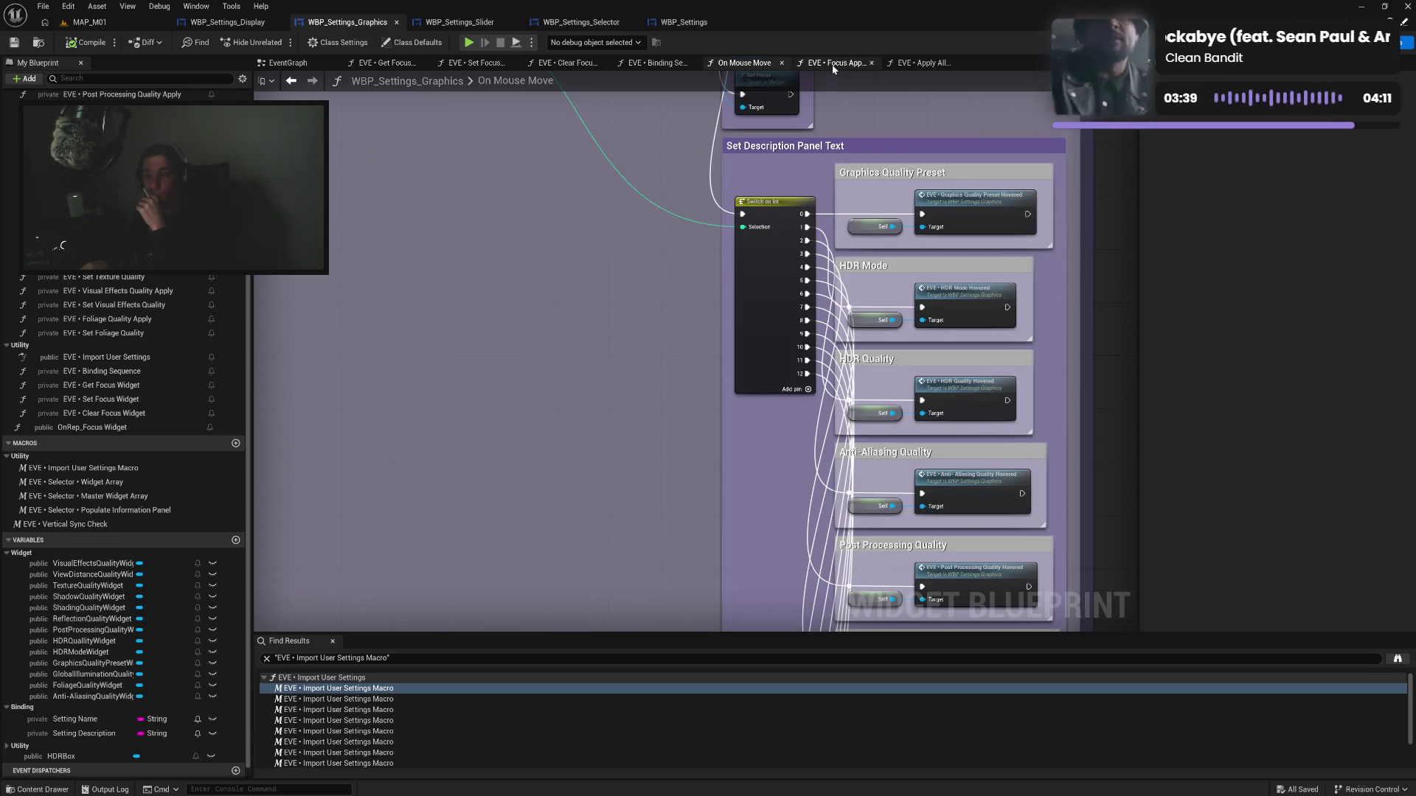
{"action": "left_click", "coordinate": [837, 62]}
{"action": "mouse_move", "coordinate": [669, 263]}
{"action": "left_mouse_down"}
{"action": "mouse_move", "coordinate": [720, 413]}
{"action": "mouse_move", "coordinate": [668, 777]}
{"action": "mouse_move", "coordinate": [696, 568]}
{"action": "mouse_move", "coordinate": [683, 411]}
{"action": "left_mouse_up"}
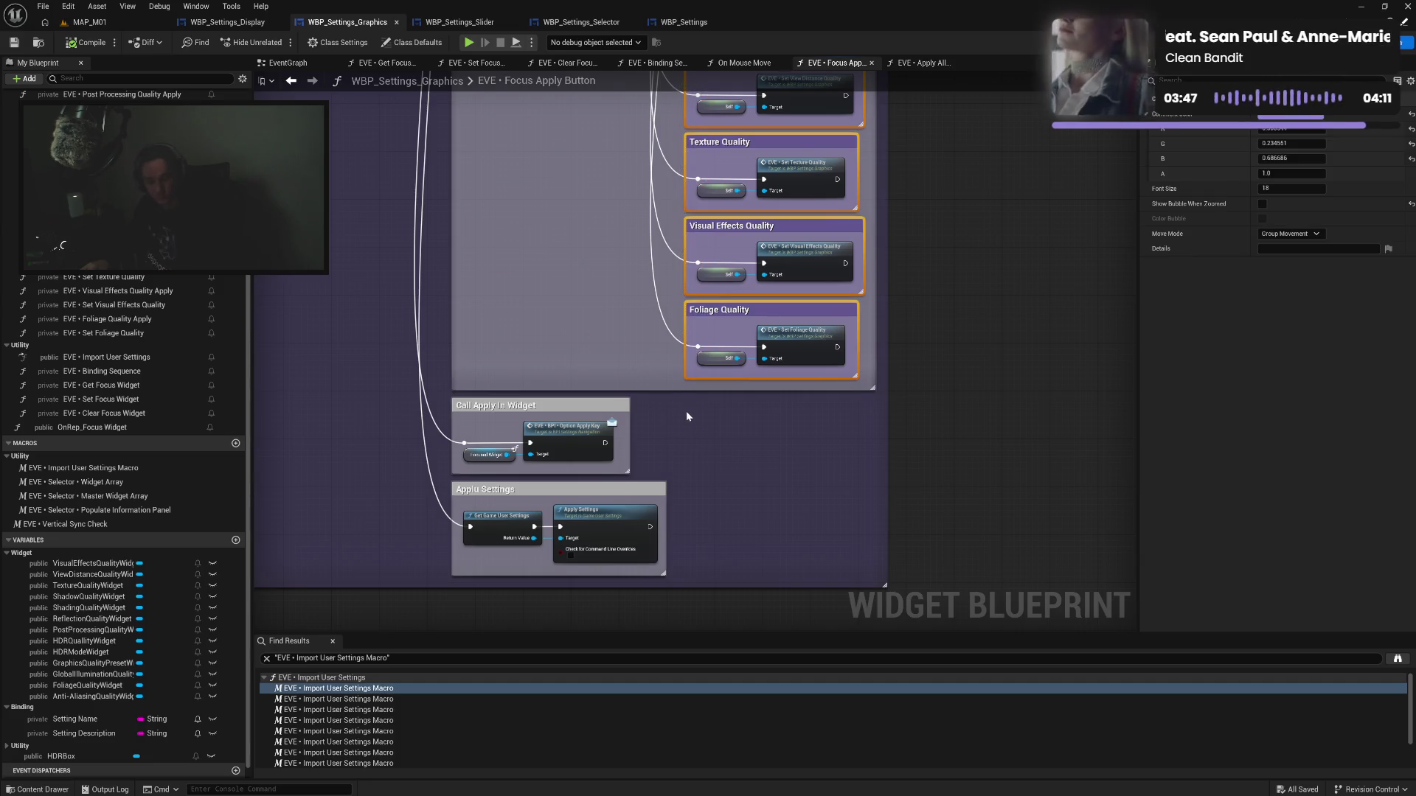
{"action": "left_click", "coordinate": [581, 66]}
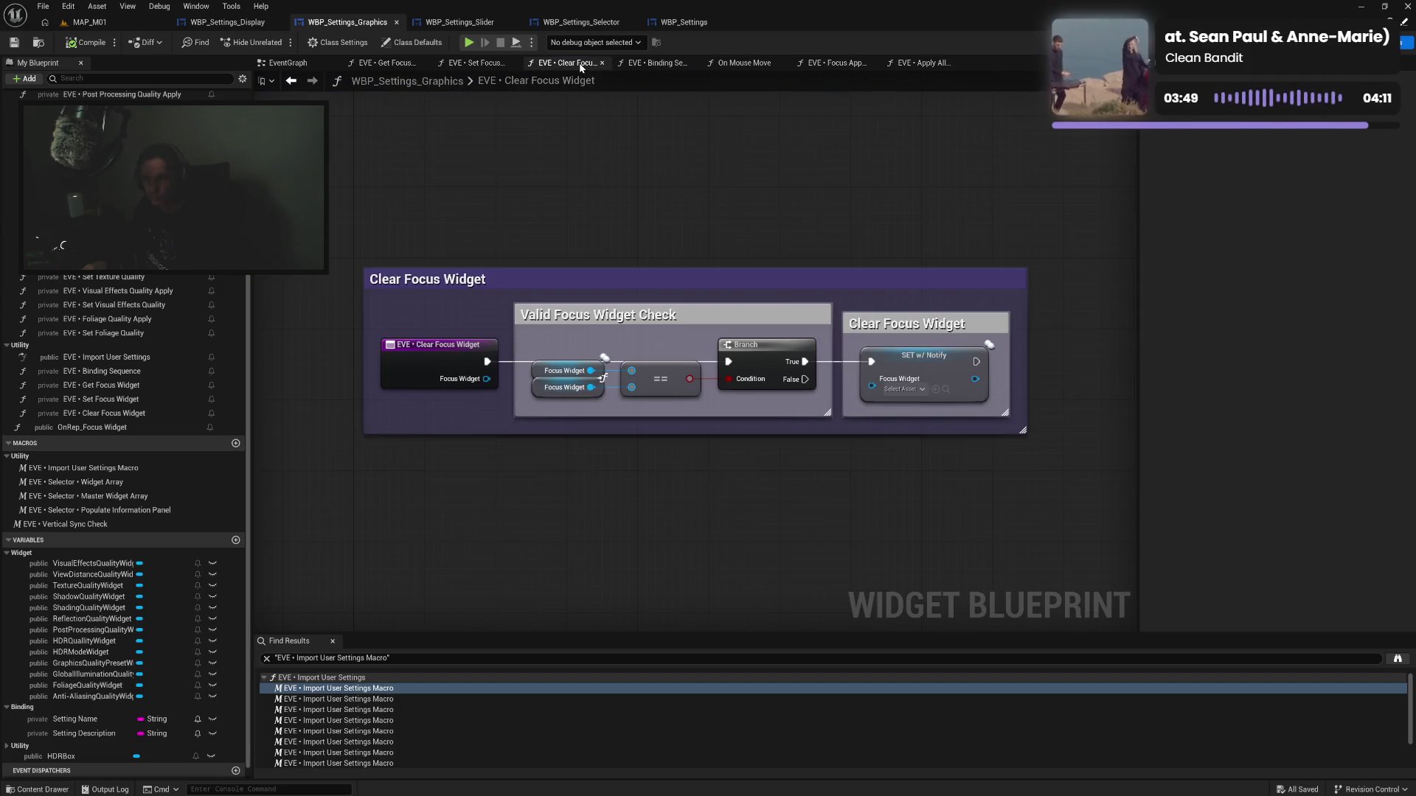
{"action": "left_click", "coordinate": [475, 63]}
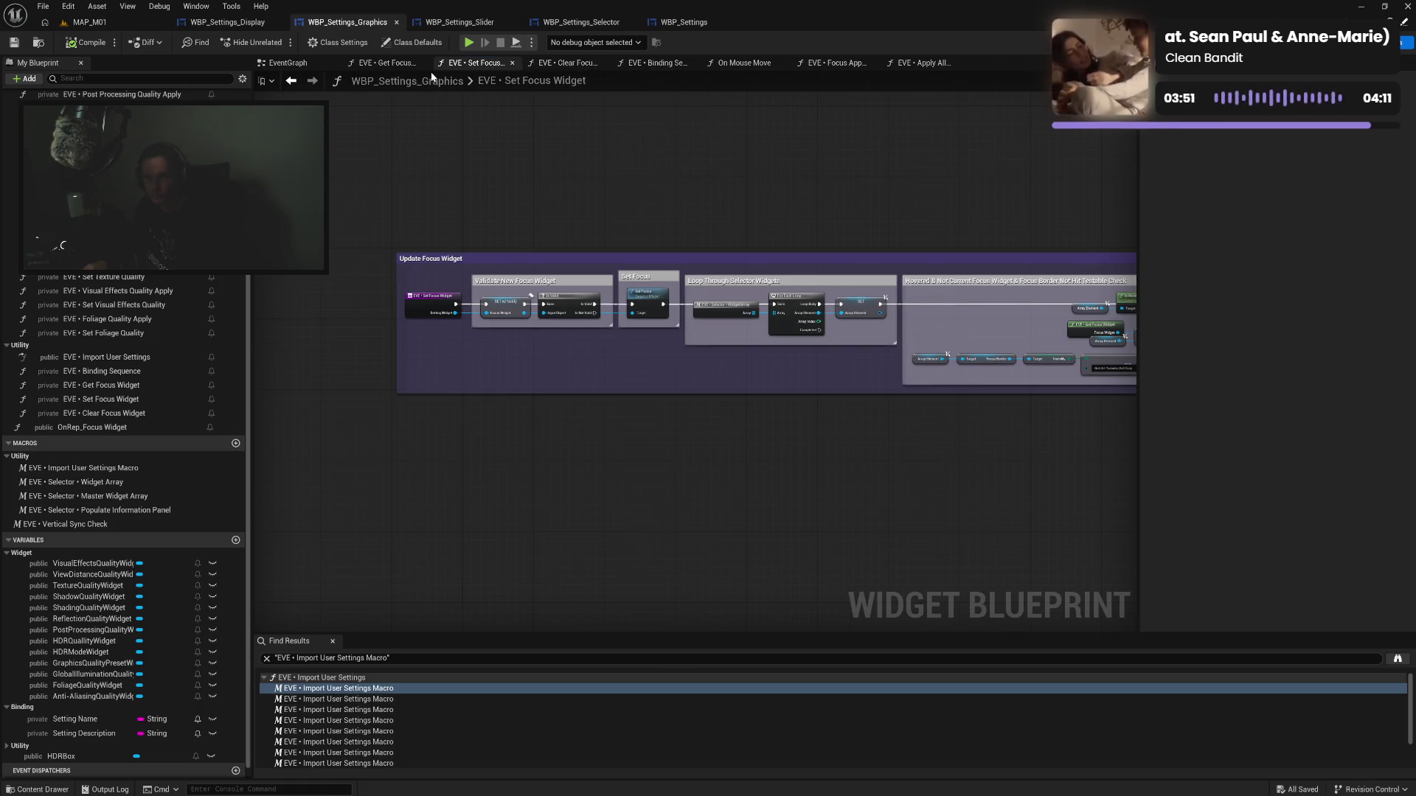
{"action": "left_click", "coordinate": [401, 67]}
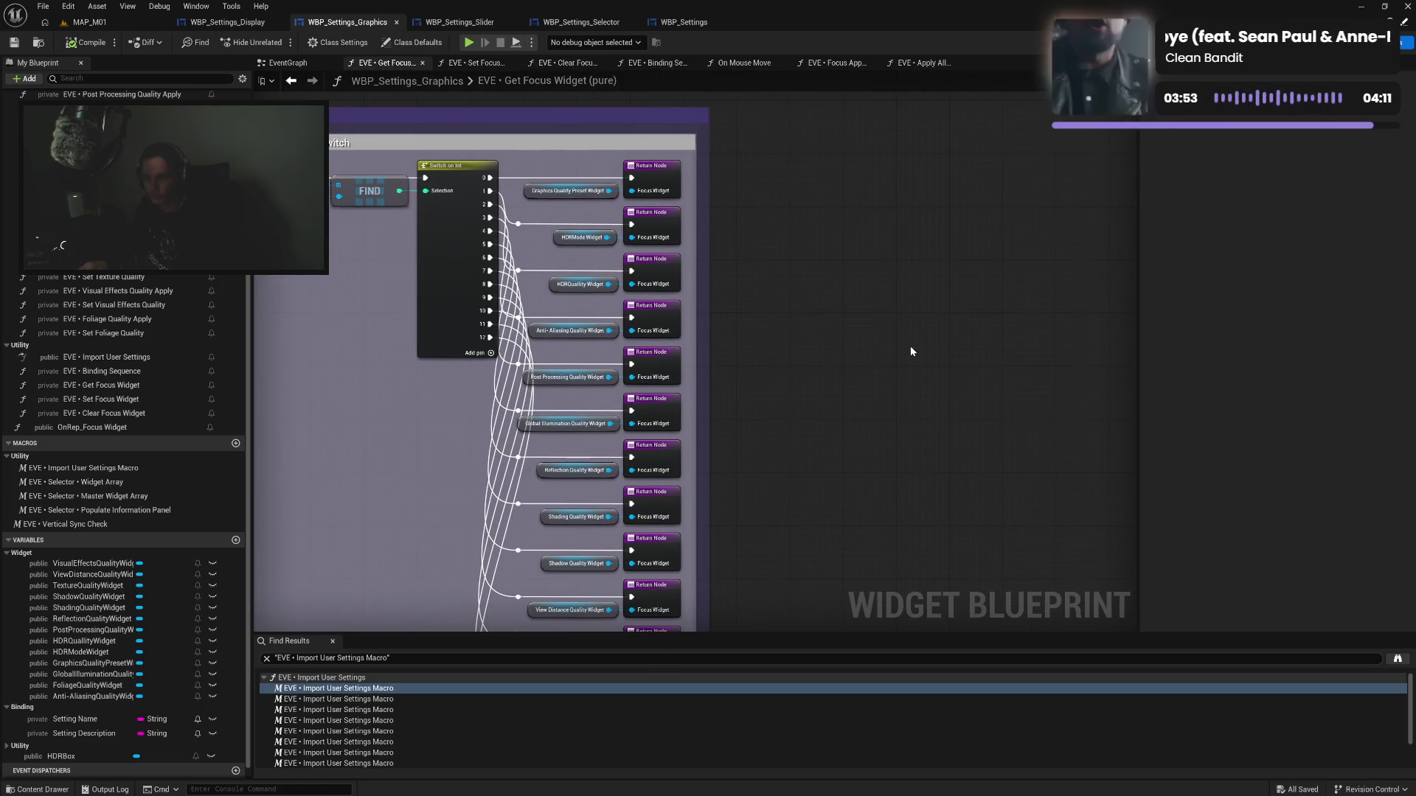
Paste the comment boxes beside the Focus Widget Switch and fit Graphics Quality Preset and HDR Mode nodes inside
{"action": "key", "text": "ctrl+v"}
{"action": "mouse_move", "coordinate": [951, 273]}
{"action": "left_mouse_down"}
{"action": "mouse_move", "coordinate": [826, 406]}
{"action": "mouse_move", "coordinate": [778, 405]}
{"action": "left_mouse_up"}
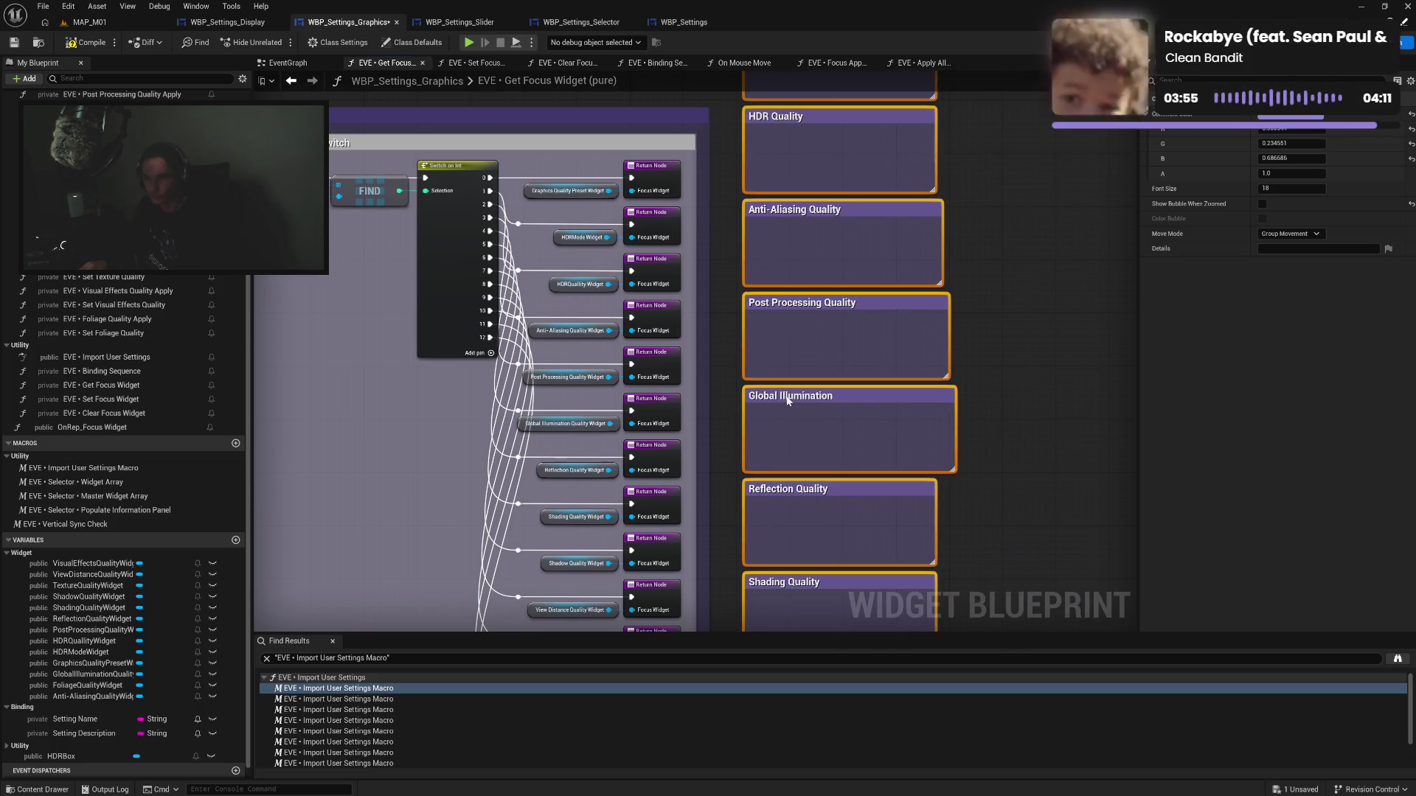
{"action": "mouse_move", "coordinate": [543, 167]}
{"action": "left_mouse_down"}
{"action": "mouse_move", "coordinate": [641, 203]}
{"action": "mouse_move", "coordinate": [847, 100]}
{"action": "mouse_move", "coordinate": [877, 224]}
{"action": "mouse_move", "coordinate": [920, 222]}
{"action": "left_mouse_up"}
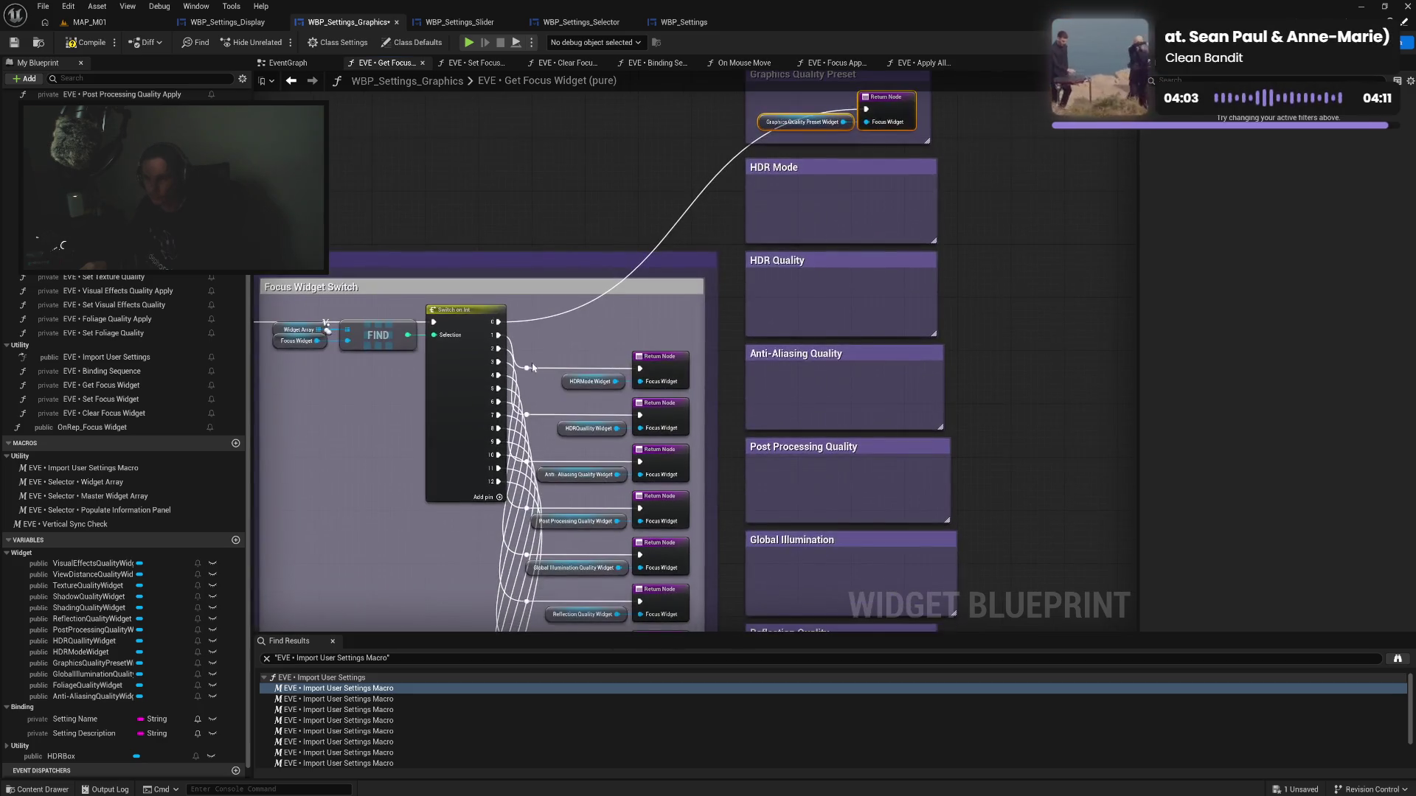
{"action": "mouse_move", "coordinate": [527, 357]}
{"action": "left_mouse_down"}
{"action": "mouse_move", "coordinate": [666, 384]}
{"action": "mouse_move", "coordinate": [848, 210]}
{"action": "mouse_move", "coordinate": [900, 211]}
{"action": "left_mouse_up"}
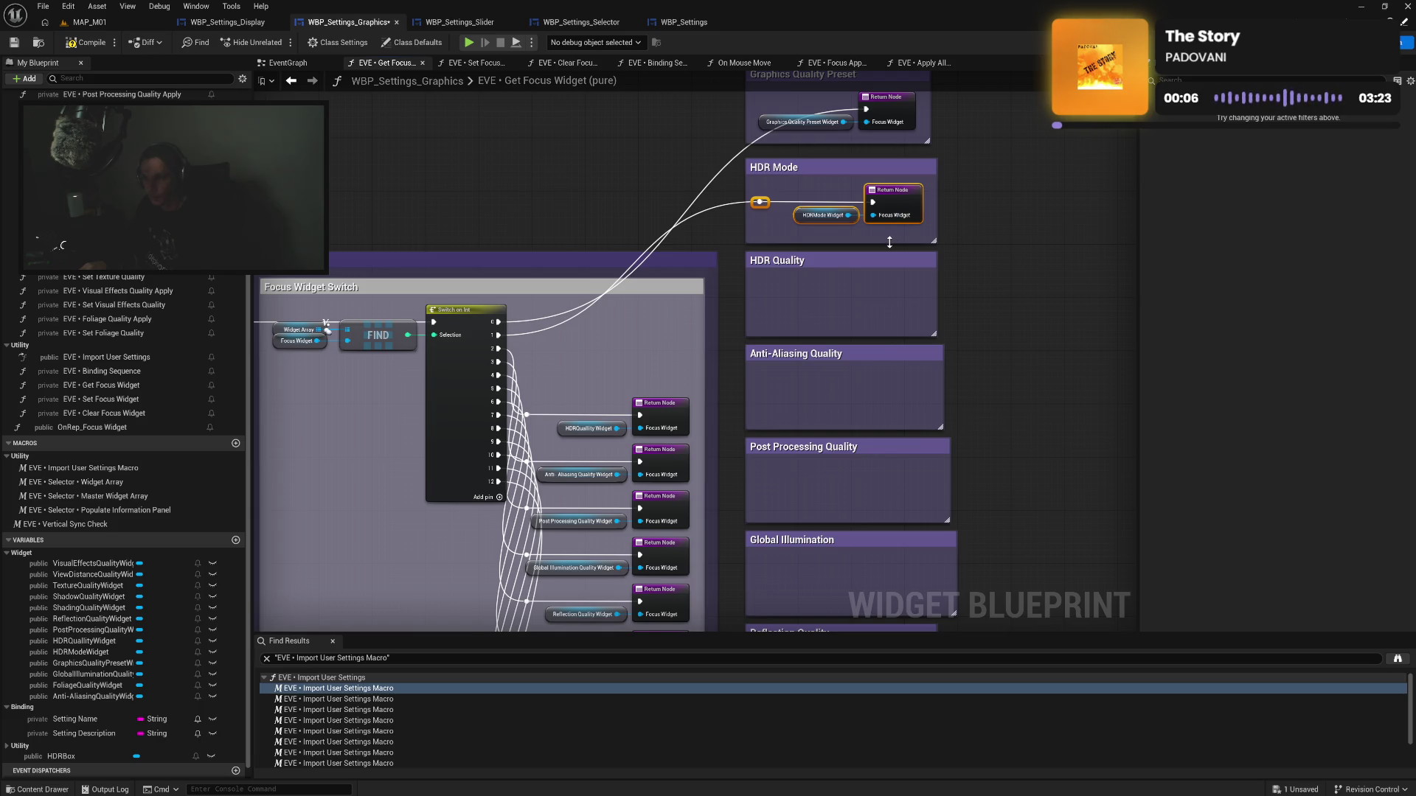
{"action": "left_click_drag", "start_coordinate": [890, 242], "coordinate": [893, 237]}
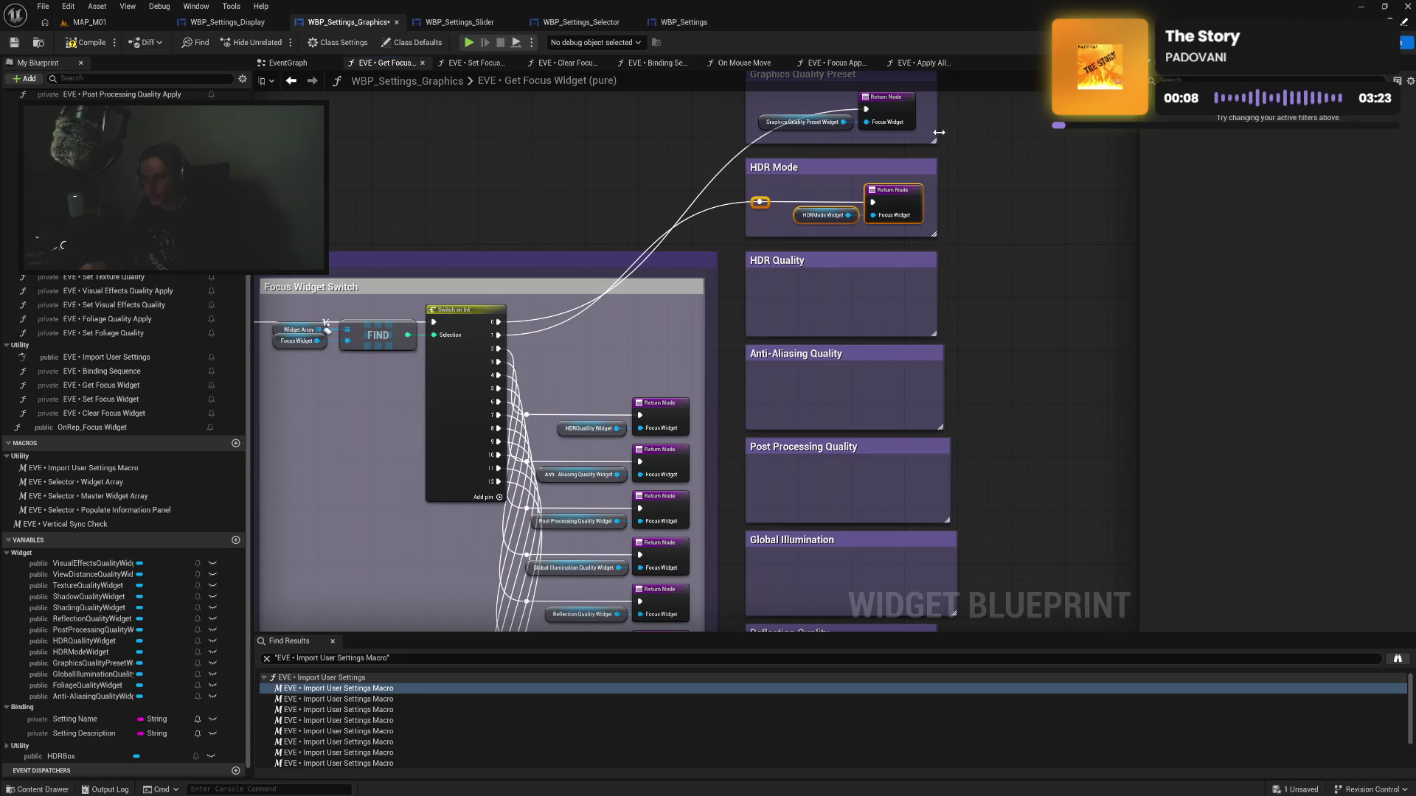
{"action": "left_click_drag", "start_coordinate": [940, 131], "coordinate": [937, 206]}
{"action": "left_click", "coordinate": [902, 187]}
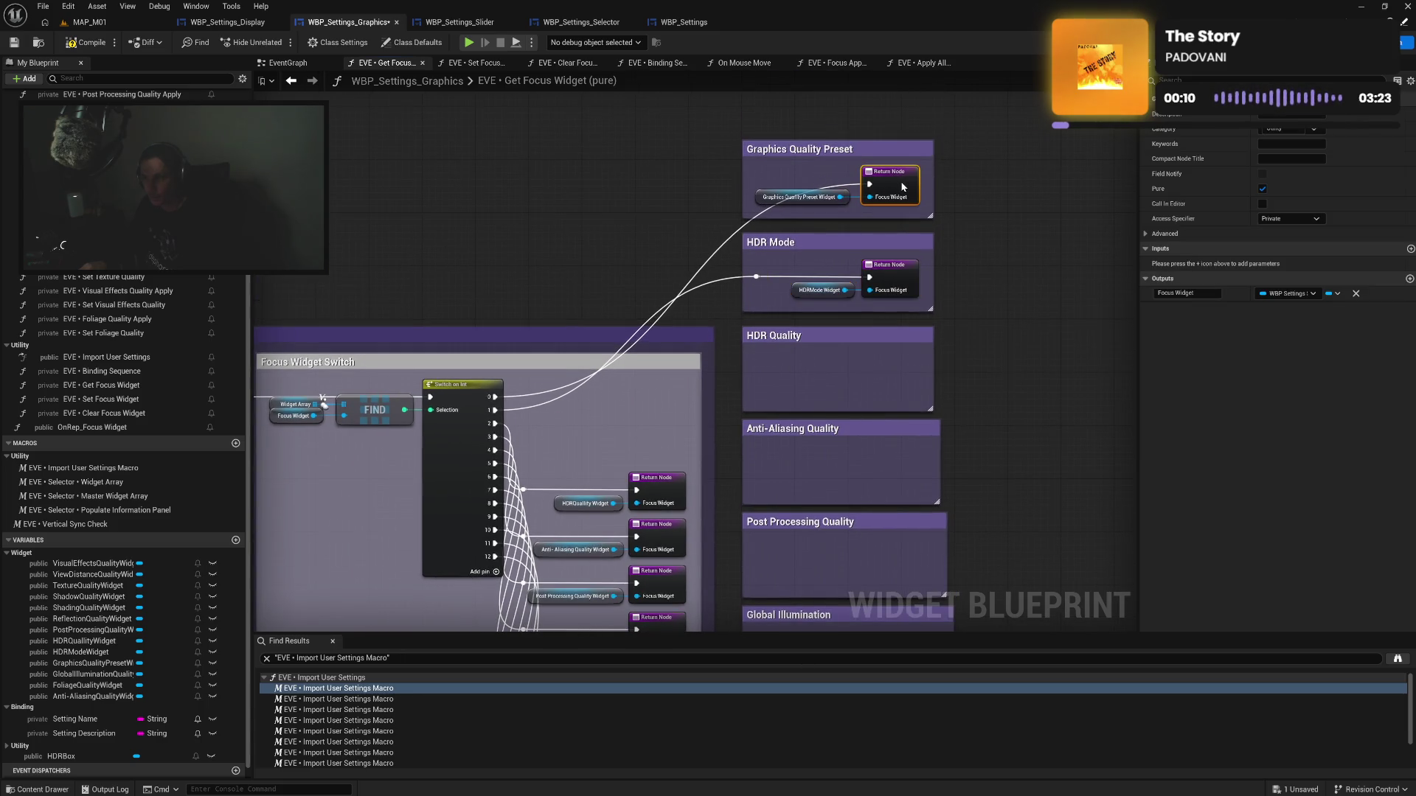
{"action": "left_click_drag", "start_coordinate": [979, 299], "coordinate": [989, 177]}
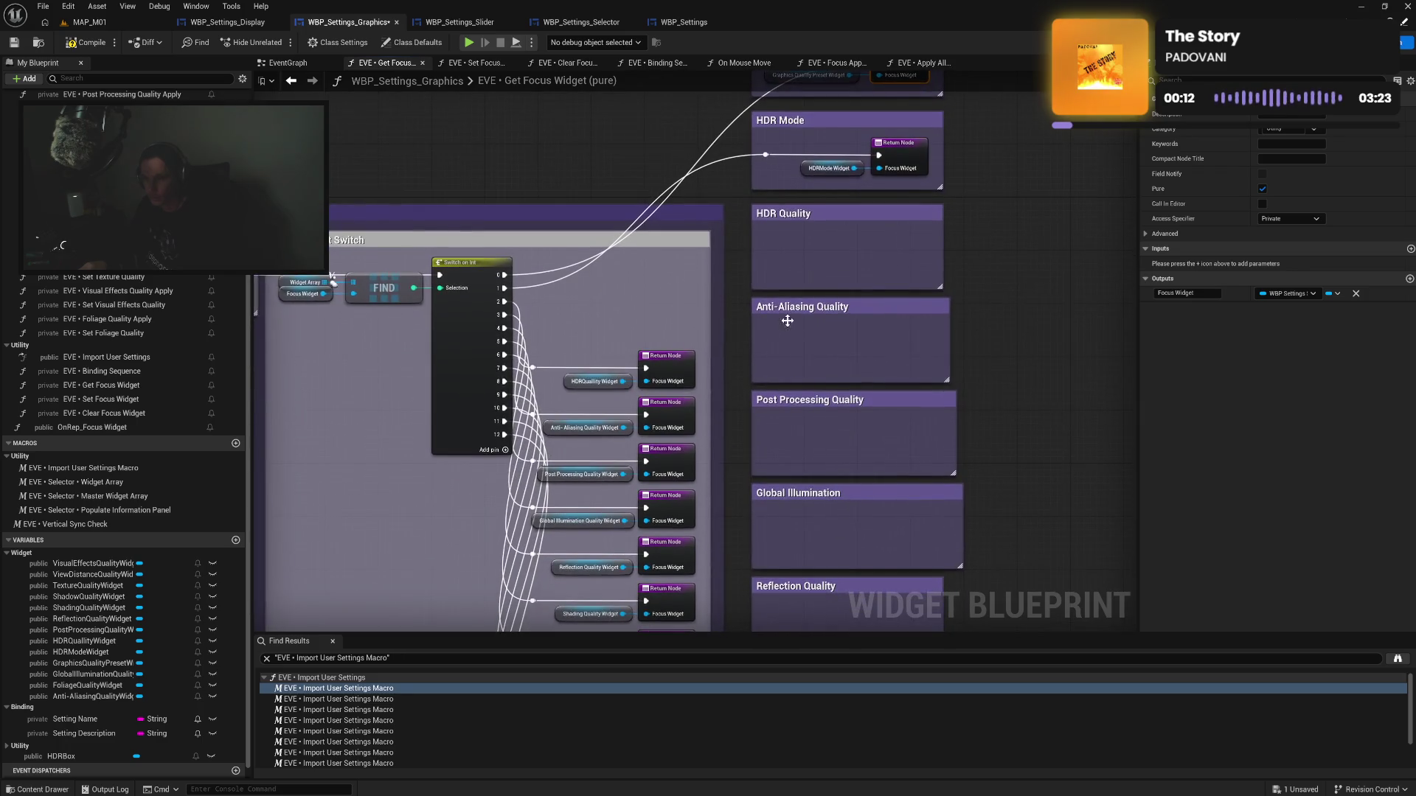
Move the HDR Quality, Anti-Aliasing, Post Processing and Global Illumination return nodes into their boxes
{"action": "mouse_move", "coordinate": [525, 345]}
{"action": "left_mouse_down"}
{"action": "mouse_move", "coordinate": [702, 393]}
{"action": "mouse_move", "coordinate": [767, 290]}
{"action": "mouse_move", "coordinate": [904, 245]}
{"action": "mouse_move", "coordinate": [899, 276]}
{"action": "left_mouse_up"}
{"action": "scroll", "coordinate": [777, 359], "scroll_direction": "down", "scroll_amount": 3}
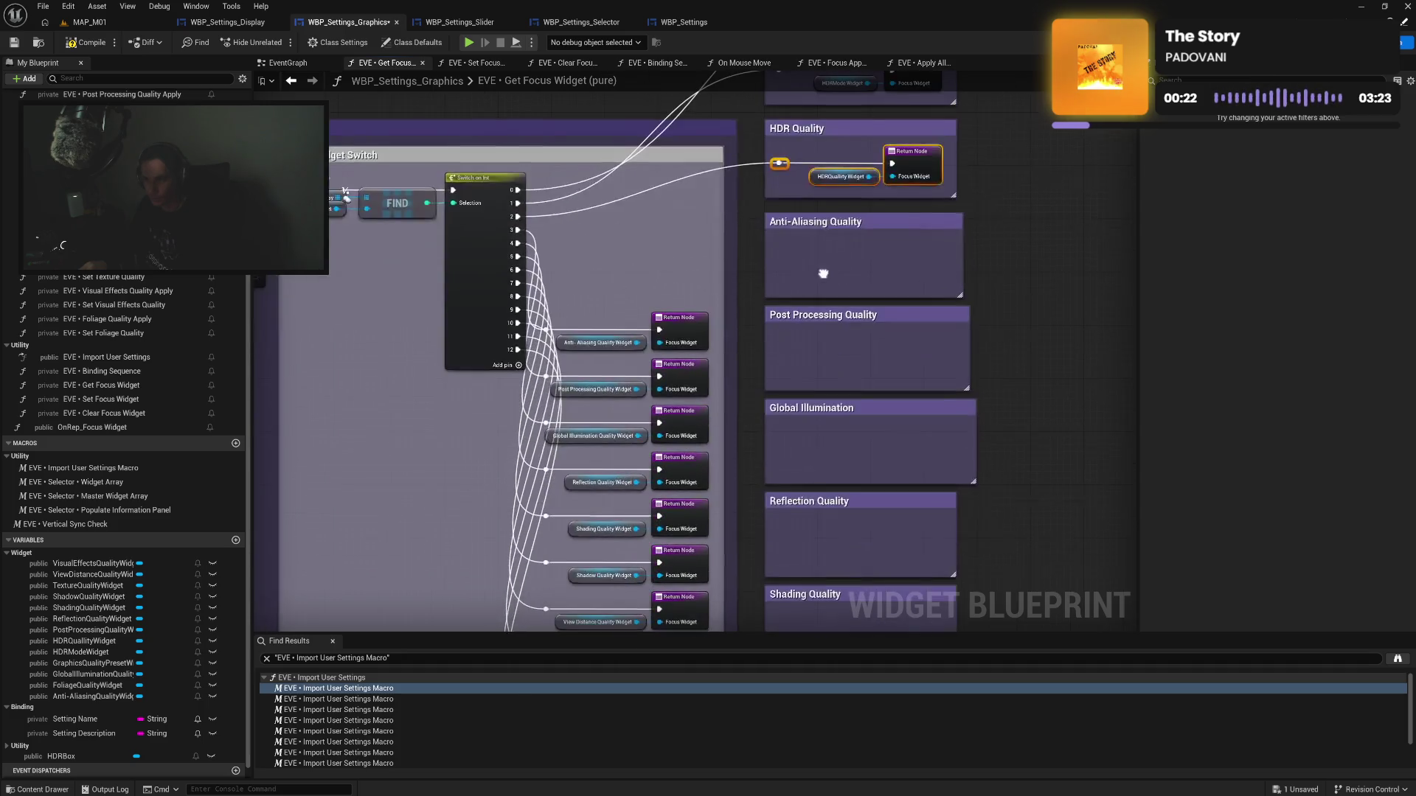
{"action": "mouse_move", "coordinate": [541, 311]}
{"action": "left_mouse_down"}
{"action": "mouse_move", "coordinate": [711, 352]}
{"action": "mouse_move", "coordinate": [847, 244]}
{"action": "mouse_move", "coordinate": [923, 252]}
{"action": "mouse_move", "coordinate": [896, 289]}
{"action": "left_mouse_up"}
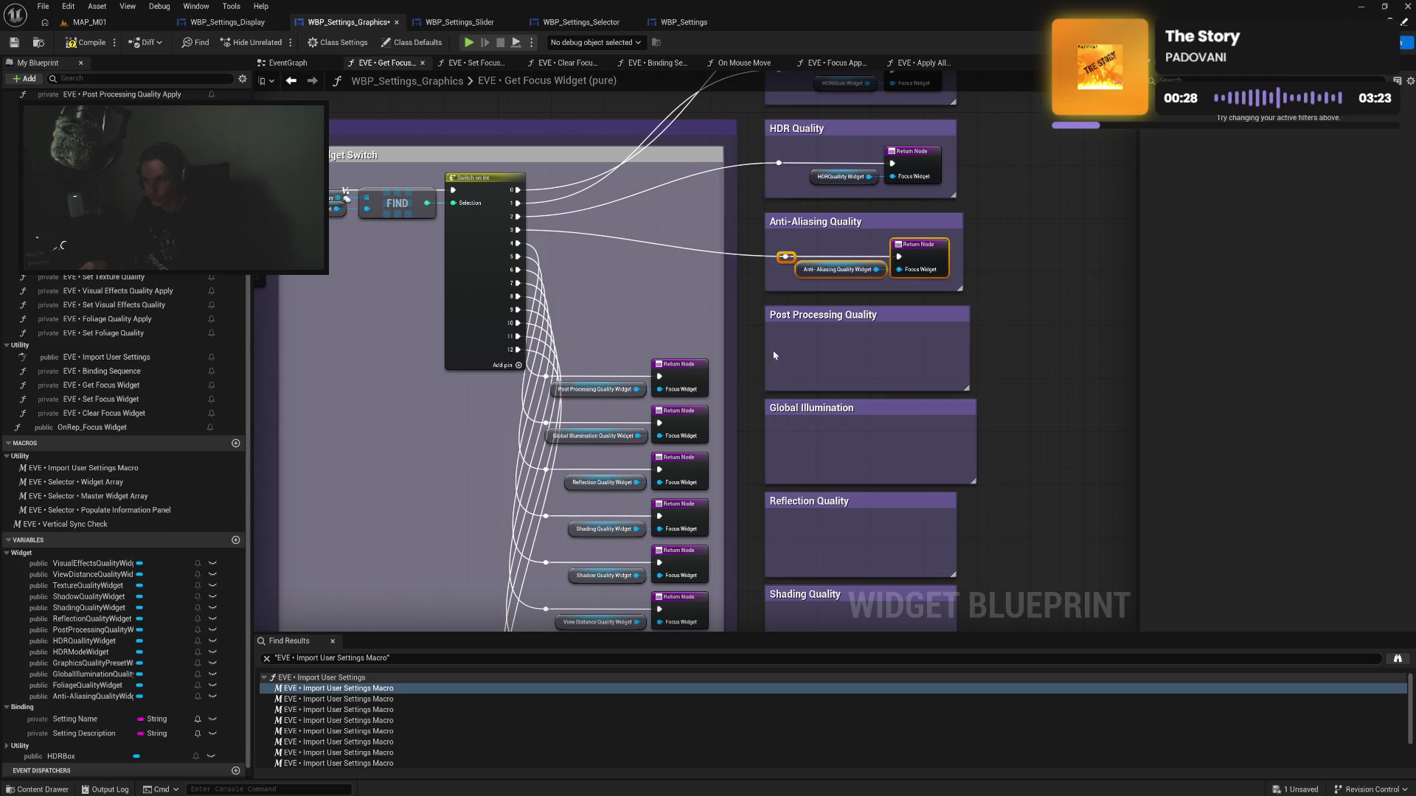
{"action": "mouse_move", "coordinate": [545, 364]}
{"action": "left_mouse_down"}
{"action": "mouse_move", "coordinate": [679, 393]}
{"action": "mouse_move", "coordinate": [931, 358]}
{"action": "left_mouse_up"}
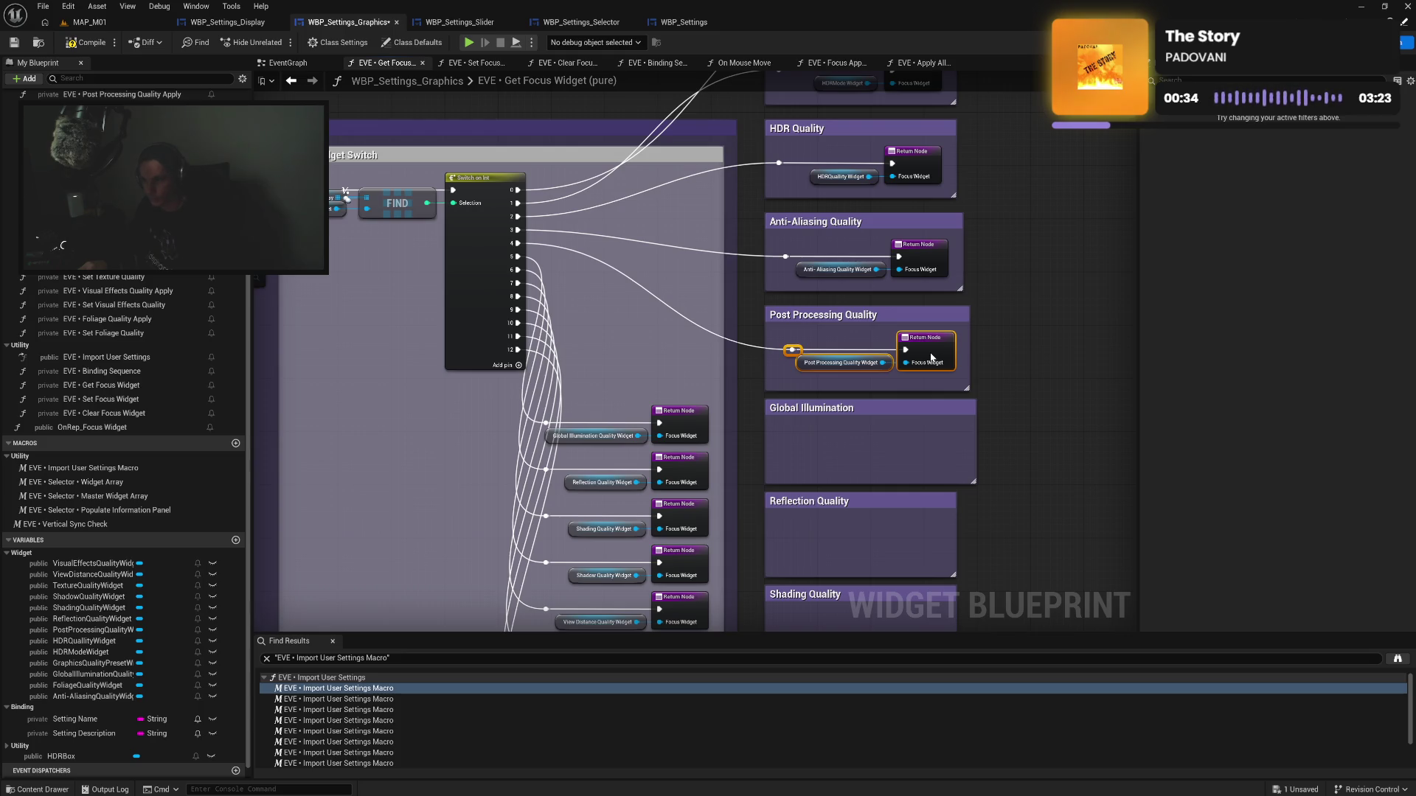
{"action": "left_click_drag", "start_coordinate": [923, 354], "coordinate": [912, 360]}
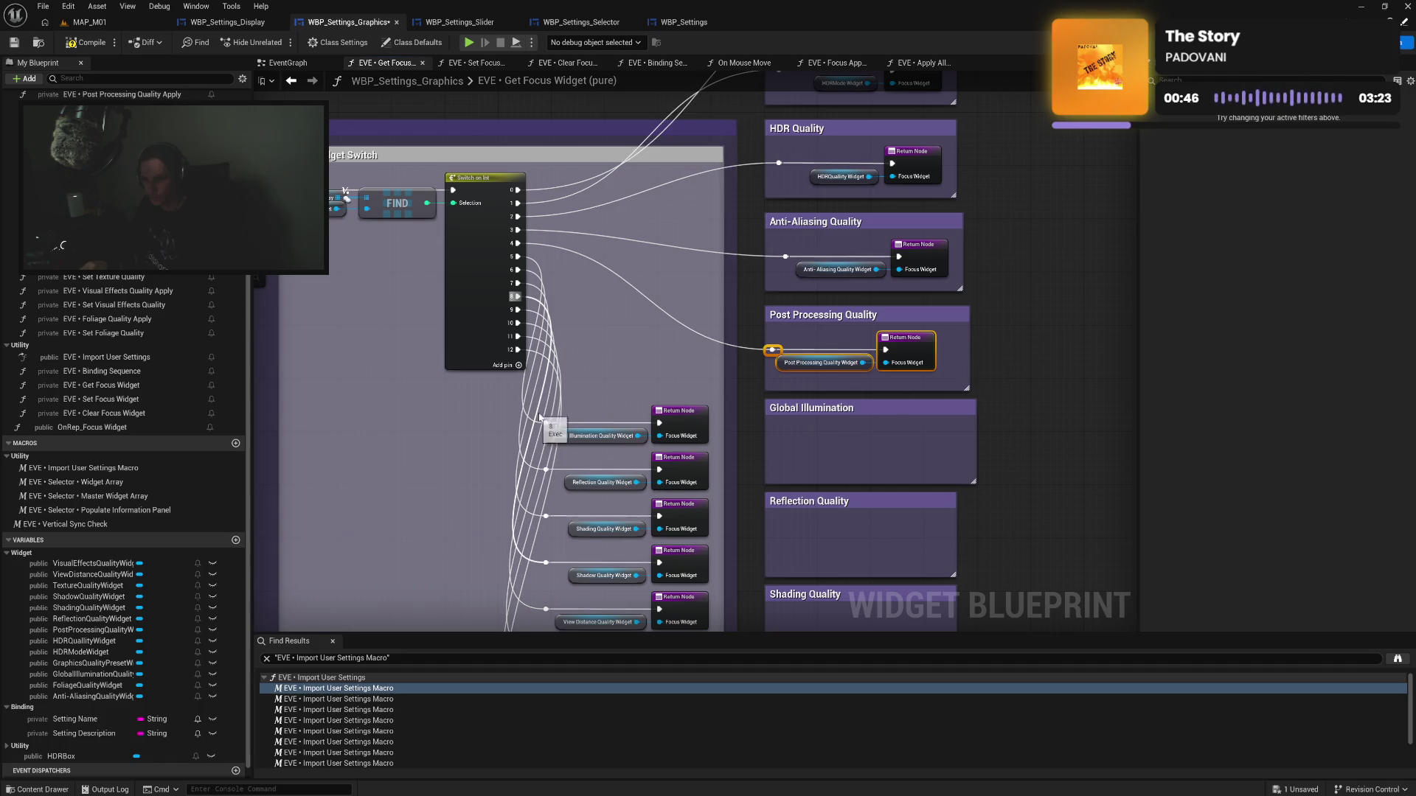
{"action": "mouse_move", "coordinate": [535, 401]}
{"action": "left_mouse_down"}
{"action": "mouse_move", "coordinate": [712, 447]}
{"action": "mouse_move", "coordinate": [709, 424]}
{"action": "mouse_move", "coordinate": [955, 440]}
{"action": "left_mouse_up"}
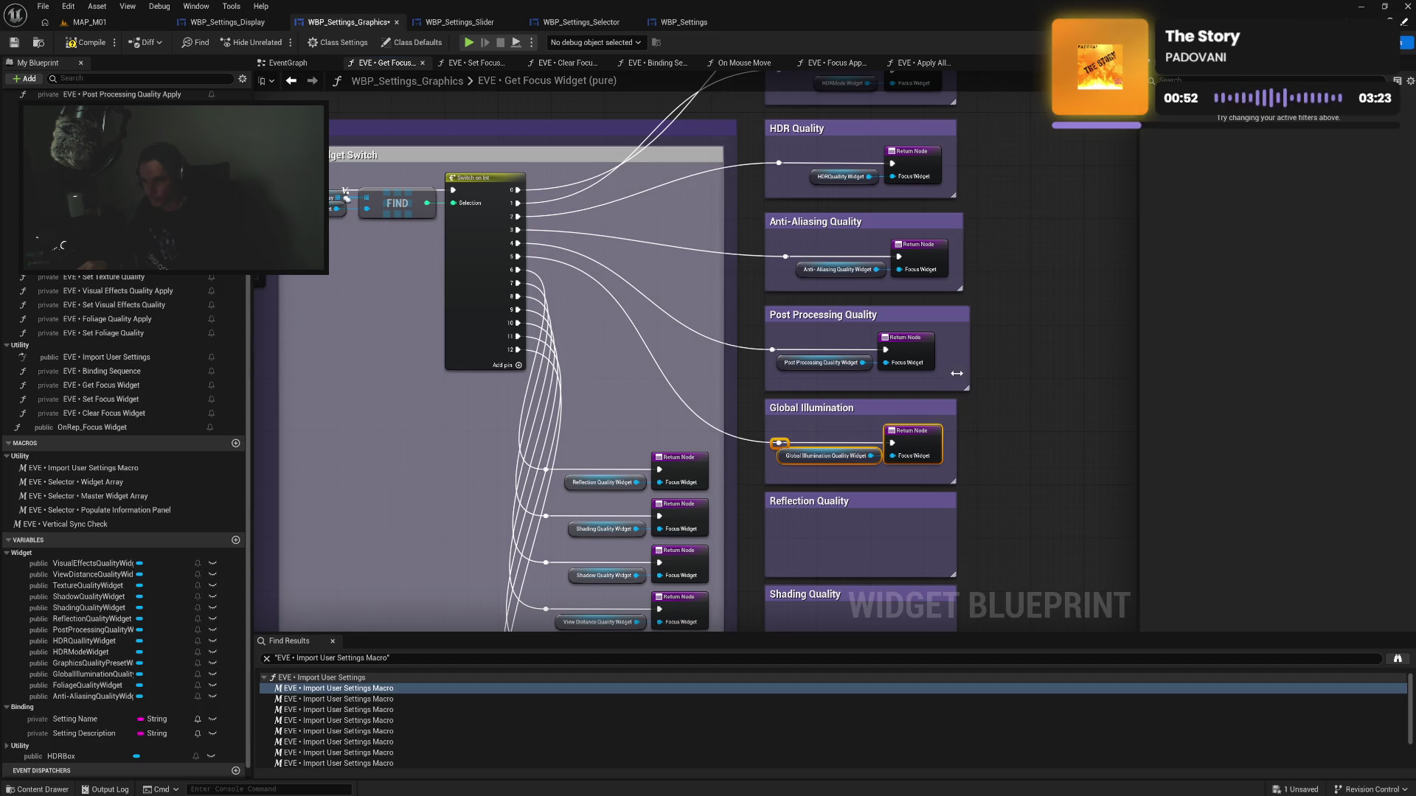
{"action": "left_click_drag", "start_coordinate": [956, 374], "coordinate": [947, 376]}
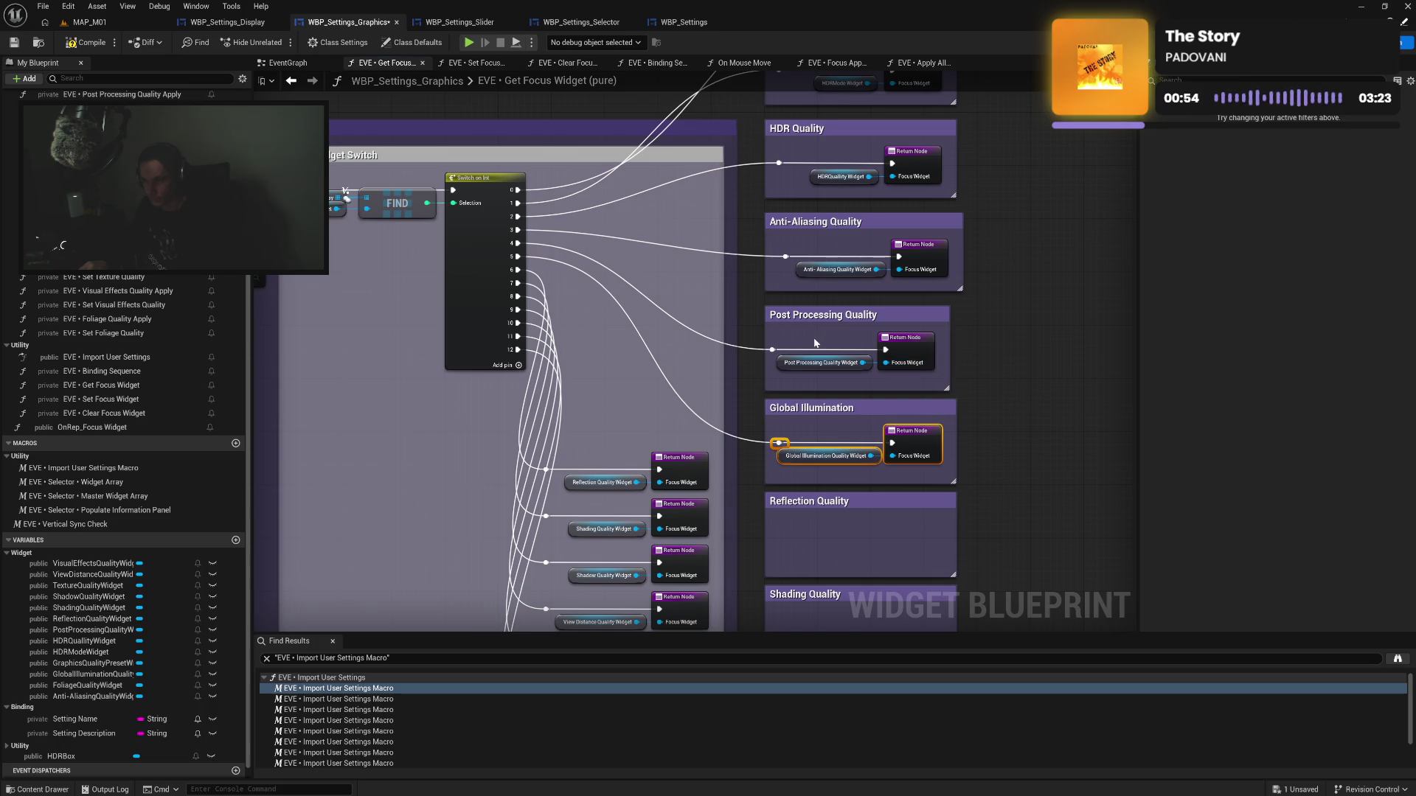
{"action": "left_click", "coordinate": [899, 349]}
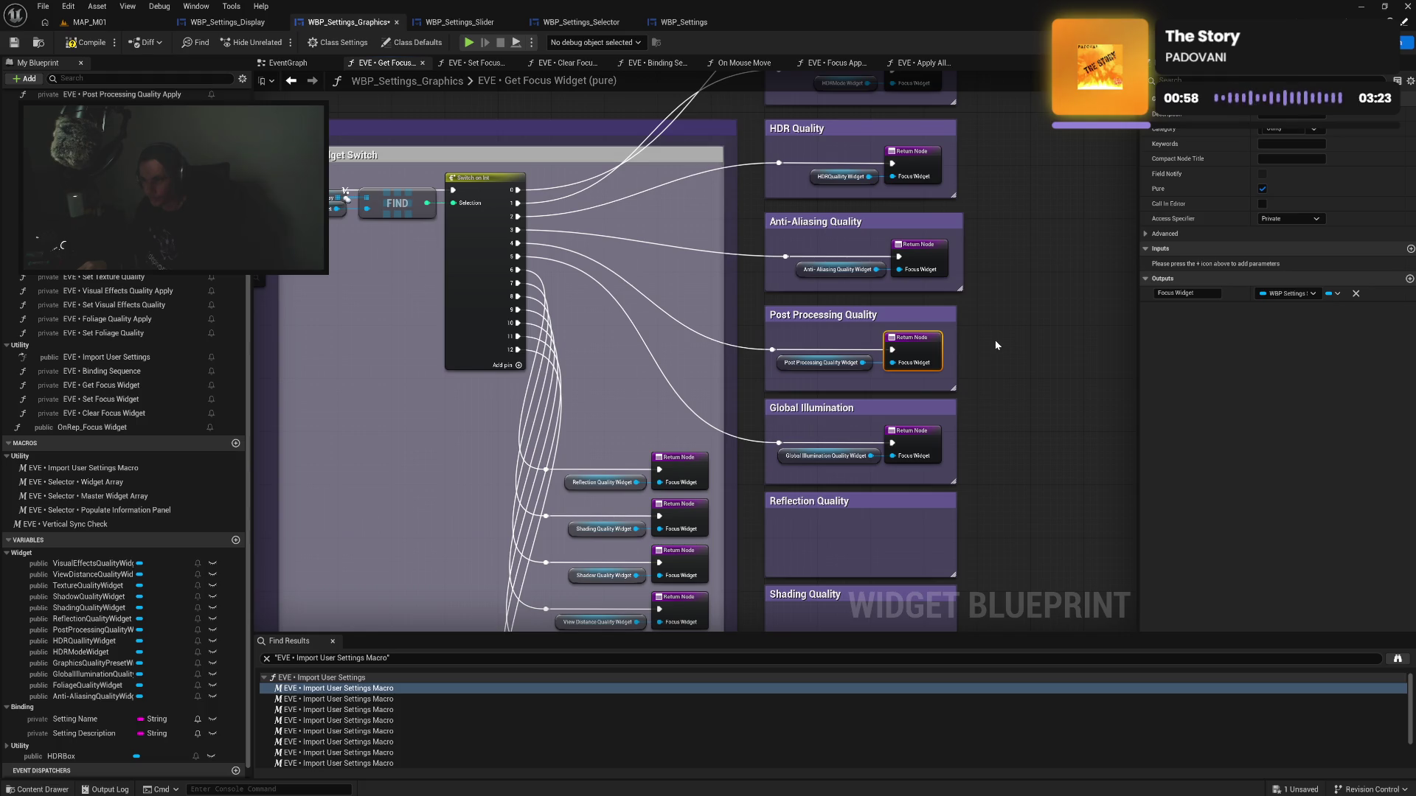
Narrow the Anti-Aliasing Quality comment box and nudge the HDRQuality Widget getter into line
{"action": "left_click_drag", "start_coordinate": [994, 339], "coordinate": [987, 373]}
{"action": "left_click_drag", "start_coordinate": [955, 309], "coordinate": [946, 309]}
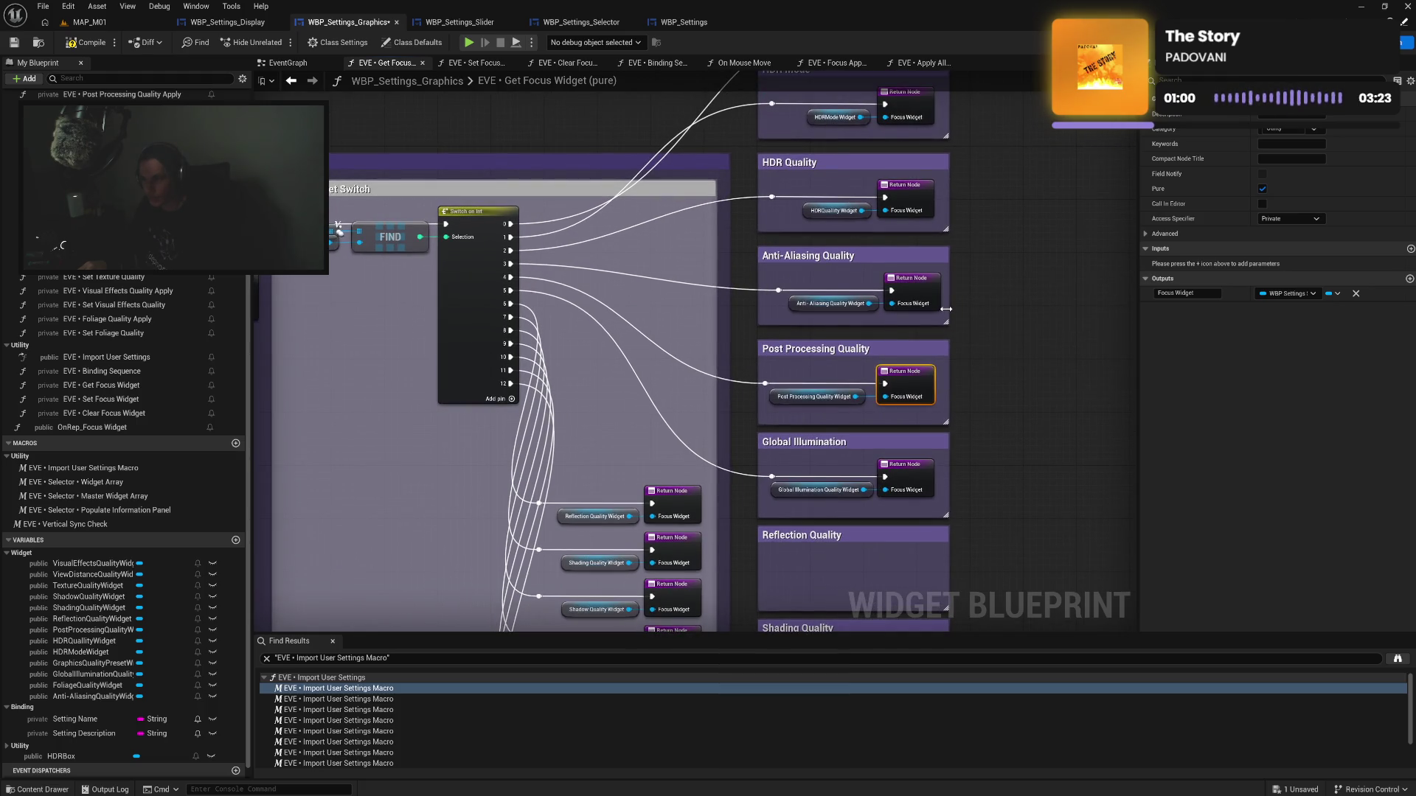
{"action": "left_click", "coordinate": [795, 305]}
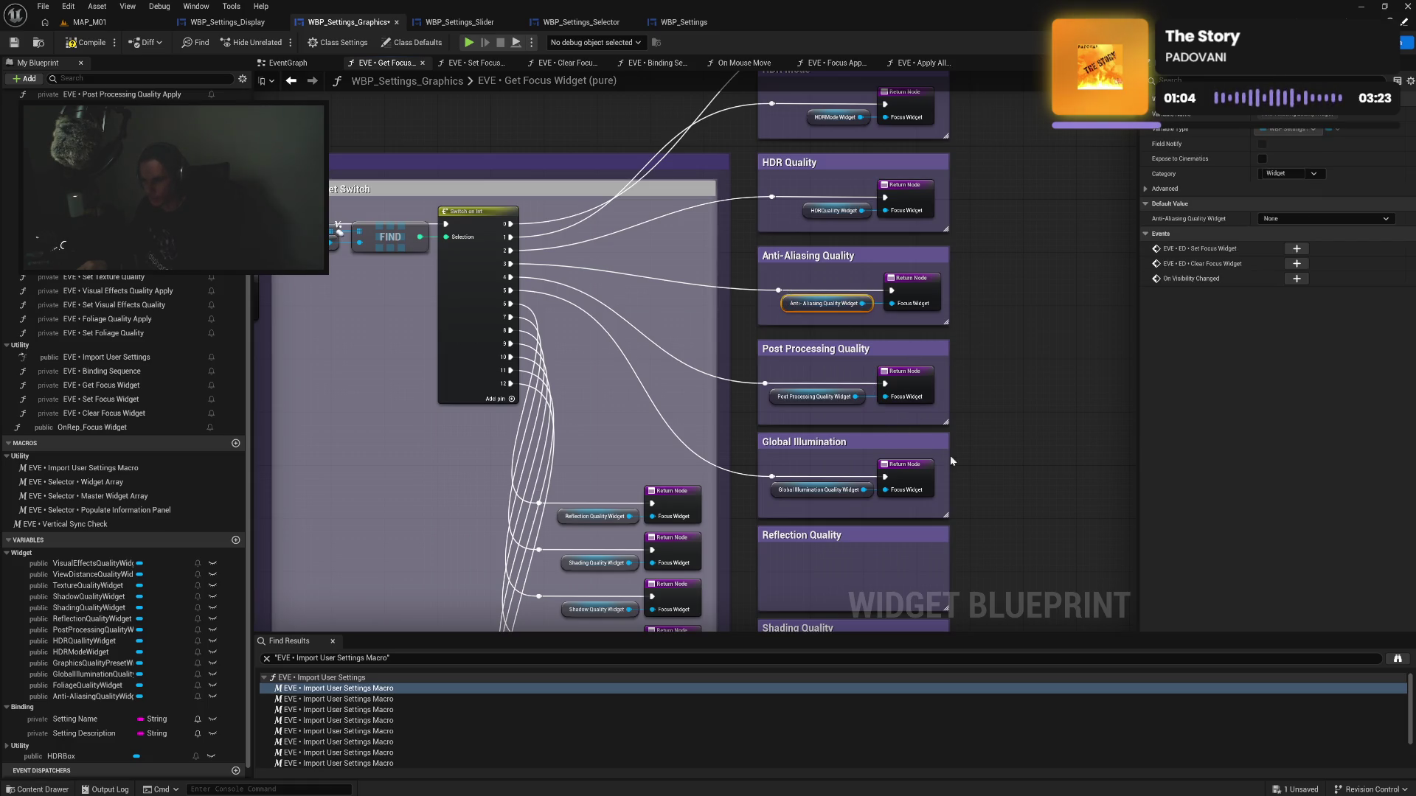
{"action": "left_click_drag", "start_coordinate": [983, 371], "coordinate": [988, 411]}
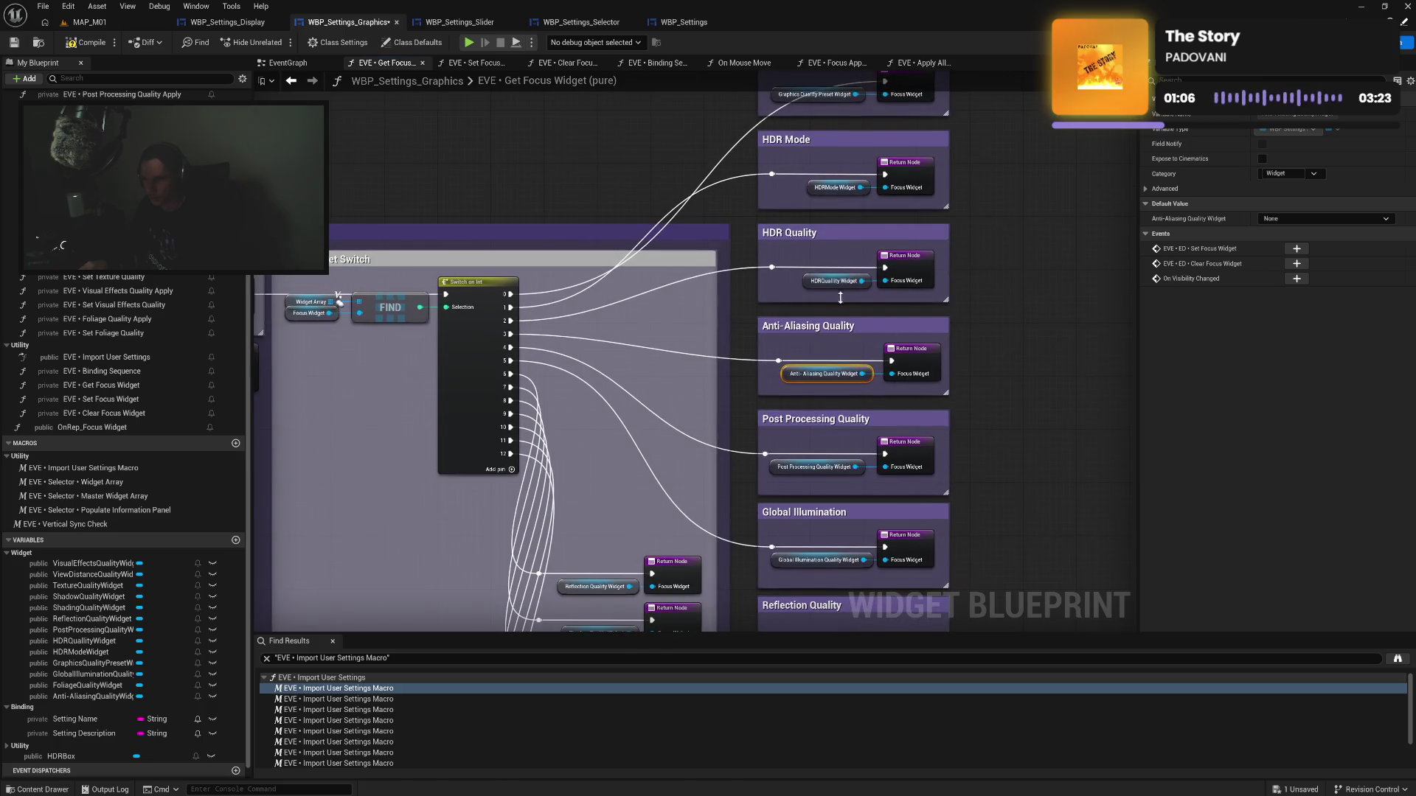
{"action": "left_click", "coordinate": [806, 281]}
{"action": "left_click_drag", "start_coordinate": [805, 281], "coordinate": [799, 281]}
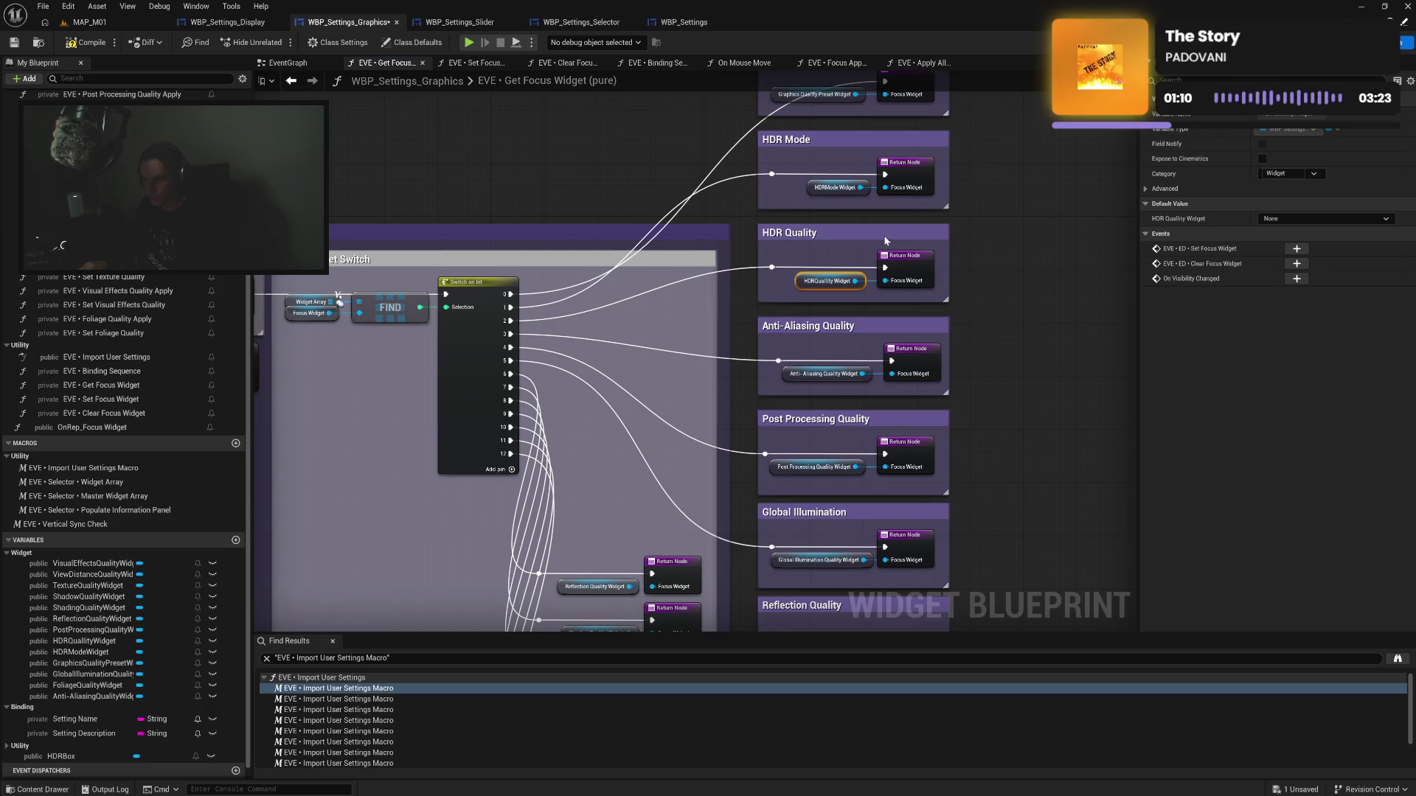
Box the Reflection Quality nodes and shorten the Global Illumination and Post Processing comment boxes
{"action": "left_click_drag", "start_coordinate": [886, 242], "coordinate": [885, 377]}
{"action": "left_click_drag", "start_coordinate": [1006, 596], "coordinate": [993, 79]}
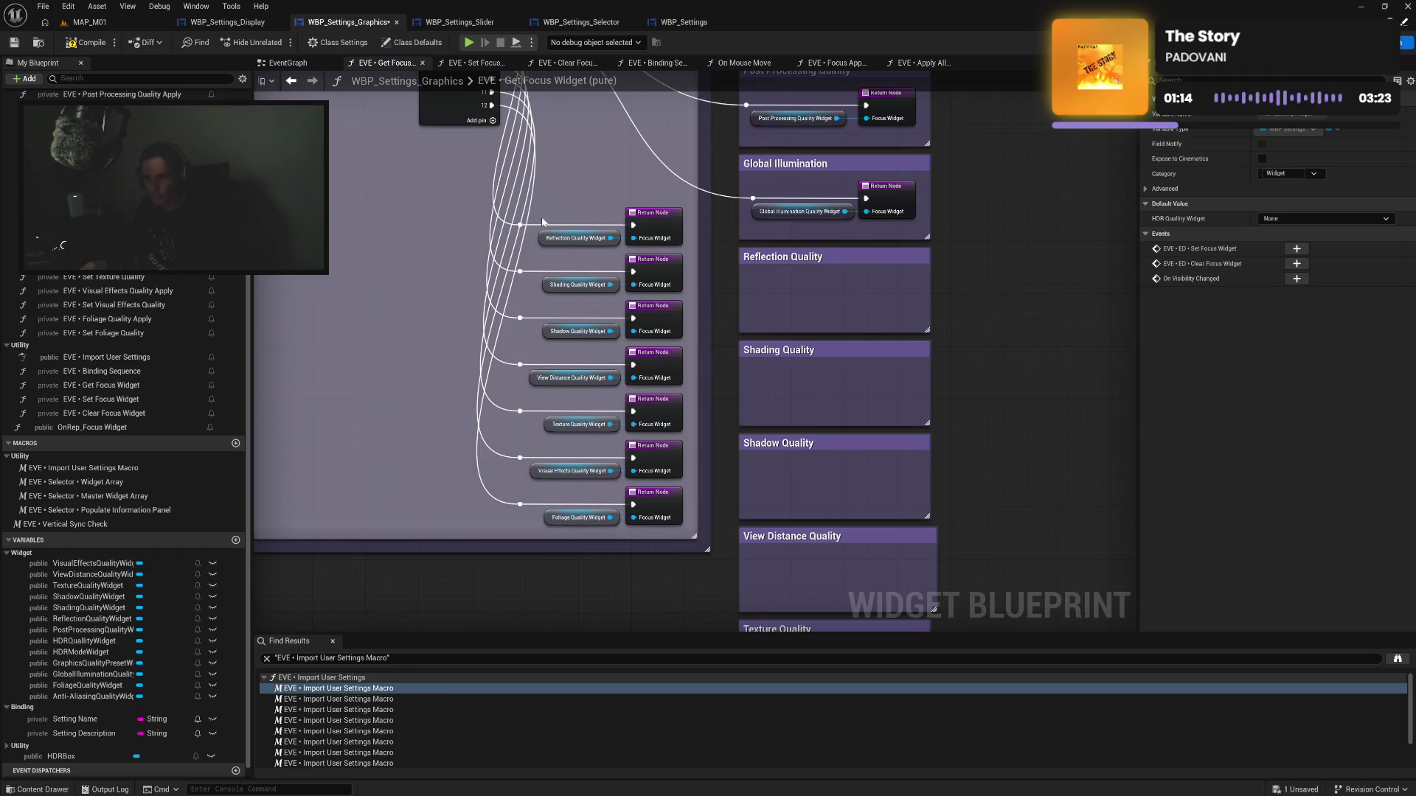
{"action": "mouse_move", "coordinate": [514, 247]}
{"action": "left_mouse_down"}
{"action": "mouse_move", "coordinate": [662, 220]}
{"action": "mouse_move", "coordinate": [912, 293]}
{"action": "mouse_move", "coordinate": [896, 290]}
{"action": "mouse_move", "coordinate": [885, 325]}
{"action": "left_mouse_up"}
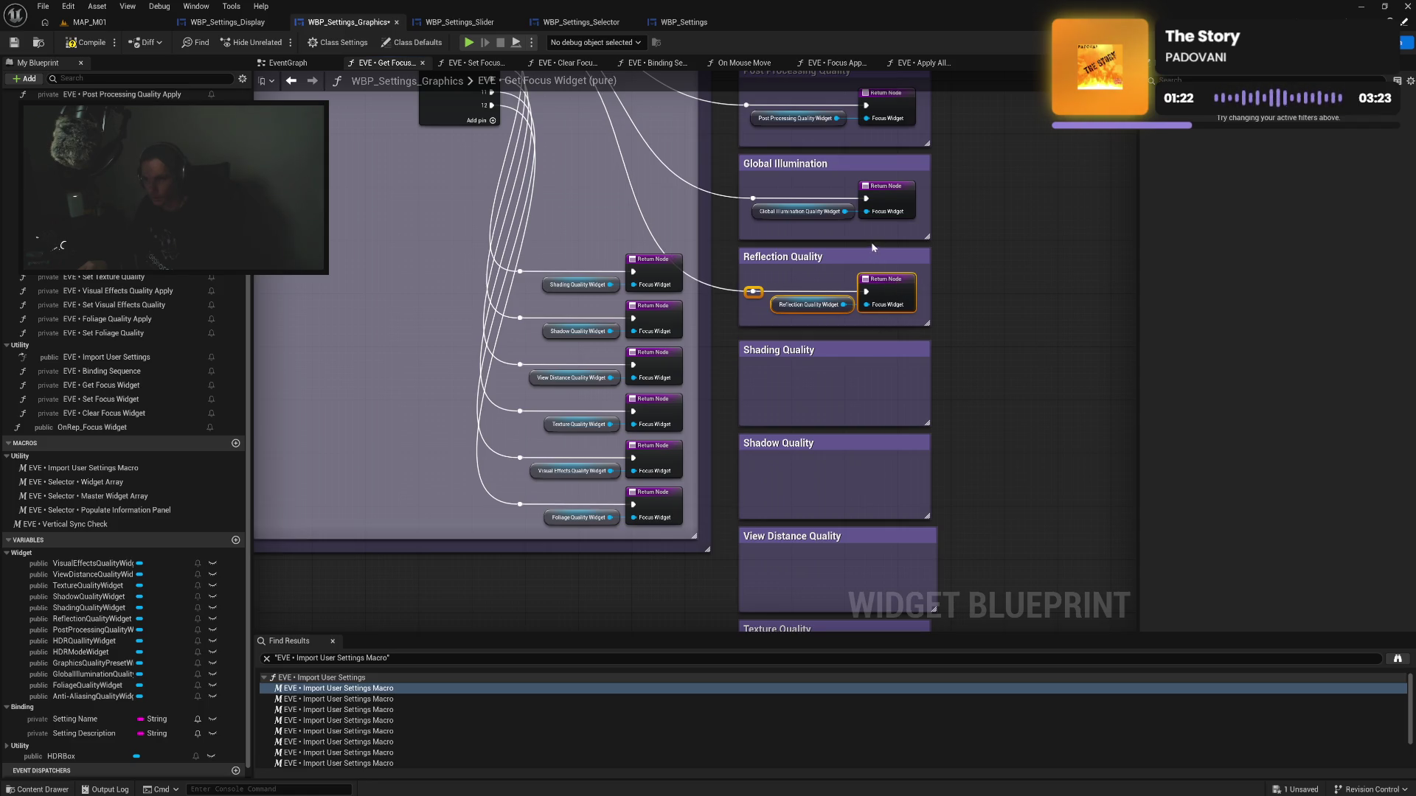
{"action": "left_click_drag", "start_coordinate": [871, 239], "coordinate": [879, 218]}
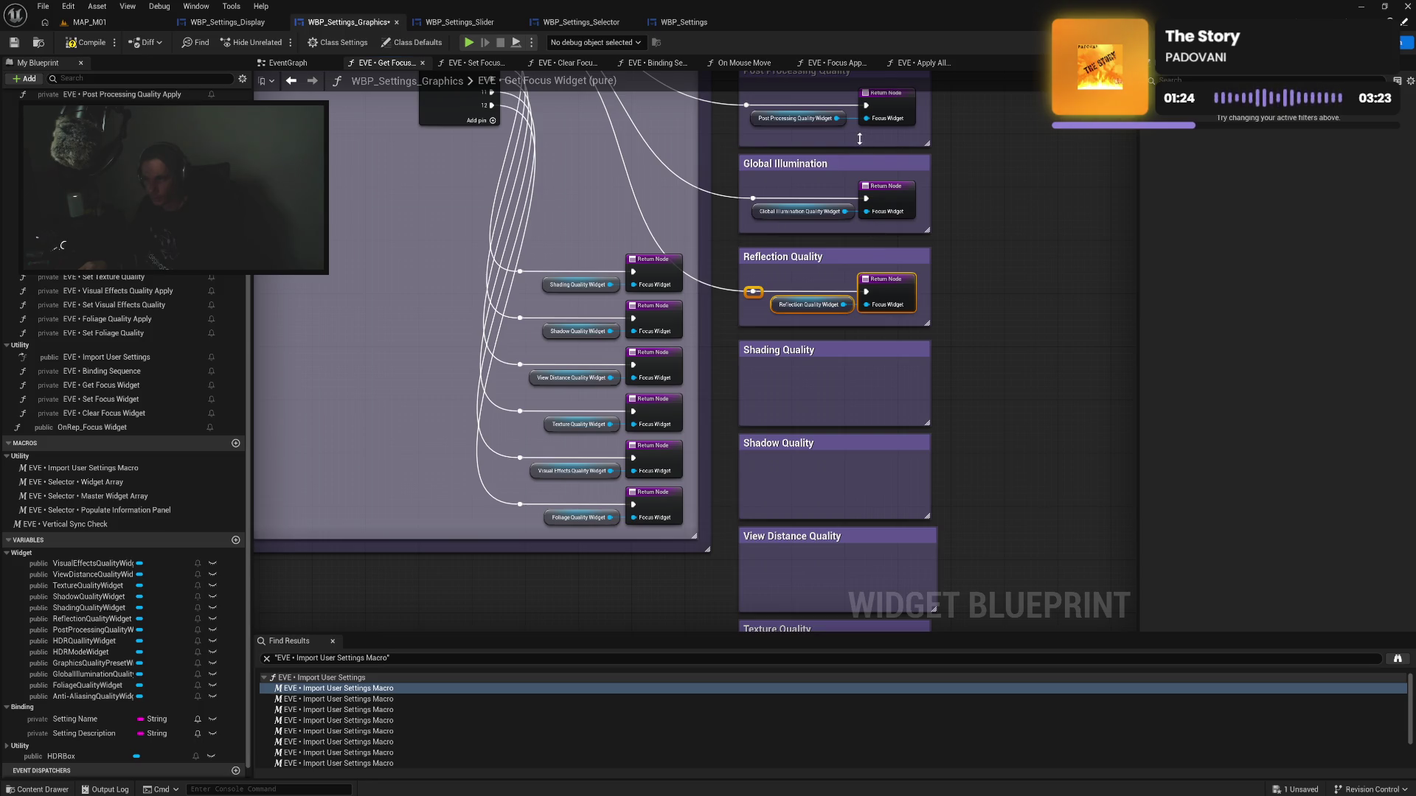
{"action": "left_click_drag", "start_coordinate": [859, 139], "coordinate": [860, 130]}
Move the Shading, Shadow and View Distance Quality nodes into their comment boxes
{"action": "scroll", "coordinate": [573, 168], "scroll_direction": "down", "scroll_amount": 3}
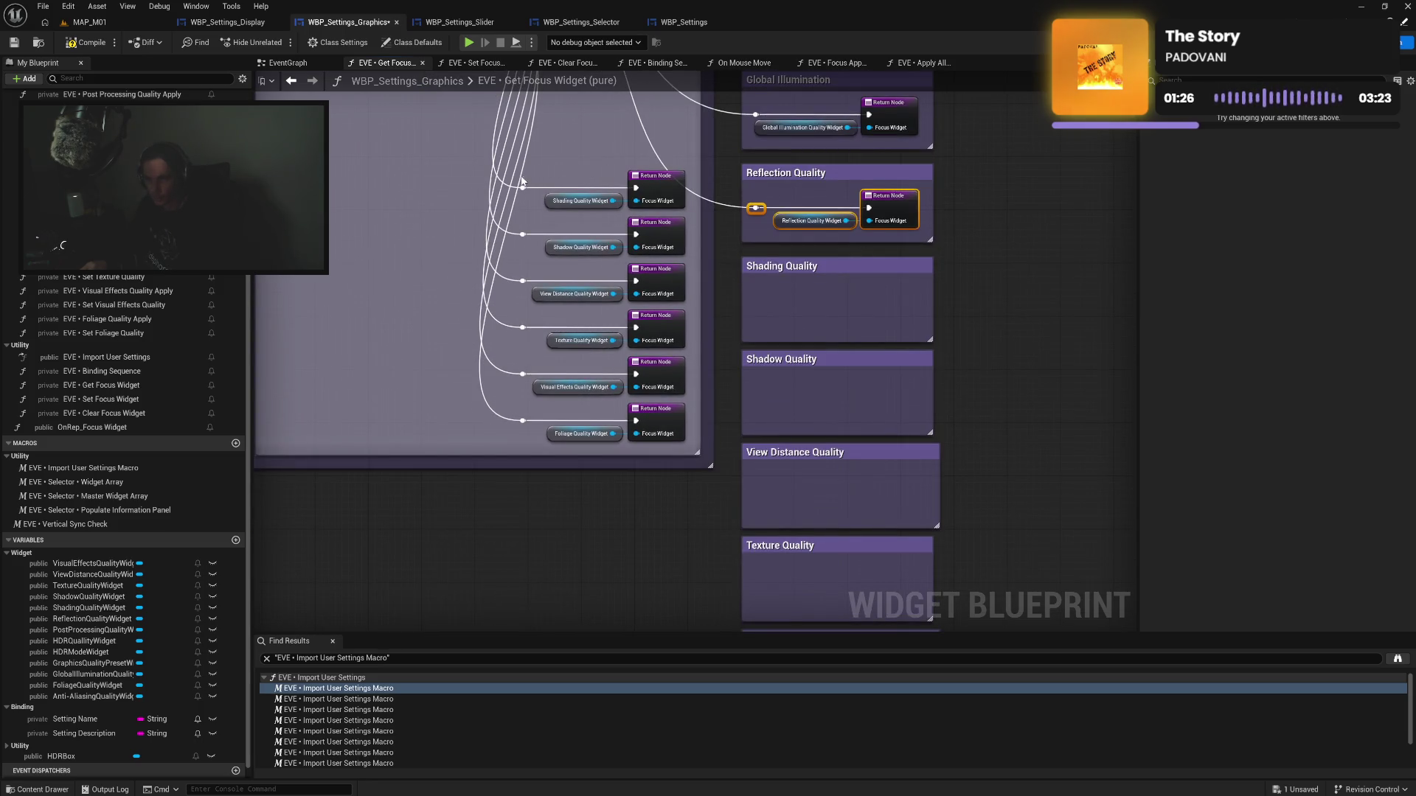
{"action": "mouse_move", "coordinate": [521, 180]}
{"action": "left_mouse_down"}
{"action": "mouse_move", "coordinate": [687, 213]}
{"action": "mouse_move", "coordinate": [896, 308]}
{"action": "left_mouse_up"}
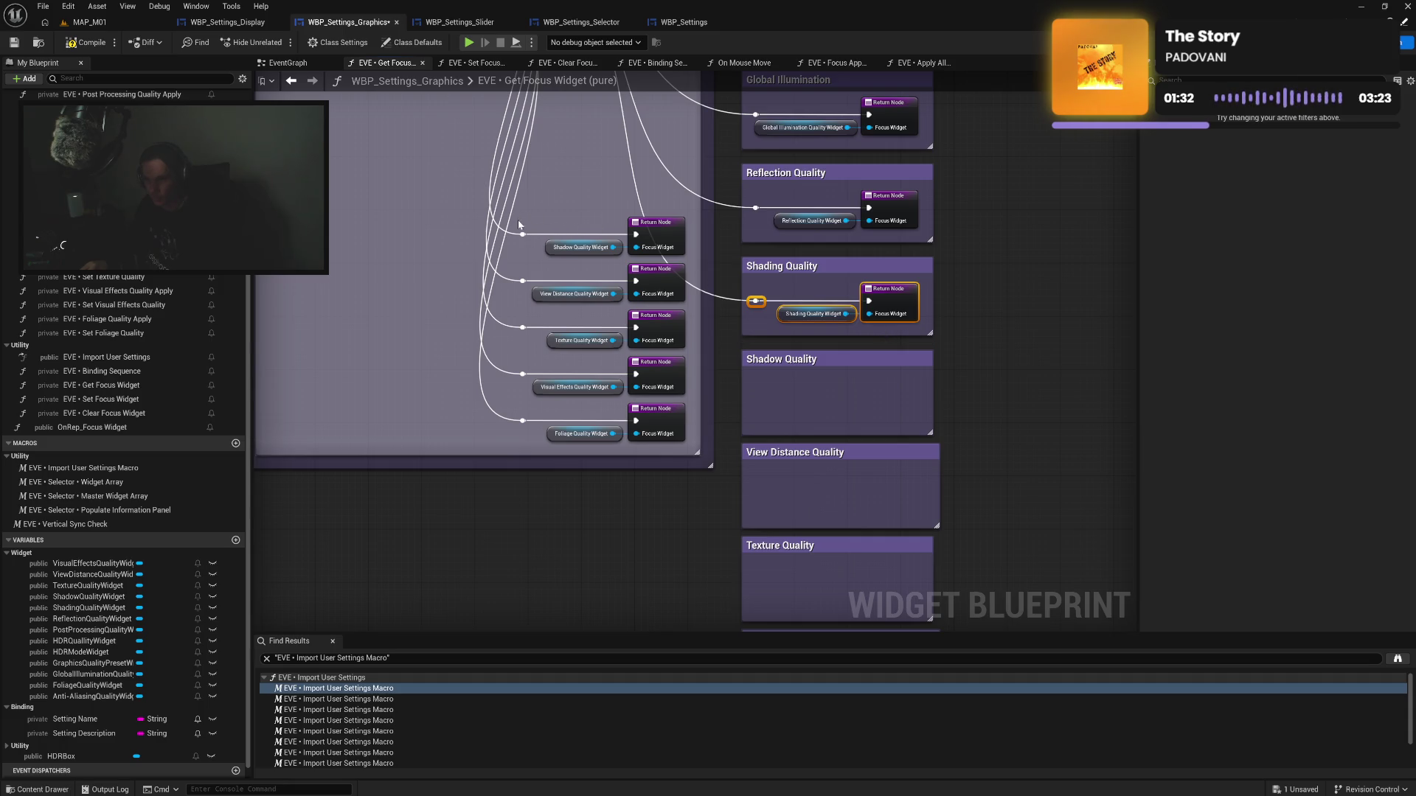
{"action": "mouse_move", "coordinate": [516, 214]}
{"action": "left_mouse_down"}
{"action": "mouse_move", "coordinate": [672, 248]}
{"action": "mouse_move", "coordinate": [895, 398]}
{"action": "mouse_move", "coordinate": [885, 388]}
{"action": "left_mouse_up"}
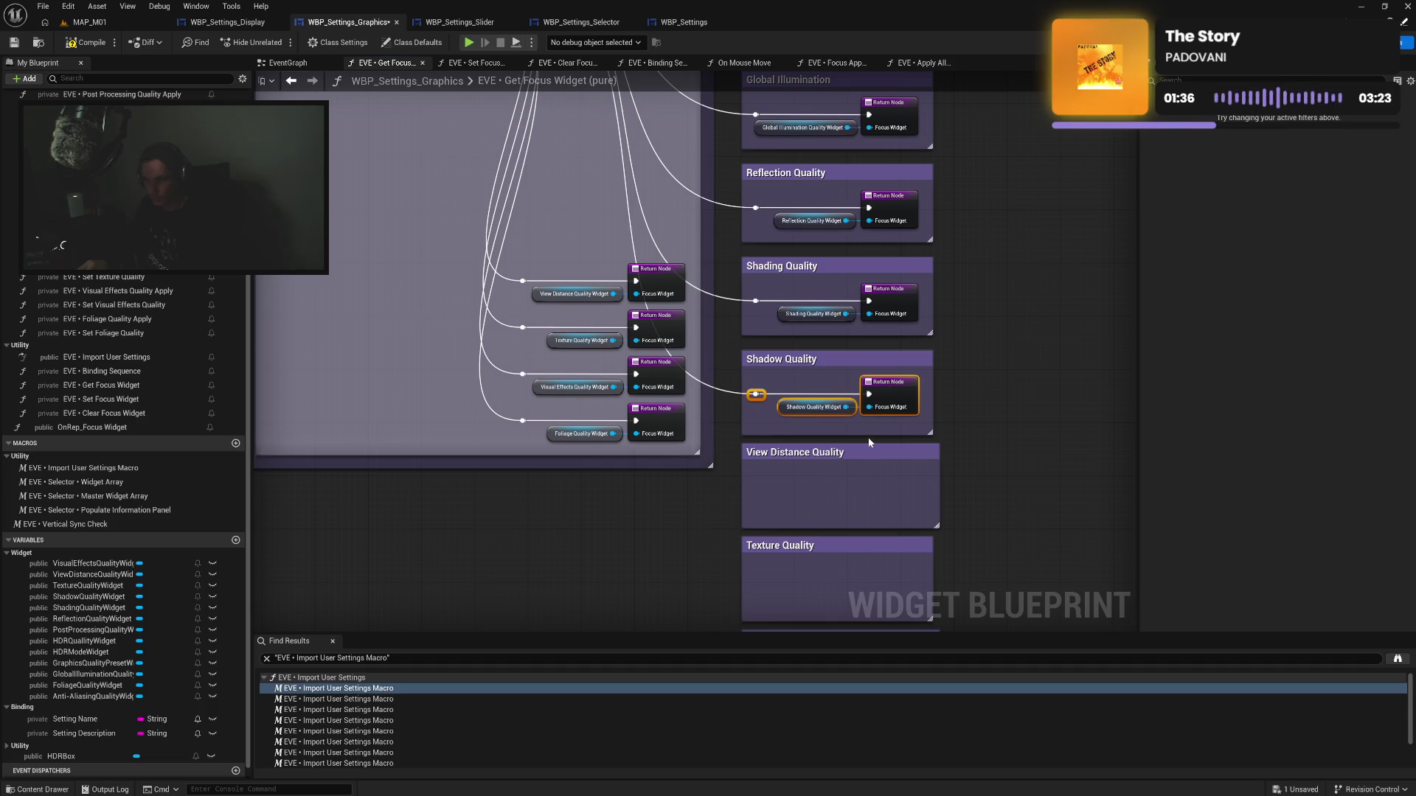
{"action": "left_click_drag", "start_coordinate": [868, 436], "coordinate": [871, 429]}
{"action": "mouse_move", "coordinate": [511, 260]}
{"action": "left_mouse_down"}
{"action": "mouse_move", "coordinate": [561, 292]}
{"action": "mouse_move", "coordinate": [682, 303]}
{"action": "mouse_move", "coordinate": [876, 457]}
{"action": "mouse_move", "coordinate": [903, 491]}
{"action": "mouse_move", "coordinate": [856, 518]}
{"action": "left_mouse_up"}
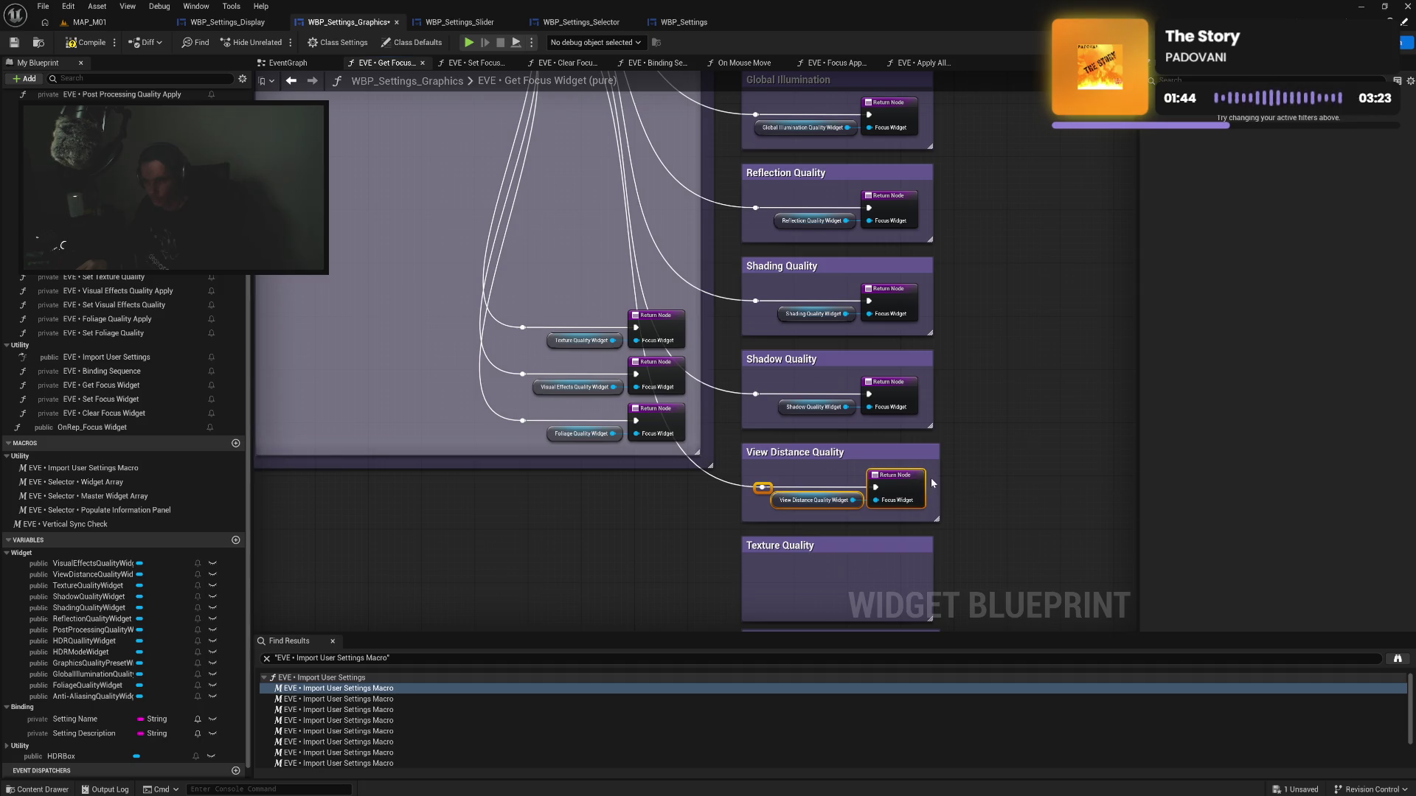
{"action": "mouse_move", "coordinate": [910, 480]}
{"action": "left_mouse_down"}
{"action": "mouse_move", "coordinate": [933, 475]}
{"action": "mouse_move", "coordinate": [967, 400]}
{"action": "left_mouse_up"}
Move the Texture, Visual Effects and Foliage Quality nodes into their boxes, shortening Visual Effects
{"action": "mouse_move", "coordinate": [541, 198]}
{"action": "left_mouse_down"}
{"action": "mouse_move", "coordinate": [693, 244]}
{"action": "mouse_move", "coordinate": [678, 255]}
{"action": "mouse_move", "coordinate": [657, 207]}
{"action": "mouse_move", "coordinate": [889, 465]}
{"action": "mouse_move", "coordinate": [871, 501]}
{"action": "left_mouse_up"}
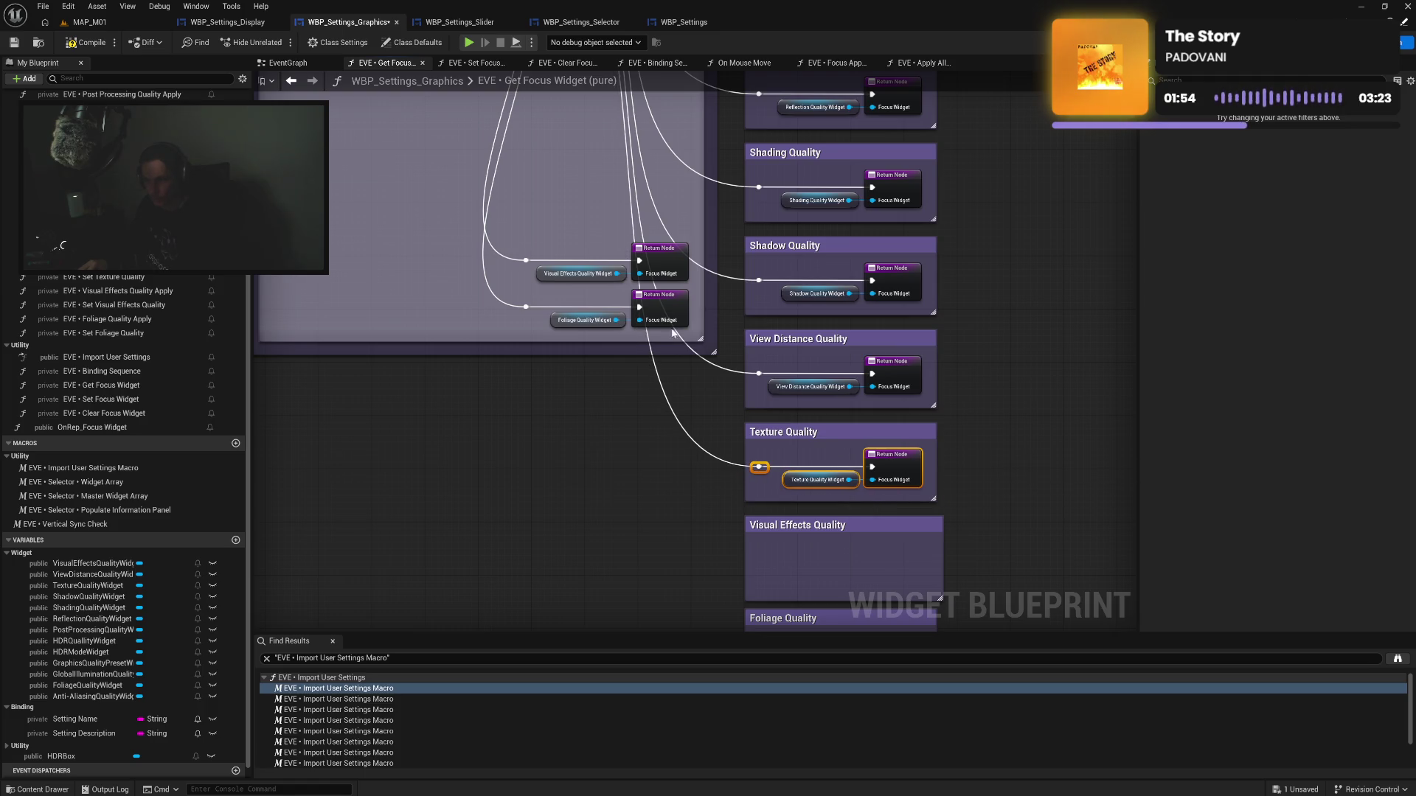
{"action": "mouse_move", "coordinate": [516, 247]}
{"action": "left_mouse_down"}
{"action": "mouse_move", "coordinate": [690, 286]}
{"action": "mouse_move", "coordinate": [855, 541]}
{"action": "mouse_move", "coordinate": [631, 277]}
{"action": "mouse_move", "coordinate": [878, 564]}
{"action": "mouse_move", "coordinate": [930, 551]}
{"action": "left_mouse_up"}
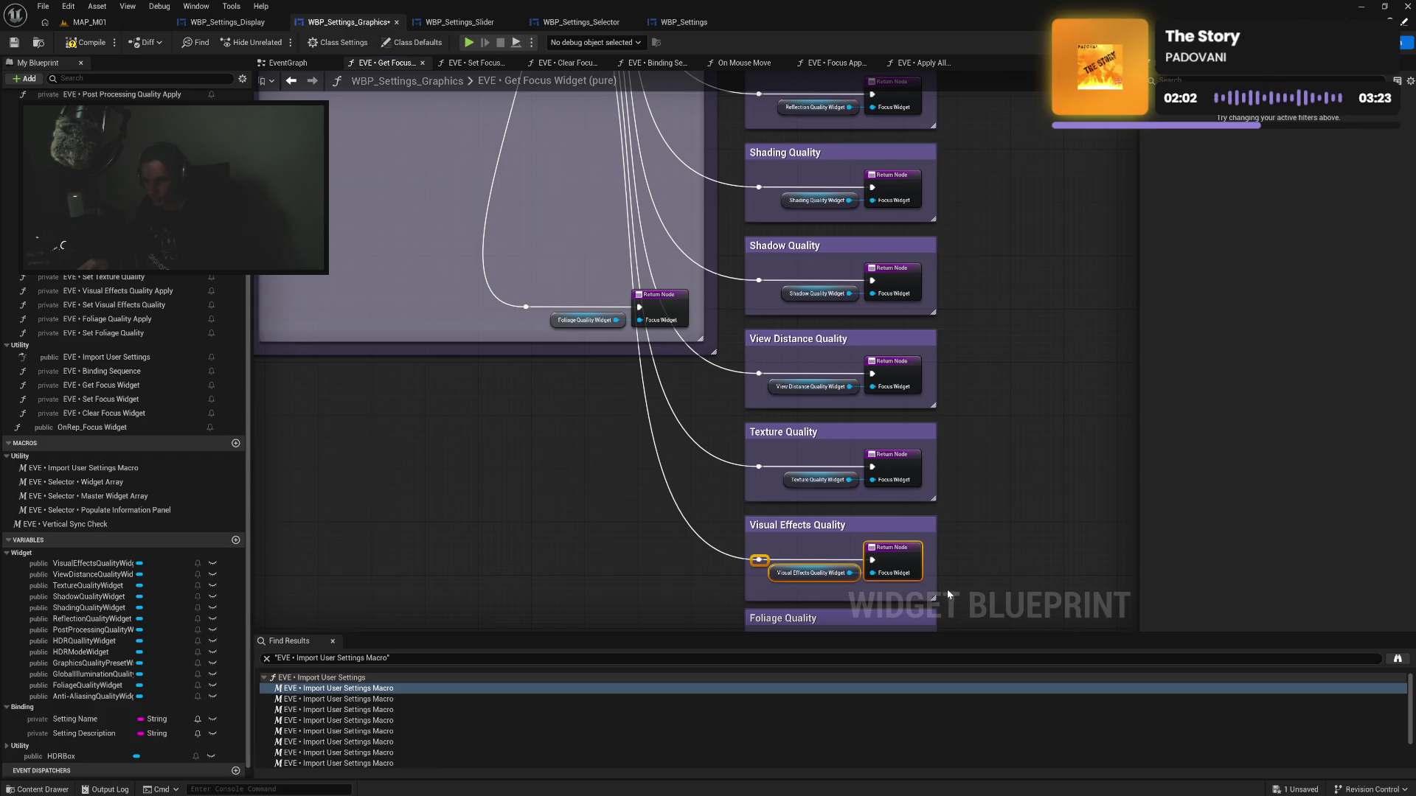
{"action": "scroll", "coordinate": [948, 595], "scroll_direction": "down", "scroll_amount": 2}
{"action": "left_click_drag", "start_coordinate": [859, 456], "coordinate": [861, 447]}
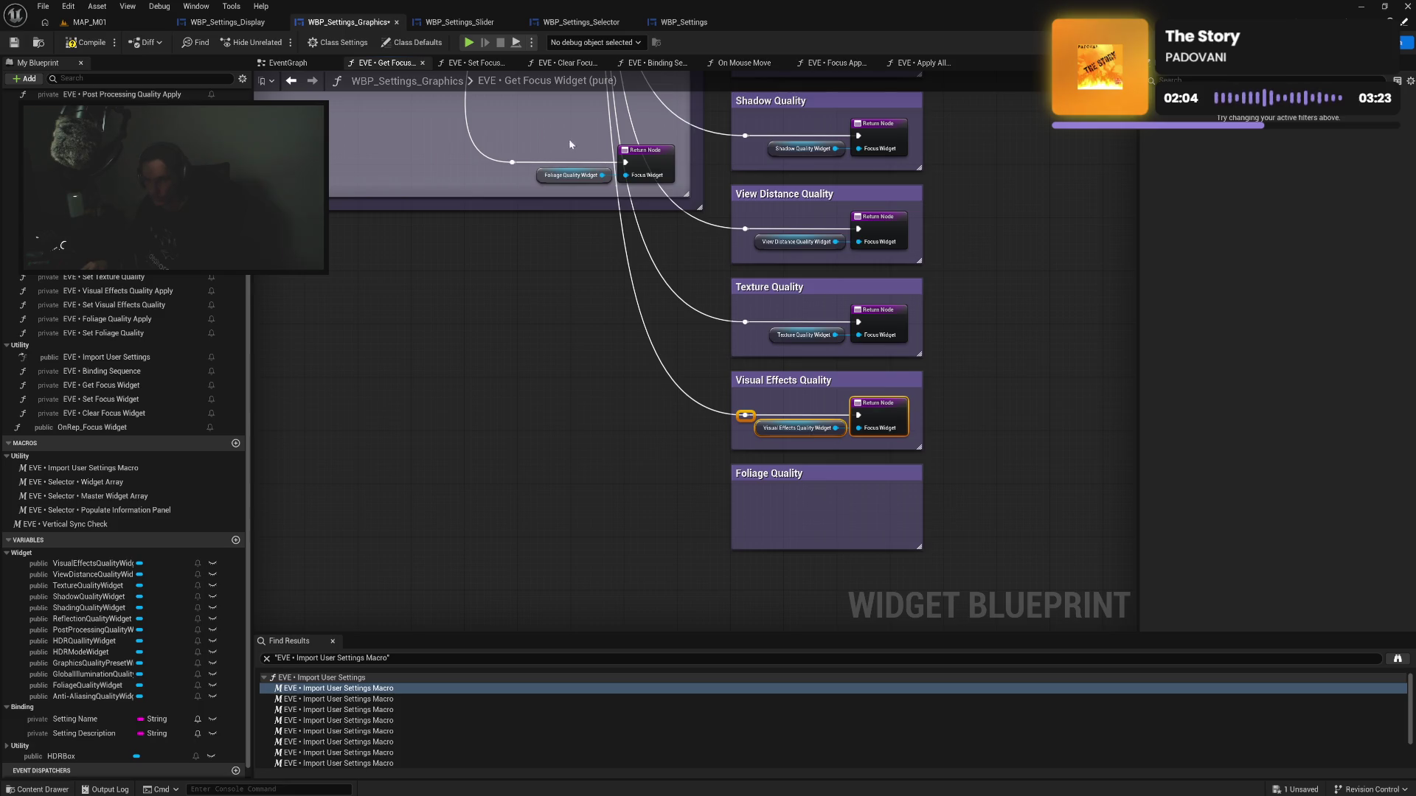
{"action": "mouse_move", "coordinate": [510, 144]}
{"action": "left_mouse_down"}
{"action": "mouse_move", "coordinate": [640, 203]}
{"action": "mouse_move", "coordinate": [831, 481]}
{"action": "mouse_move", "coordinate": [873, 510]}
{"action": "mouse_move", "coordinate": [863, 540]}
{"action": "left_mouse_up"}
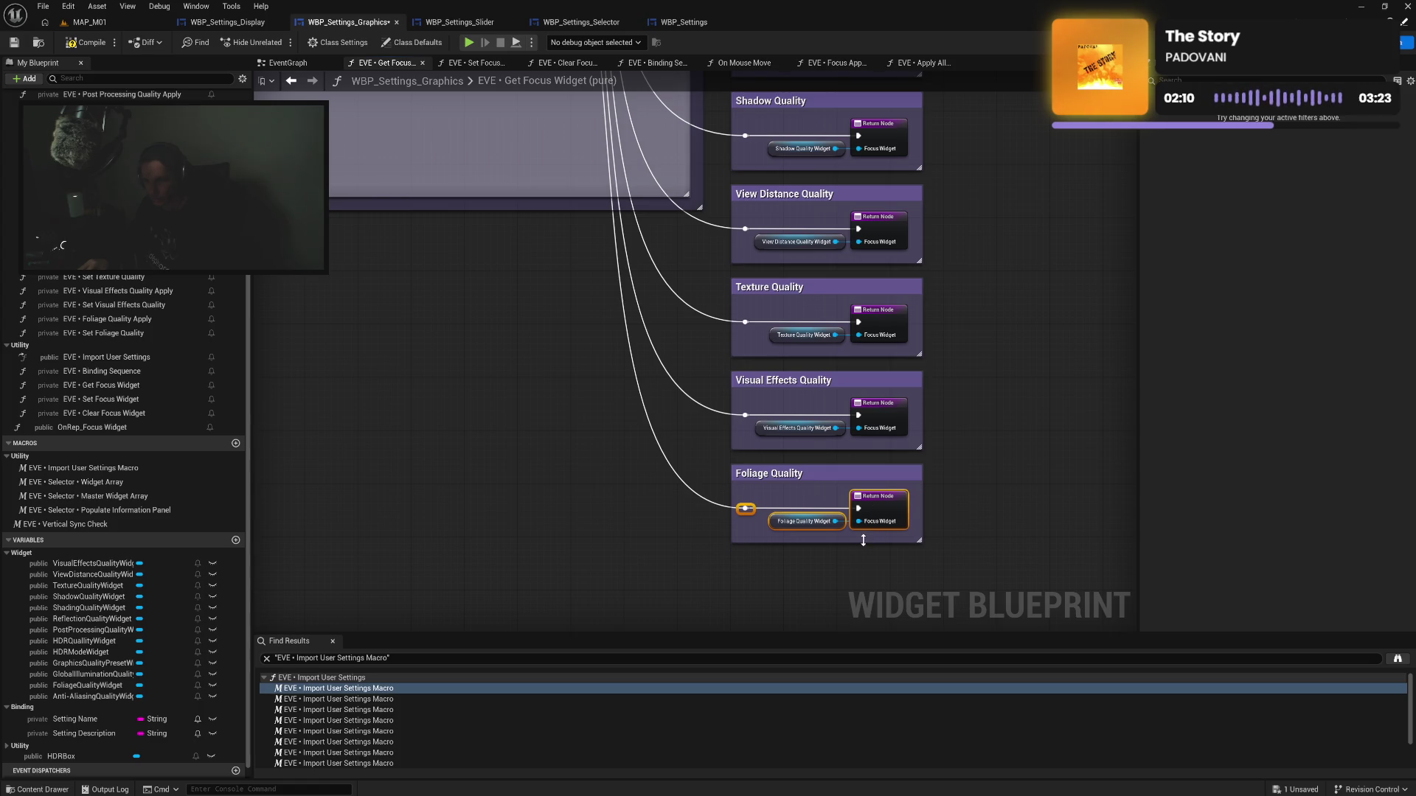
Group the Foliage, Visual Effects, Texture, View Distance and Shadow Quality comments, closing the gaps
{"action": "left_click", "coordinate": [850, 472]}
{"action": "left_click_drag", "start_coordinate": [850, 472], "coordinate": [851, 465]}
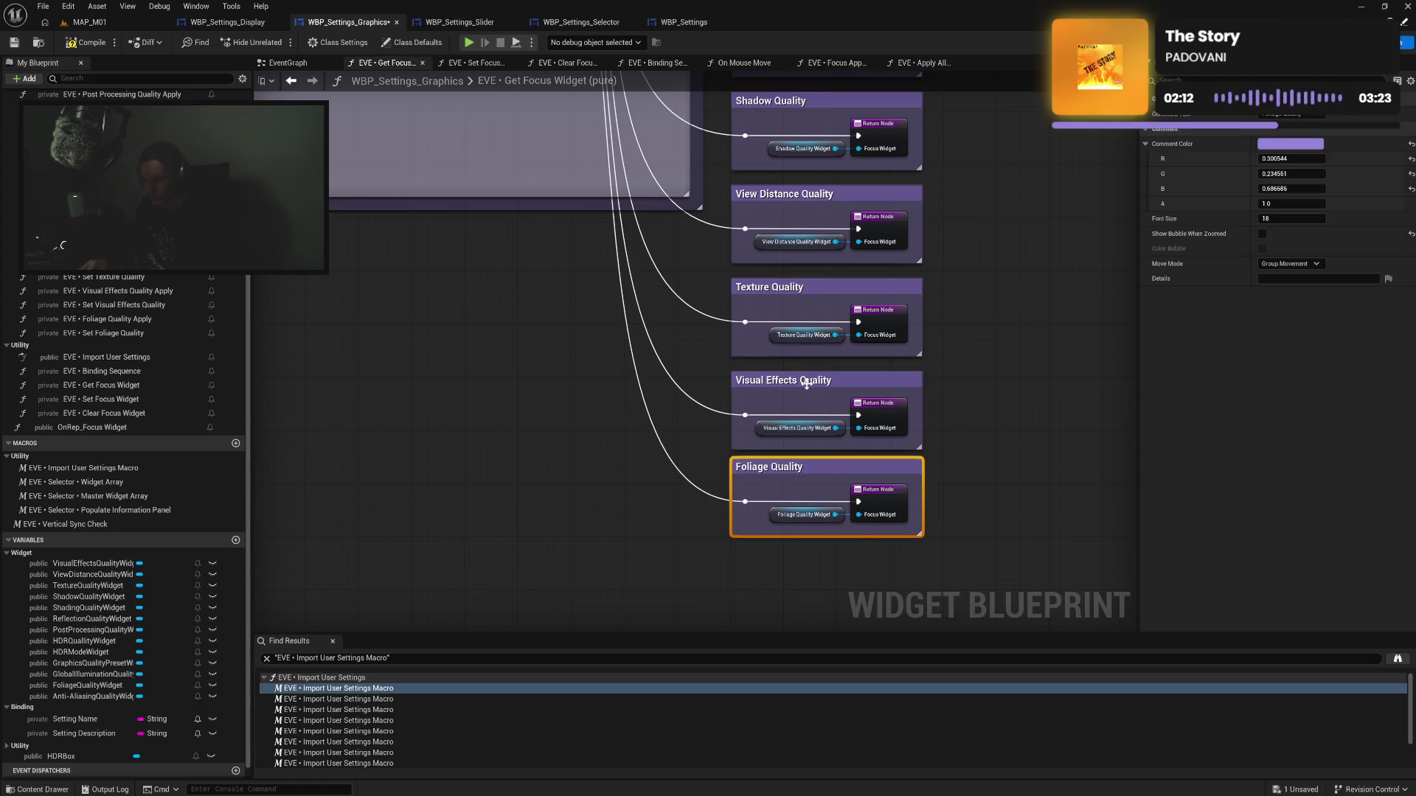
{"action": "left_click", "coordinate": [805, 380], "text": "ctrl"}
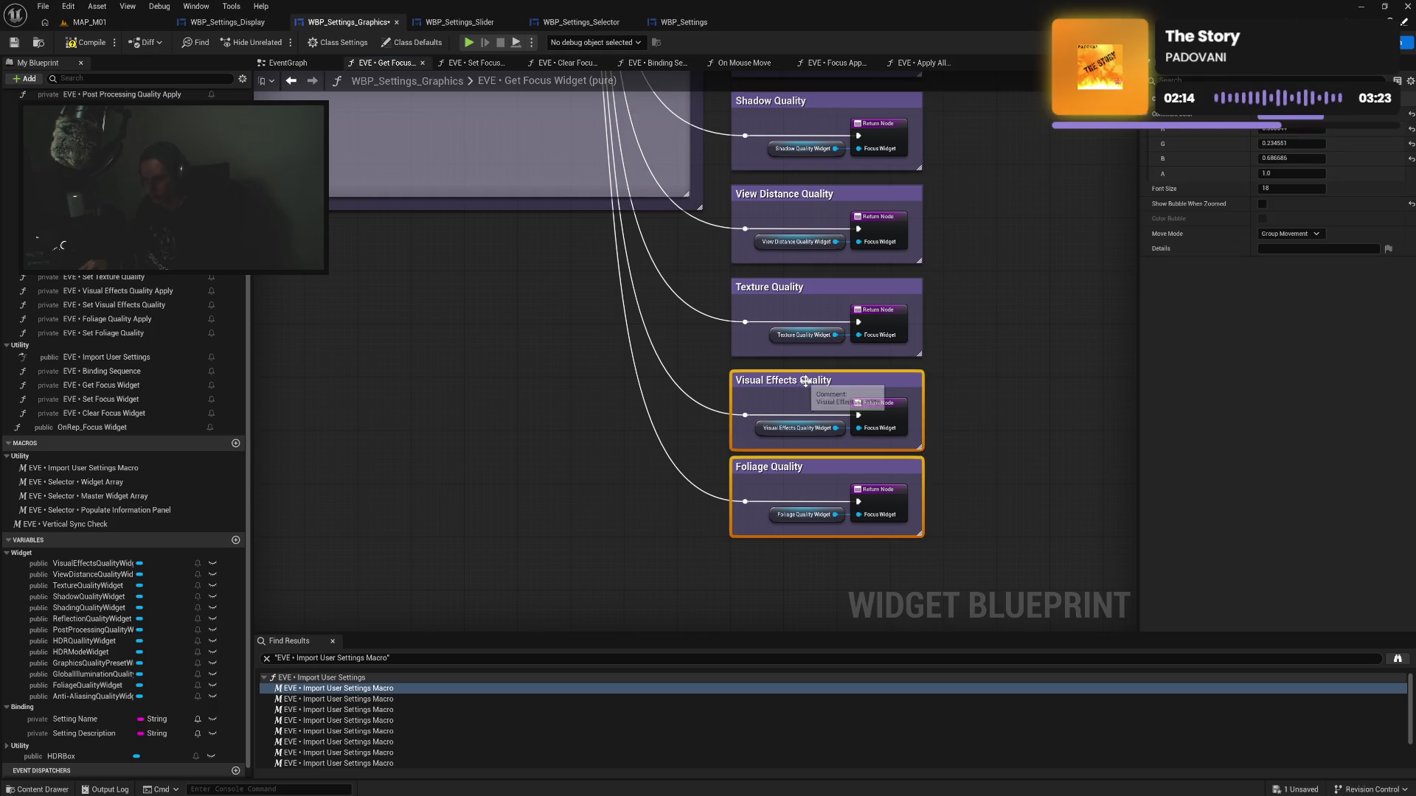
{"action": "left_click_drag", "start_coordinate": [805, 380], "coordinate": [805, 374]}
{"action": "left_click", "coordinate": [805, 288], "text": "ctrl"}
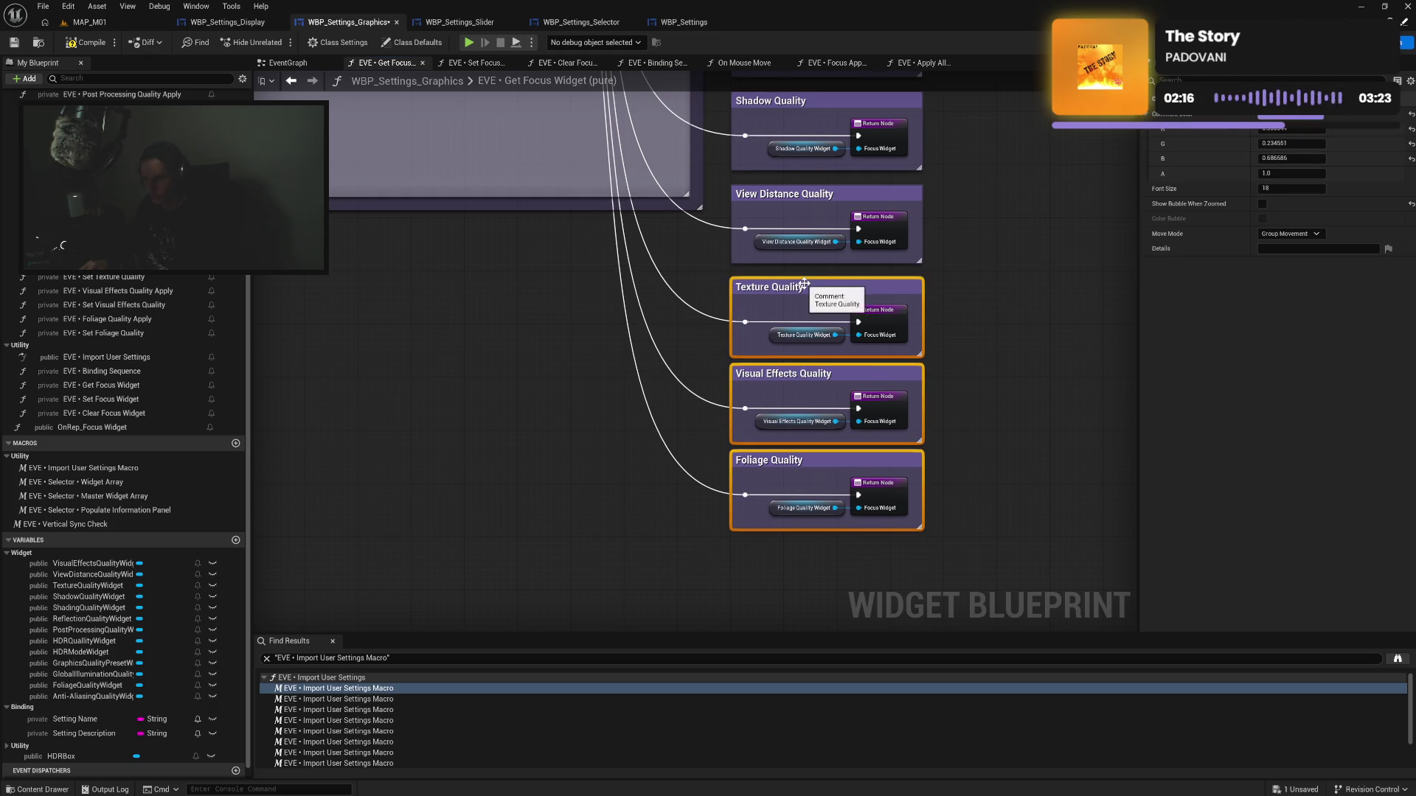
{"action": "left_click_drag", "start_coordinate": [805, 288], "coordinate": [805, 281]}
{"action": "left_click", "coordinate": [793, 196], "text": "ctrl"}
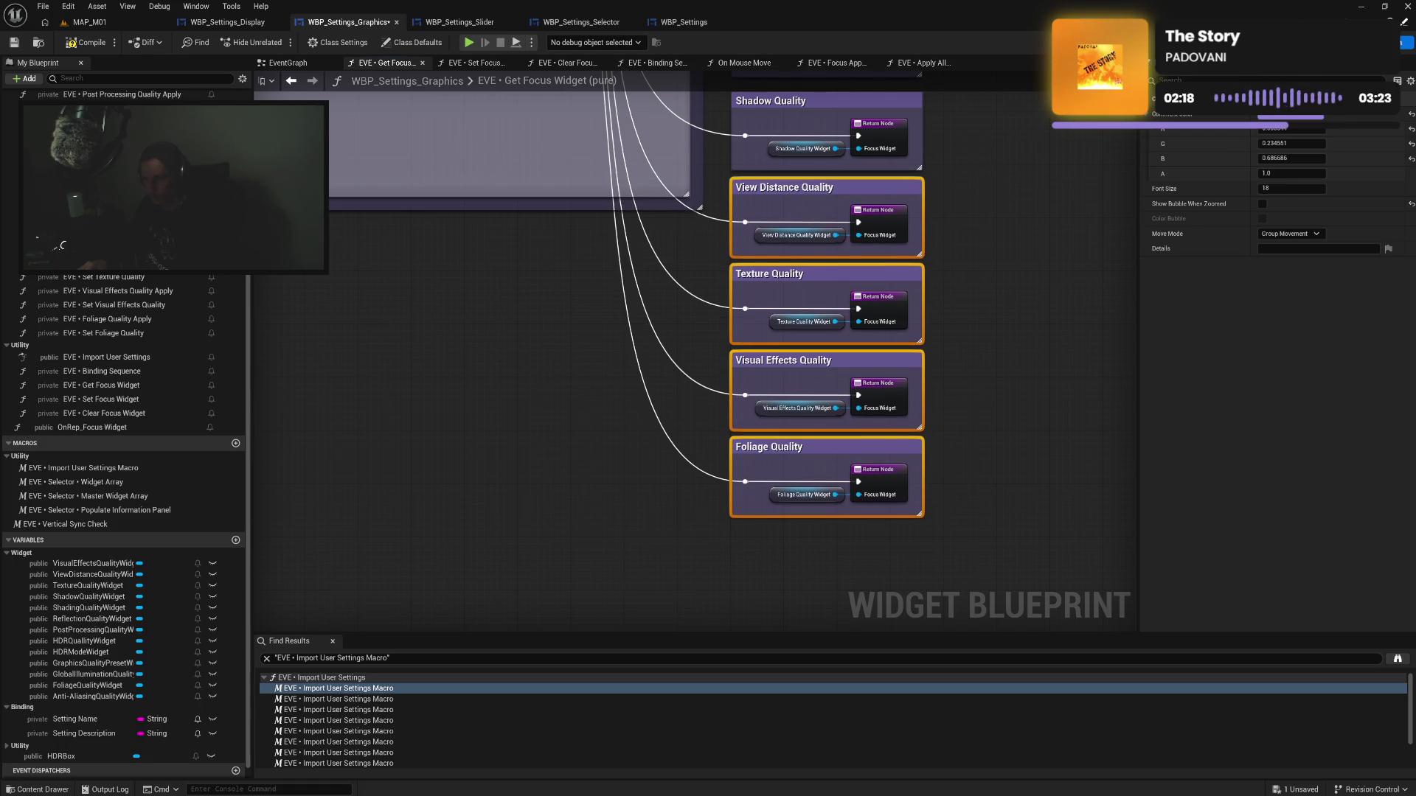
{"action": "scroll", "coordinate": [1003, 203], "scroll_direction": "up", "scroll_amount": 3}
{"action": "left_click", "coordinate": [831, 352], "text": "ctrl"}
{"action": "left_click_drag", "start_coordinate": [831, 352], "coordinate": [831, 345]}
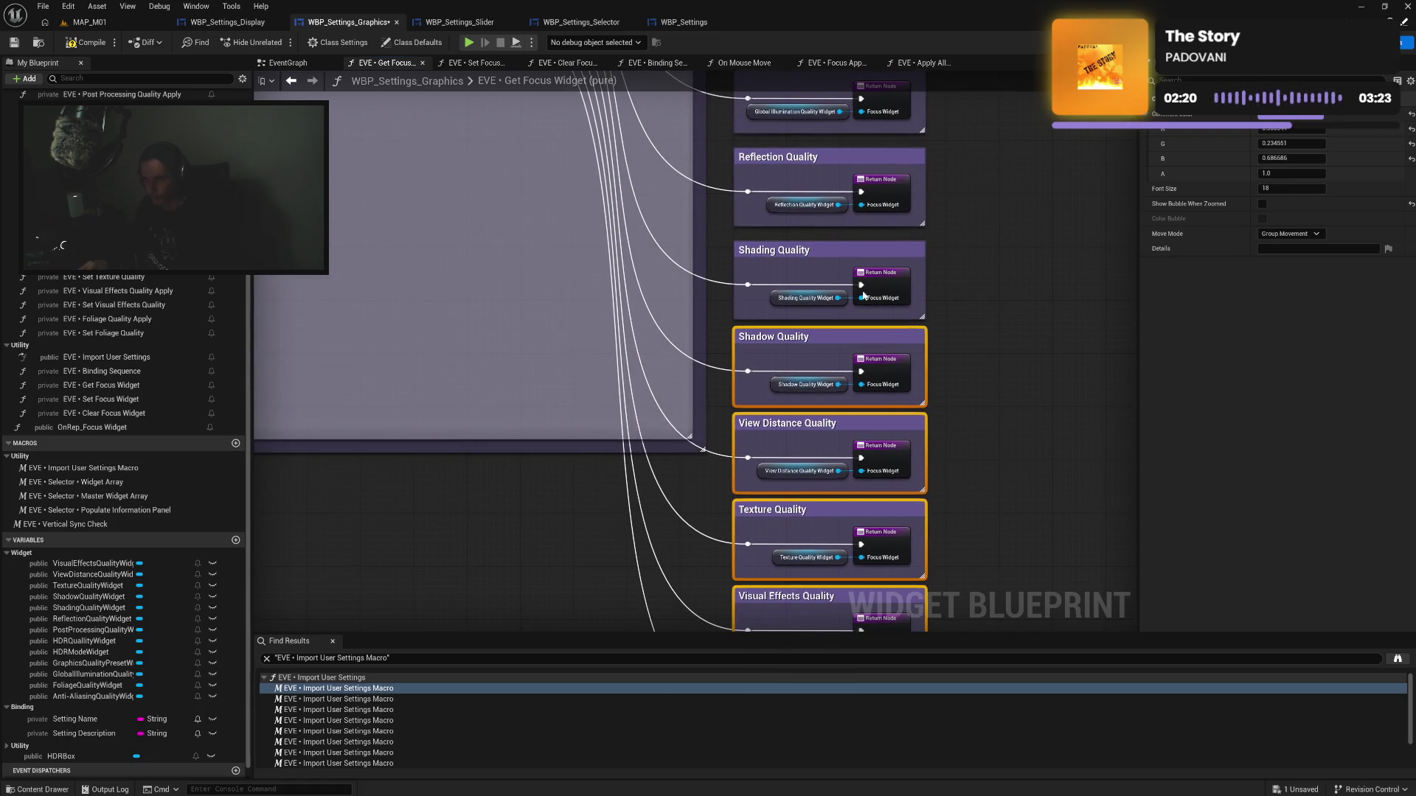
Add Shading, Reflection, Global Illumination, Post Processing and Anti-Aliasing comments, tightening the stack
{"action": "left_click", "coordinate": [819, 258], "text": "ctrl"}
{"action": "left_click_drag", "start_coordinate": [918, 299], "coordinate": [918, 292]}
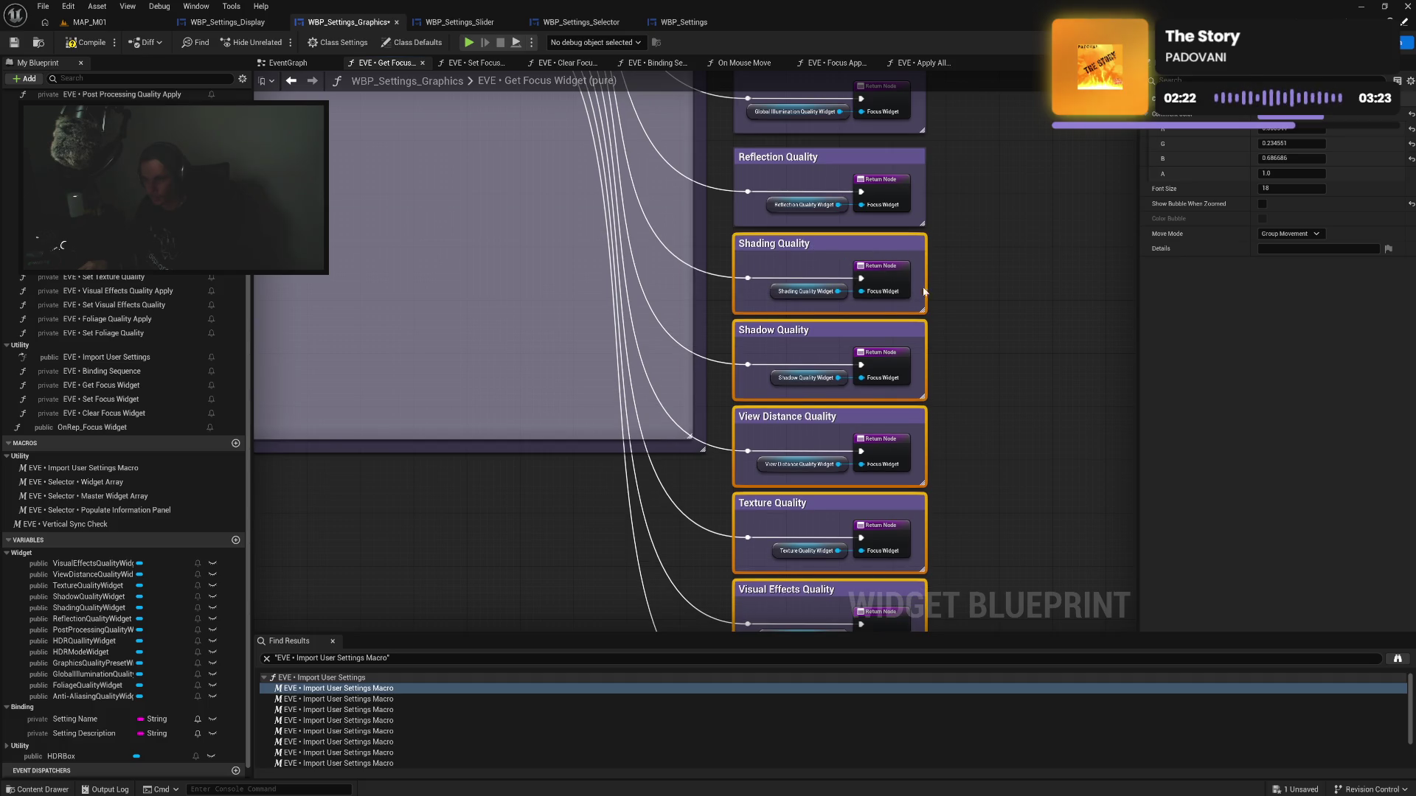
{"action": "scroll", "coordinate": [964, 262], "scroll_direction": "up", "scroll_amount": 2}
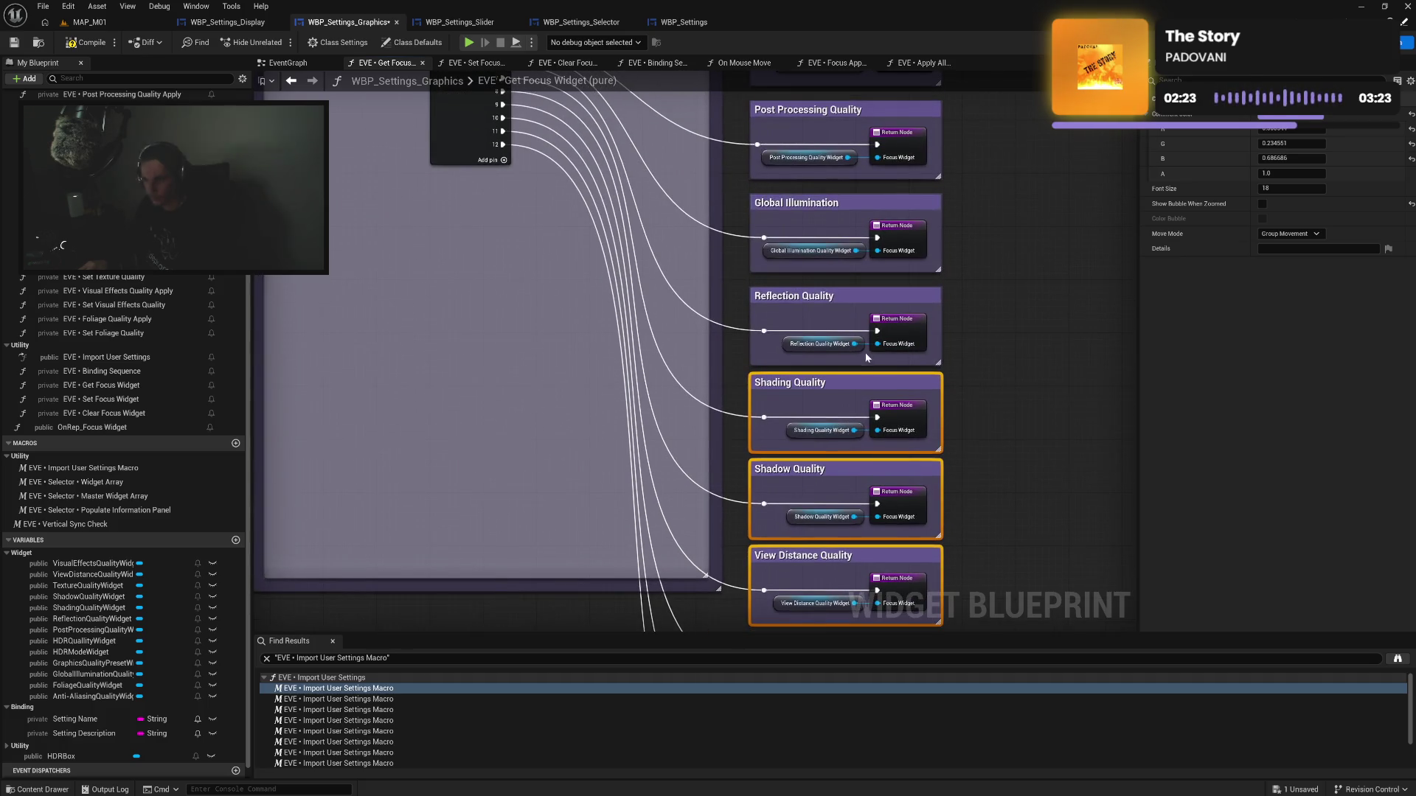
{"action": "left_click", "coordinate": [829, 301], "text": "ctrl"}
{"action": "left_click_drag", "start_coordinate": [830, 301], "coordinate": [829, 294]}
{"action": "left_click", "coordinate": [811, 208], "text": "ctrl"}
{"action": "left_click_drag", "start_coordinate": [811, 208], "coordinate": [811, 201]}
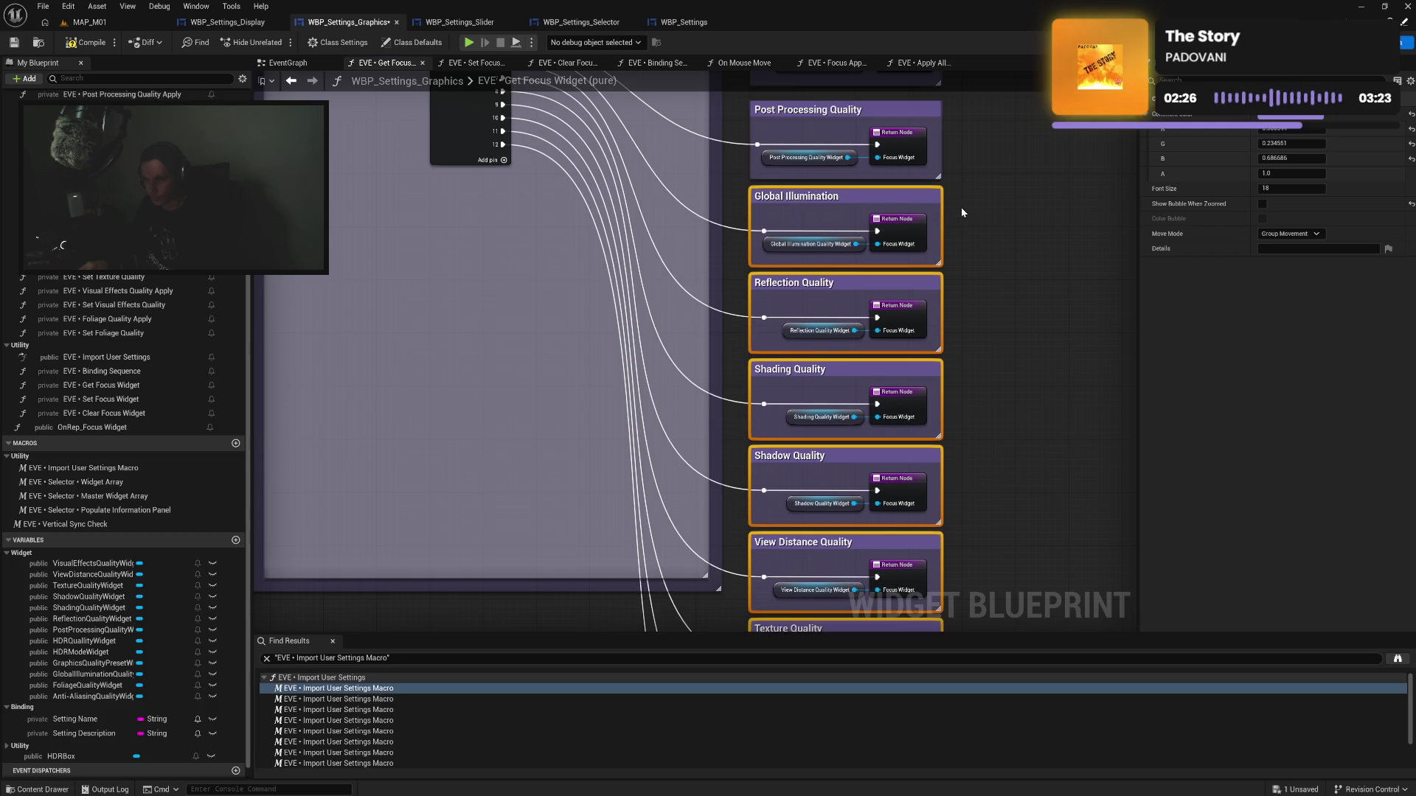
{"action": "scroll", "coordinate": [979, 390], "scroll_direction": "up", "scroll_amount": 3}
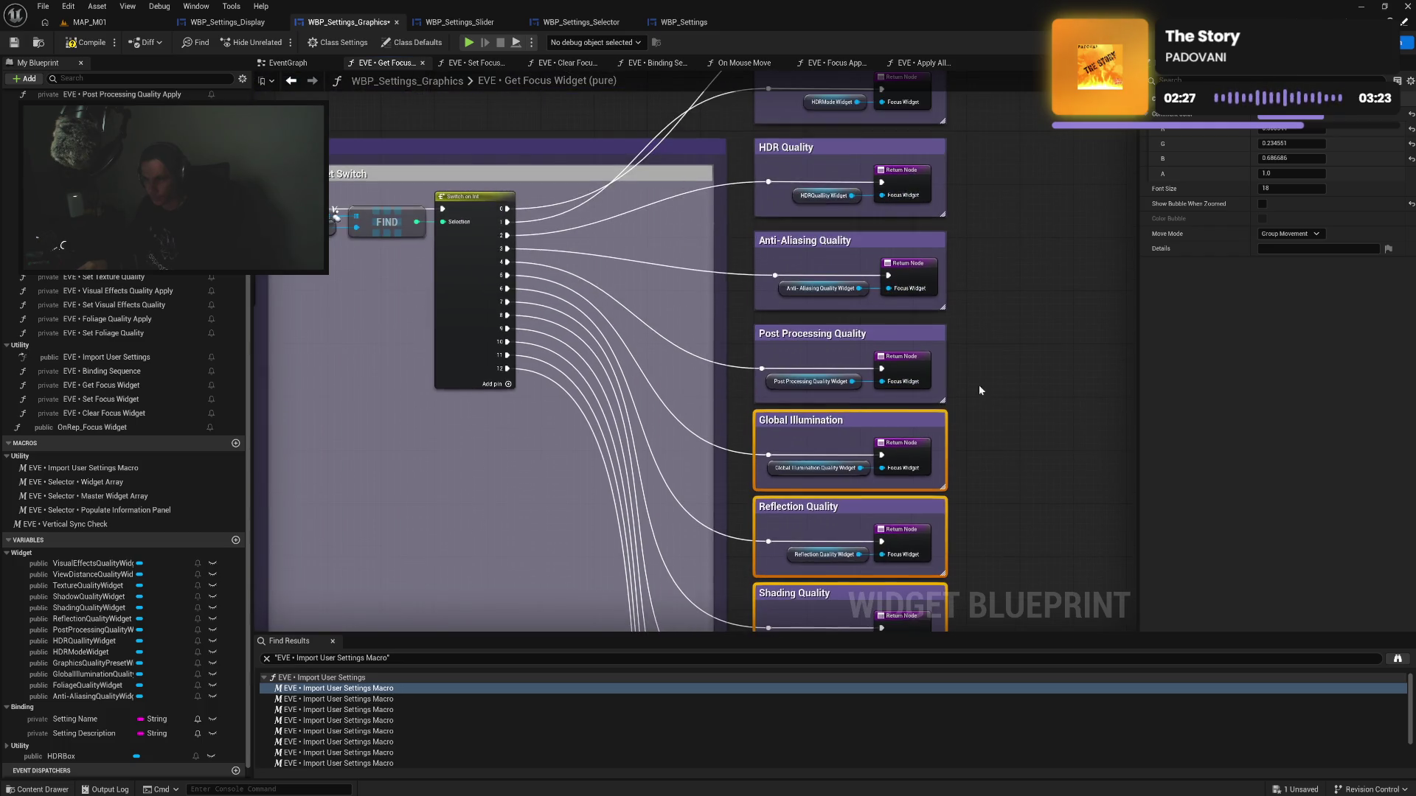
{"action": "left_click", "coordinate": [833, 328], "text": "ctrl"}
{"action": "left_click_drag", "start_coordinate": [832, 328], "coordinate": [833, 322]}
{"action": "left_click", "coordinate": [847, 243], "text": "ctrl"}
{"action": "left_click_drag", "start_coordinate": [847, 244], "coordinate": [847, 237]}
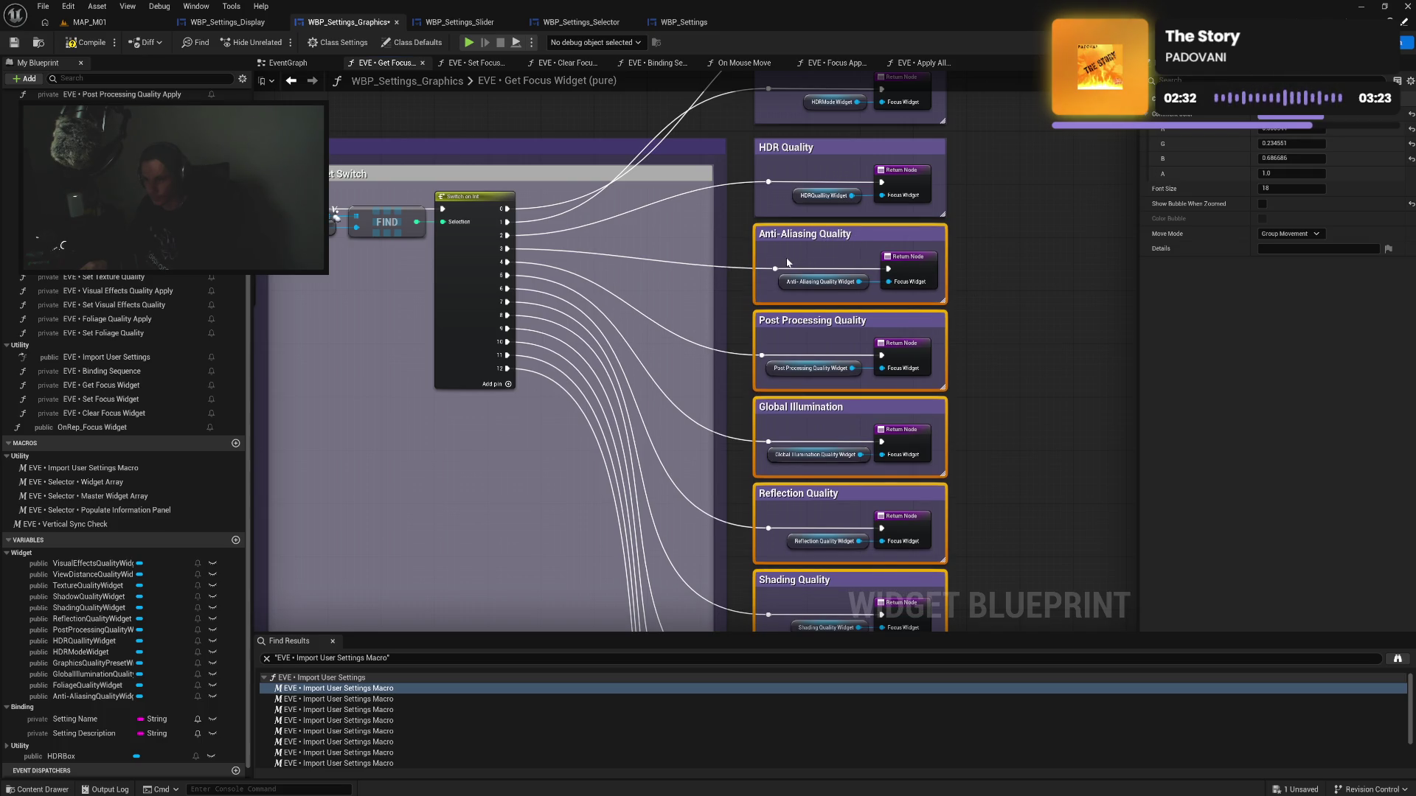
Add HDR Quality, HDR Mode and Graphics Quality Preset, then move the stack beside the switch
{"action": "scroll", "coordinate": [825, 266], "scroll_direction": "up", "scroll_amount": 1}
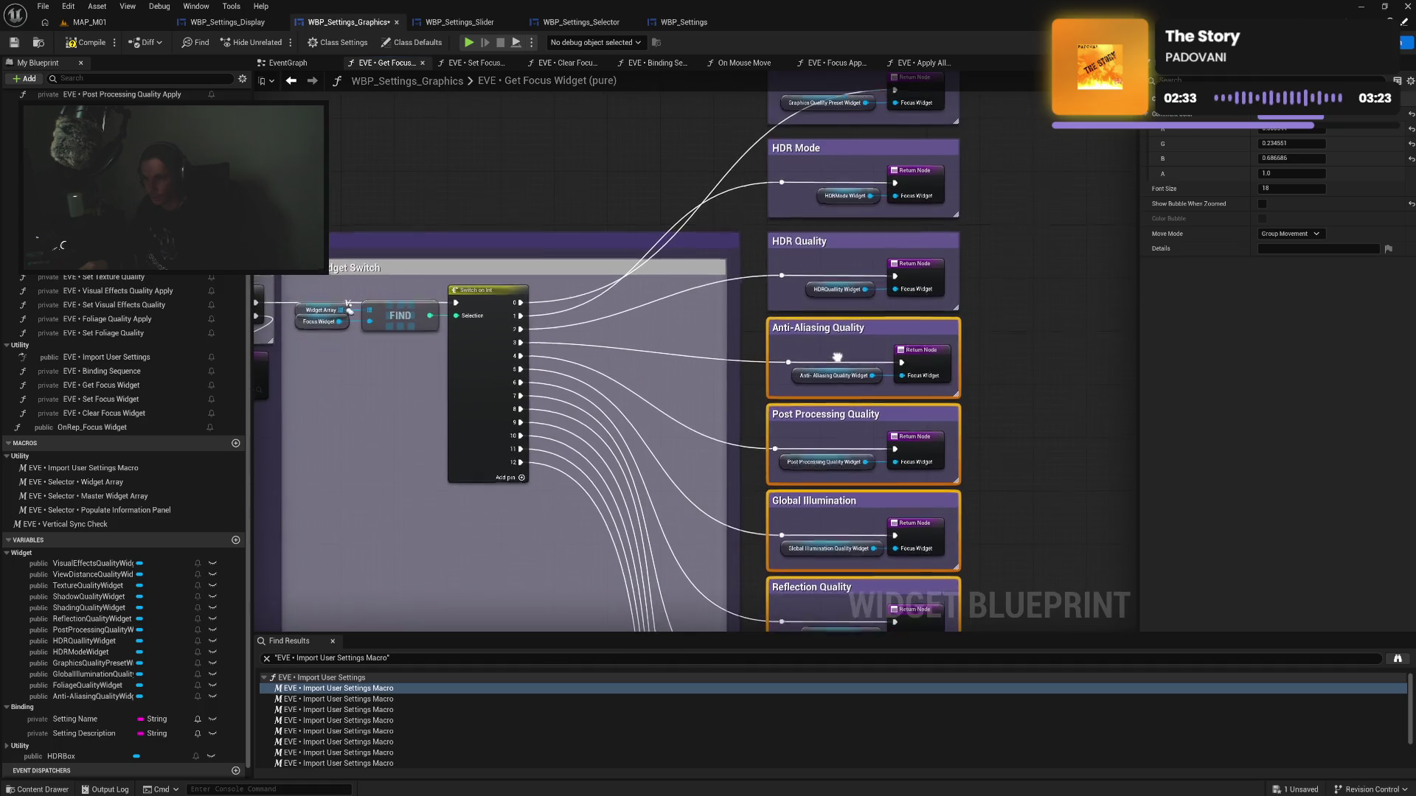
{"action": "left_click", "coordinate": [834, 243], "text": "ctrl"}
{"action": "left_click_drag", "start_coordinate": [834, 243], "coordinate": [825, 218]}
{"action": "left_click", "coordinate": [801, 164], "text": "ctrl"}
{"action": "left_click_drag", "start_coordinate": [801, 163], "coordinate": [801, 156]}
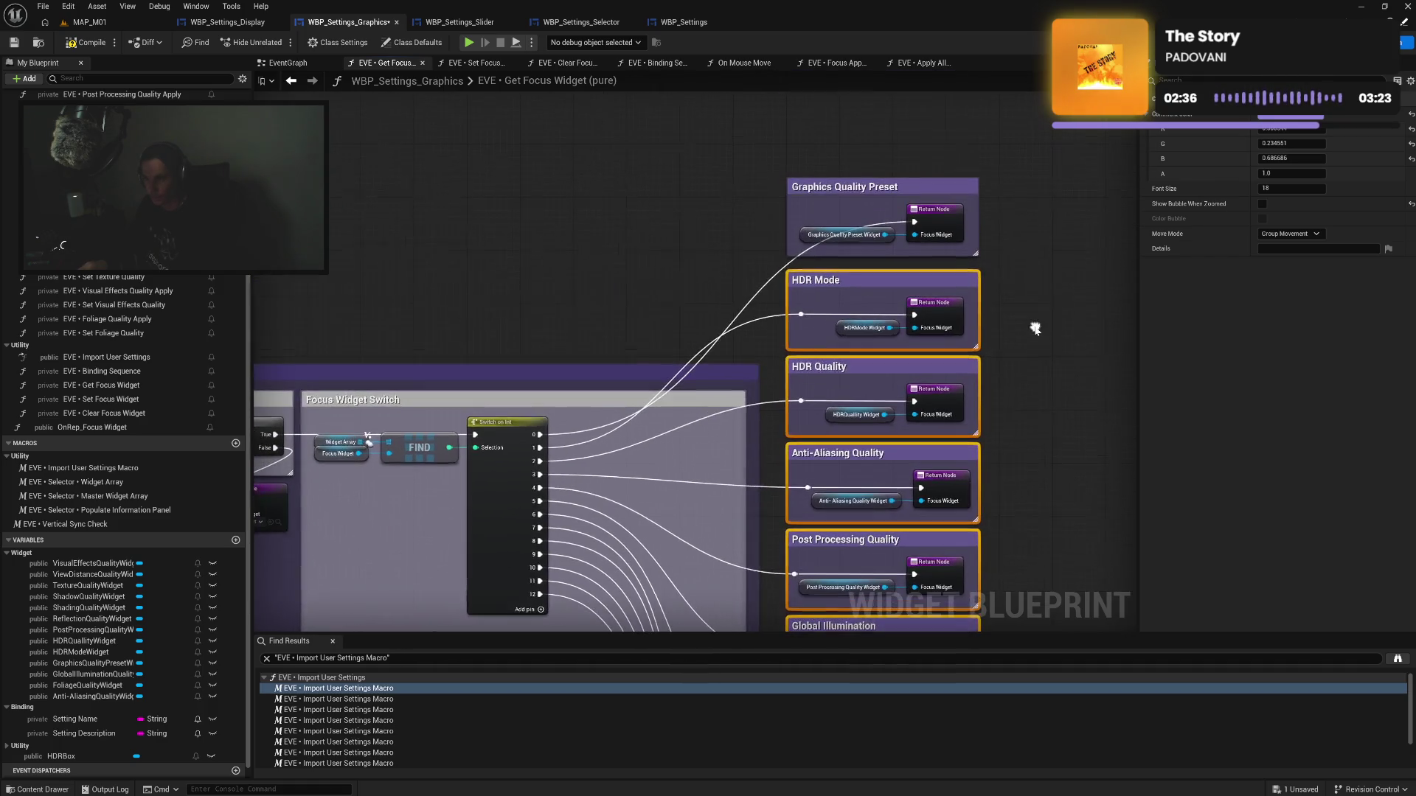
{"action": "scroll", "coordinate": [841, 185], "scroll_direction": "up", "scroll_amount": 1}
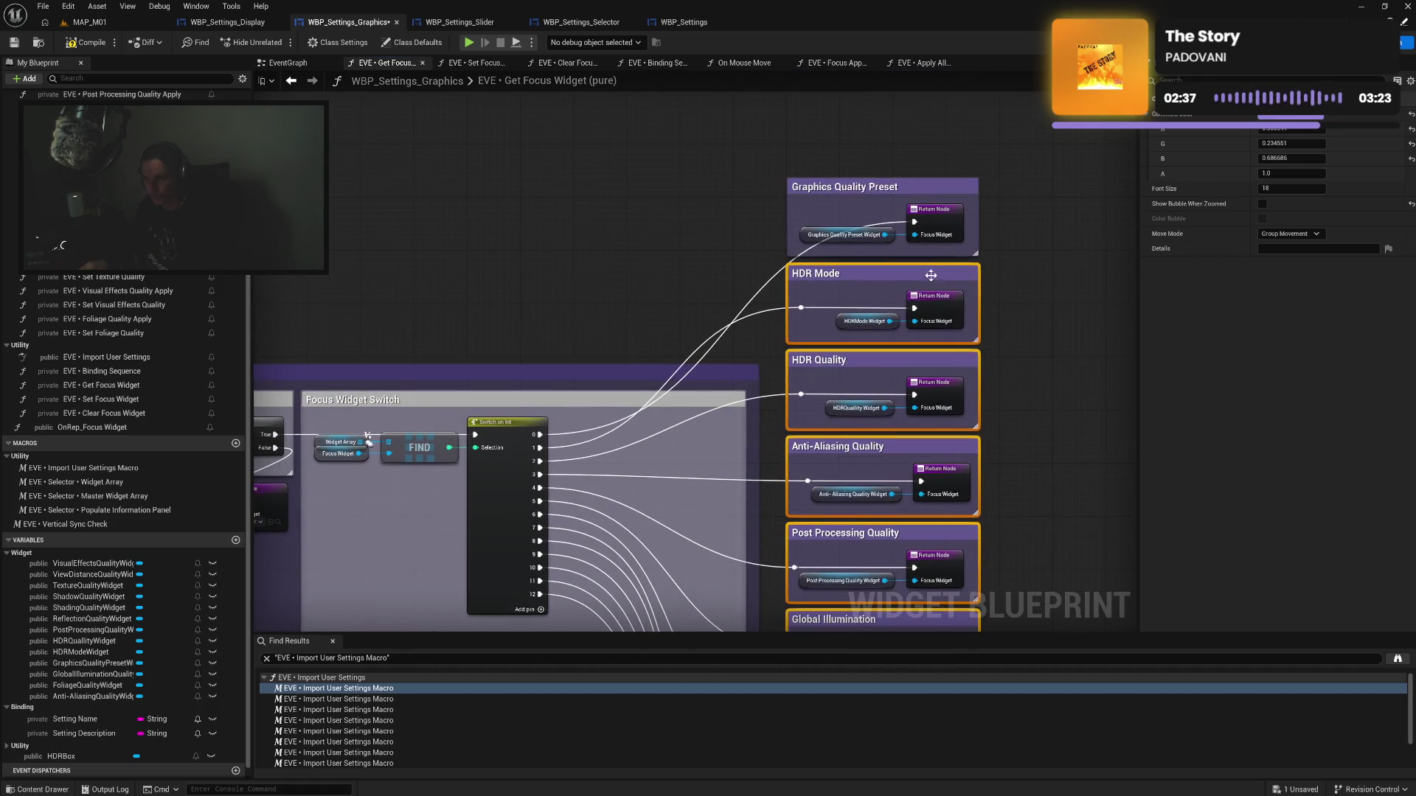
{"action": "left_click", "coordinate": [825, 189], "text": "ctrl"}
{"action": "mouse_move", "coordinate": [825, 189]}
{"action": "left_mouse_down"}
{"action": "mouse_move", "coordinate": [620, 404]}
{"action": "mouse_move", "coordinate": [556, 383]}
{"action": "mouse_move", "coordinate": [560, 366]}
{"action": "left_mouse_up"}
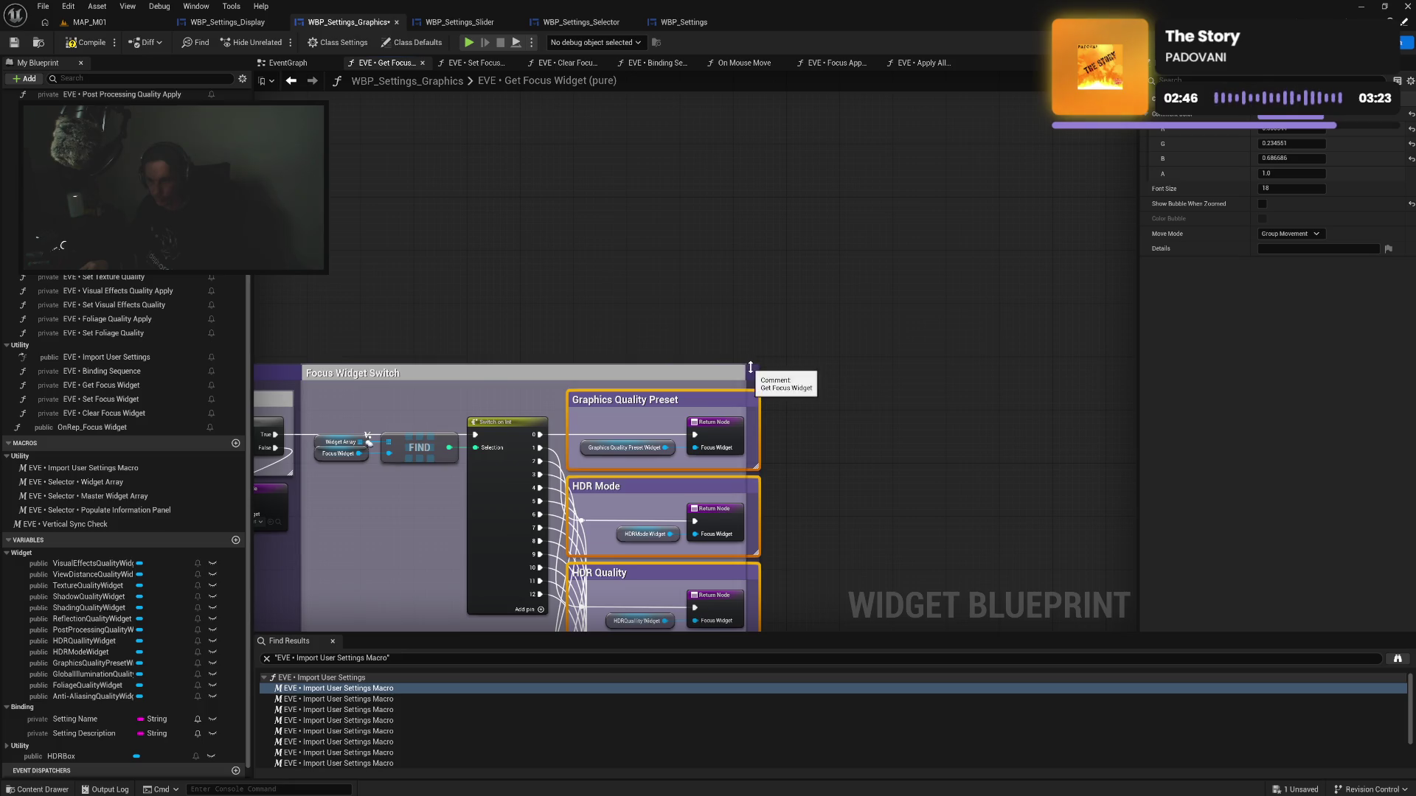
Extend the outer Get Focus Widget comment around the quality stack and save WBP_Settings_Graphics
{"action": "mouse_move", "coordinate": [755, 367]}
{"action": "left_mouse_down"}
{"action": "mouse_move", "coordinate": [754, 338]}
{"action": "mouse_move", "coordinate": [772, 378]}
{"action": "mouse_move", "coordinate": [786, 361]}
{"action": "left_mouse_up"}
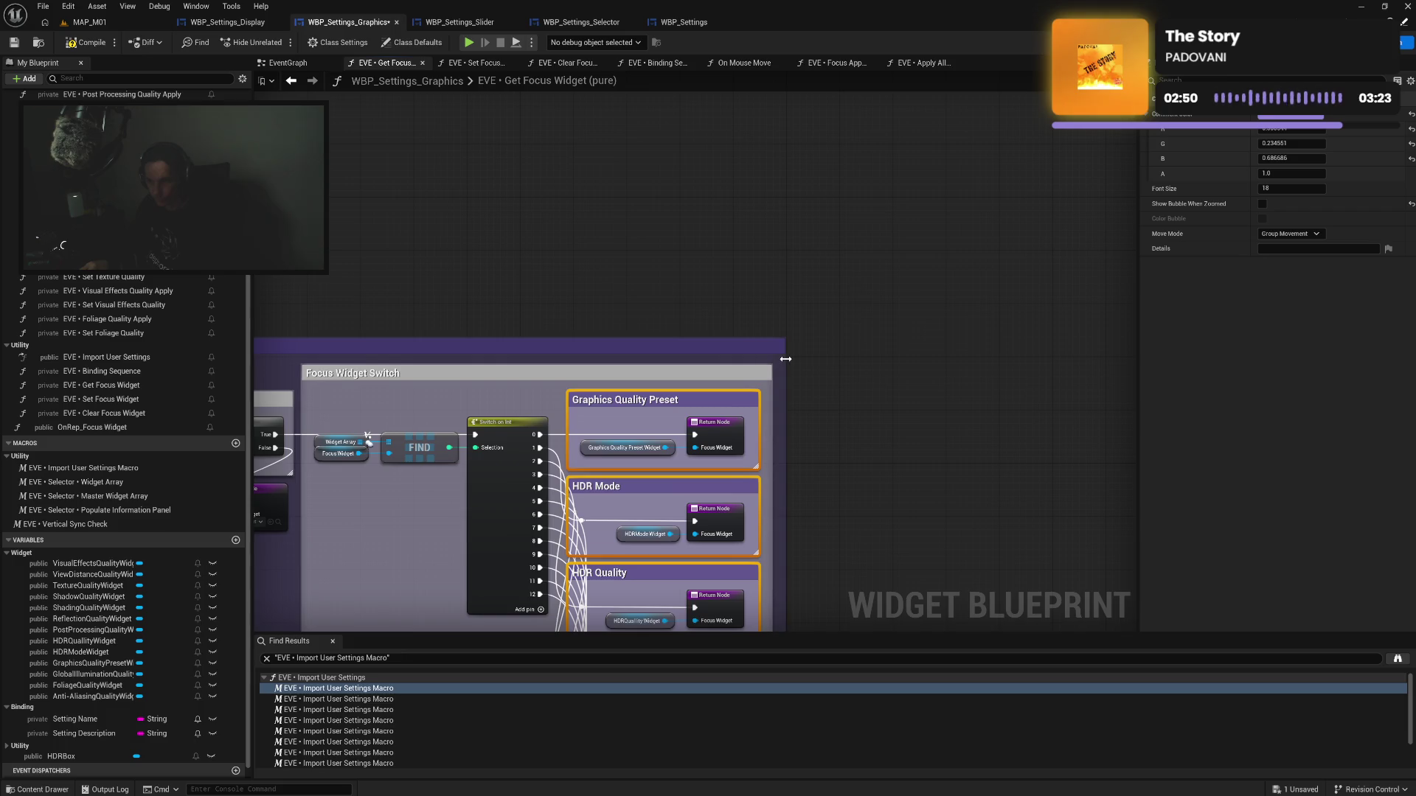
{"action": "left_click_drag", "start_coordinate": [870, 380], "coordinate": [865, 230]}
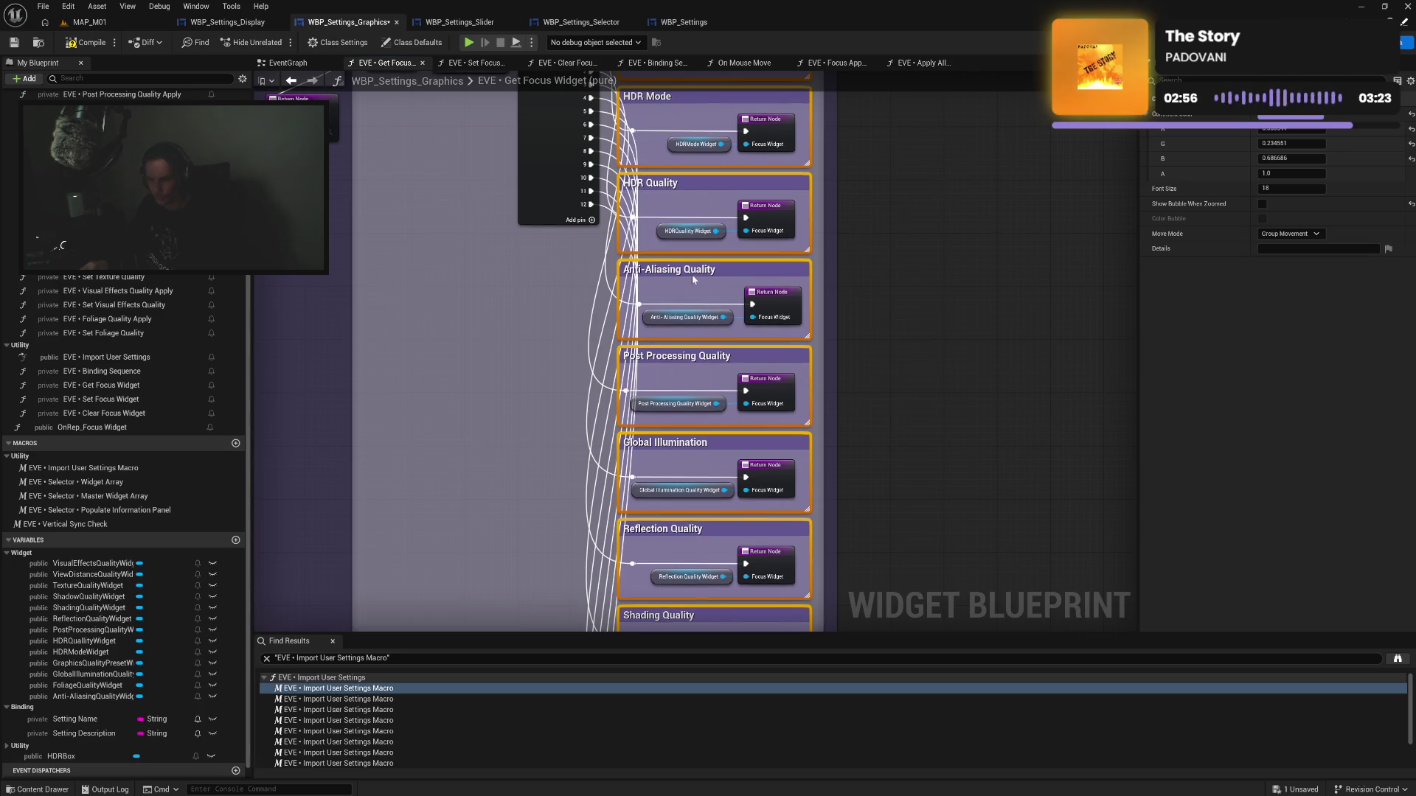
{"action": "left_click_drag", "start_coordinate": [640, 296], "coordinate": [777, 313]}
{"action": "left_click_drag", "start_coordinate": [774, 516], "coordinate": [774, 255]}
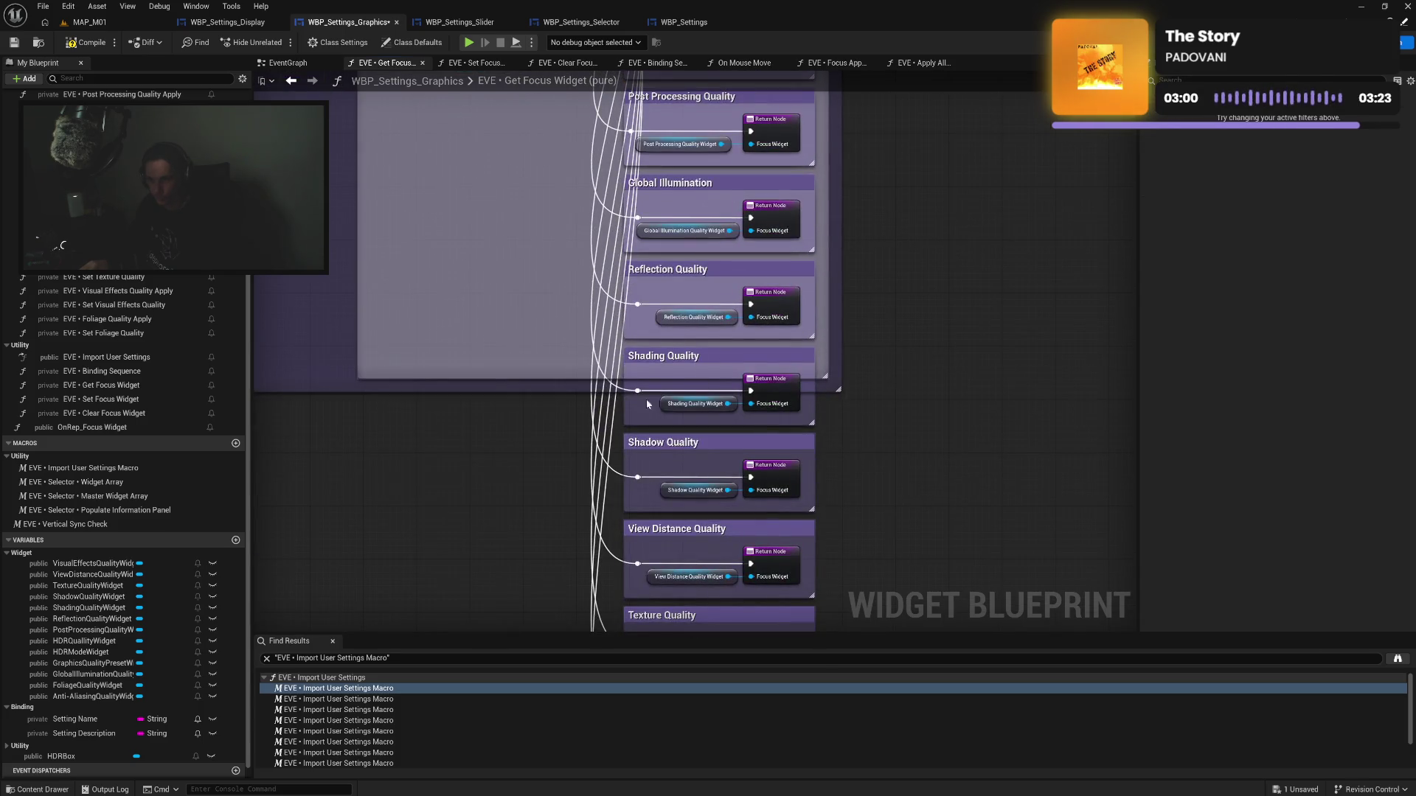
{"action": "mouse_move", "coordinate": [515, 413]}
{"action": "left_mouse_down"}
{"action": "mouse_move", "coordinate": [679, 273]}
{"action": "mouse_move", "coordinate": [708, 549]}
{"action": "mouse_move", "coordinate": [707, 357]}
{"action": "mouse_move", "coordinate": [743, 507]}
{"action": "left_mouse_up"}
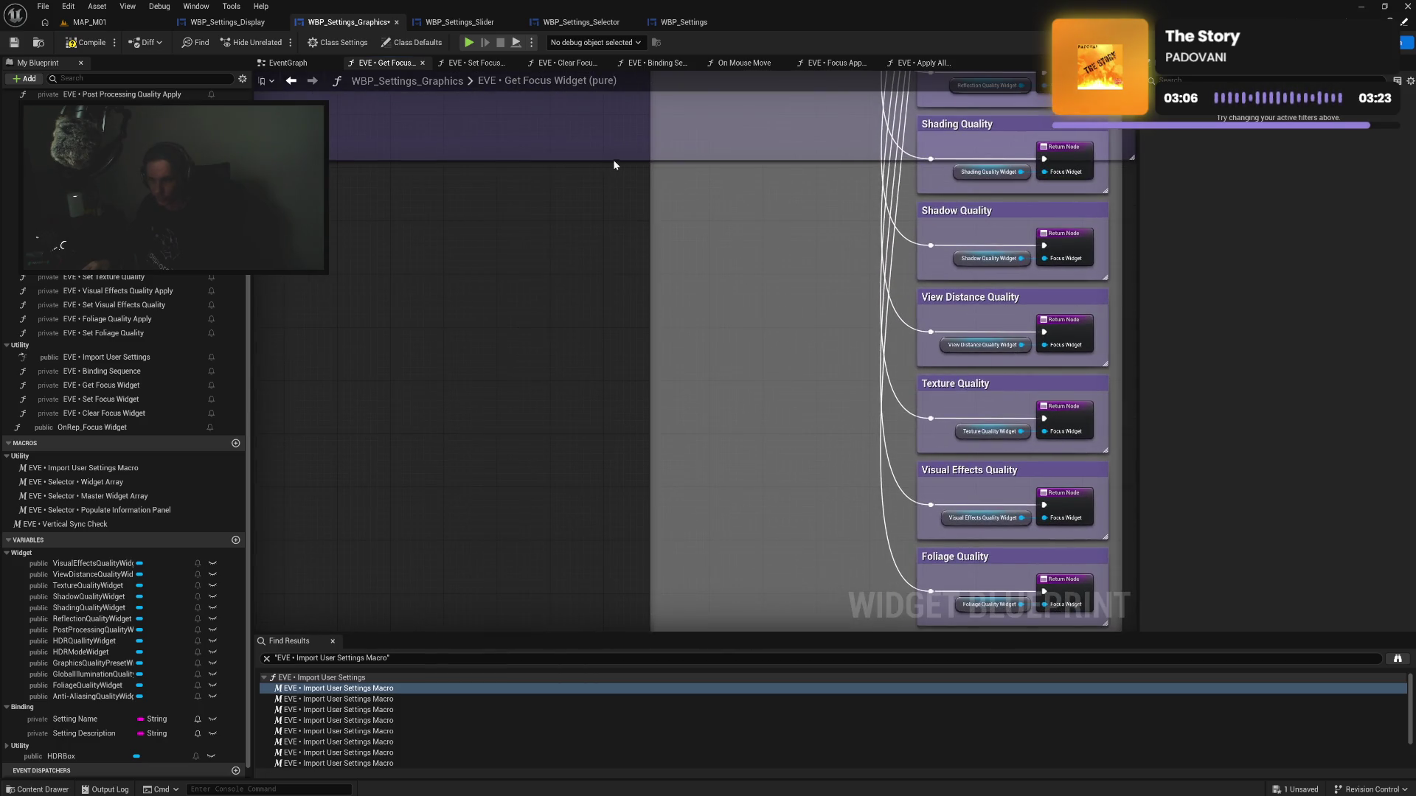
{"action": "mouse_move", "coordinate": [615, 164]}
{"action": "left_mouse_down"}
{"action": "mouse_move", "coordinate": [632, 307]}
{"action": "mouse_move", "coordinate": [759, 480]}
{"action": "mouse_move", "coordinate": [668, 368]}
{"action": "mouse_move", "coordinate": [664, 443]}
{"action": "mouse_move", "coordinate": [553, 395]}
{"action": "mouse_move", "coordinate": [648, 411]}
{"action": "mouse_move", "coordinate": [559, 542]}
{"action": "mouse_move", "coordinate": [570, 475]}
{"action": "left_mouse_up"}
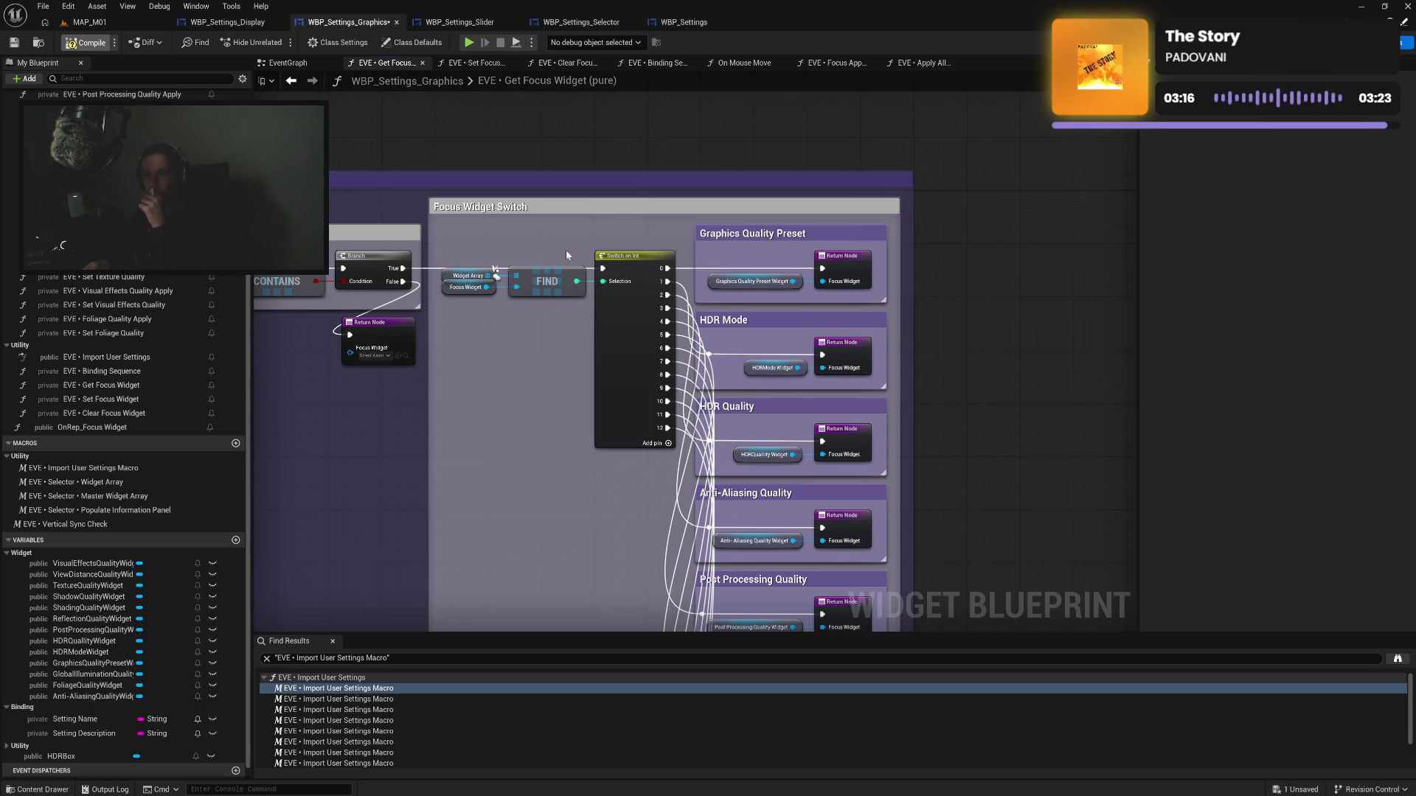
{"action": "key", "text": "ctrl+s"}
Copy the five Display Mode through Frame Rate Limit comments from Focus Apply Button into Get Focus Widget
{"action": "left_click", "coordinate": [260, 23]}
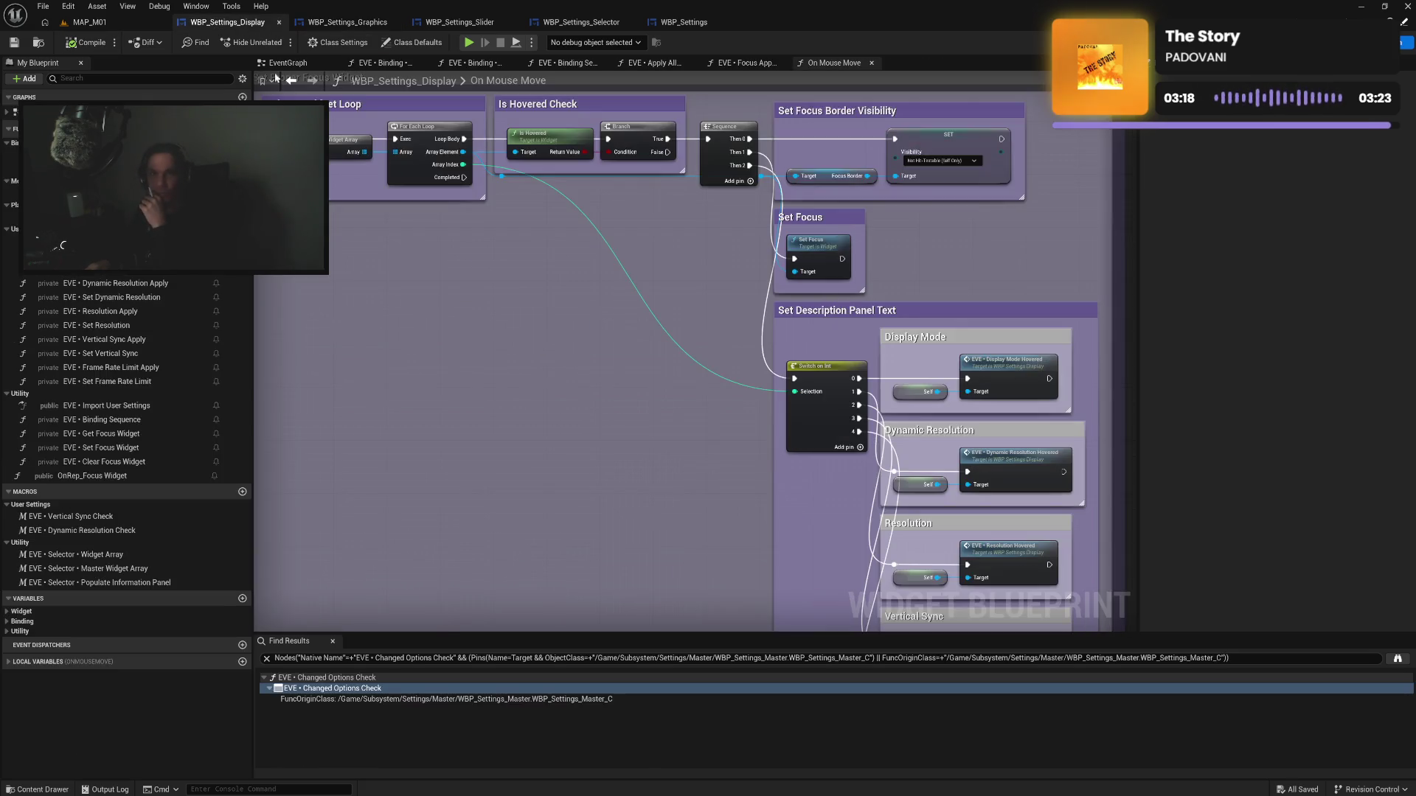
{"action": "left_click", "coordinate": [143, 433]}
{"action": "double_click", "coordinate": [143, 434]}
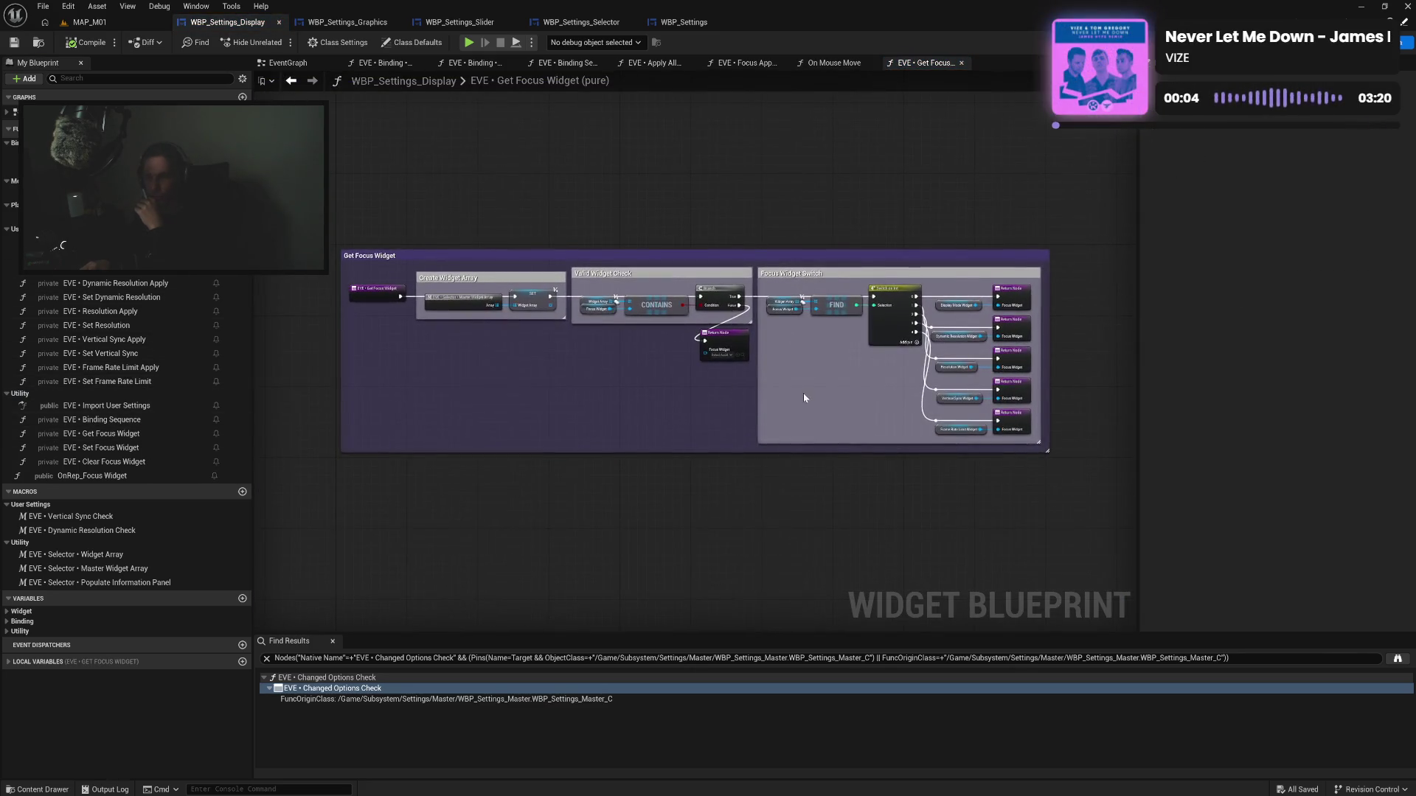
{"action": "left_click", "coordinate": [834, 64]}
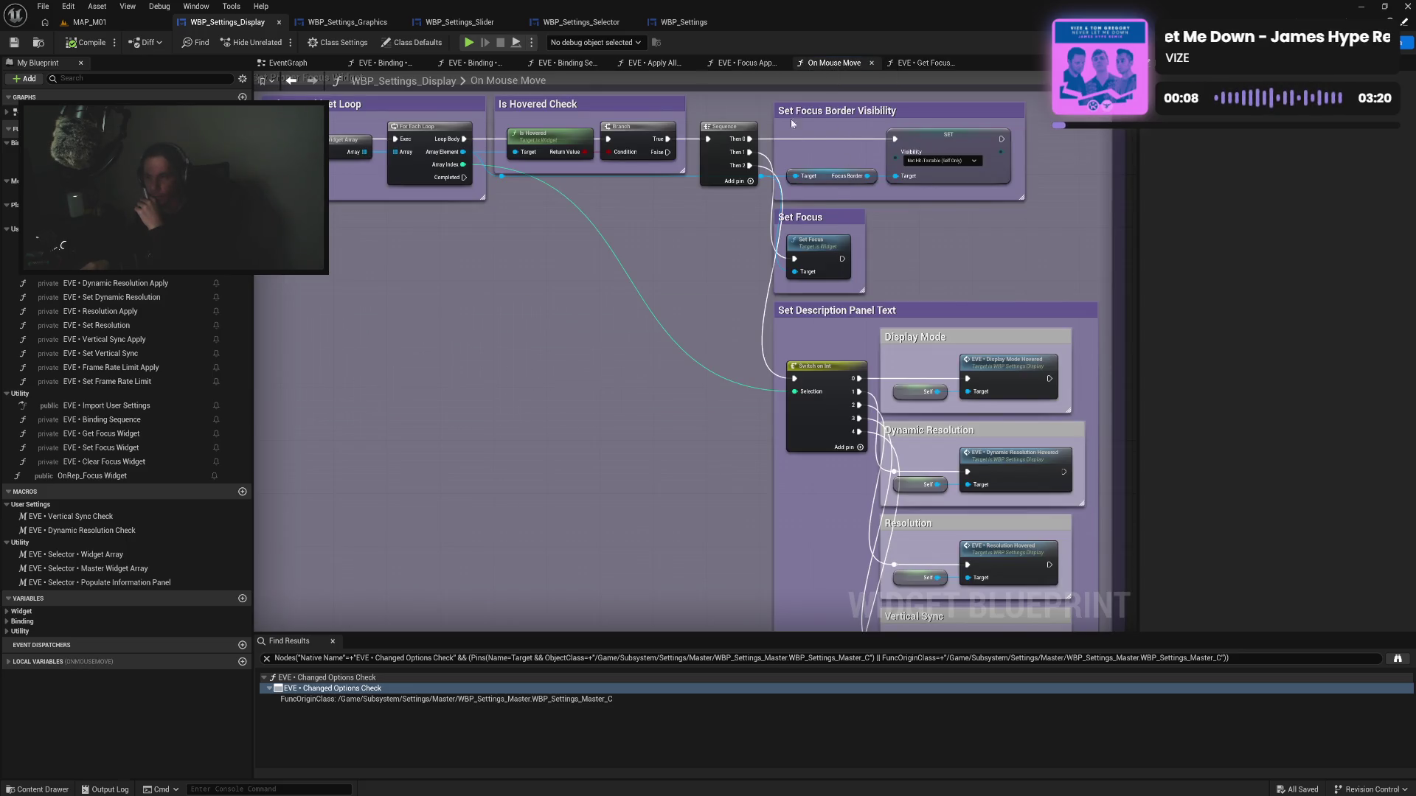
{"action": "left_click", "coordinate": [743, 62]}
{"action": "left_click_drag", "start_coordinate": [848, 139], "coordinate": [858, 486]}
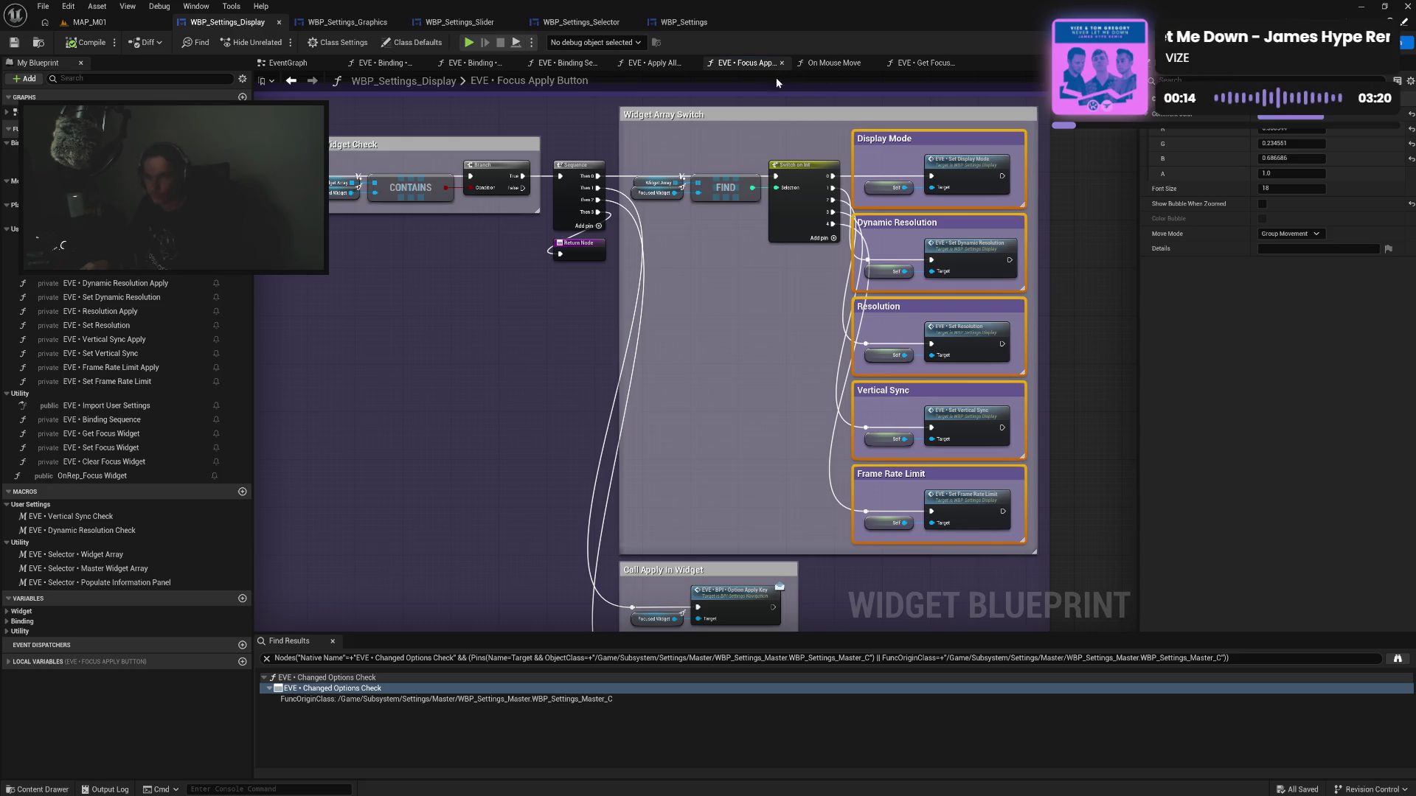
{"action": "left_click", "coordinate": [923, 63]}
{"action": "scroll", "coordinate": [706, 333], "scroll_direction": "up", "scroll_amount": 2}
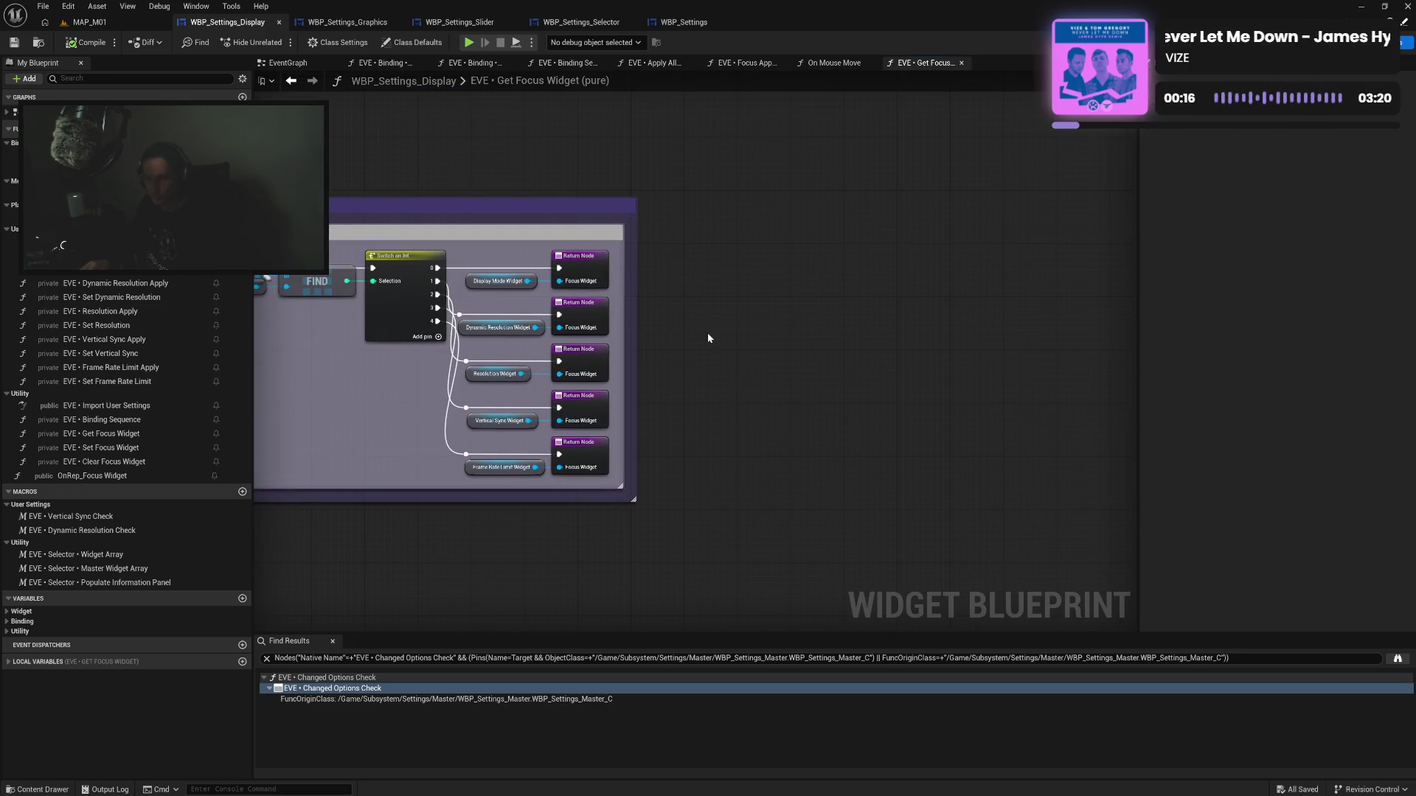
{"action": "key", "text": "ctrl+v"}
Place the pasted comments beside the switch and move each display widget and return node into its box
{"action": "left_click_drag", "start_coordinate": [819, 230], "coordinate": [713, 237]}
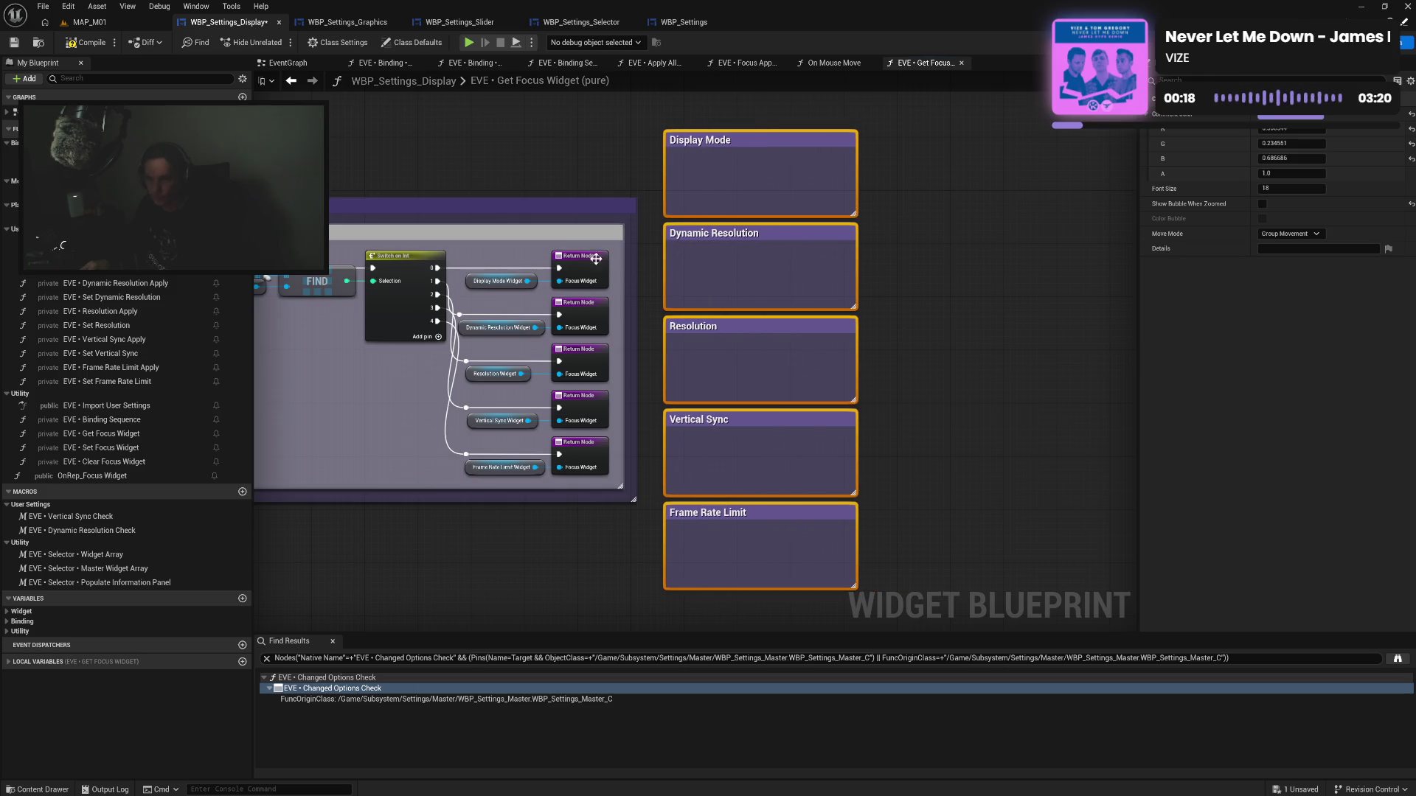
{"action": "mouse_move", "coordinate": [507, 259]}
{"action": "left_mouse_down"}
{"action": "mouse_move", "coordinate": [558, 287]}
{"action": "mouse_move", "coordinate": [783, 178]}
{"action": "mouse_move", "coordinate": [812, 185]}
{"action": "left_mouse_up"}
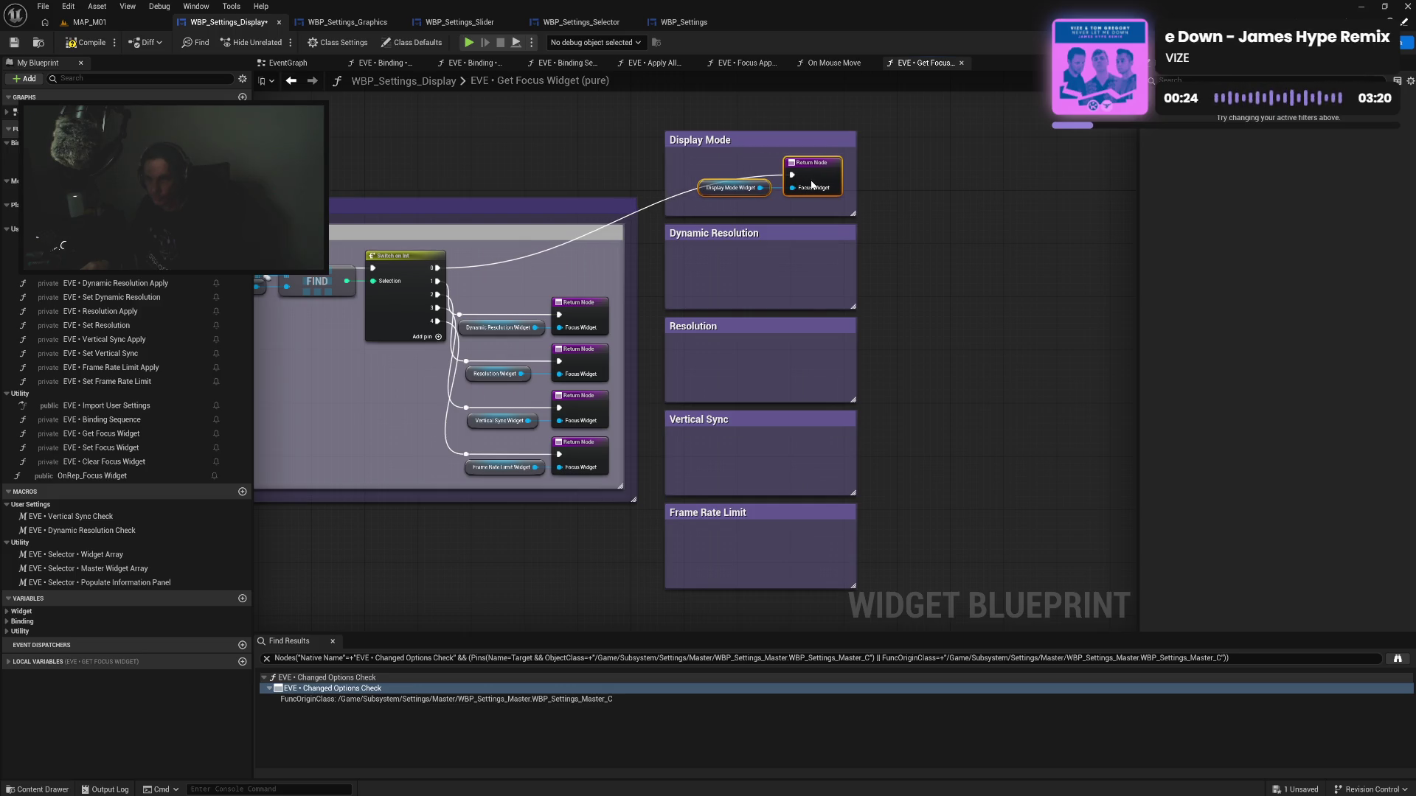
{"action": "mouse_move", "coordinate": [460, 307]}
{"action": "left_mouse_down"}
{"action": "mouse_move", "coordinate": [612, 341]}
{"action": "mouse_move", "coordinate": [730, 270]}
{"action": "mouse_move", "coordinate": [808, 265]}
{"action": "mouse_move", "coordinate": [816, 278]}
{"action": "left_mouse_up"}
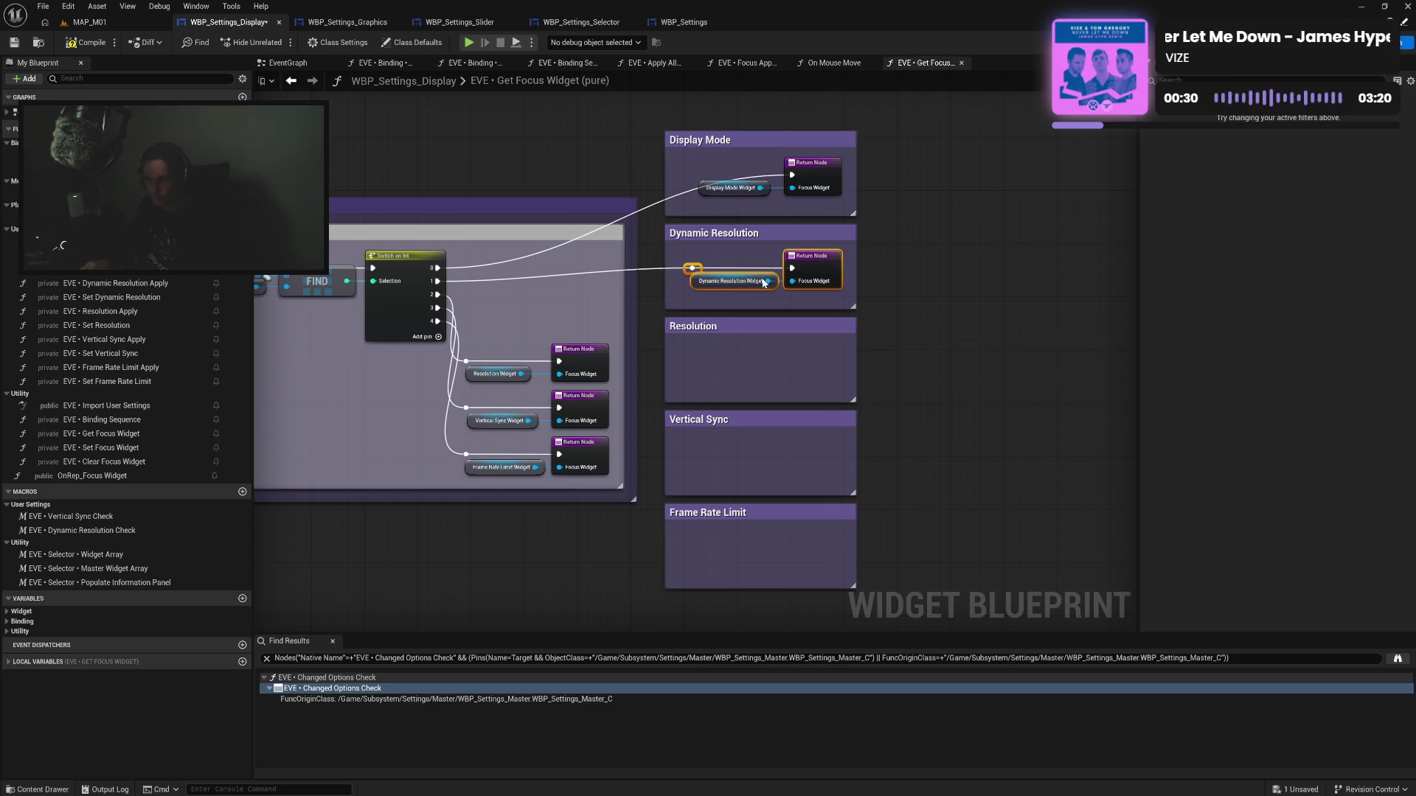
{"action": "mouse_move", "coordinate": [464, 357]}
{"action": "left_mouse_down"}
{"action": "mouse_move", "coordinate": [612, 383]}
{"action": "mouse_move", "coordinate": [649, 363]}
{"action": "mouse_move", "coordinate": [811, 364]}
{"action": "left_mouse_up"}
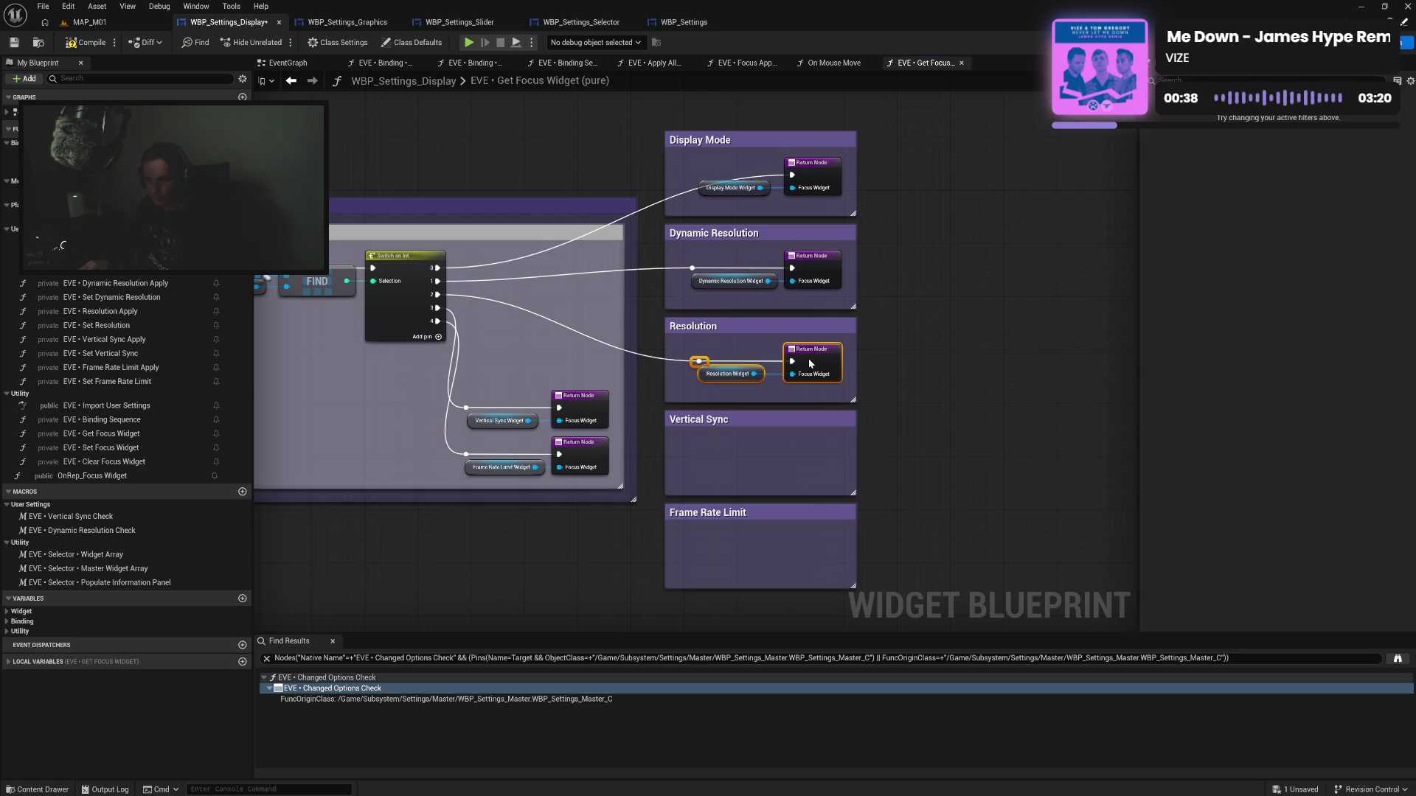
{"action": "mouse_move", "coordinate": [471, 392]}
{"action": "left_mouse_down"}
{"action": "mouse_move", "coordinate": [540, 431]}
{"action": "mouse_move", "coordinate": [814, 461]}
{"action": "left_mouse_up"}
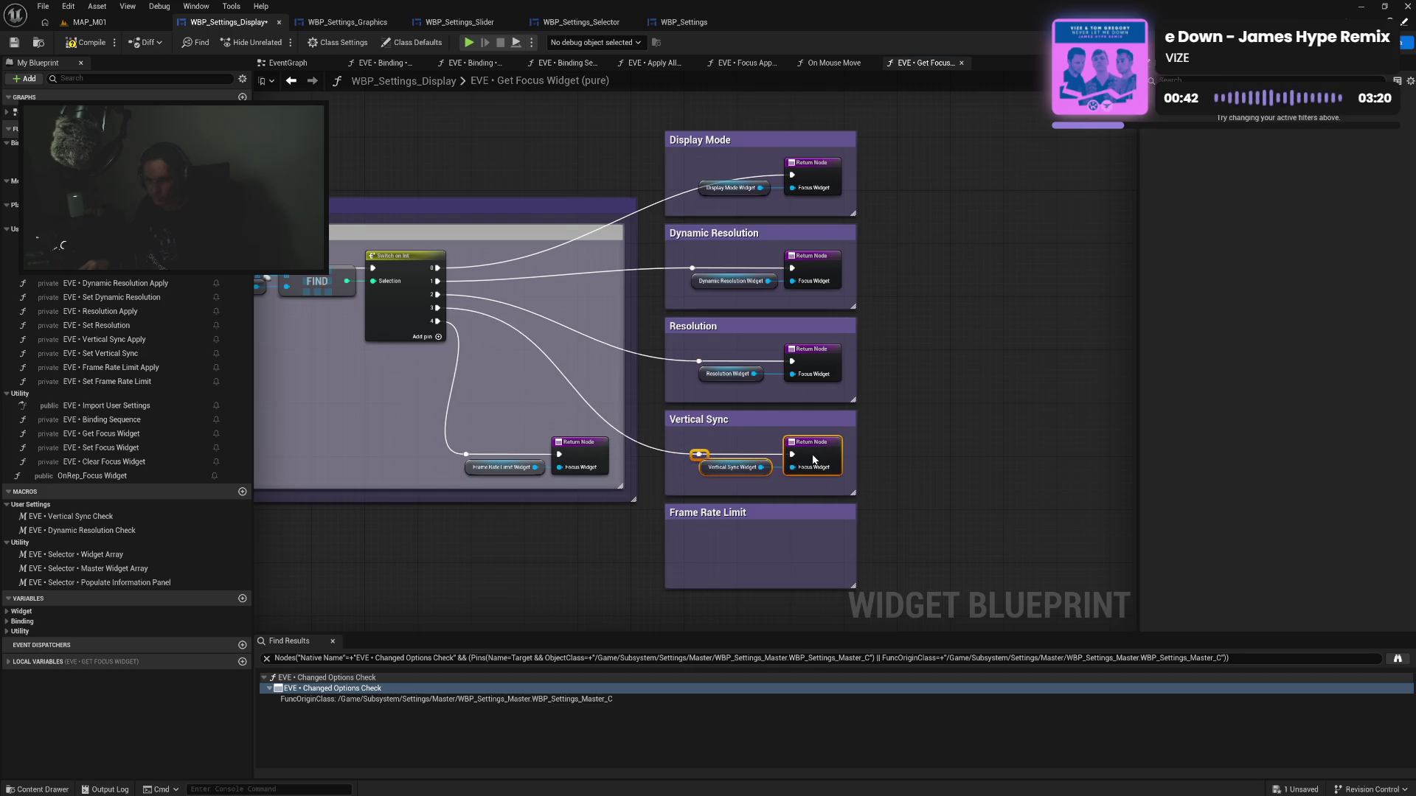
{"action": "mouse_move", "coordinate": [464, 440]}
{"action": "left_mouse_down"}
{"action": "mouse_move", "coordinate": [811, 534]}
{"action": "mouse_move", "coordinate": [817, 552]}
{"action": "left_mouse_up"}
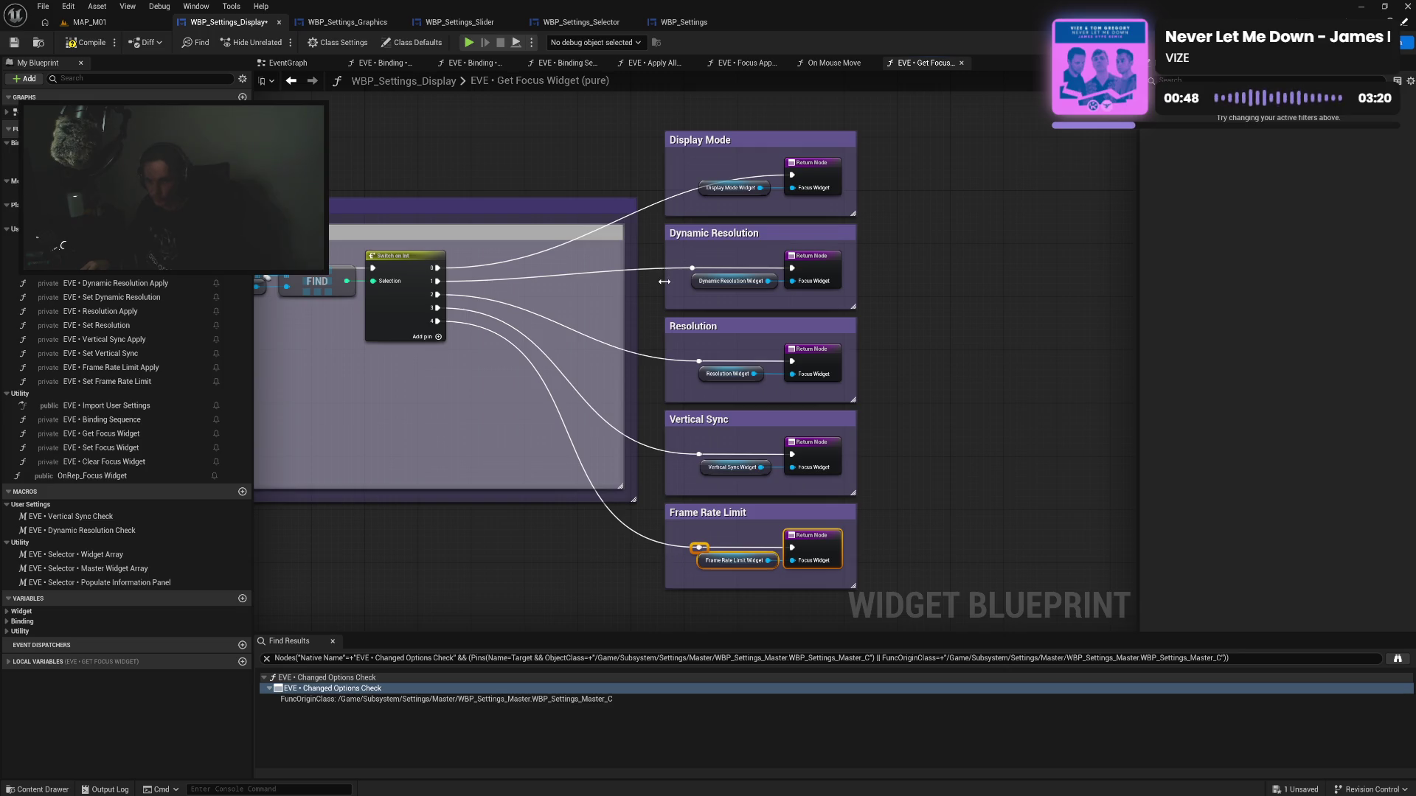
Narrow the Dynamic Resolution, Resolution, Vertical Sync and Frame Rate Limit comments from the left
{"action": "left_click_drag", "start_coordinate": [664, 281], "coordinate": [679, 284]}
{"action": "left_click_drag", "start_coordinate": [668, 353], "coordinate": [688, 354]}
{"action": "left_click_drag", "start_coordinate": [667, 447], "coordinate": [688, 444]}
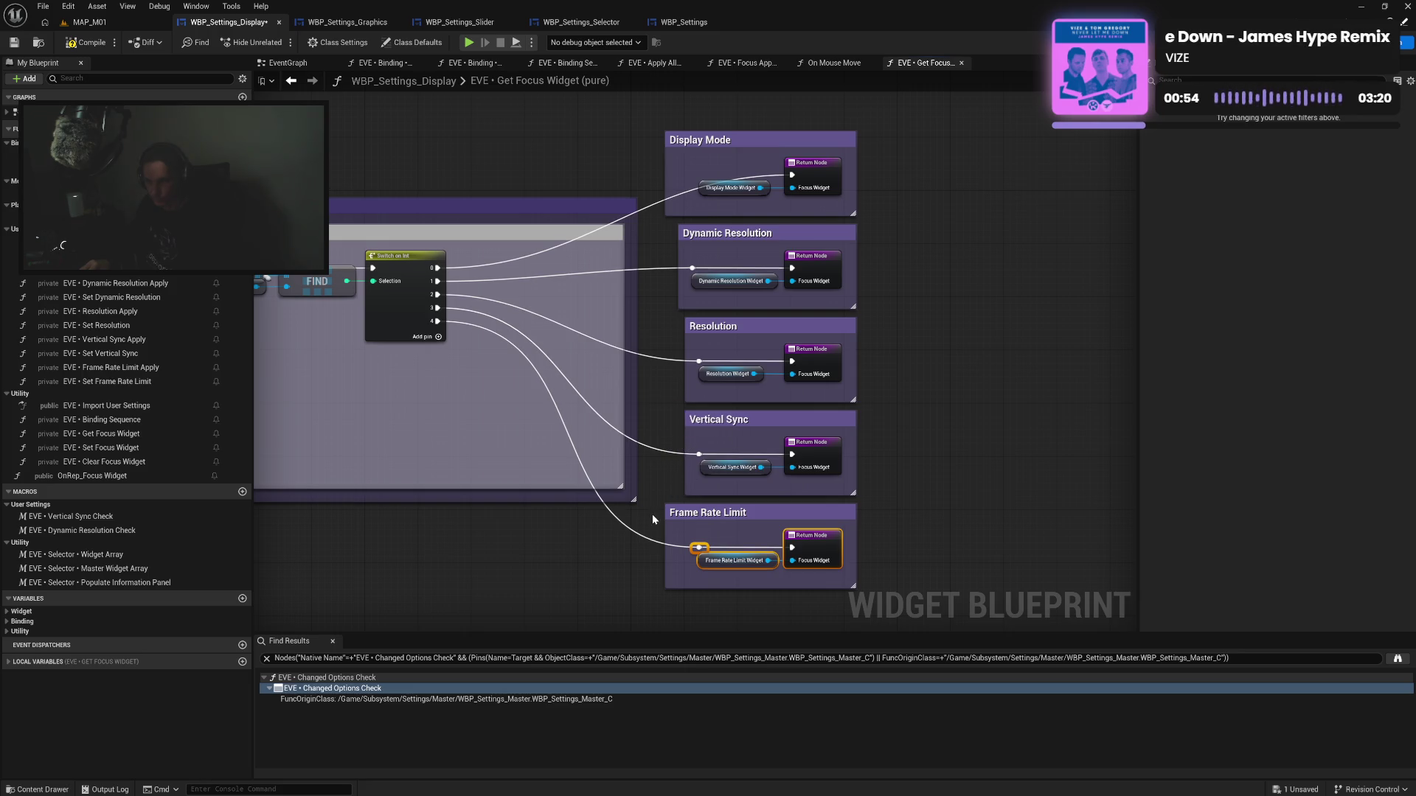
{"action": "left_click_drag", "start_coordinate": [666, 526], "coordinate": [684, 527]}
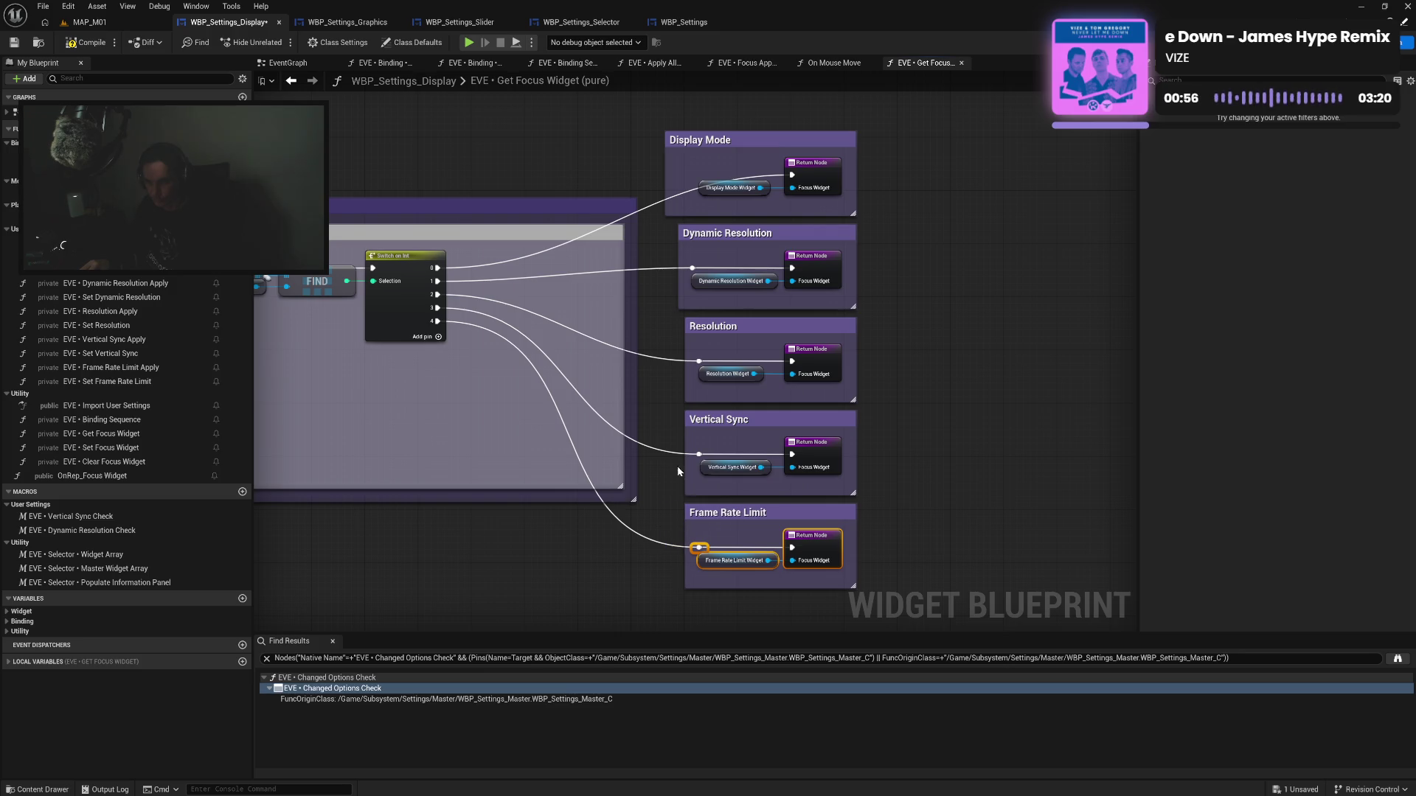
Line up the left edges of the five display comment boxes and their reroute nodes
{"action": "scroll", "coordinate": [670, 437], "scroll_direction": "up", "scroll_amount": 3}
{"action": "left_click_drag", "start_coordinate": [680, 392], "coordinate": [685, 393]}
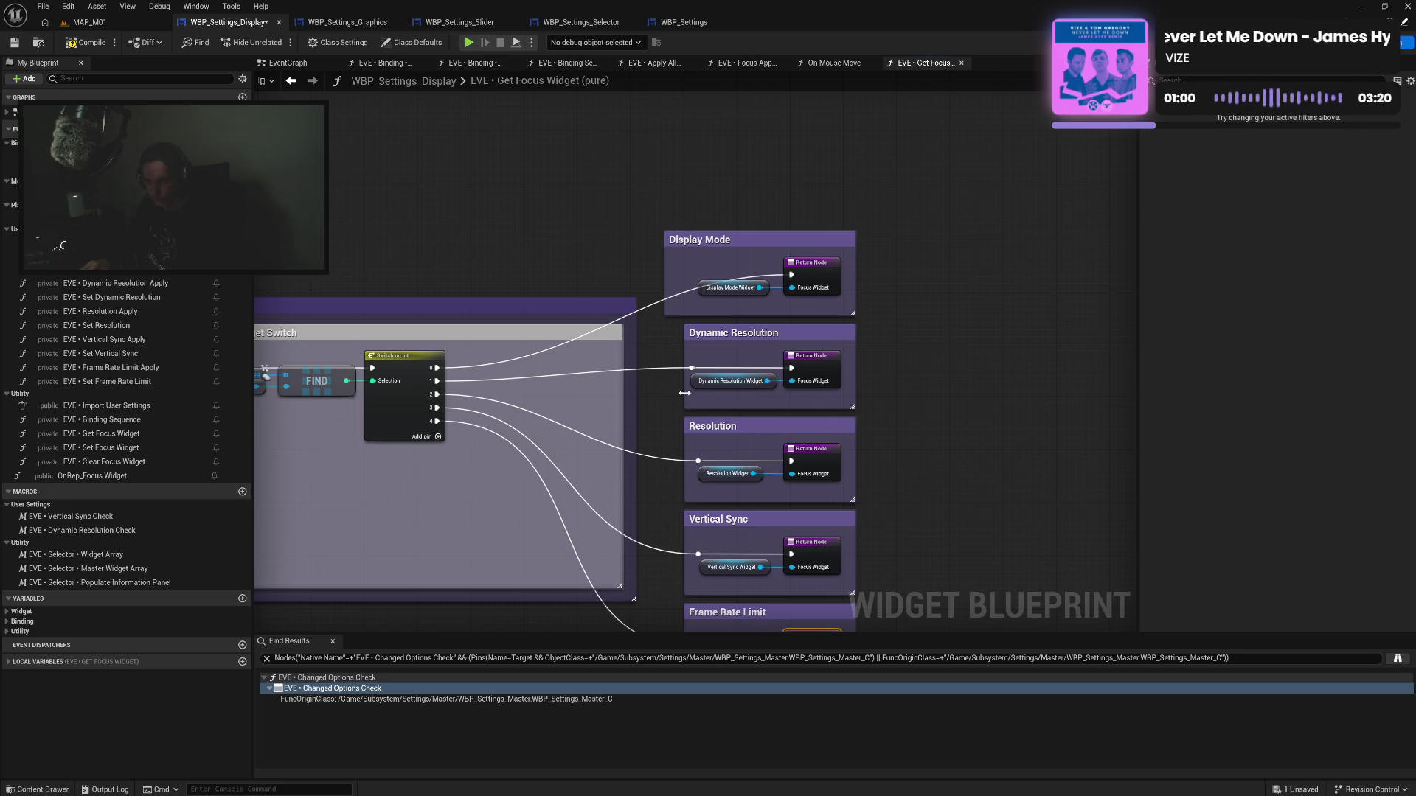
{"action": "left_click_drag", "start_coordinate": [684, 393], "coordinate": [677, 446]}
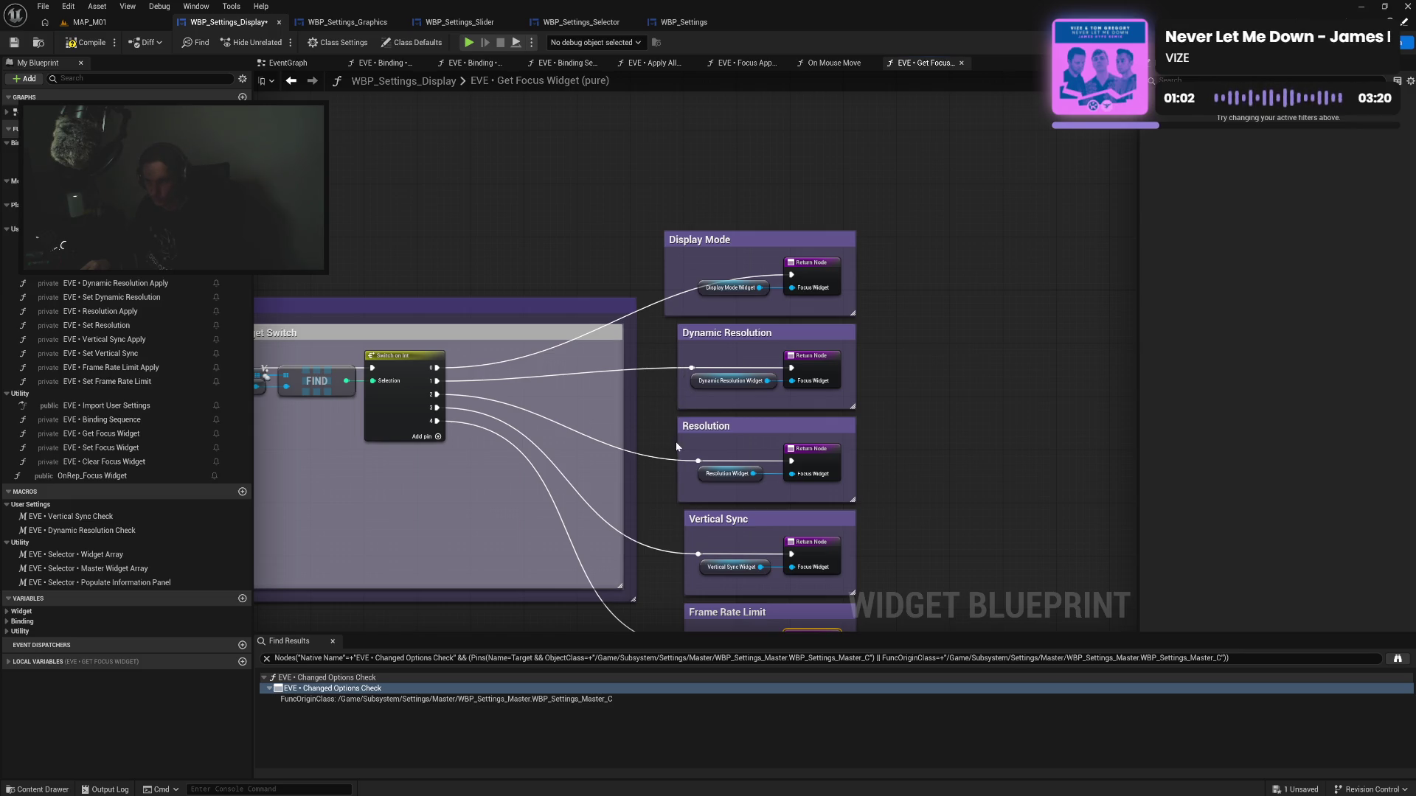
{"action": "left_click_drag", "start_coordinate": [685, 530], "coordinate": [678, 531]}
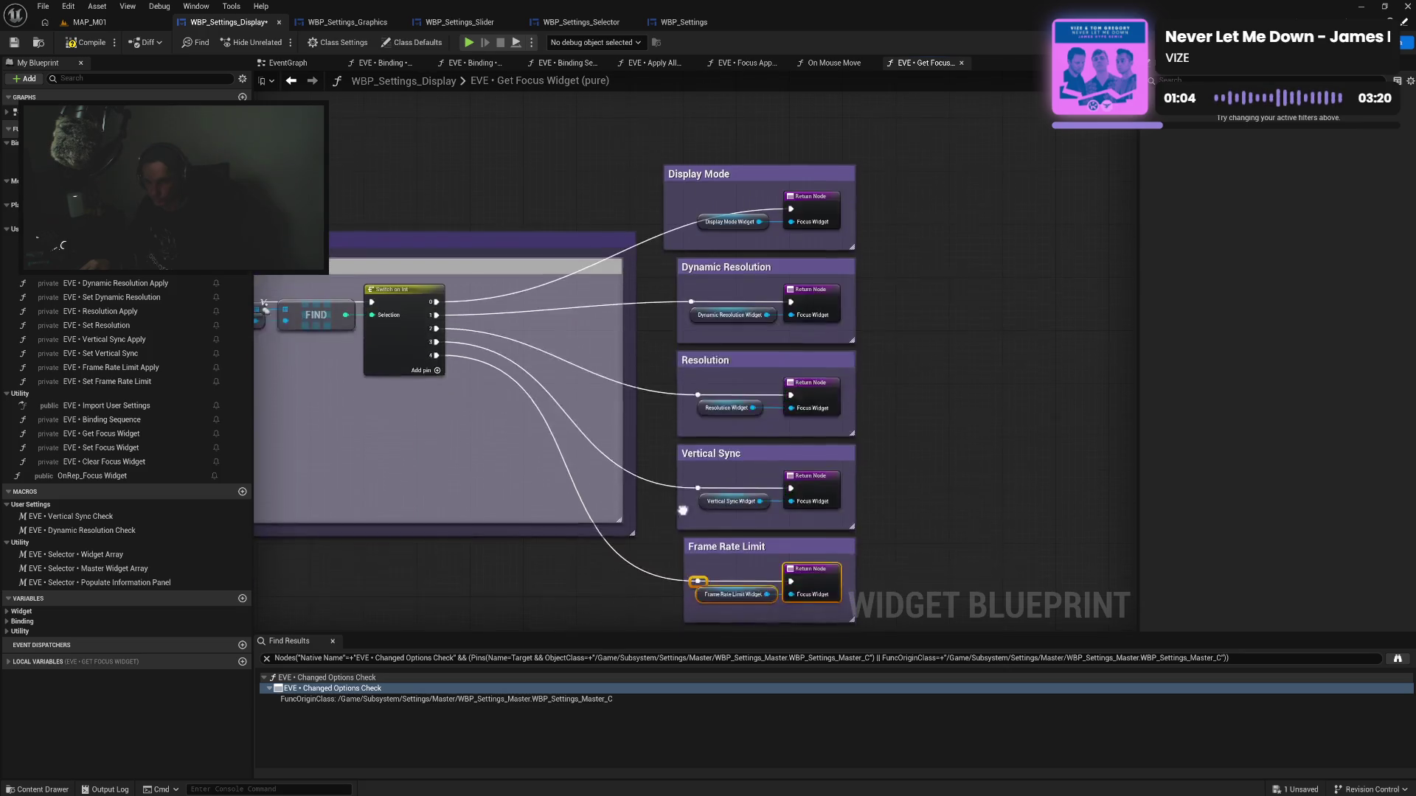
{"action": "mouse_move", "coordinate": [848, 626]}
{"action": "left_mouse_down"}
{"action": "mouse_move", "coordinate": [680, 559]}
{"action": "mouse_move", "coordinate": [691, 581]}
{"action": "left_mouse_up"}
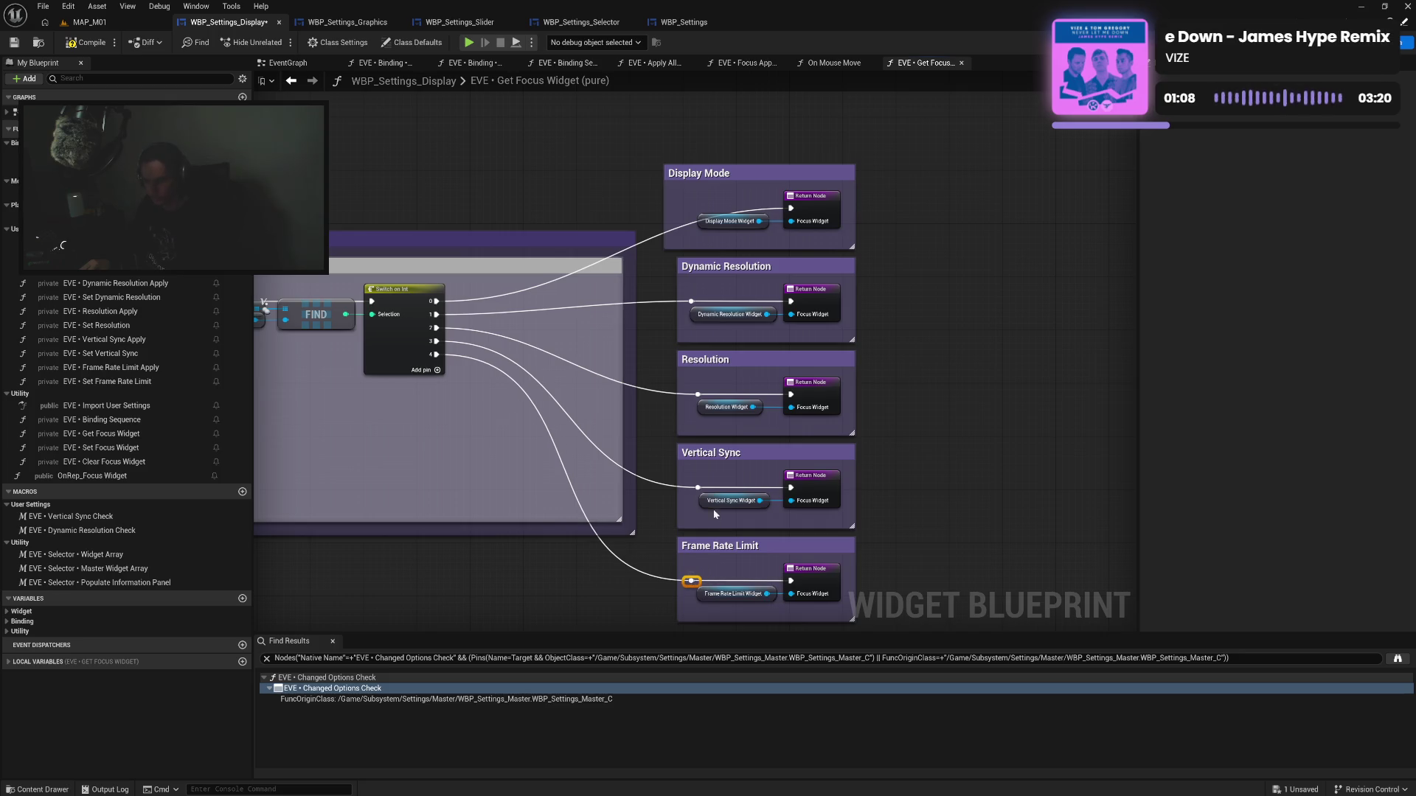
{"action": "left_click_drag", "start_coordinate": [698, 487], "coordinate": [691, 487]}
{"action": "left_click_drag", "start_coordinate": [698, 393], "coordinate": [691, 395]}
{"action": "left_click_drag", "start_coordinate": [713, 291], "coordinate": [723, 350]}
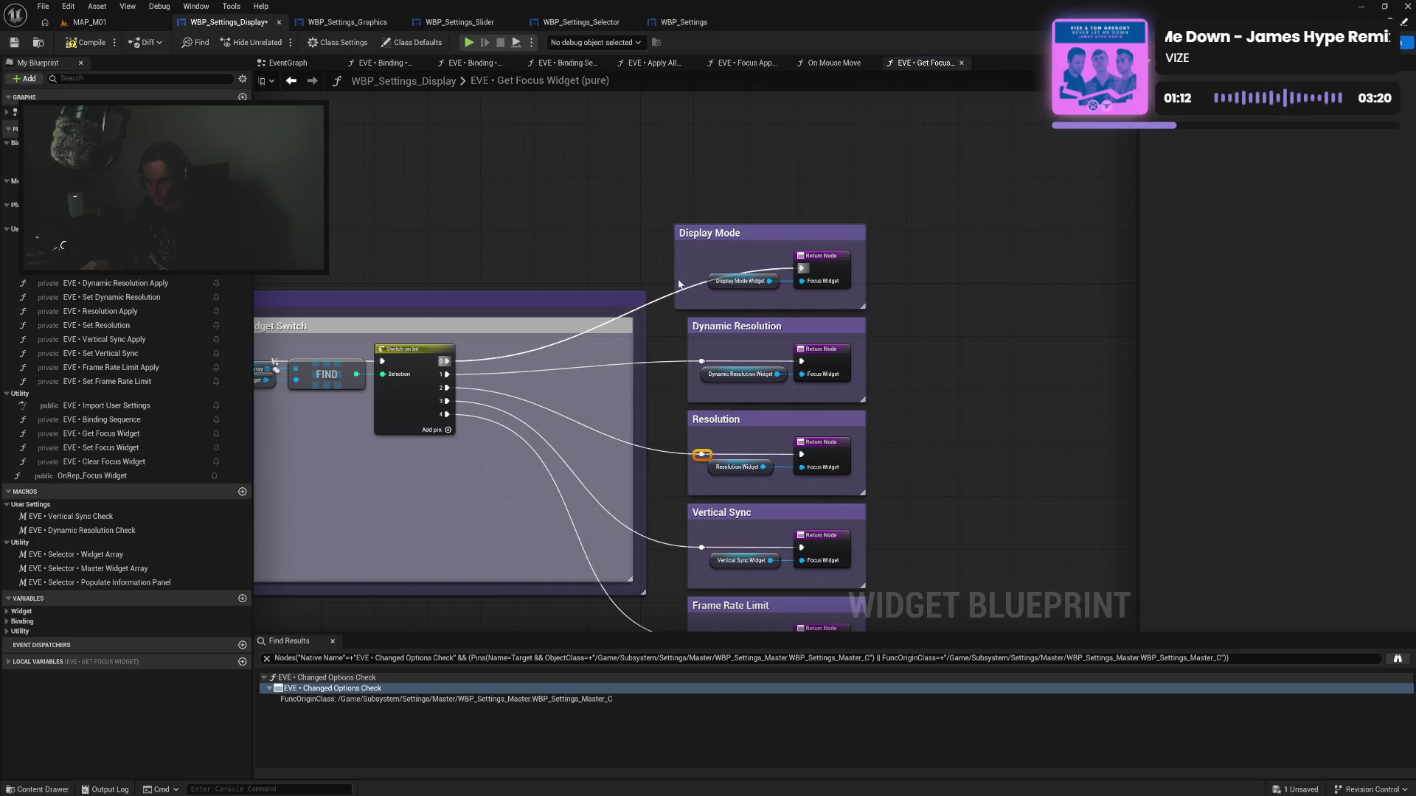
{"action": "left_click_drag", "start_coordinate": [682, 272], "coordinate": [695, 272]}
Enlarge the Switch comment and extend the outer comment to enclose all five output boxes
{"action": "left_click_drag", "start_coordinate": [687, 209], "coordinate": [870, 601]}
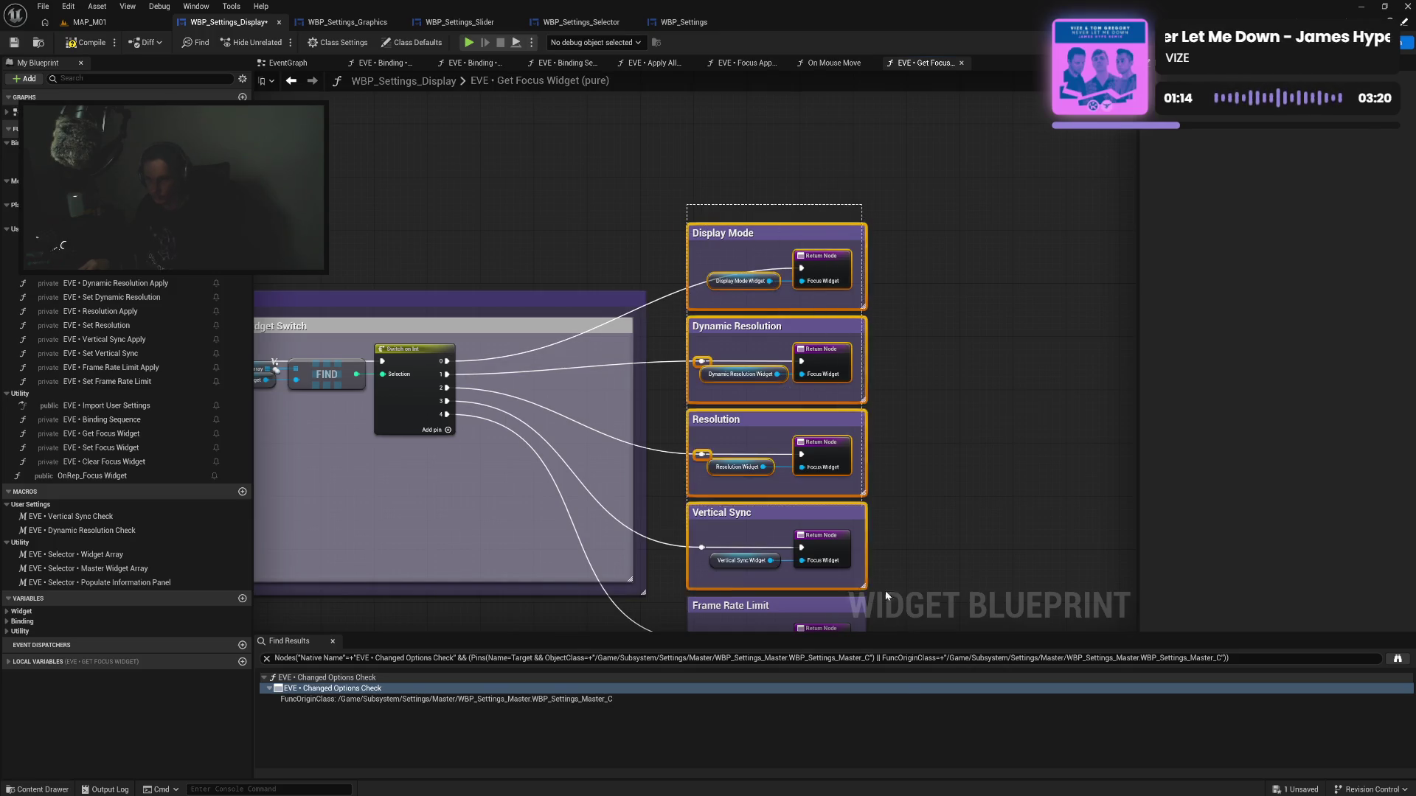
{"action": "mouse_move", "coordinate": [755, 233]}
{"action": "left_mouse_down"}
{"action": "mouse_move", "coordinate": [754, 19]}
{"action": "mouse_move", "coordinate": [804, 179]}
{"action": "mouse_move", "coordinate": [754, 250]}
{"action": "mouse_move", "coordinate": [594, 253]}
{"action": "mouse_move", "coordinate": [584, 273]}
{"action": "mouse_move", "coordinate": [509, 255]}
{"action": "mouse_move", "coordinate": [512, 243]}
{"action": "left_mouse_up"}
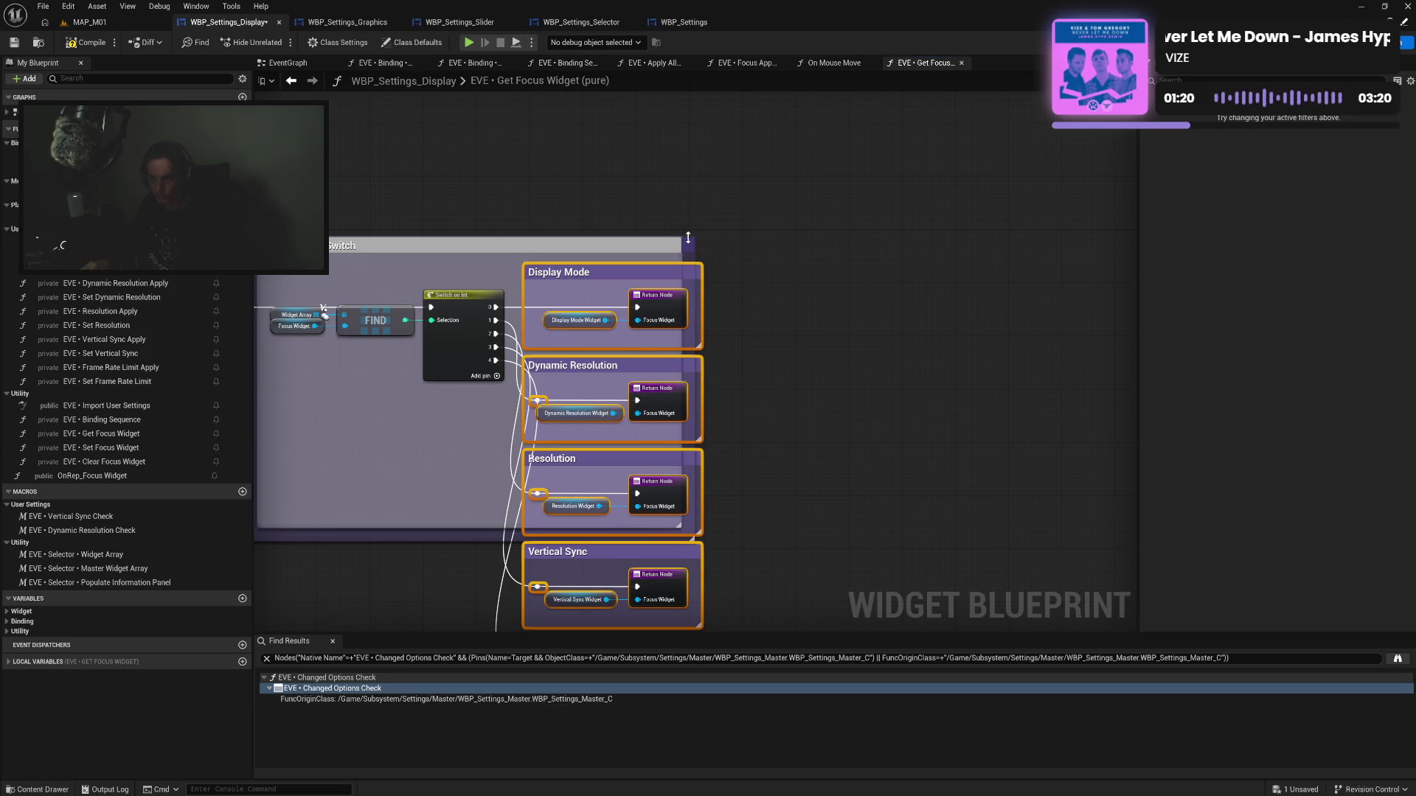
{"action": "mouse_move", "coordinate": [688, 237]}
{"action": "left_mouse_down"}
{"action": "mouse_move", "coordinate": [691, 211]}
{"action": "mouse_move", "coordinate": [706, 237]}
{"action": "mouse_move", "coordinate": [727, 230]}
{"action": "left_mouse_up"}
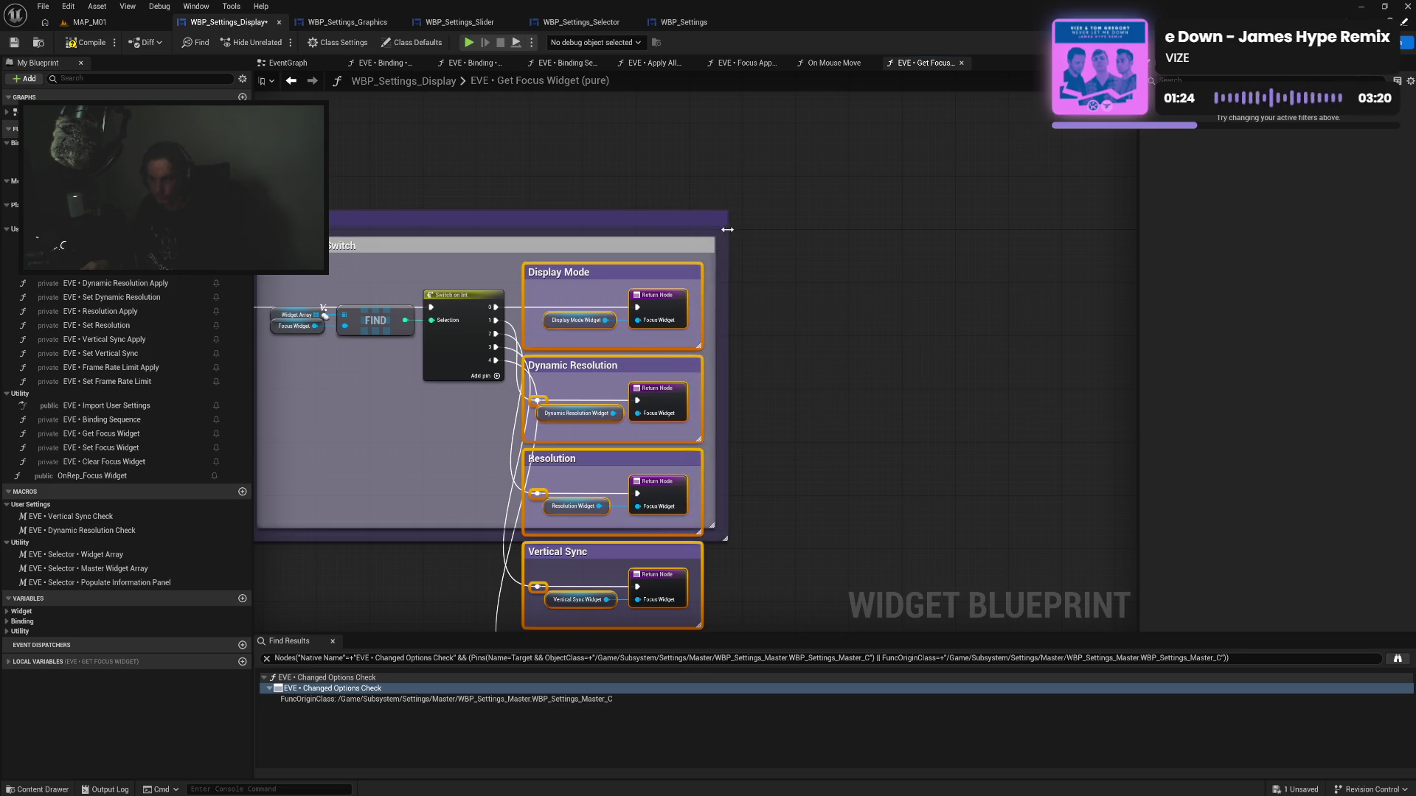
{"action": "left_click_drag", "start_coordinate": [850, 380], "coordinate": [1057, 212]}
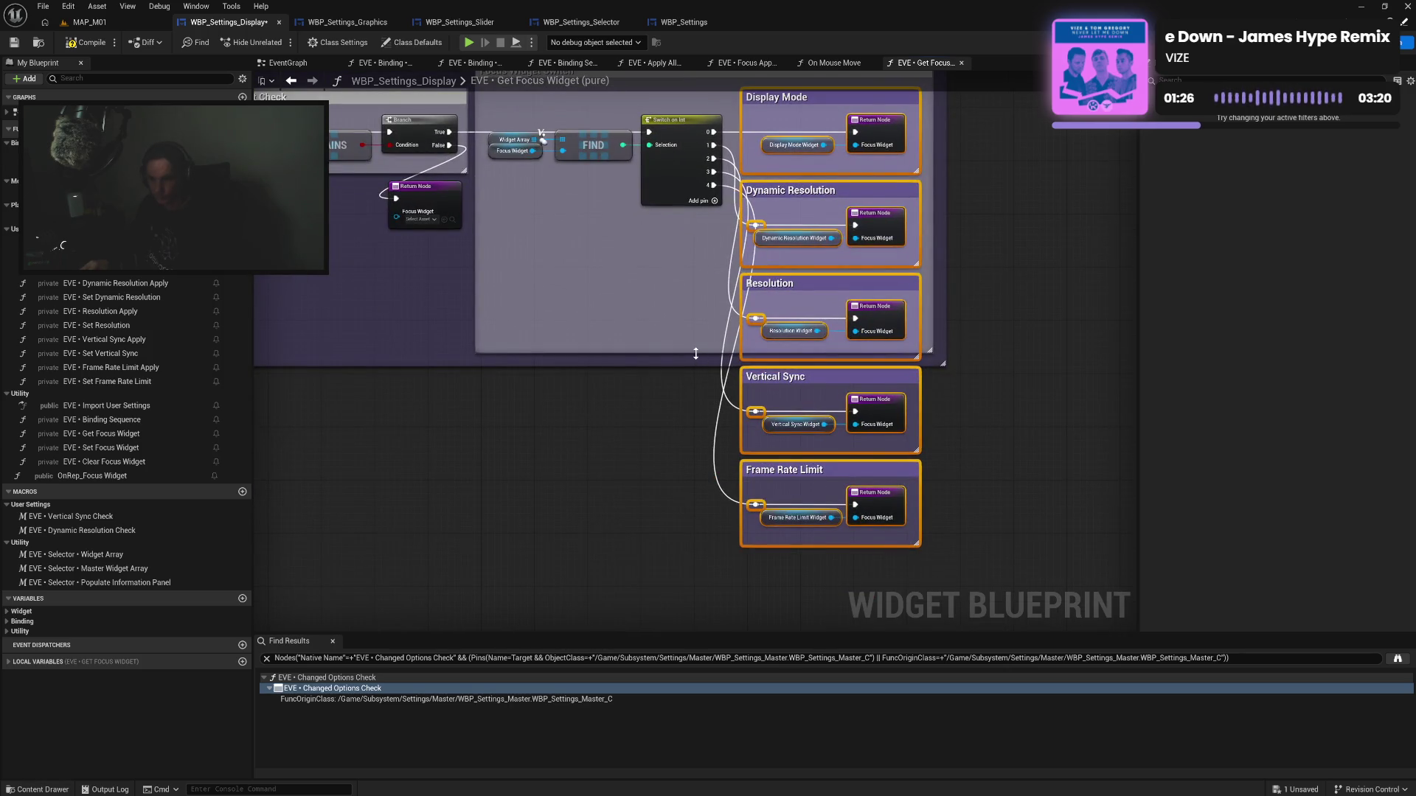
{"action": "left_click_drag", "start_coordinate": [701, 357], "coordinate": [705, 562]}
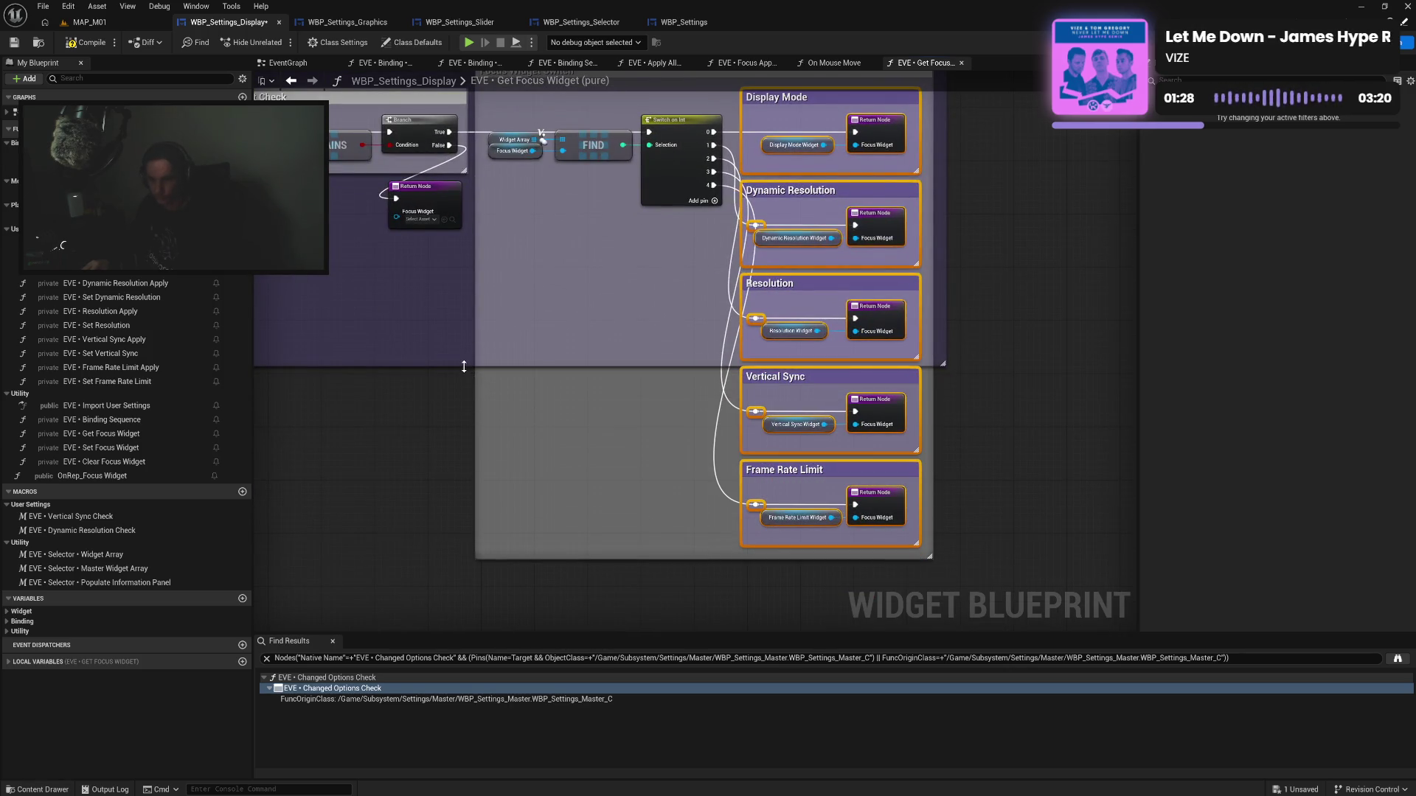
{"action": "left_click_drag", "start_coordinate": [463, 366], "coordinate": [486, 572]}
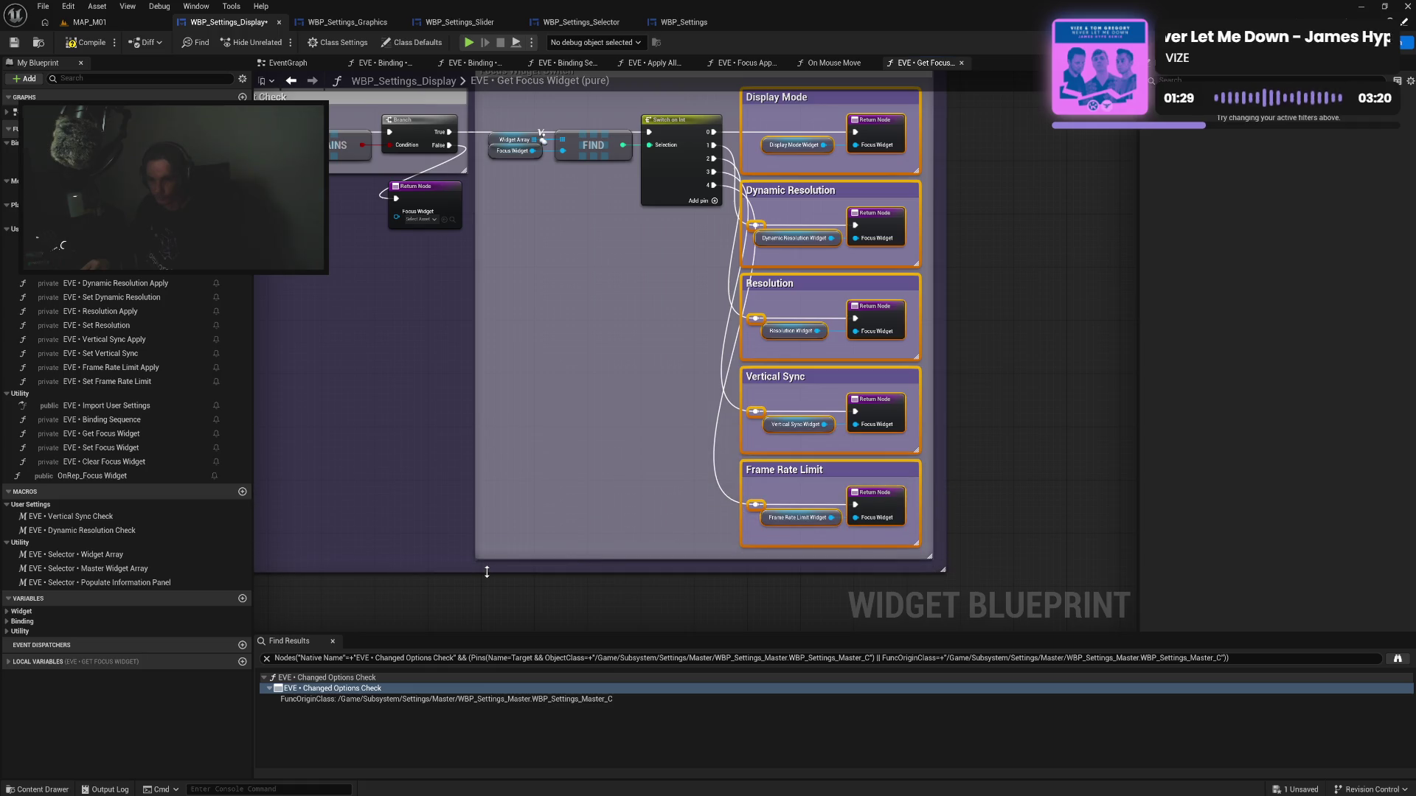
Compile and save WBP_Settings_Display, then view WBP_Settings_Graphics' Get Focus Widget comment
{"action": "left_click", "coordinate": [599, 387]}
{"action": "left_click", "coordinate": [88, 42]}
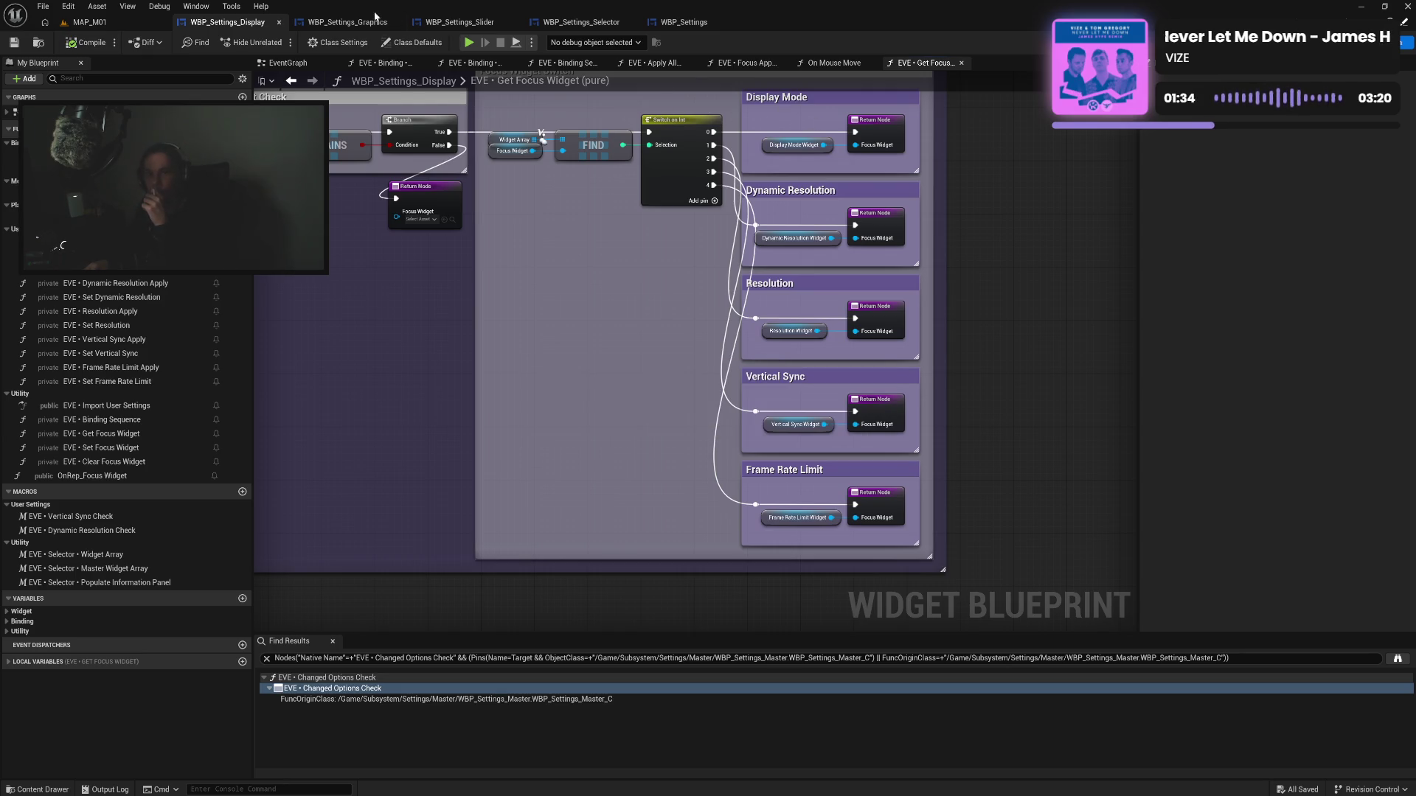
{"action": "left_click", "coordinate": [376, 17]}
{"action": "scroll", "coordinate": [752, 312], "scroll_direction": "down", "scroll_amount": 4}
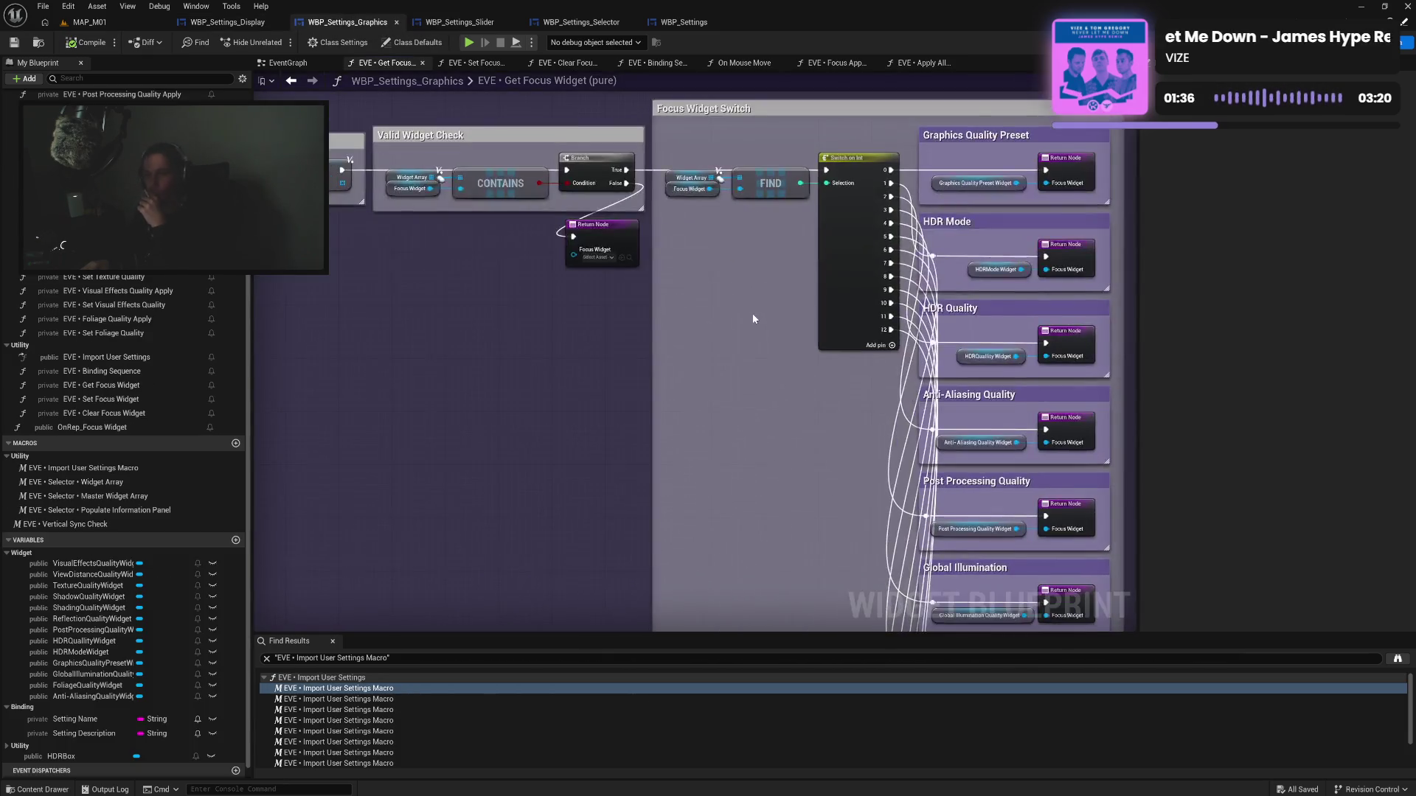
{"action": "mouse_move", "coordinate": [744, 332]}
{"action": "left_mouse_down"}
{"action": "mouse_move", "coordinate": [752, 174]}
{"action": "mouse_move", "coordinate": [790, 355]}
{"action": "left_mouse_up"}
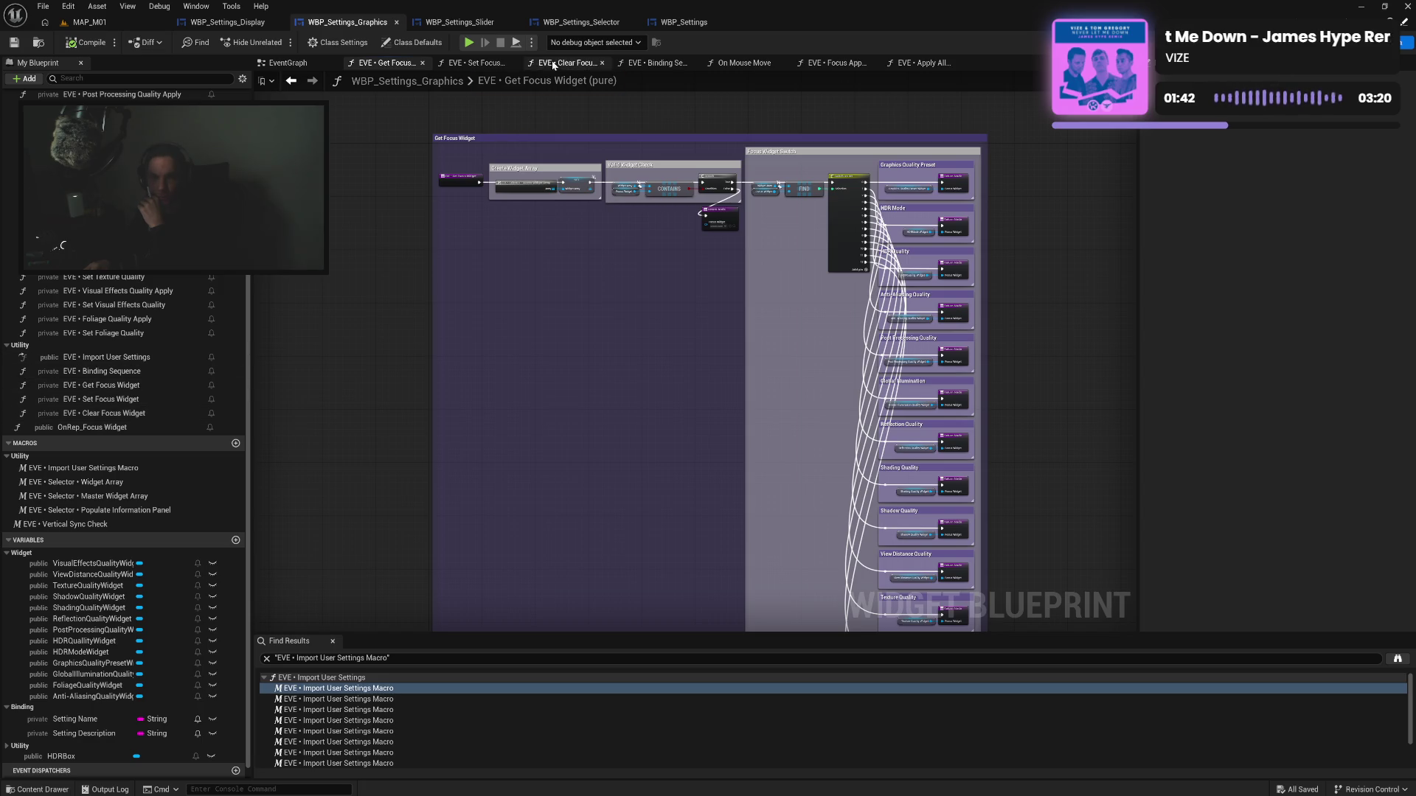
File the EVE • Vertical Sync Check macro under Utility and save WBP_Settings_Graphics
{"action": "scroll", "coordinate": [184, 338], "scroll_direction": "up", "scroll_amount": 5}
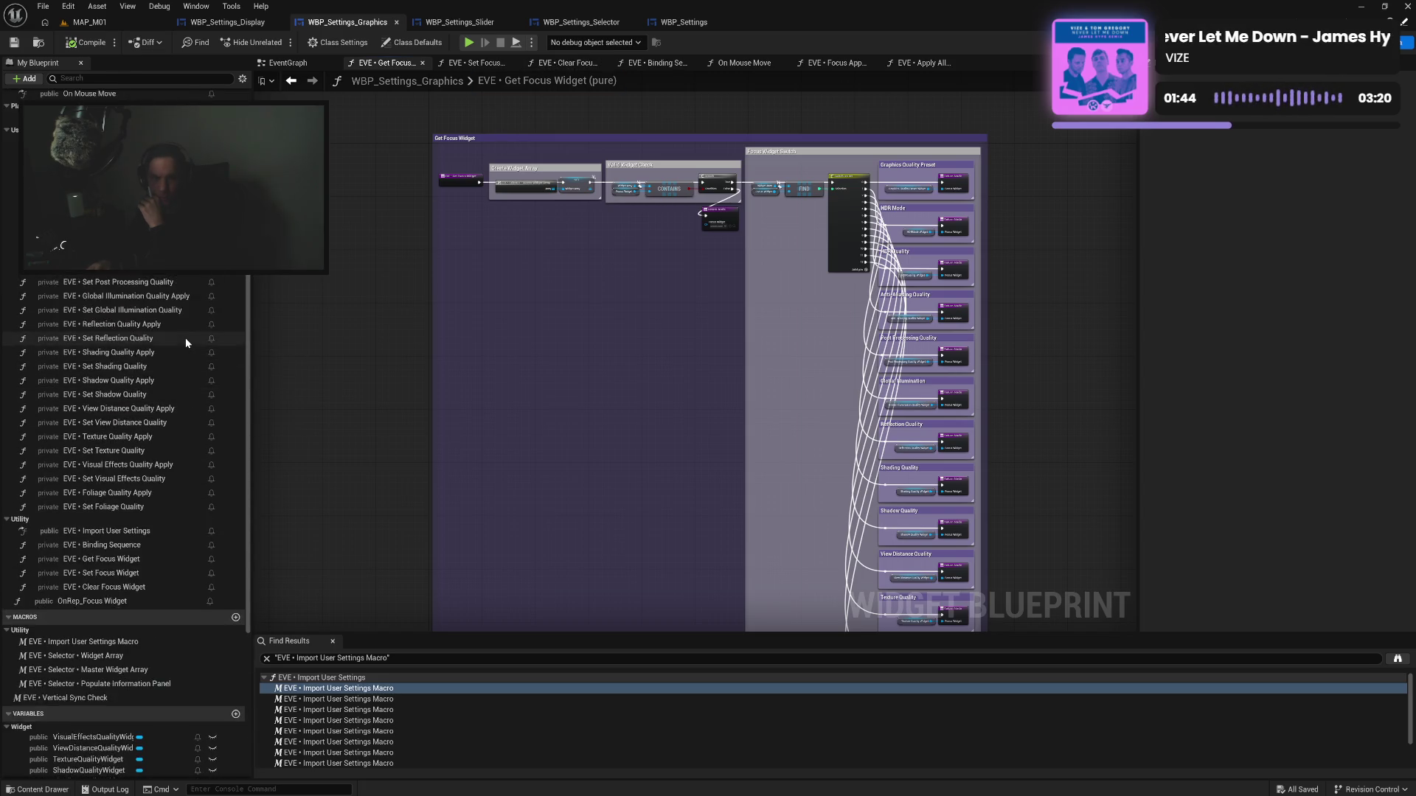
{"action": "scroll", "coordinate": [184, 338], "scroll_direction": "up", "scroll_amount": 2}
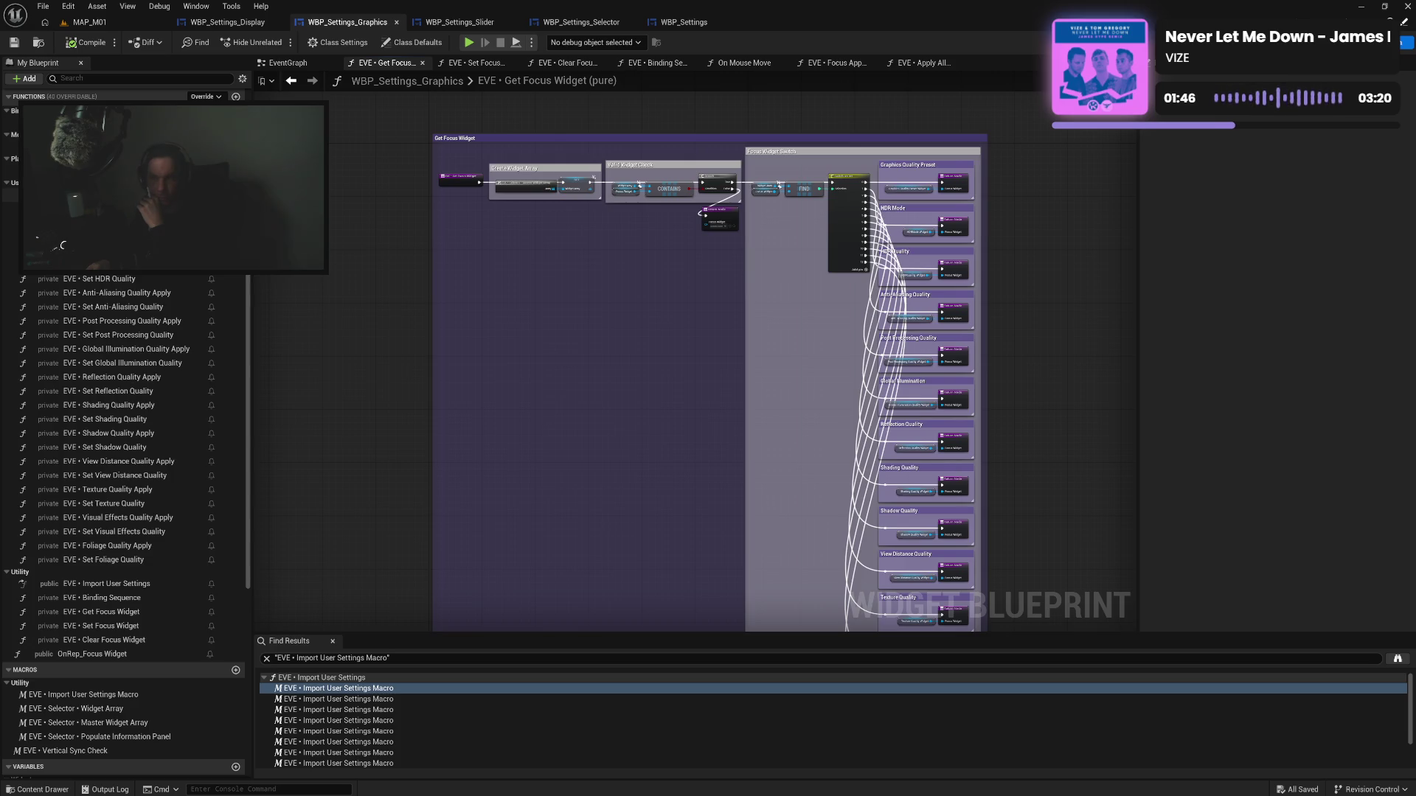
{"action": "scroll", "coordinate": [184, 338], "scroll_direction": "up", "scroll_amount": 1}
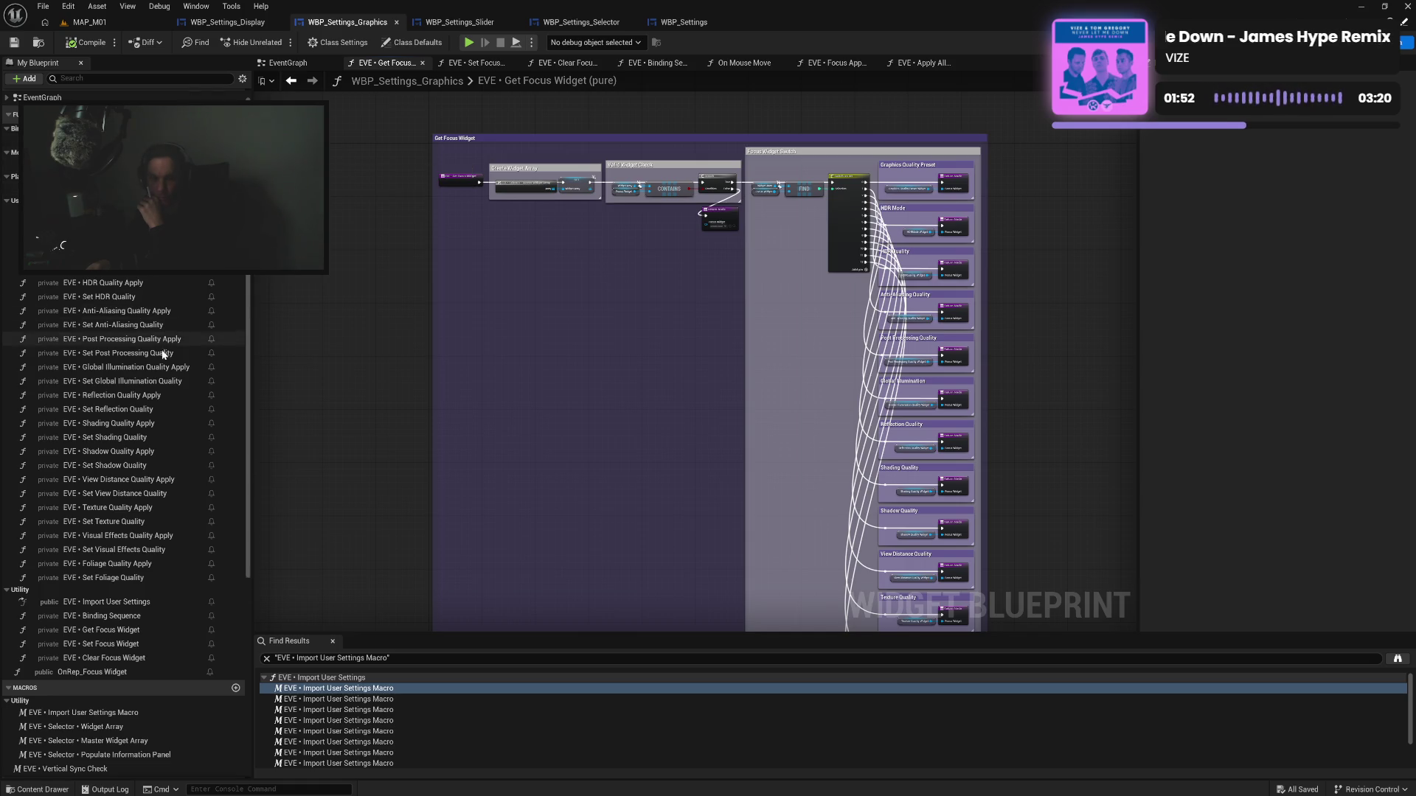
{"action": "scroll", "coordinate": [161, 350], "scroll_direction": "down", "scroll_amount": 10}
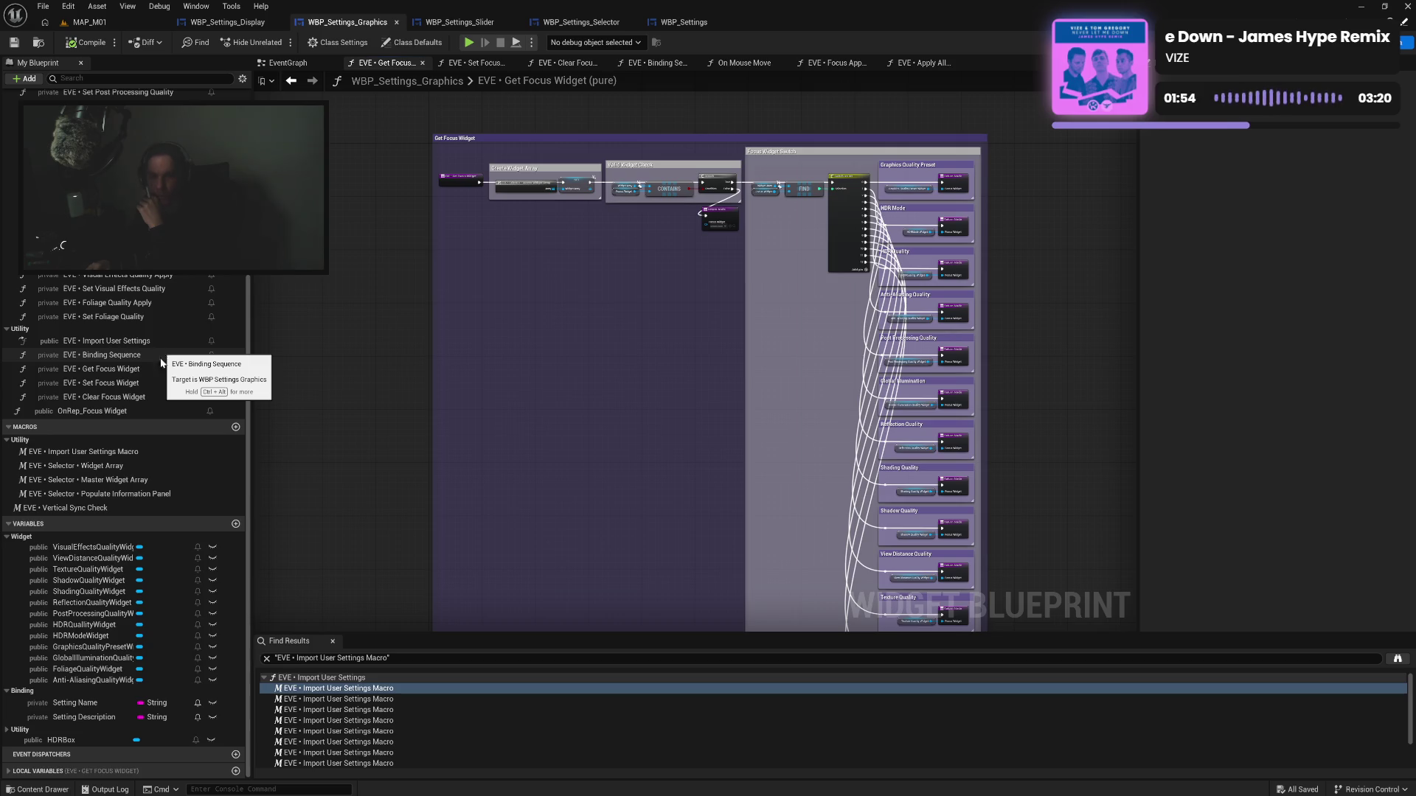
{"action": "left_click", "coordinate": [70, 505]}
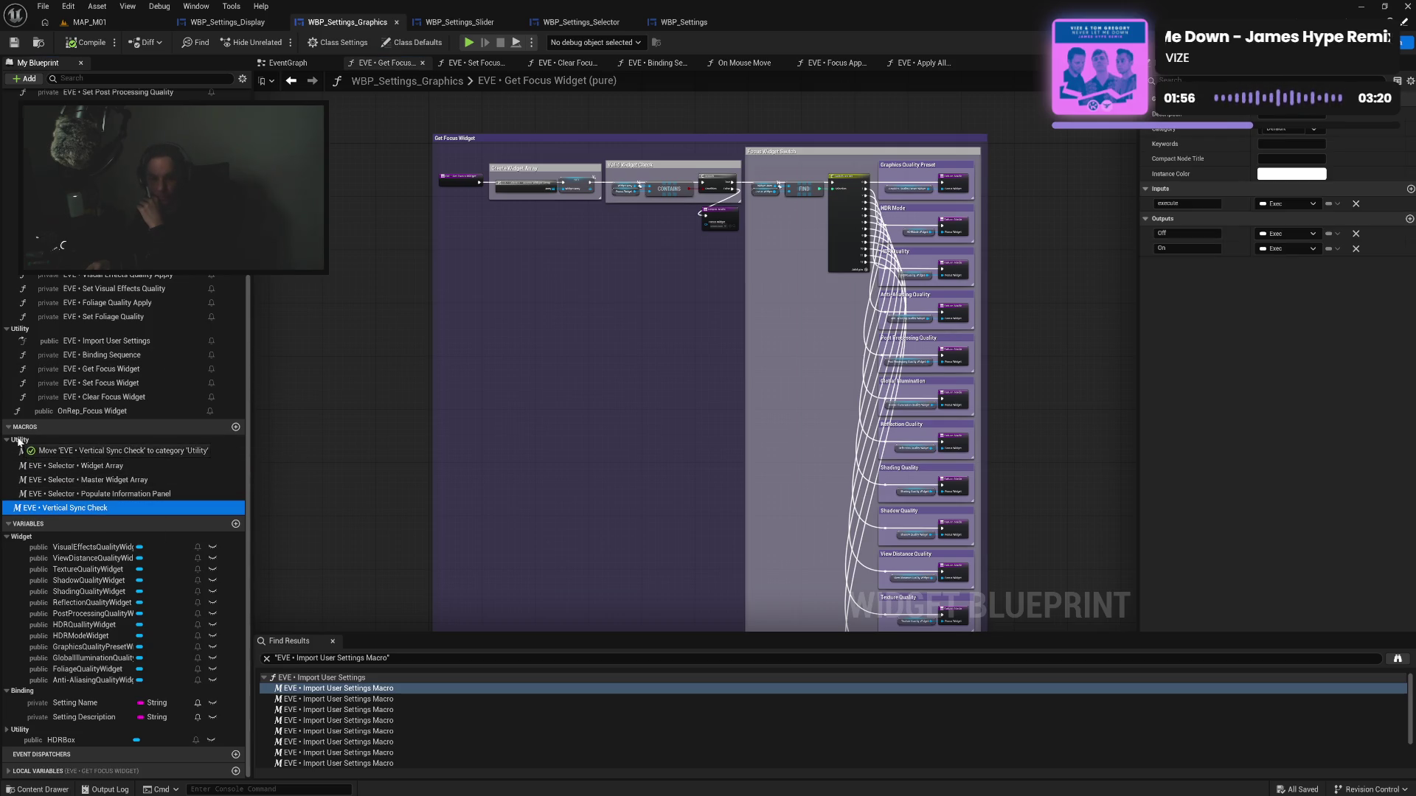
{"action": "left_click", "coordinate": [335, 462]}
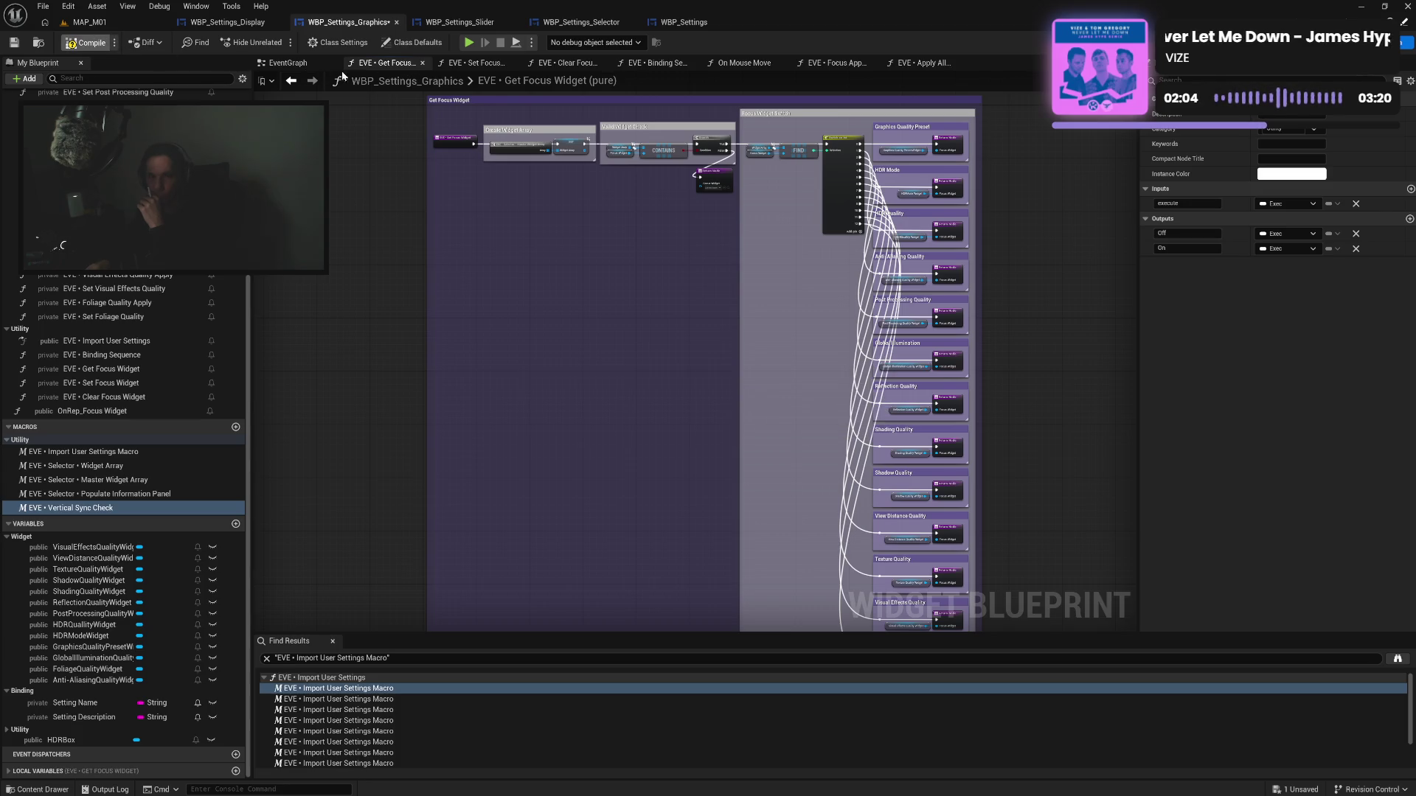
{"action": "key", "text": "ctrl+s"}
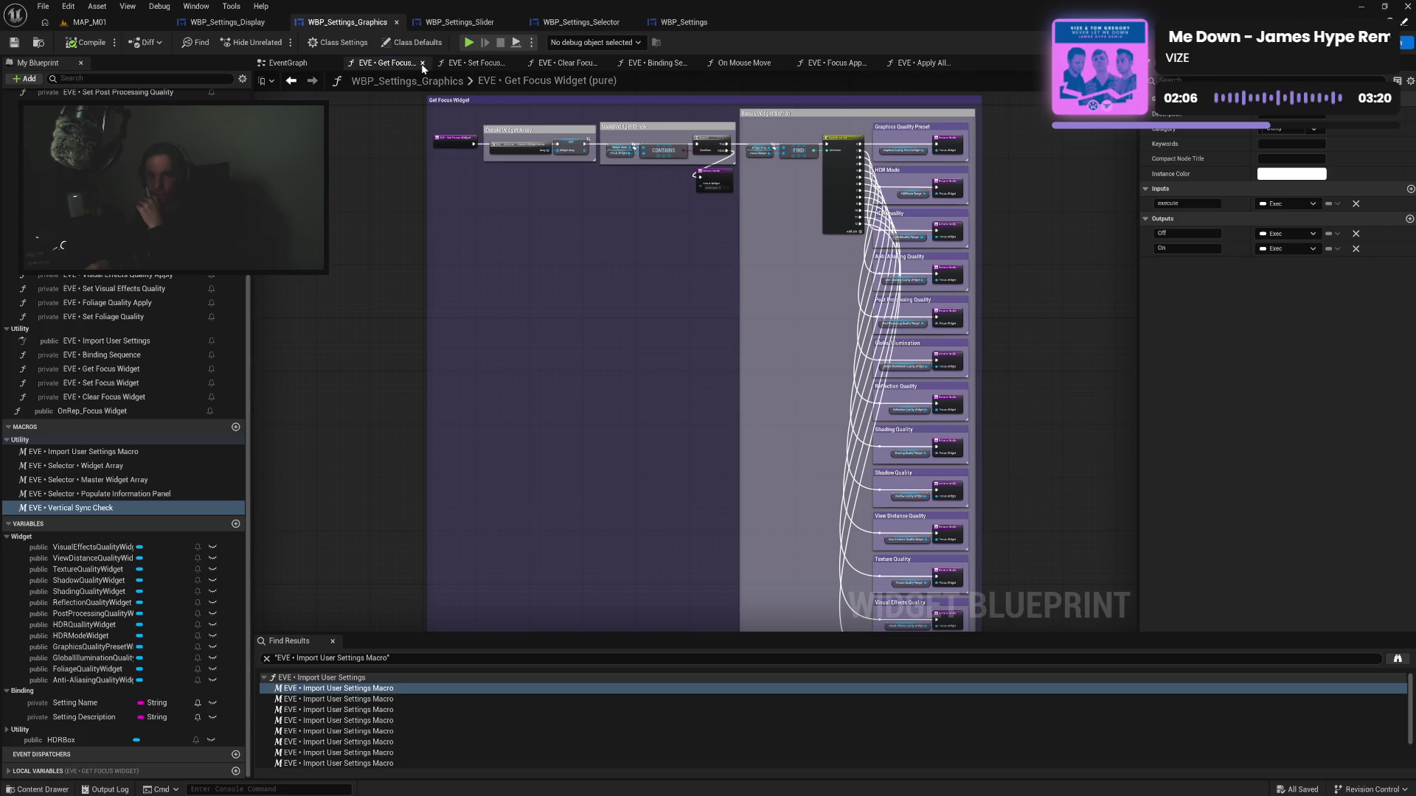
Close the Get Focus Widget, Set/Clear Focus, Binding Sequence, On Mouse Move, Focus Apply and Apply All graphs
{"action": "left_click", "coordinate": [423, 63]}
{"action": "left_click", "coordinate": [422, 63]}
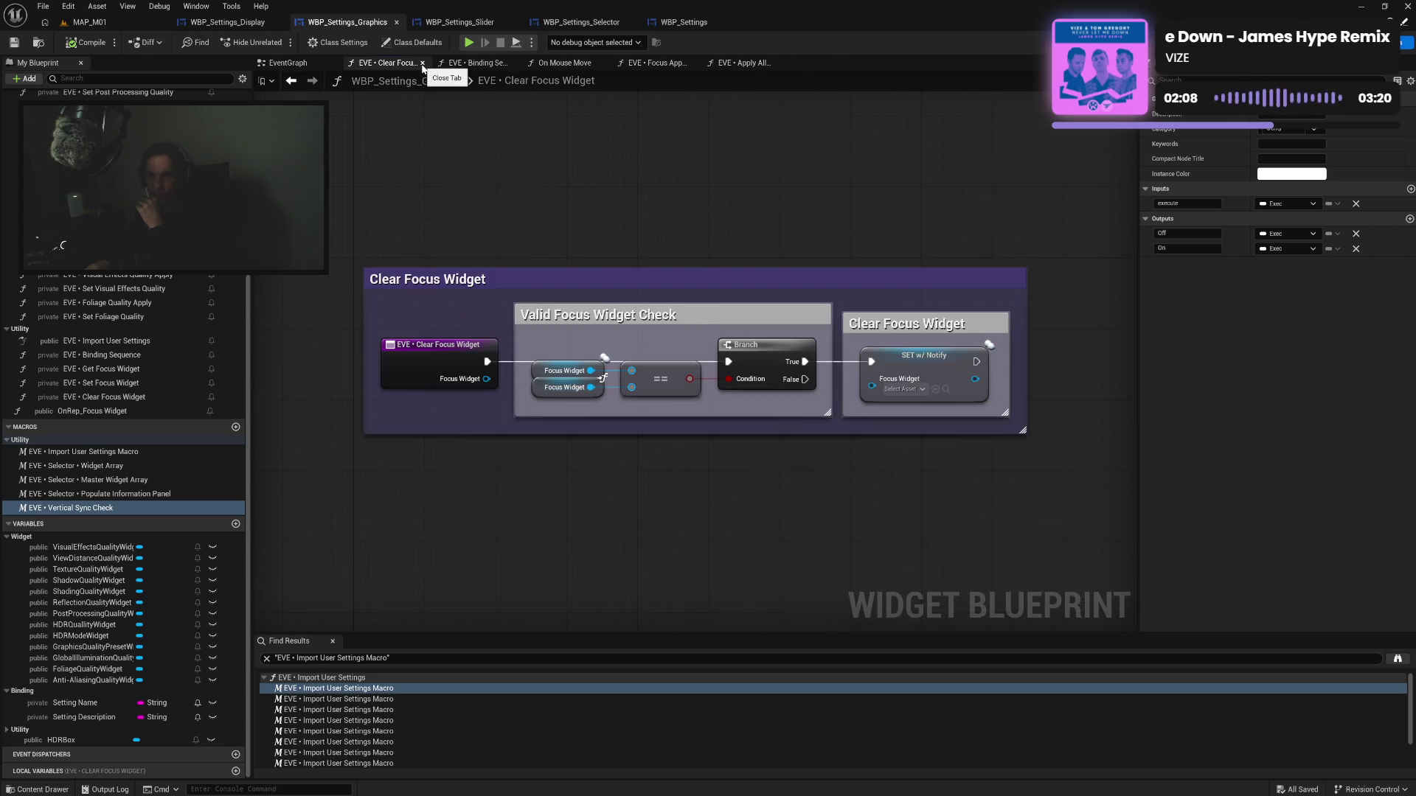
{"action": "left_click", "coordinate": [422, 63]}
{"action": "left_click", "coordinate": [422, 64]}
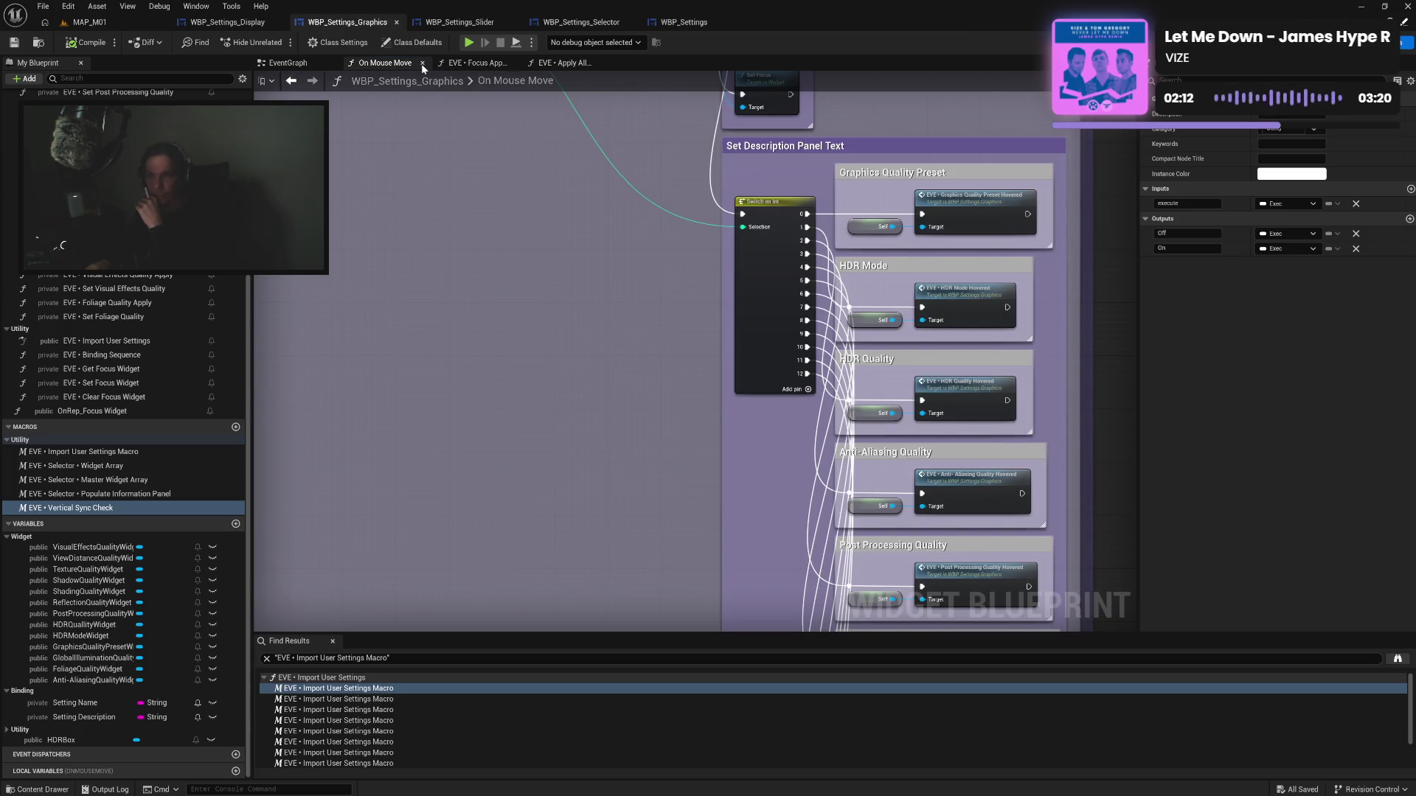
{"action": "left_click", "coordinate": [422, 63]}
{"action": "left_click", "coordinate": [423, 63]}
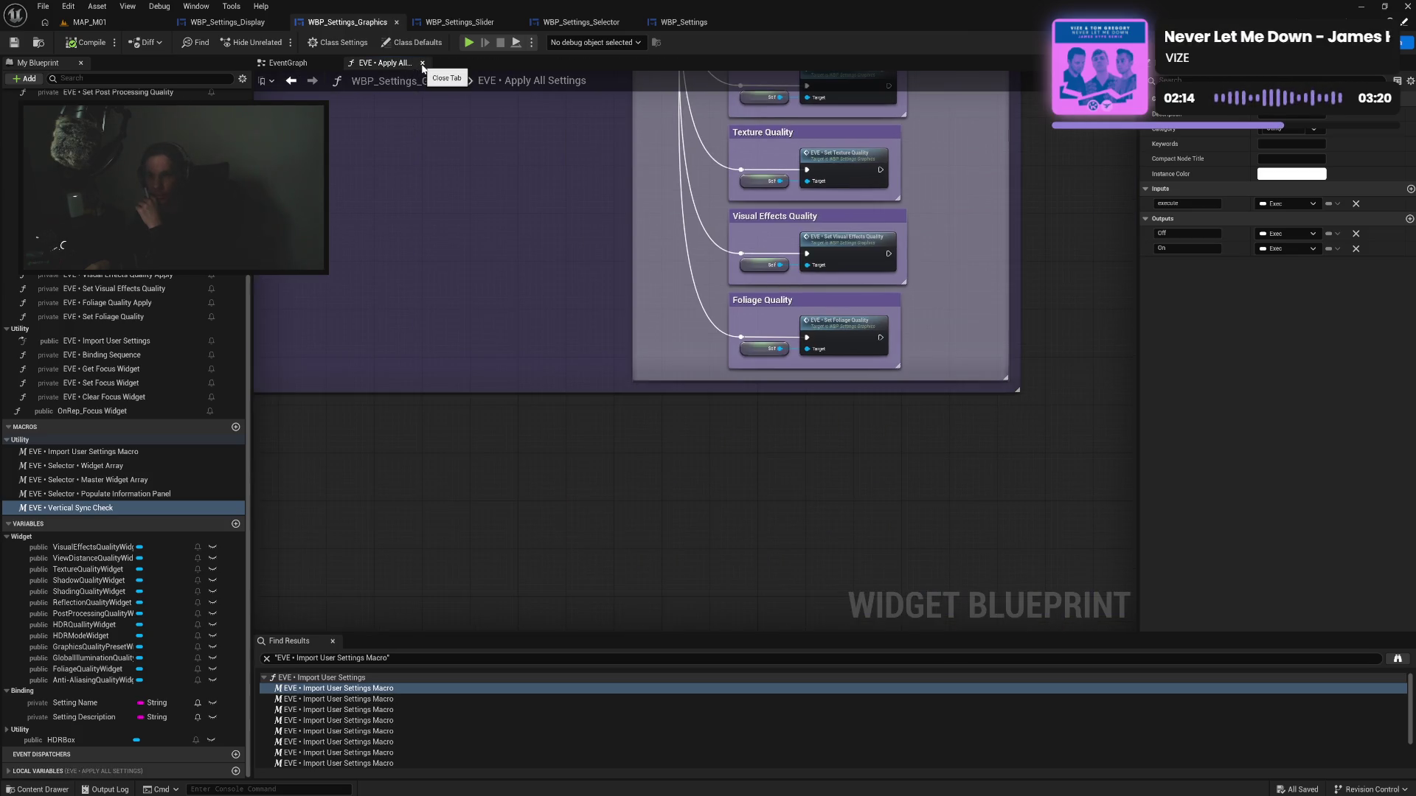
{"action": "left_click", "coordinate": [422, 63]}
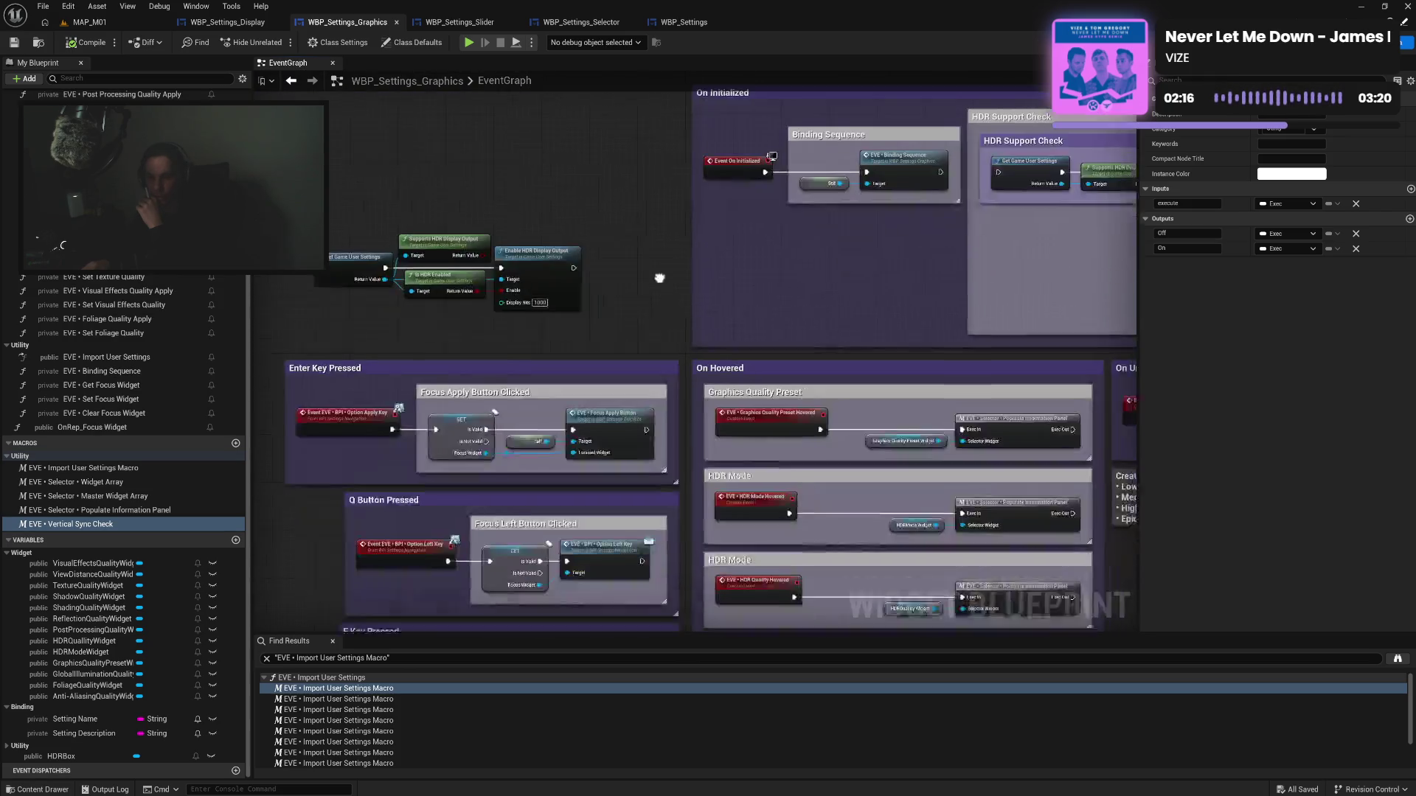
Review the EventGraph's HDR Support Check, key-pressed events and On Initialized sections
{"action": "left_click_drag", "start_coordinate": [857, 294], "coordinate": [624, 261]}
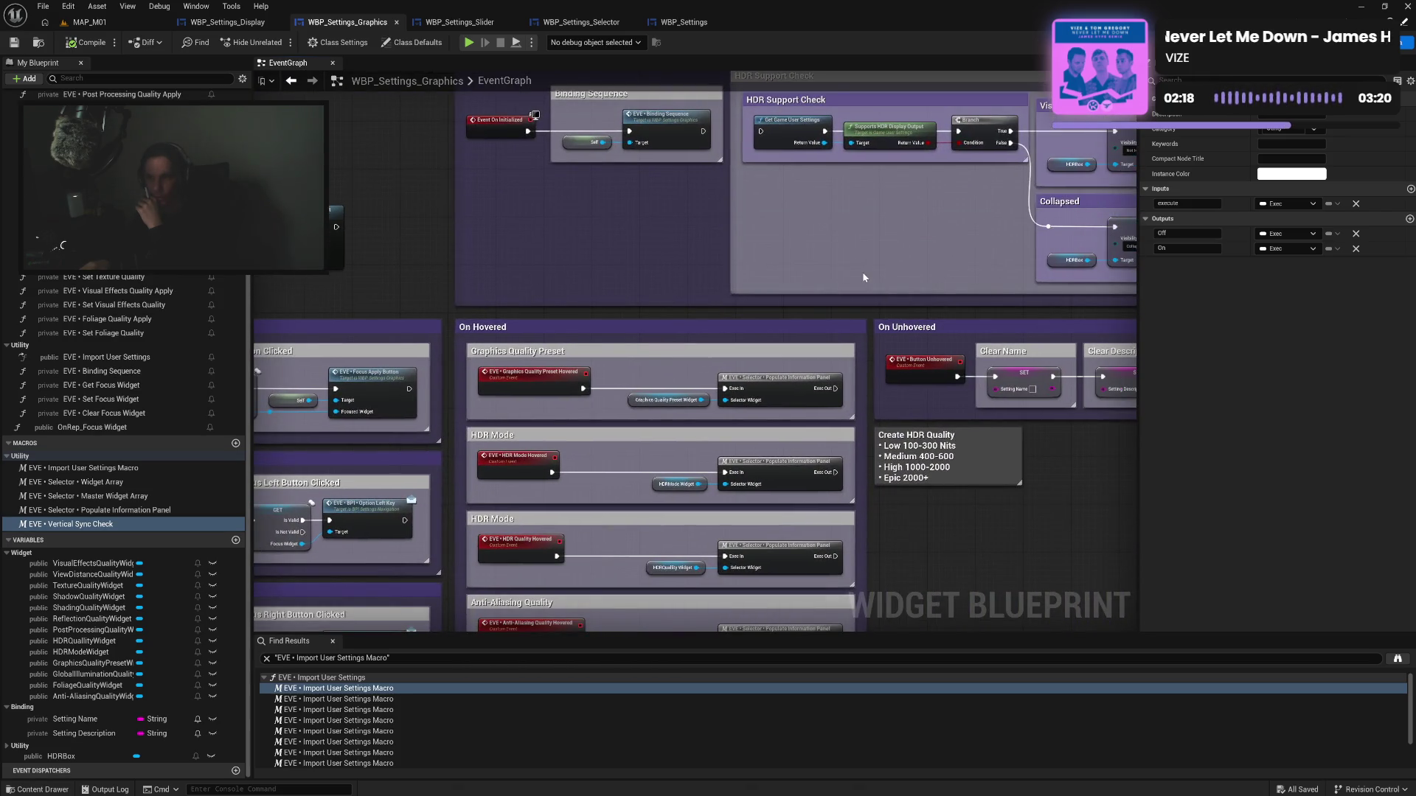
{"action": "left_click_drag", "start_coordinate": [864, 278], "coordinate": [698, 258]}
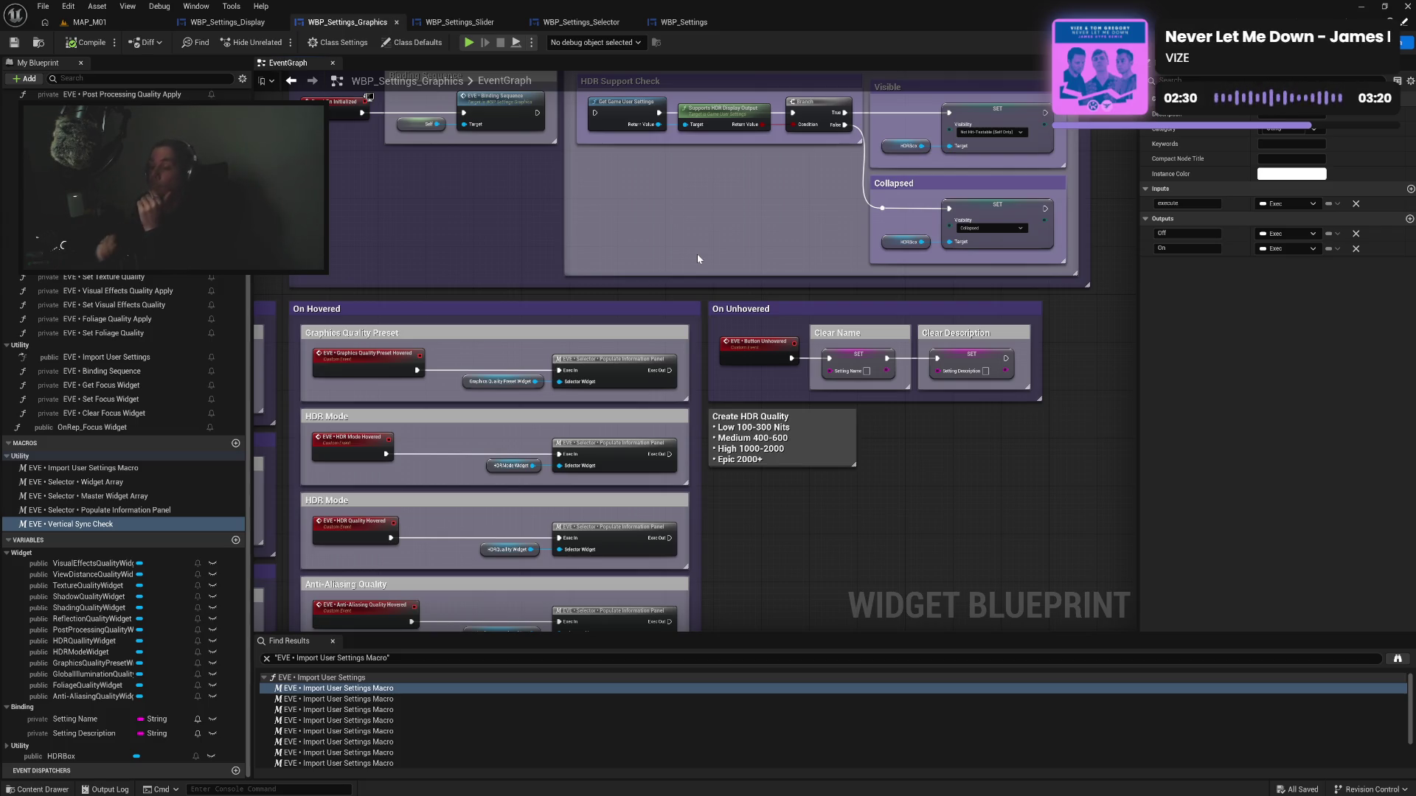
{"action": "mouse_move", "coordinate": [797, 485]}
{"action": "left_mouse_down"}
{"action": "mouse_move", "coordinate": [868, 429]}
{"action": "mouse_move", "coordinate": [894, 457]}
{"action": "mouse_move", "coordinate": [872, 375]}
{"action": "mouse_move", "coordinate": [1269, 333]}
{"action": "left_mouse_up"}
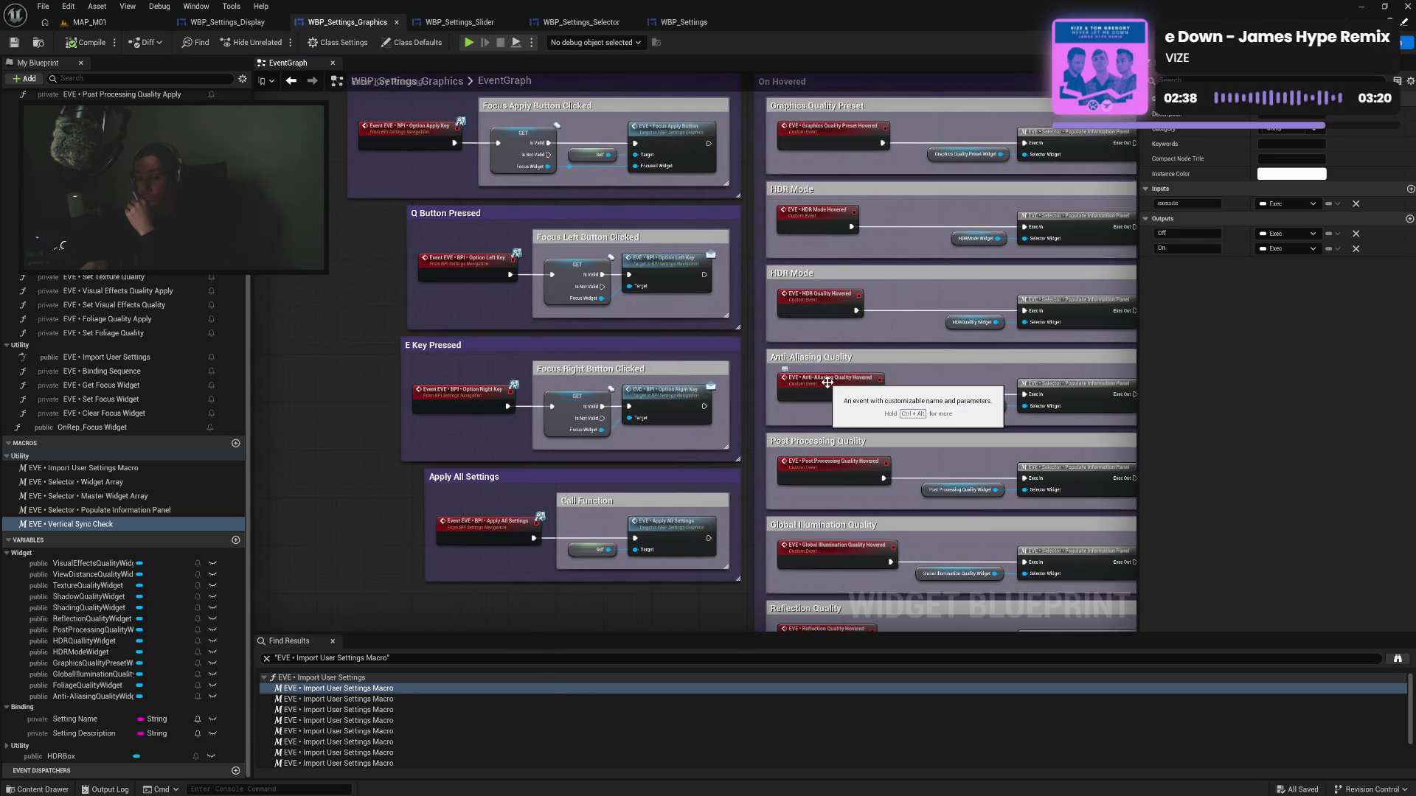
{"action": "left_click_drag", "start_coordinate": [828, 382], "coordinate": [832, 468]}
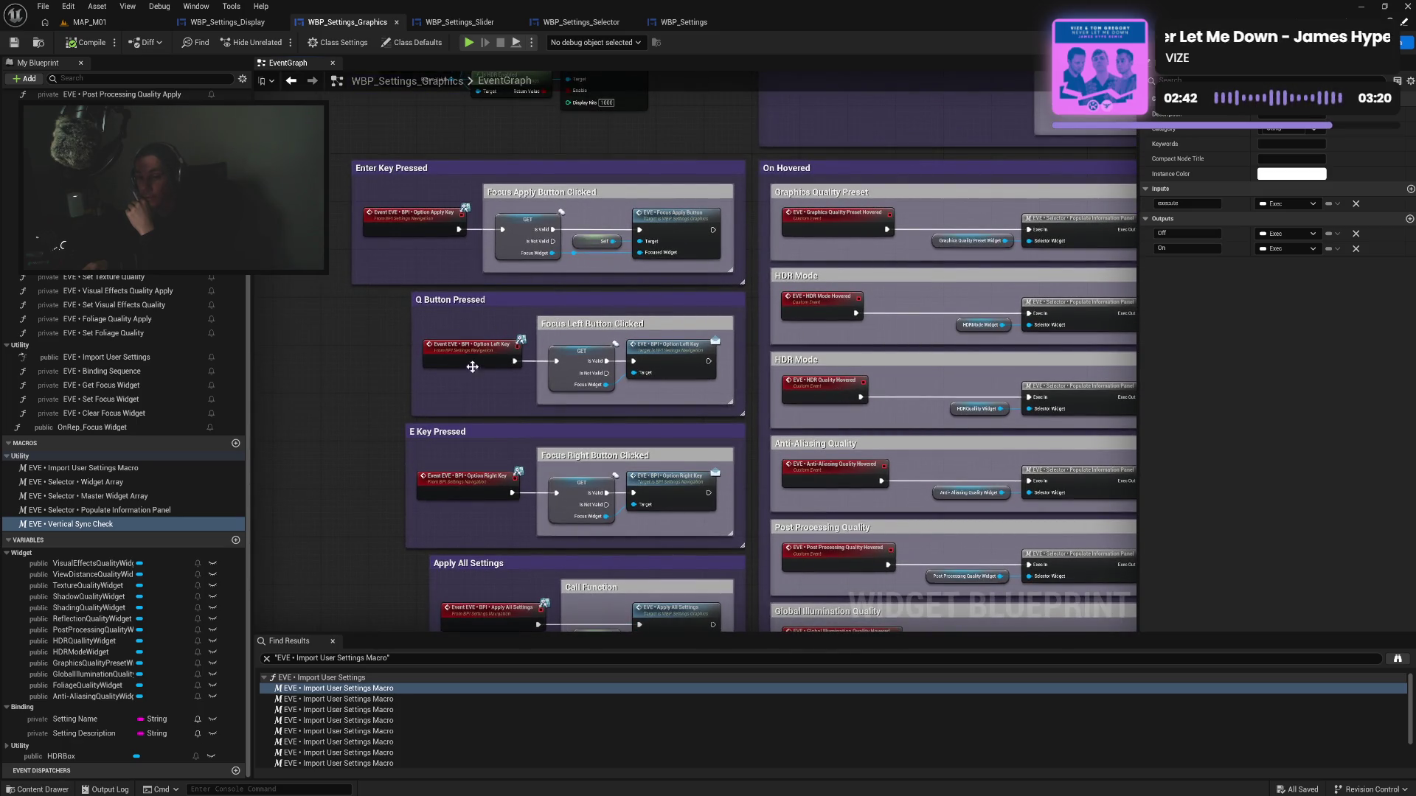
{"action": "left_click_drag", "start_coordinate": [504, 452], "coordinate": [513, 649]}
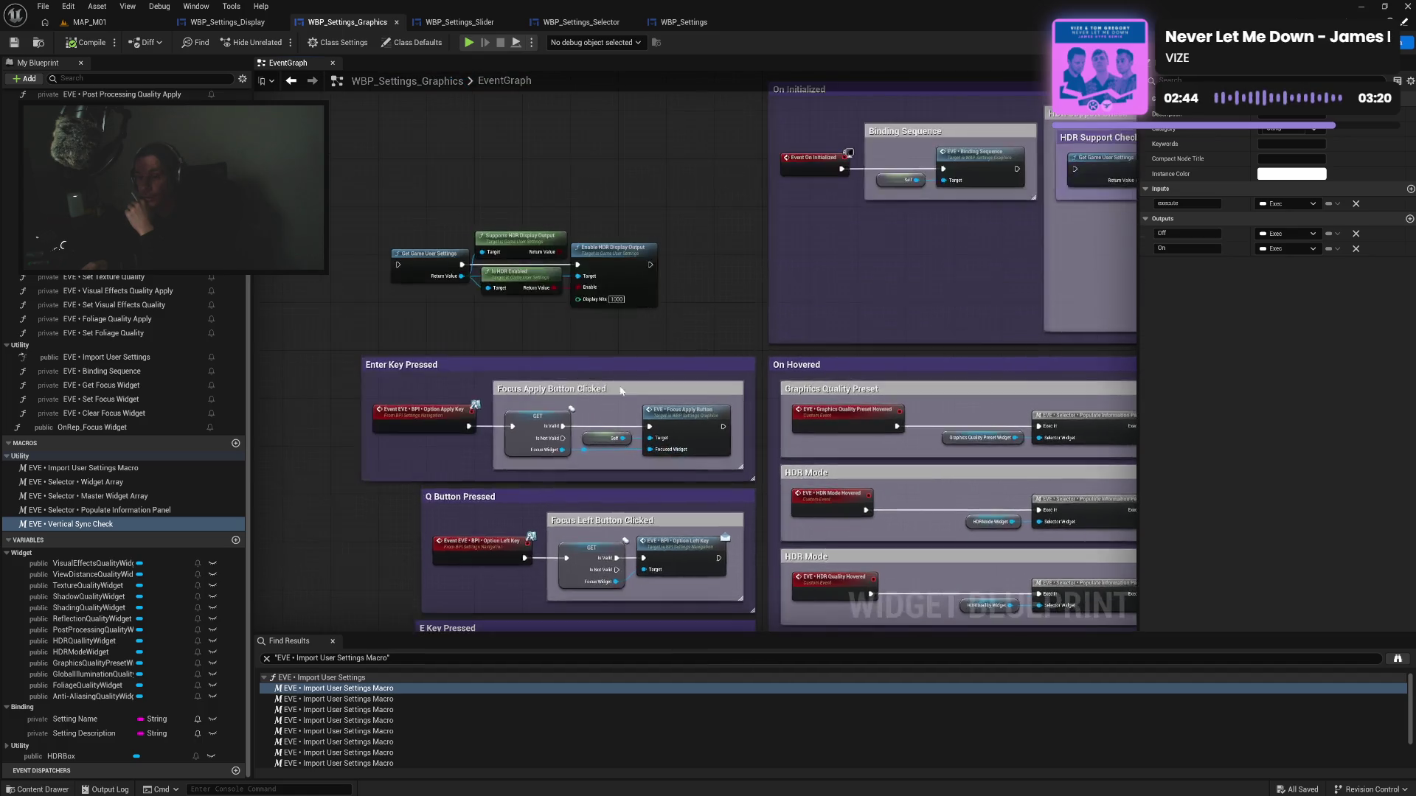
{"action": "mouse_move", "coordinate": [714, 329]}
{"action": "left_mouse_down"}
{"action": "mouse_move", "coordinate": [581, 410]}
{"action": "mouse_move", "coordinate": [545, 396]}
{"action": "mouse_move", "coordinate": [751, 312]}
{"action": "left_mouse_up"}
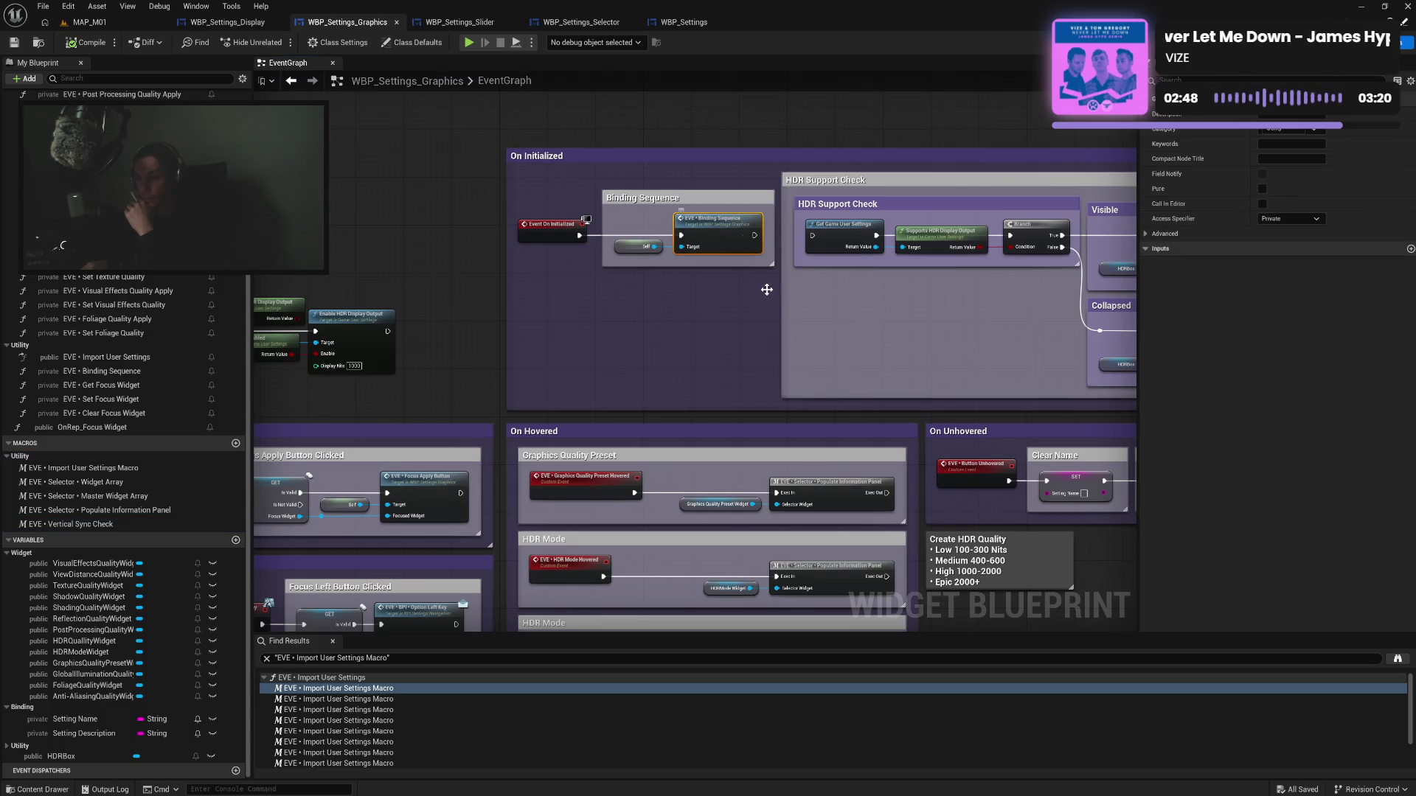
Inspect the Binding Sequence graph's Display Mode bindings, close it, and switch to WBP_Settings_Display
{"action": "double_click", "coordinate": [737, 232]}
{"action": "scroll", "coordinate": [810, 298], "scroll_direction": "up", "scroll_amount": 6}
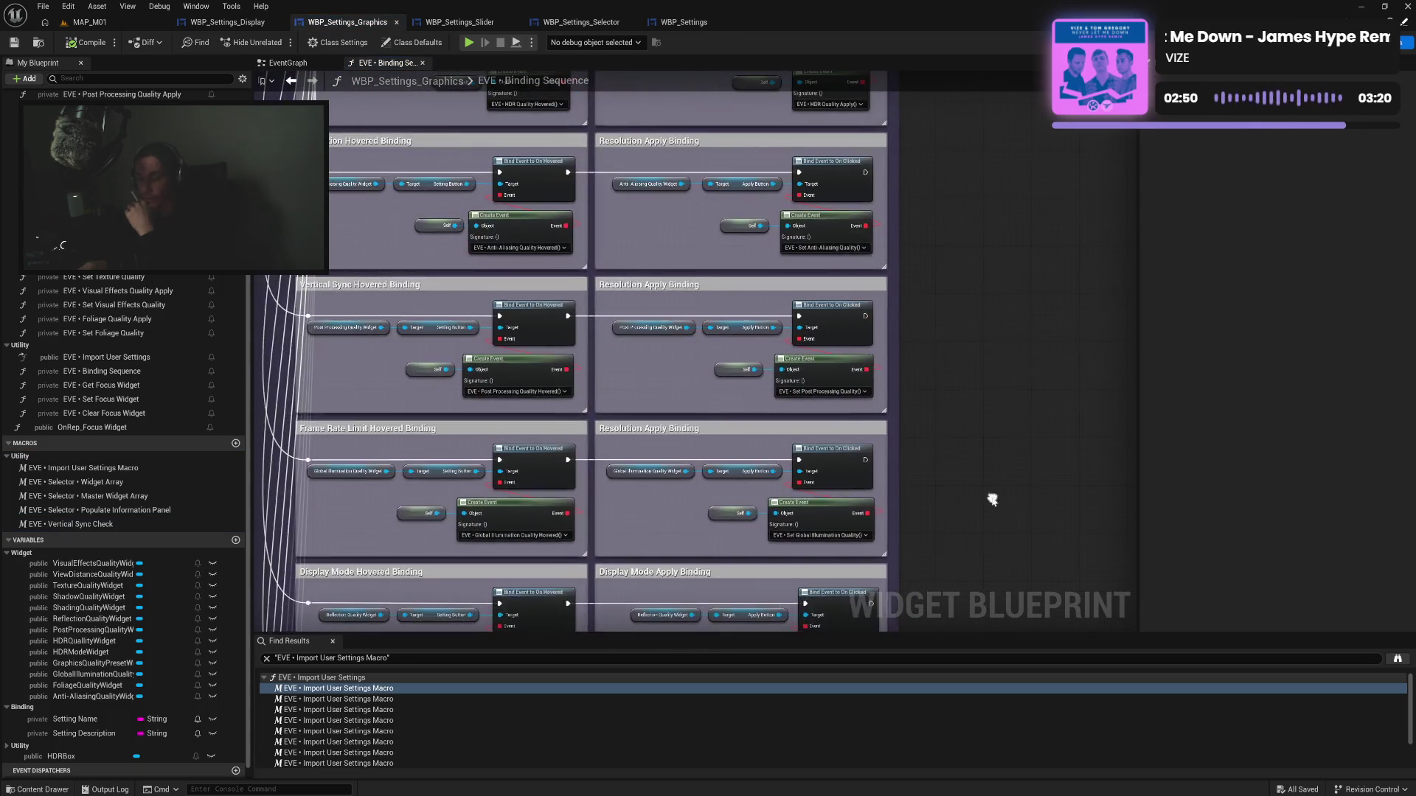
{"action": "mouse_move", "coordinate": [1006, 404]}
{"action": "left_mouse_down"}
{"action": "mouse_move", "coordinate": [1015, 446]}
{"action": "mouse_move", "coordinate": [1012, 327]}
{"action": "left_mouse_up"}
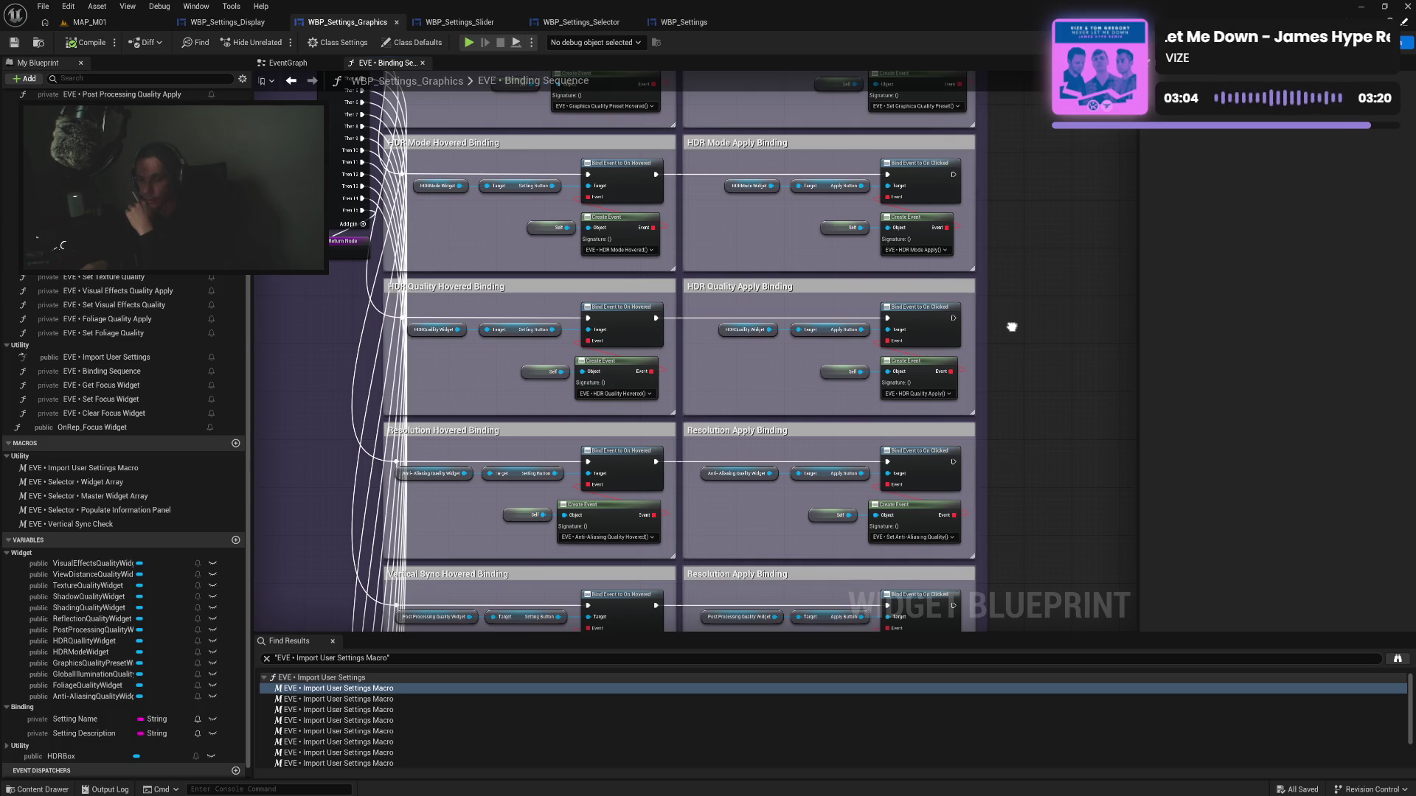
{"action": "left_click_drag", "start_coordinate": [1011, 326], "coordinate": [1011, 290]}
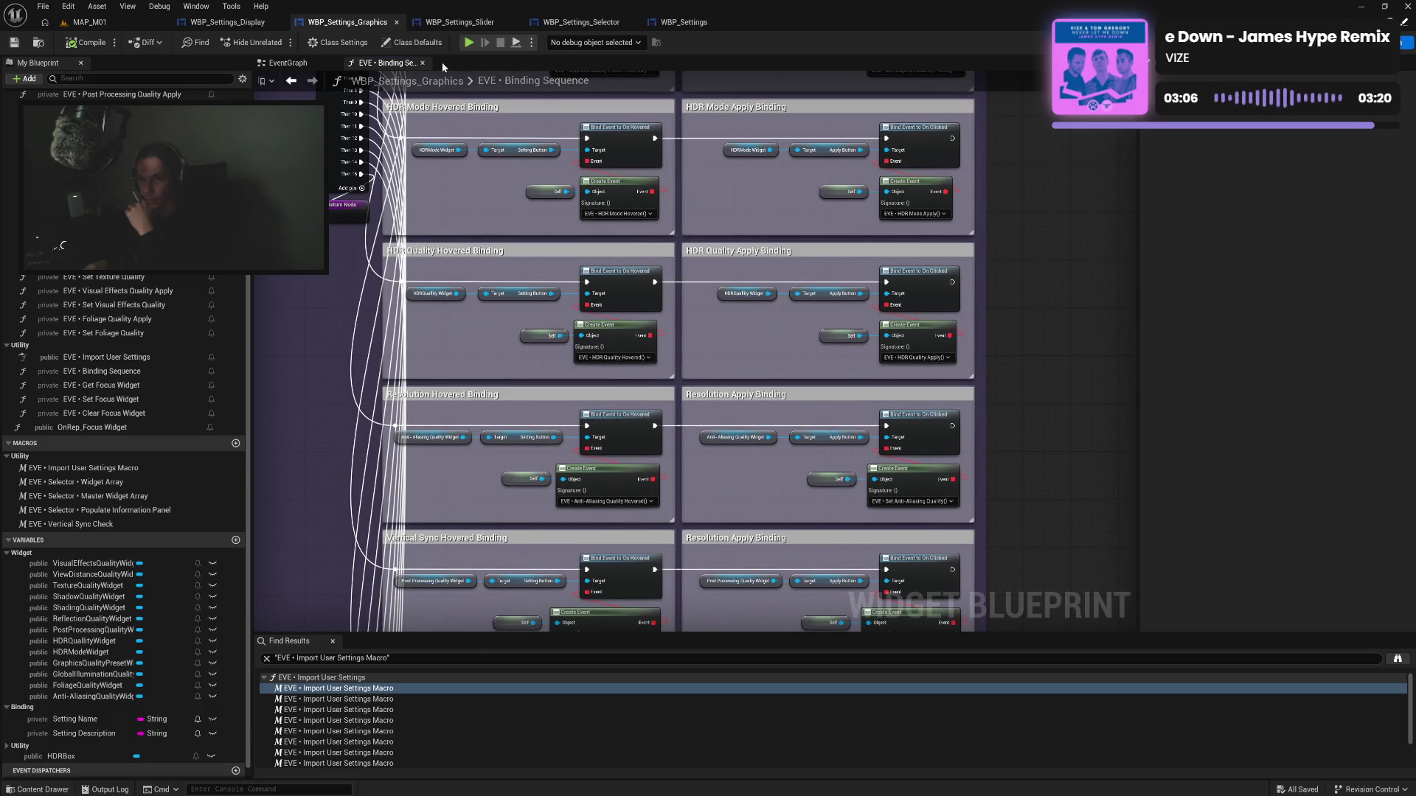
{"action": "left_click", "coordinate": [422, 62]}
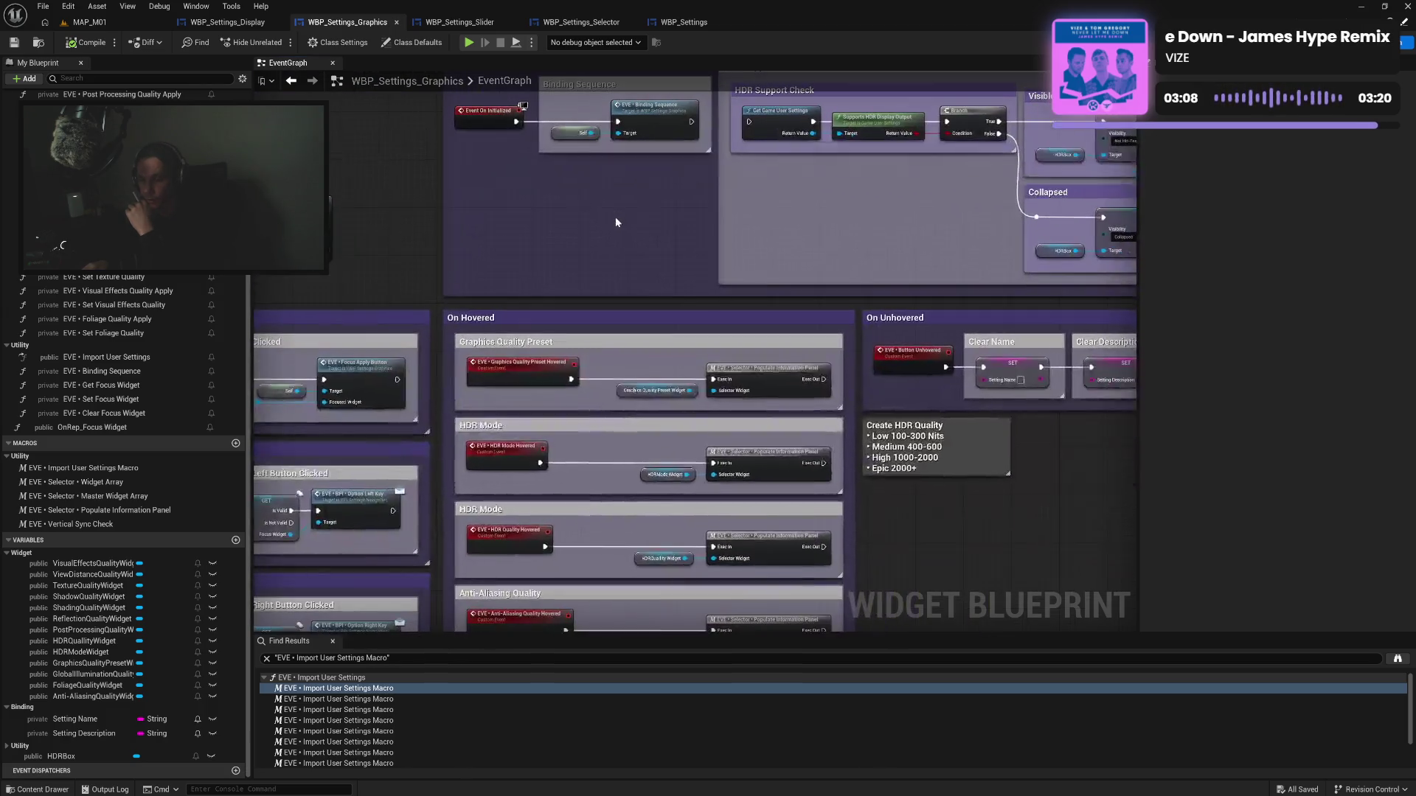
{"action": "left_click_drag", "start_coordinate": [614, 217], "coordinate": [588, 228]}
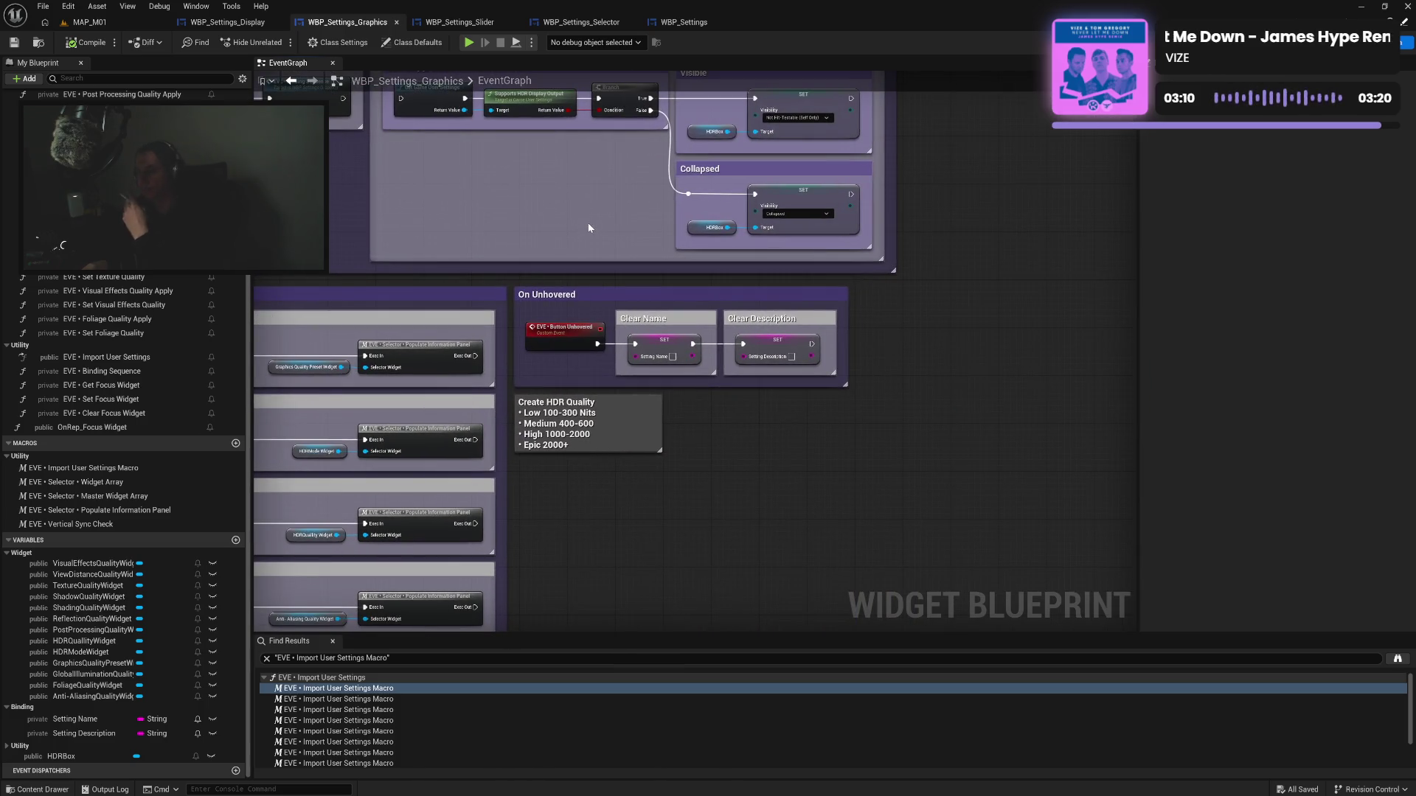
{"action": "left_click", "coordinate": [227, 23]}
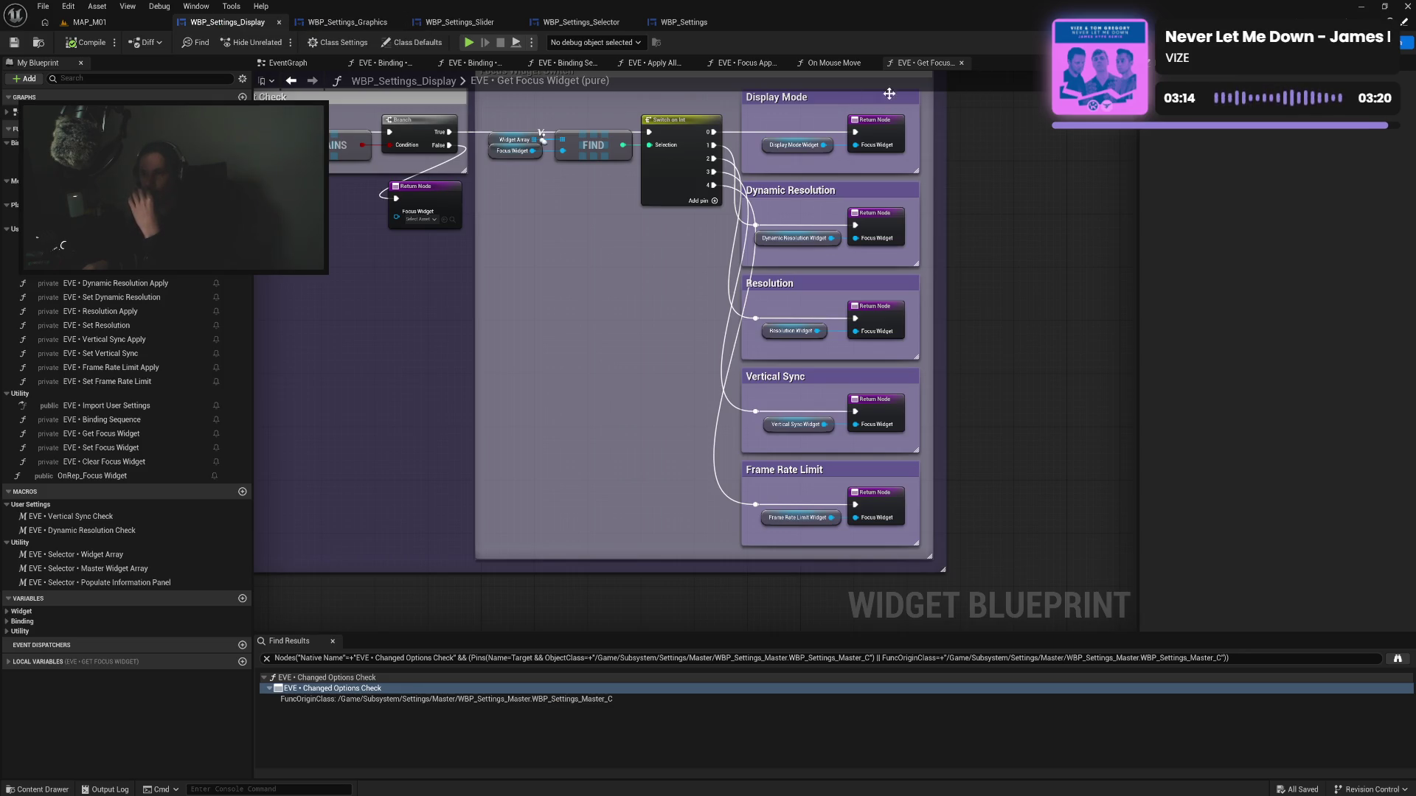
Close the extra graph tabs in WBP_Settings_Display, from Get Focus Widget through Resolution Visibility
{"action": "left_click", "coordinate": [961, 63]}
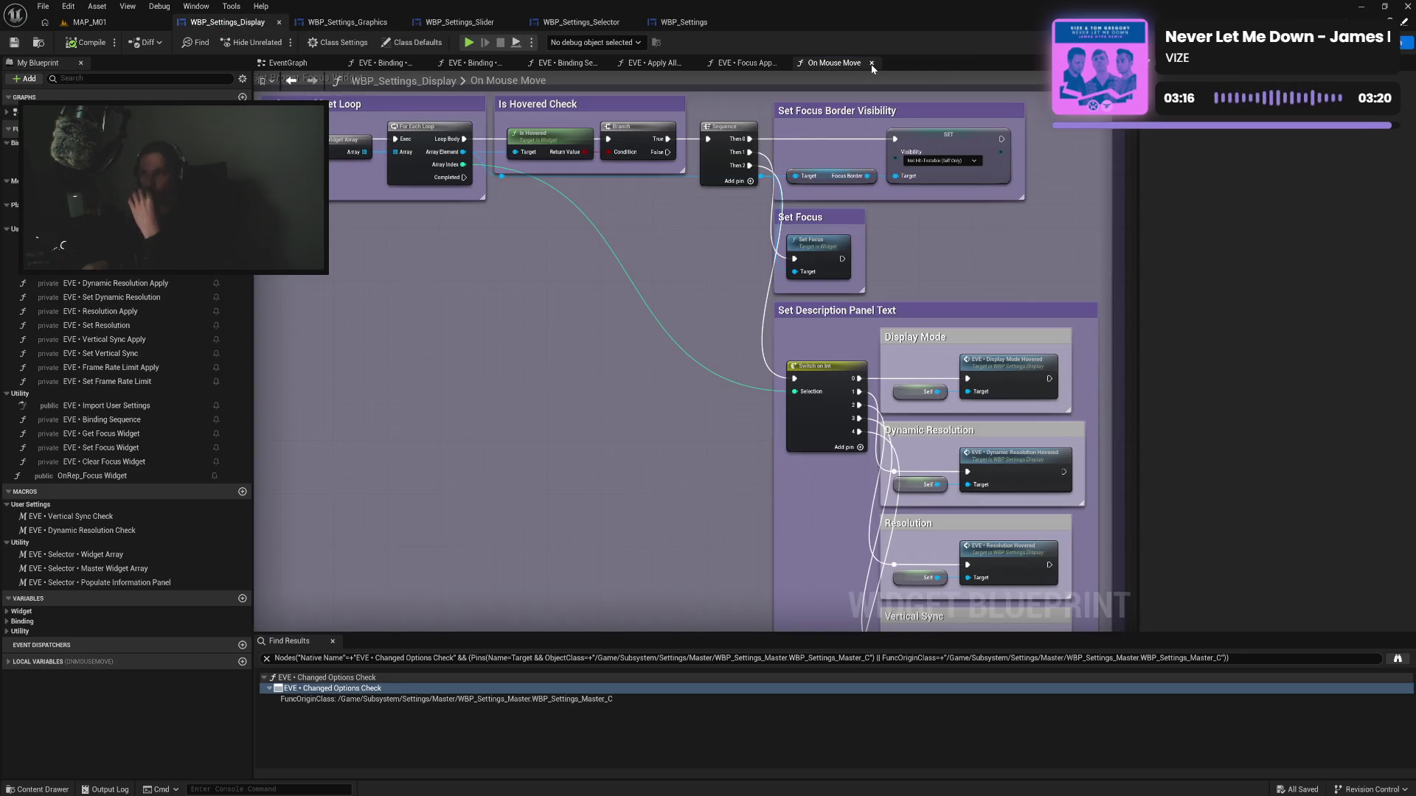
{"action": "left_click", "coordinate": [871, 63]}
{"action": "left_click", "coordinate": [783, 63]}
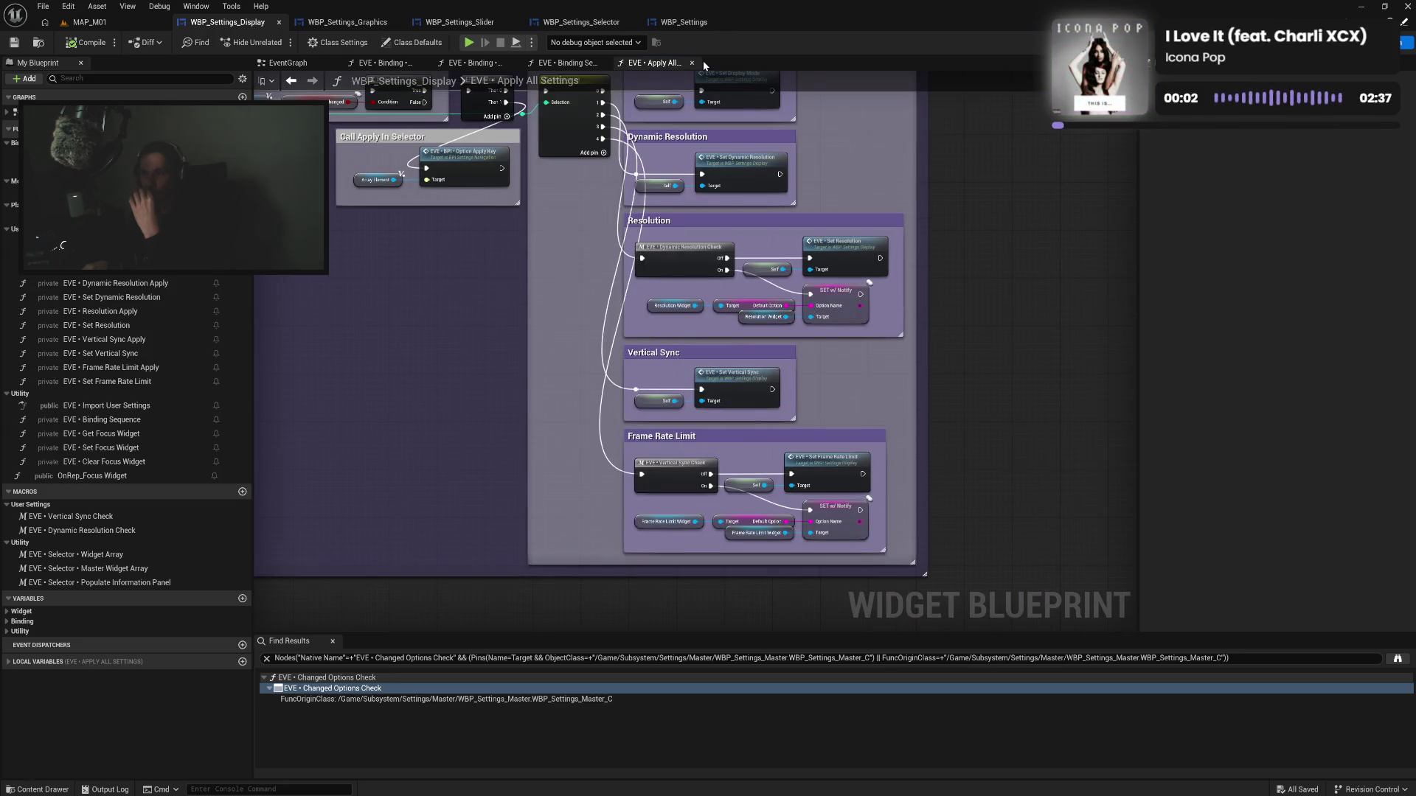
{"action": "left_click", "coordinate": [692, 63]}
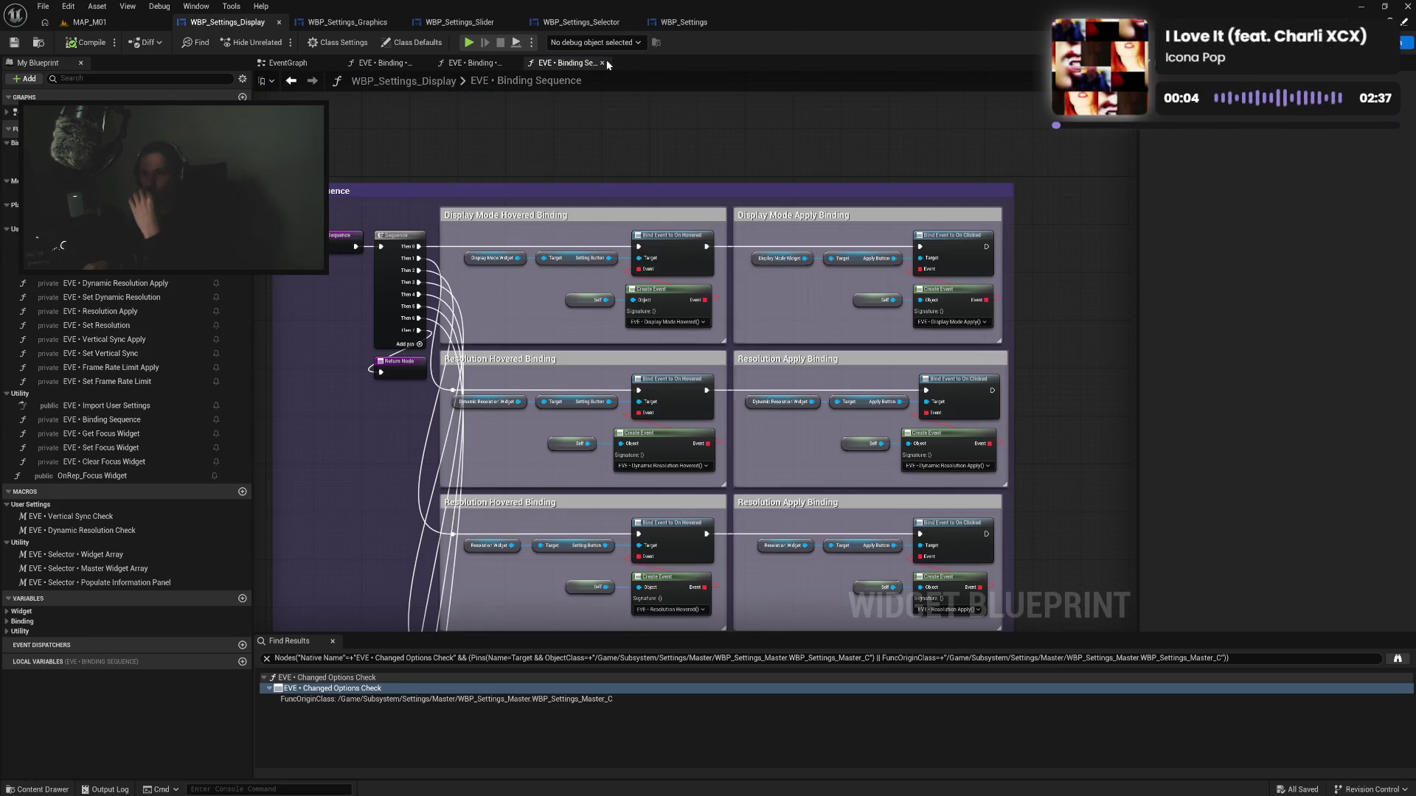
{"action": "left_click", "coordinate": [603, 64]}
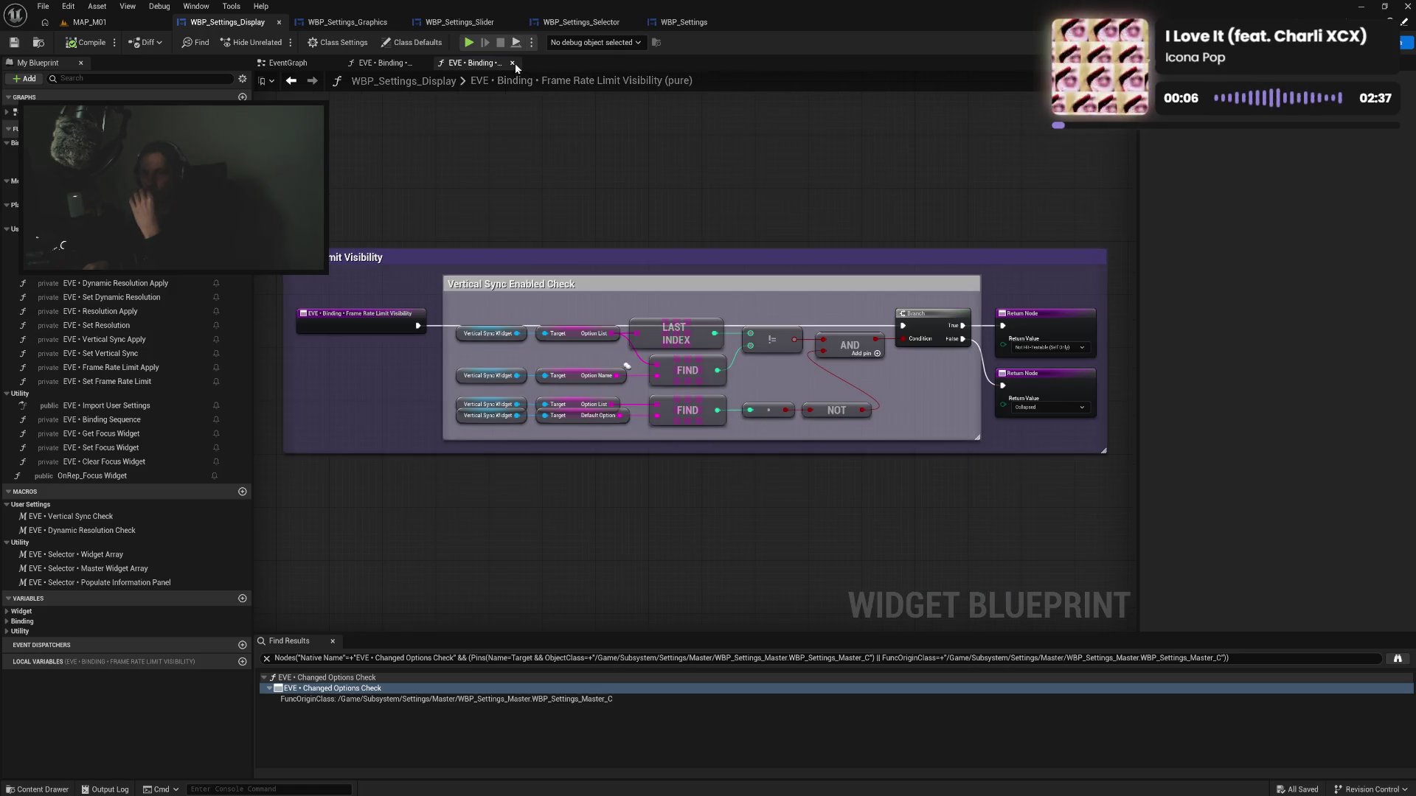
{"action": "left_click", "coordinate": [513, 64]}
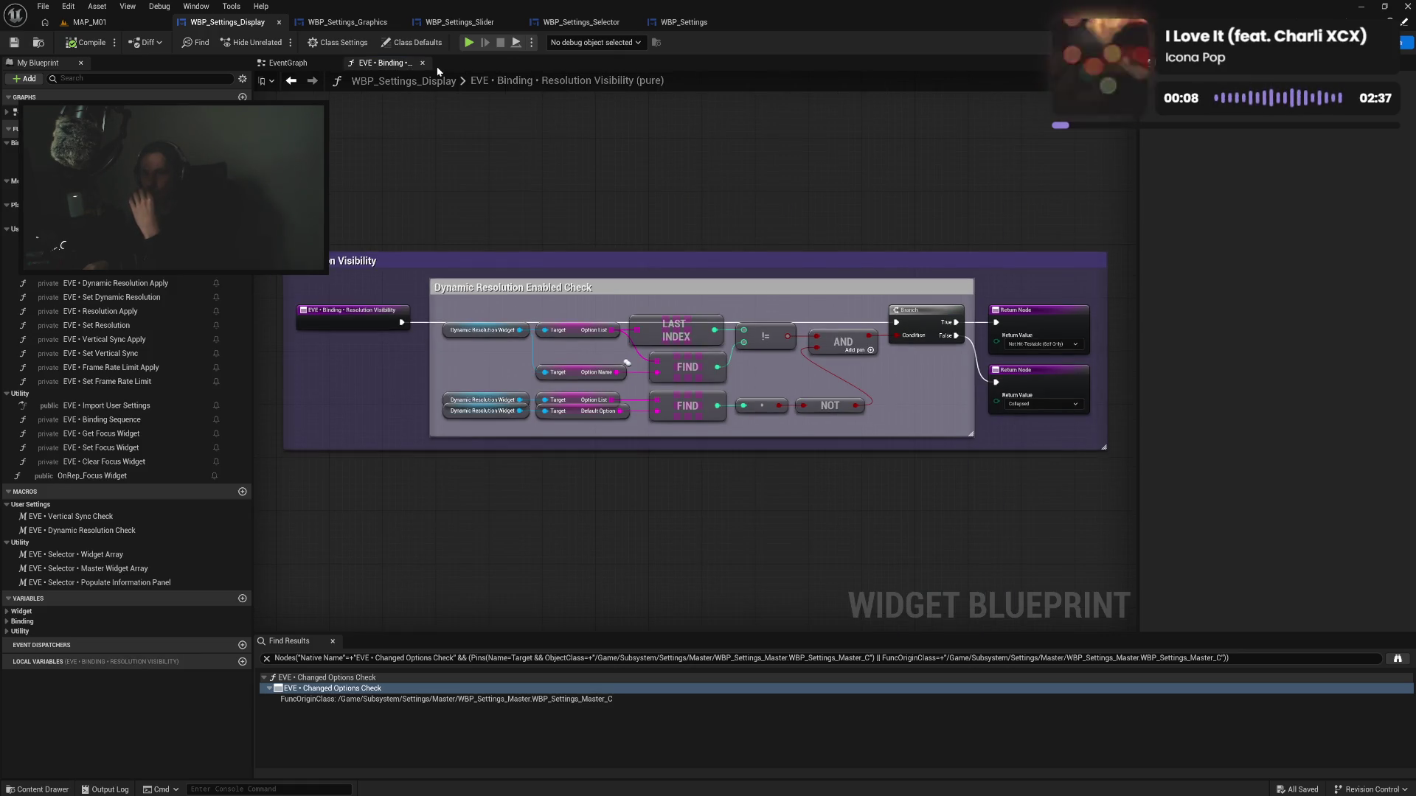
{"action": "left_click", "coordinate": [423, 62]}
Review the Display On Initialized block and the Graphics event graph's comment boxes
{"action": "mouse_move", "coordinate": [538, 187]}
{"action": "left_mouse_down"}
{"action": "mouse_move", "coordinate": [633, 286]}
{"action": "mouse_move", "coordinate": [706, 244]}
{"action": "left_mouse_up"}
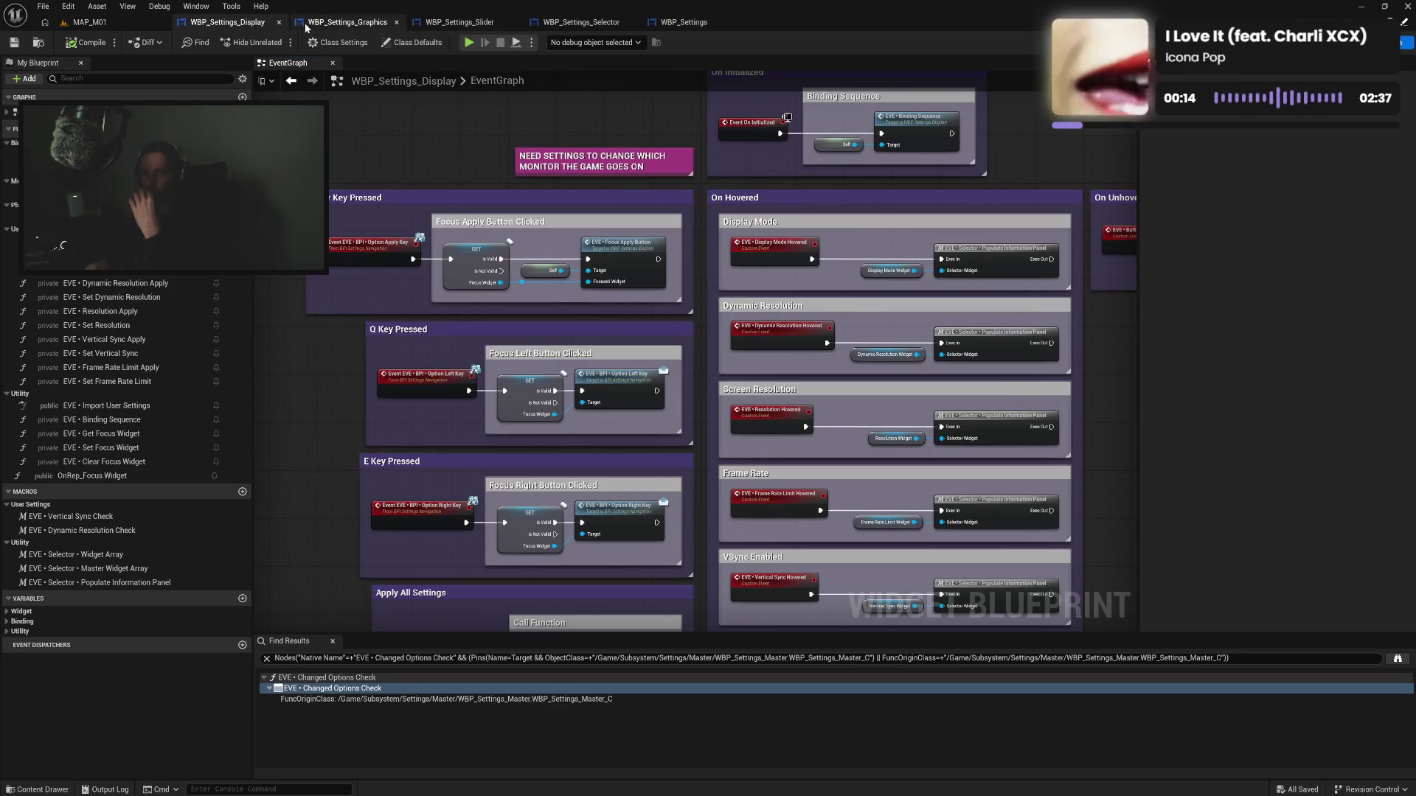
{"action": "left_click", "coordinate": [347, 22]}
{"action": "scroll", "coordinate": [646, 288], "scroll_direction": "up", "scroll_amount": 5}
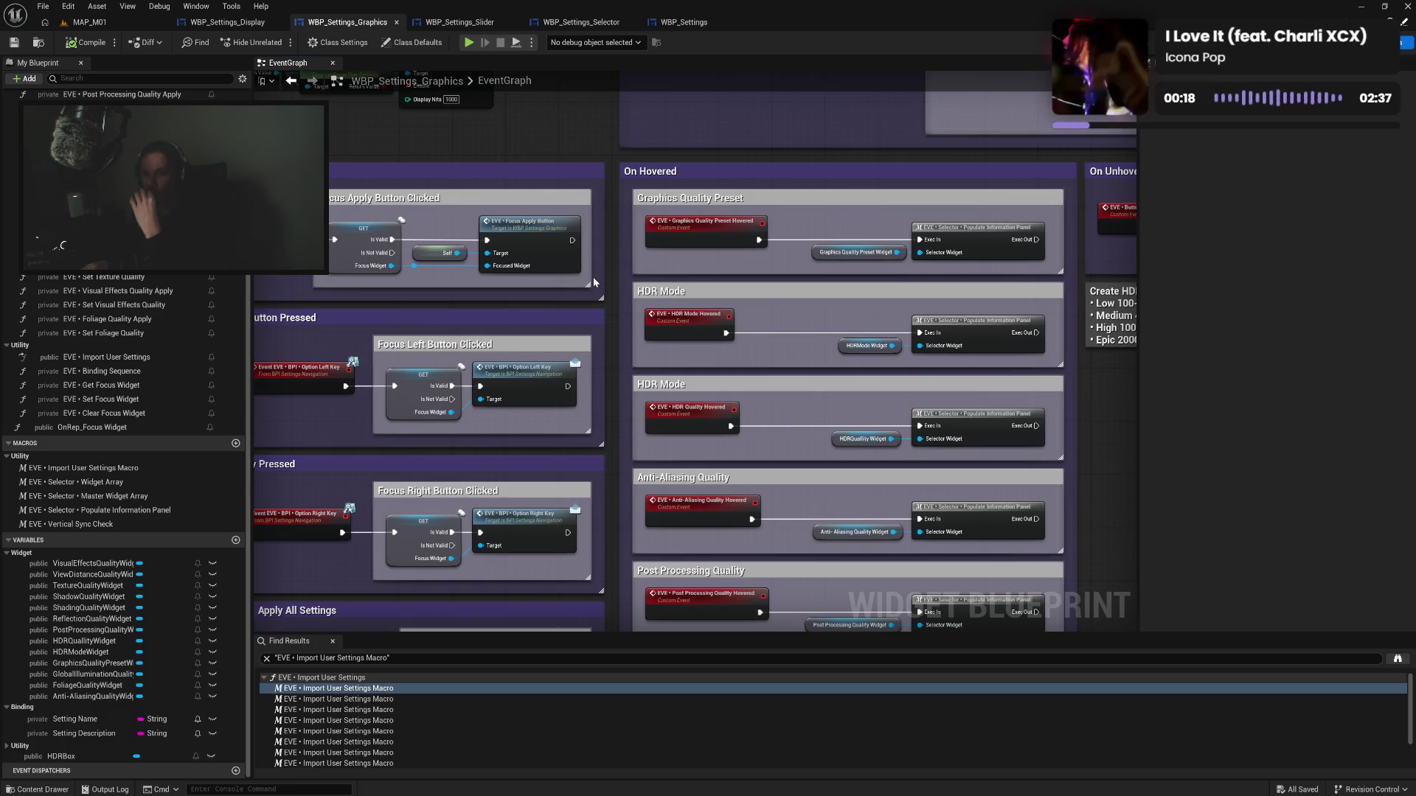
{"action": "mouse_move", "coordinate": [594, 281]}
{"action": "left_mouse_down"}
{"action": "mouse_move", "coordinate": [774, 268]}
{"action": "mouse_move", "coordinate": [798, 245]}
{"action": "mouse_move", "coordinate": [788, 158]}
{"action": "left_mouse_up"}
{"action": "left_click_drag", "start_coordinate": [783, 267], "coordinate": [768, 210]}
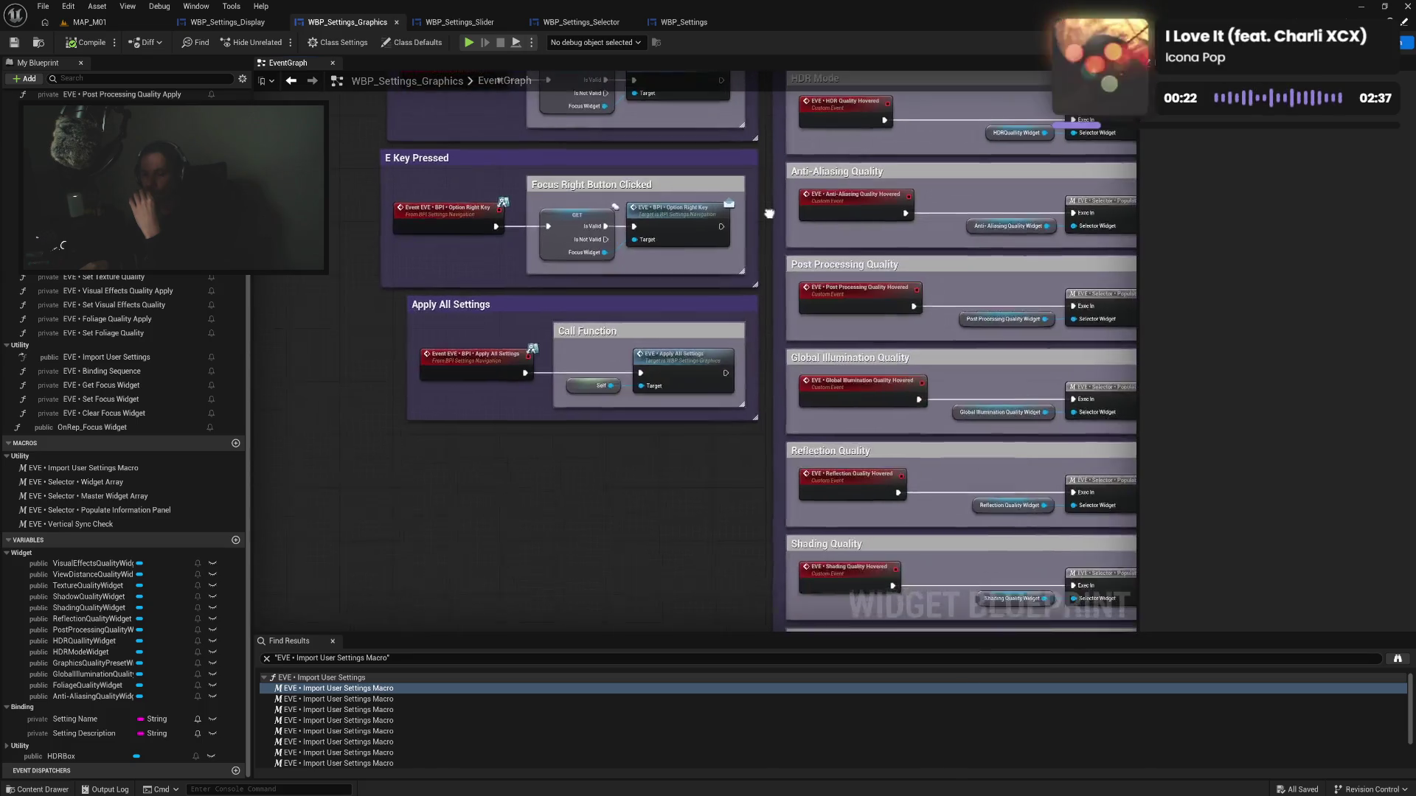
{"action": "left_click", "coordinate": [225, 22]}
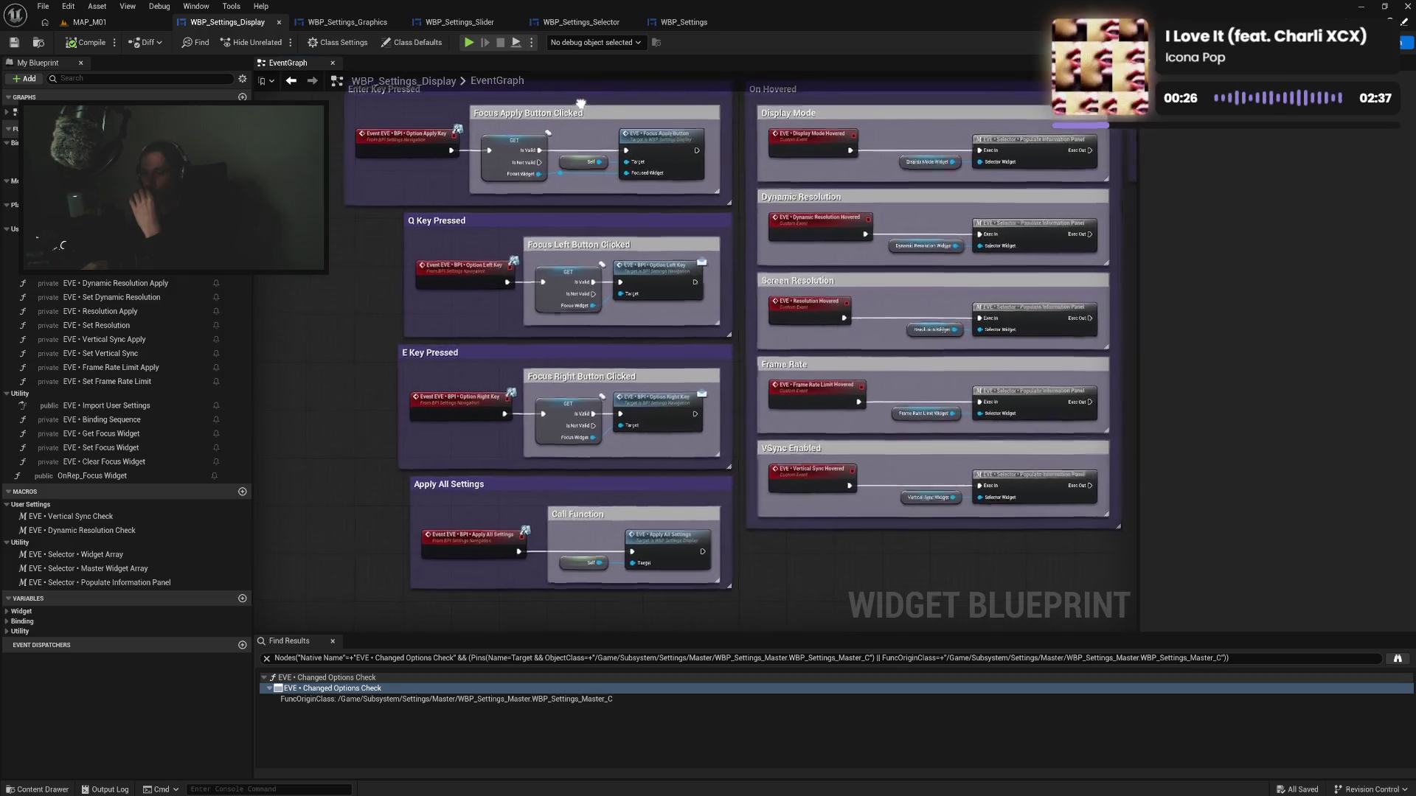
{"action": "left_click", "coordinate": [363, 27]}
Inspect the HDR Mode and Graphics Quality sections, save WBP_Settings_Graphics, and launch the game
{"action": "left_click_drag", "start_coordinate": [770, 175], "coordinate": [730, 174]}
{"action": "scroll", "coordinate": [807, 152], "scroll_direction": "up", "scroll_amount": 2}
{"action": "mouse_move", "coordinate": [806, 151]}
{"action": "left_mouse_down"}
{"action": "mouse_move", "coordinate": [710, 215]}
{"action": "mouse_move", "coordinate": [736, 269]}
{"action": "left_mouse_up"}
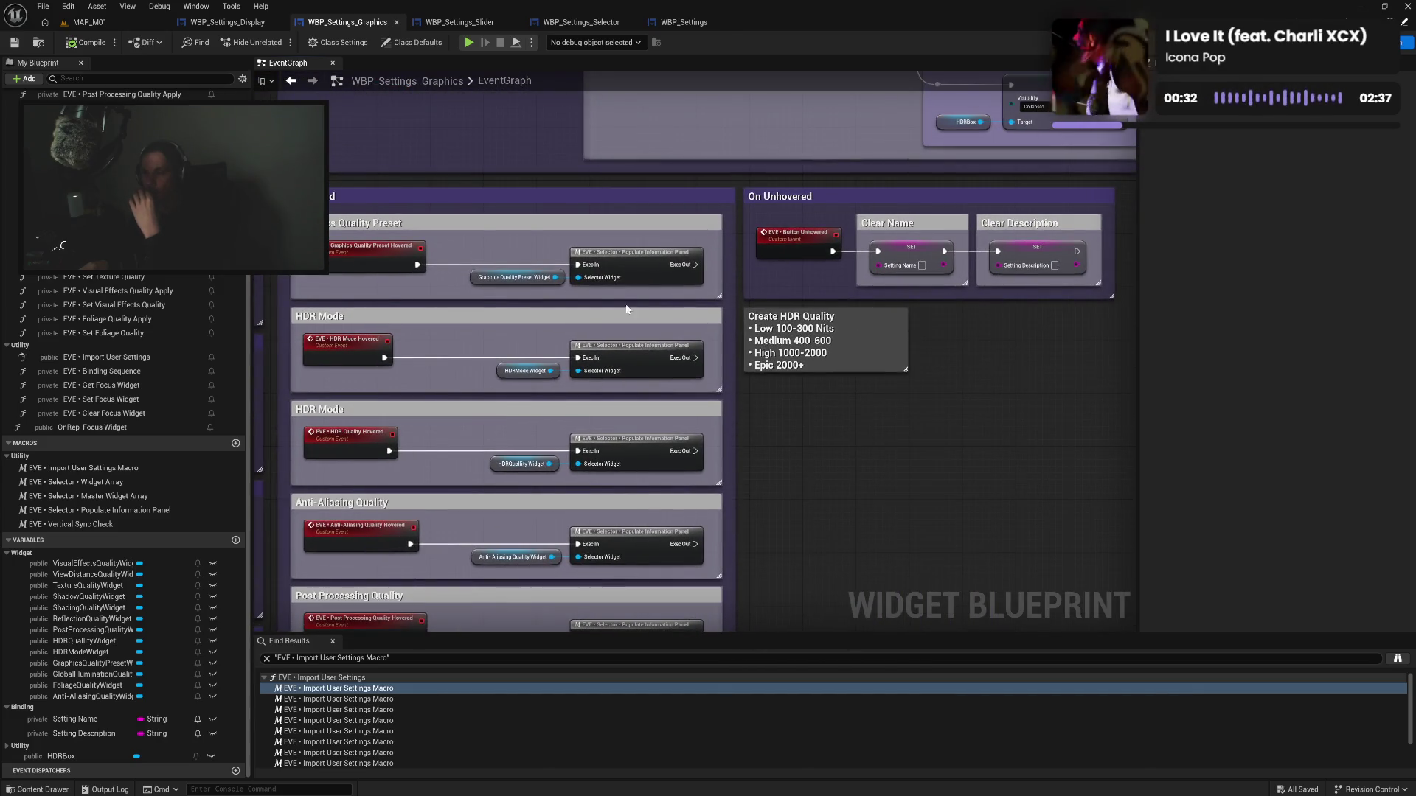
{"action": "mouse_move", "coordinate": [516, 329]}
{"action": "left_mouse_down"}
{"action": "mouse_move", "coordinate": [562, 310]}
{"action": "mouse_move", "coordinate": [584, 231]}
{"action": "left_mouse_up"}
{"action": "left_click", "coordinate": [591, 232]}
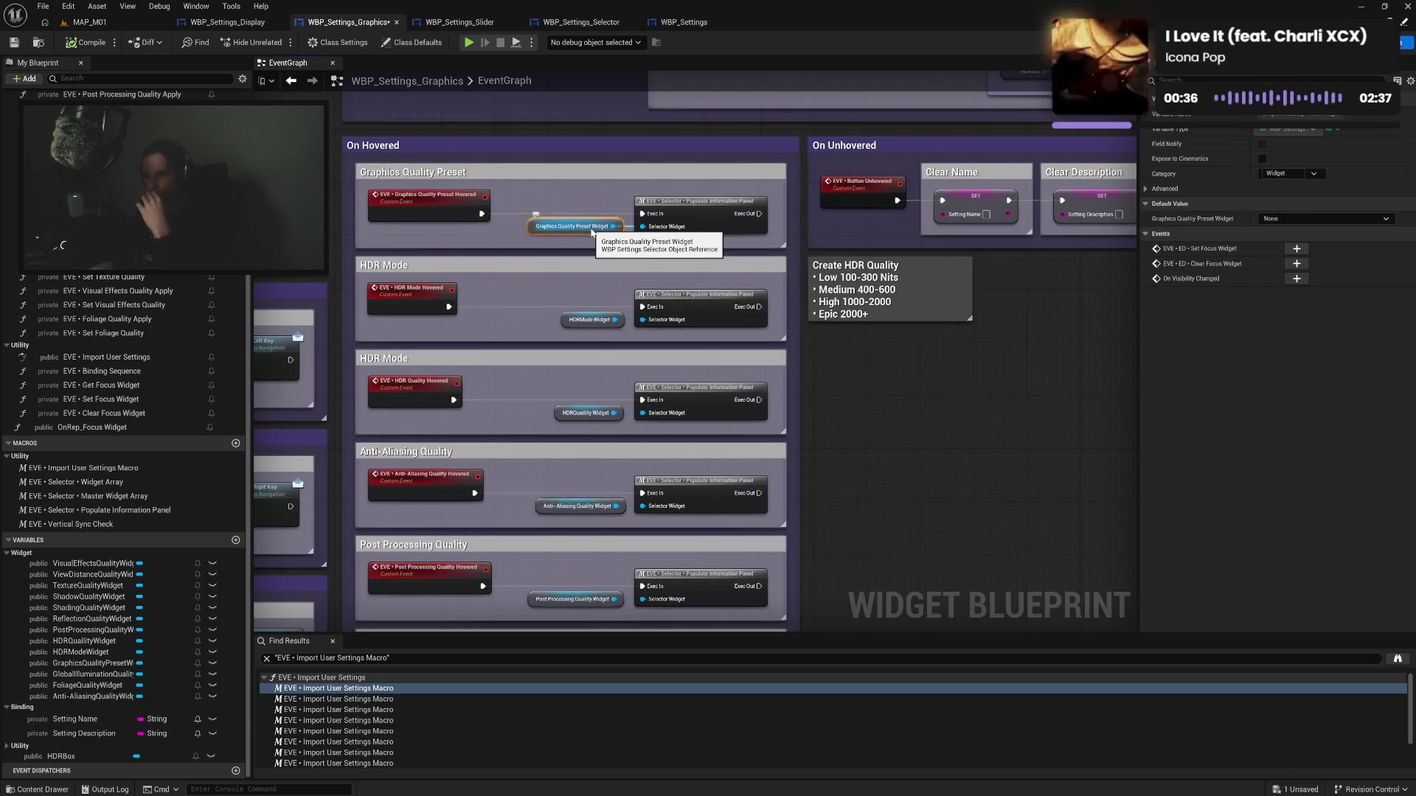
{"action": "left_click", "coordinate": [604, 202]}
{"action": "mouse_move", "coordinate": [885, 411]}
{"action": "left_mouse_down"}
{"action": "mouse_move", "coordinate": [871, 371]}
{"action": "mouse_move", "coordinate": [889, 354]}
{"action": "mouse_move", "coordinate": [907, 399]}
{"action": "mouse_move", "coordinate": [861, 402]}
{"action": "left_mouse_up"}
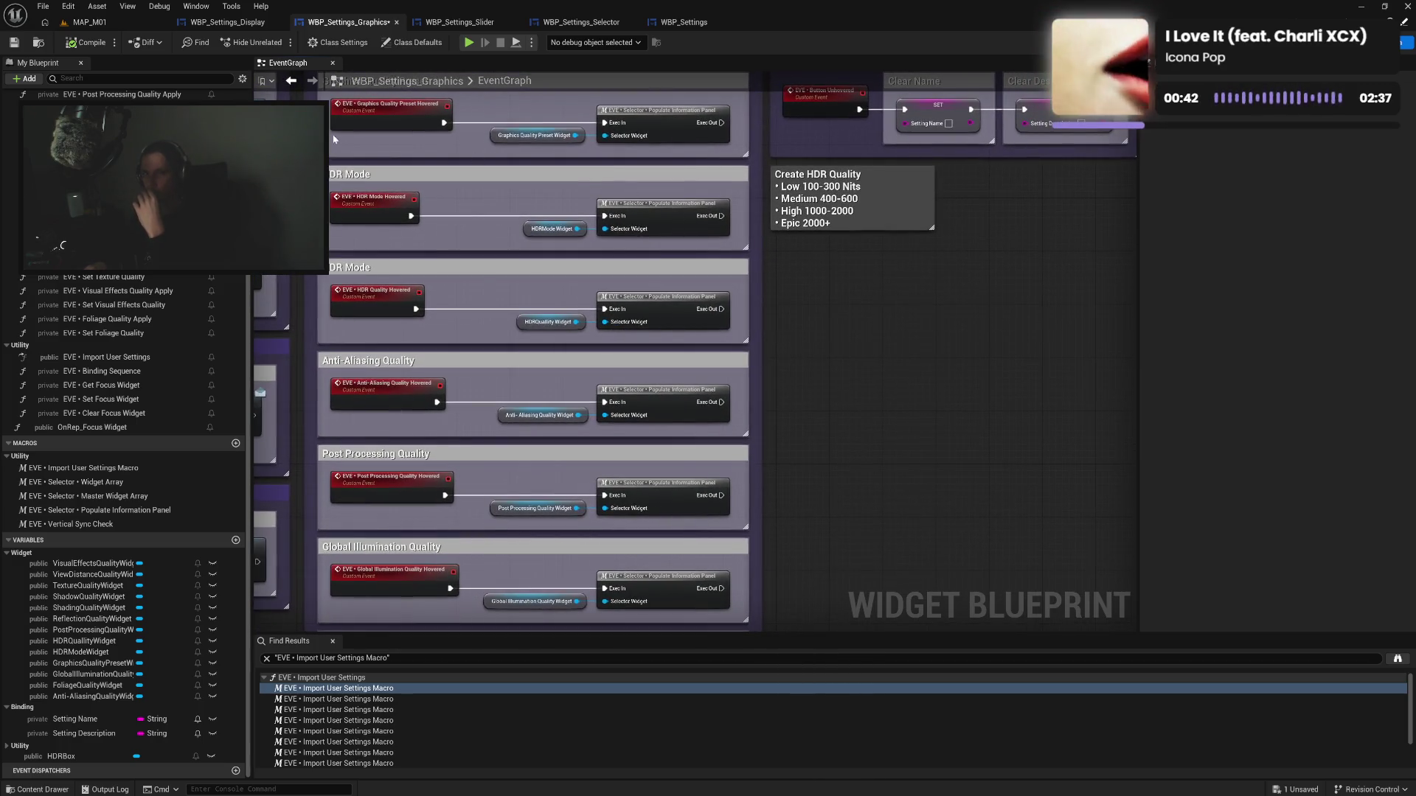
{"action": "left_click", "coordinate": [9, 43]}
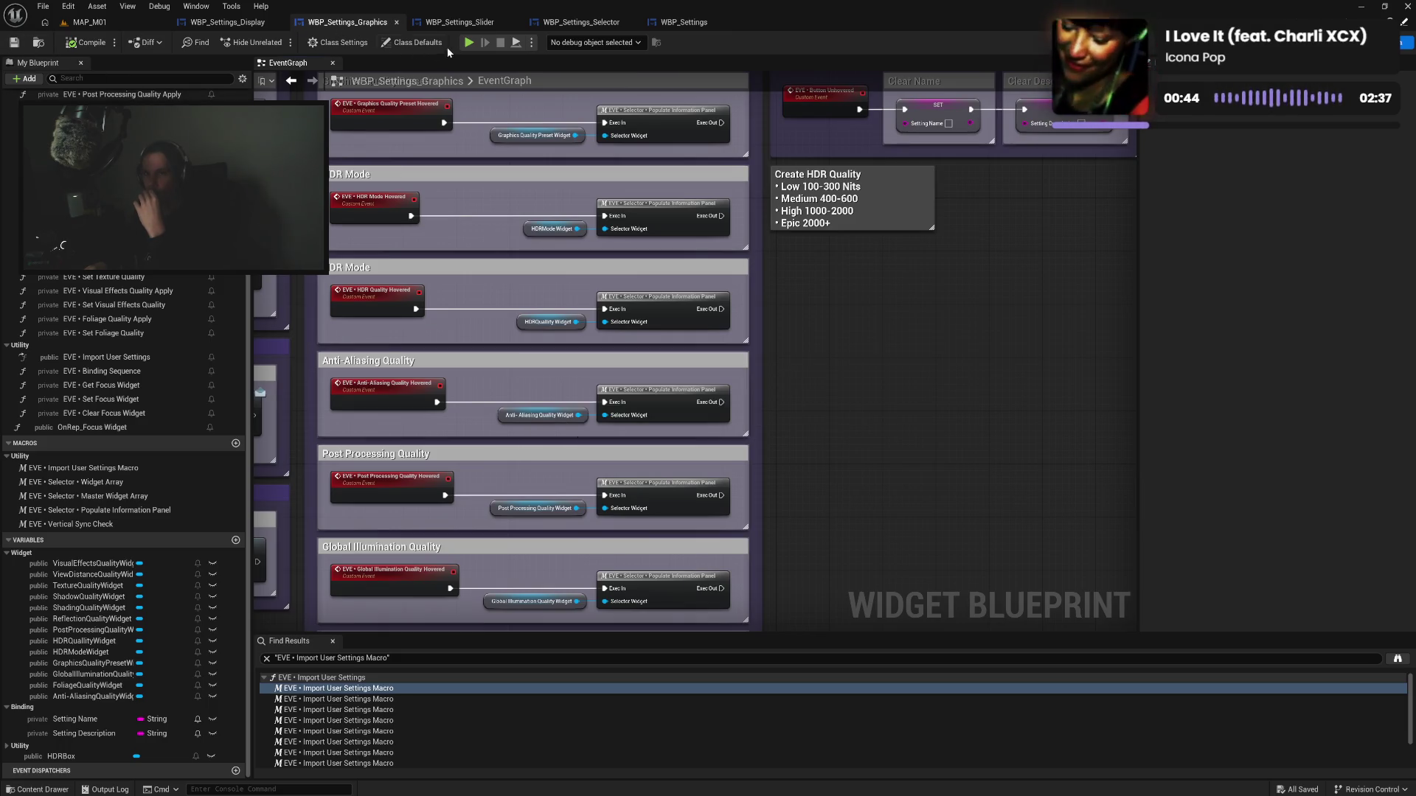
{"action": "left_click", "coordinate": [468, 43]}
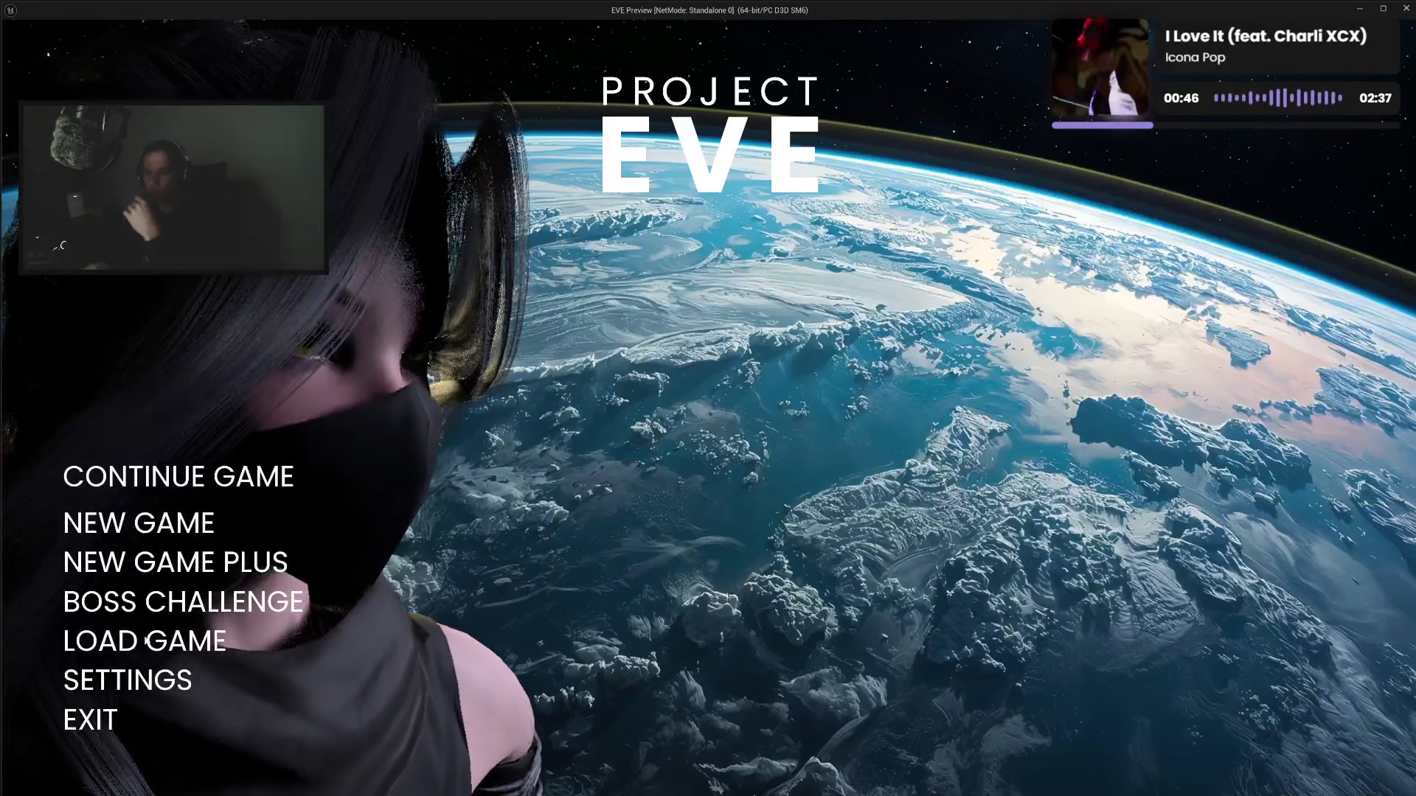
In the game's Settings menu, view the graphics quality options, step down through them, then quit the preview
{"action": "left_click", "coordinate": [135, 674]}
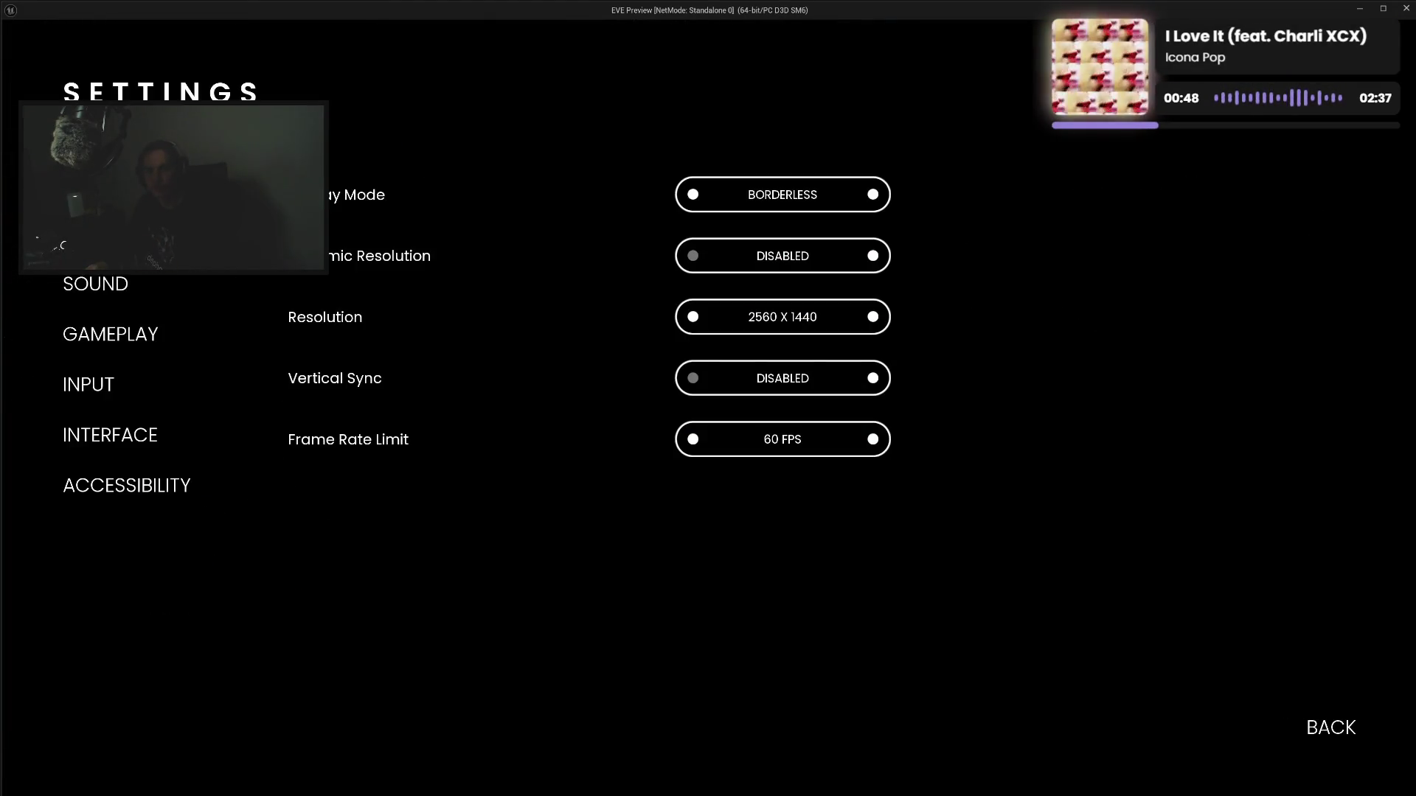
{"action": "left_click", "coordinate": [103, 233]}
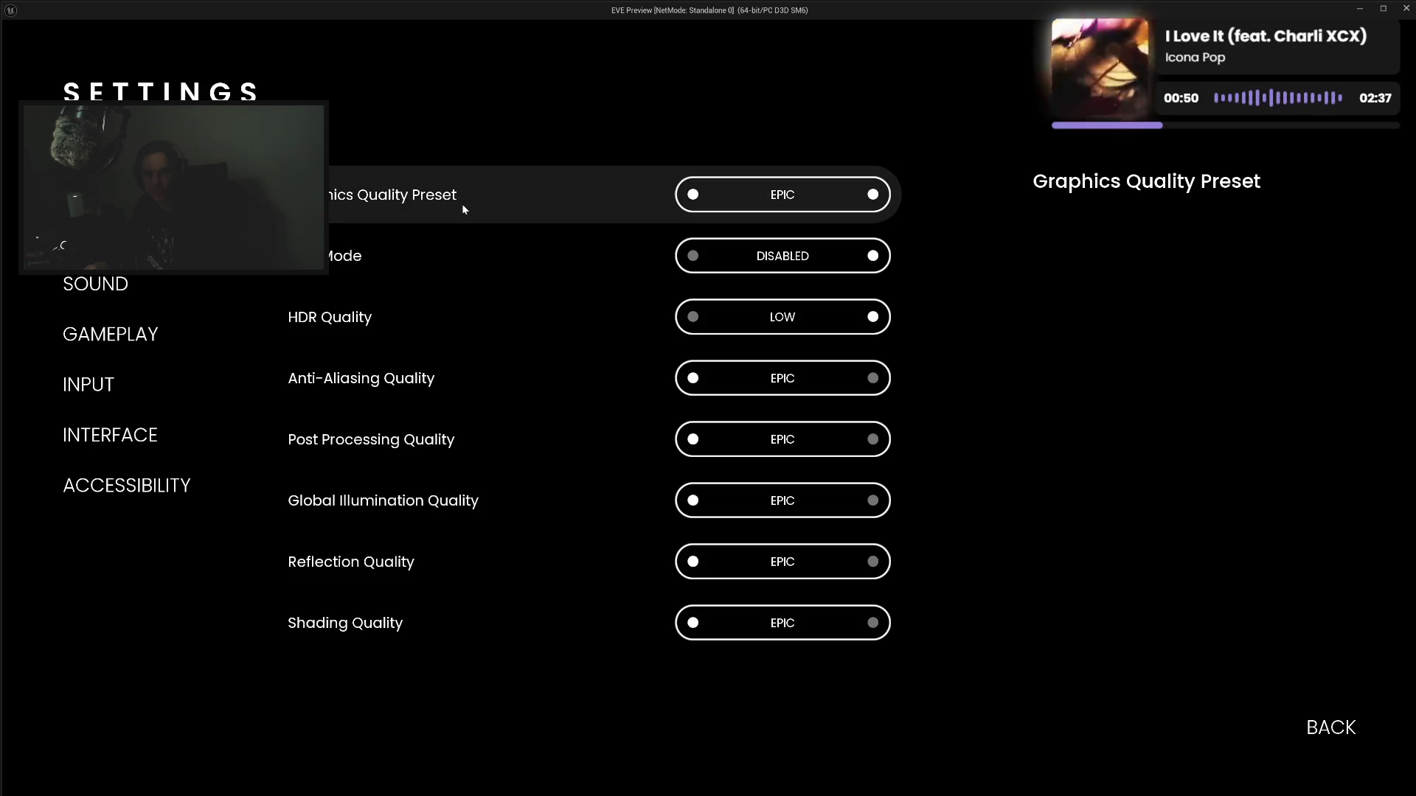
{"action": "key", "text": "Down"}
{"action": "key", "text": "Down"}
{"action": "key", "text": "Down"}
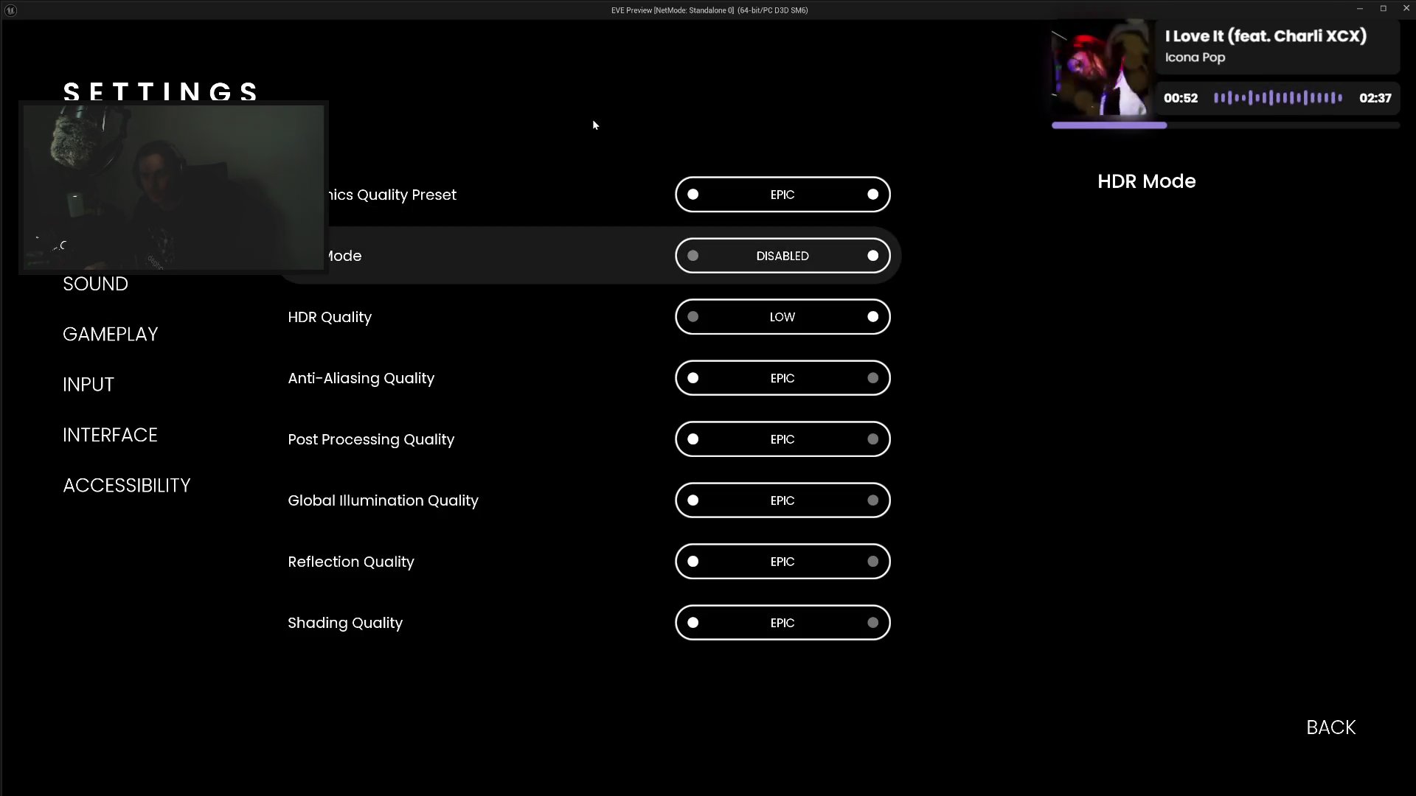
{"action": "key", "text": "Escape"}
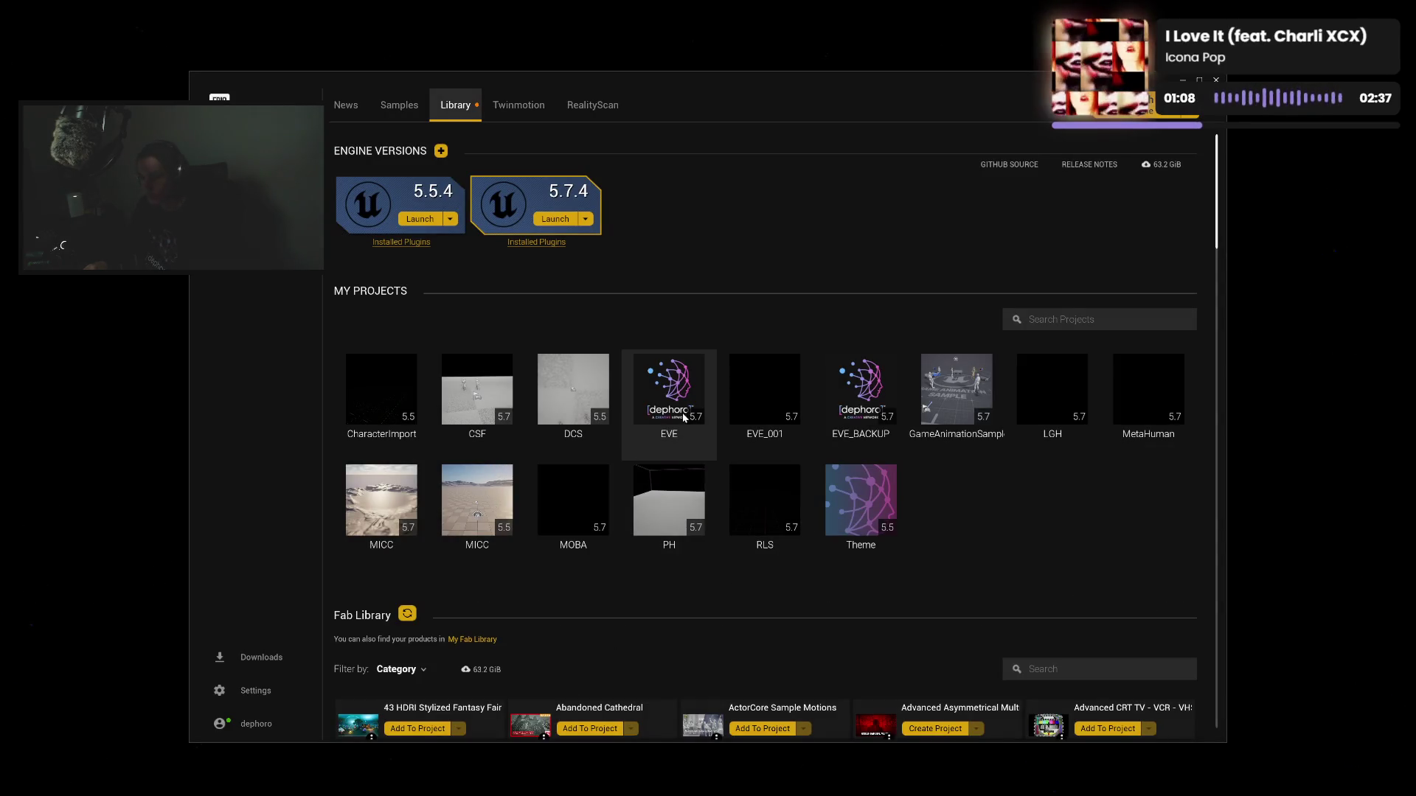
Open the EVE project from the Epic Games Launcher Library
{"action": "double_click", "coordinate": [683, 413]}
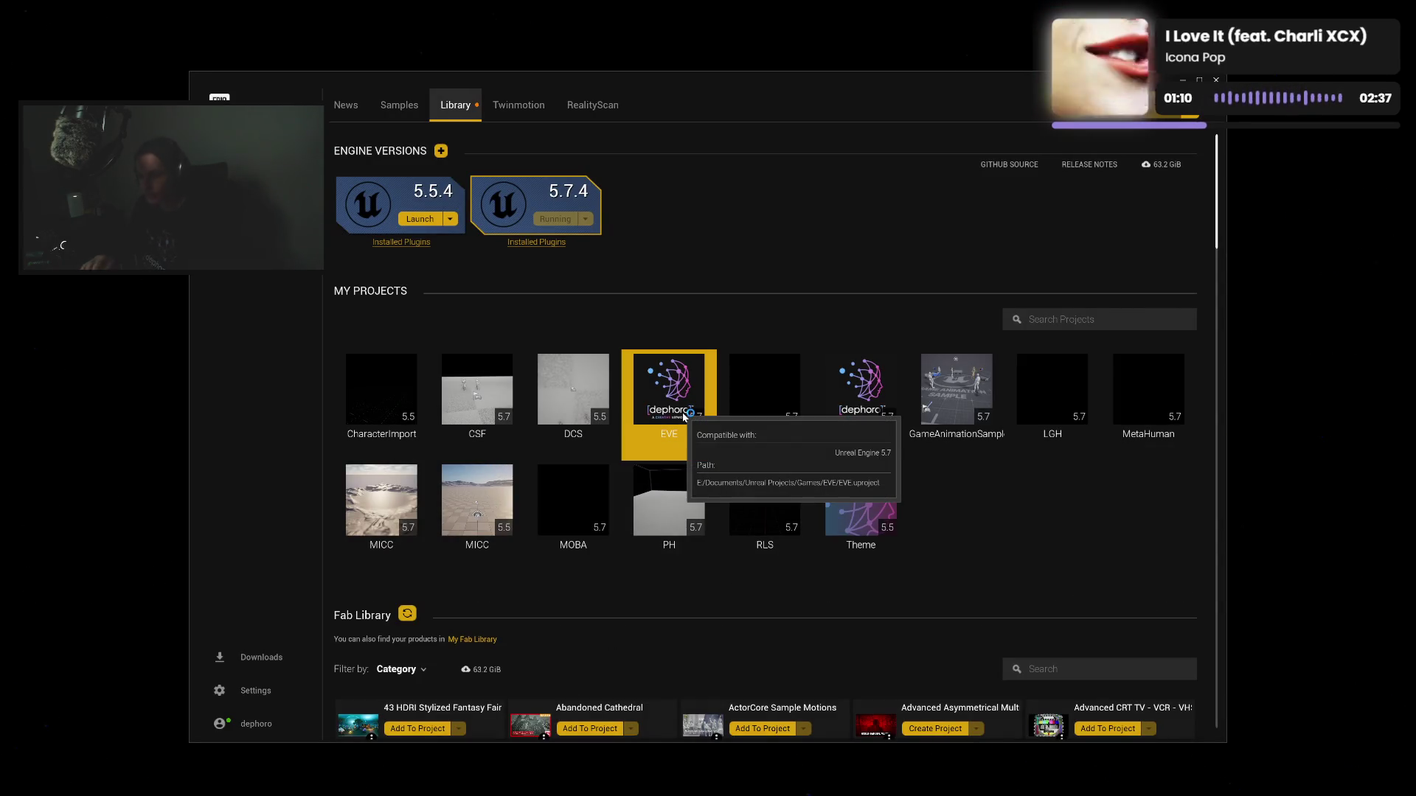
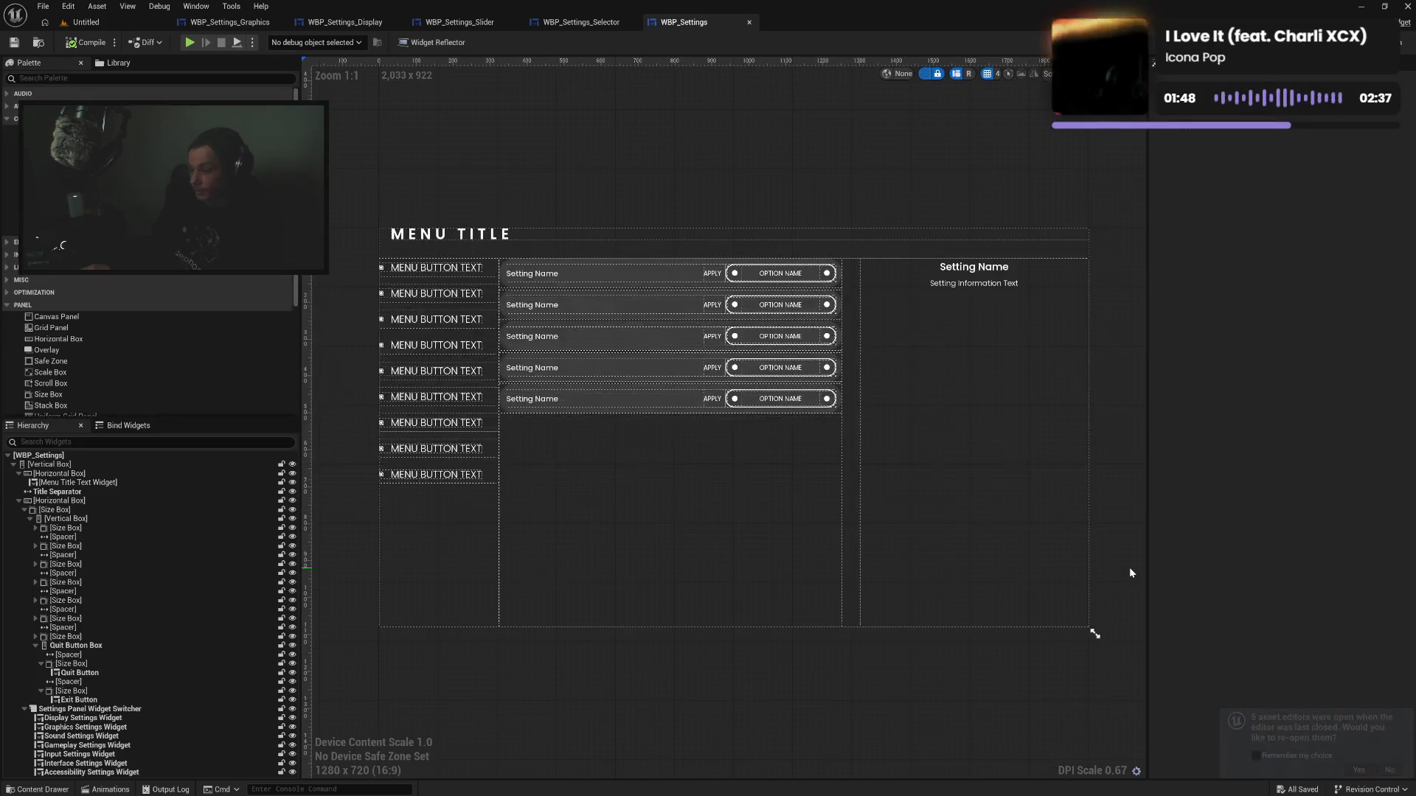
Check the HDR Mode and HDR Quality rows' Details in WBP_Settings_Graphics, then return to the Untitled level
{"action": "left_click", "coordinate": [229, 22]}
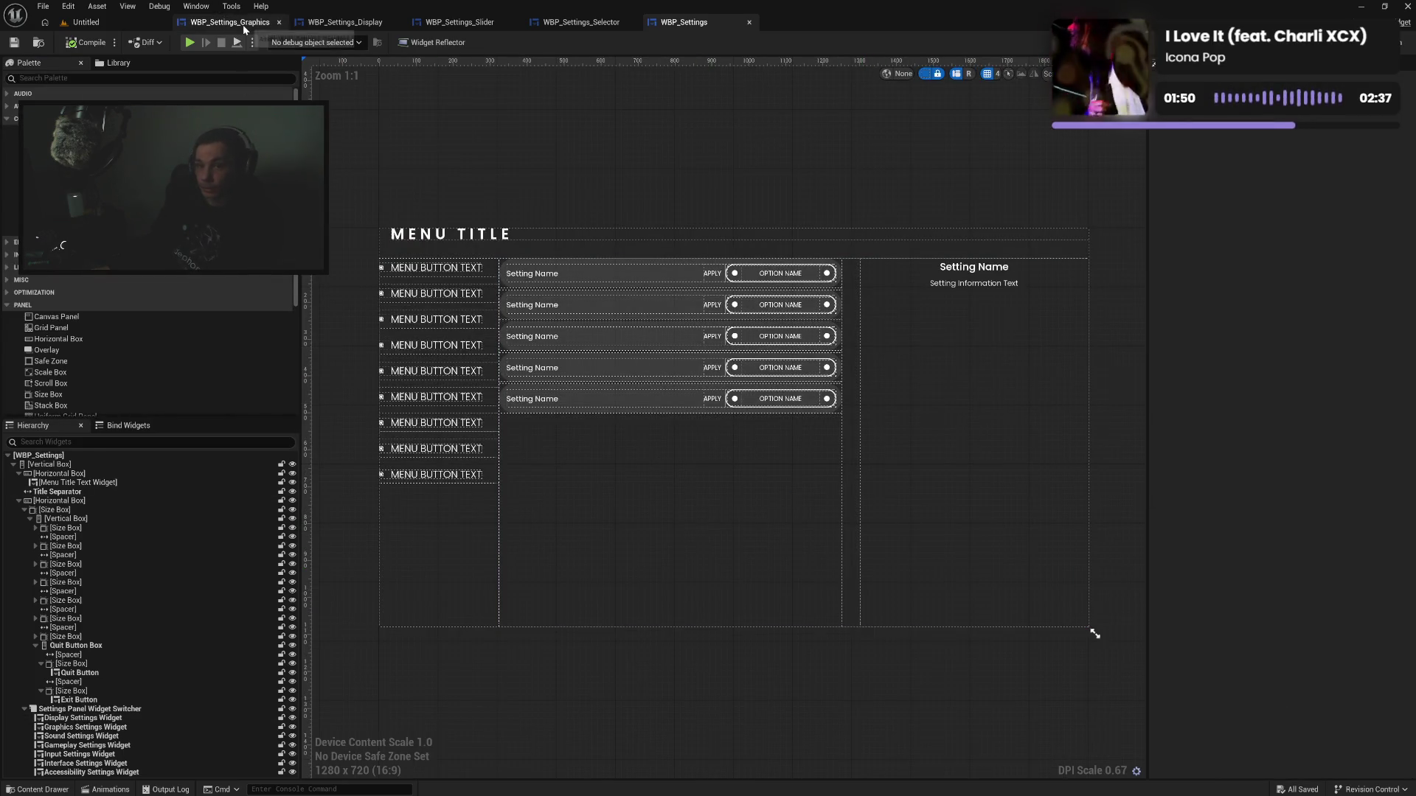
{"action": "left_click", "coordinate": [552, 270]}
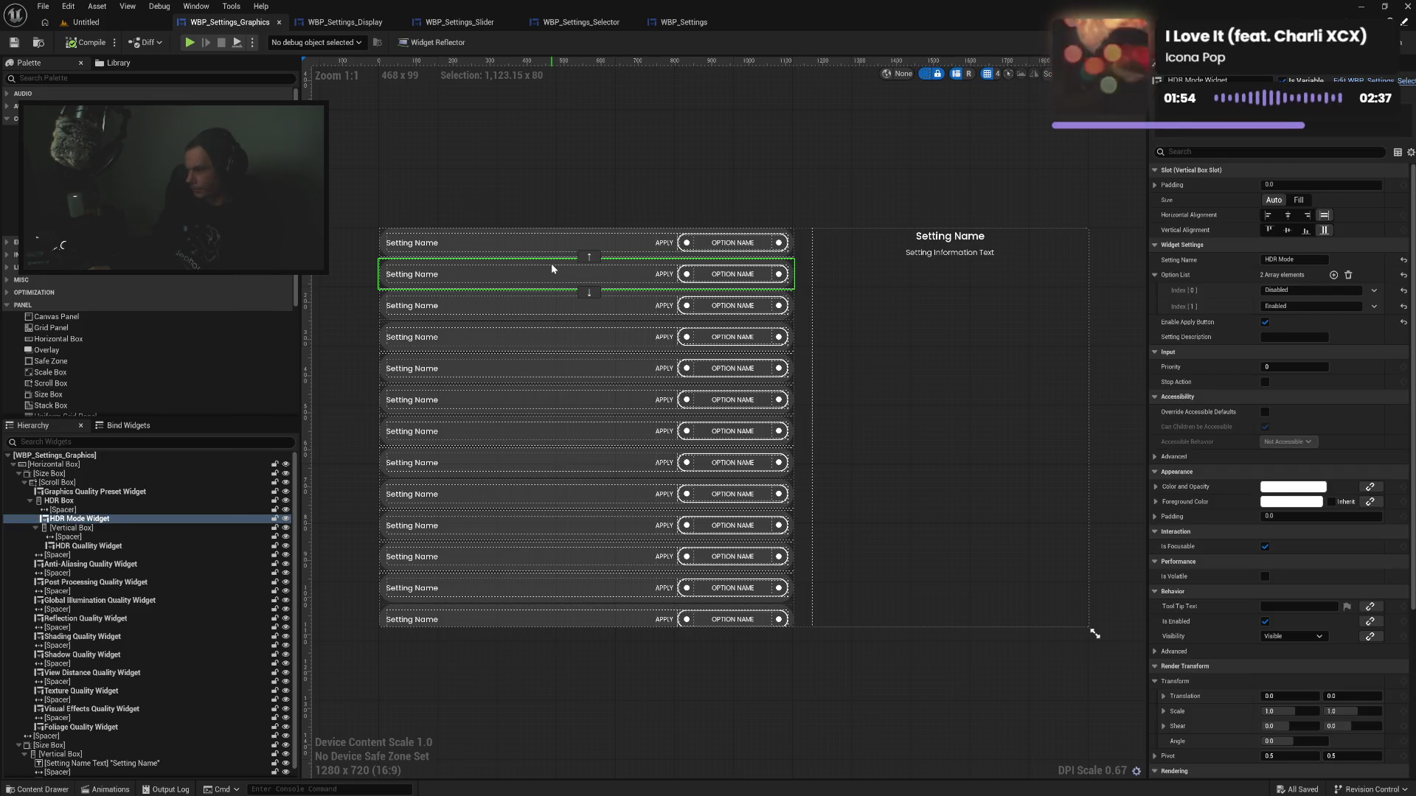
{"action": "left_click", "coordinate": [565, 314]}
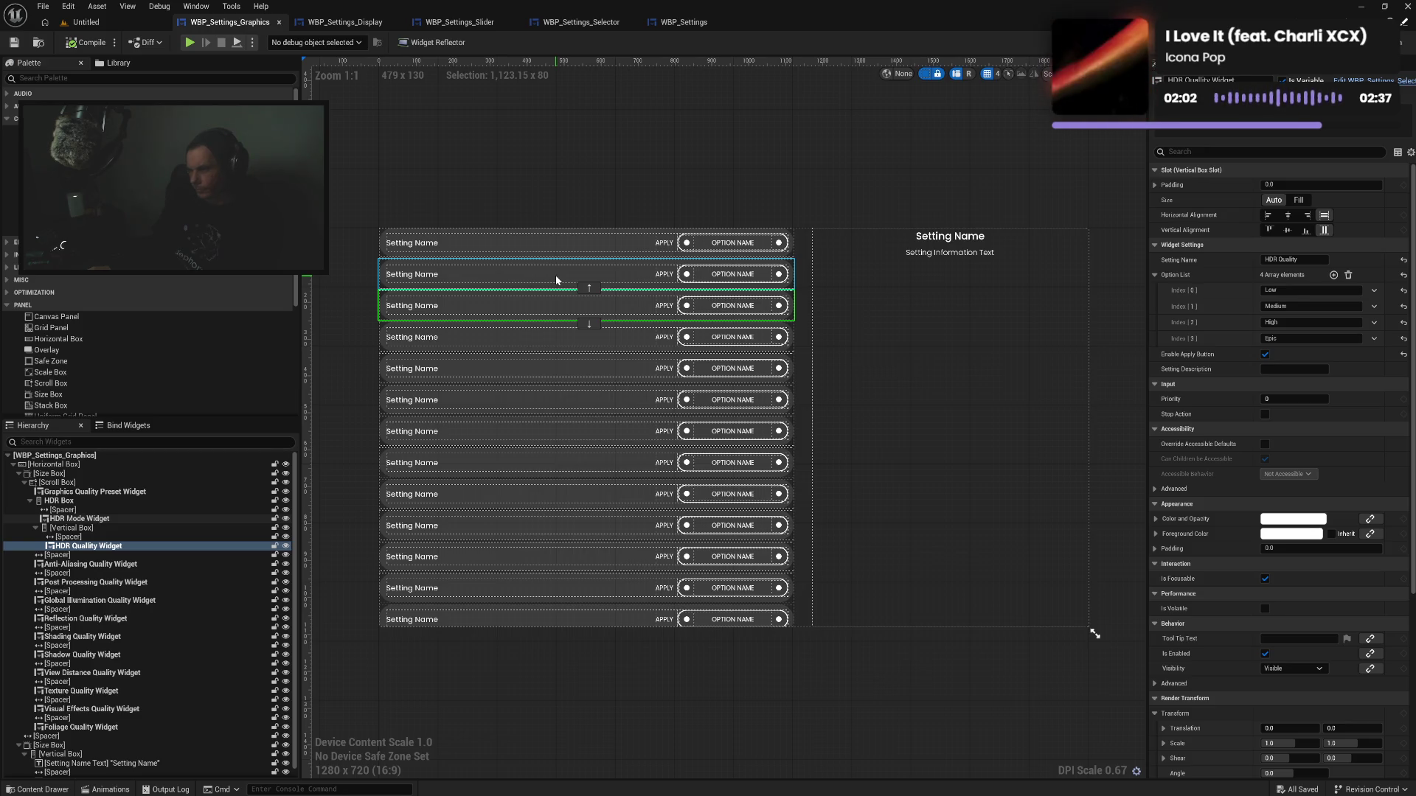
{"action": "left_click", "coordinate": [556, 277]}
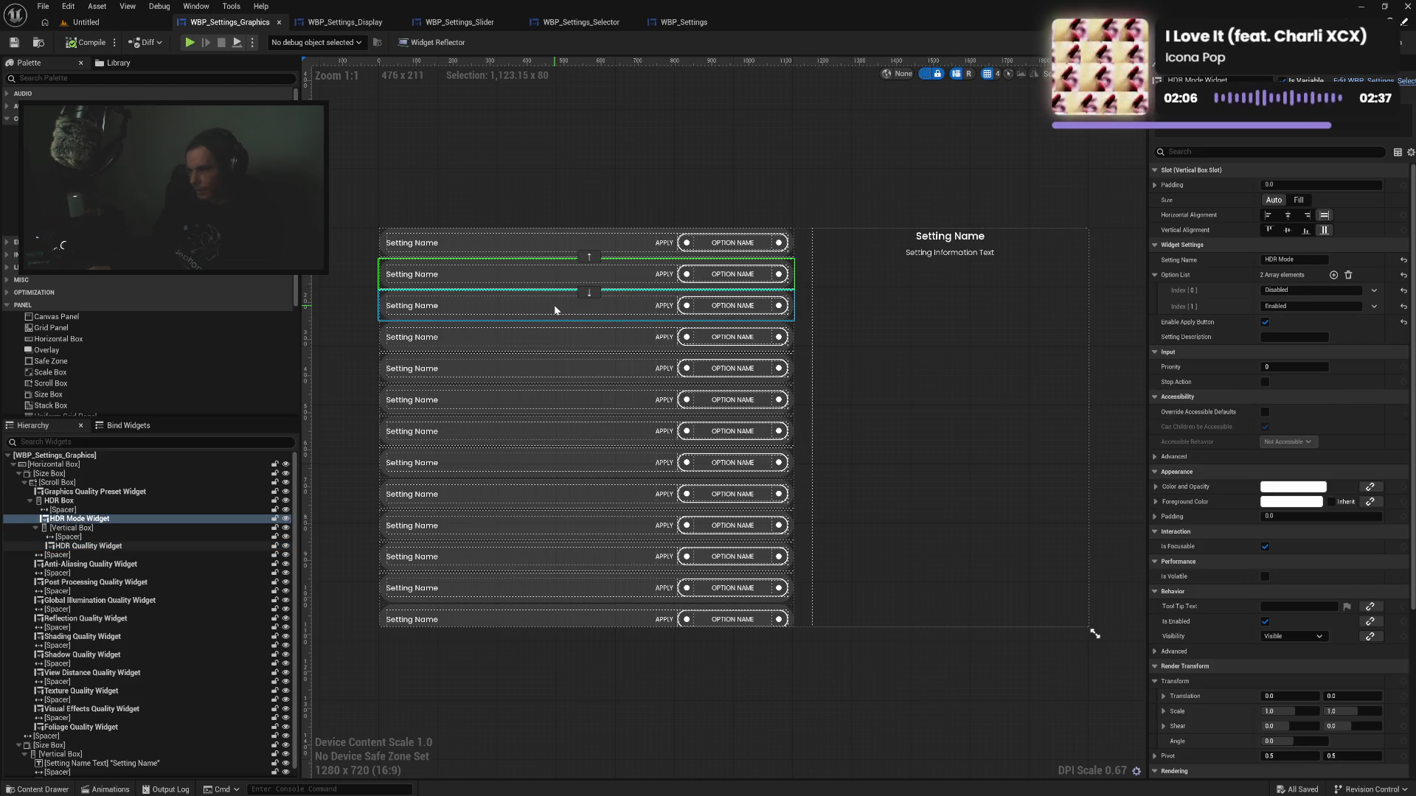
{"action": "left_click", "coordinate": [554, 303]}
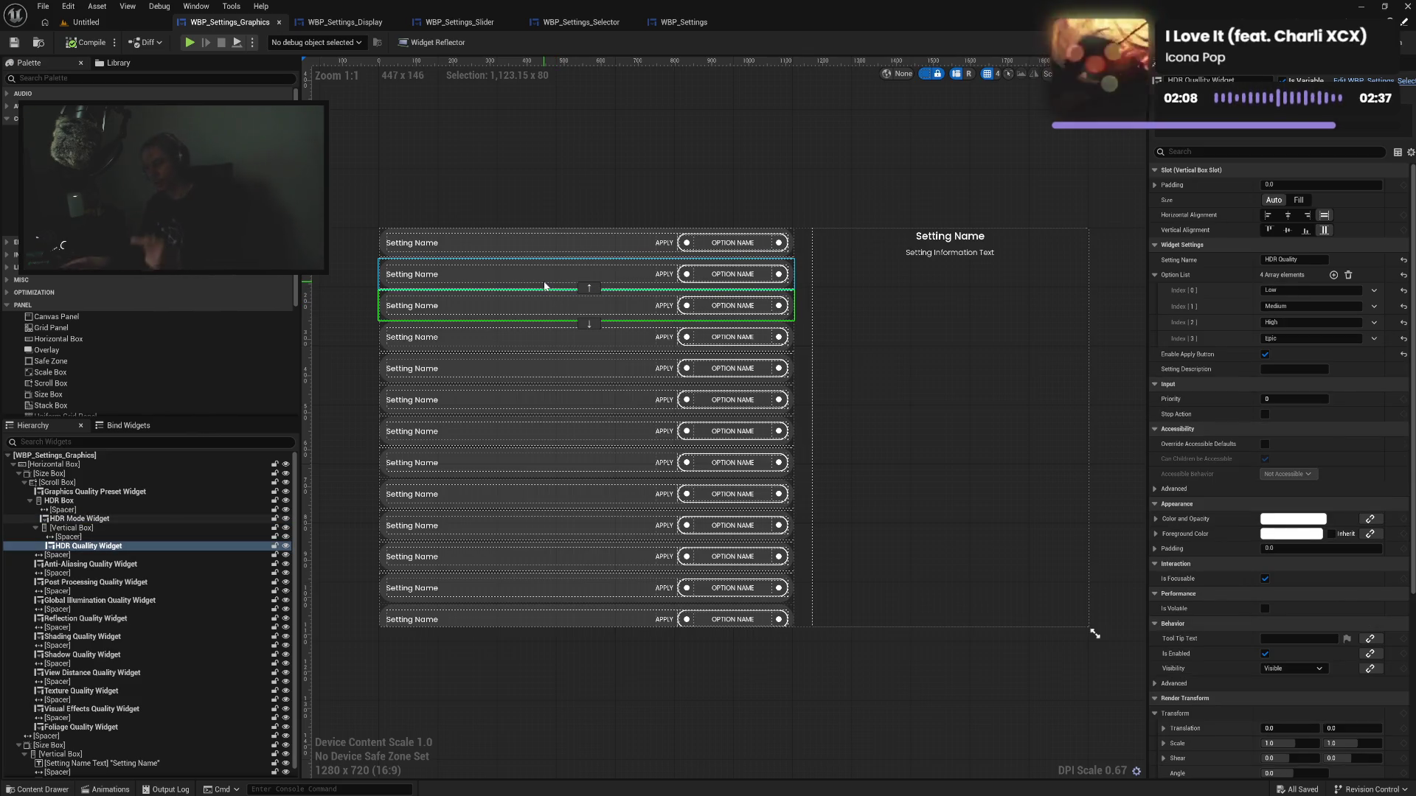
{"action": "left_click", "coordinate": [123, 25]}
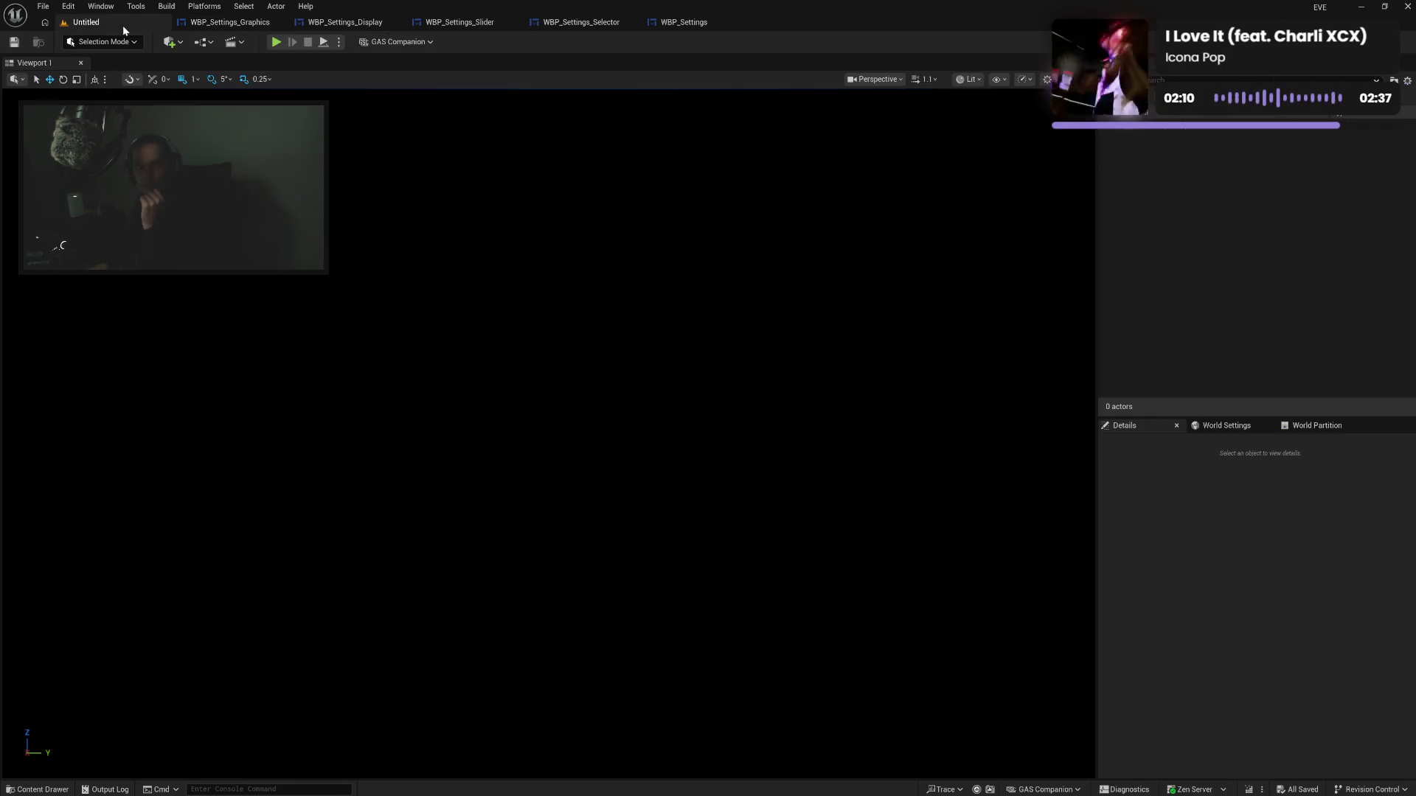
Load MAP_M01 from Recent Levels, return to WBP_Settings_Graphics, and start a Play preview
{"action": "left_click", "coordinate": [44, 7]}
{"action": "mouse_move", "coordinate": [88, 74]}
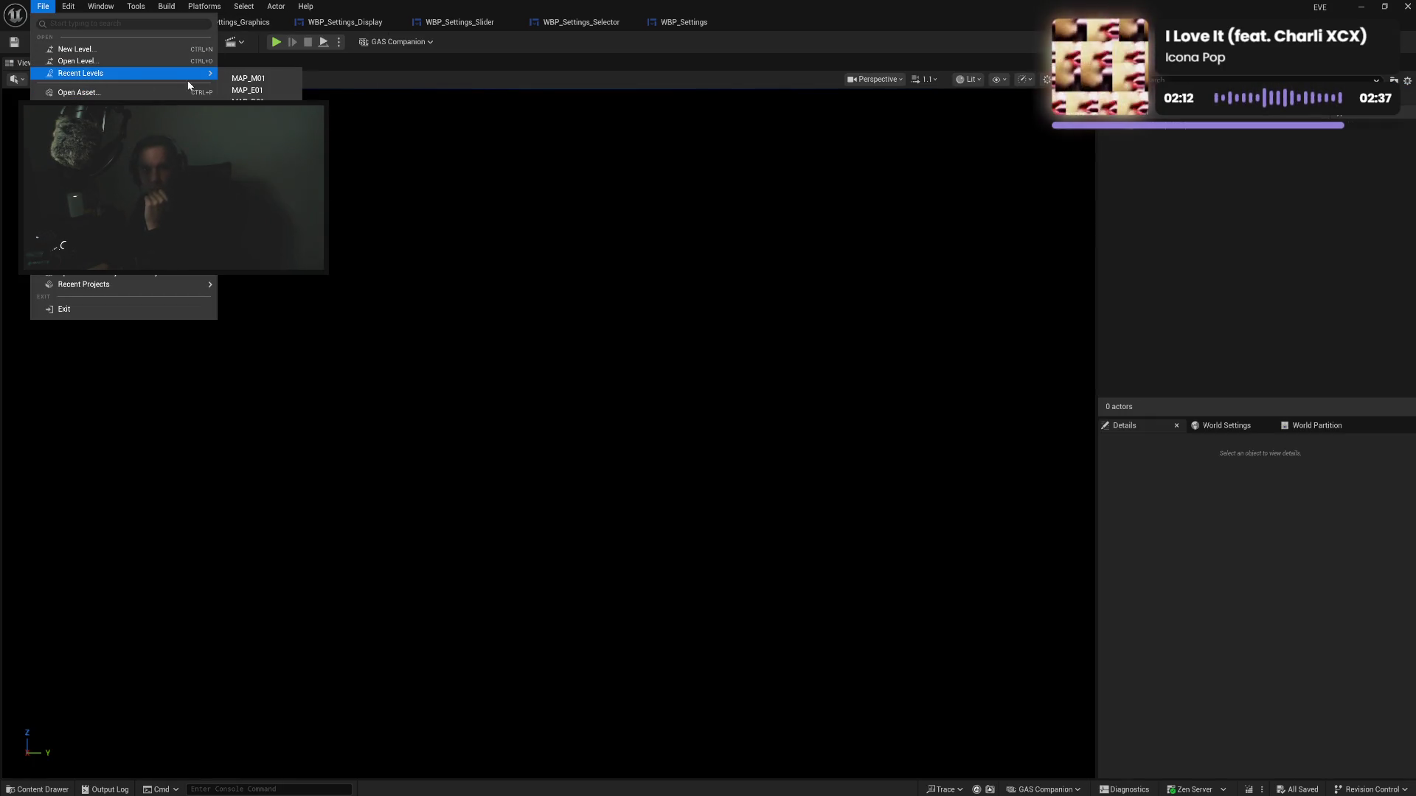
{"action": "left_click", "coordinate": [259, 91]}
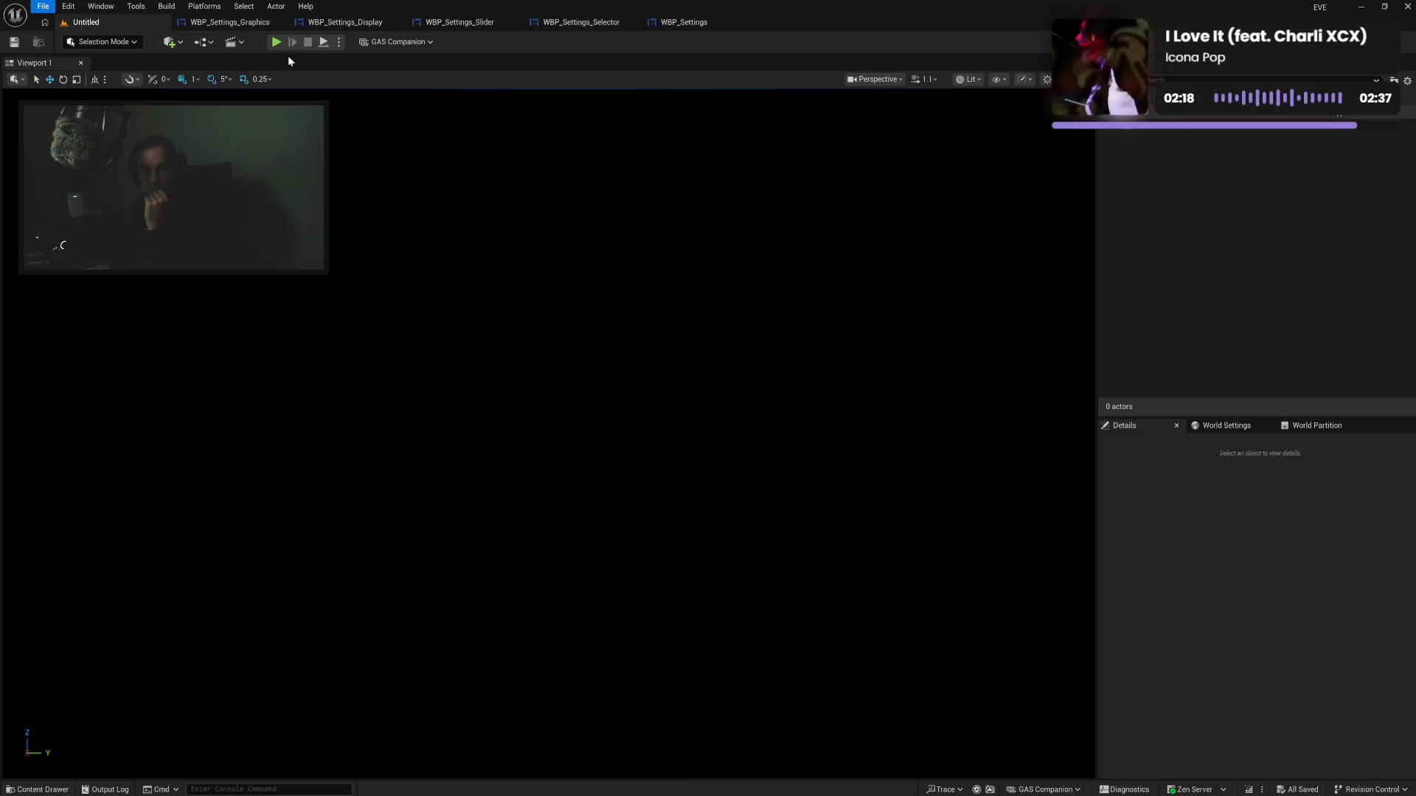
{"action": "left_click", "coordinate": [242, 24]}
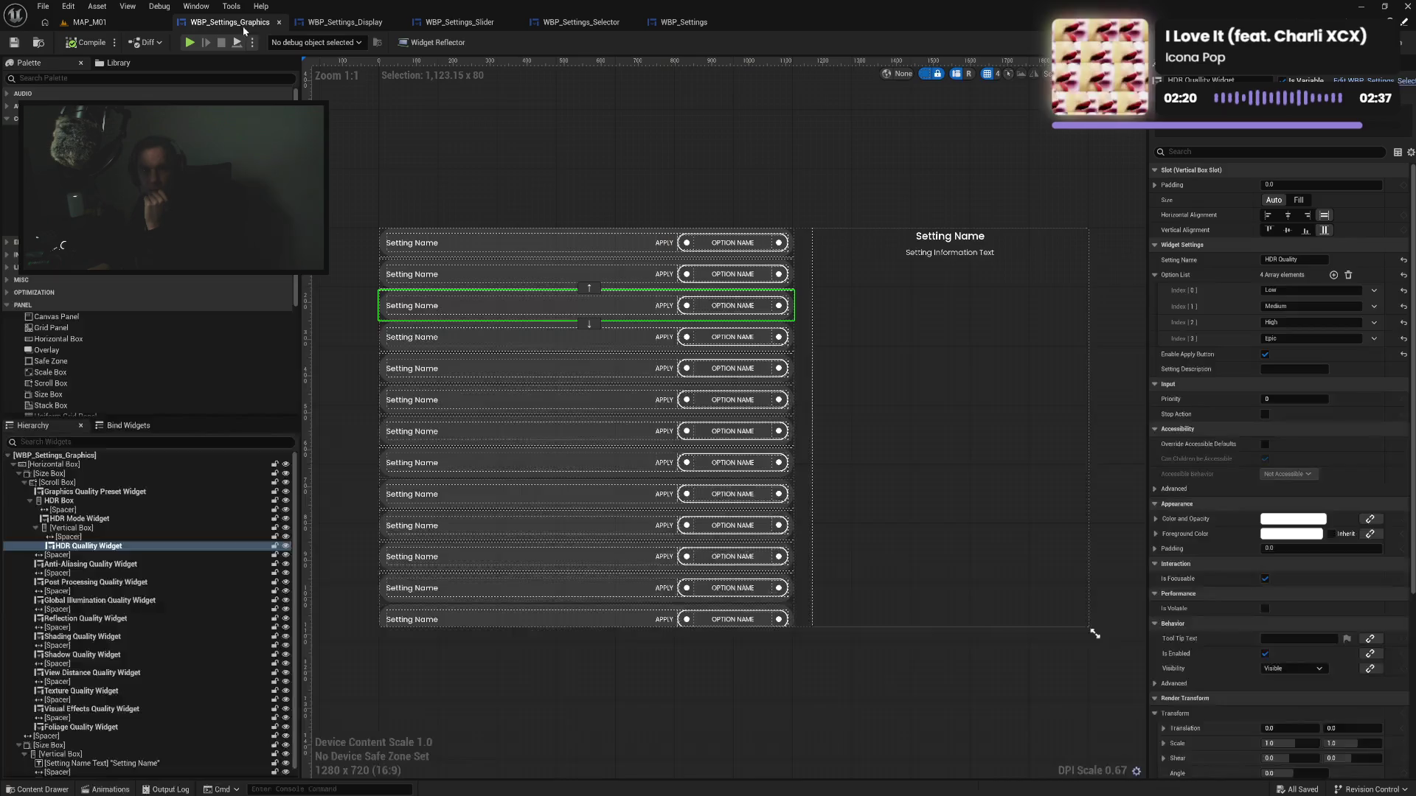
{"action": "left_click", "coordinate": [188, 44]}
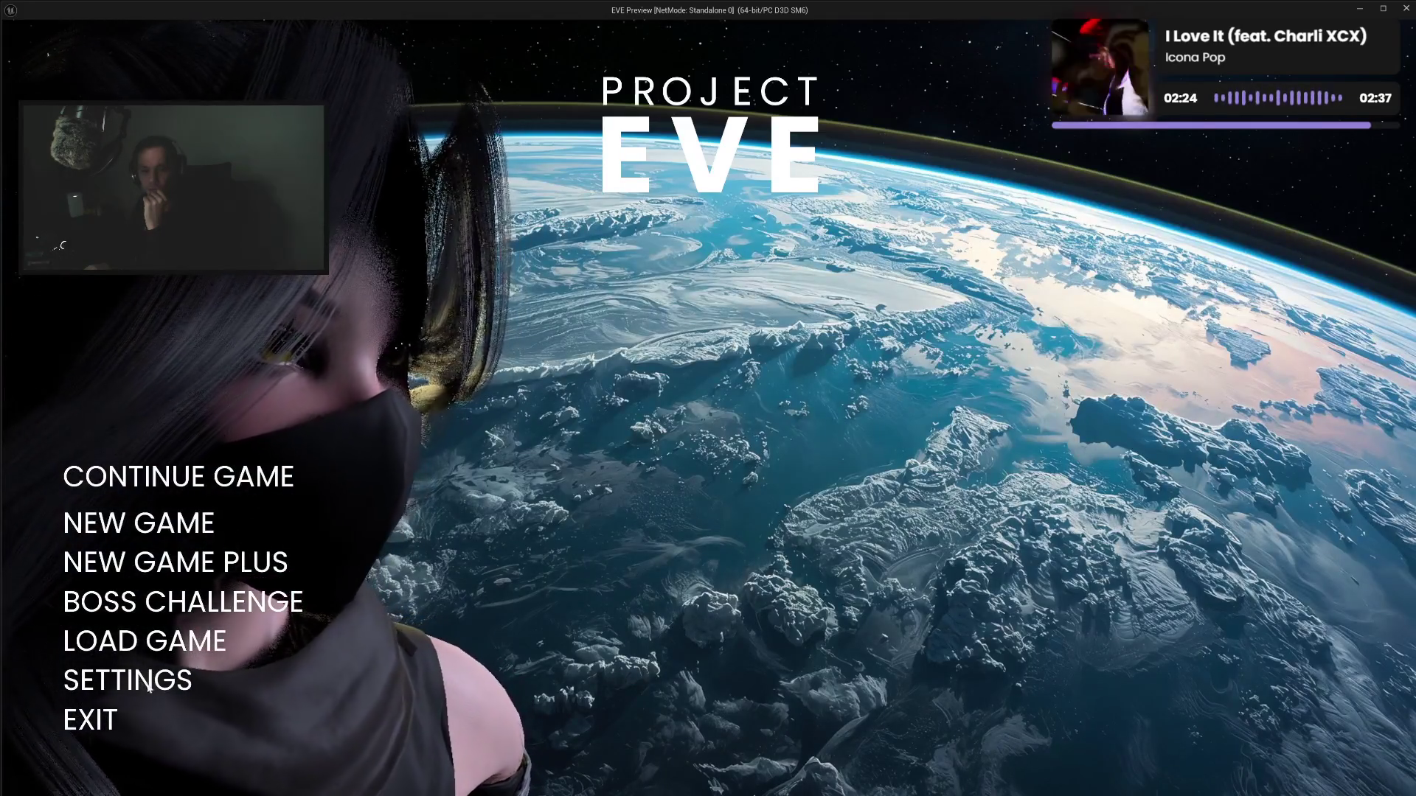
In the preview, open Settings, step through the display rows, and switch to the graphics page
{"action": "left_click", "coordinate": [153, 686]}
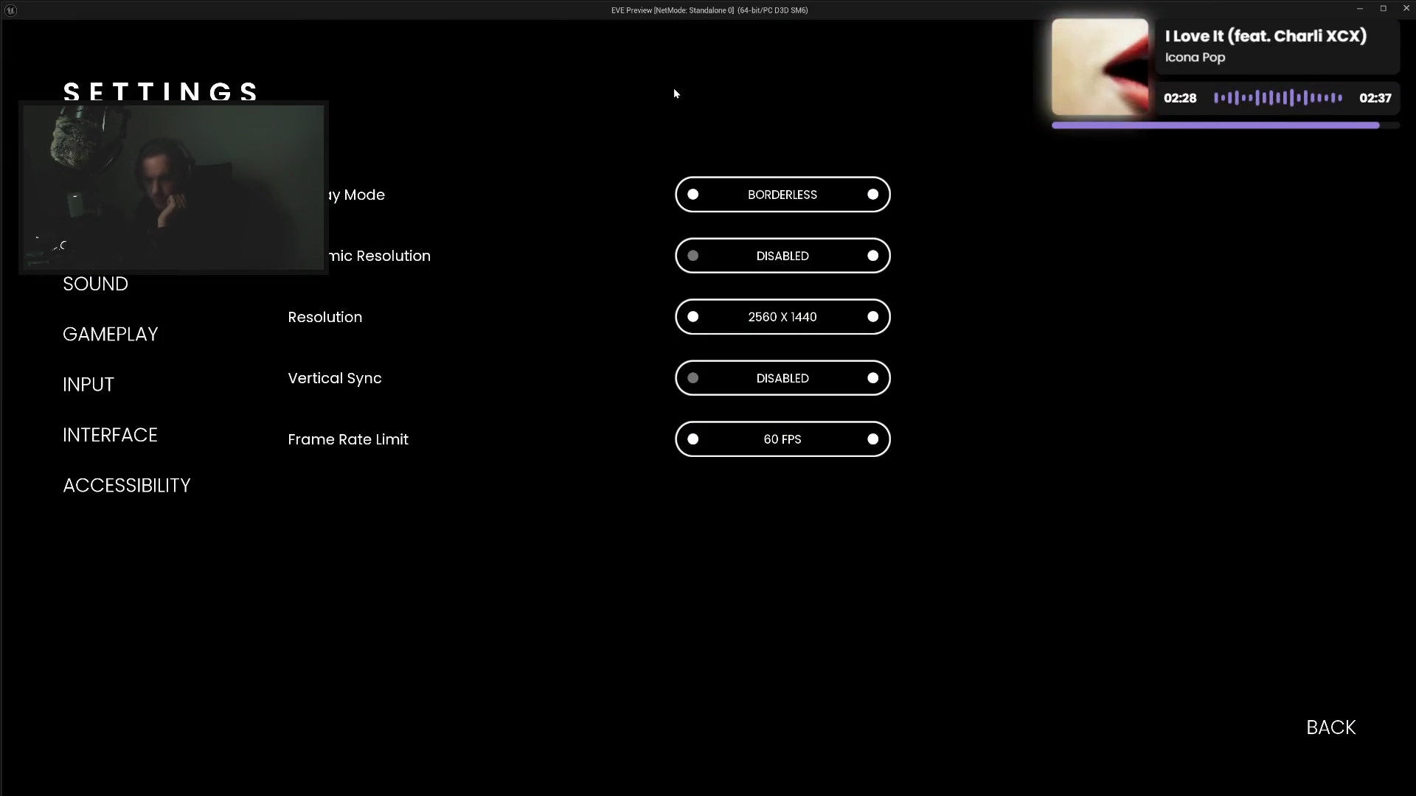
{"action": "key", "text": "Down"}
{"action": "key", "text": "Up"}
{"action": "key", "text": "Down"}
{"action": "key", "text": "Down"}
{"action": "key", "text": "Down"}
{"action": "key", "text": "Up"}
{"action": "key", "text": "Up"}
{"action": "key", "text": "Up"}
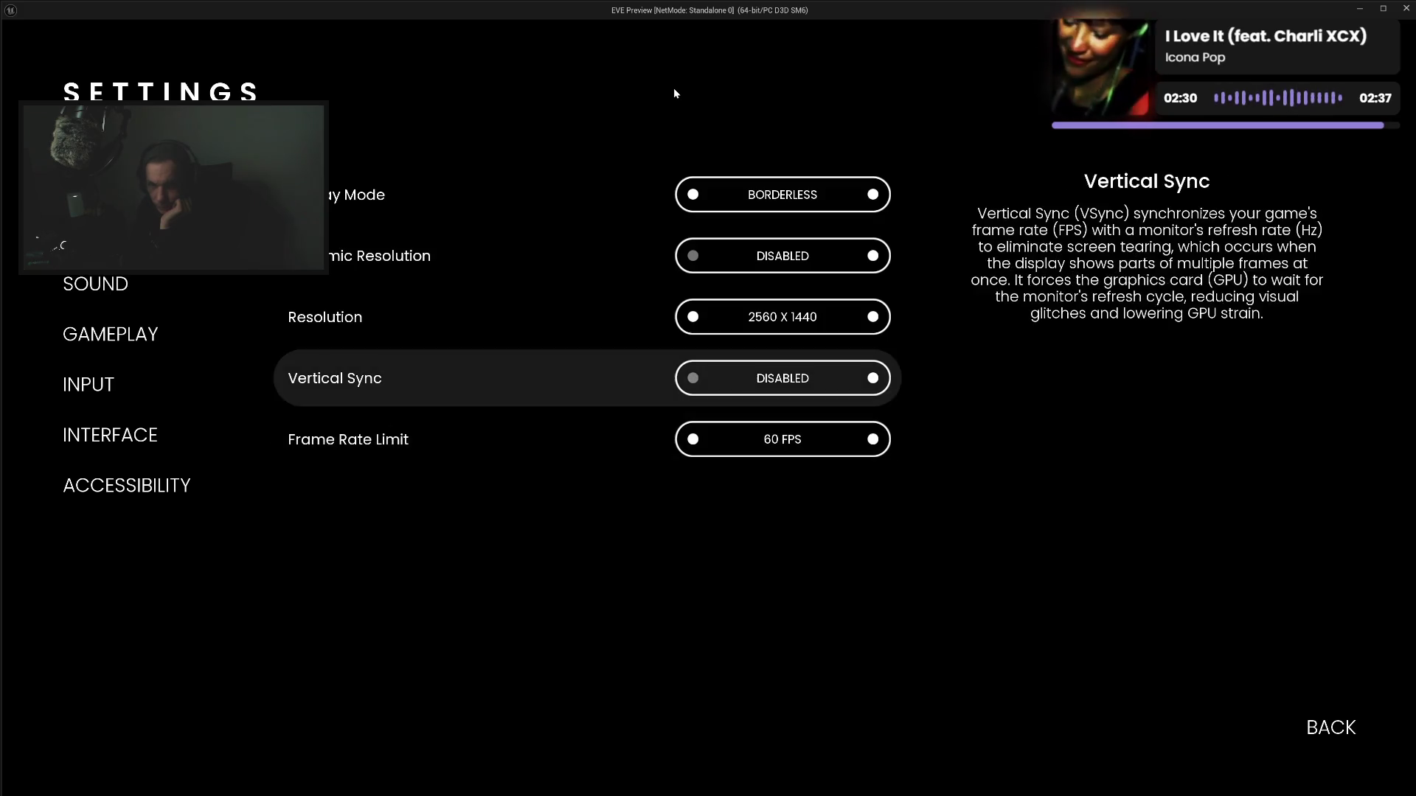
{"action": "left_click", "coordinate": [675, 93]}
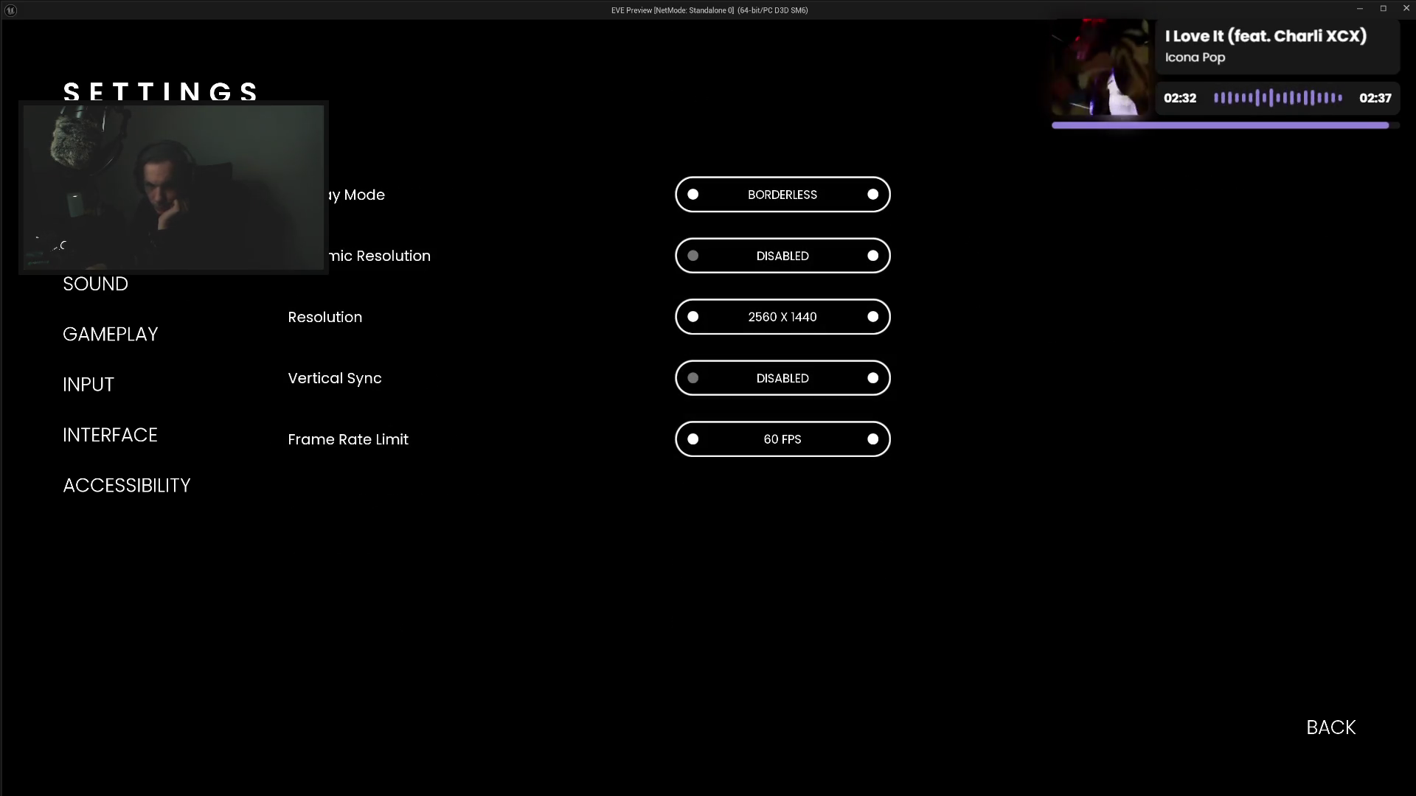
{"action": "key", "text": "e"}
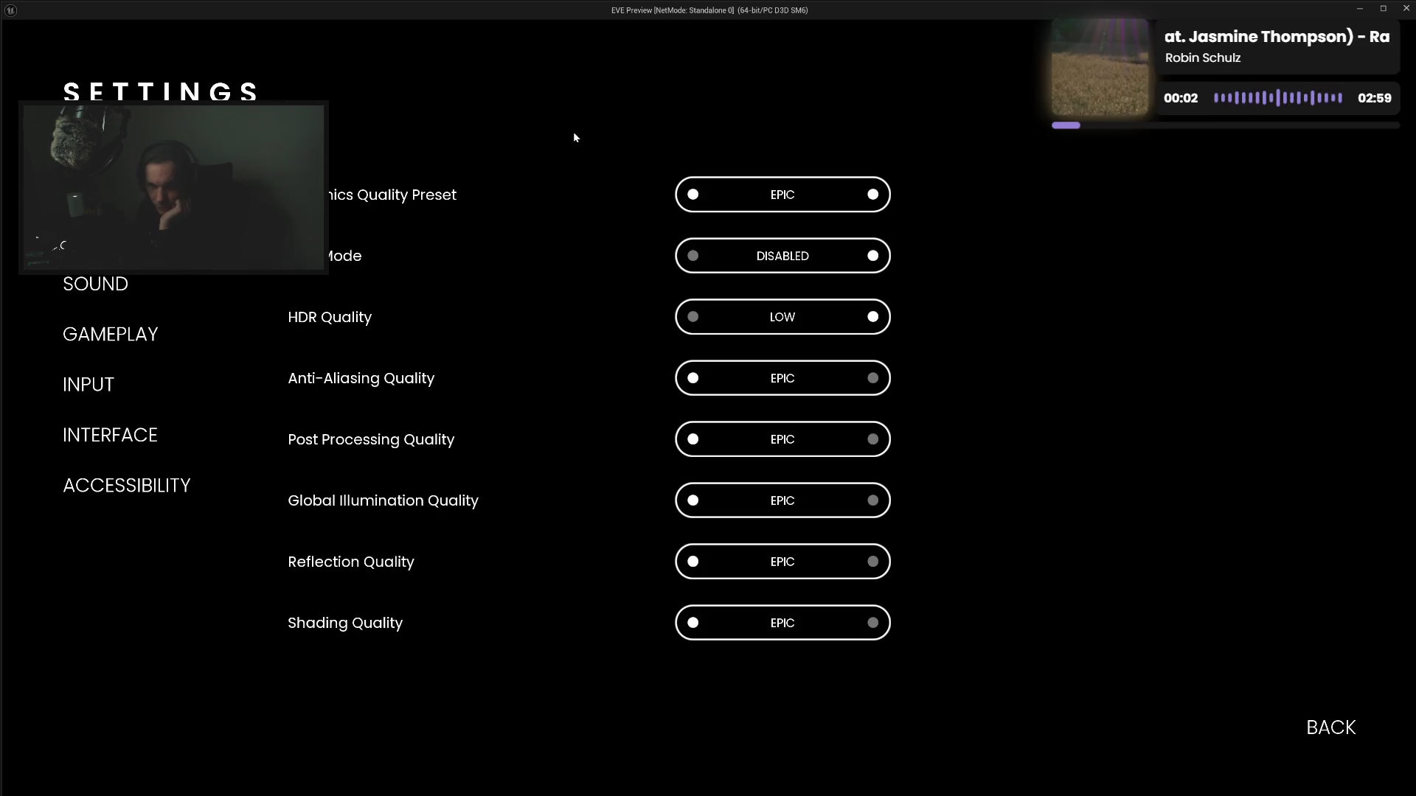
{"action": "key", "text": "Down"}
{"action": "key", "text": "Down"}
{"action": "key", "text": "Down"}
{"action": "key", "text": "Down"}
{"action": "key", "text": "Down"}
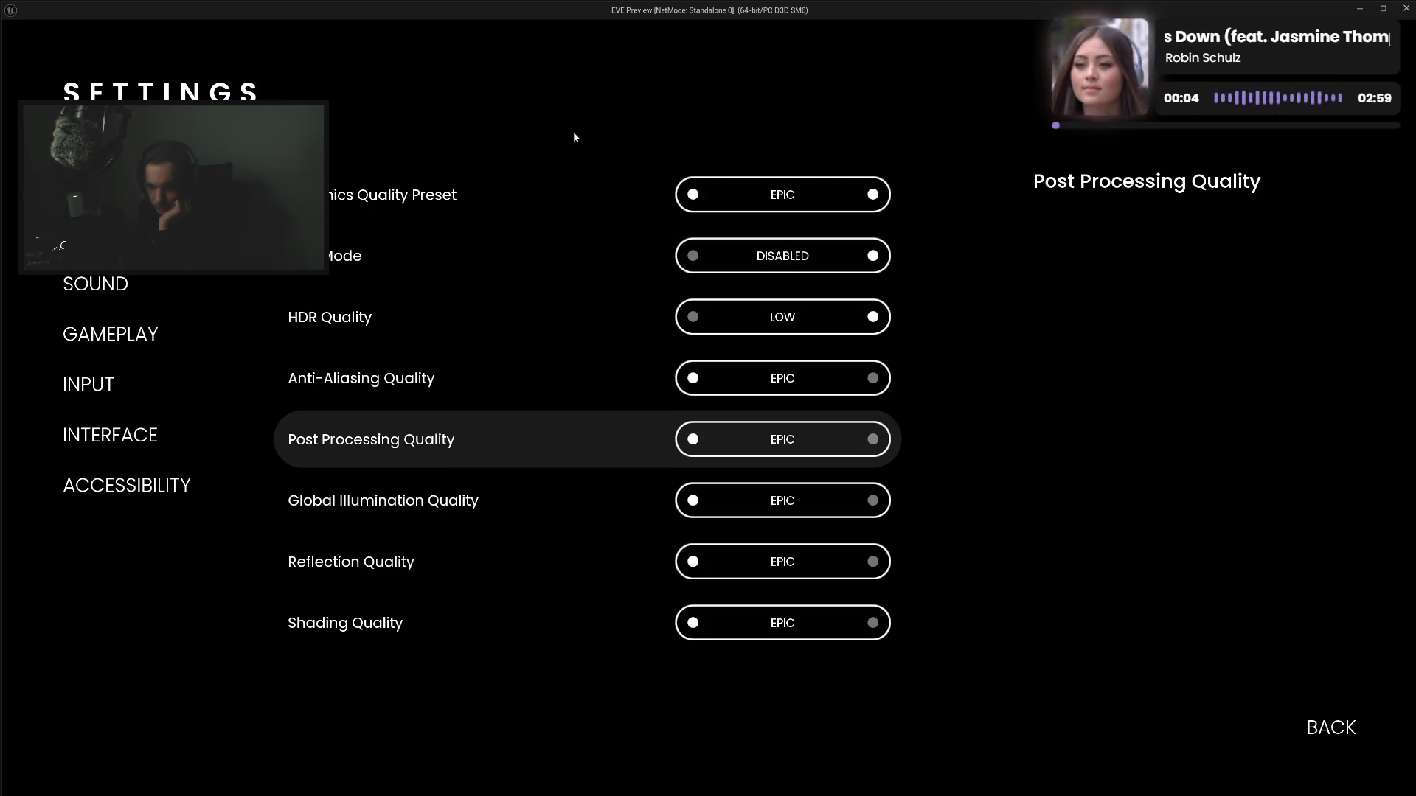
{"action": "key", "text": "Down"}
{"action": "key", "text": "Down"}
{"action": "key", "text": "Down"}
{"action": "key", "text": "Up"}
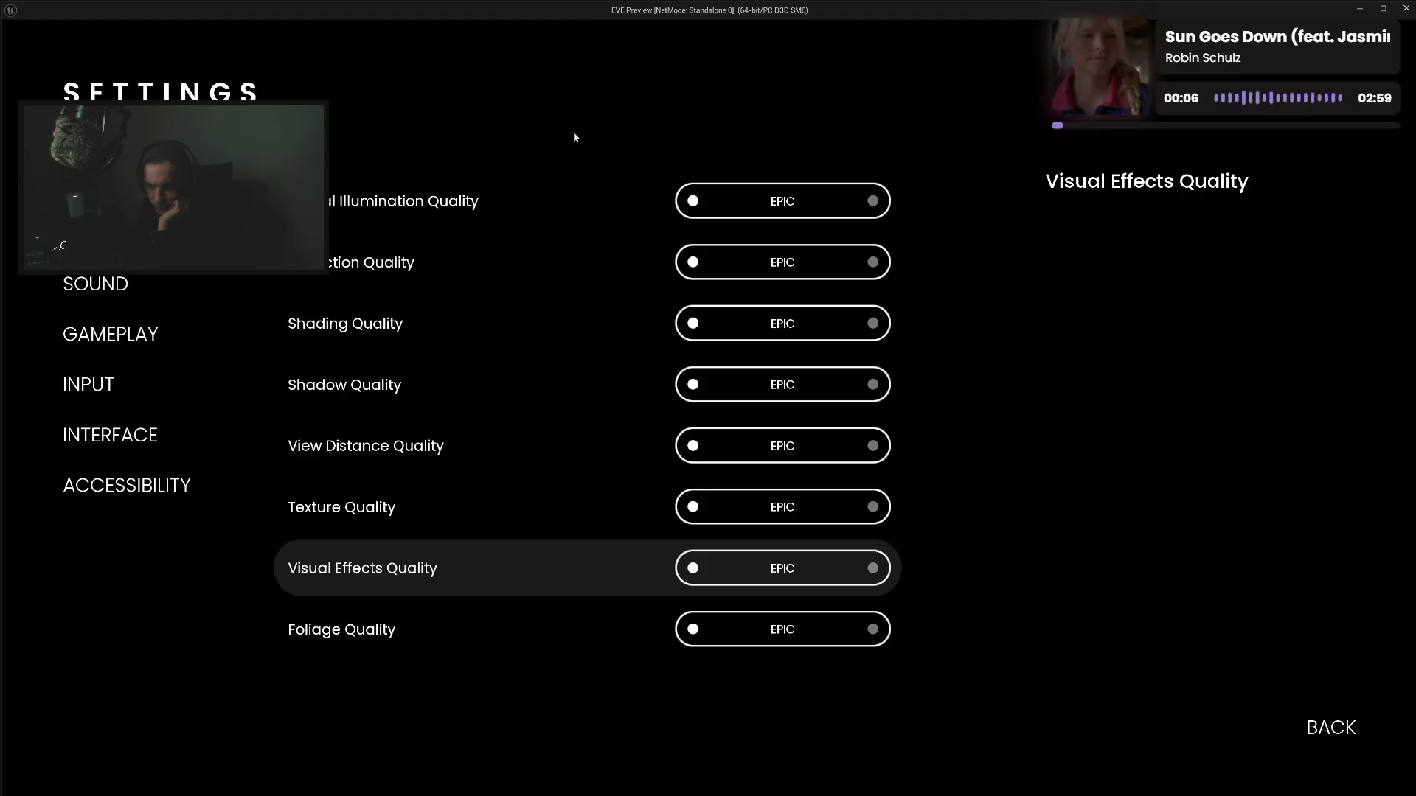
{"action": "key", "text": "Up"}
{"action": "key", "text": "Up"}
{"action": "key", "text": "Up"}
{"action": "key", "text": "Up"}
{"action": "key", "text": "Up"}
{"action": "key", "text": "Up"}
{"action": "key", "text": "Down"}
{"action": "key", "text": "Down"}
{"action": "key", "text": "Down"}
{"action": "key", "text": "Down"}
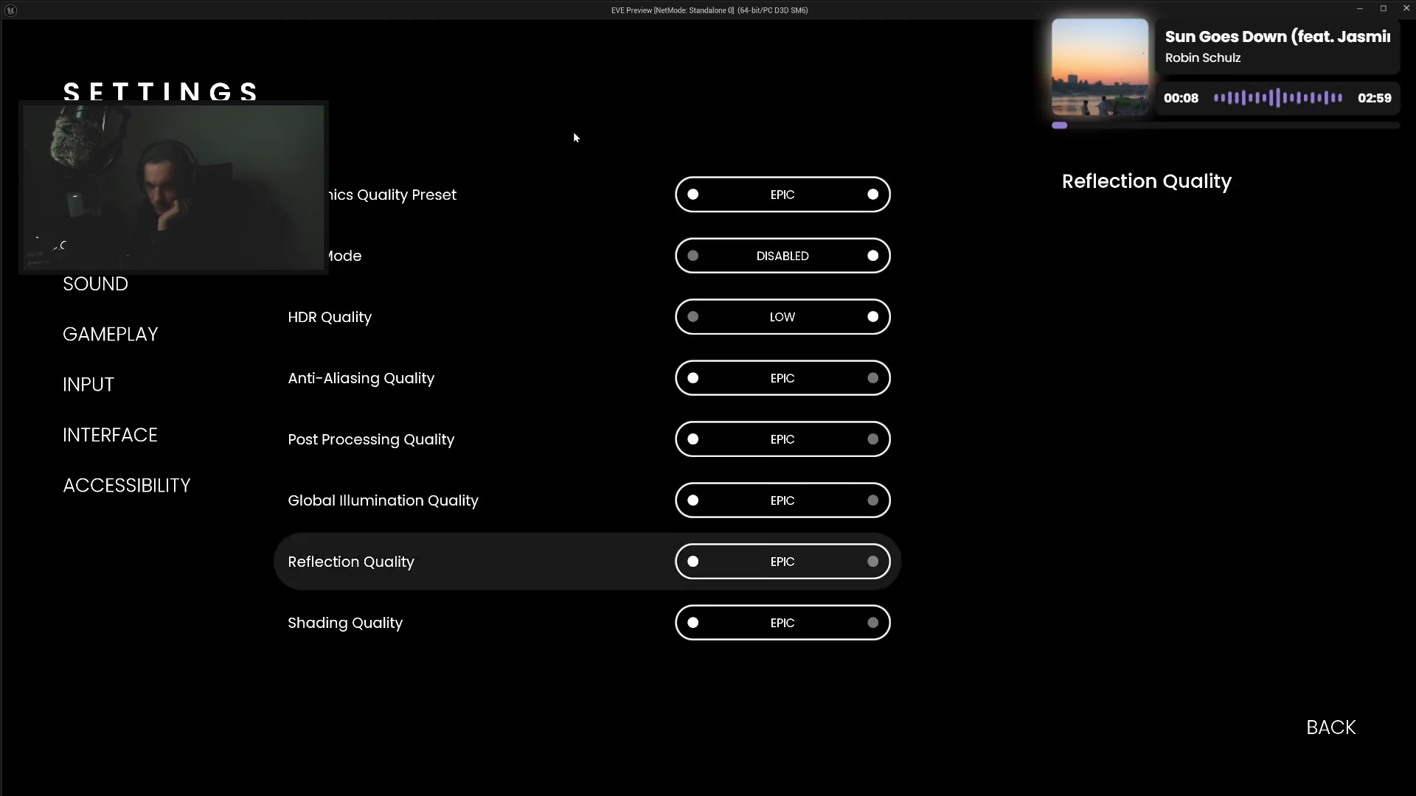
{"action": "key", "text": "Up"}
{"action": "key", "text": "Up"}
{"action": "key", "text": "Up"}
{"action": "key", "text": "Up"}
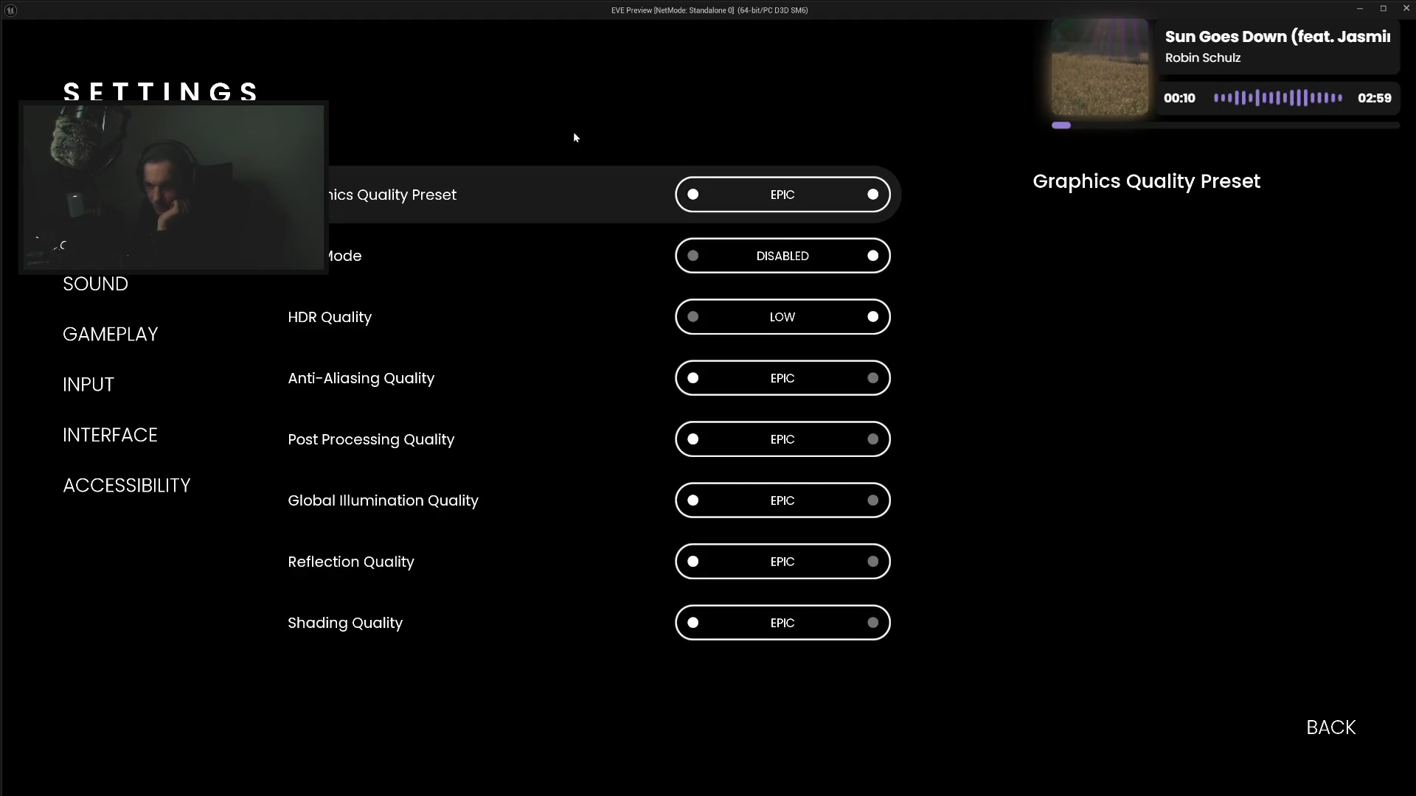
{"action": "key", "text": "Down"}
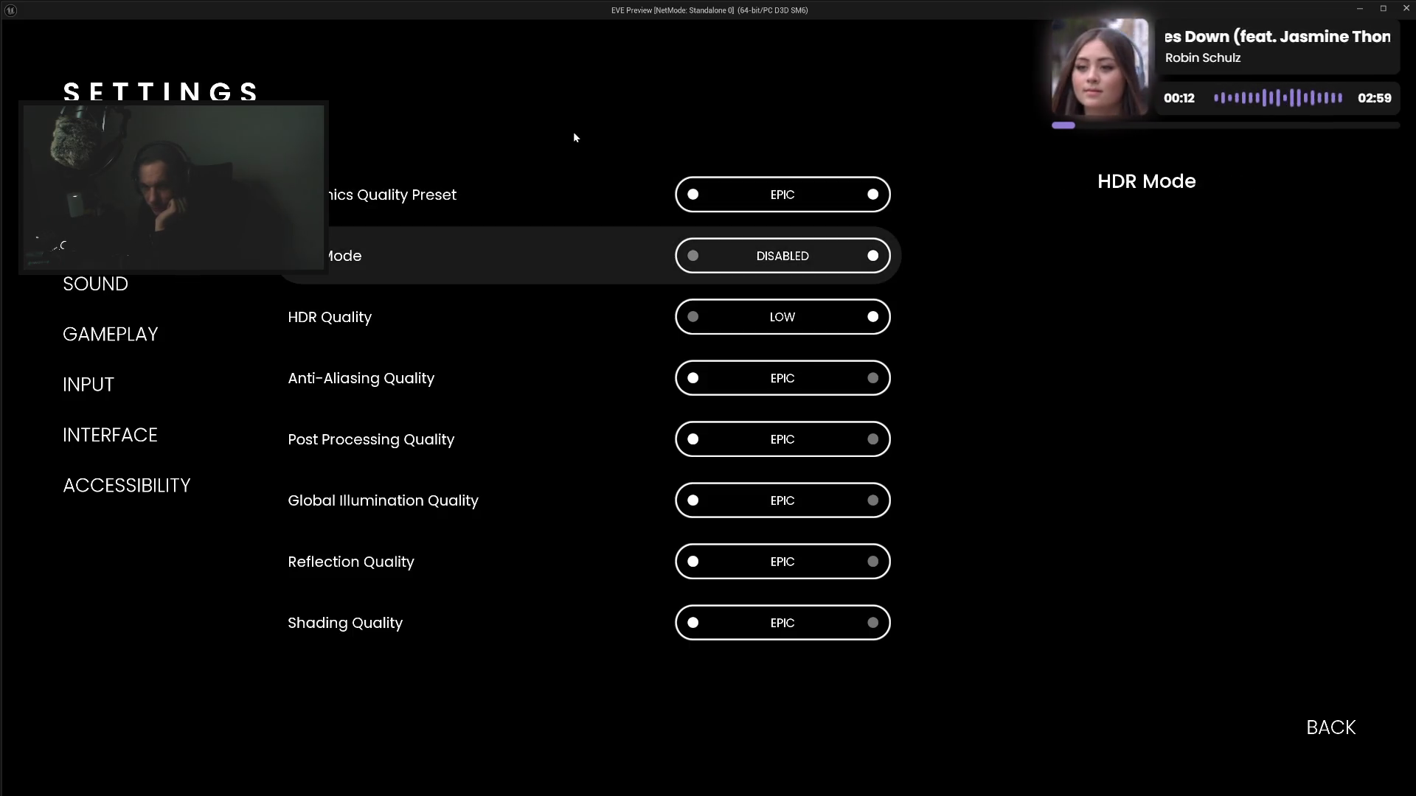
{"action": "key", "text": "Down"}
{"action": "key", "text": "Down"}
{"action": "key", "text": "Down"}
{"action": "key", "text": "Up"}
{"action": "key", "text": "Up"}
{"action": "key", "text": "Up"}
{"action": "key", "text": "Down"}
{"action": "key", "text": "Down"}
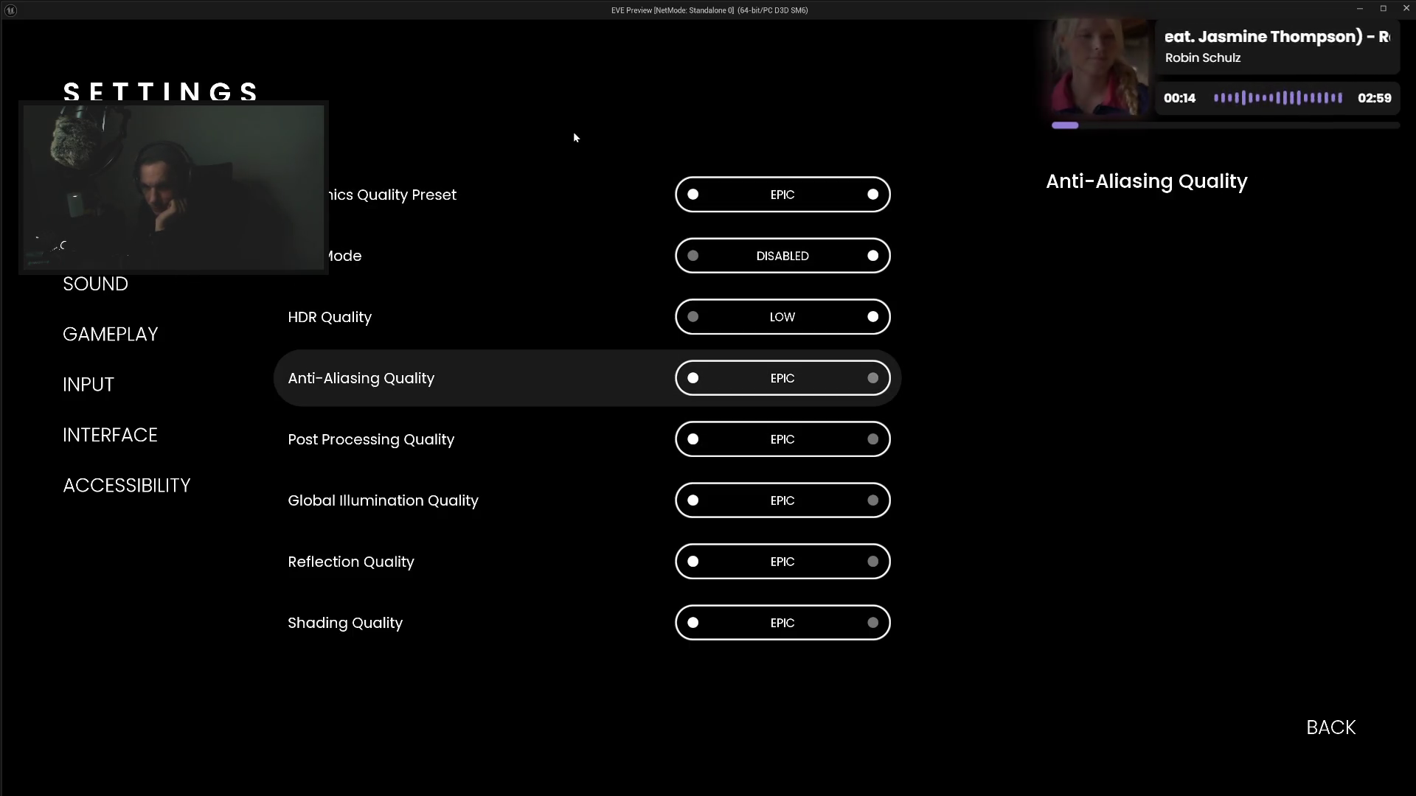
{"action": "key", "text": "Up"}
{"action": "key", "text": "Up"}
{"action": "key", "text": "Down"}
{"action": "key", "text": "Down"}
{"action": "key", "text": "Up"}
{"action": "key", "text": "Up"}
{"action": "key", "text": "Down"}
{"action": "key", "text": "Down"}
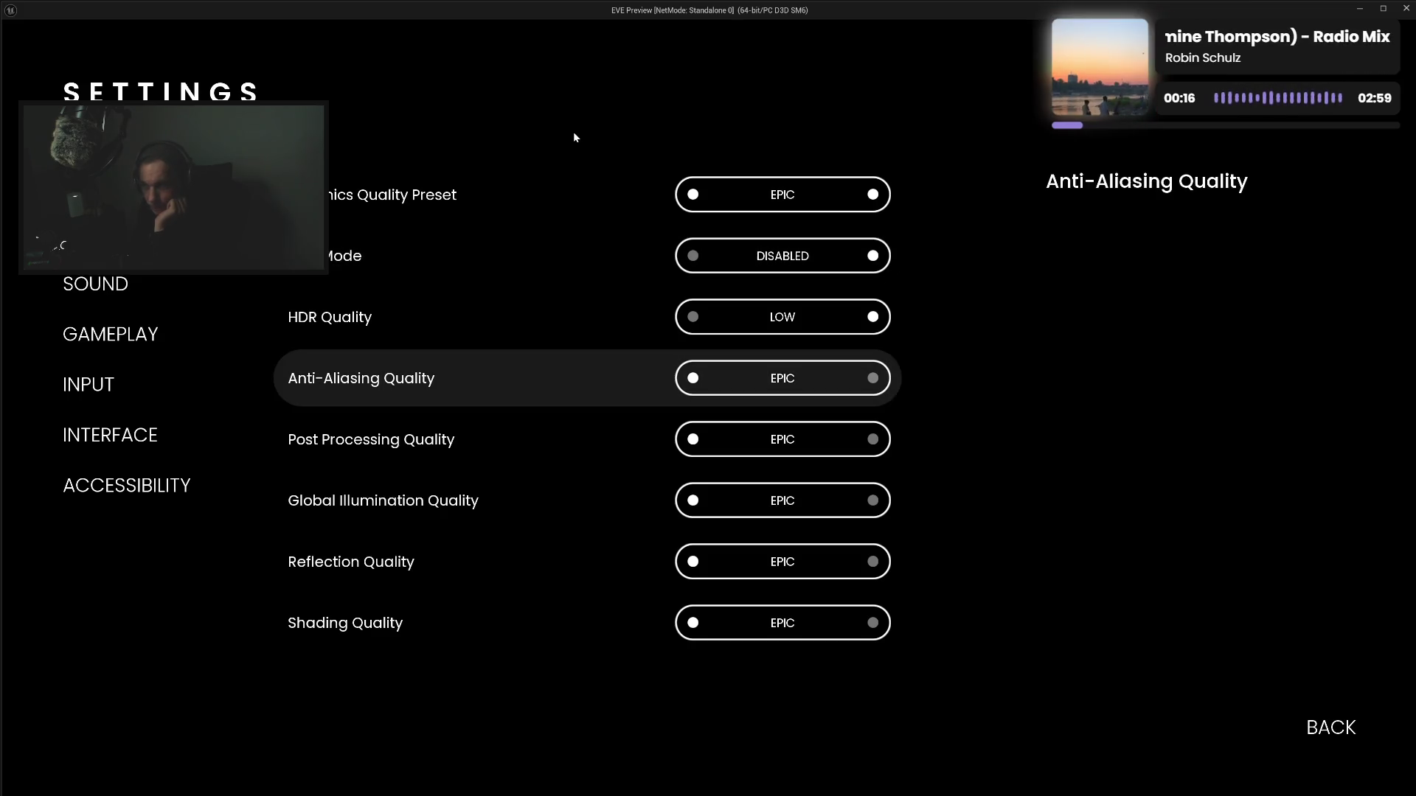
{"action": "key", "text": "Up"}
{"action": "key", "text": "Up"}
{"action": "key", "text": "Down"}
{"action": "key", "text": "Down"}
{"action": "key", "text": "Up"}
{"action": "key", "text": "Up"}
{"action": "key", "text": "Down"}
{"action": "key", "text": "Down"}
{"action": "key", "text": "Up"}
{"action": "key", "text": "Up"}
{"action": "key", "text": "Down"}
{"action": "key", "text": "Down"}
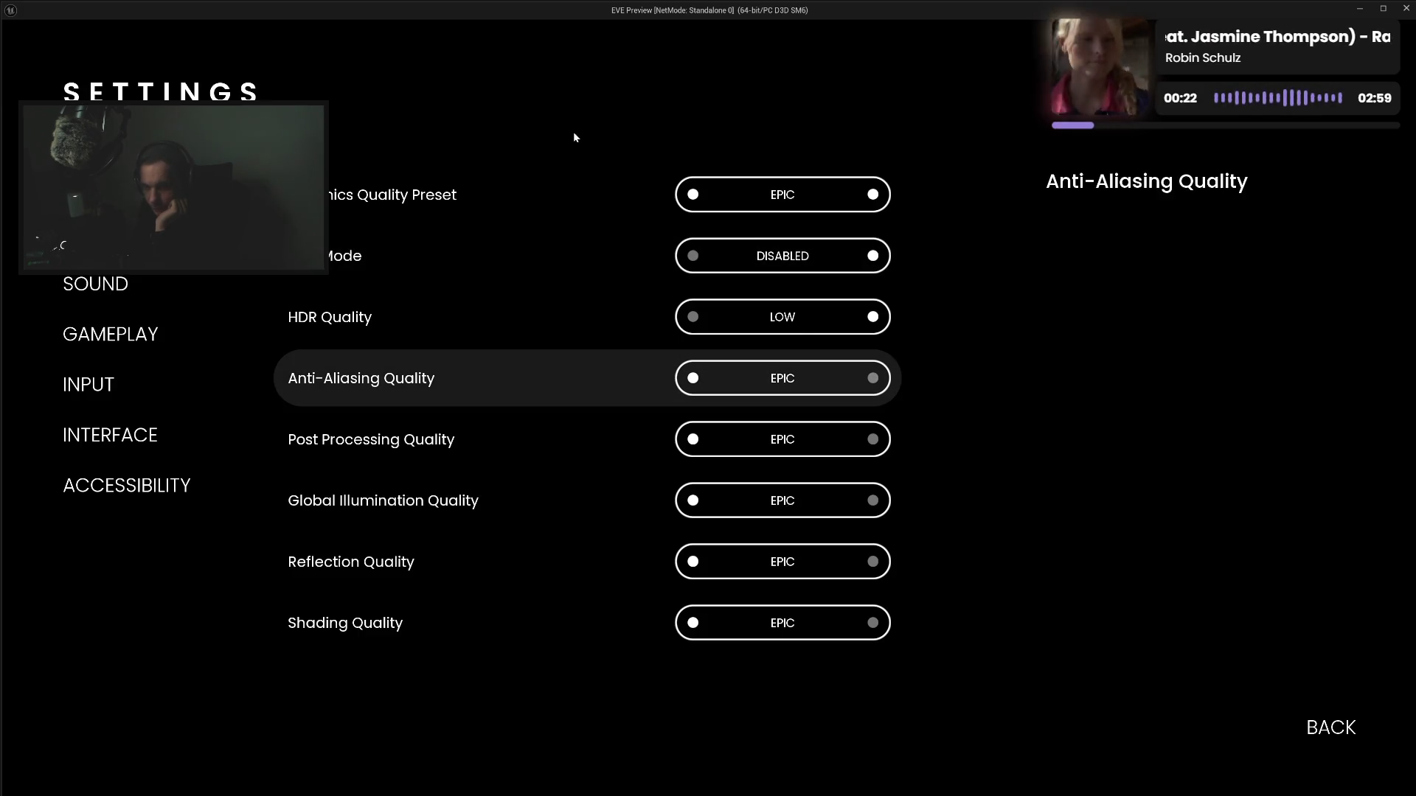
{"action": "key", "text": "Down"}
{"action": "key", "text": "Down"}
{"action": "key", "text": "Down"}
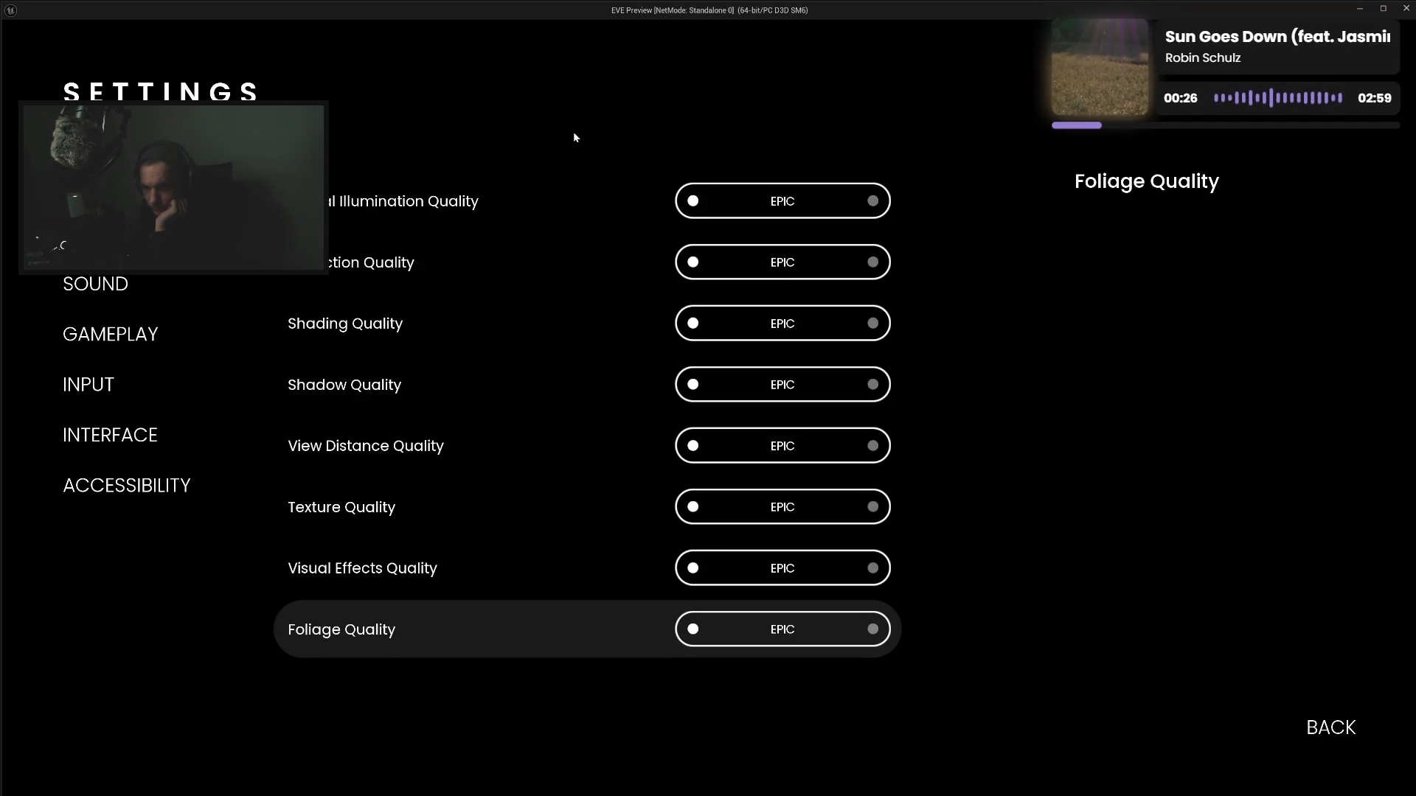
{"action": "key", "text": "Up"}
{"action": "key", "text": "Home"}
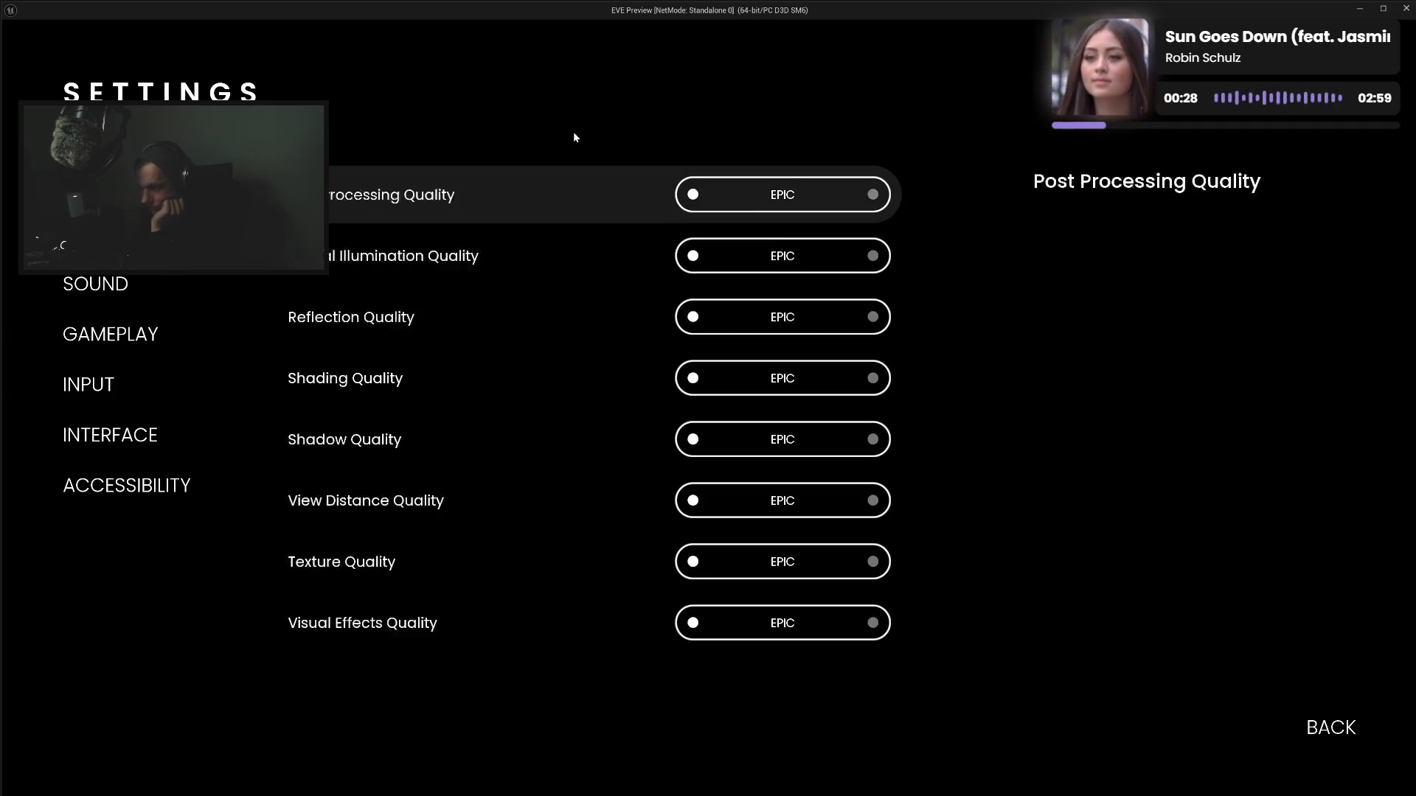
{"action": "key", "text": "Down"}
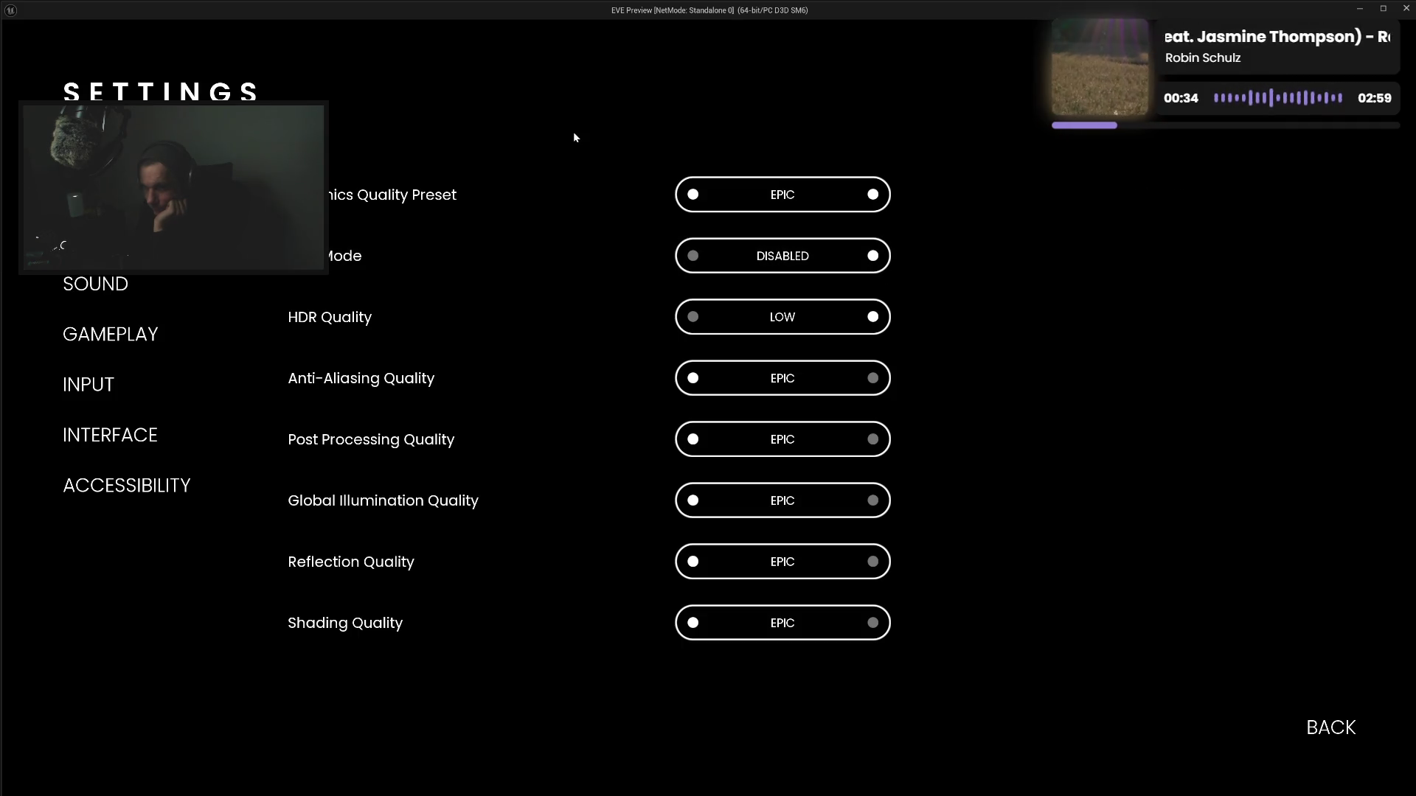
{"action": "key", "text": "Down"}
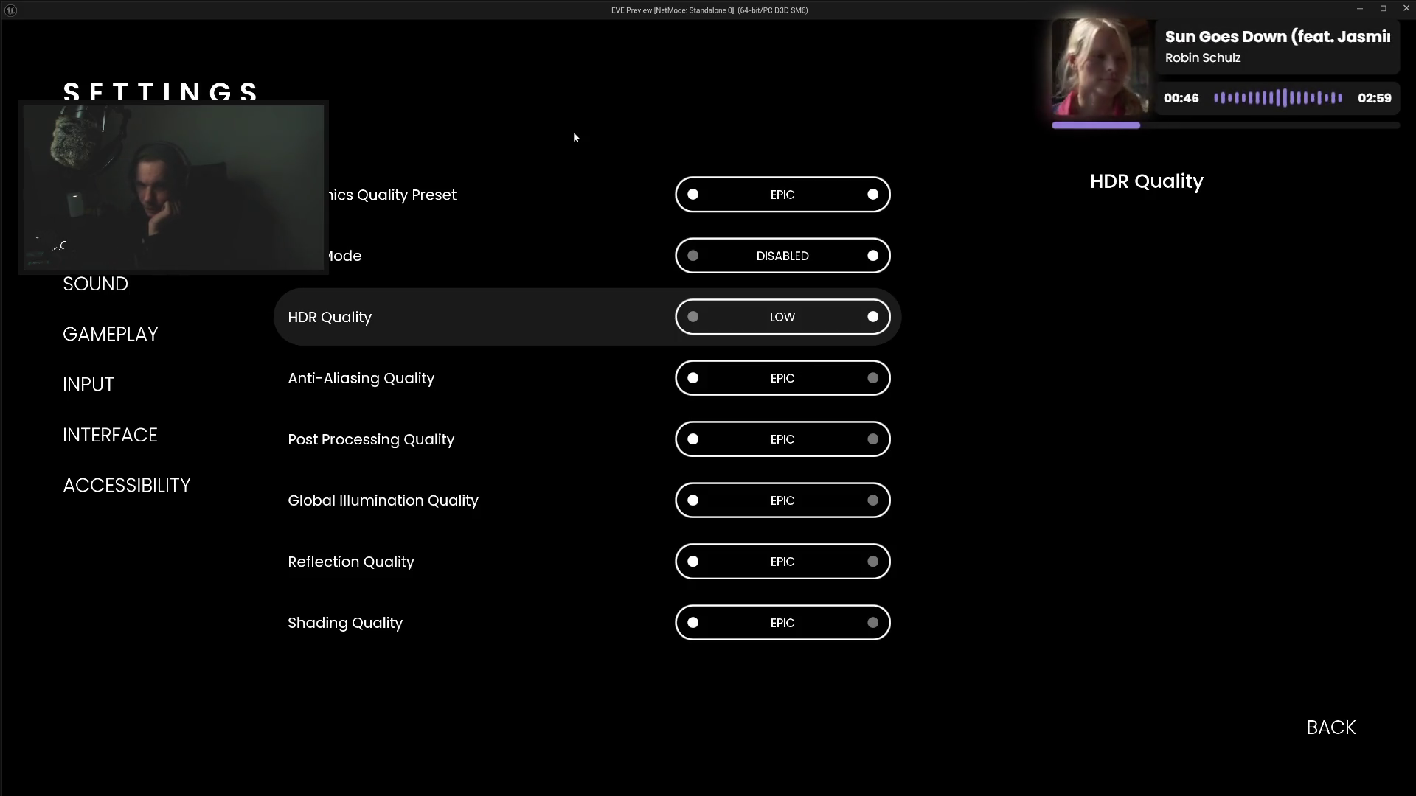
{"action": "key", "text": "Up"}
{"action": "key", "text": "Up"}
{"action": "key", "text": "Down"}
{"action": "key", "text": "Down"}
{"action": "key", "text": "Down"}
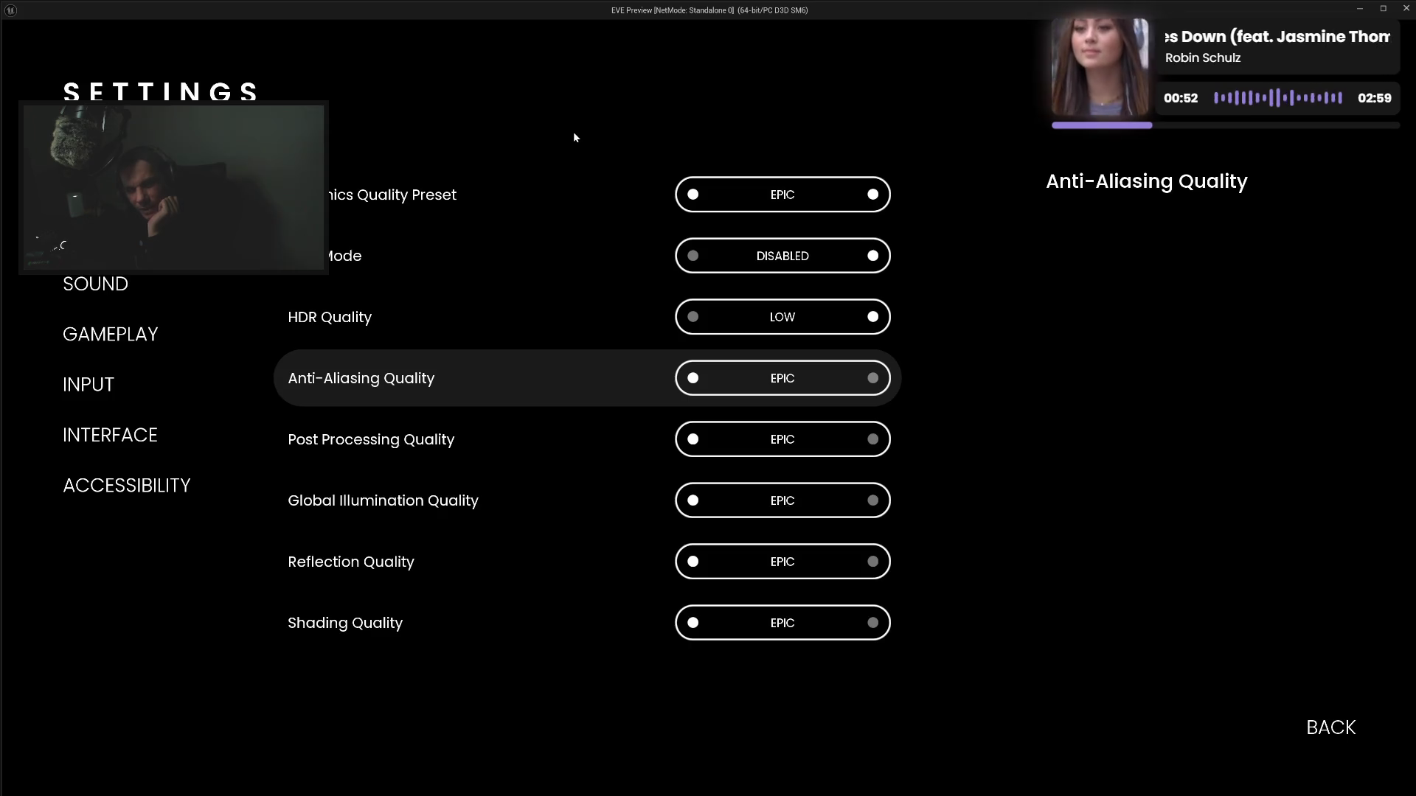
{"action": "key", "text": "Up"}
{"action": "key", "text": "Up"}
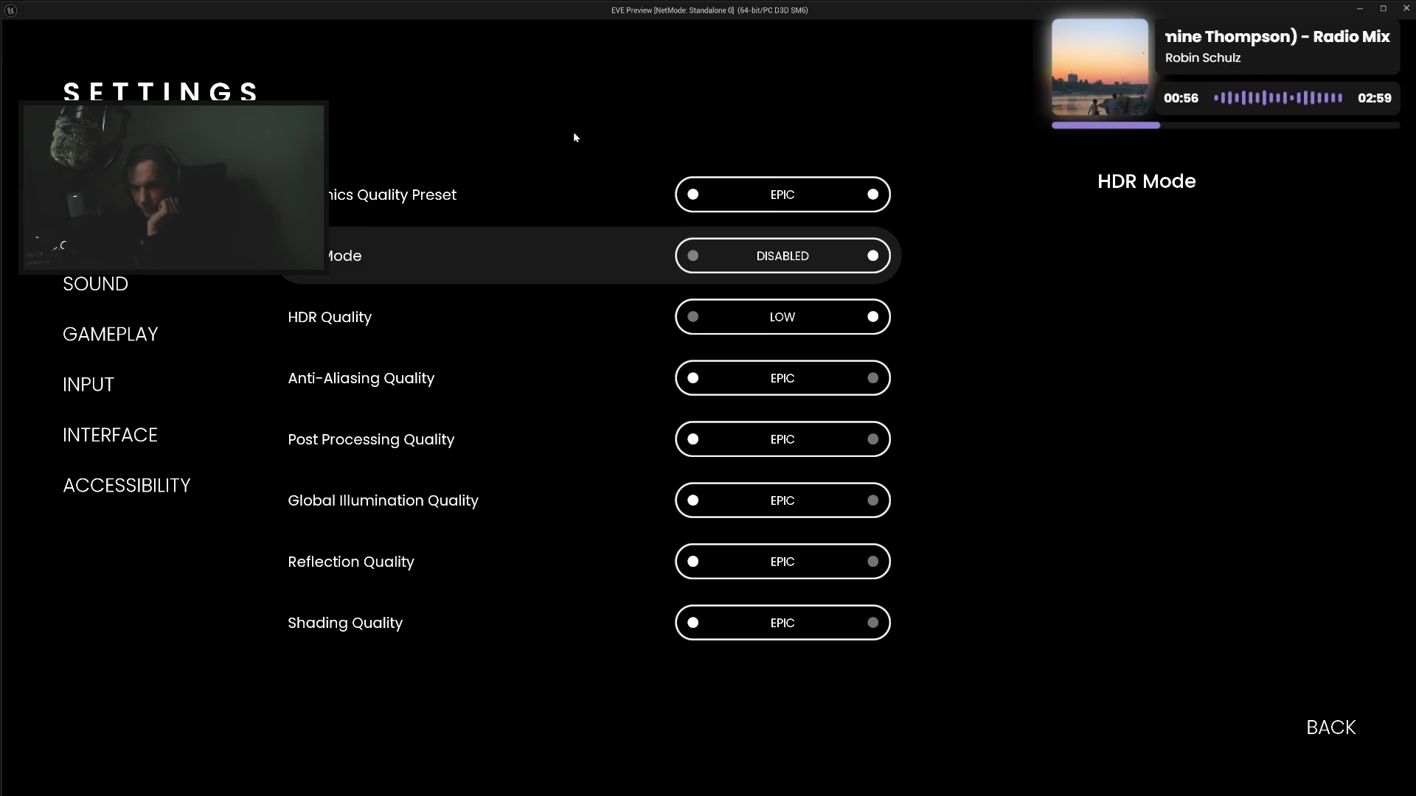
{"action": "left_click", "coordinate": [573, 137]}
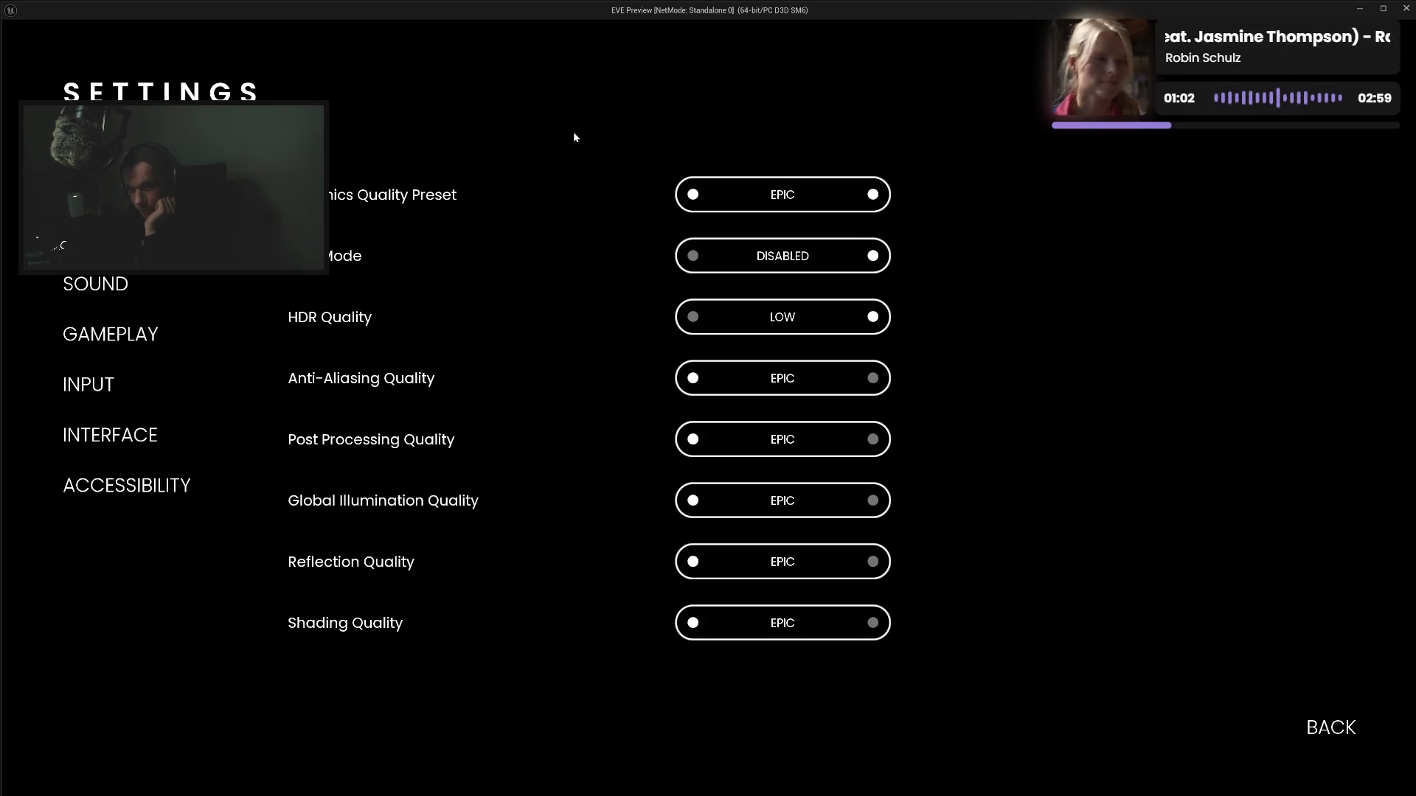
{"action": "key", "text": "Down"}
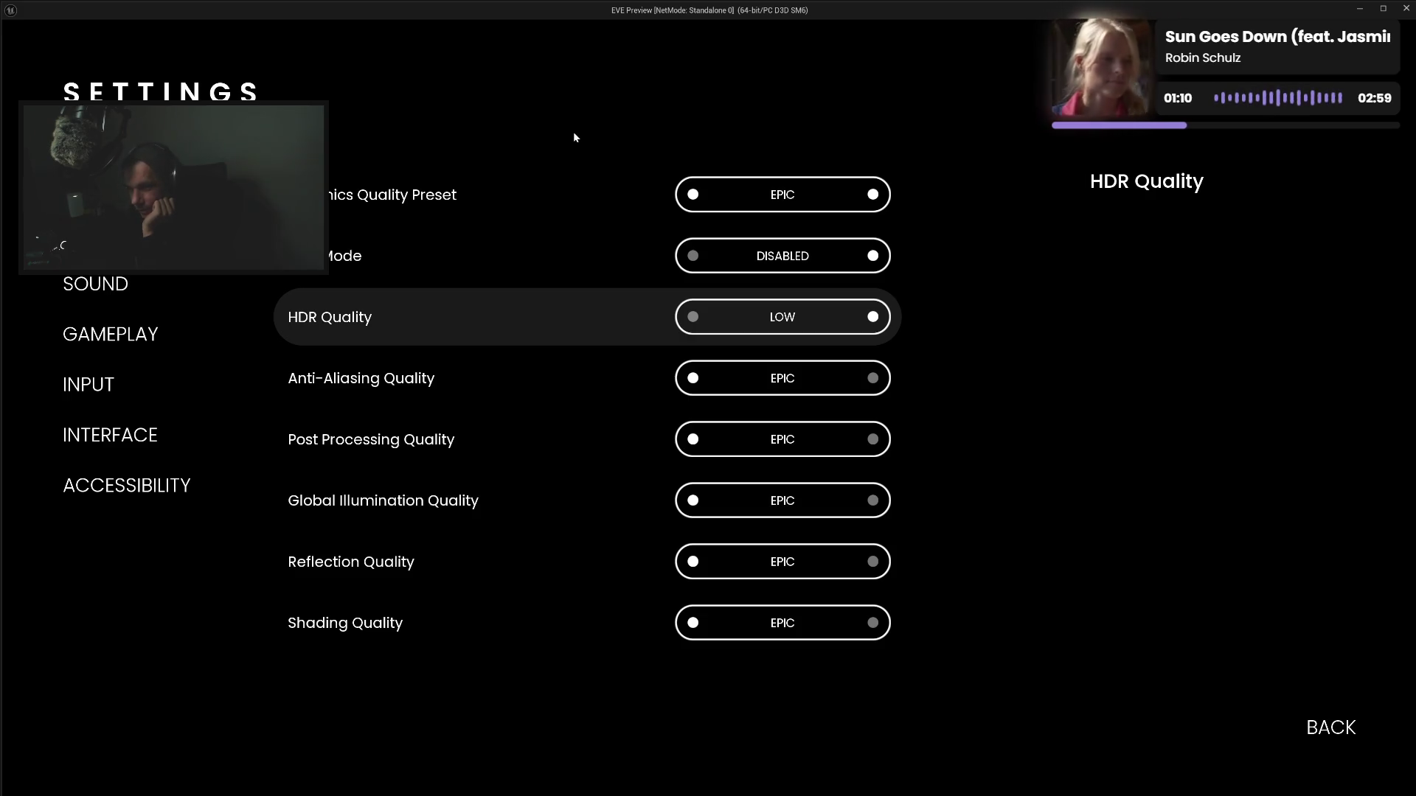
{"action": "key", "text": "Down"}
{"action": "key", "text": "Down"}
{"action": "key", "text": "Up"}
{"action": "key", "text": "Up"}
{"action": "key", "text": "Up"}
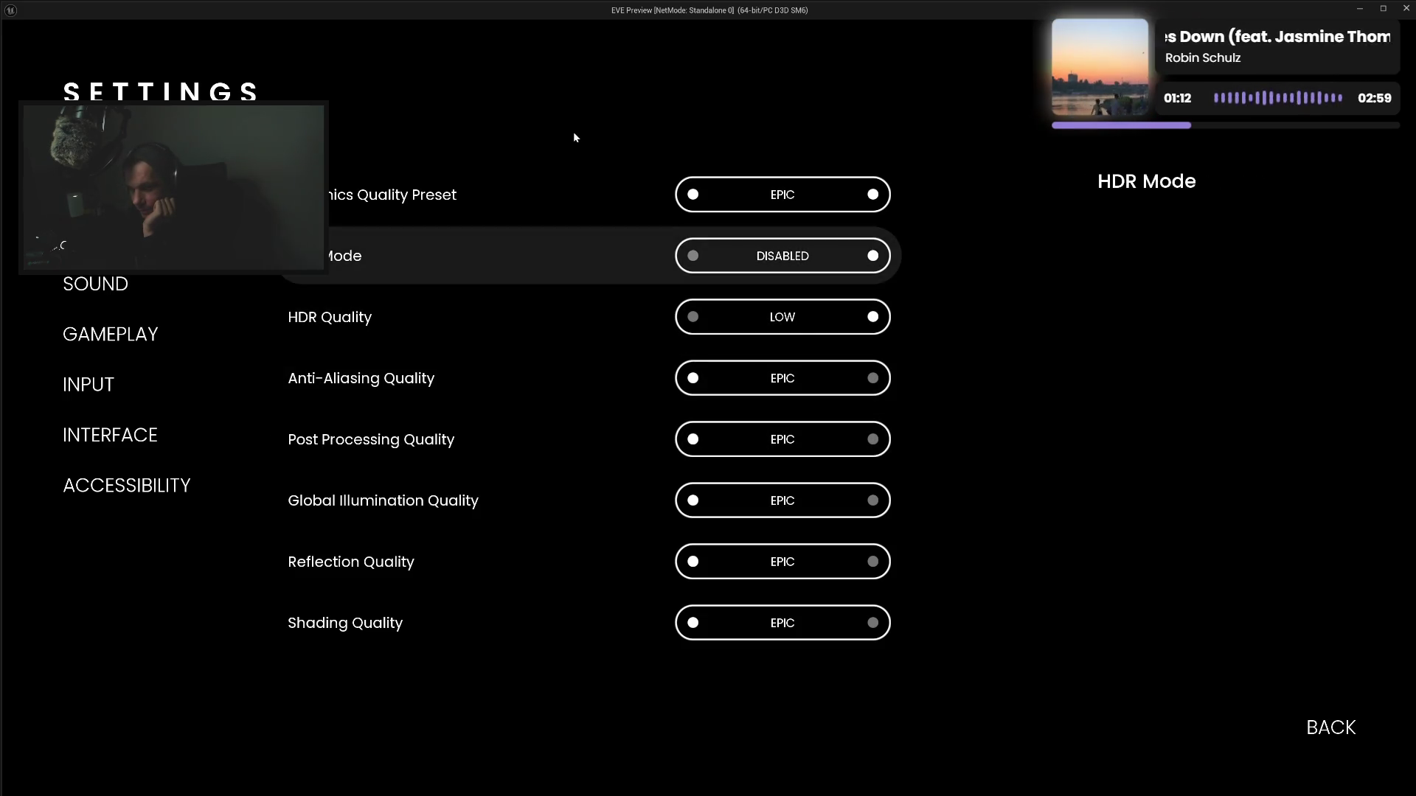
{"action": "key", "text": "Up"}
{"action": "key", "text": "Down"}
{"action": "key", "text": "Down"}
{"action": "key", "text": "Down"}
{"action": "key", "text": "Down"}
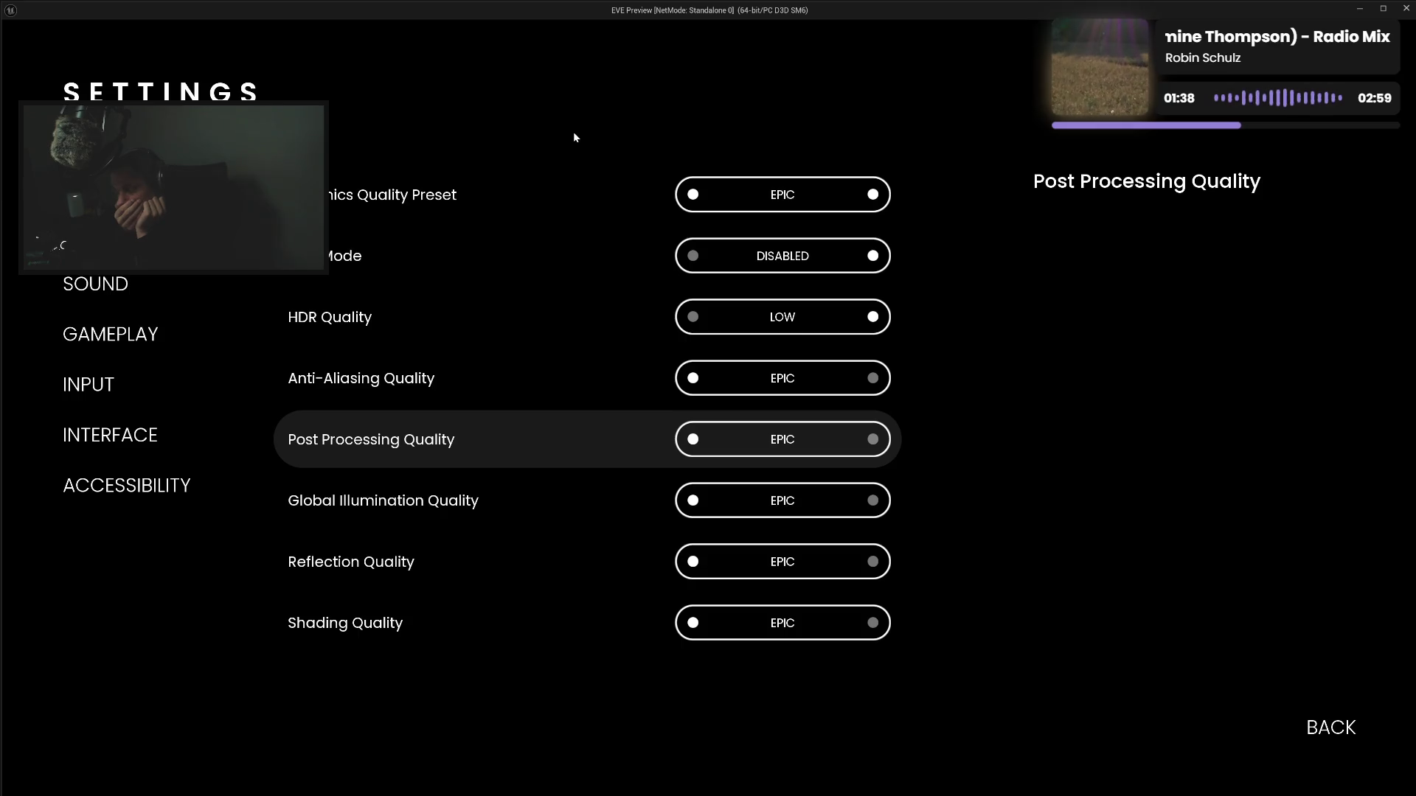
Close the preview and drag HDR Quality Widget out of its vertical box, up toward HDR Box
{"action": "key", "text": "Escape"}
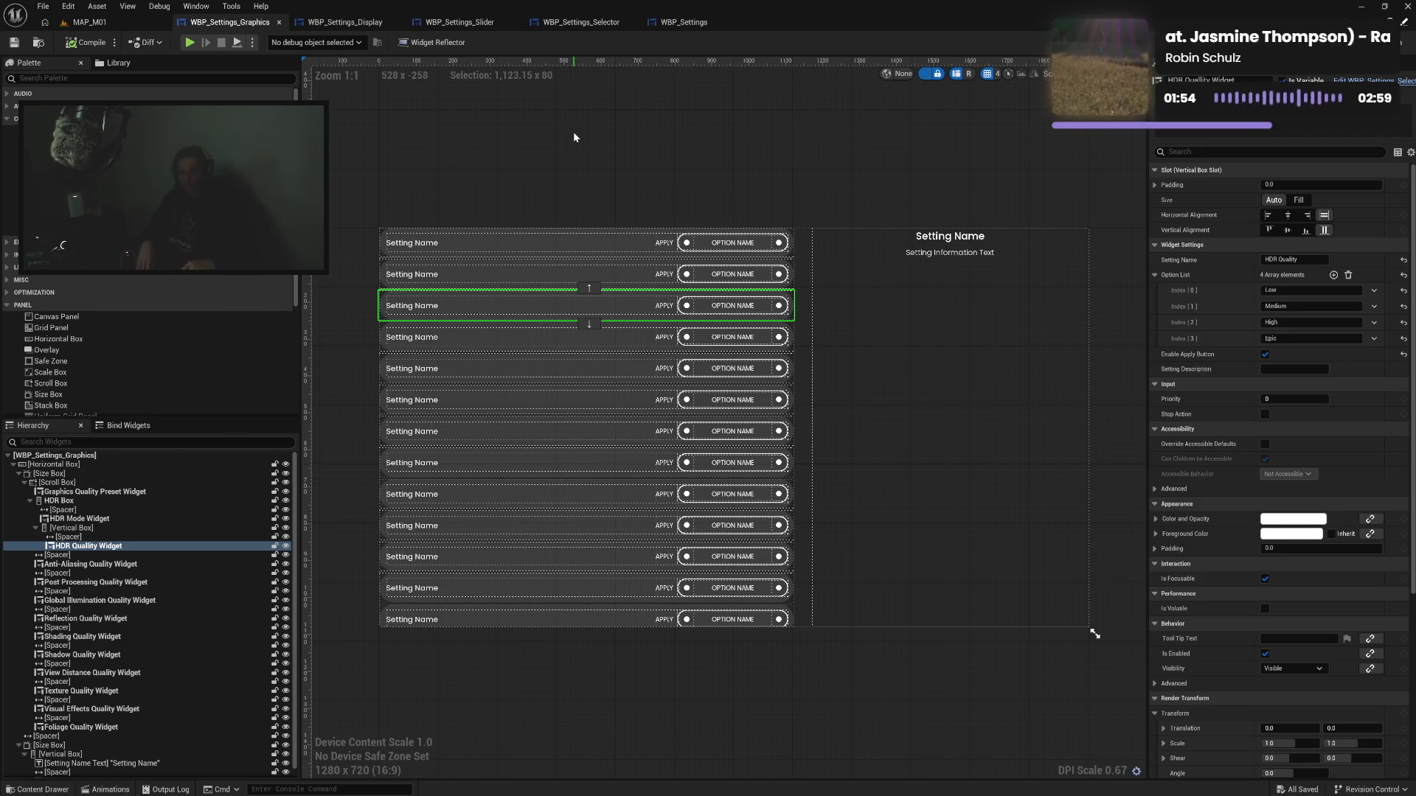
{"action": "left_click", "coordinate": [78, 519]}
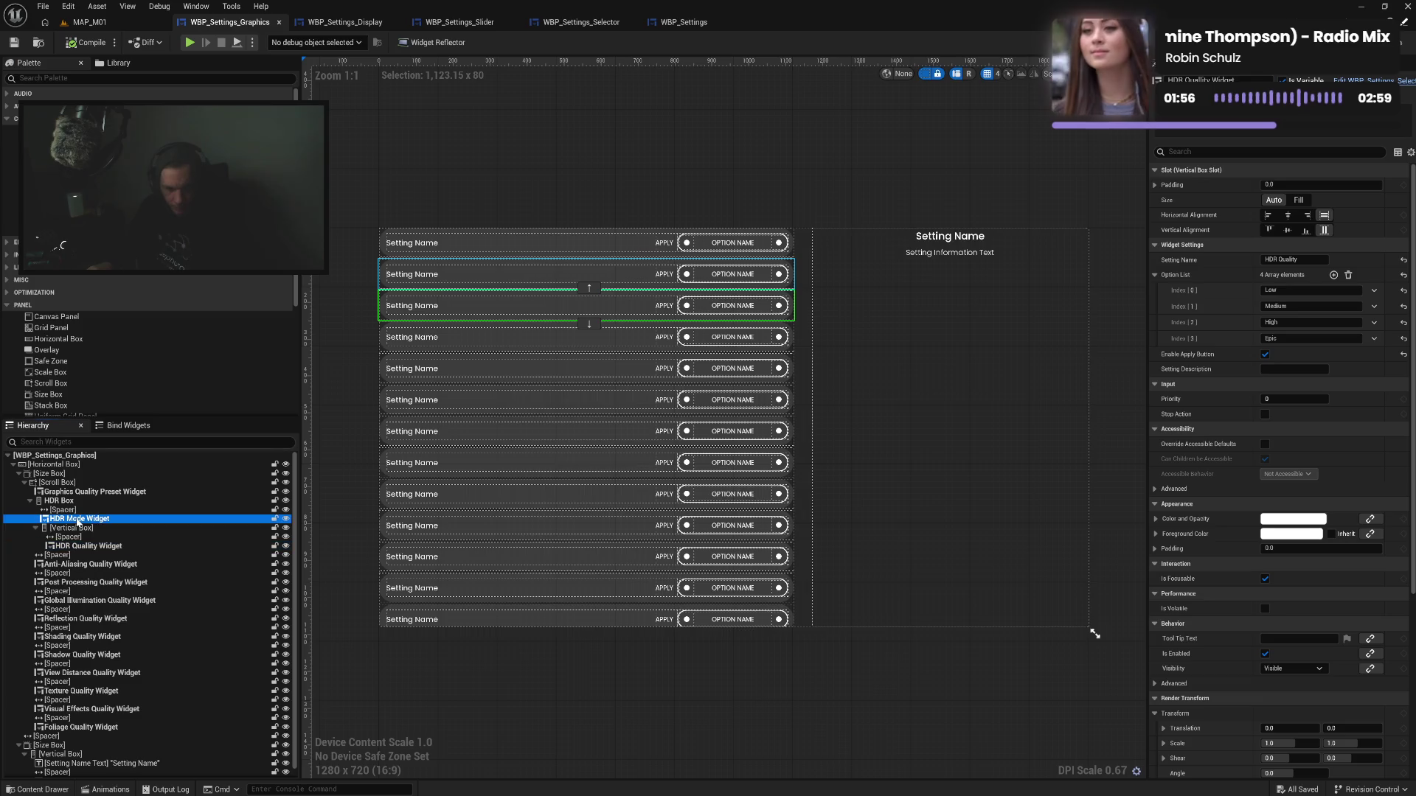
{"action": "left_click_drag", "start_coordinate": [82, 546], "coordinate": [62, 501]}
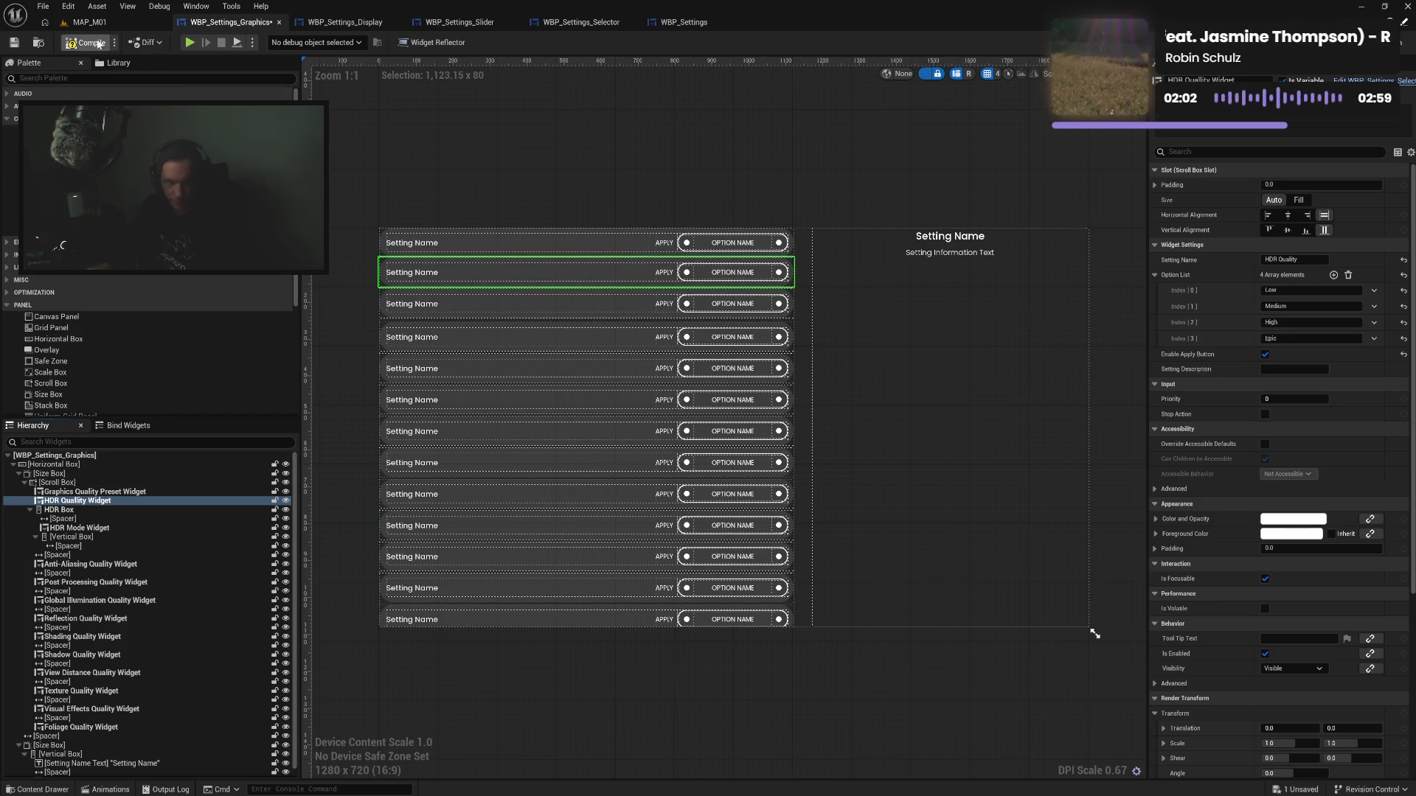
Compile the graphics widget and open Settings > Graphics in a Play preview
{"action": "left_click", "coordinate": [98, 44]}
{"action": "left_click", "coordinate": [191, 43]}
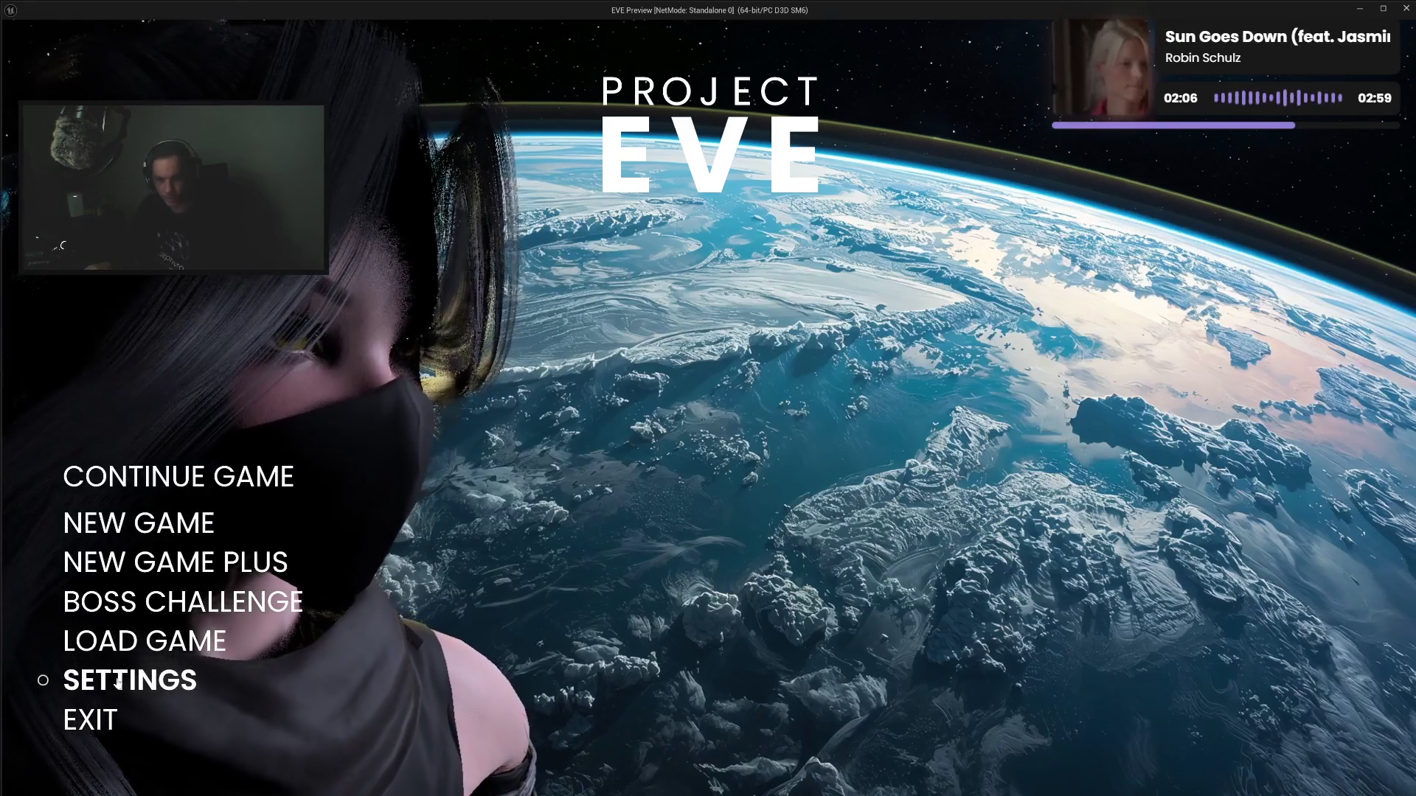
{"action": "left_click", "coordinate": [123, 678]}
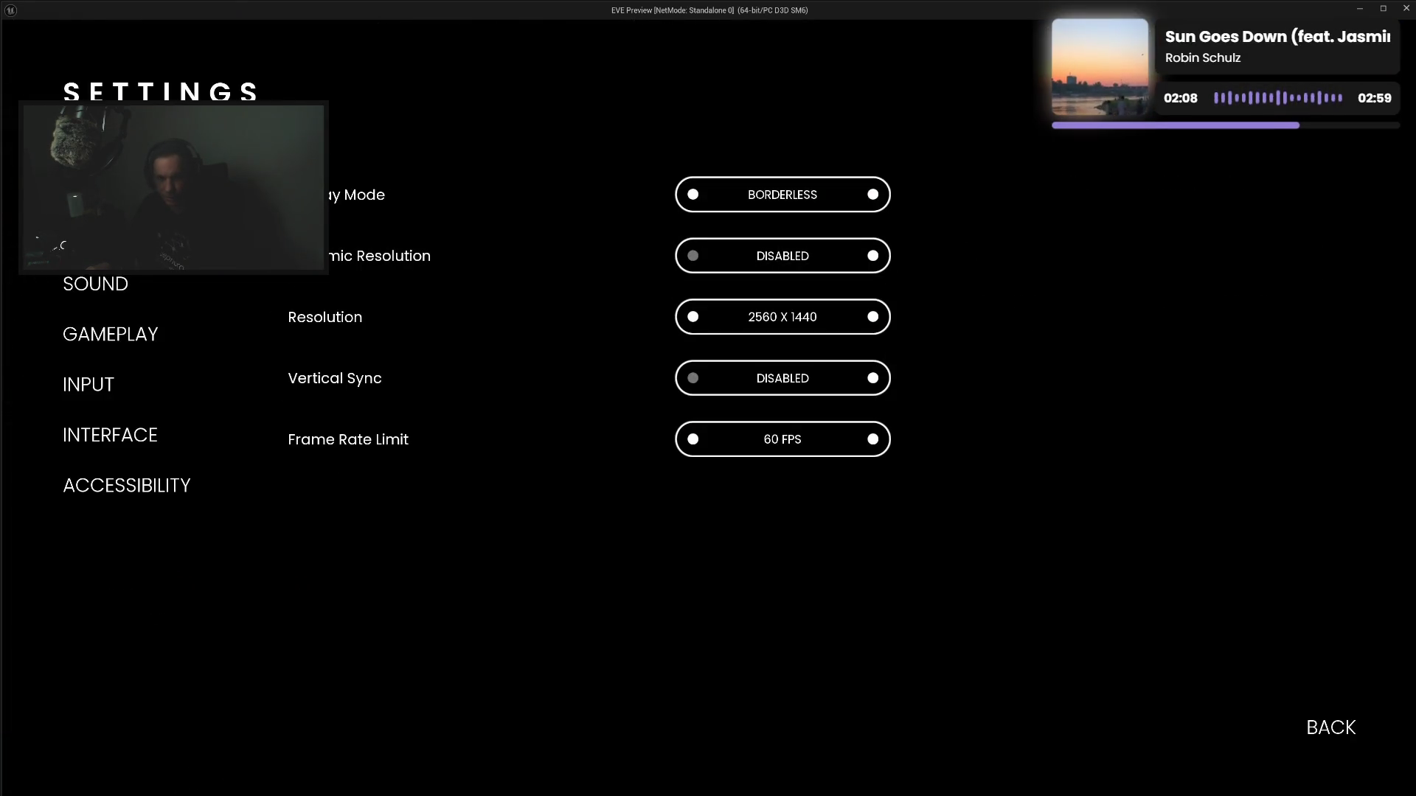
{"action": "left_click", "coordinate": [96, 234]}
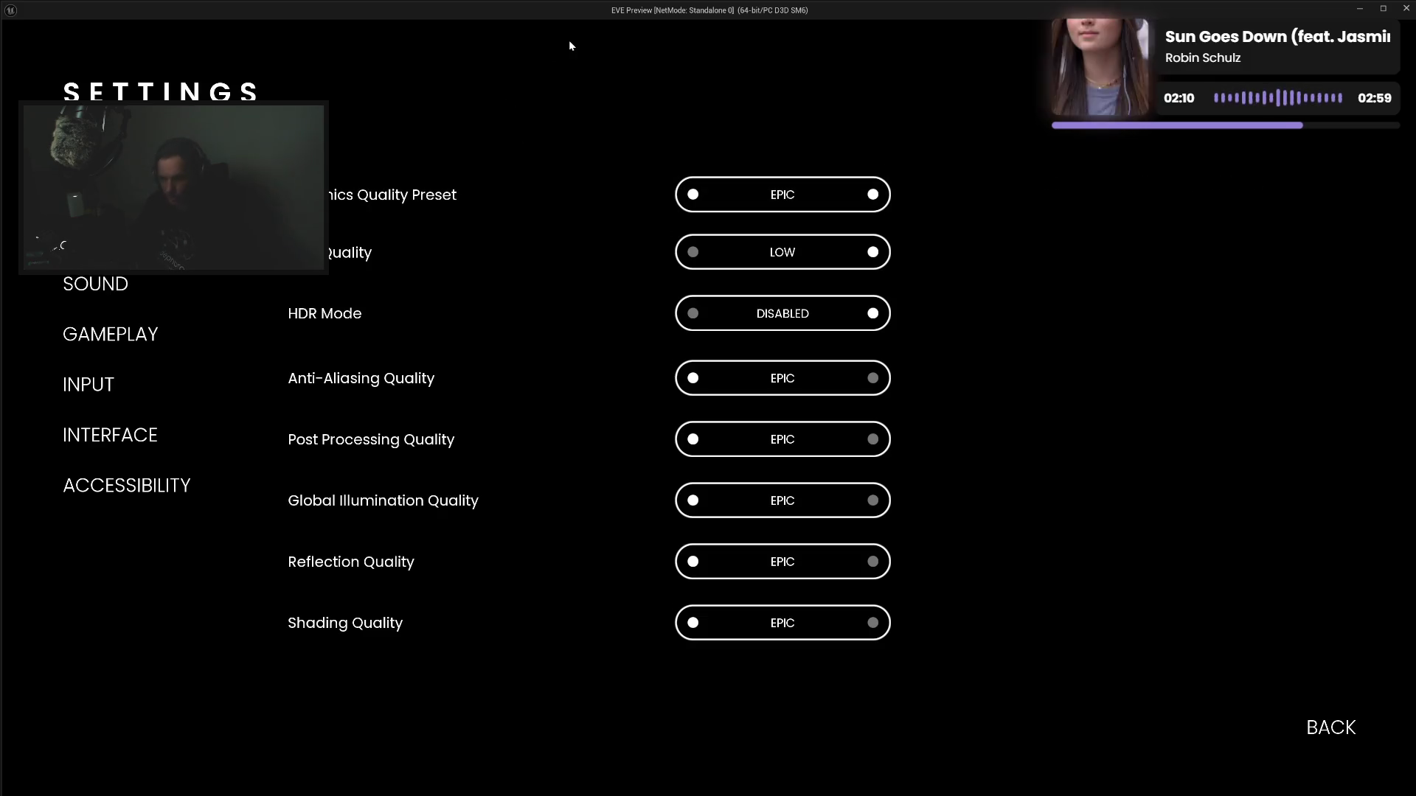
Arrow through the graphics rows, confirming HDR Quality sits above HDR Mode, then close the preview
{"action": "key", "text": "Down"}
{"action": "key", "text": "Down"}
{"action": "key", "text": "Down"}
{"action": "key", "text": "Down"}
{"action": "key", "text": "Down"}
{"action": "key", "text": "Down"}
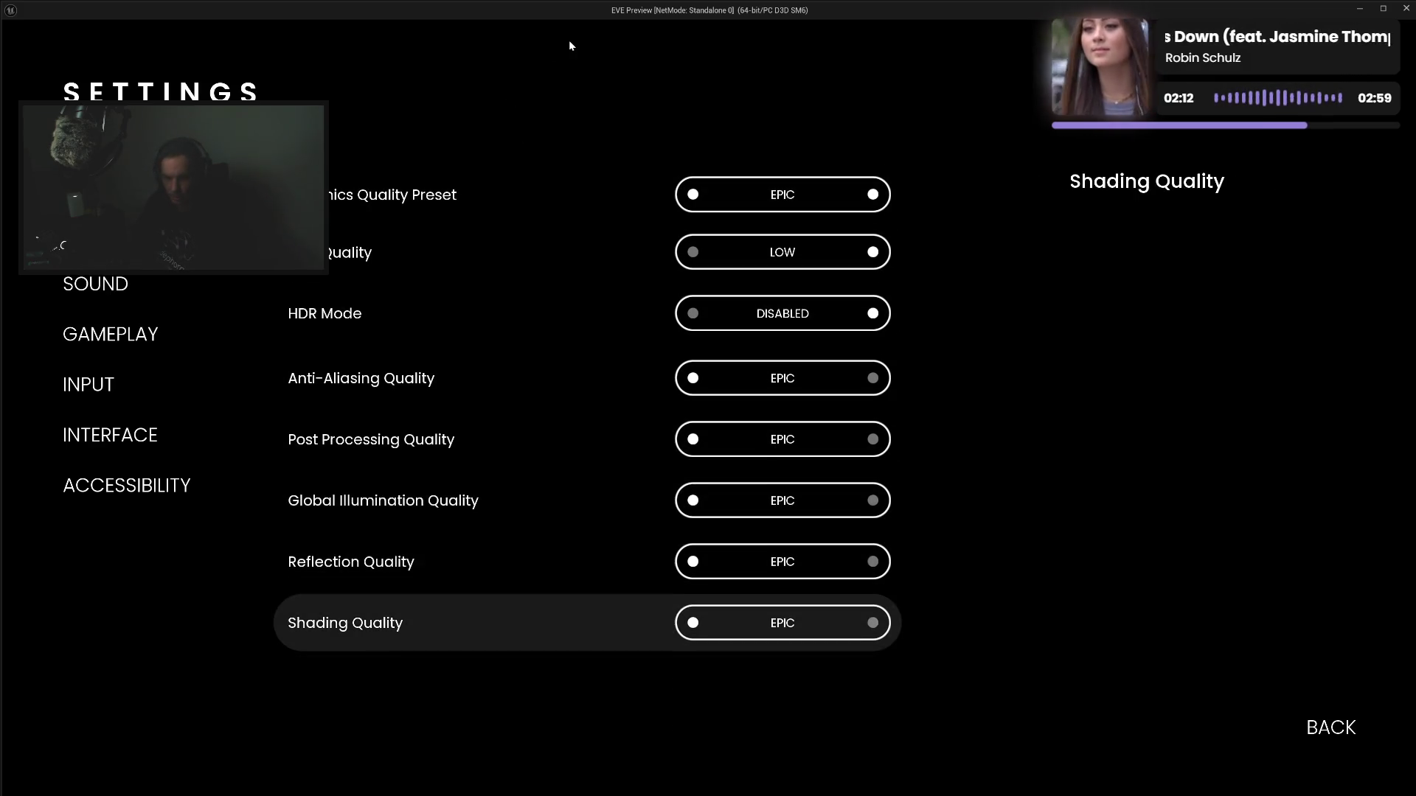
{"action": "key", "text": "Down"}
{"action": "key", "text": "Up"}
{"action": "key", "text": "Up"}
{"action": "key", "text": "Up"}
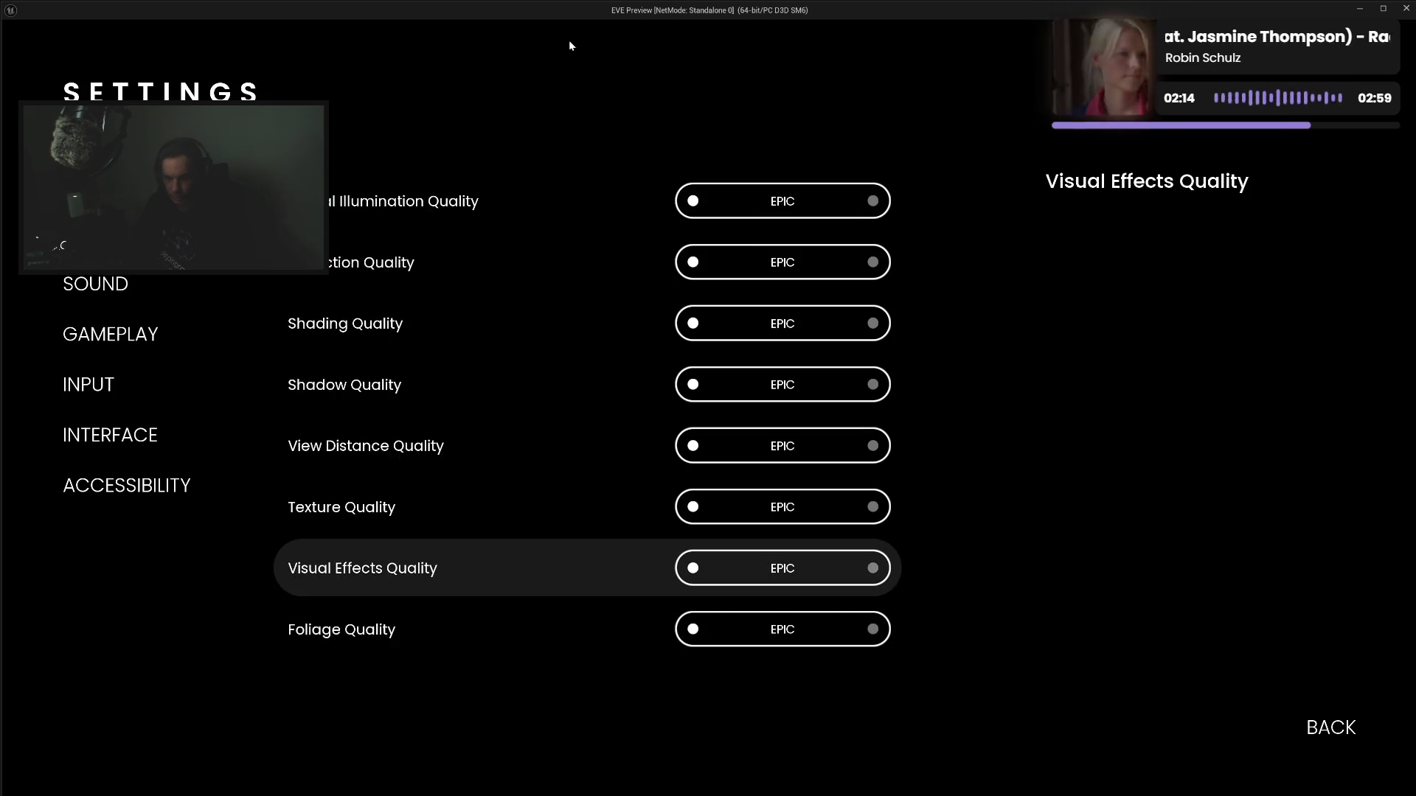
{"action": "key", "text": "Down"}
{"action": "key", "text": "Down"}
{"action": "key", "text": "Down"}
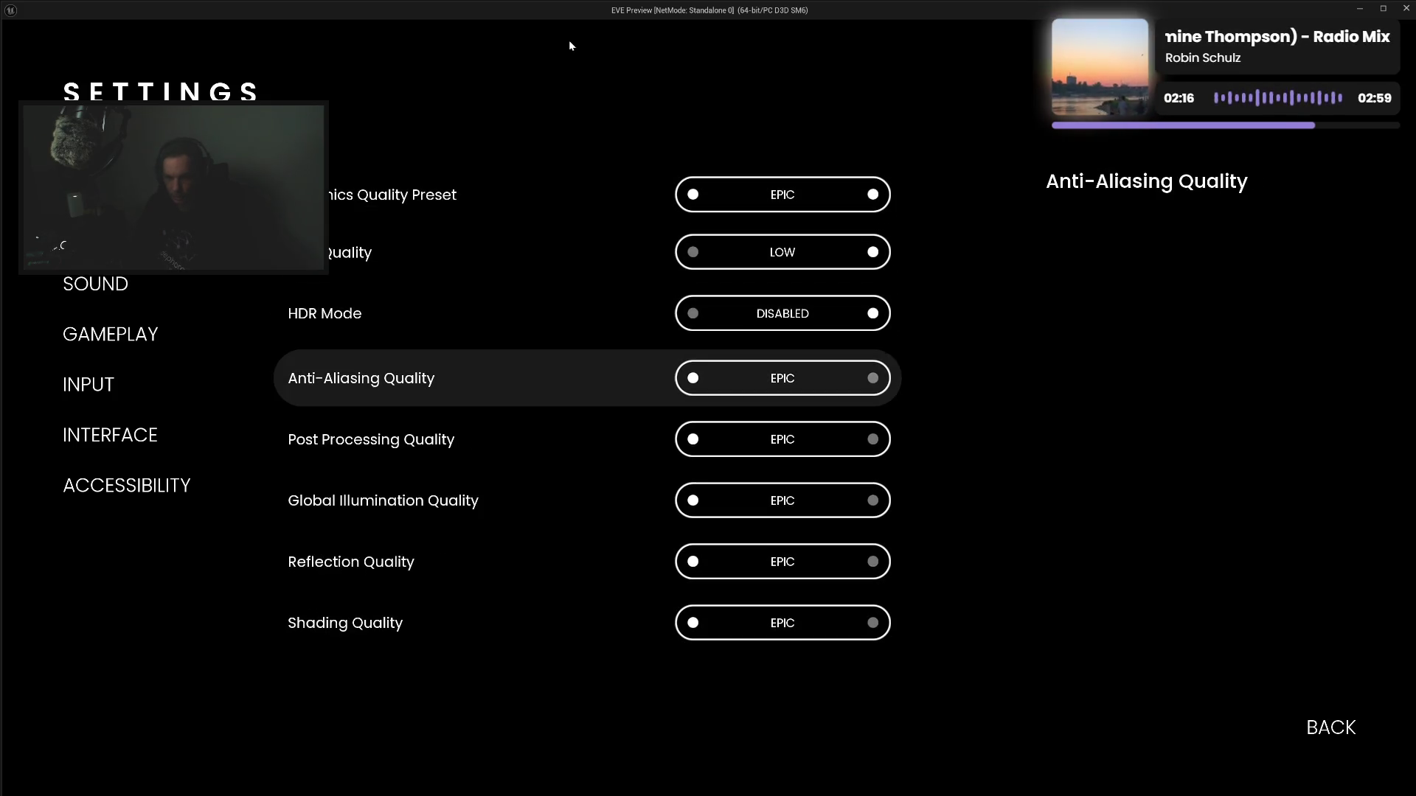
{"action": "key", "text": "Down"}
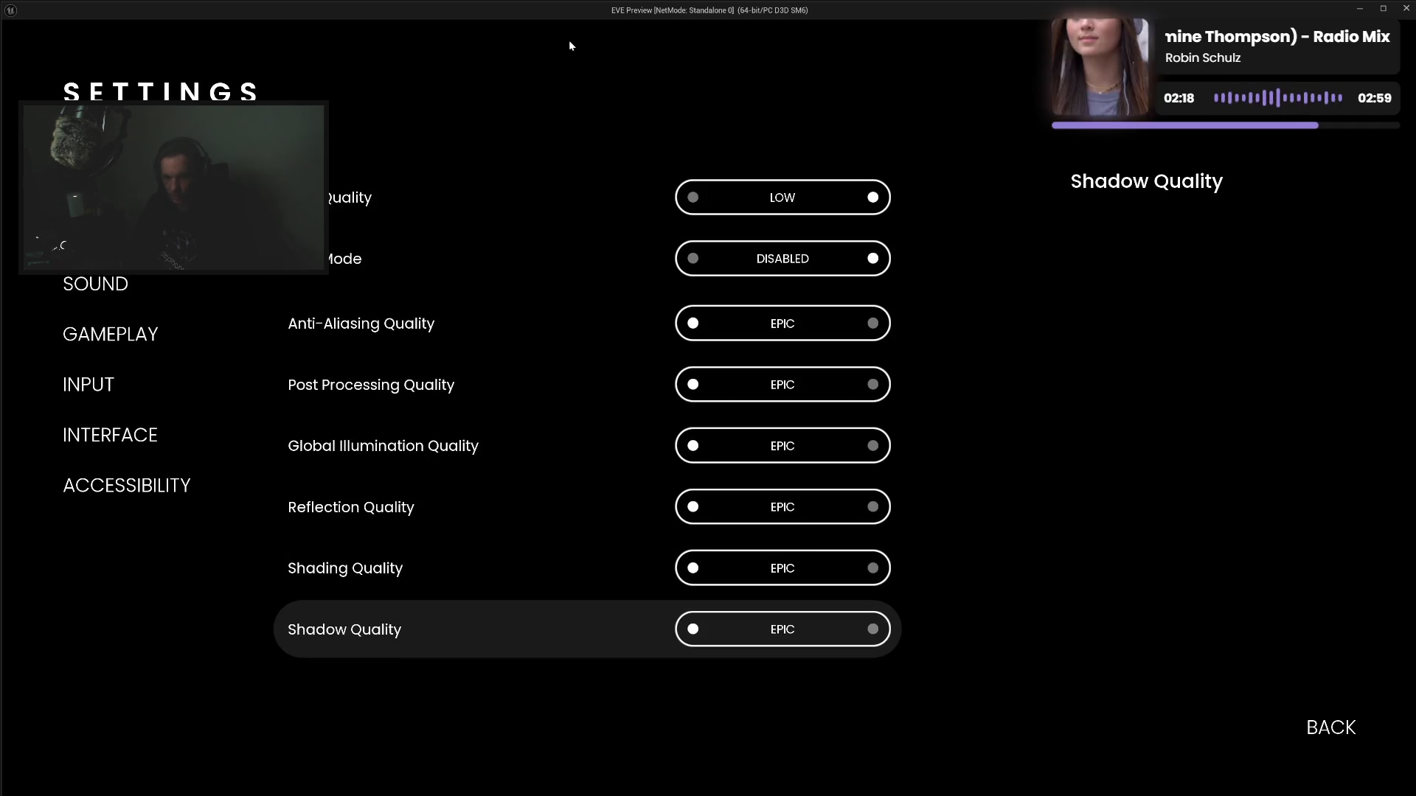
{"action": "key", "text": "Escape"}
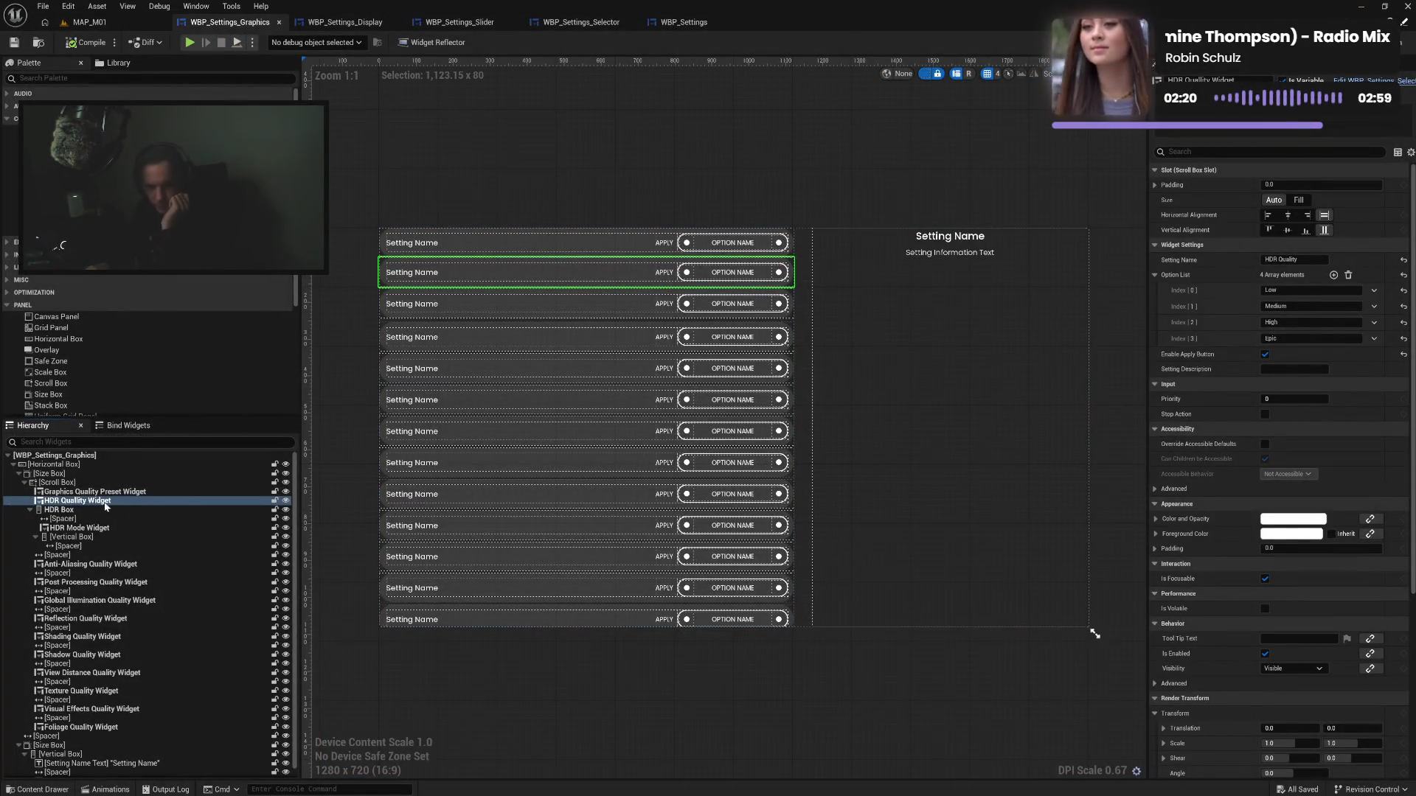
Put HDR Quality Widget inside HDR Box above HDR Mode, compile, and check the Graphics page in Play
{"action": "left_click_drag", "start_coordinate": [88, 502], "coordinate": [73, 520]}
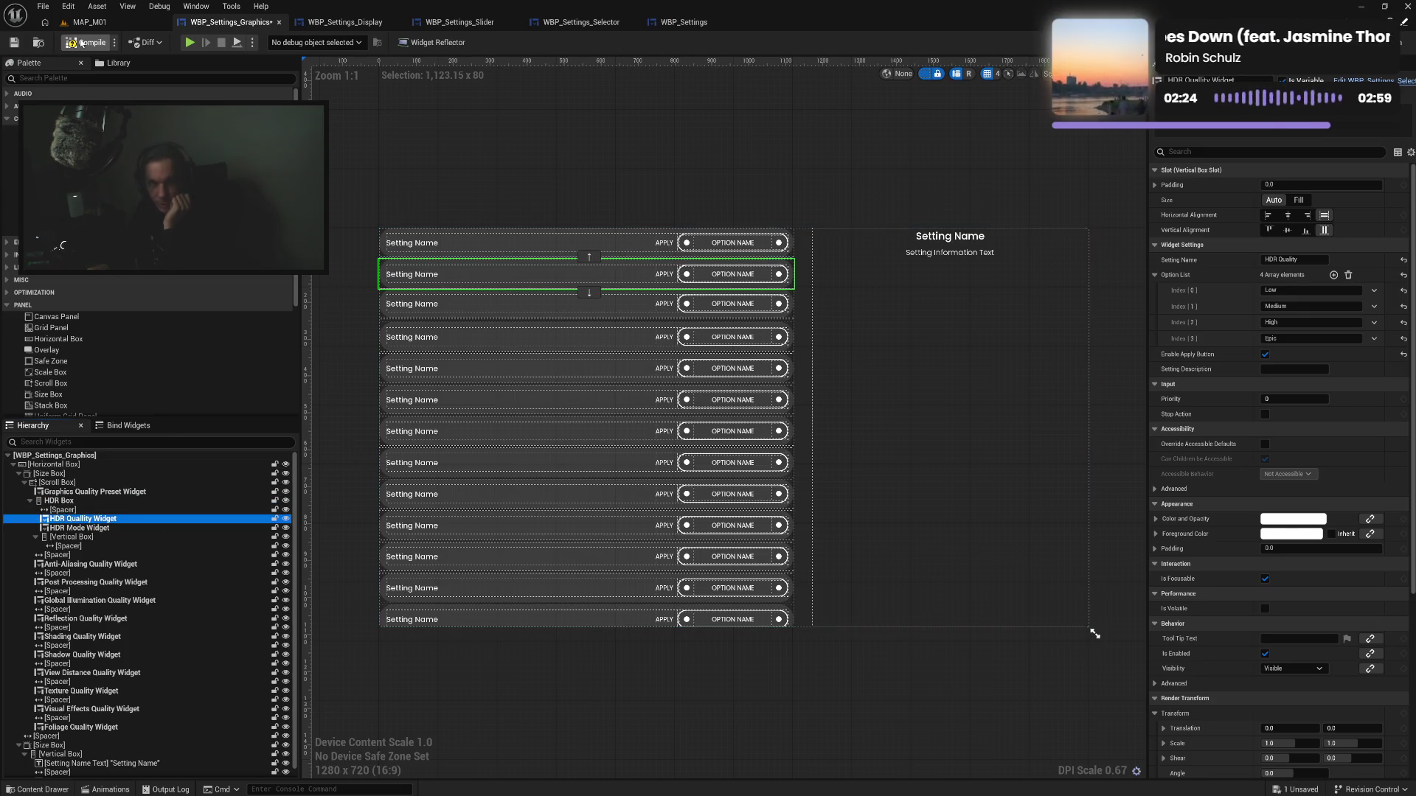
{"action": "left_click", "coordinate": [87, 42]}
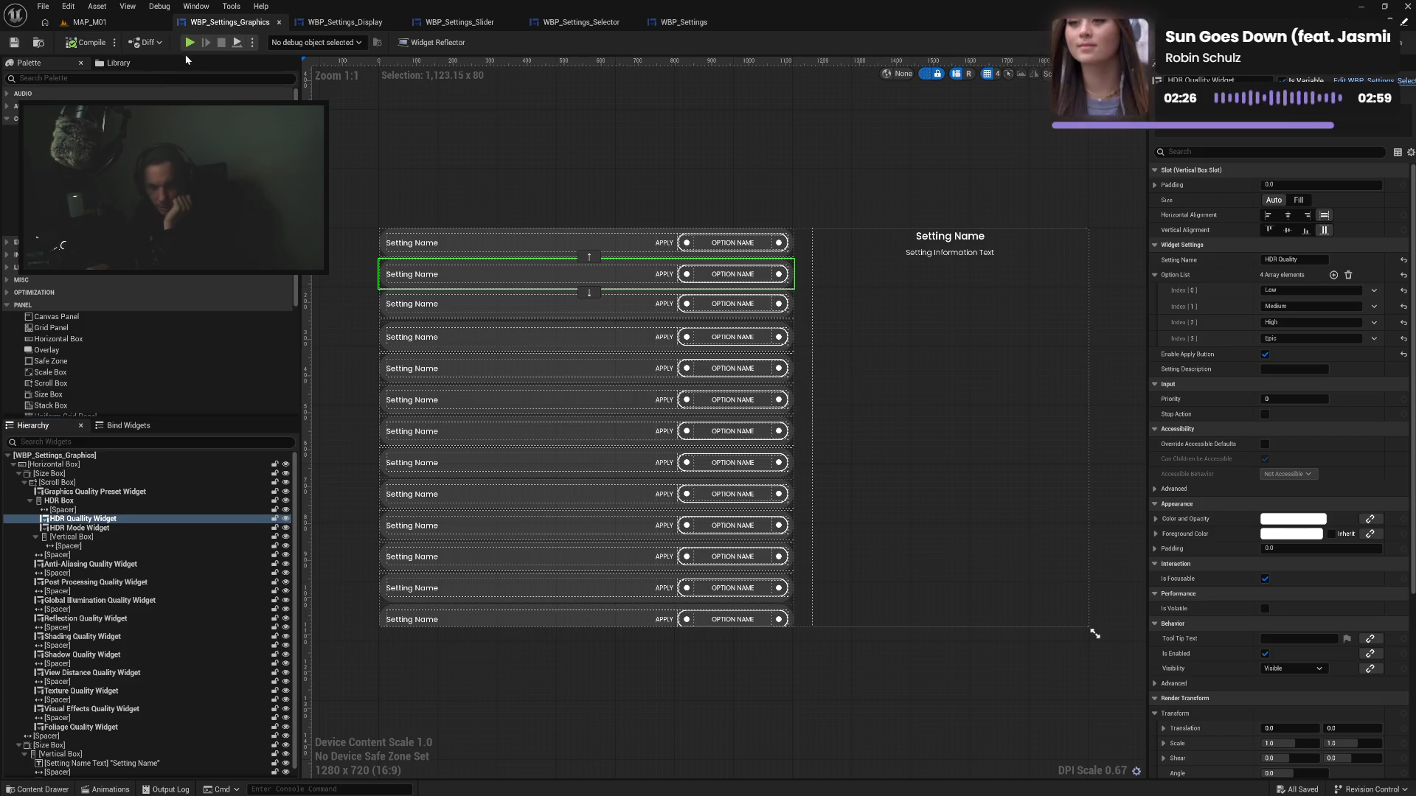
{"action": "left_click", "coordinate": [191, 42]}
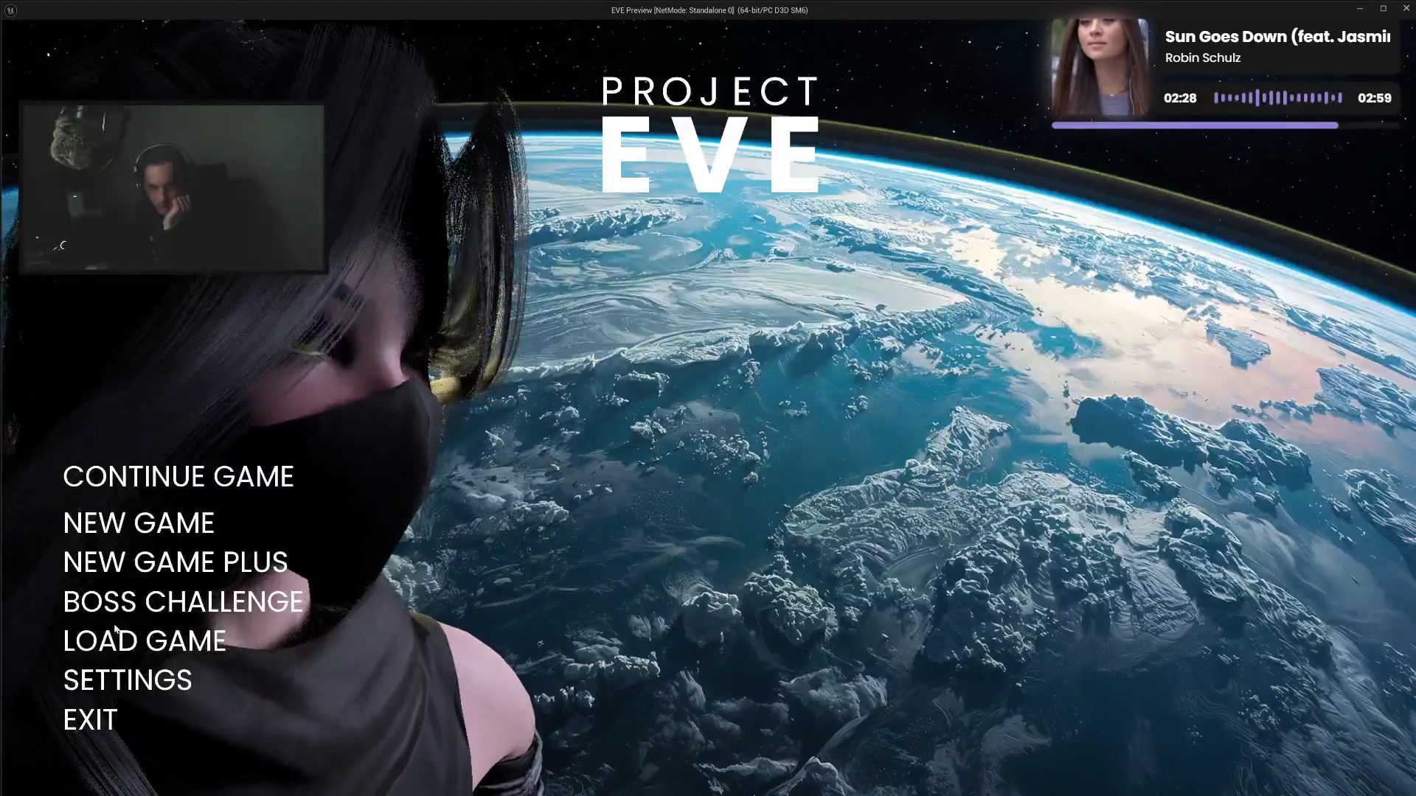
{"action": "left_click", "coordinate": [127, 680]}
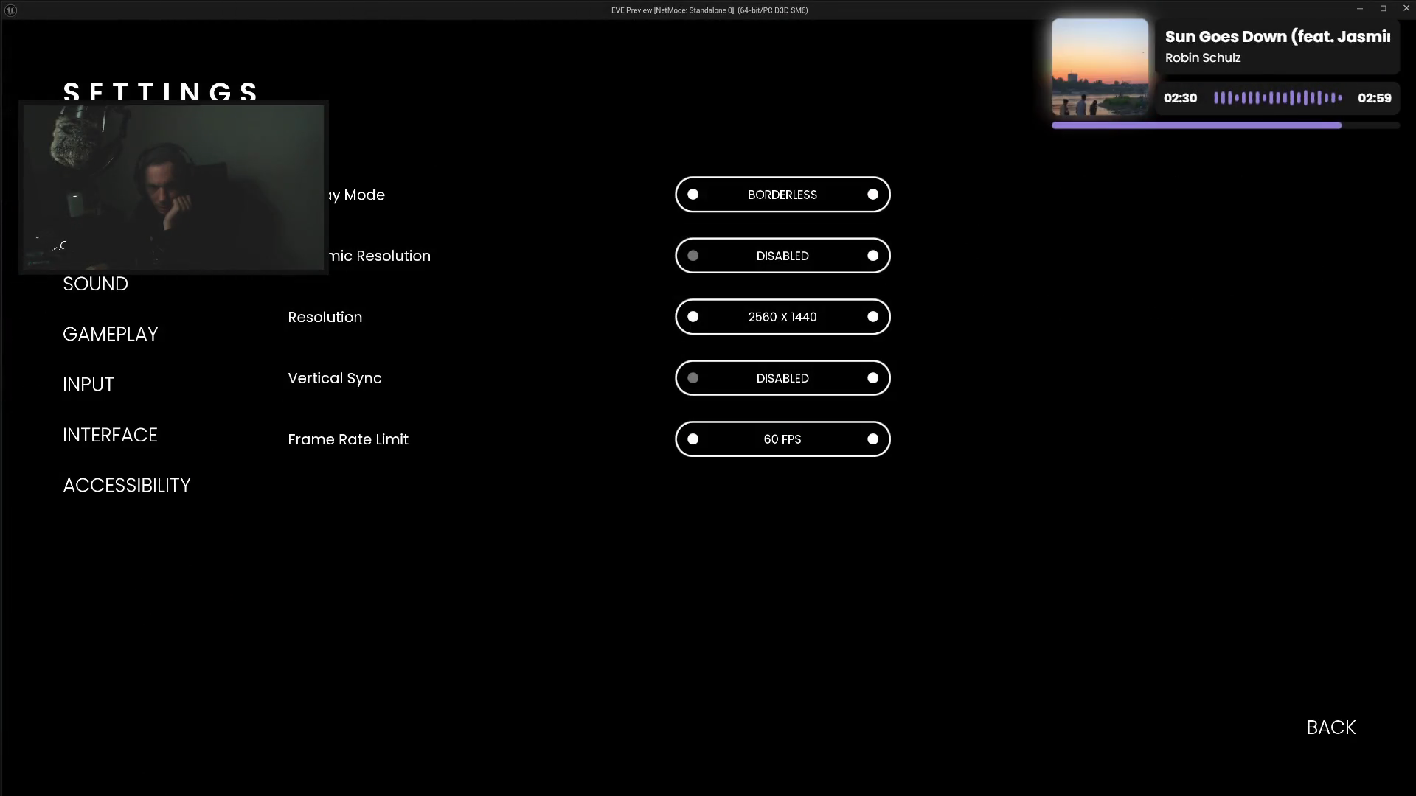
{"action": "left_click", "coordinate": [103, 233]}
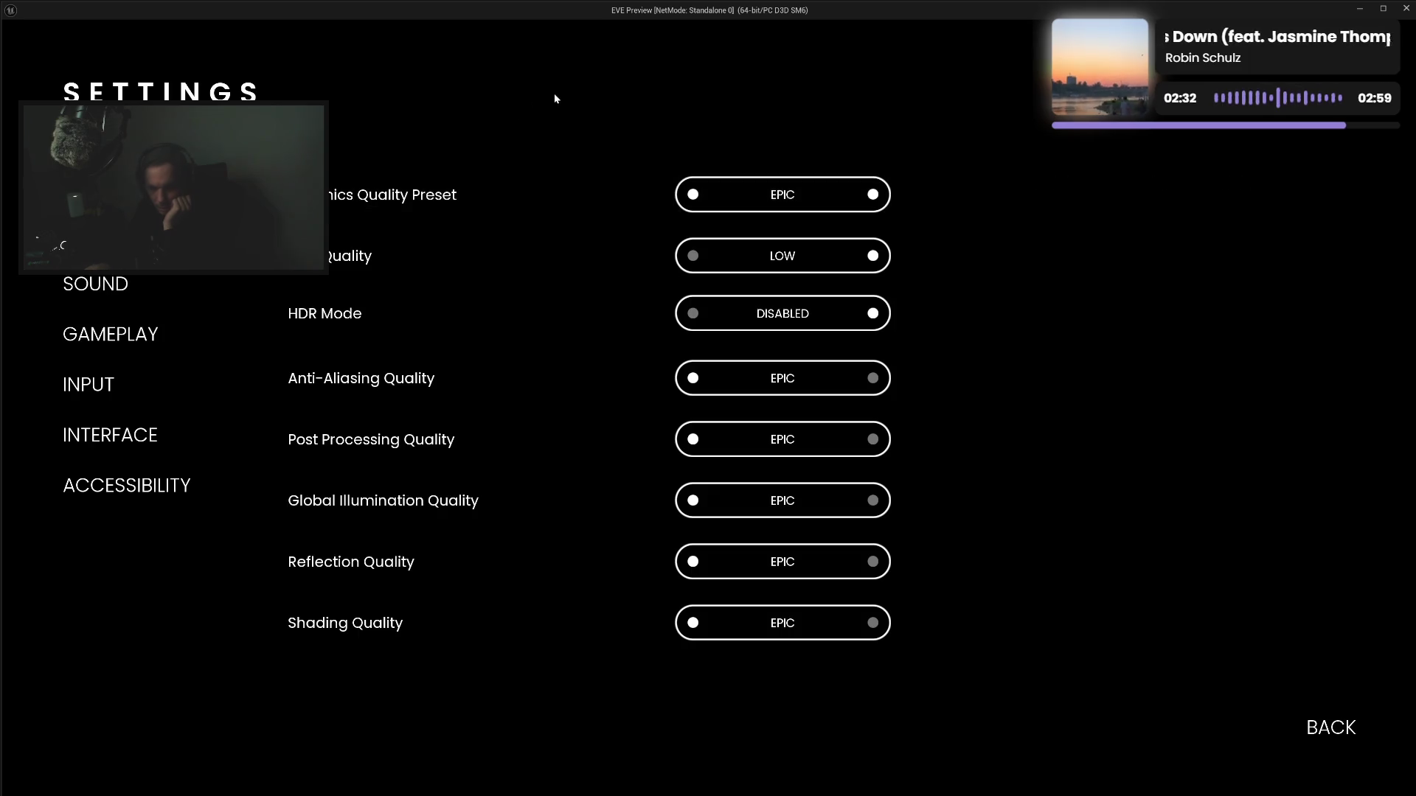
{"action": "key", "text": "Down"}
{"action": "key", "text": "Down"}
{"action": "key", "text": "Down"}
{"action": "key", "text": "Up"}
{"action": "key", "text": "Up"}
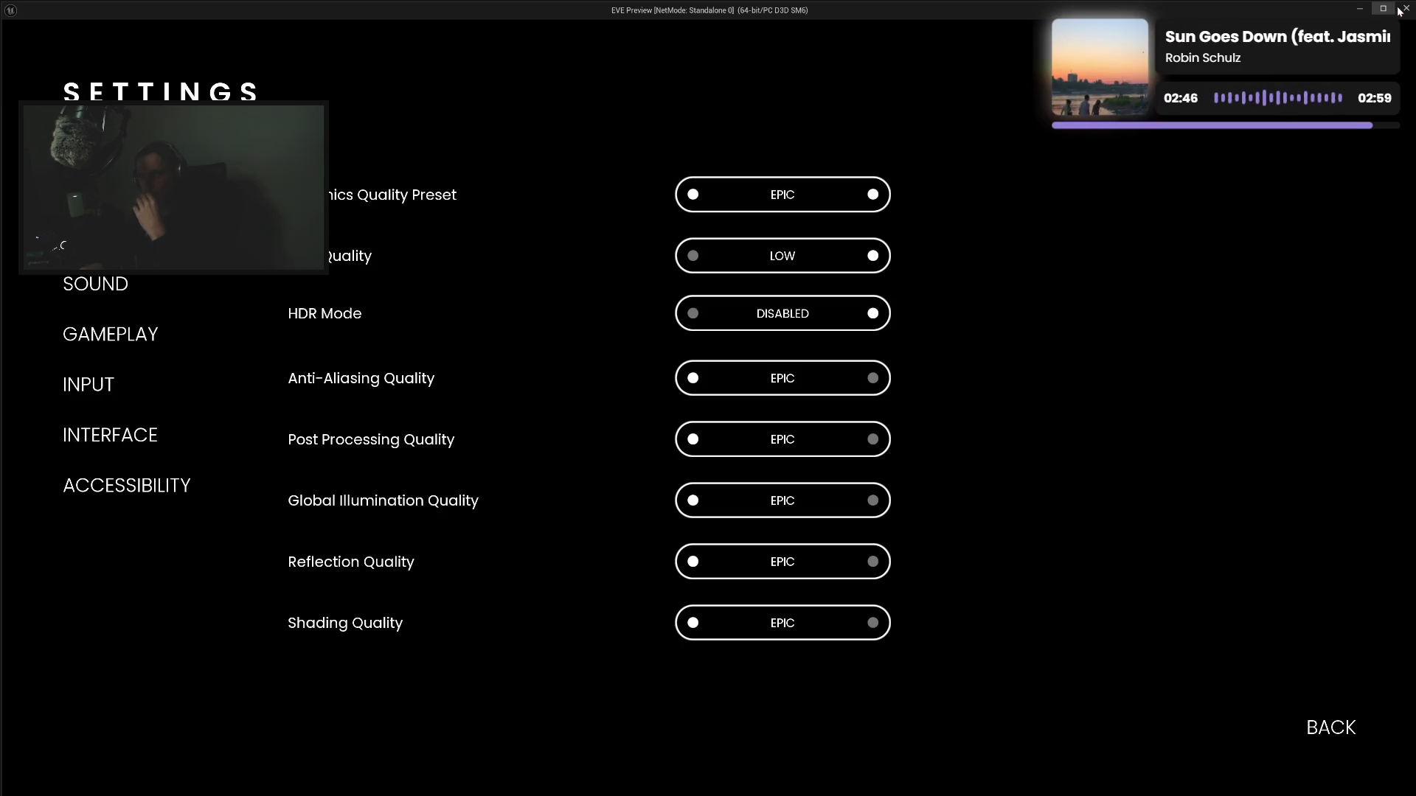
{"action": "key", "text": "Escape"}
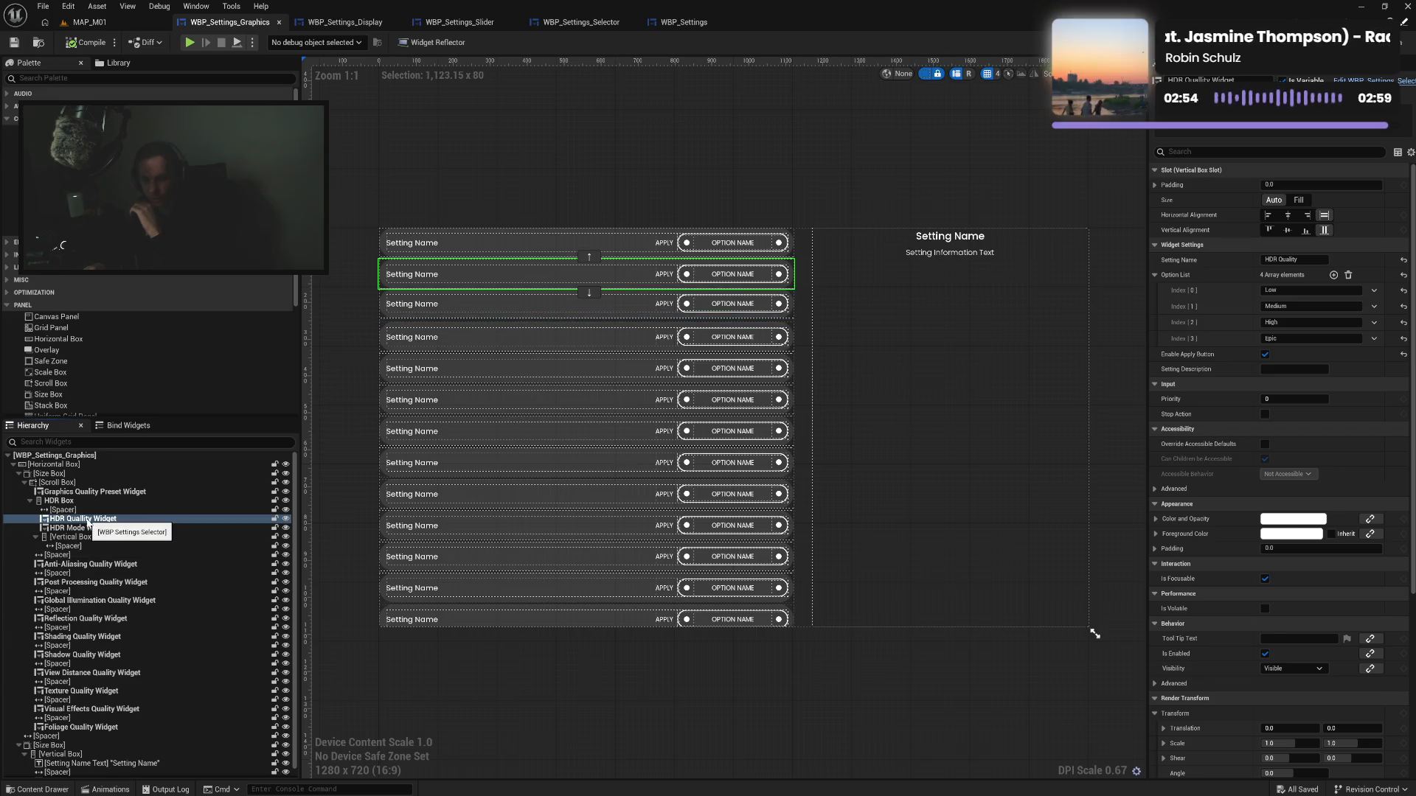
Rearrange HDR Box so HDR Quality Widget sits in the Vertical Box below HDR Mode Widget
{"action": "left_click_drag", "start_coordinate": [87, 524], "coordinate": [82, 547]}
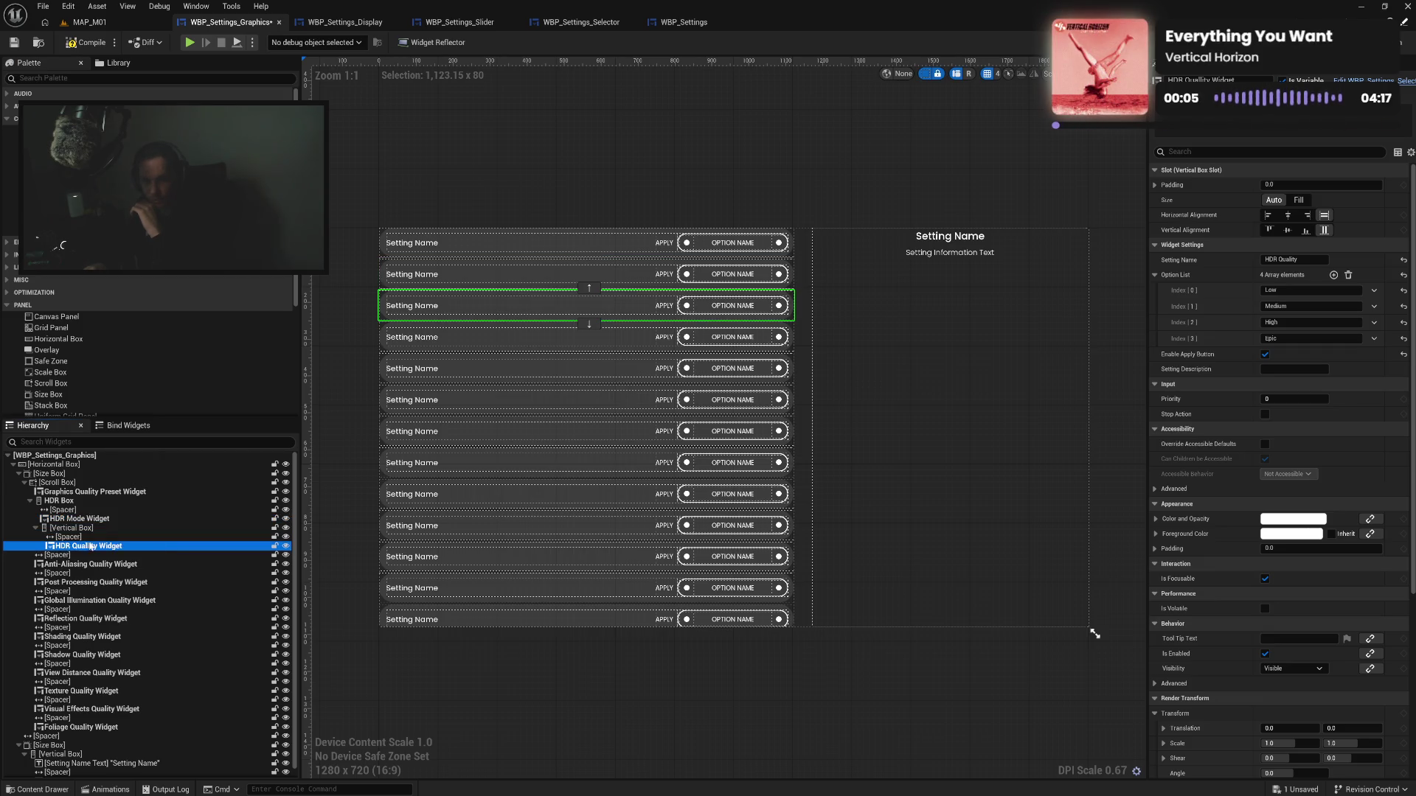
{"action": "left_click", "coordinate": [59, 501]}
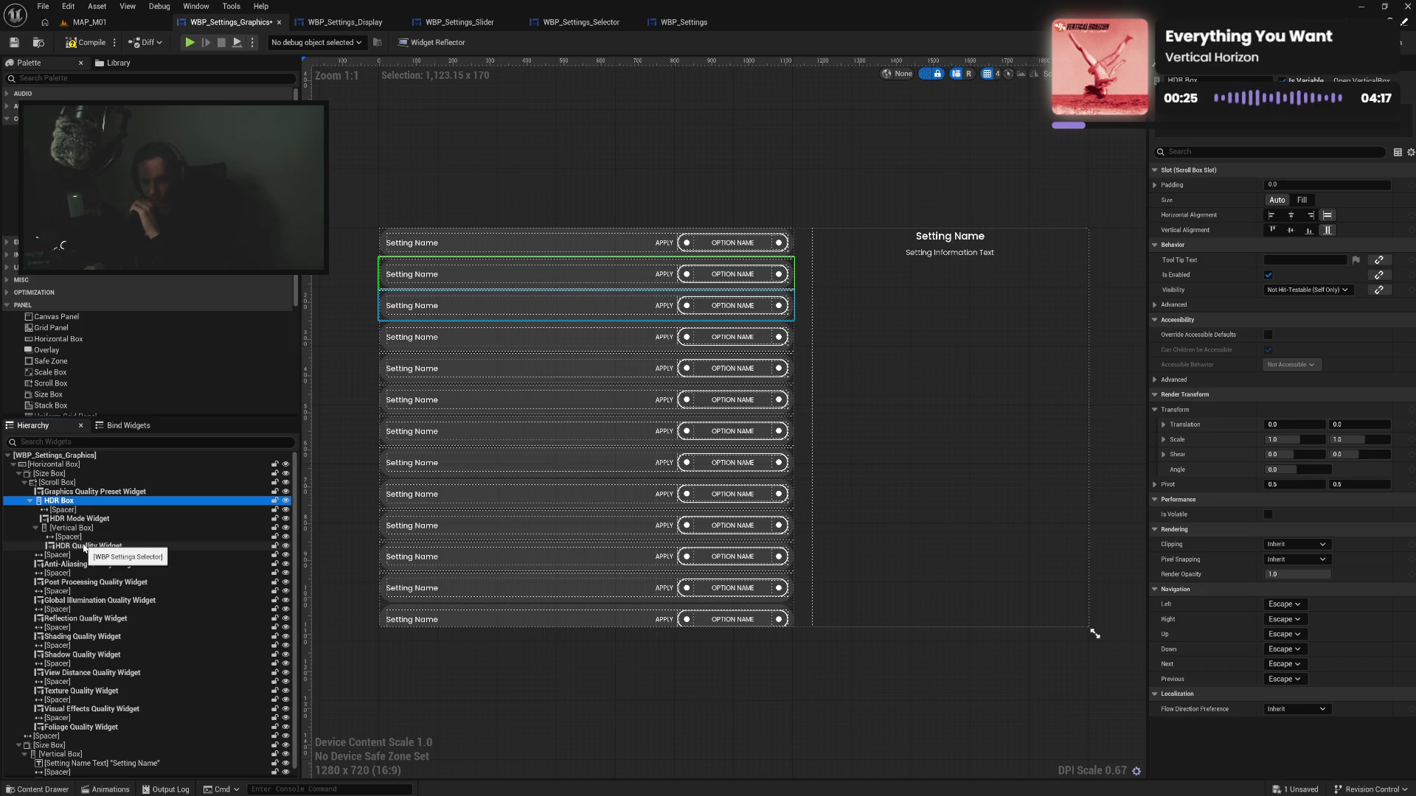
{"action": "left_click", "coordinate": [86, 529]}
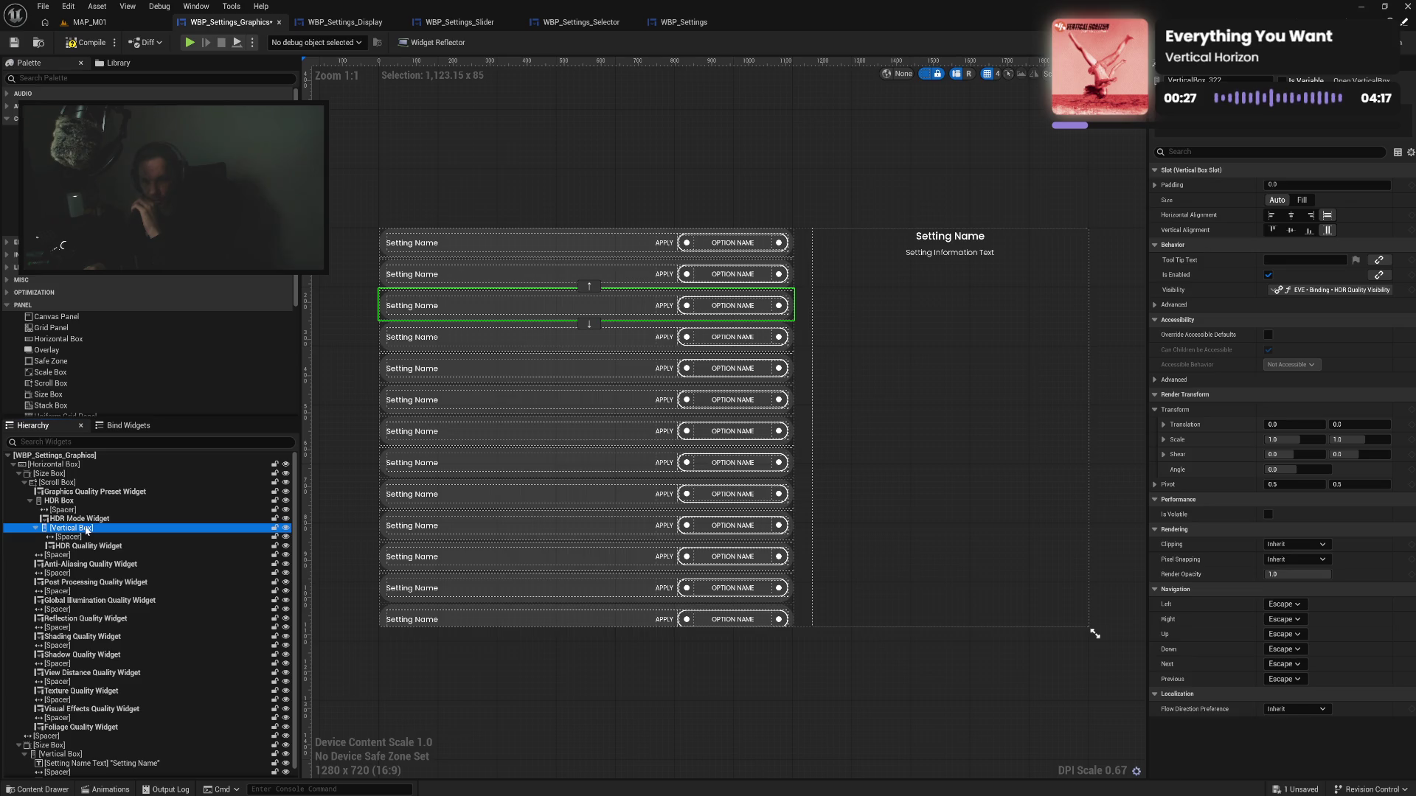
{"action": "left_click_drag", "start_coordinate": [86, 529], "coordinate": [90, 507]}
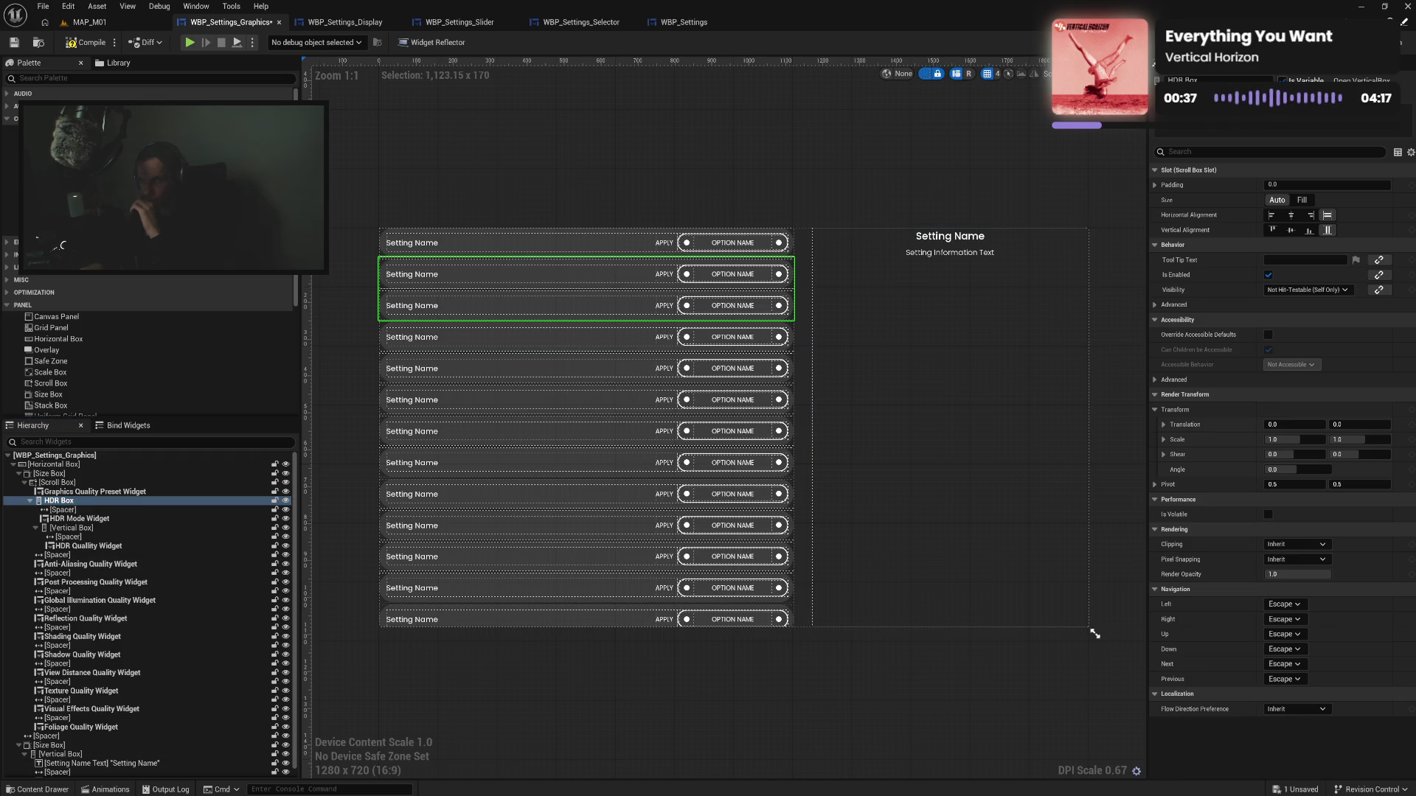
Compile and verify in Play that Settings > Graphics lists HDR Mode before HDR Quality
{"action": "left_click", "coordinate": [86, 42]}
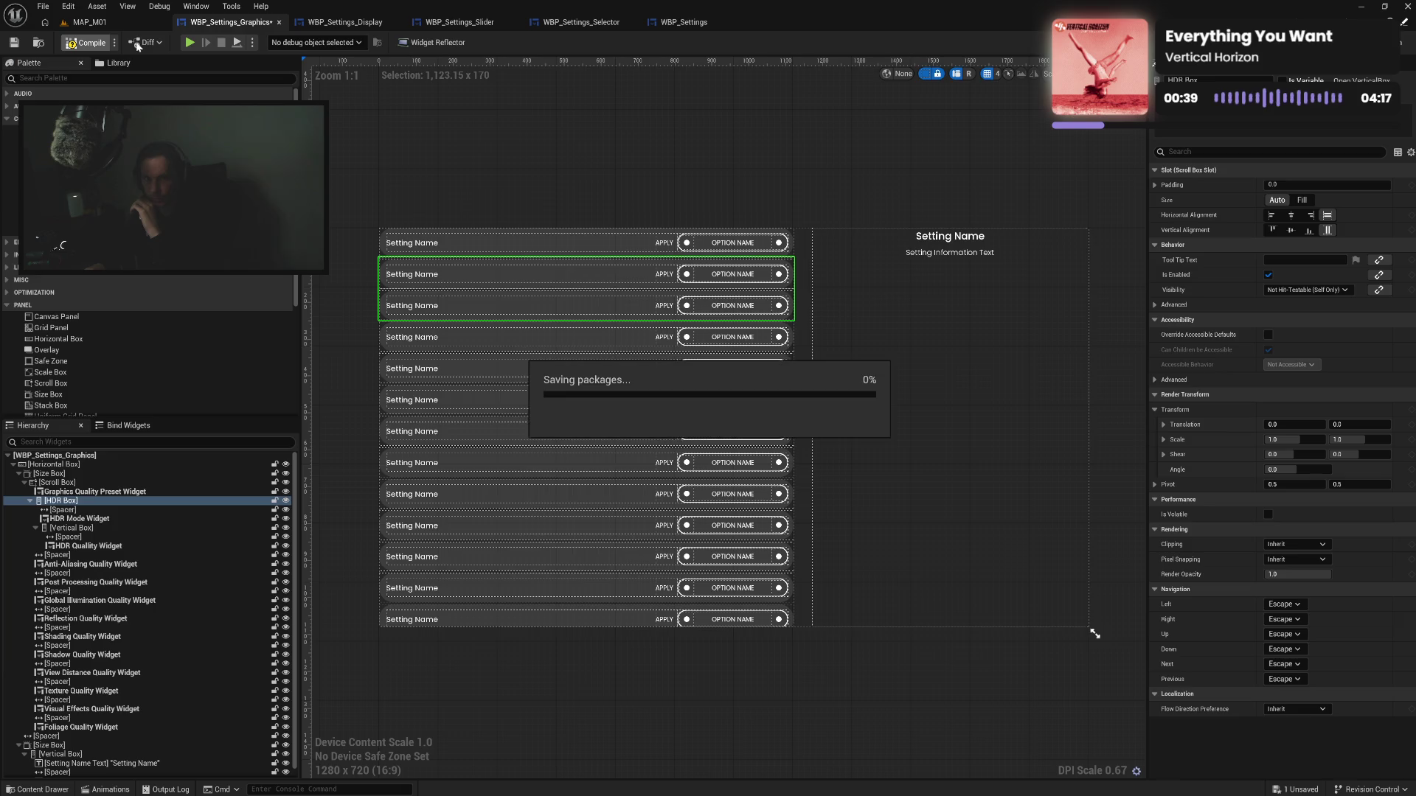
{"action": "left_click", "coordinate": [189, 44]}
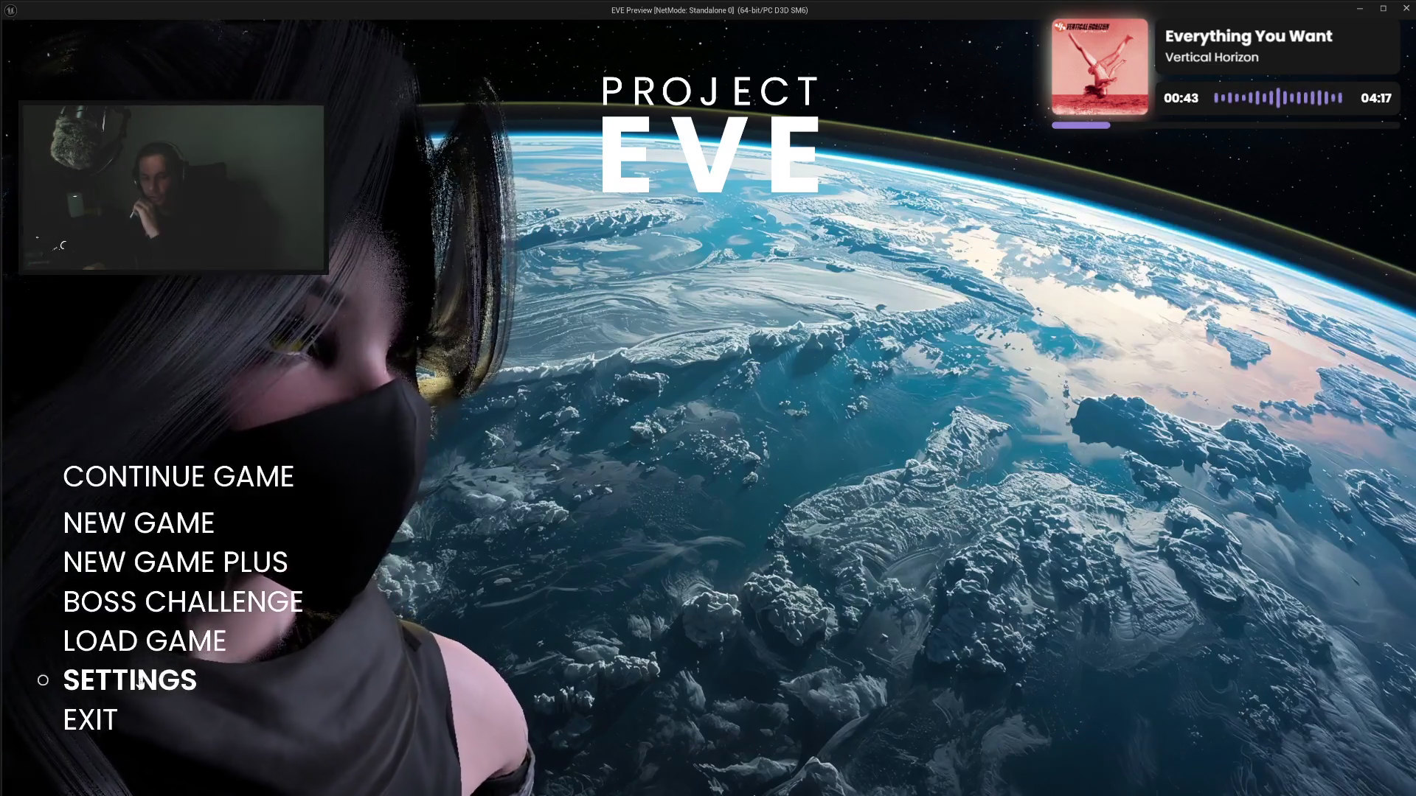
{"action": "left_click", "coordinate": [129, 680]}
{"action": "left_click", "coordinate": [110, 234]}
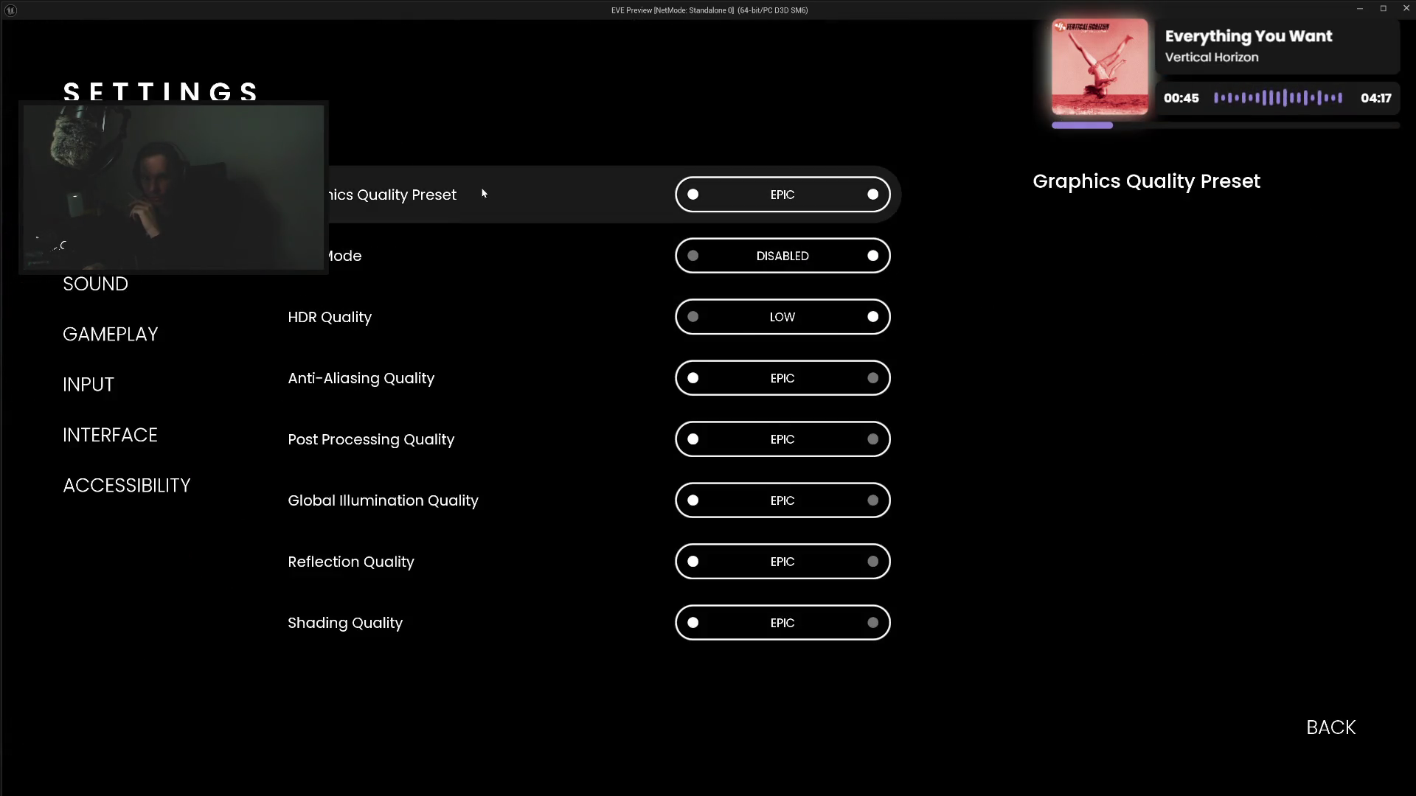
{"action": "key", "text": "Down"}
{"action": "key", "text": "Down"}
{"action": "key", "text": "Down"}
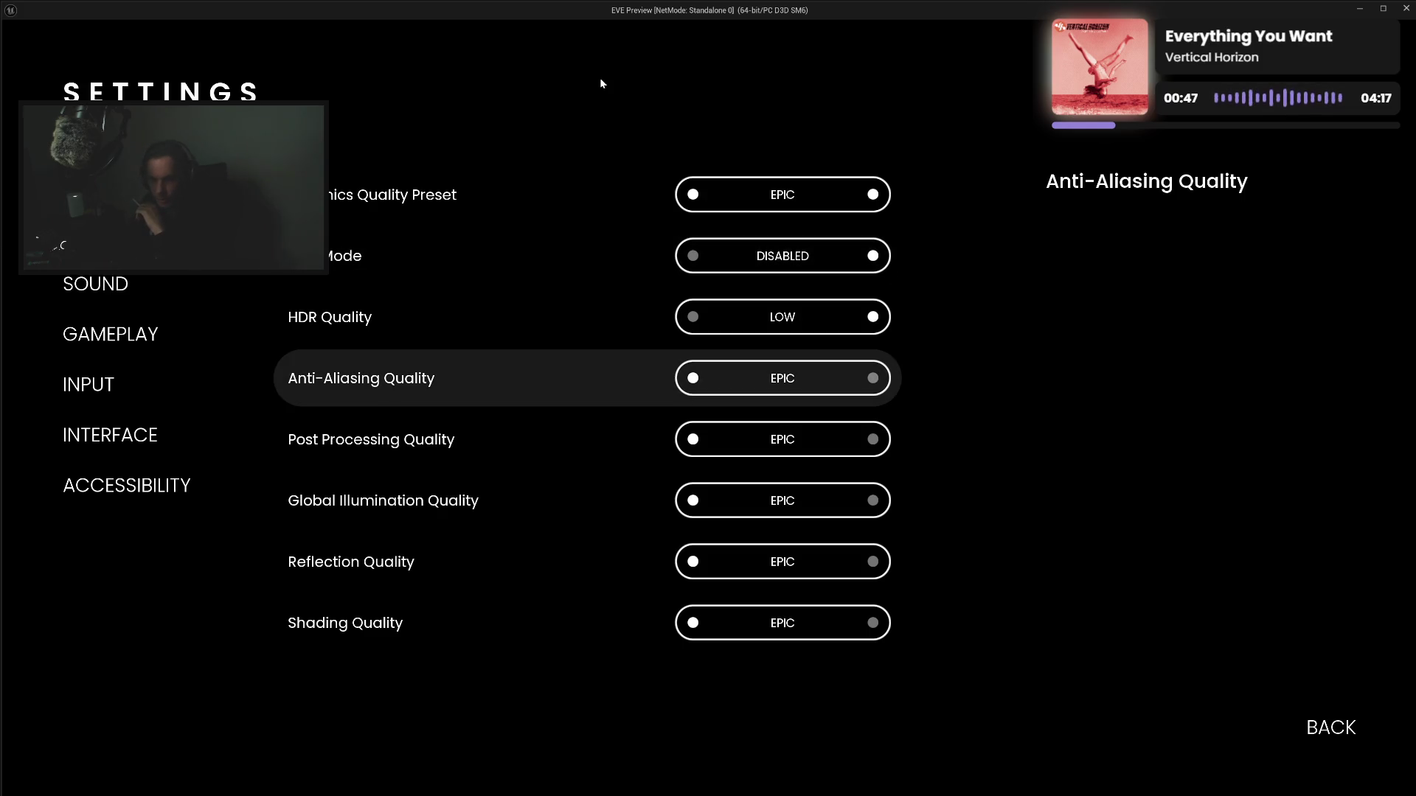
{"action": "key", "text": "Up"}
{"action": "key", "text": "Up"}
{"action": "key", "text": "Up"}
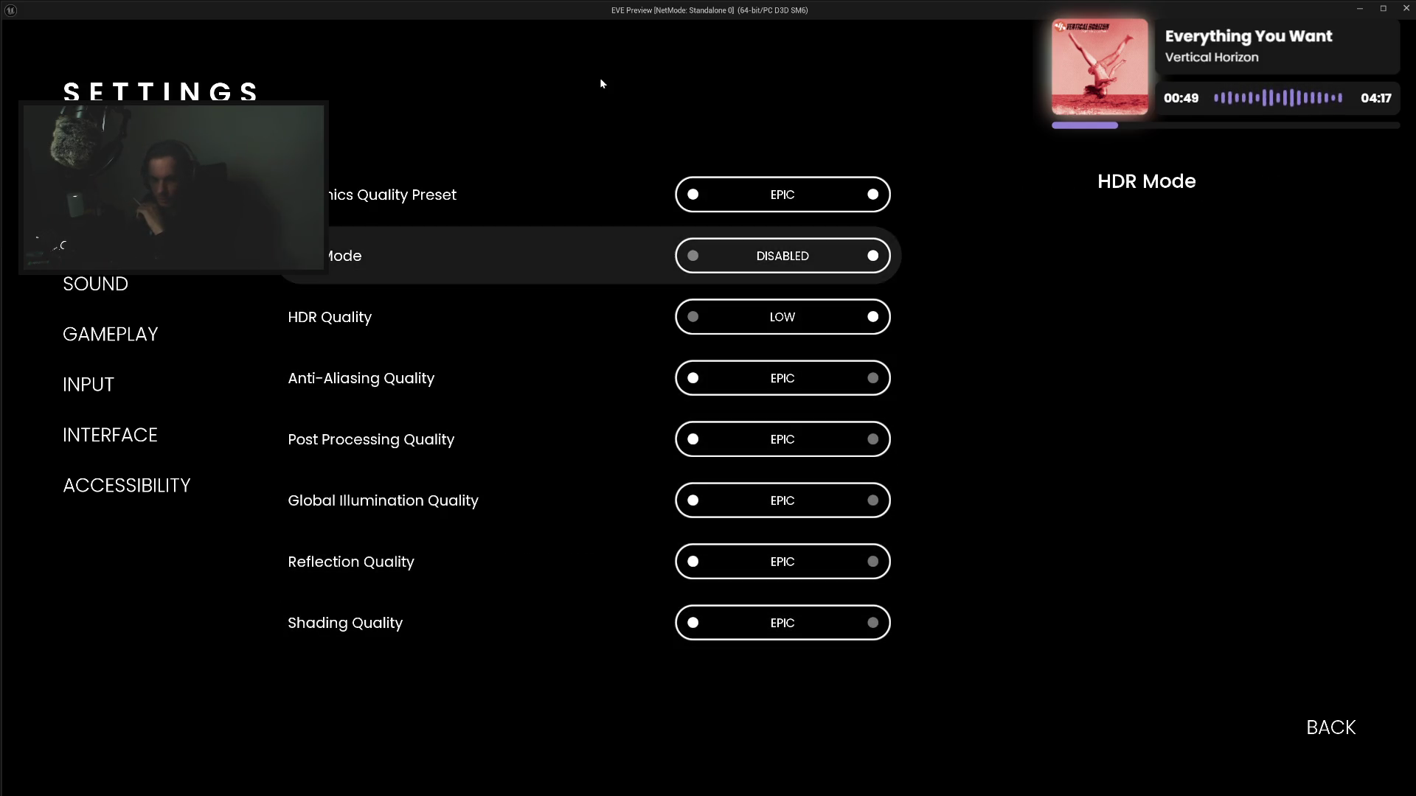
{"action": "key", "text": "Escape"}
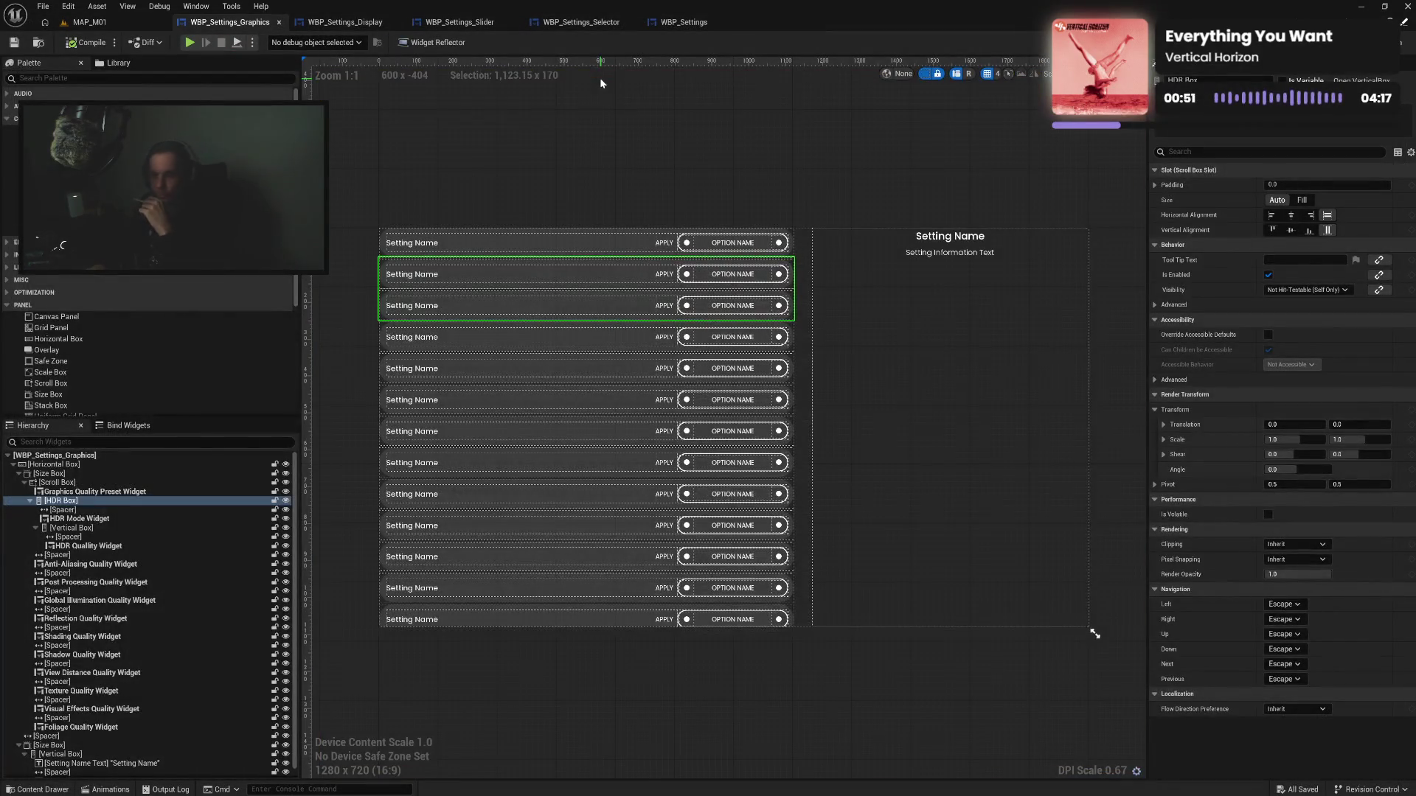
Mark HDR Box as Is Variable and save the graphics settings widget
{"action": "left_click", "coordinate": [134, 501]}
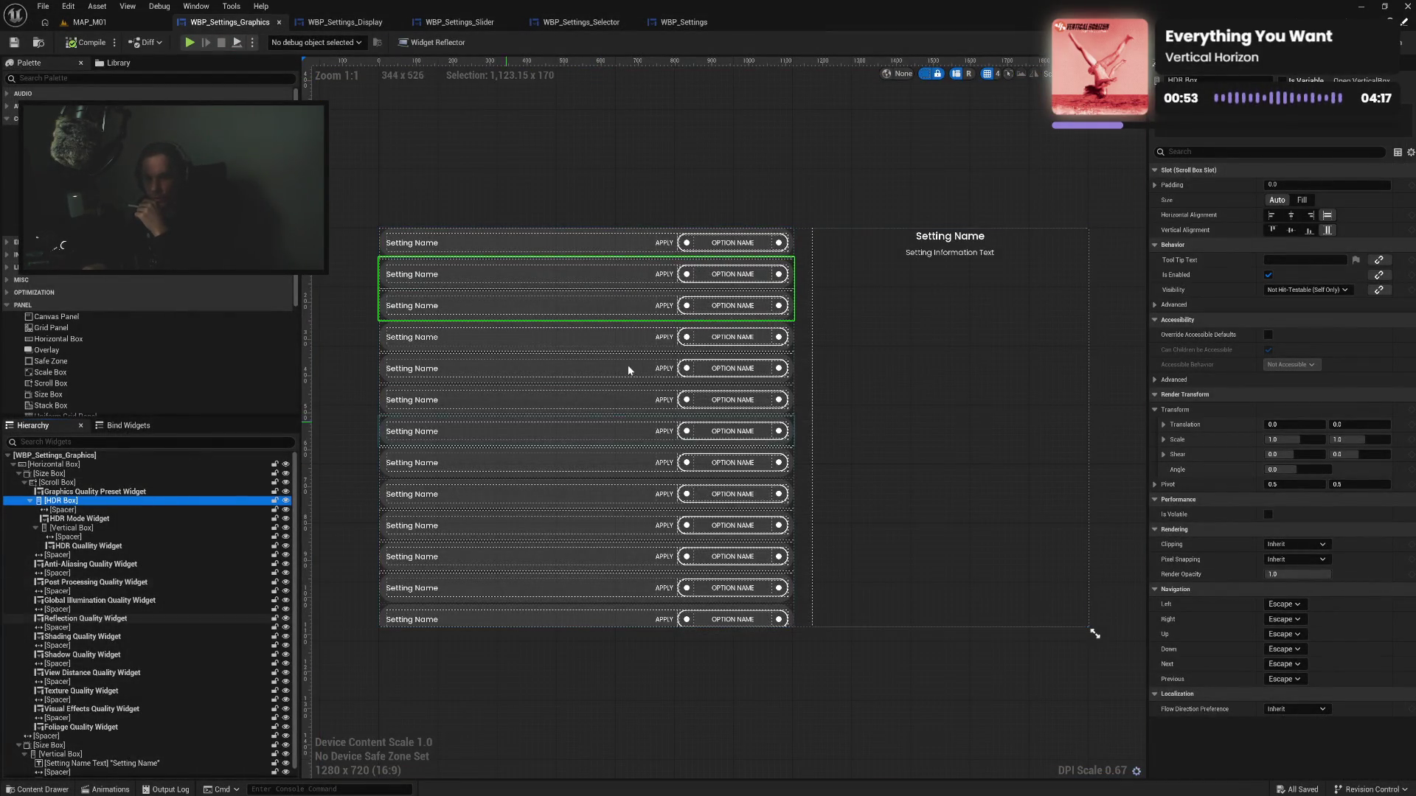
{"action": "left_click", "coordinate": [1283, 80]}
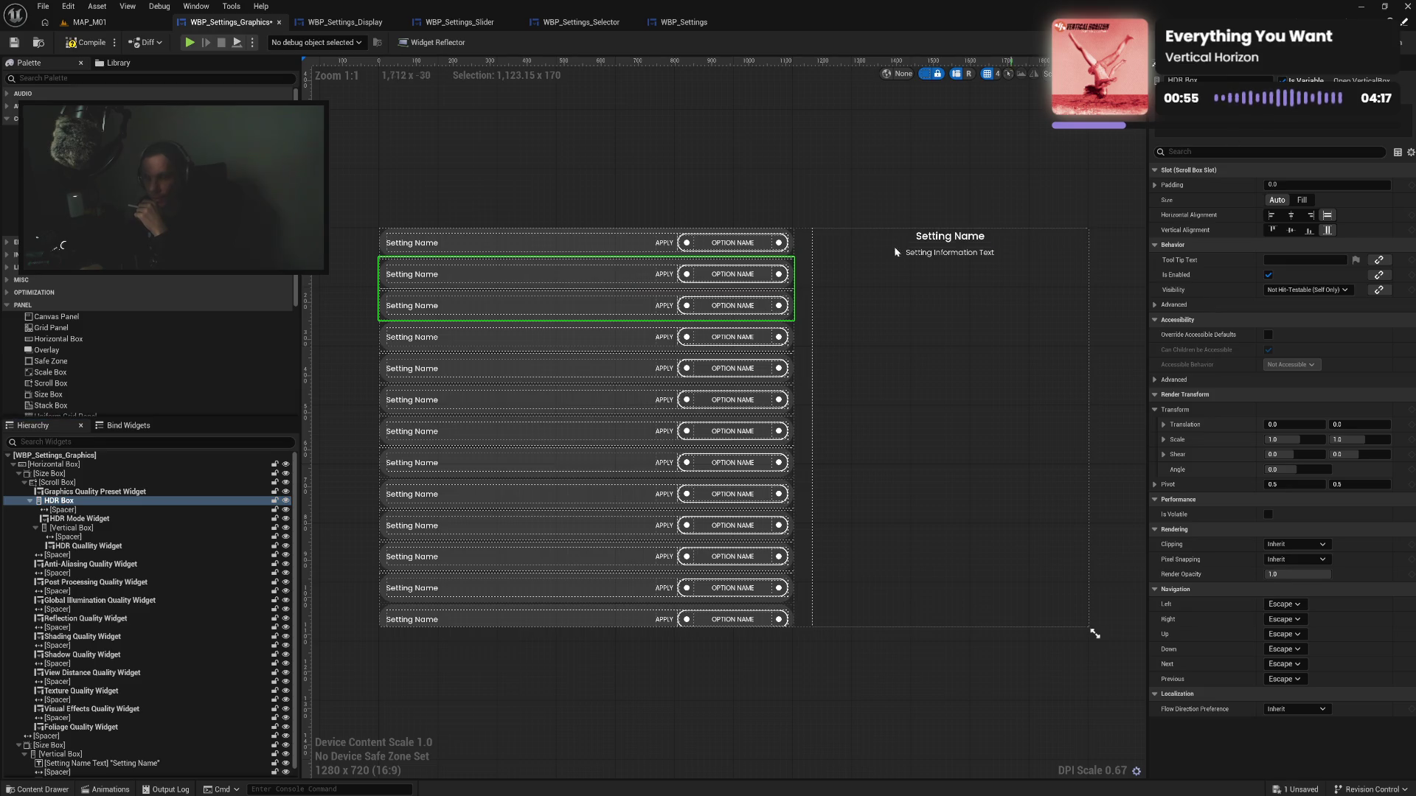
{"action": "left_click", "coordinate": [16, 44]}
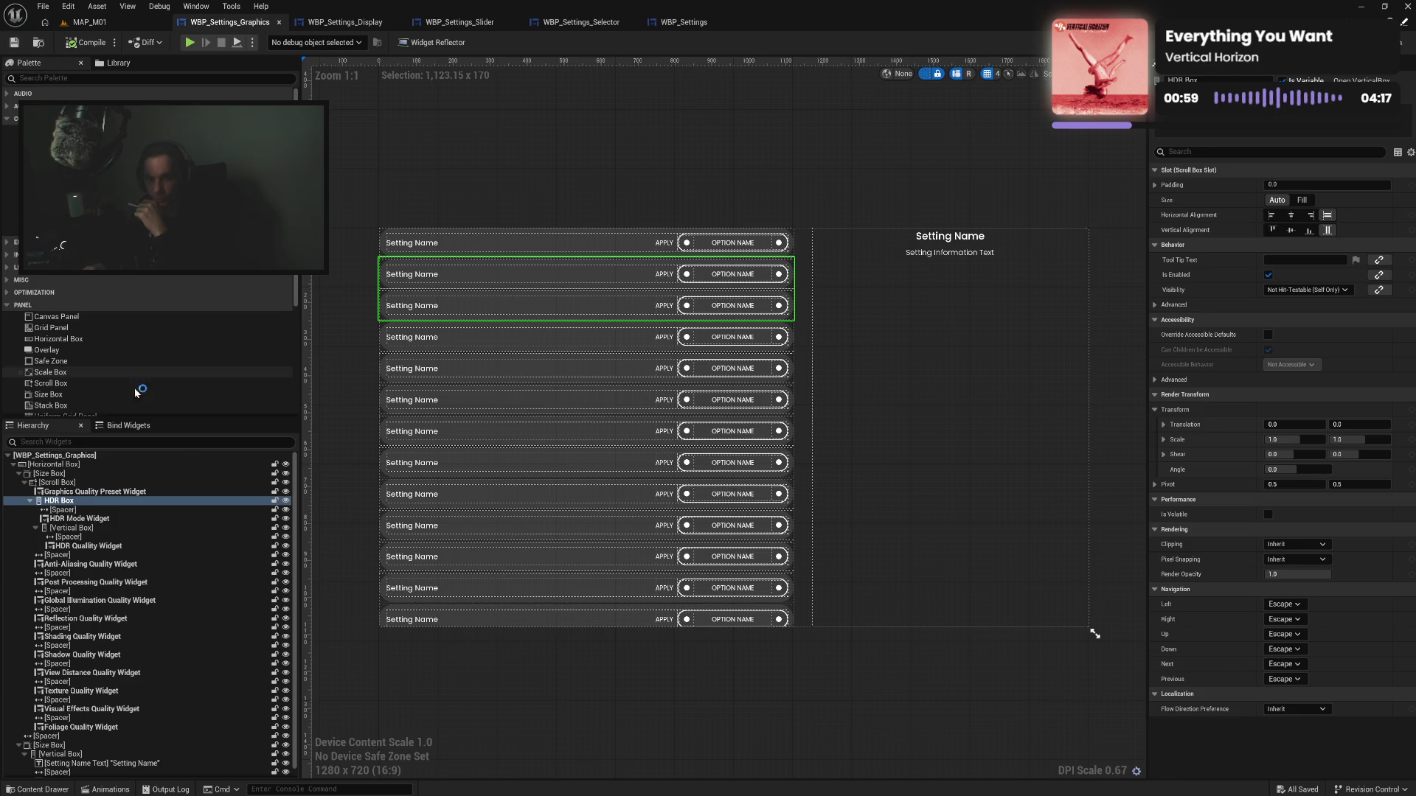
Review the Details of HDR Box, its Vertical Box, HDR Mode and HDR Quality, then open WBP_Settings_Display
{"action": "left_click", "coordinate": [118, 519]}
{"action": "left_click", "coordinate": [117, 502]}
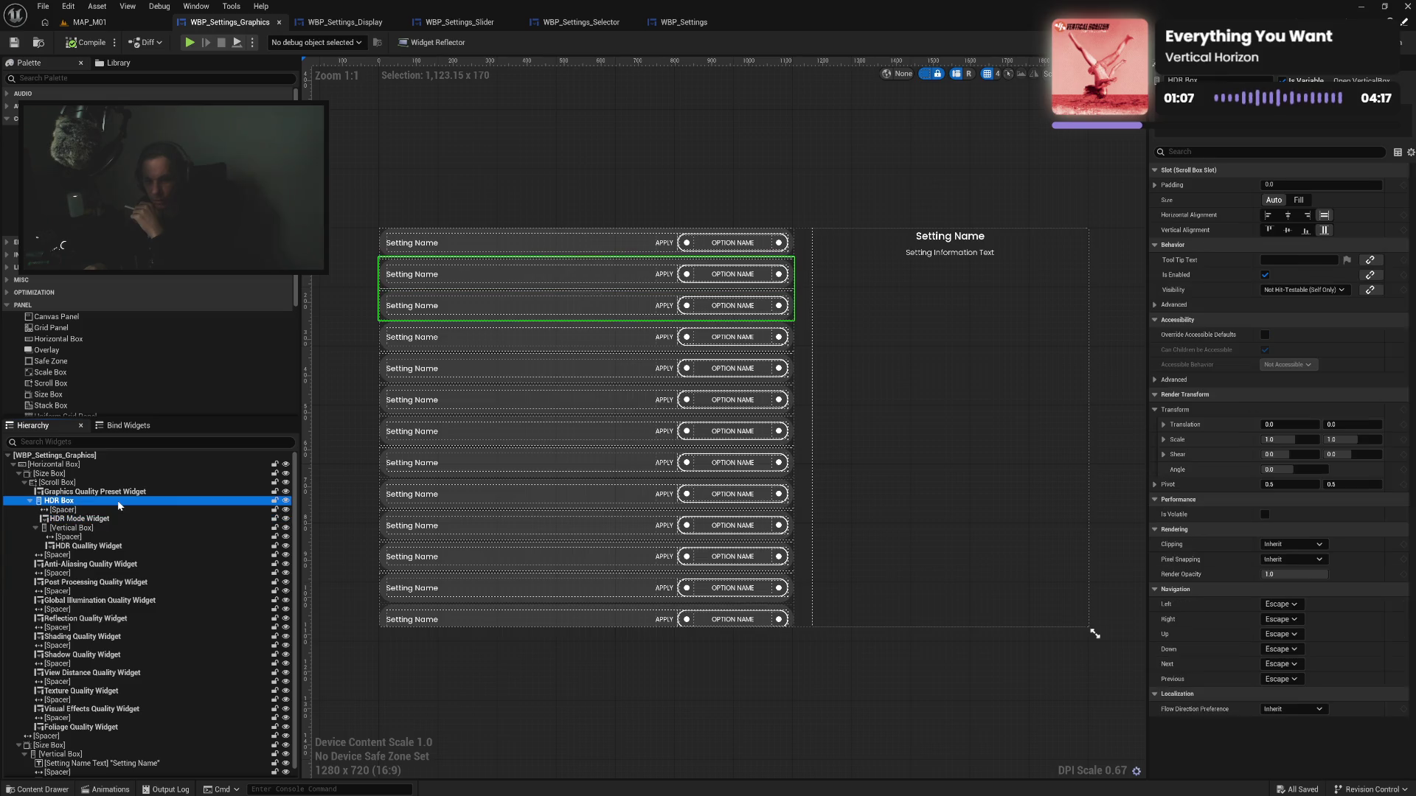
{"action": "left_click", "coordinate": [119, 528]}
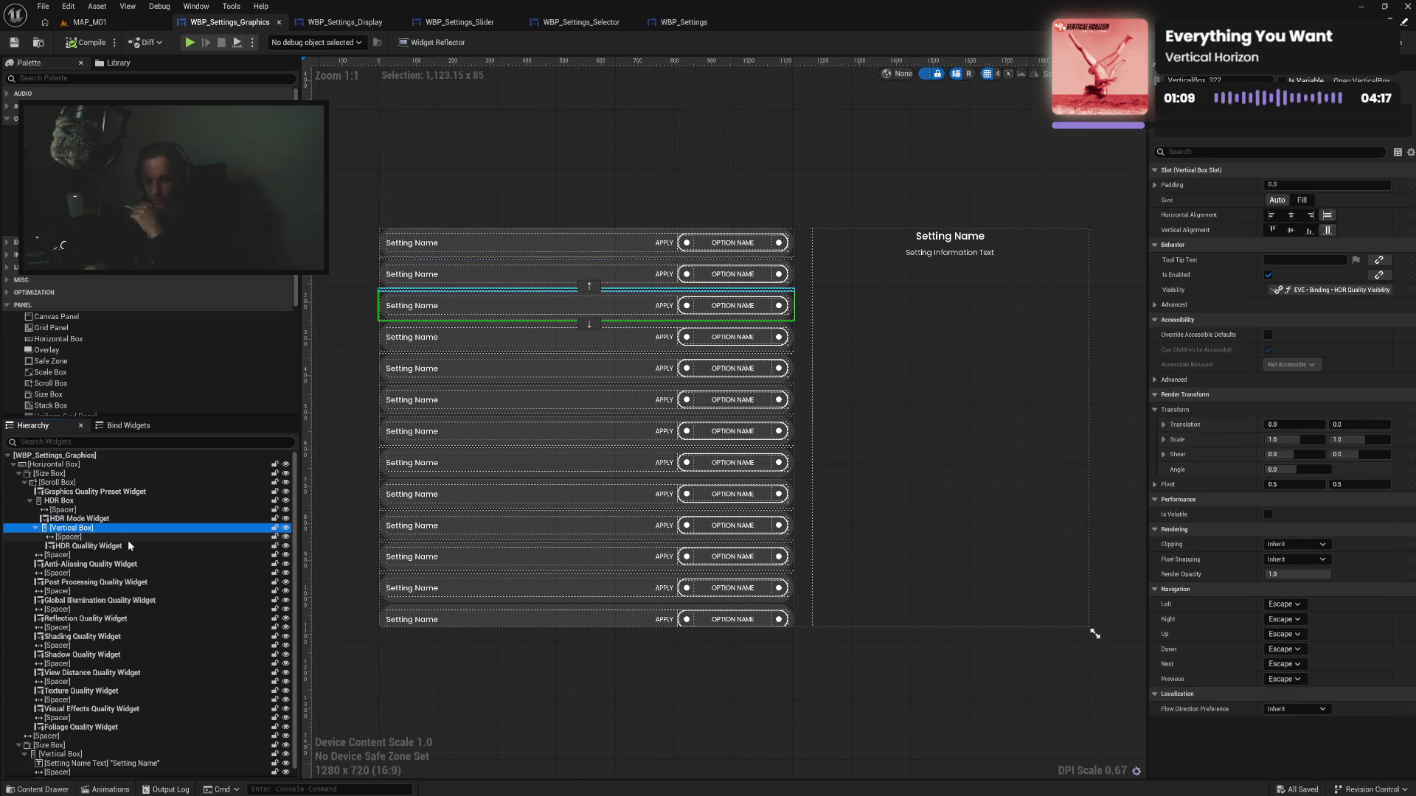
{"action": "left_click", "coordinate": [125, 546]}
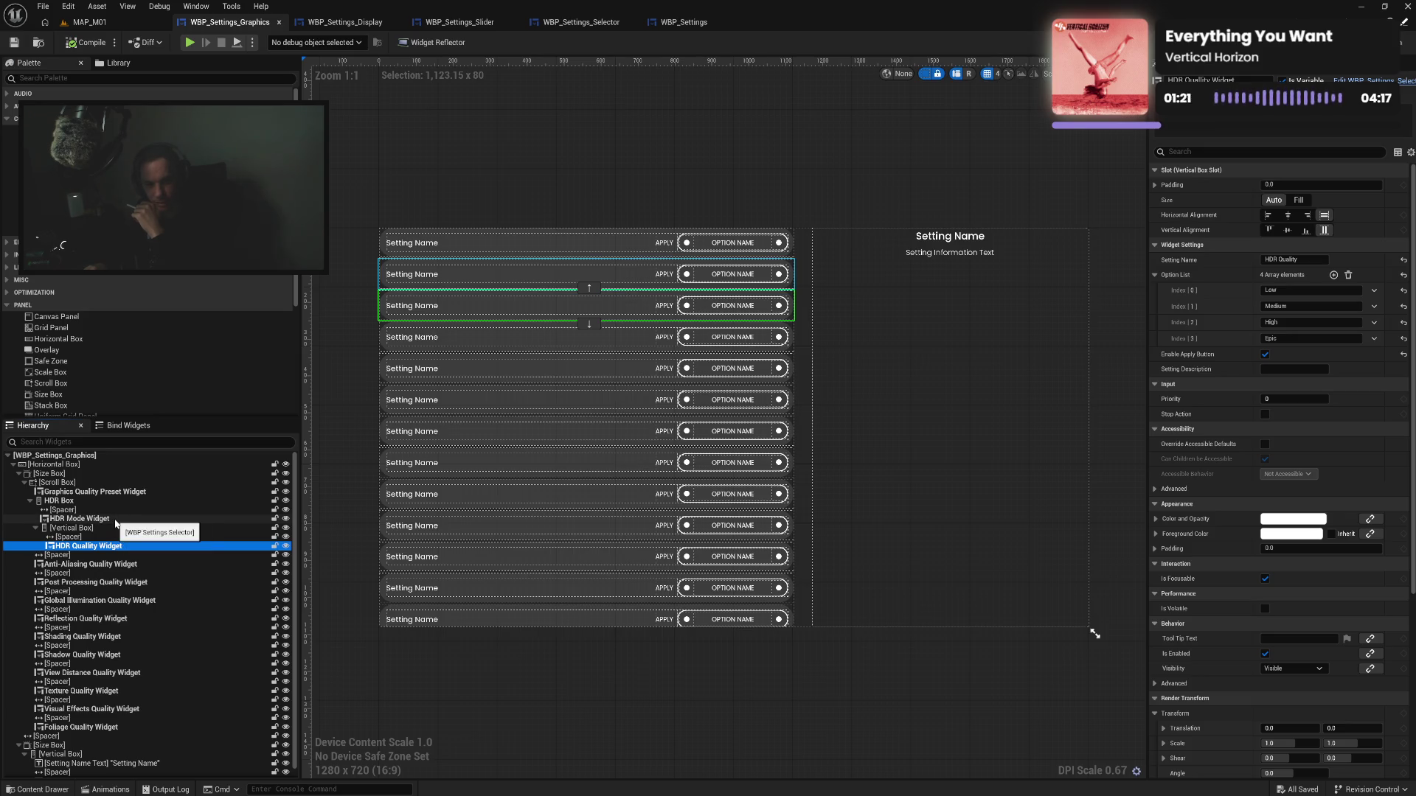
{"action": "left_click", "coordinate": [114, 519]}
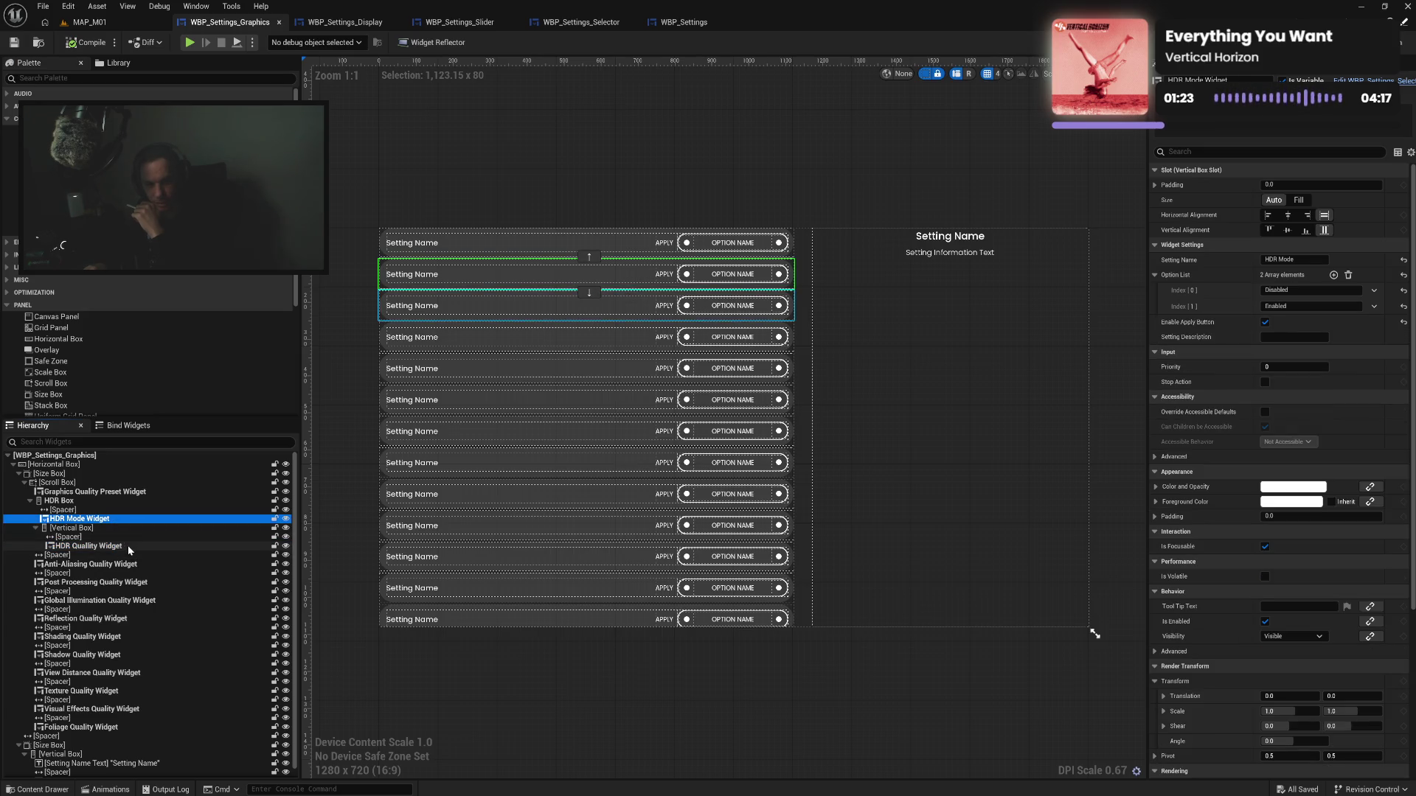
{"action": "left_click", "coordinate": [127, 546]}
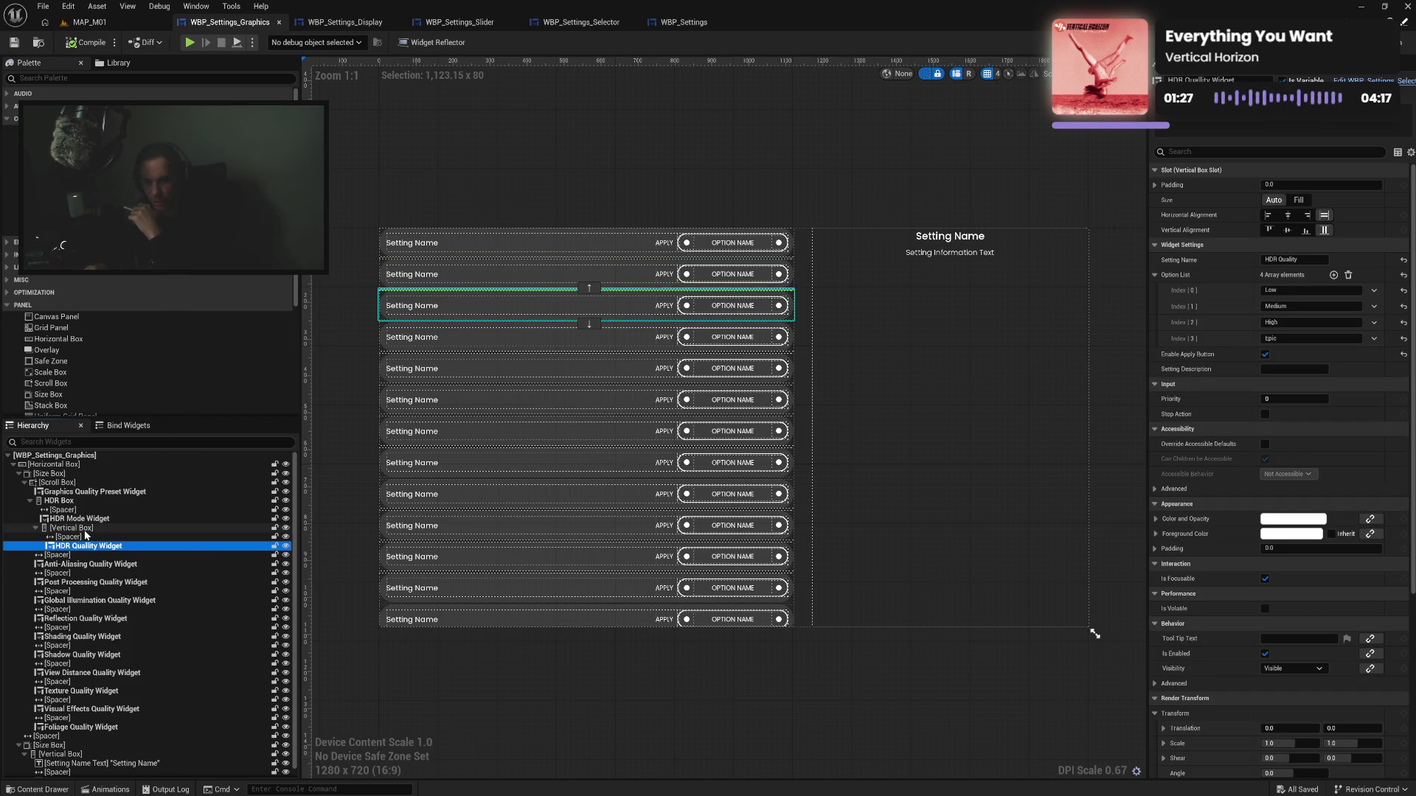
{"action": "left_click", "coordinate": [348, 30]}
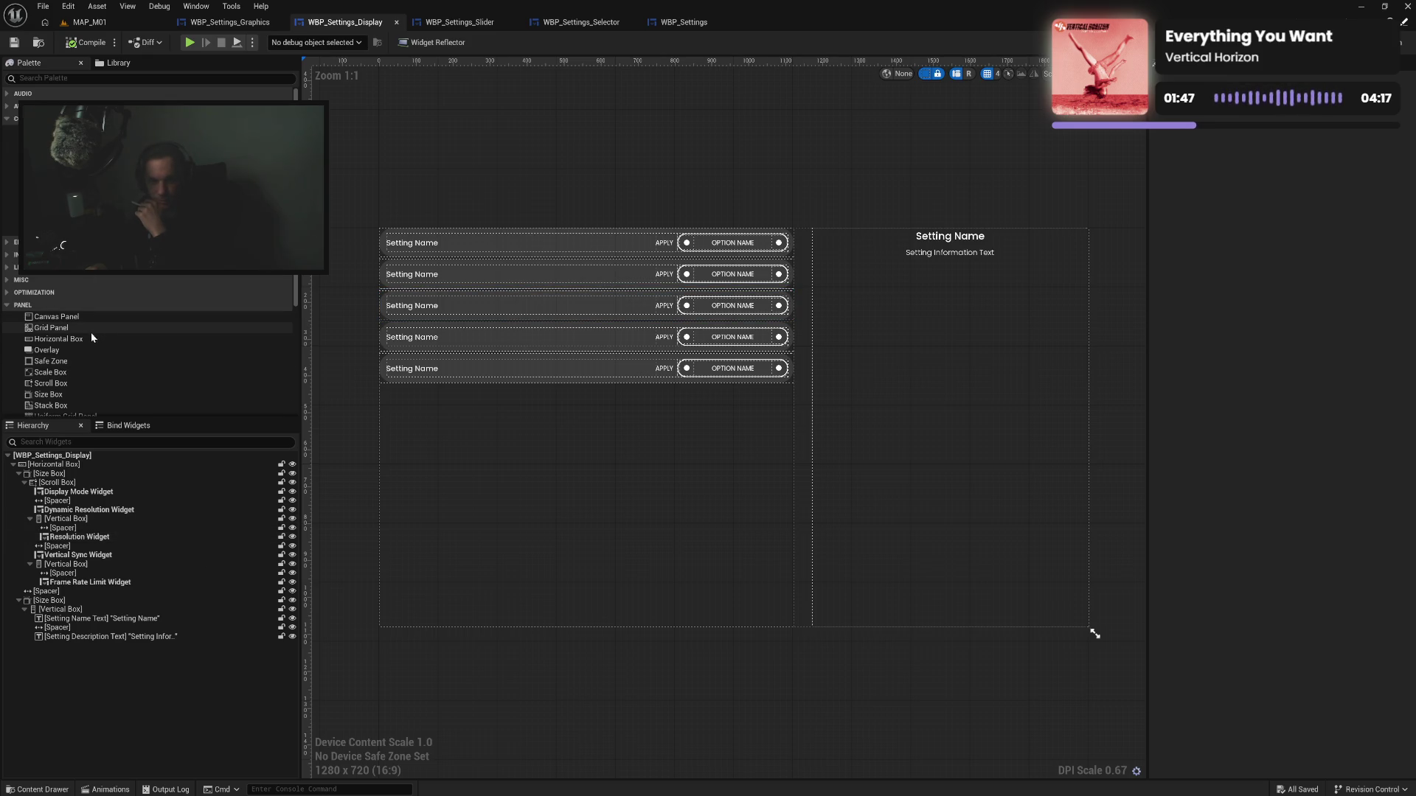
Add a Vertical Box to the hierarchy and move the Spacer and Resolution Widget into it
{"action": "scroll", "coordinate": [107, 346], "scroll_direction": "down", "scroll_amount": 2}
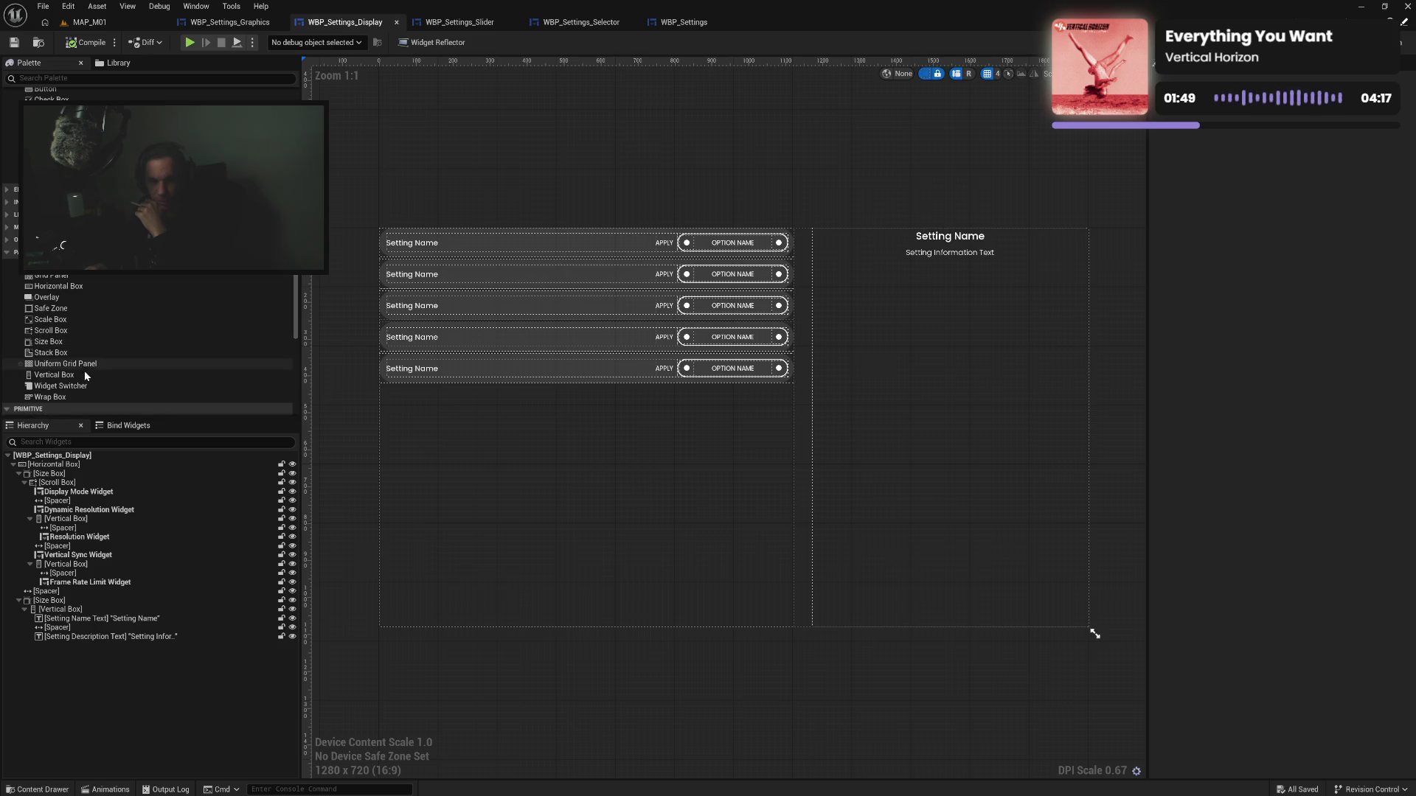
{"action": "left_click_drag", "start_coordinate": [82, 373], "coordinate": [82, 531]}
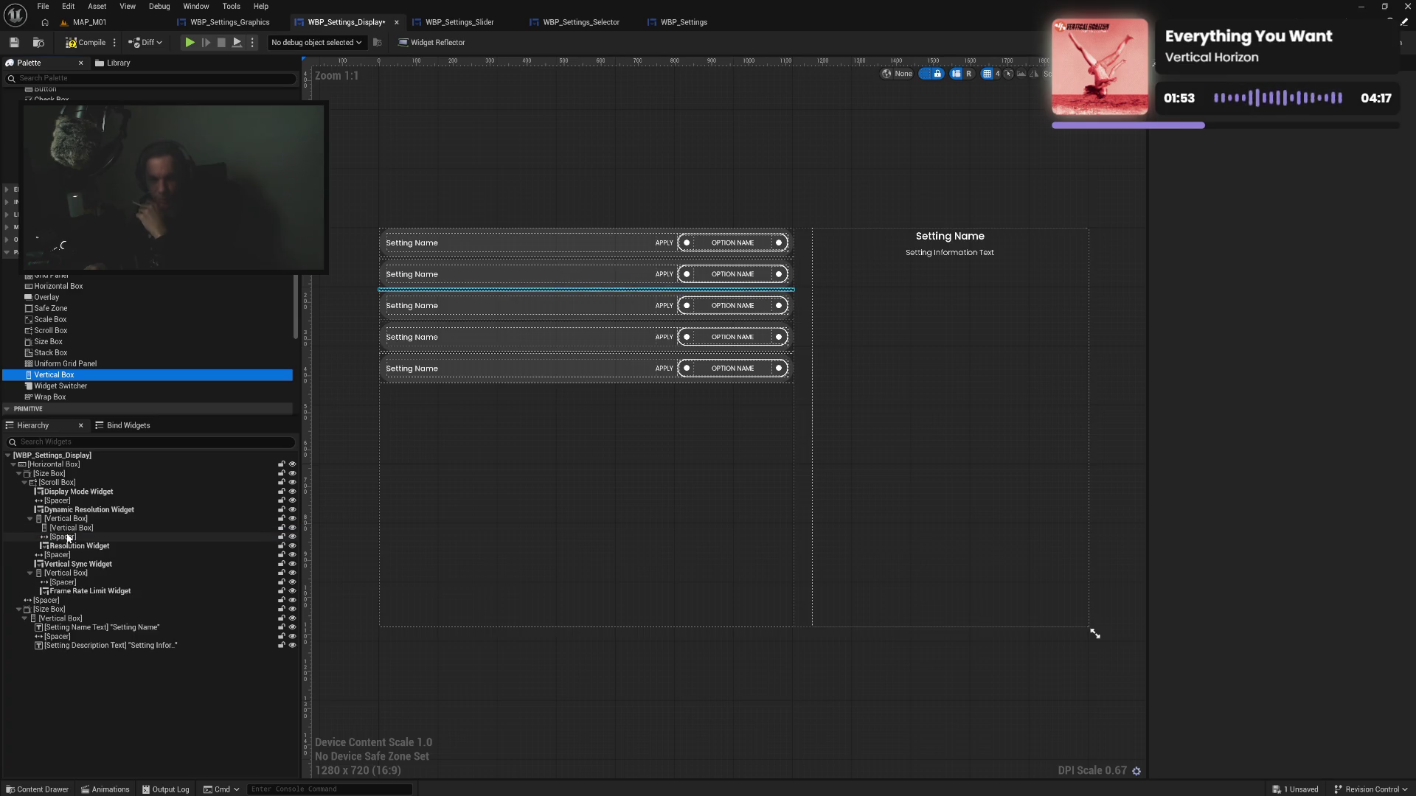
{"action": "left_click", "coordinate": [77, 537]}
{"action": "left_click", "coordinate": [70, 547], "text": "shift"}
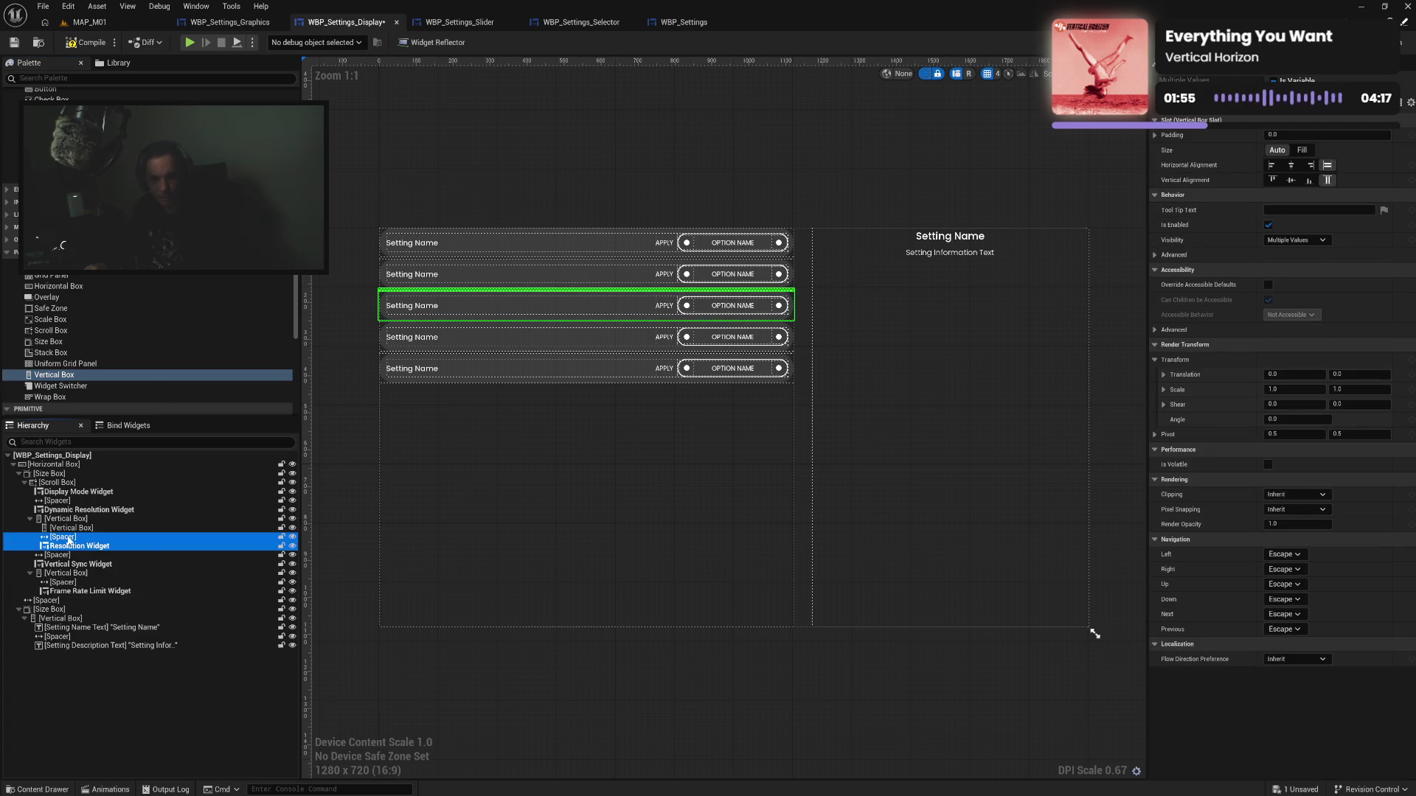
{"action": "left_click_drag", "start_coordinate": [69, 540], "coordinate": [72, 529]}
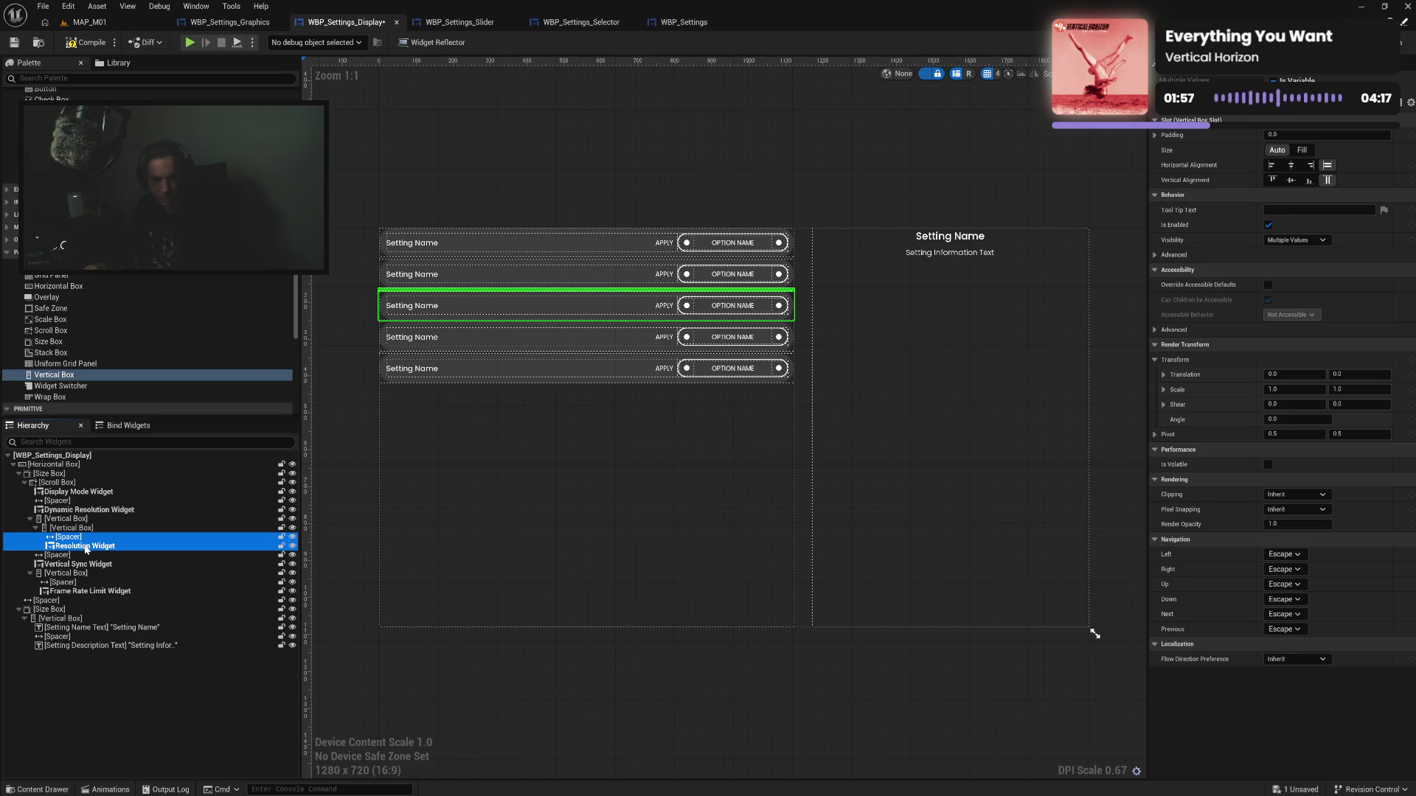
Duplicate the Resolution Widget with Ctrl+D, then compile and save the display widget
{"action": "left_click", "coordinate": [86, 547]}
{"action": "key", "text": "ctrl+d"}
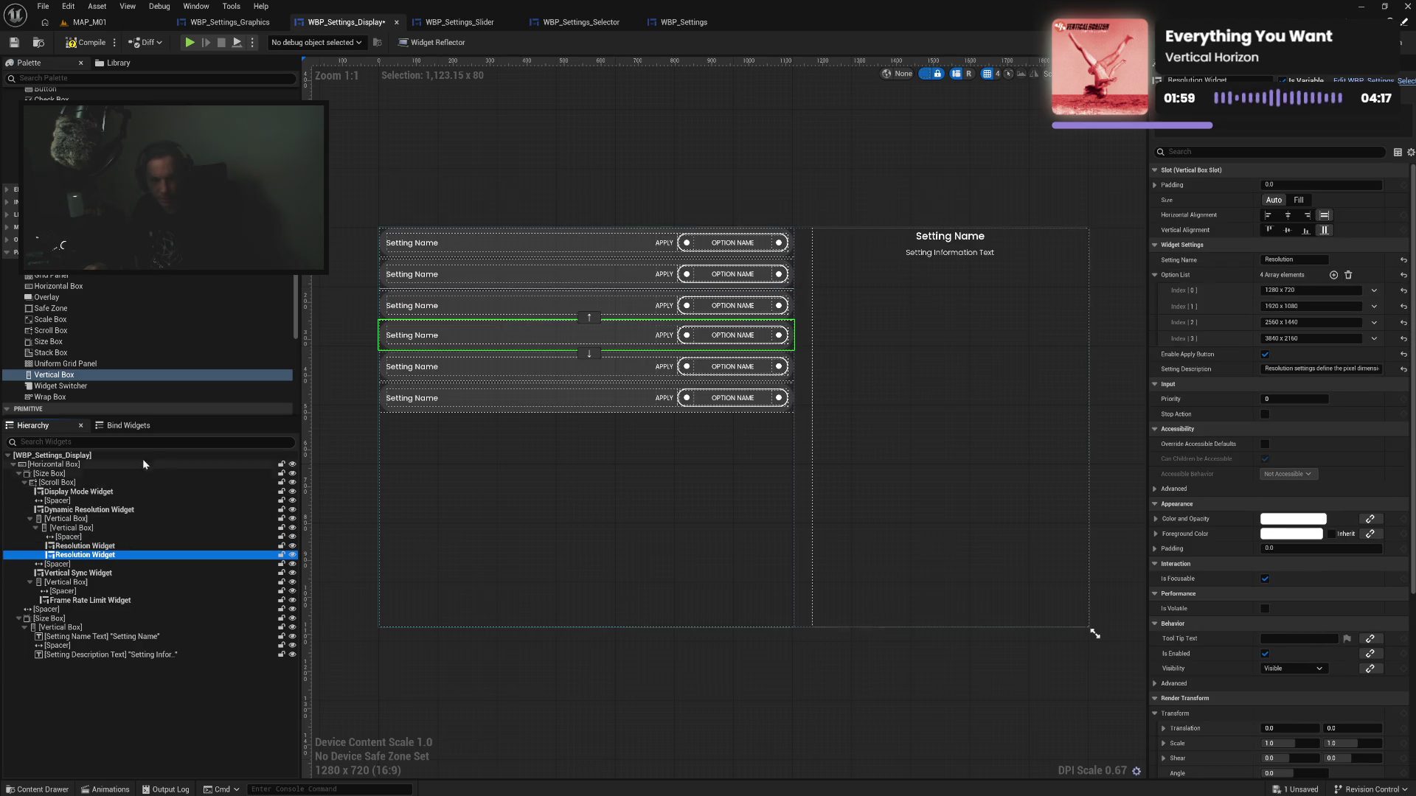
{"action": "left_click", "coordinate": [83, 45]}
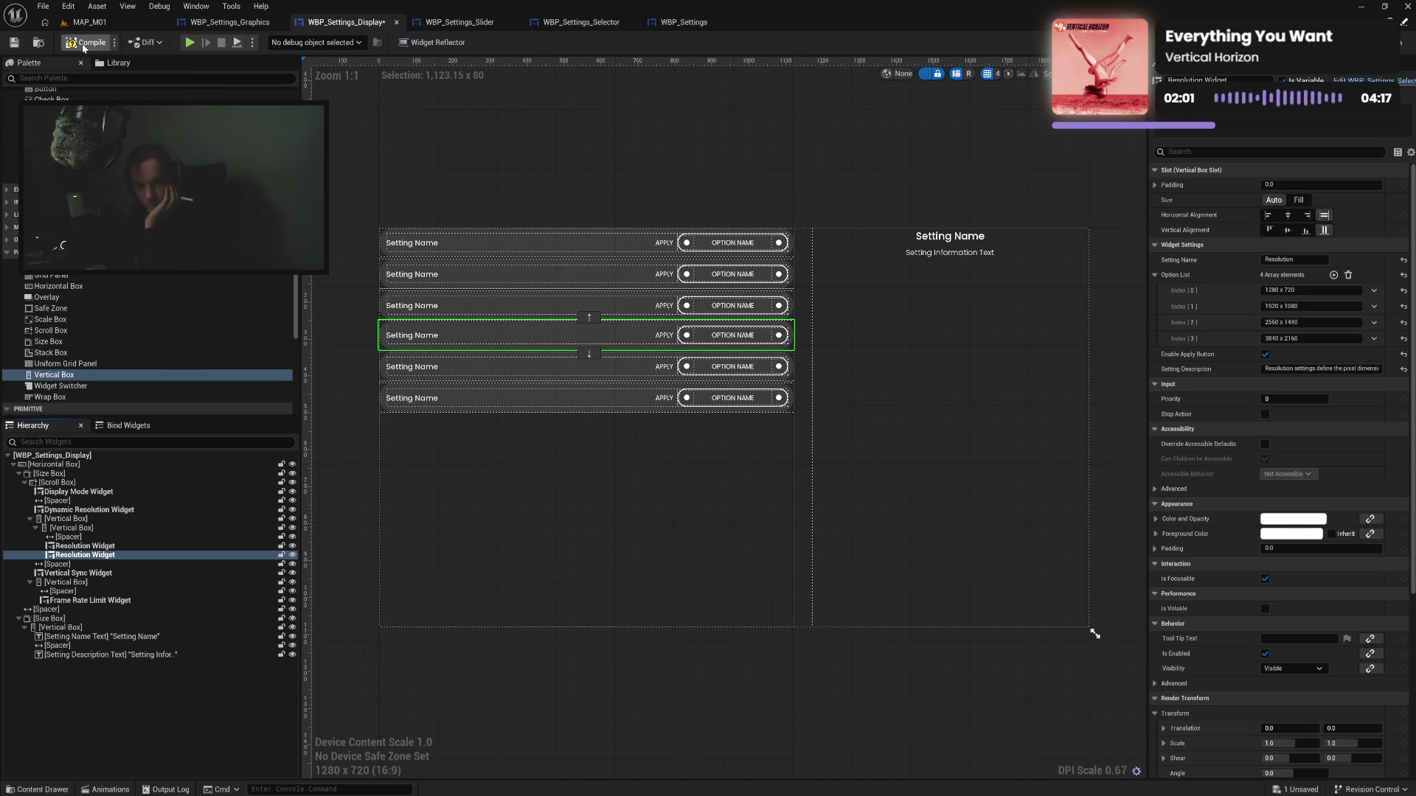
{"action": "key", "text": "ctrl+s"}
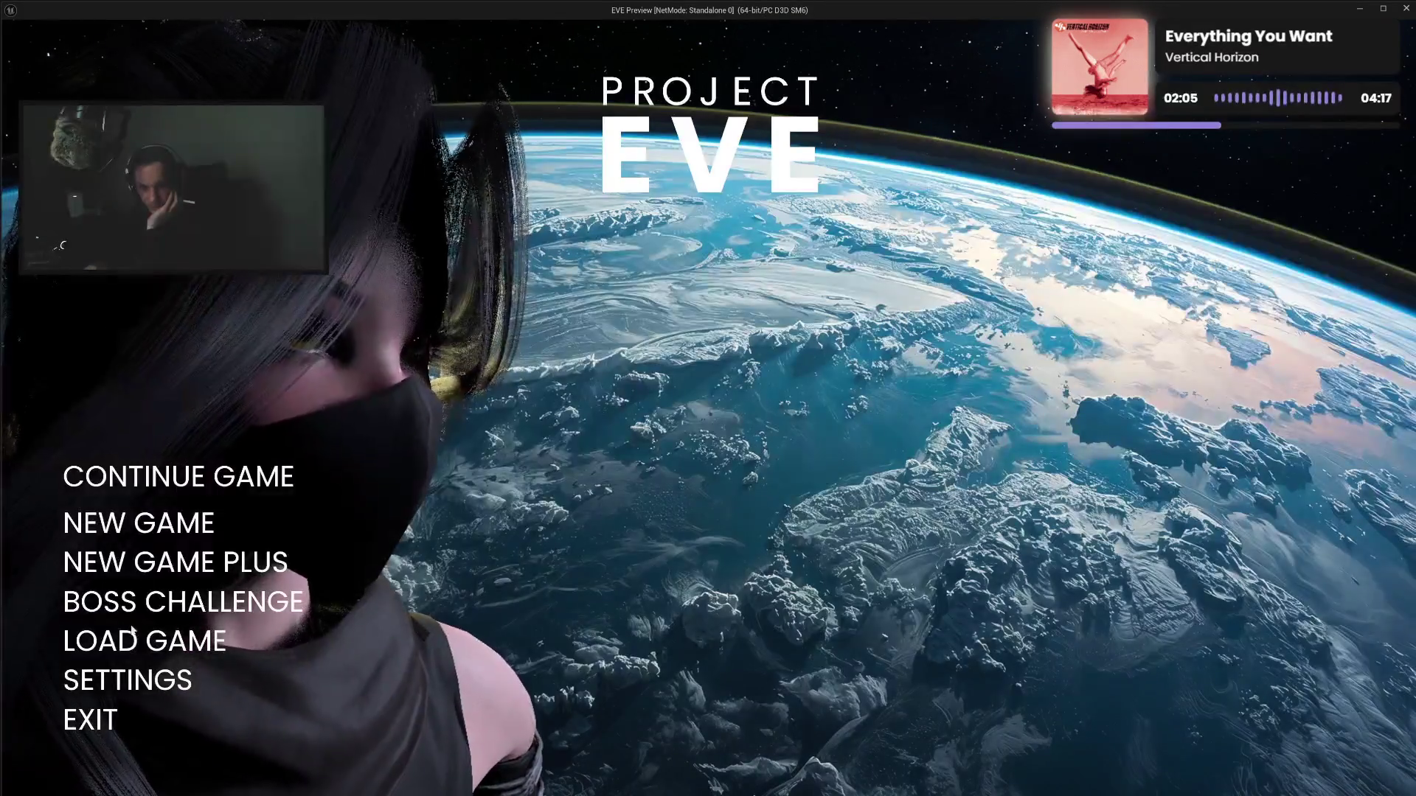
Play-test the Settings screen down to Vertical Sync, then go BACK and EXIT to the editor
{"action": "left_click", "coordinate": [126, 676]}
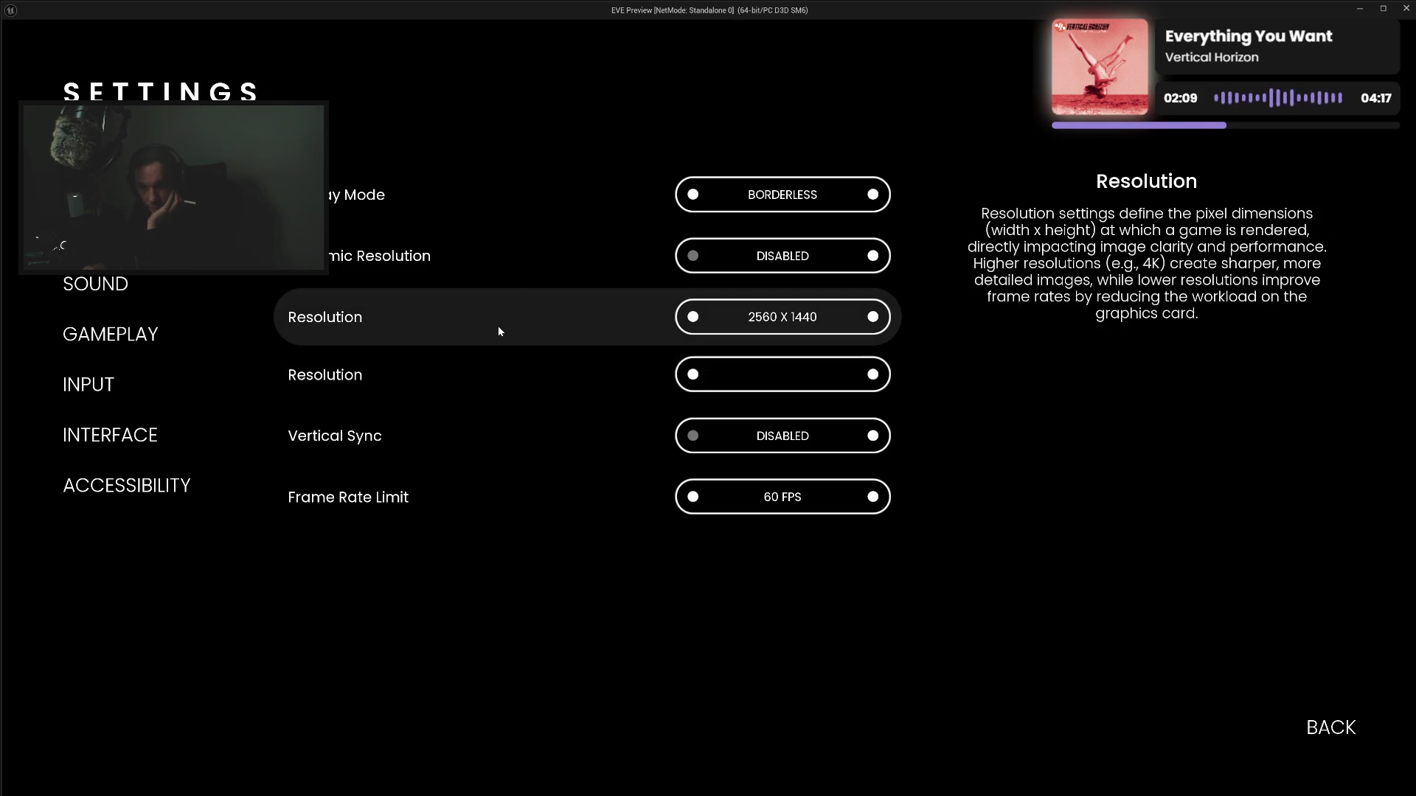
{"action": "key", "text": "Down"}
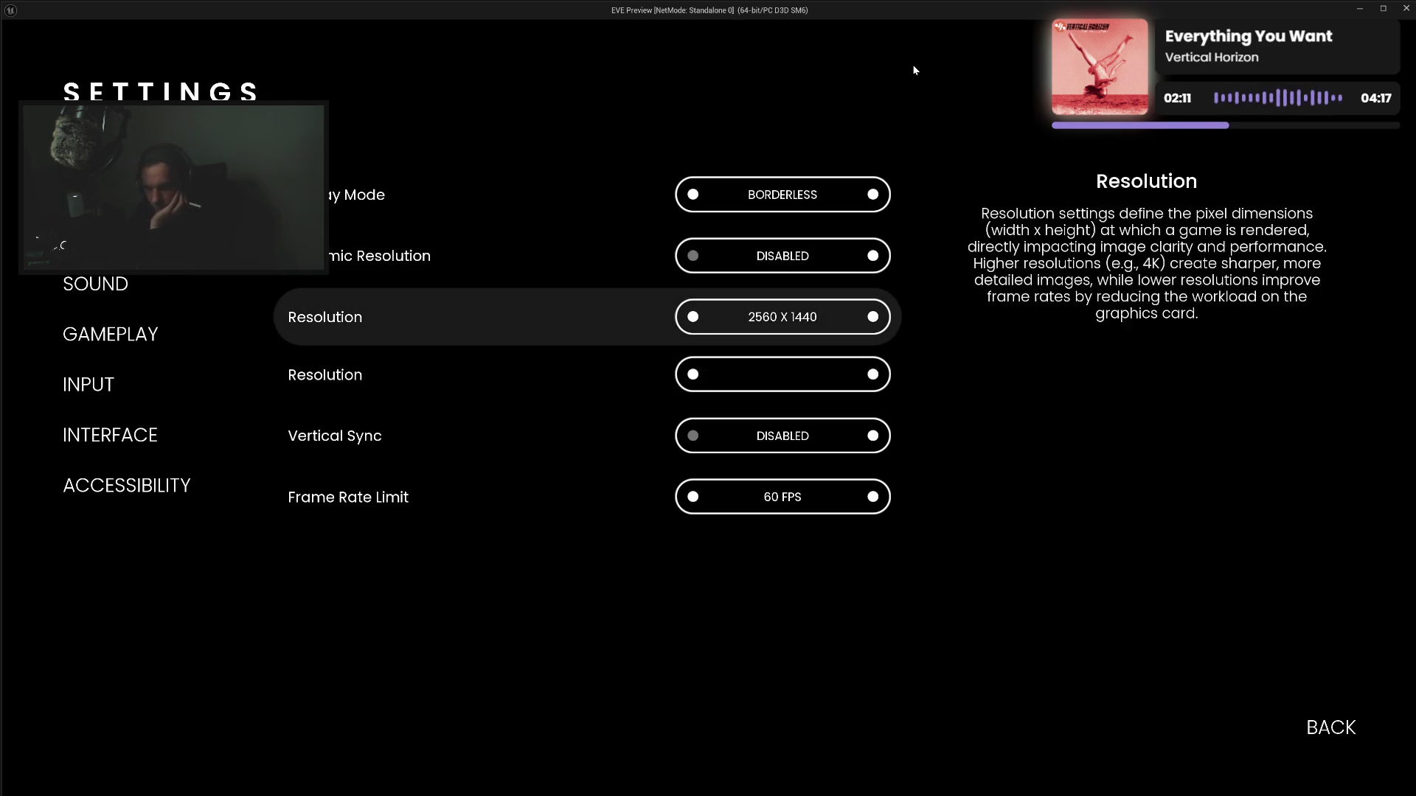
{"action": "key", "text": "Down"}
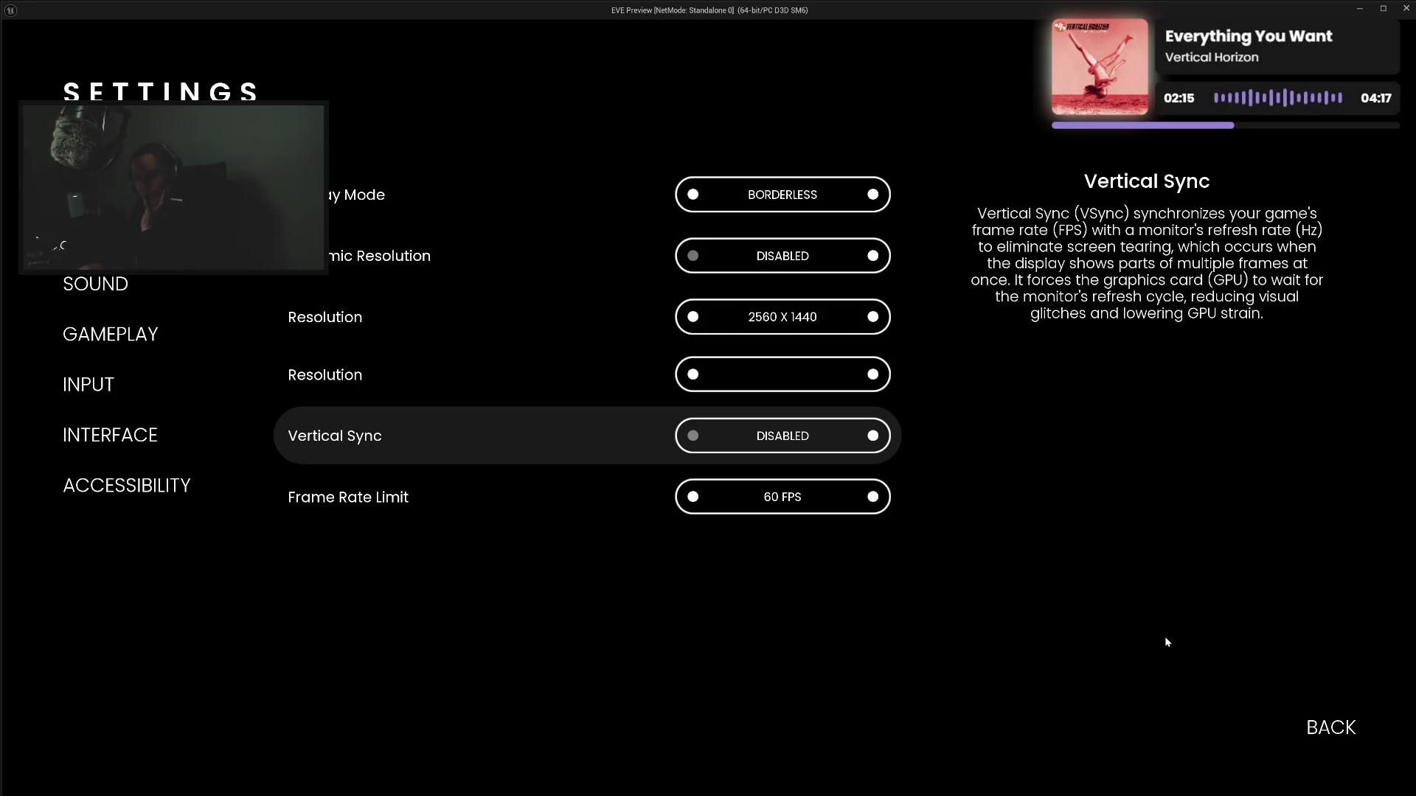
{"action": "left_click", "coordinate": [1327, 726]}
{"action": "left_click", "coordinate": [90, 719]}
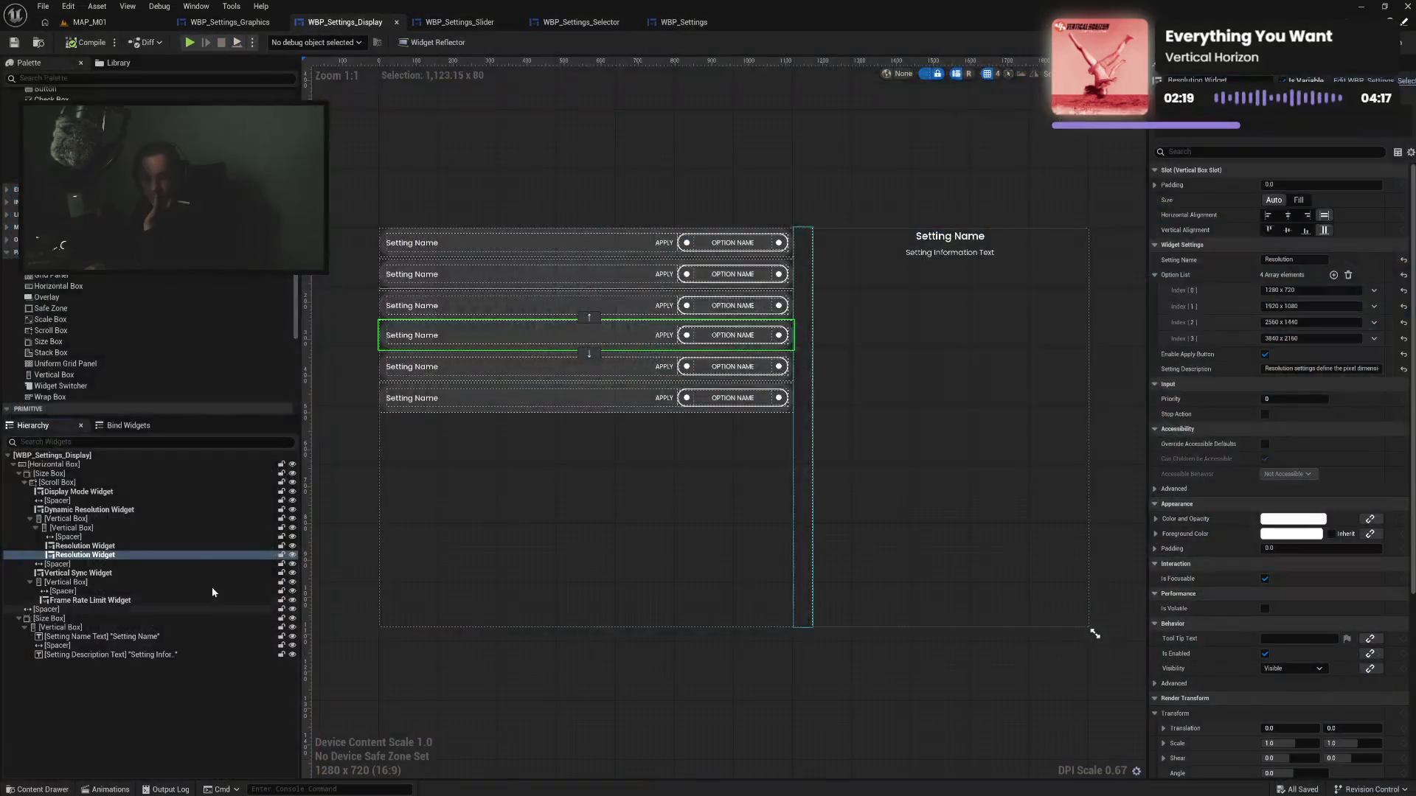
Delete the duplicate Resolution Widget, move the Spacer below it, and remove the empty inner Vertical Box
{"action": "left_click", "coordinate": [142, 556]}
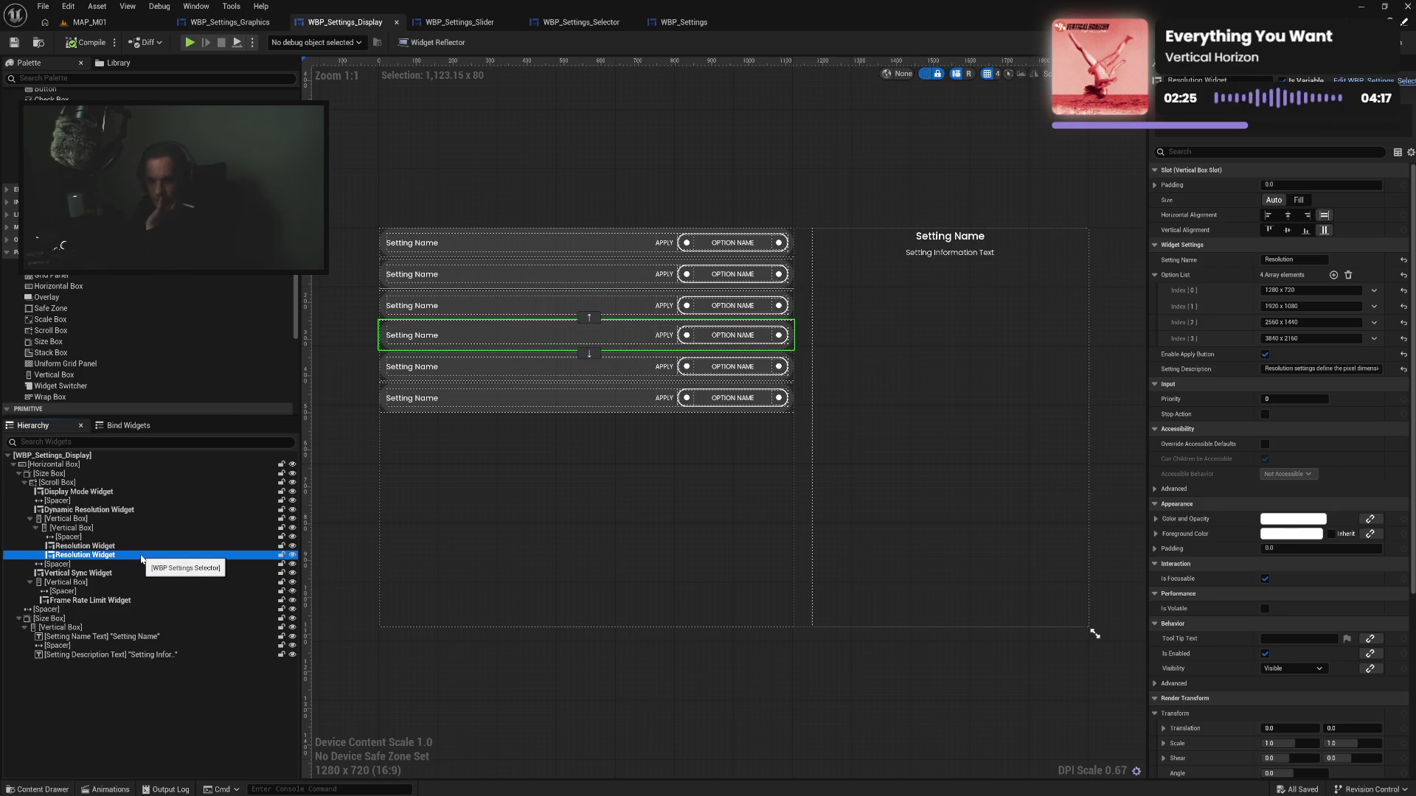
{"action": "key", "text": "Delete"}
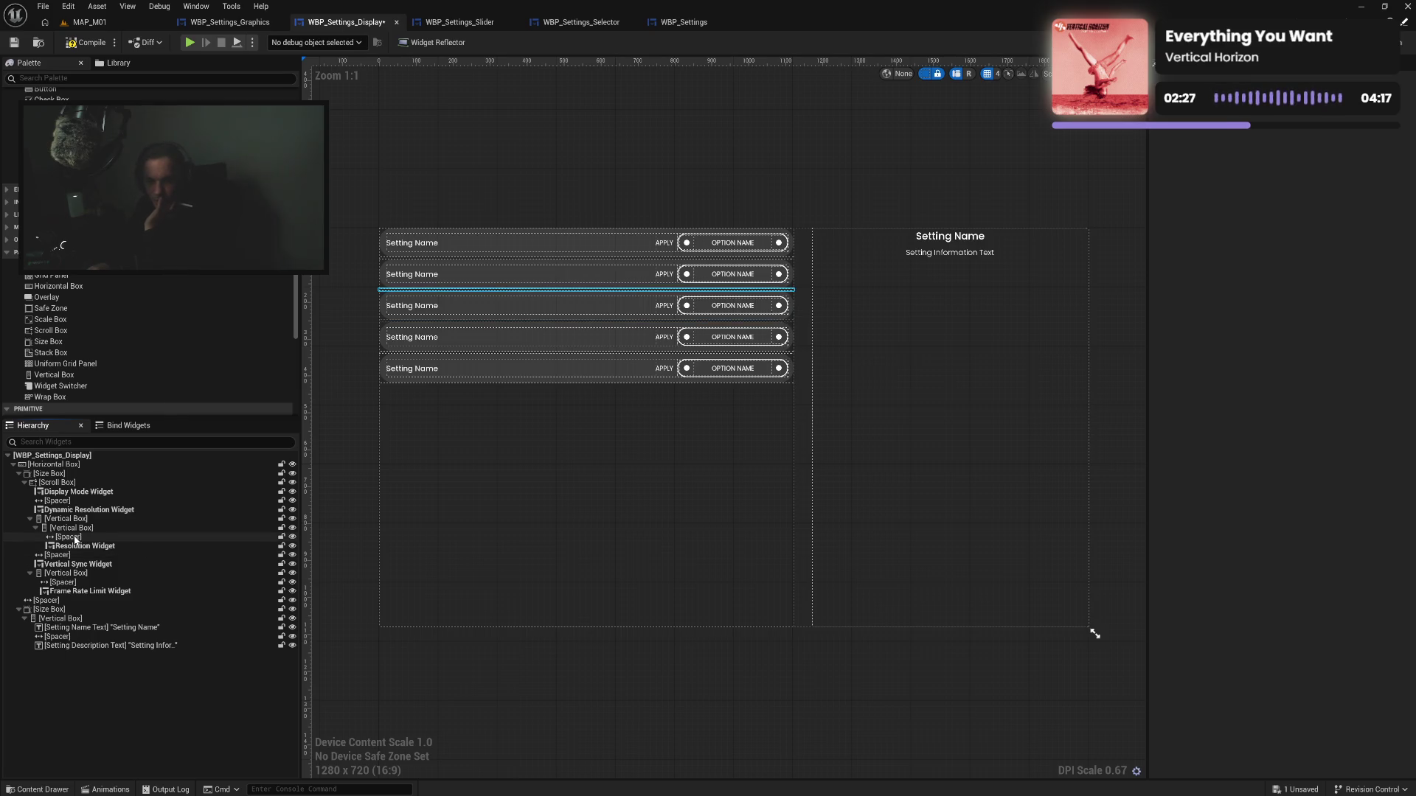
{"action": "left_click", "coordinate": [76, 538]}
{"action": "left_click_drag", "start_coordinate": [77, 538], "coordinate": [81, 549]}
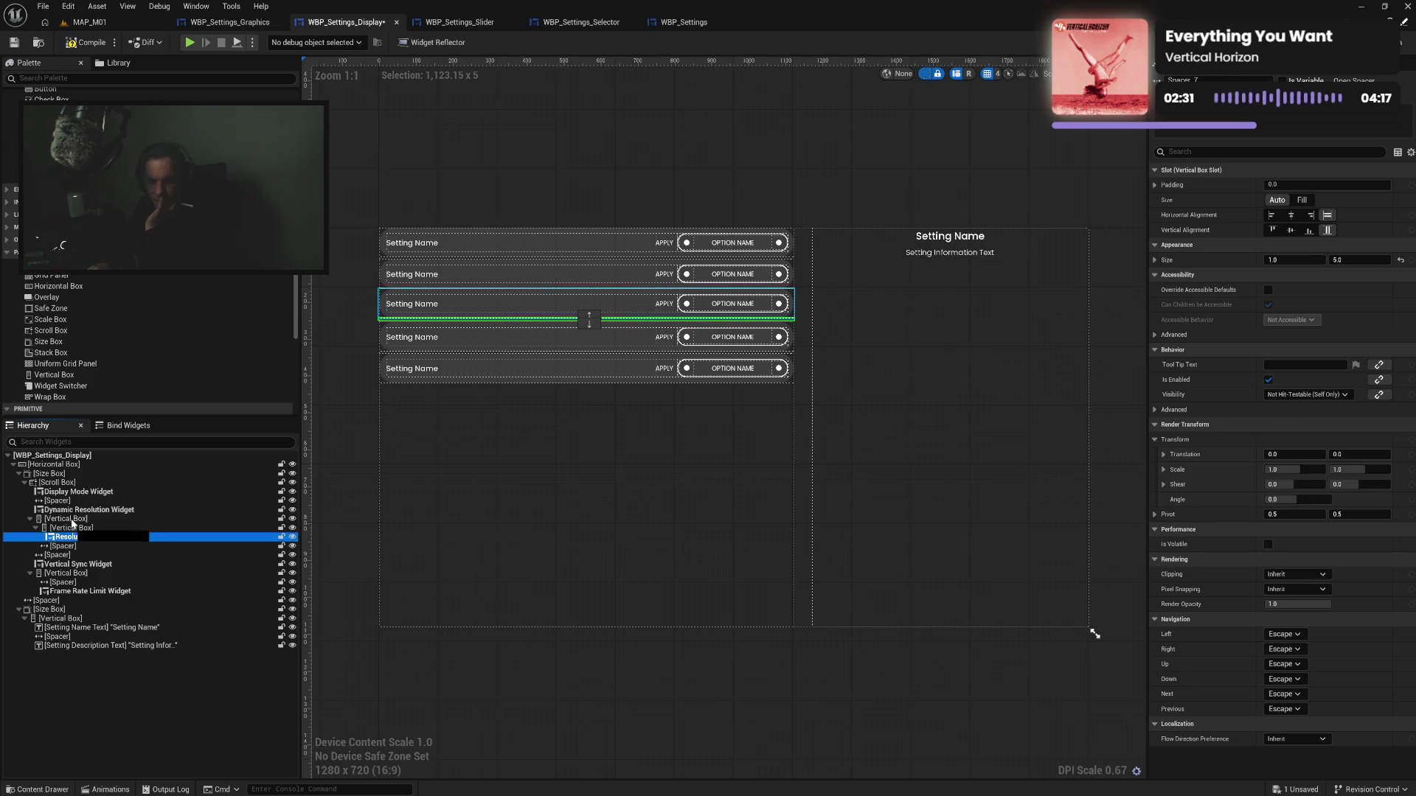
{"action": "left_click", "coordinate": [82, 530]}
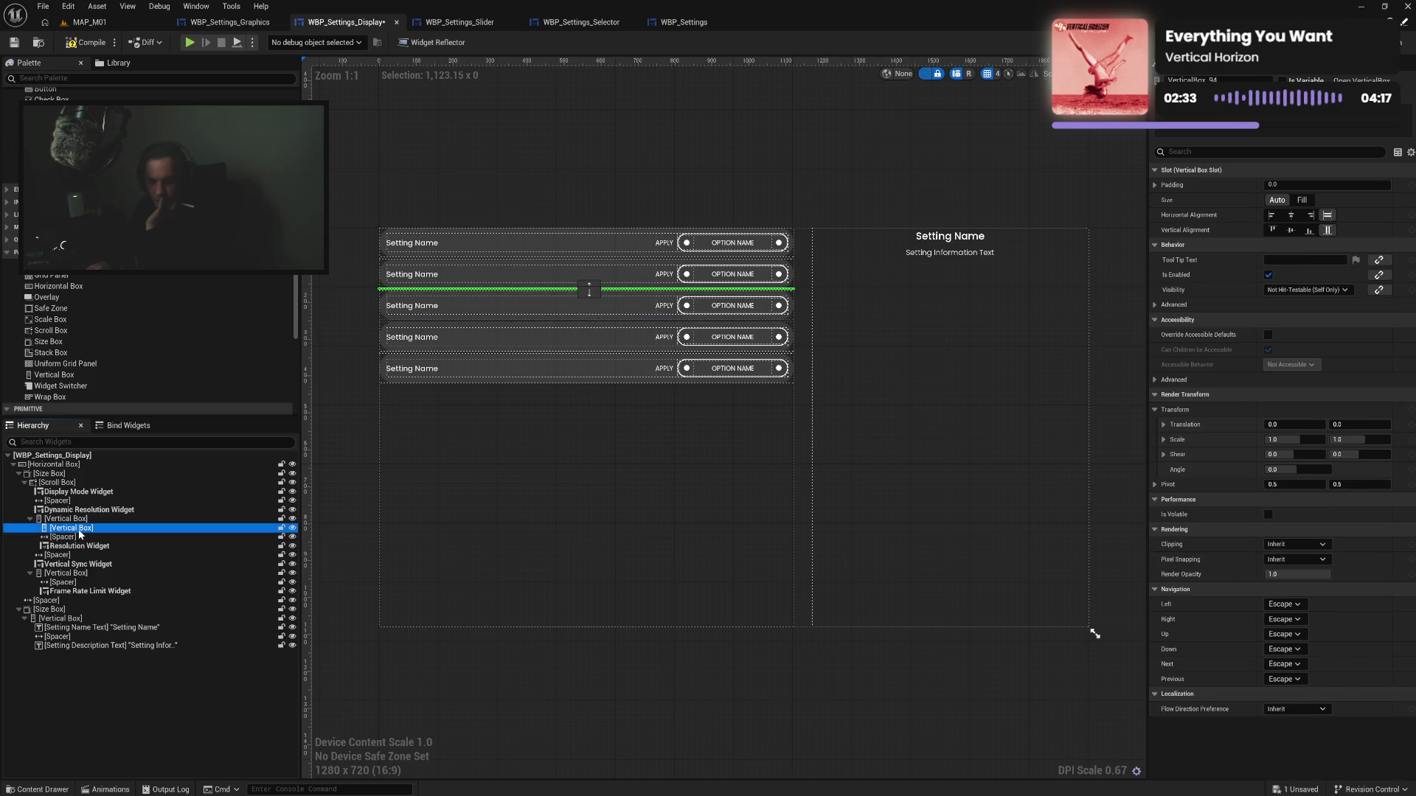
{"action": "key", "text": "Delete"}
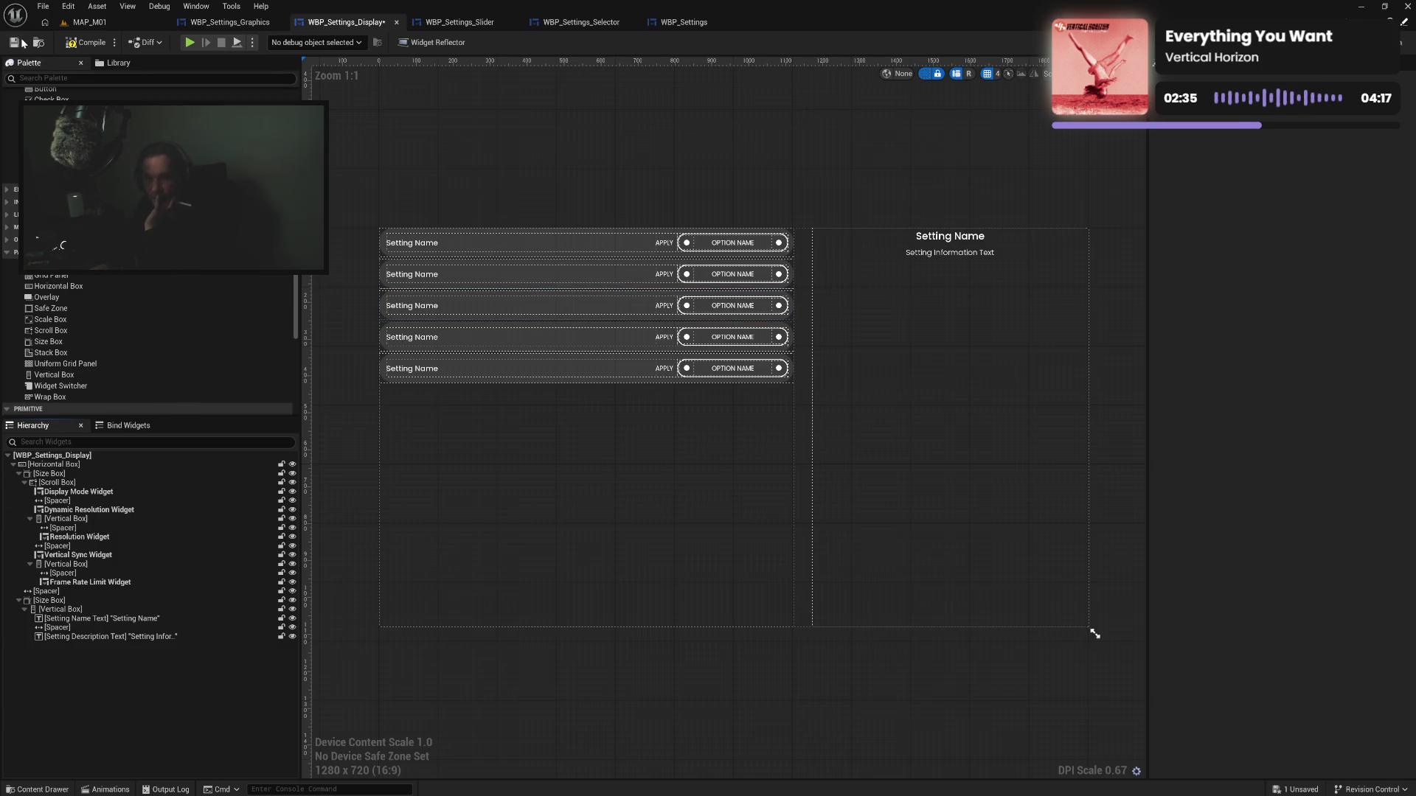
Compile and save WBP_Settings_Display, then switch to WBP_Settings_Graphics
{"action": "left_click", "coordinate": [115, 42]}
{"action": "key", "text": "Escape"}
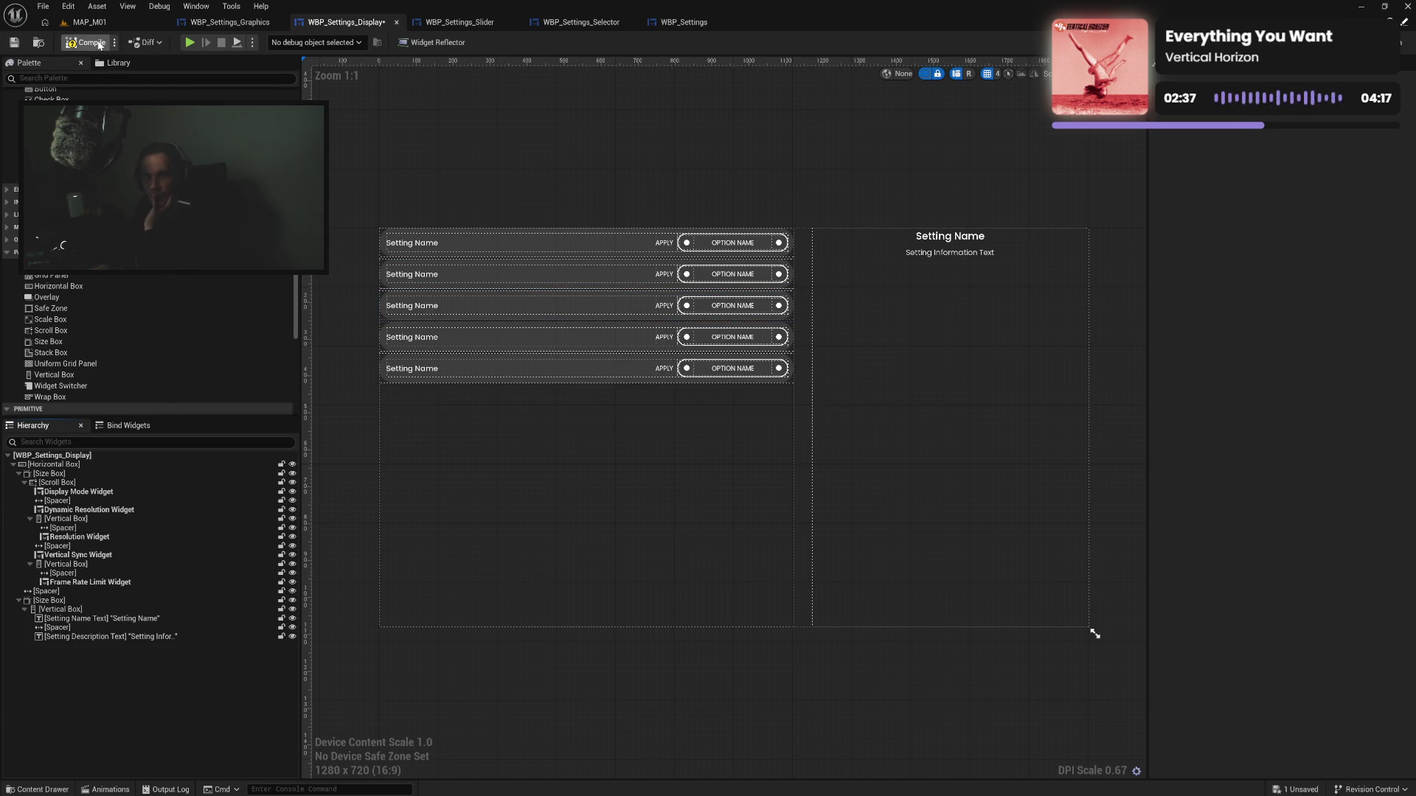
{"action": "key", "text": "ctrl+s"}
{"action": "left_click", "coordinate": [230, 22]}
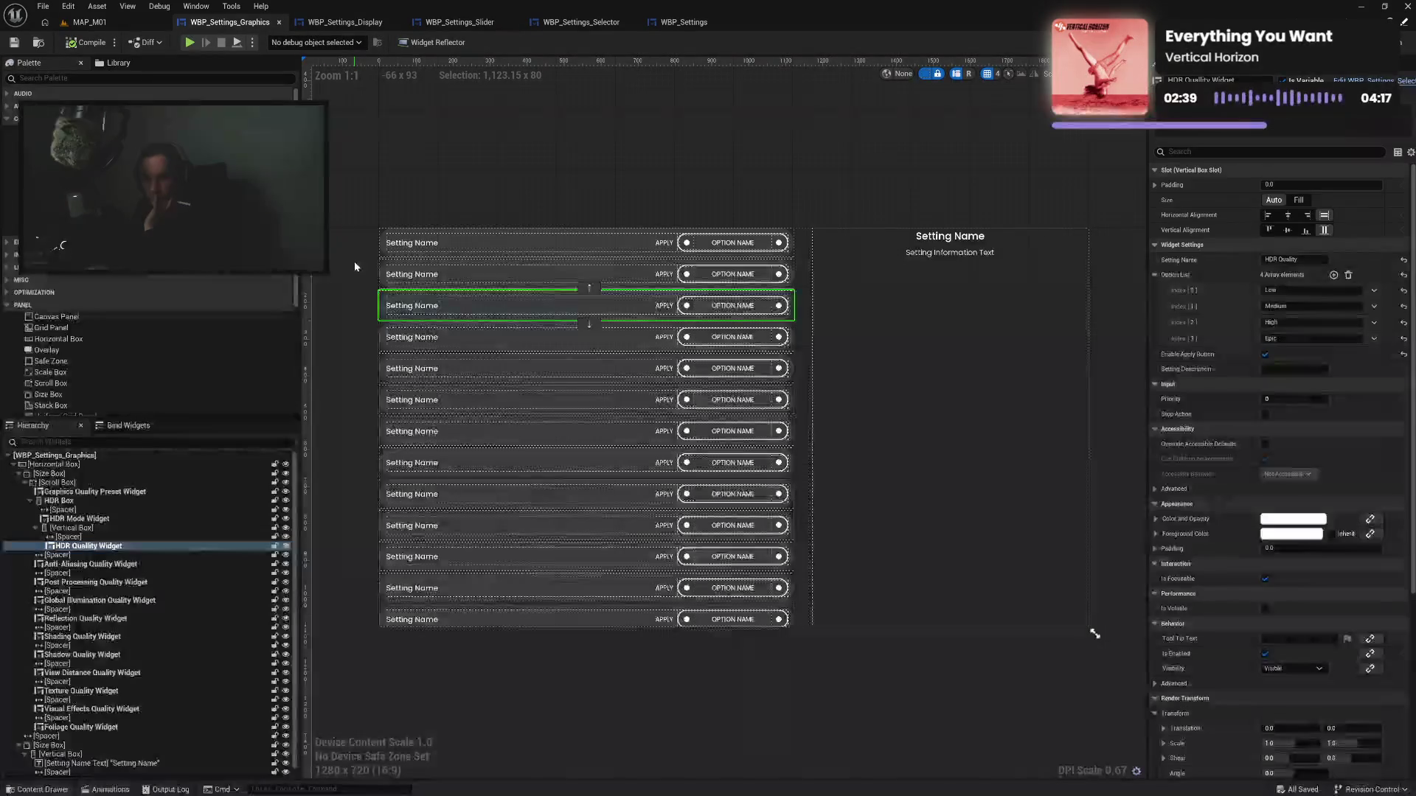
Turn off Is Enabled on HDR Quality's Vertical Box and on HDR Box, then compile
{"action": "left_click", "coordinate": [112, 528]}
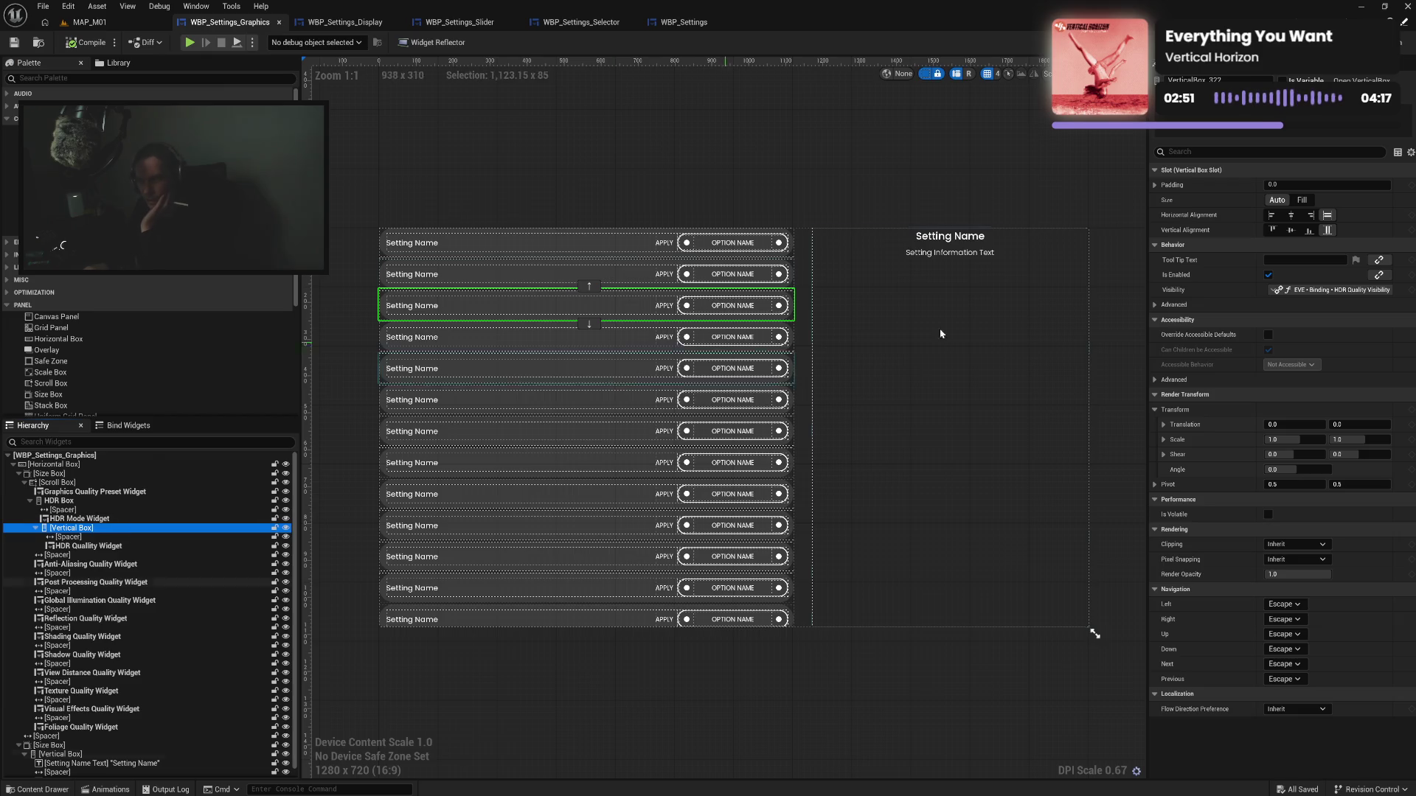
{"action": "left_click", "coordinate": [1267, 277]}
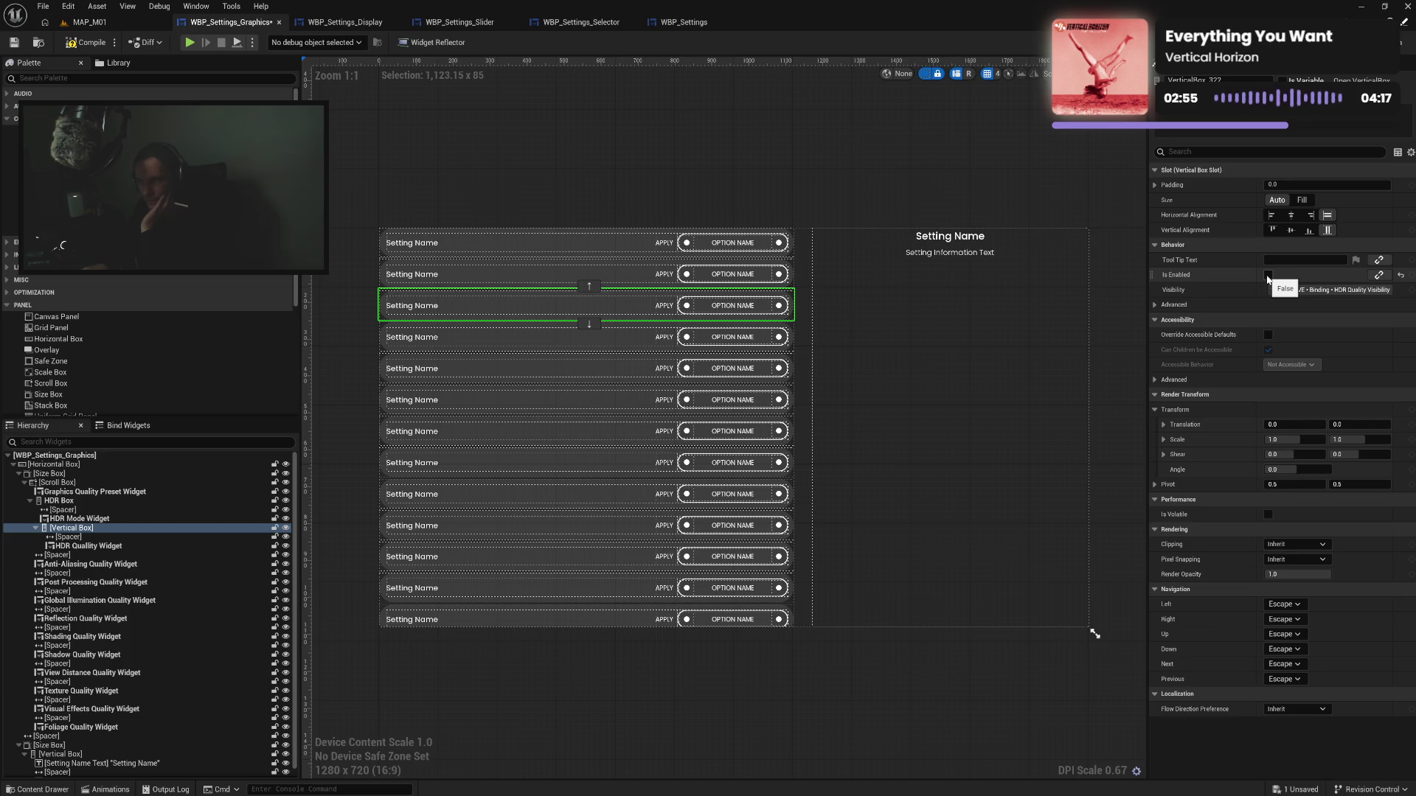
{"action": "left_click", "coordinate": [1266, 277]}
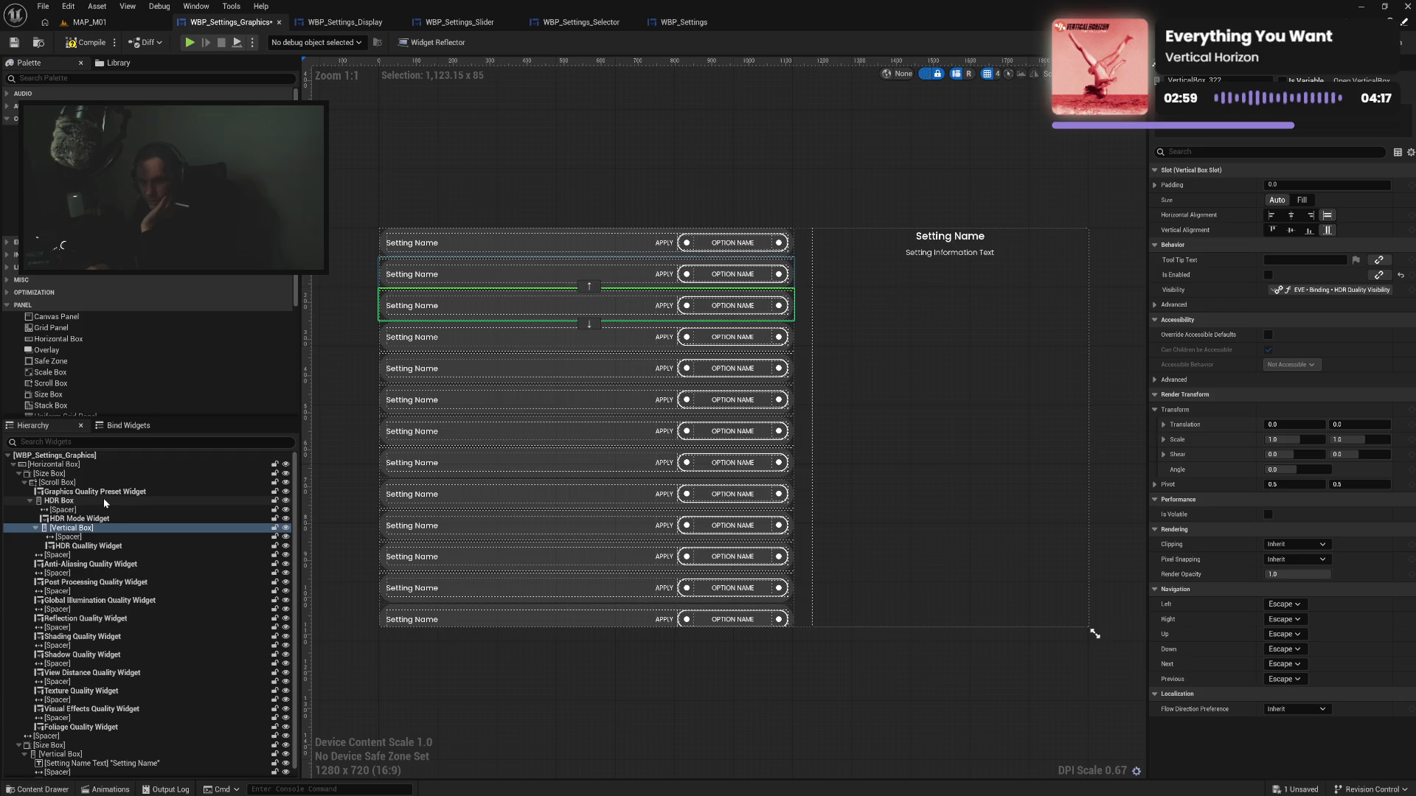
{"action": "left_click", "coordinate": [121, 500]}
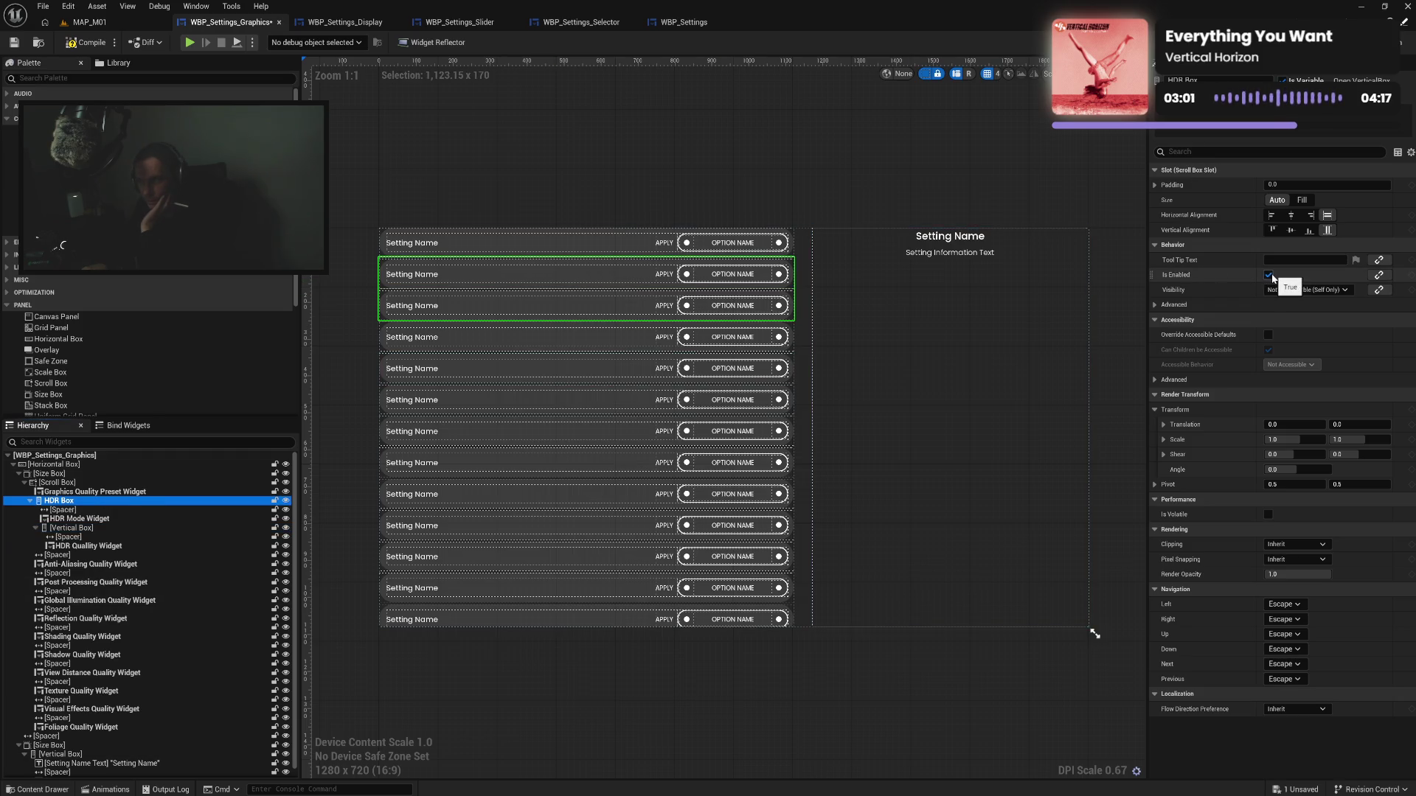
{"action": "left_click", "coordinate": [1268, 275]}
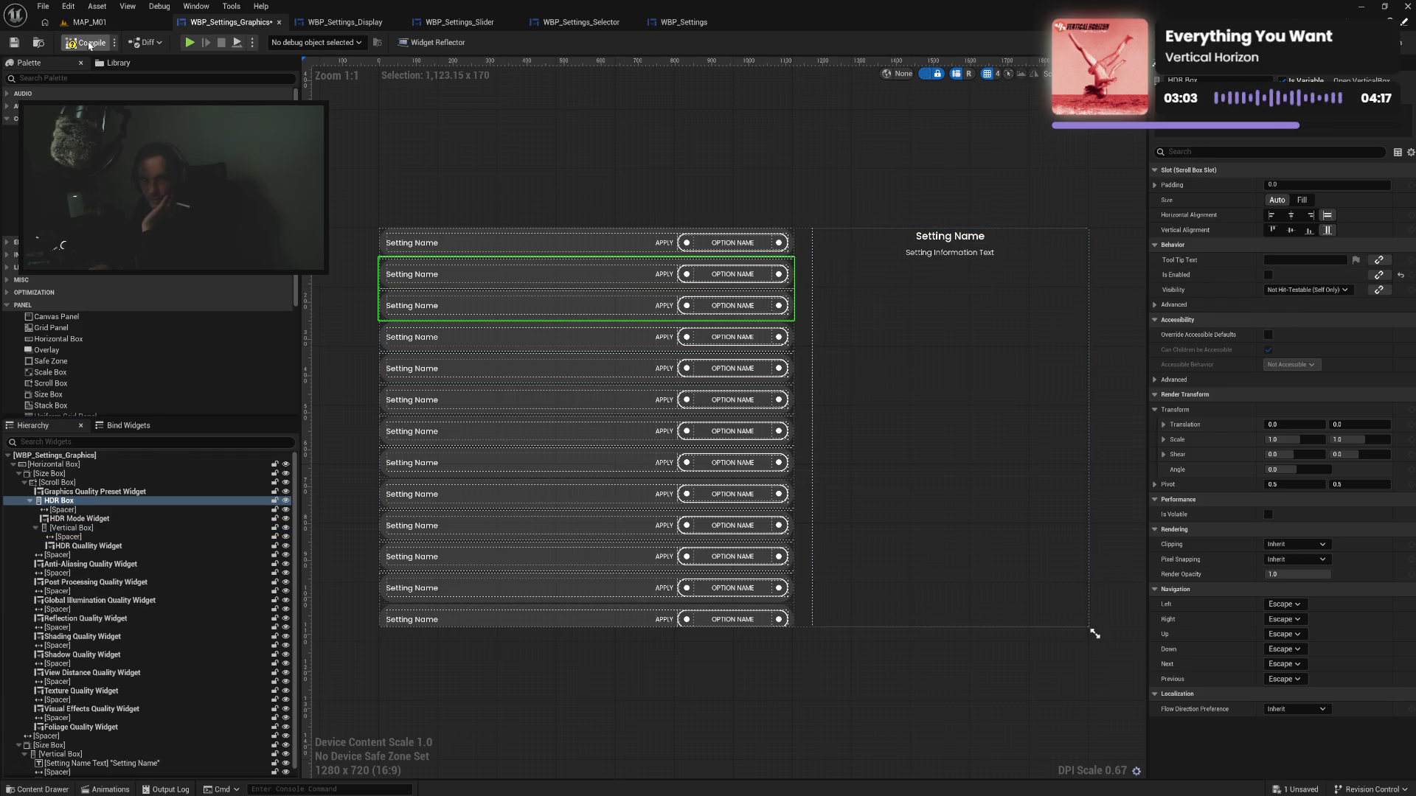
{"action": "left_click", "coordinate": [89, 42]}
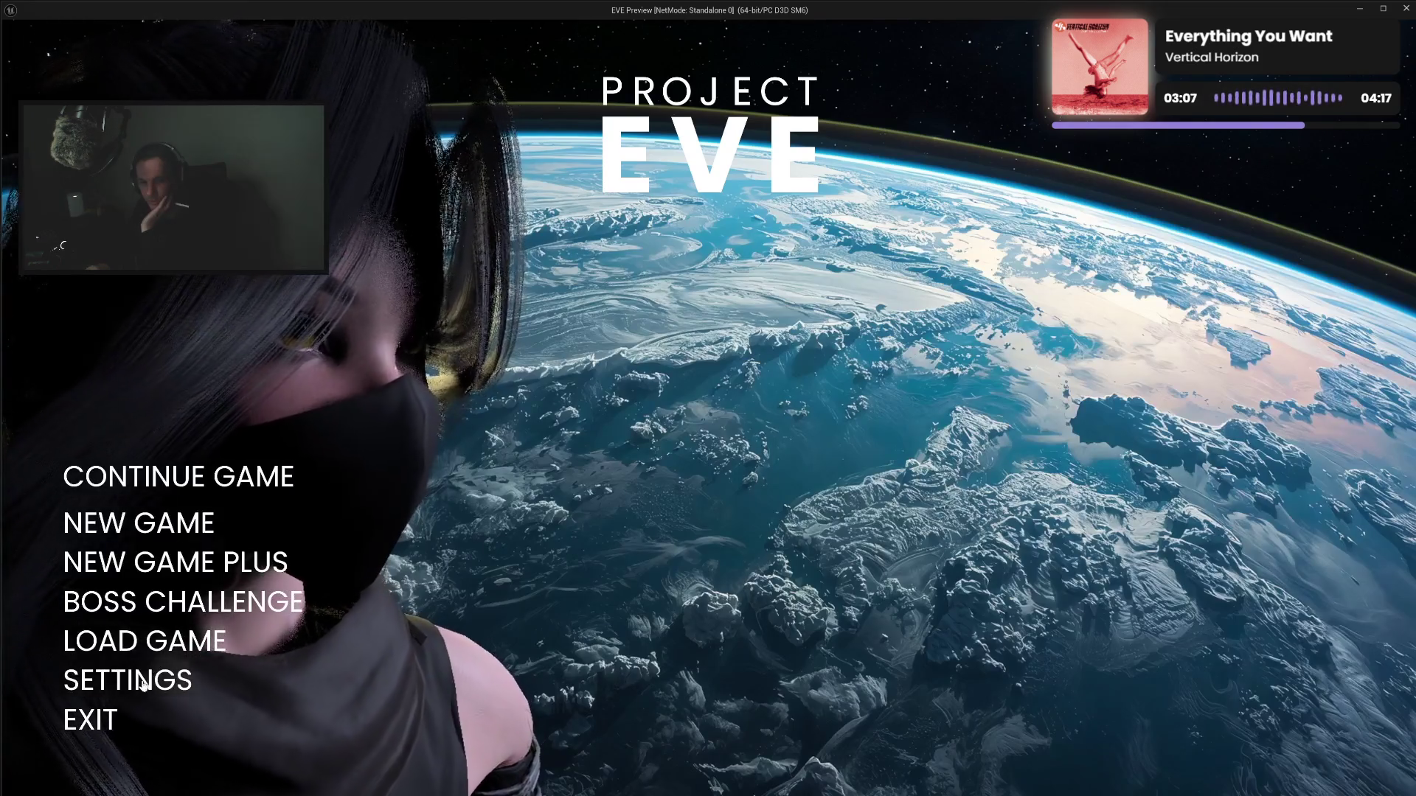
{"action": "left_click", "coordinate": [148, 675]}
{"action": "left_click", "coordinate": [111, 234]}
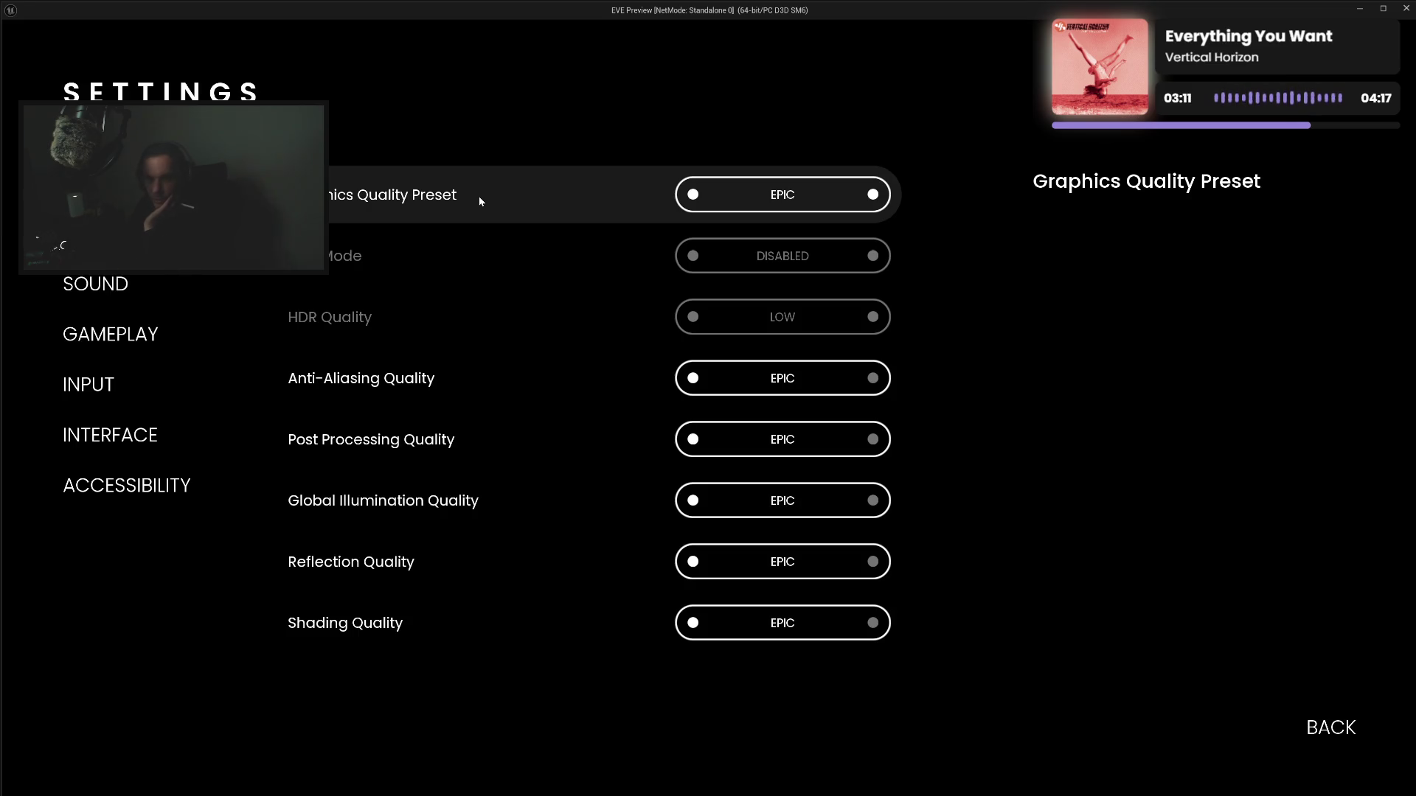
{"action": "key", "text": "Down"}
{"action": "key", "text": "Down"}
{"action": "key", "text": "Down"}
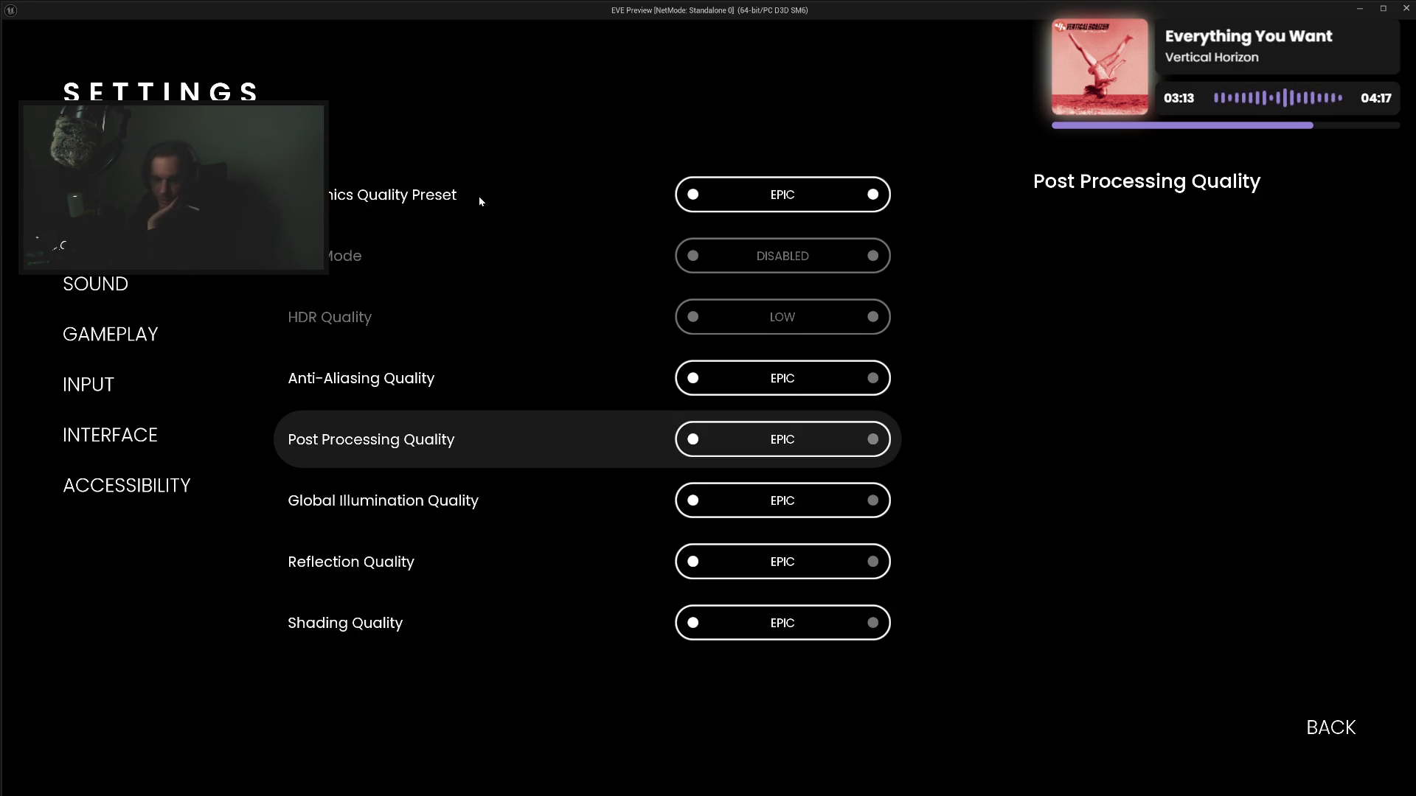
{"action": "key", "text": "Escape"}
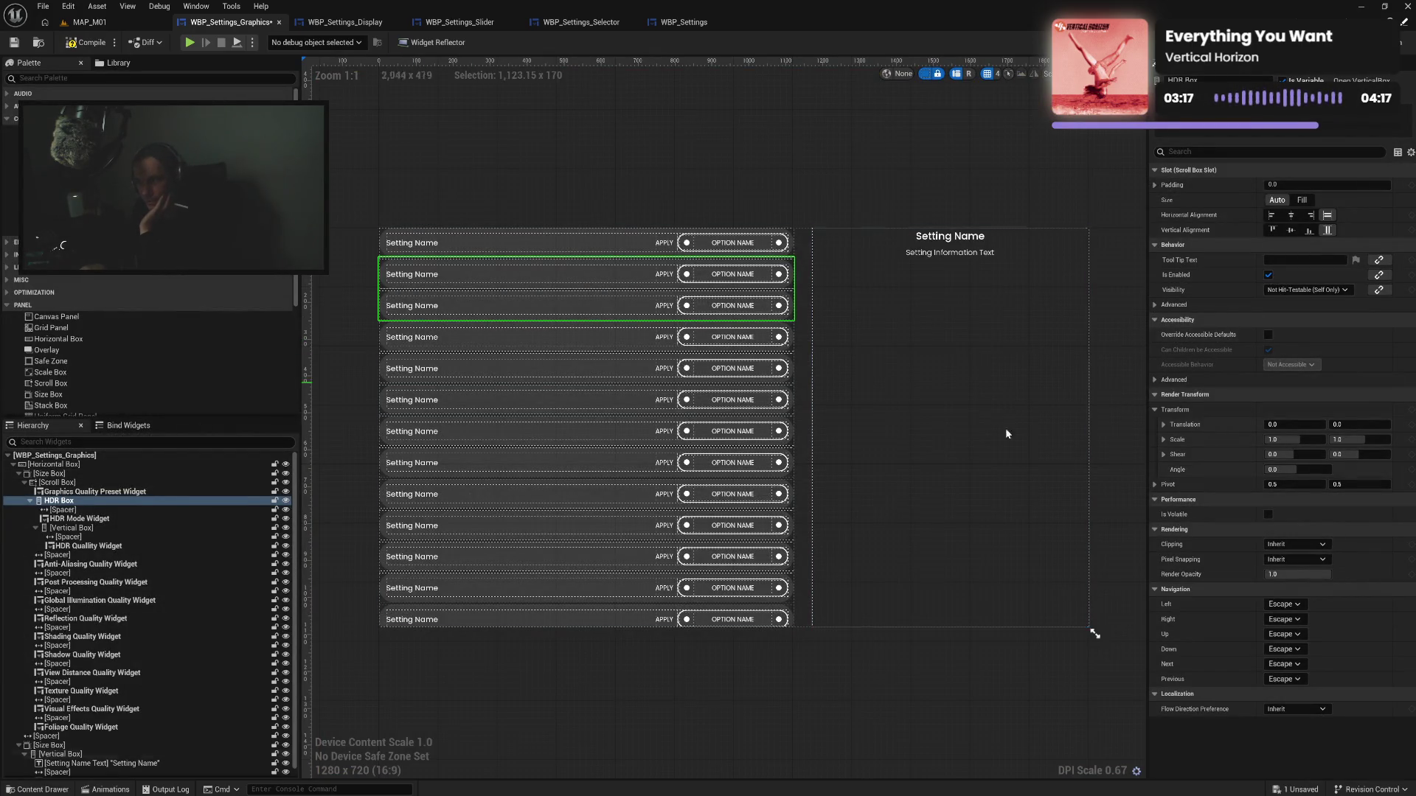
Turn Is Enabled back on for the Vertical Box holding HDR Quality
{"action": "left_click", "coordinate": [73, 528]}
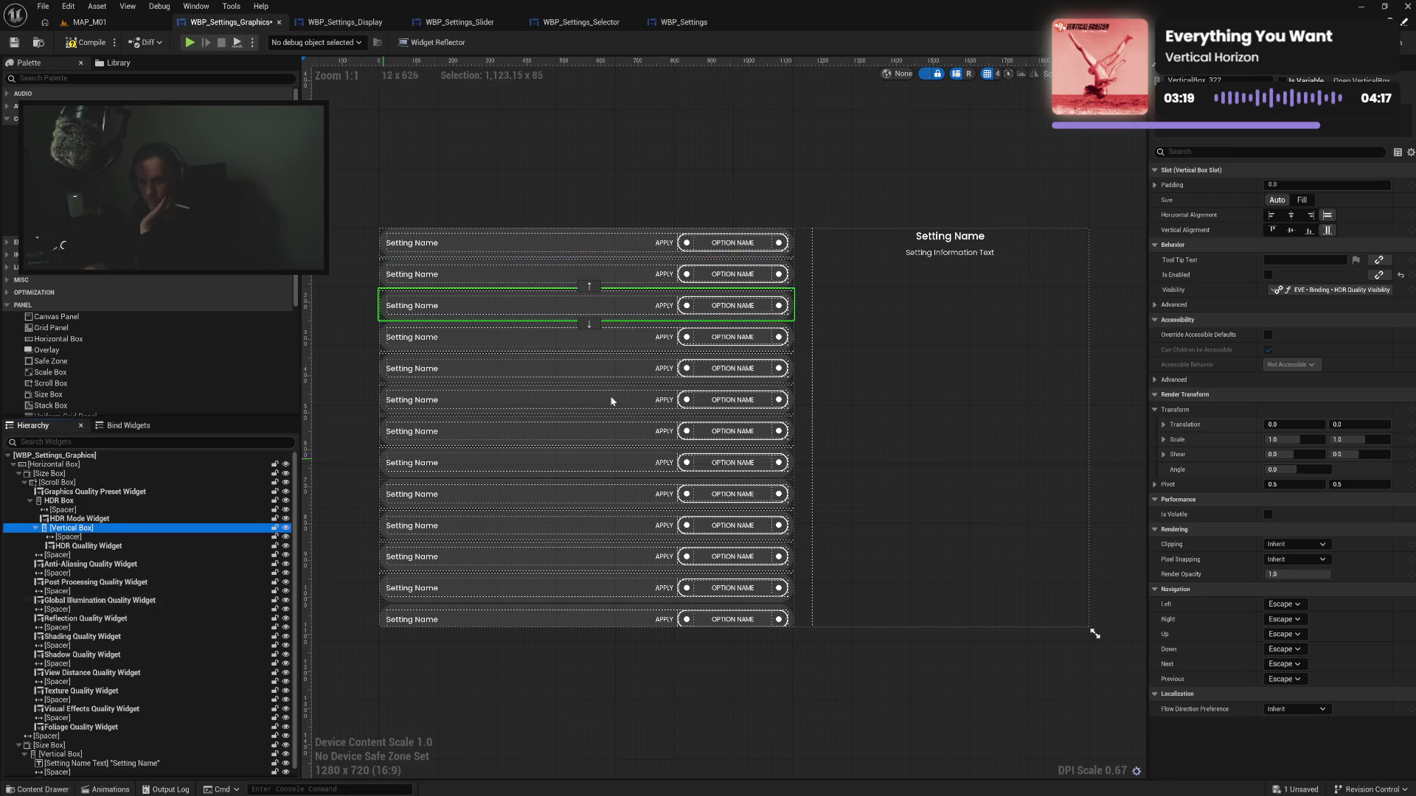
{"action": "left_click", "coordinate": [1268, 275]}
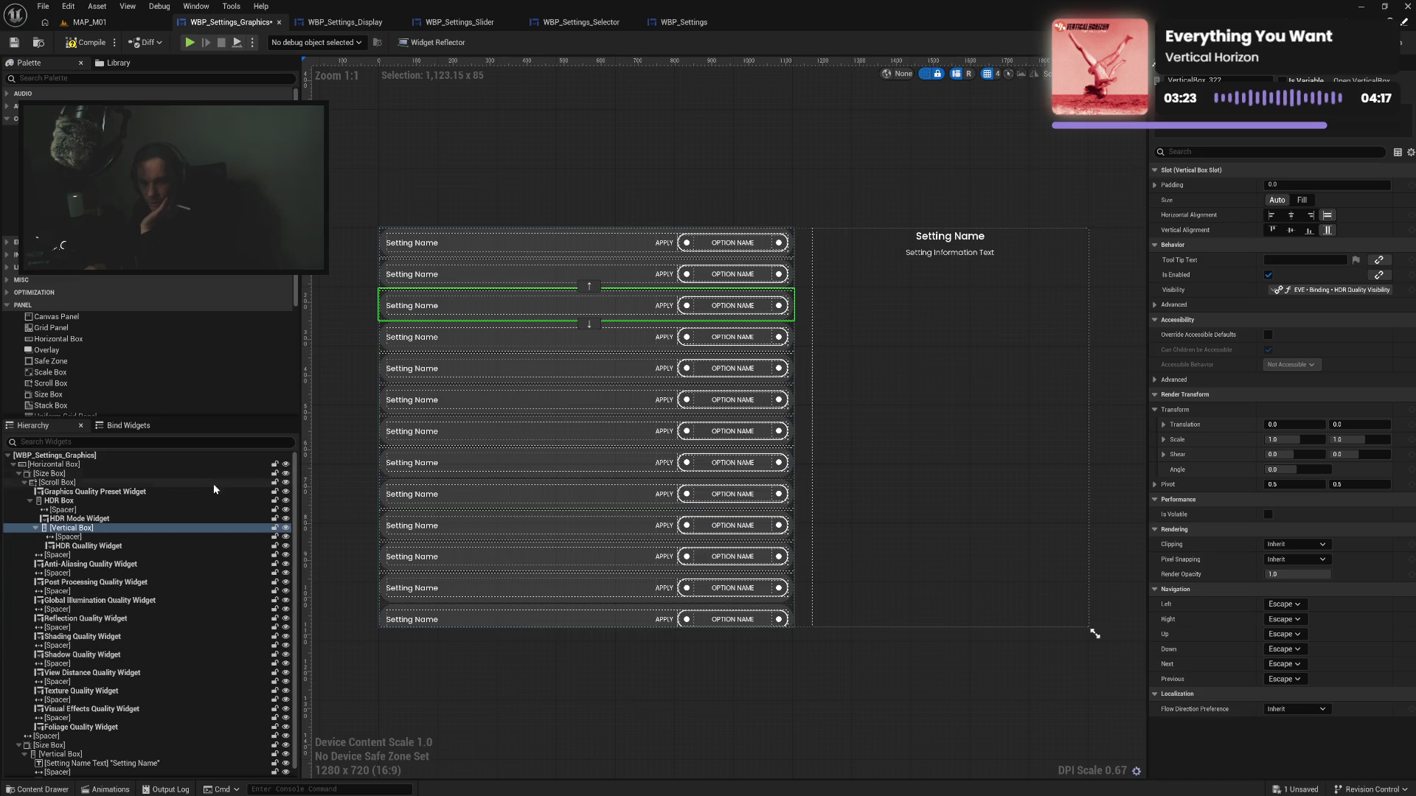
{"action": "left_click", "coordinate": [88, 546]}
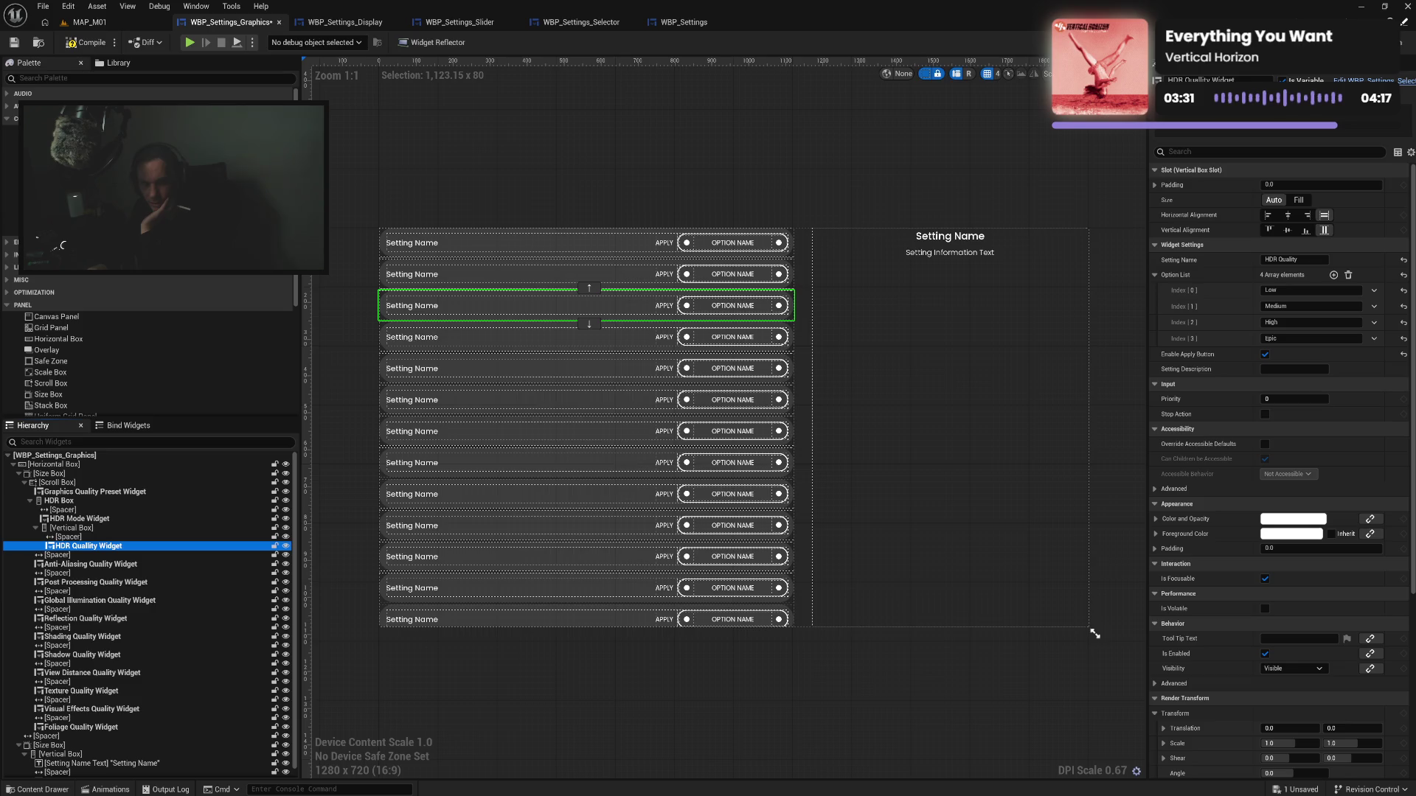
Add a Size Box inside HDR Box, move HDR Quality Widget into it, and play-test
{"action": "scroll", "coordinate": [46, 299], "scroll_direction": "down", "scroll_amount": 3}
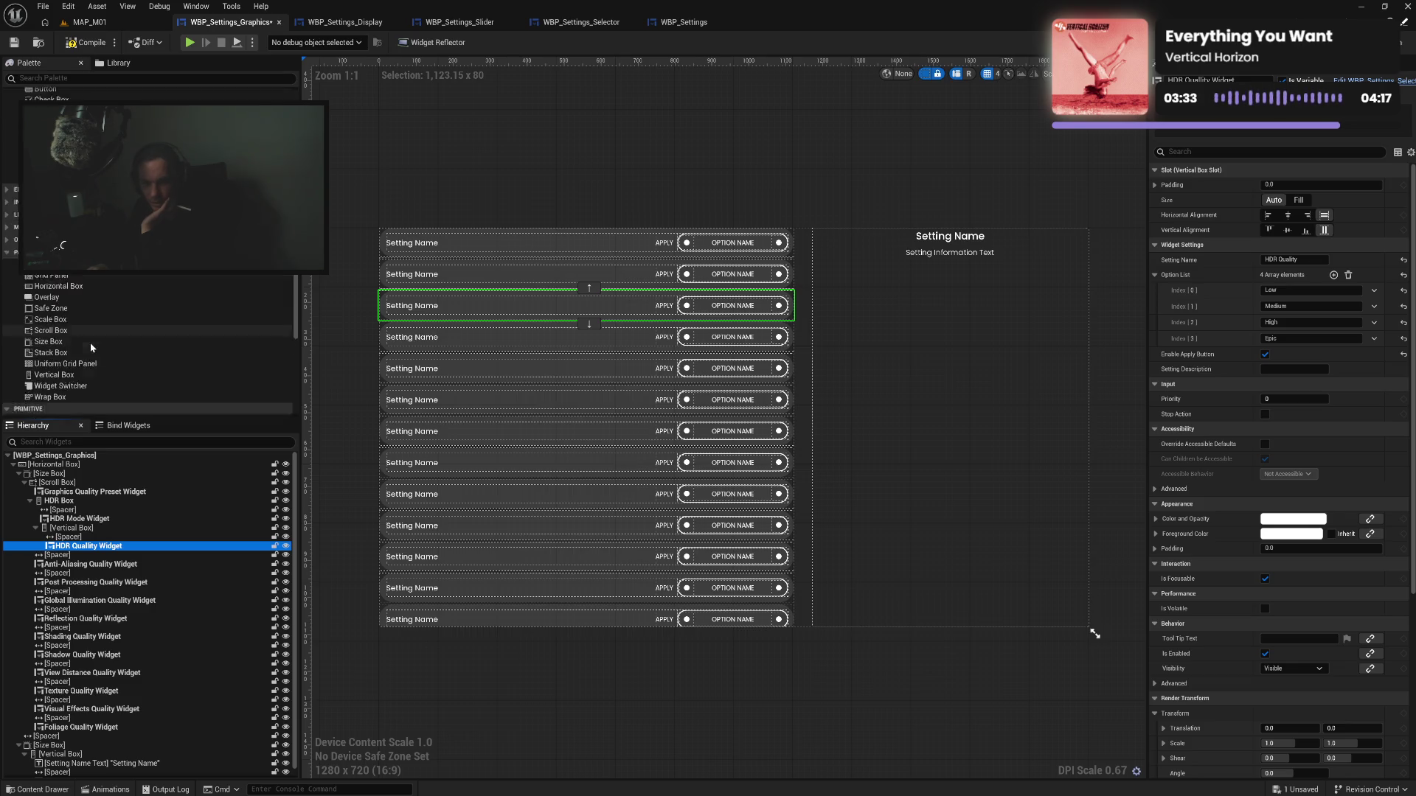
{"action": "mouse_move", "coordinate": [48, 306]}
{"action": "left_mouse_down"}
{"action": "mouse_move", "coordinate": [101, 525]}
{"action": "mouse_move", "coordinate": [81, 535]}
{"action": "left_mouse_up"}
{"action": "left_click", "coordinate": [74, 546], "text": "ctrl"}
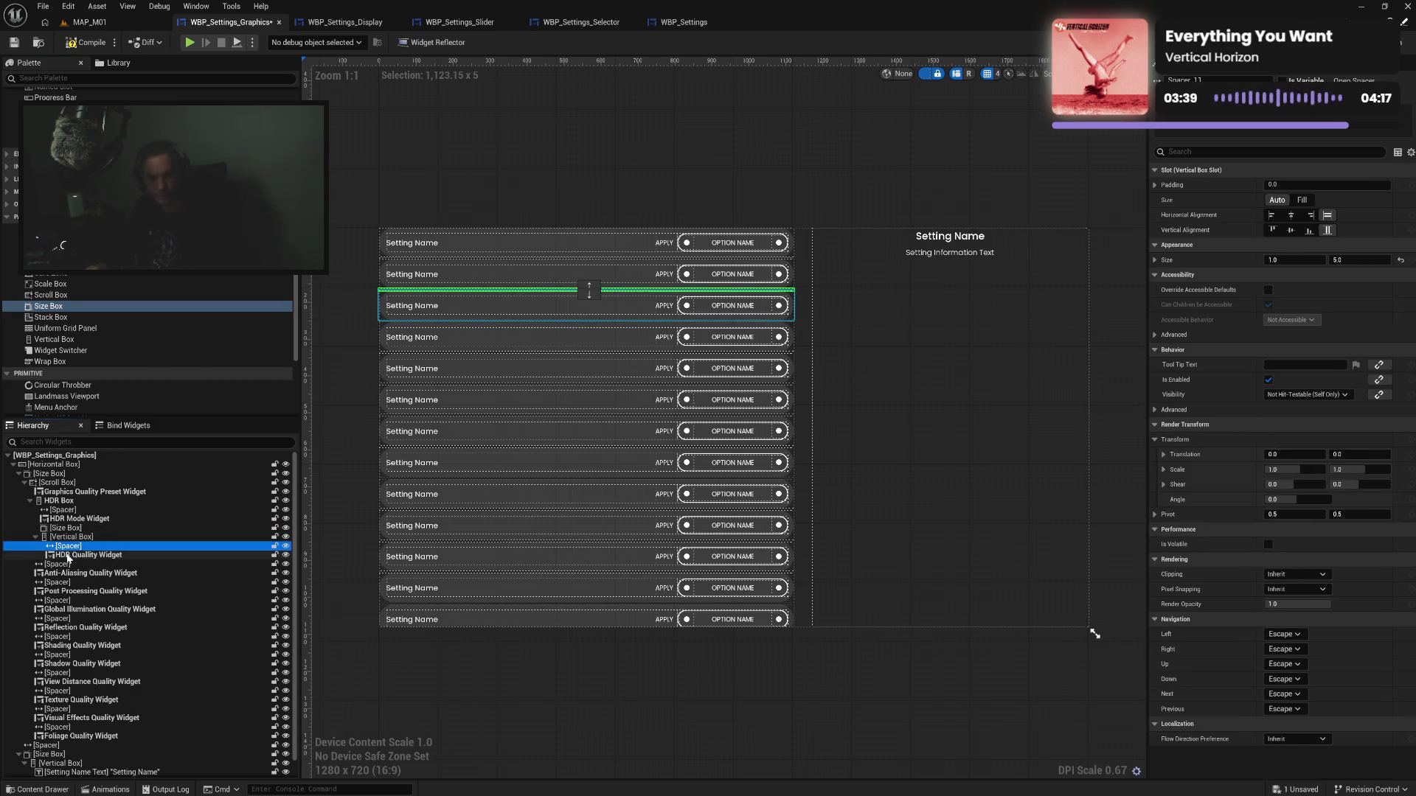
{"action": "left_click_drag", "start_coordinate": [75, 537], "coordinate": [72, 531]}
{"action": "left_click", "coordinate": [72, 553]}
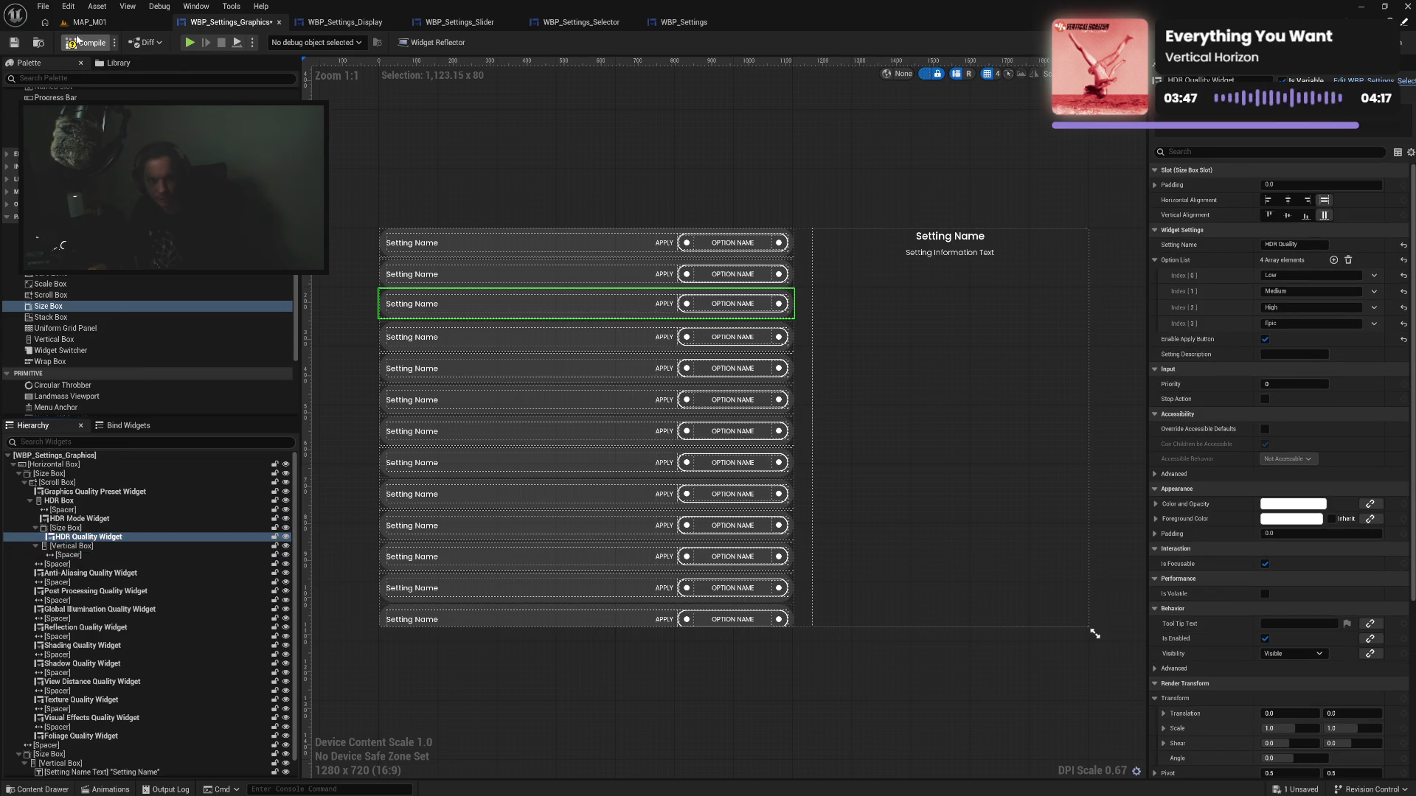
{"action": "left_click", "coordinate": [190, 42]}
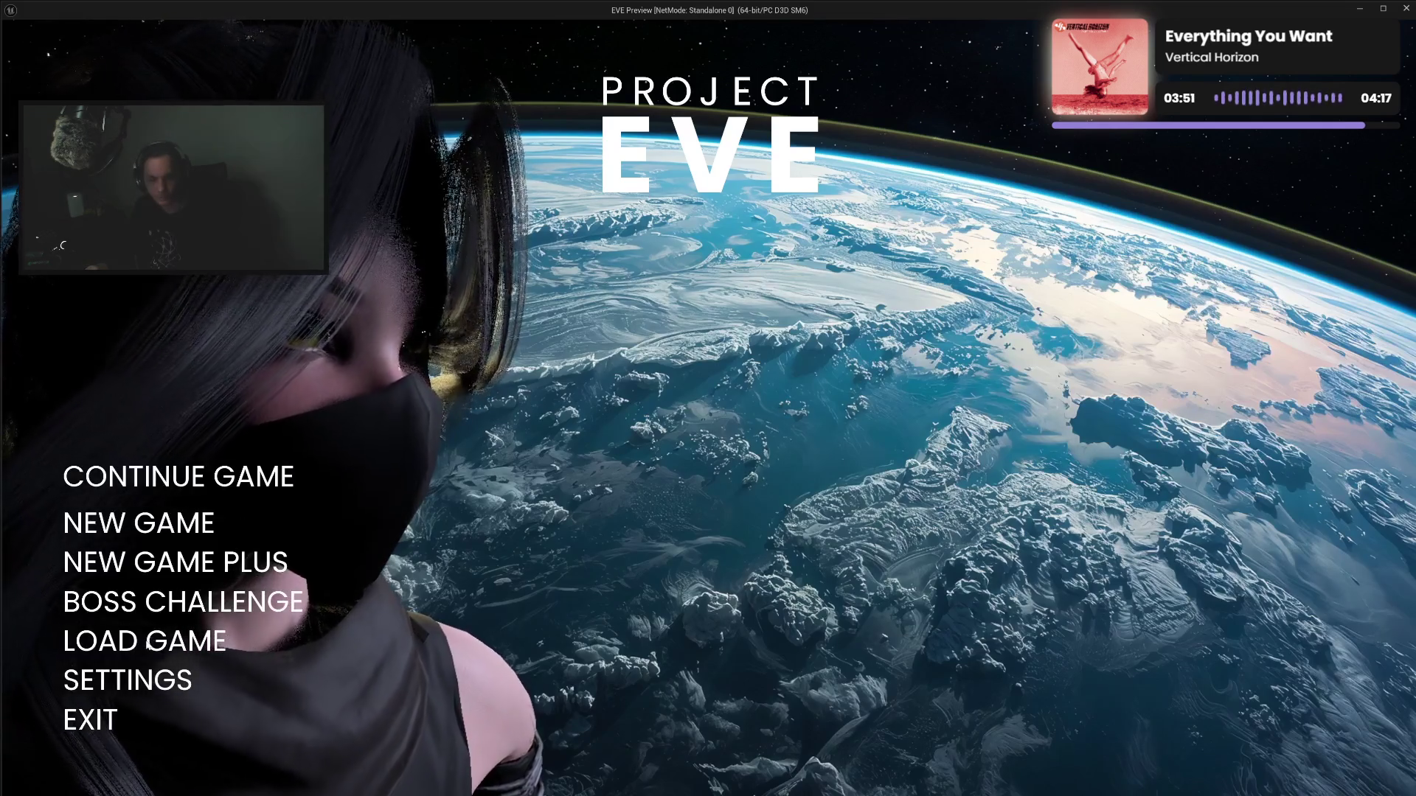
{"action": "left_click", "coordinate": [129, 679]}
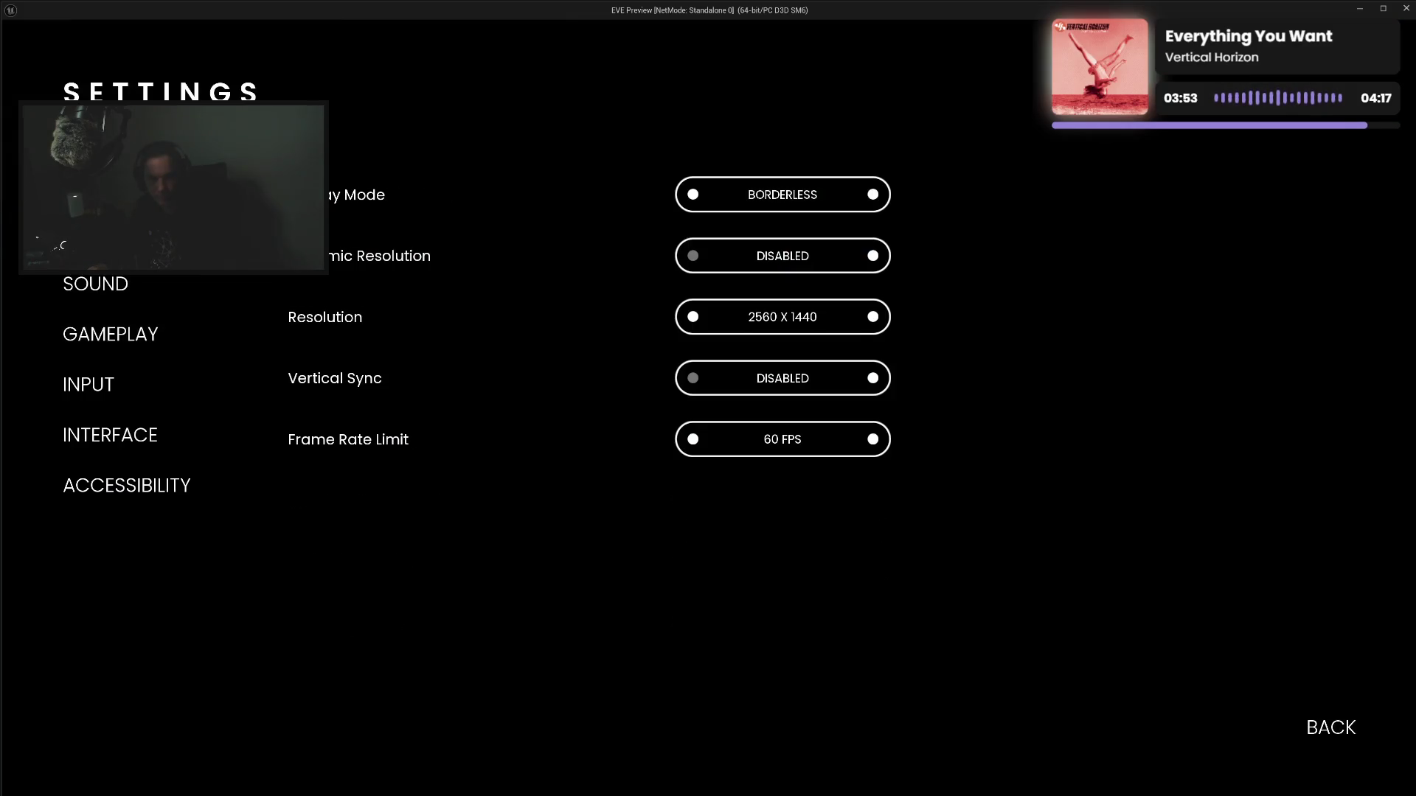
{"action": "left_click", "coordinate": [96, 234]}
{"action": "key", "text": "Down"}
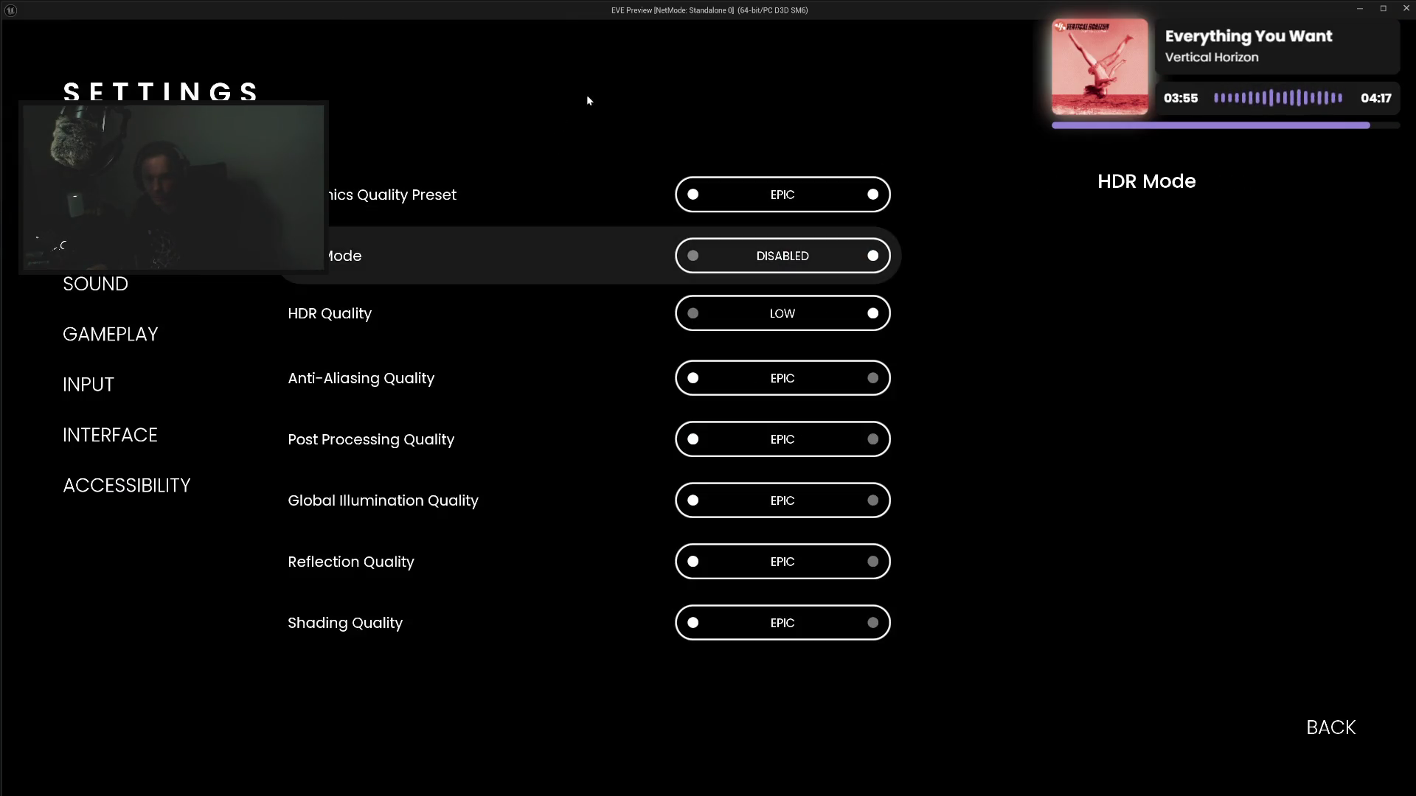
{"action": "key", "text": "Down"}
{"action": "key", "text": "Down"}
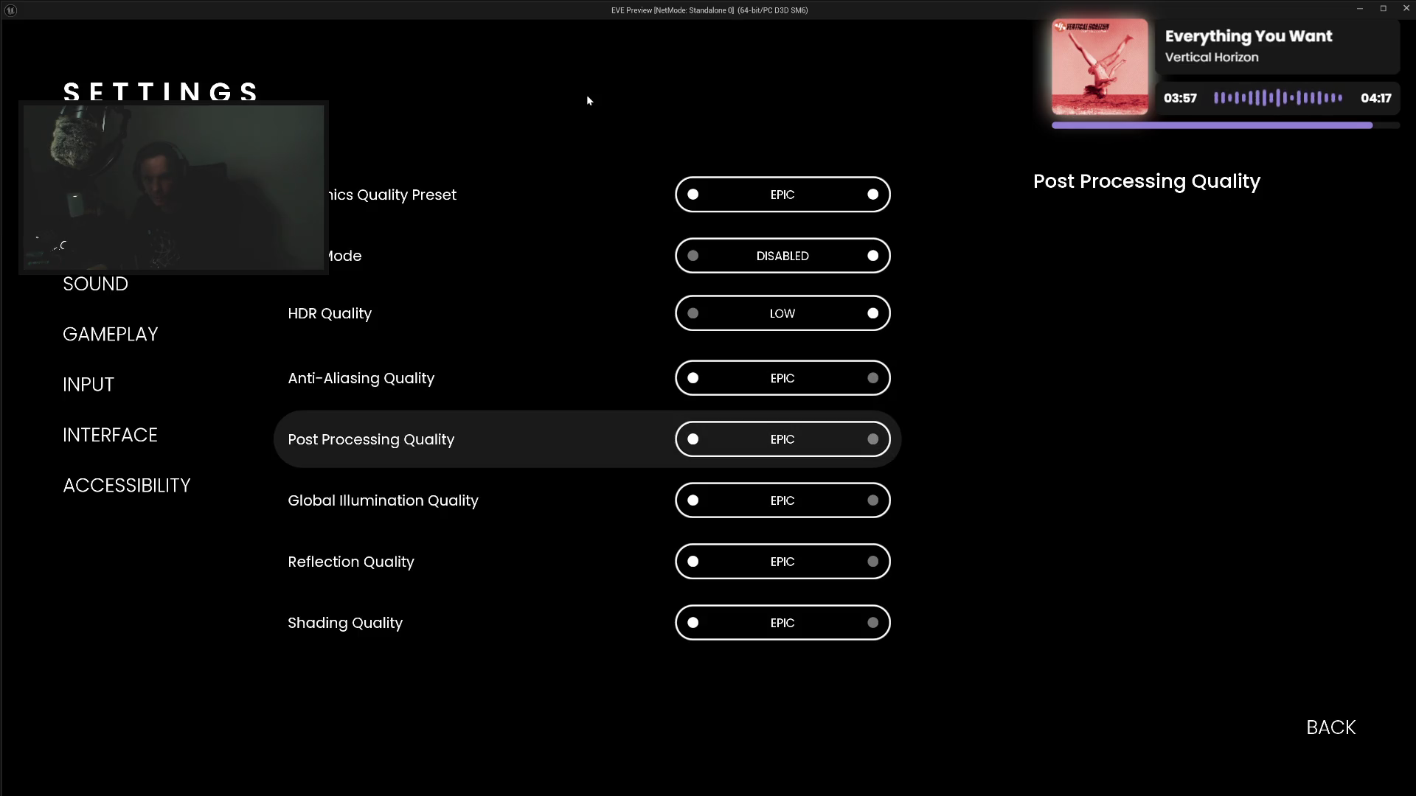
{"action": "key", "text": "Up"}
{"action": "key", "text": "Up"}
{"action": "key", "text": "Escape"}
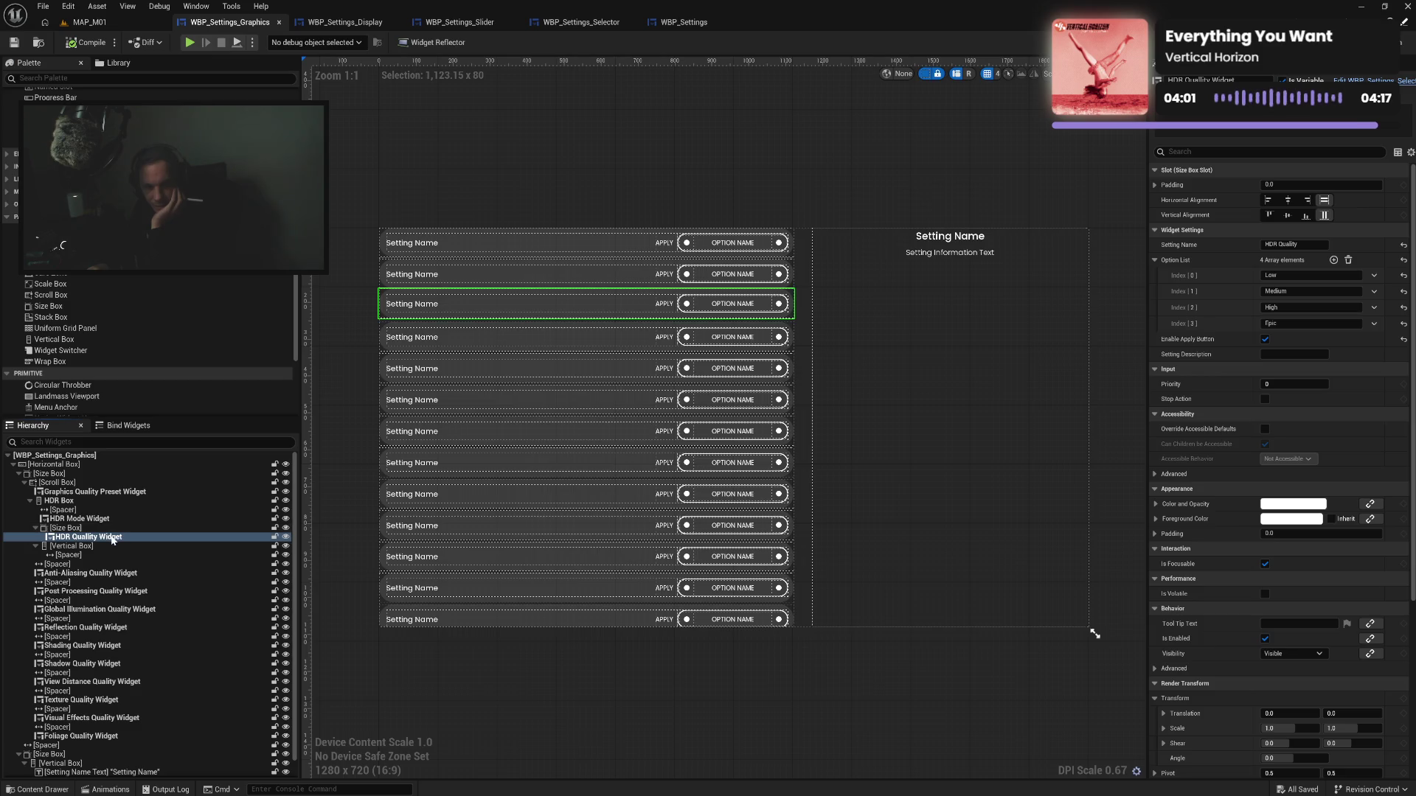
Put HDR Quality Widget back into the Vertical Box and delete the empty Size Box
{"action": "mouse_move", "coordinate": [113, 539]}
{"action": "left_mouse_down"}
{"action": "mouse_move", "coordinate": [105, 552]}
{"action": "mouse_move", "coordinate": [137, 553]}
{"action": "left_mouse_up"}
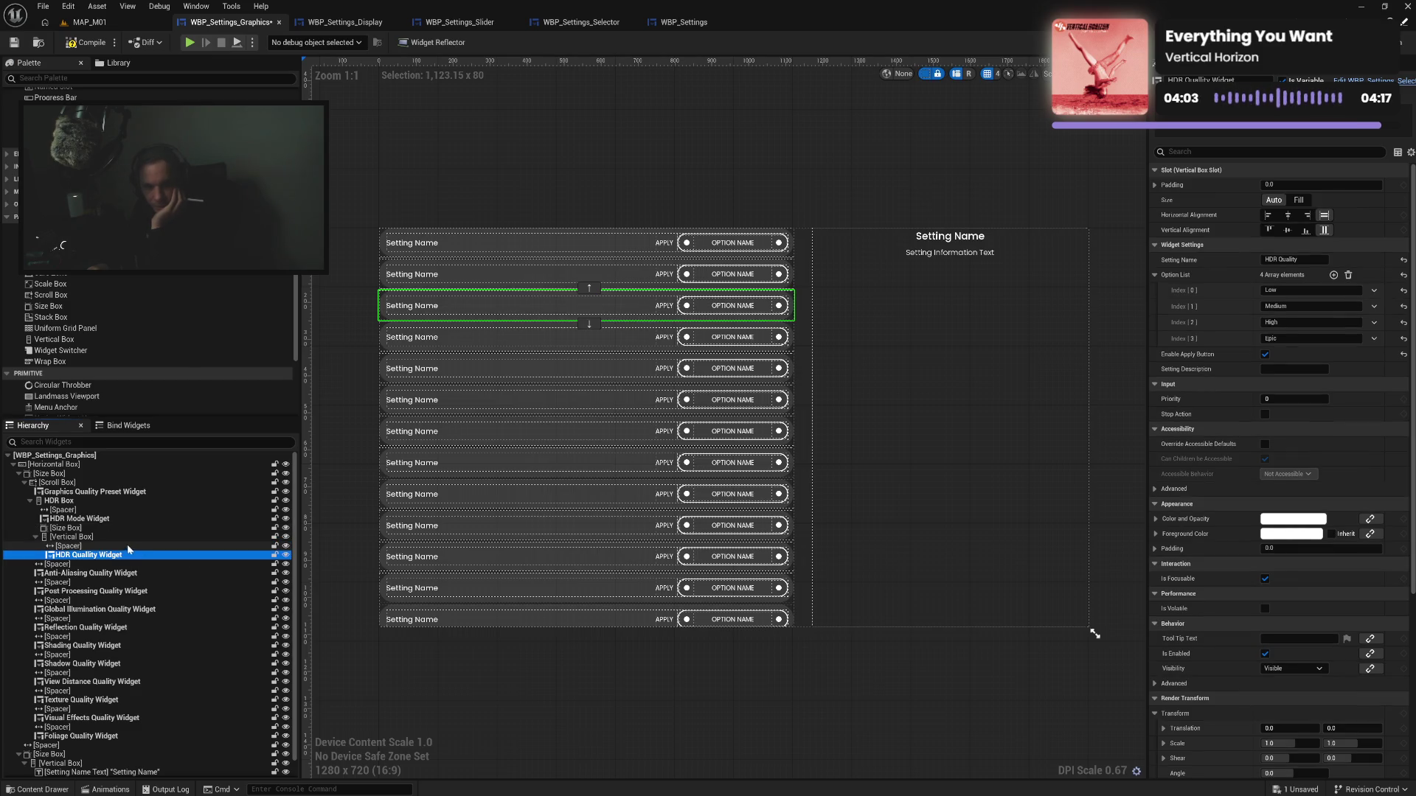
{"action": "left_click", "coordinate": [242, 529]}
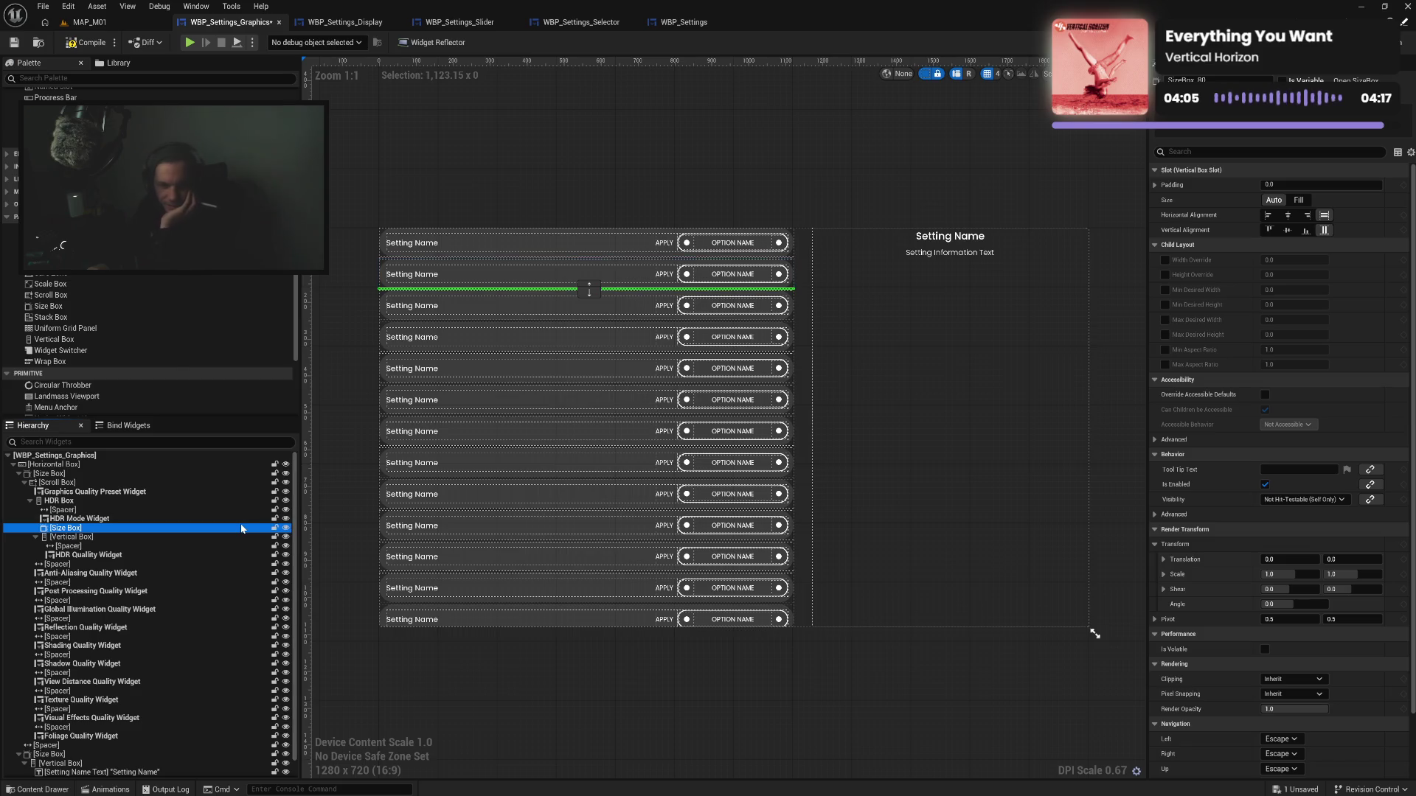
{"action": "key", "text": "Delete"}
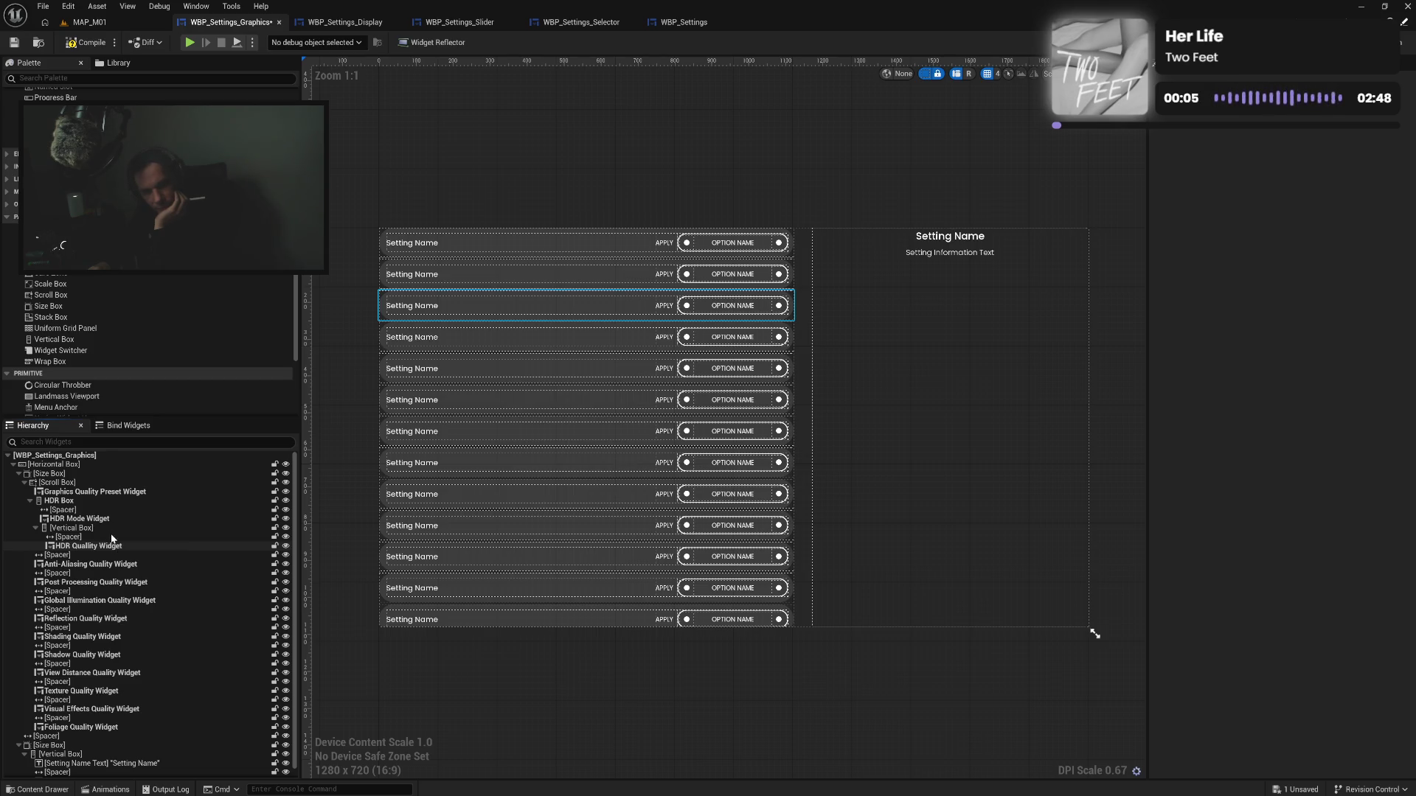
Toggle HDR Box's designer visibility to compare the HDR rows, leaving it visible
{"action": "left_click", "coordinate": [110, 528]}
{"action": "left_click", "coordinate": [104, 501]}
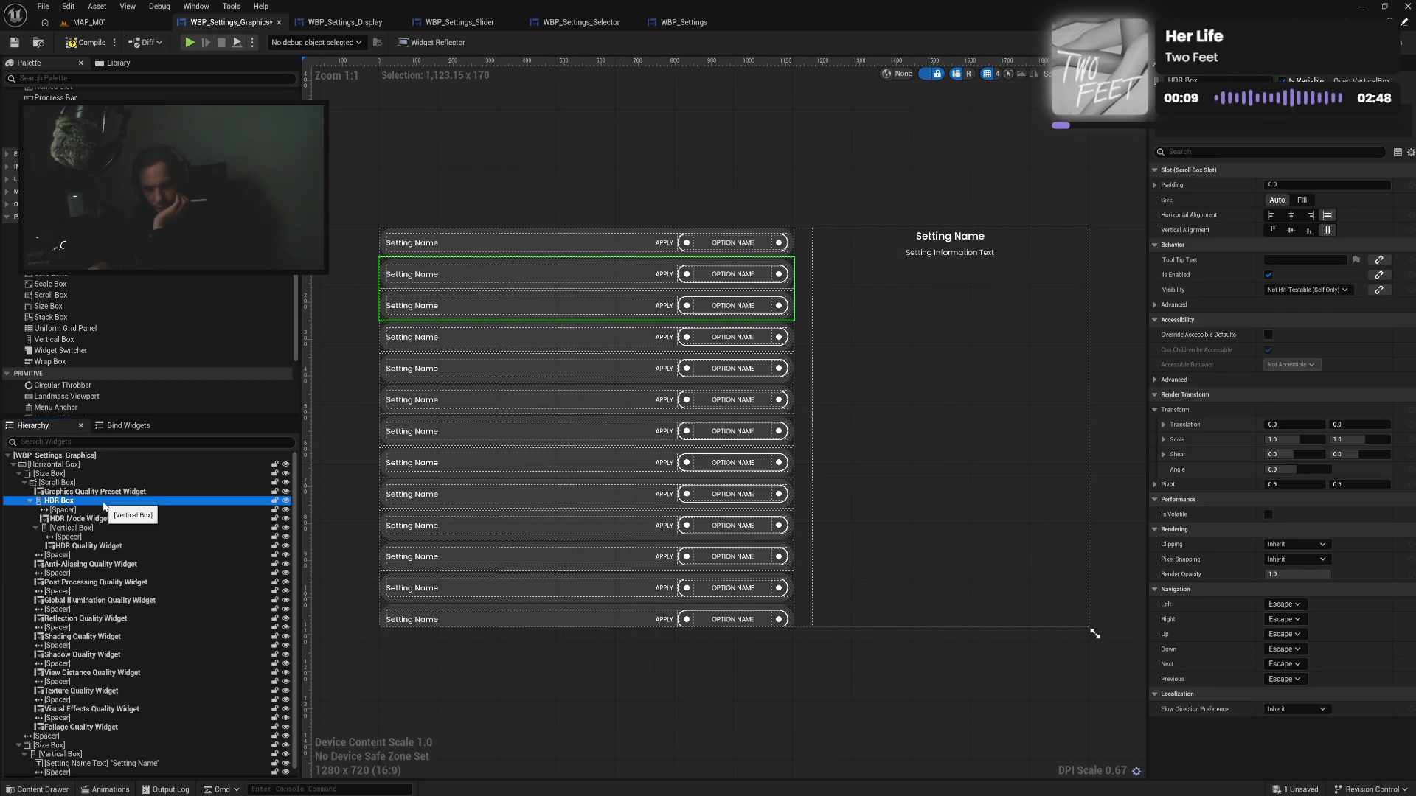
{"action": "left_click", "coordinate": [286, 502]}
{"action": "left_click", "coordinate": [286, 501]}
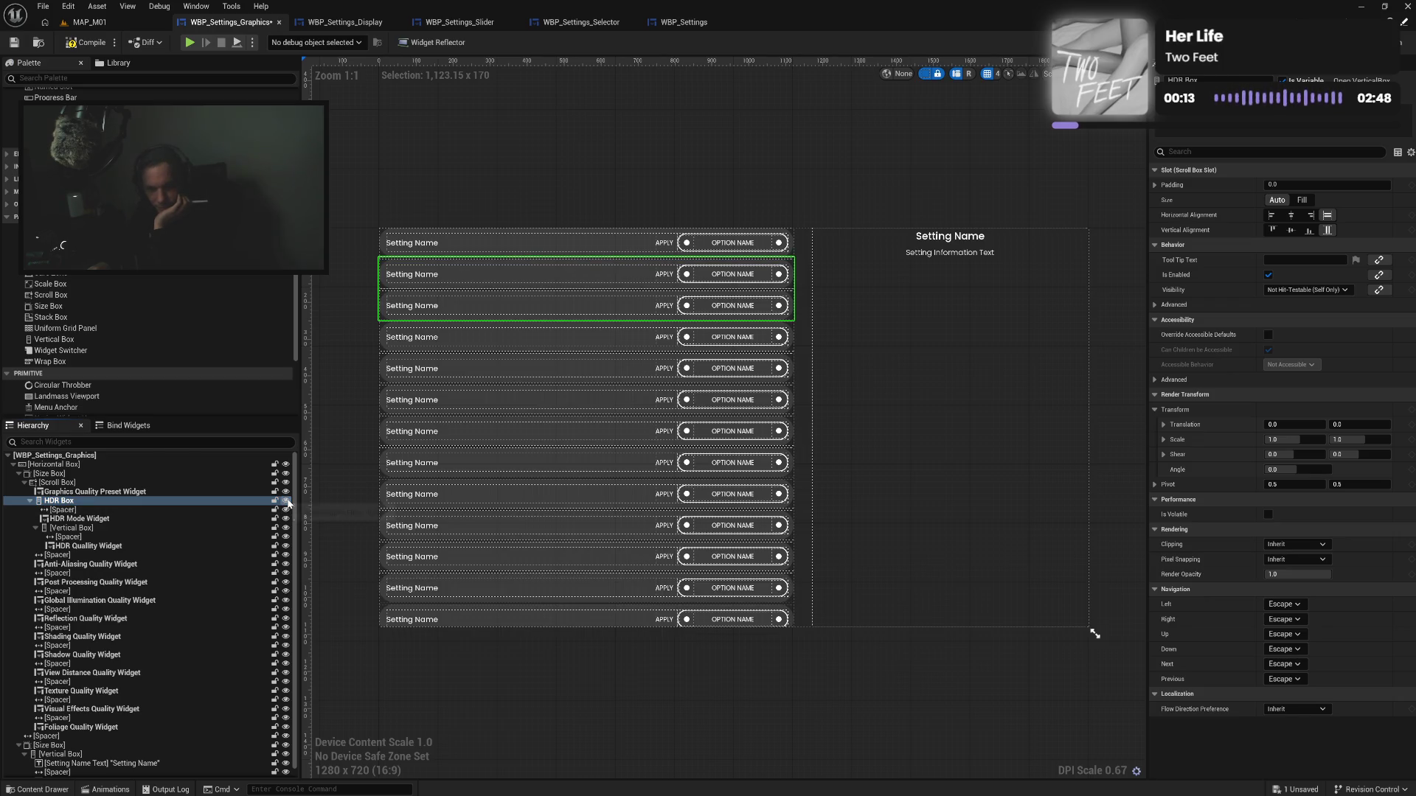
{"action": "left_click", "coordinate": [286, 501]}
{"action": "left_click", "coordinate": [286, 501]}
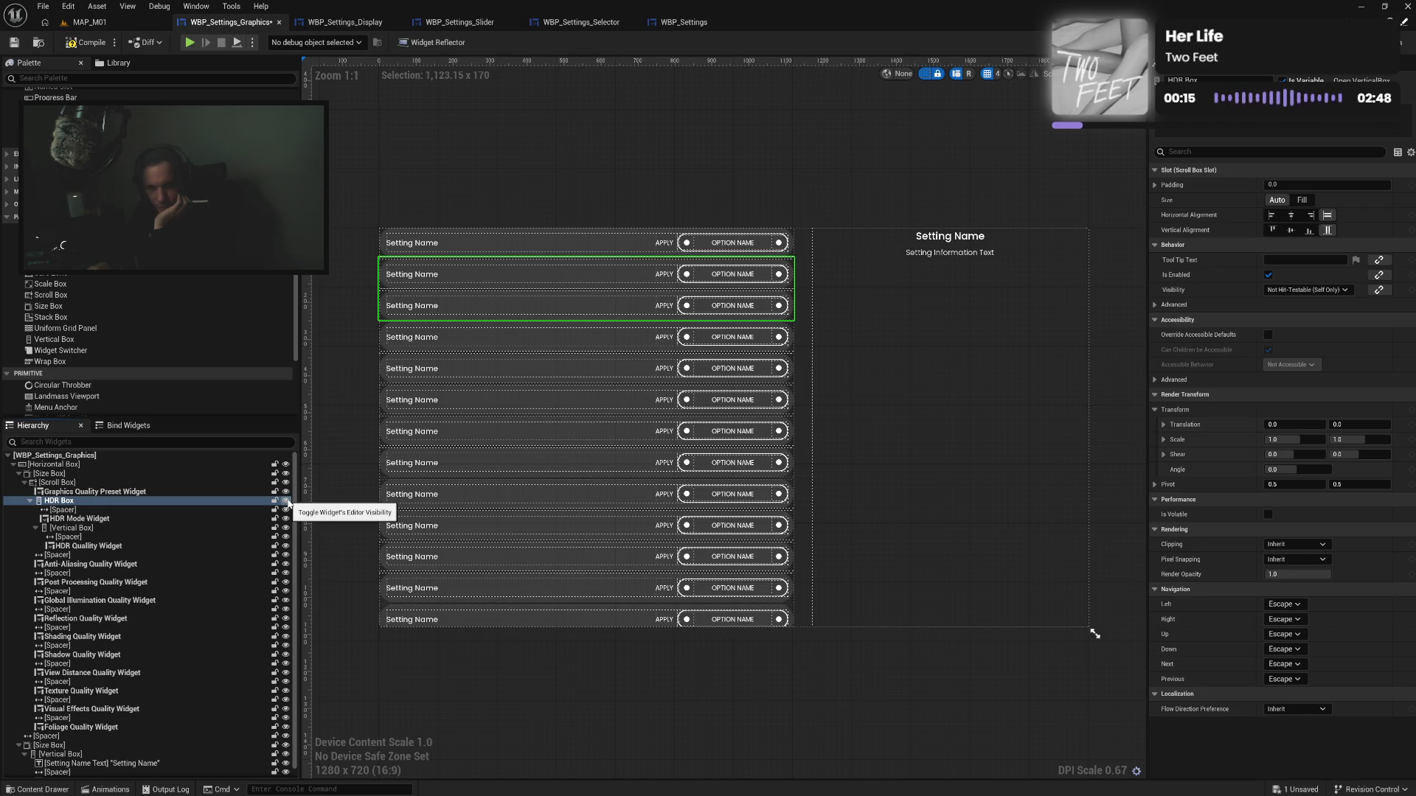
{"action": "left_click", "coordinate": [286, 501]}
{"action": "left_click", "coordinate": [286, 502]}
{"action": "left_click", "coordinate": [286, 501]}
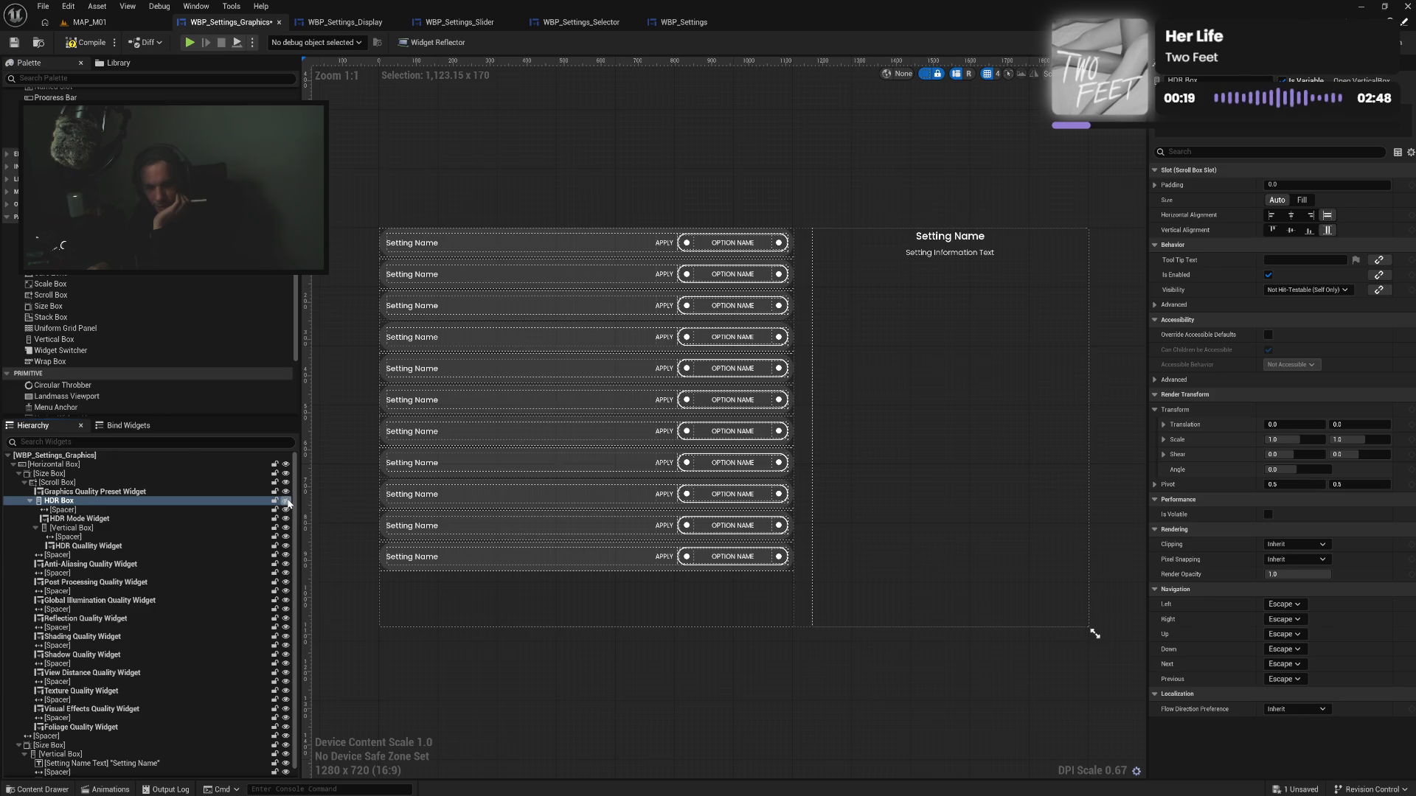
{"action": "left_click", "coordinate": [286, 501]}
{"action": "left_click", "coordinate": [286, 502]}
{"action": "left_click", "coordinate": [286, 502]}
{"action": "left_click", "coordinate": [286, 502]}
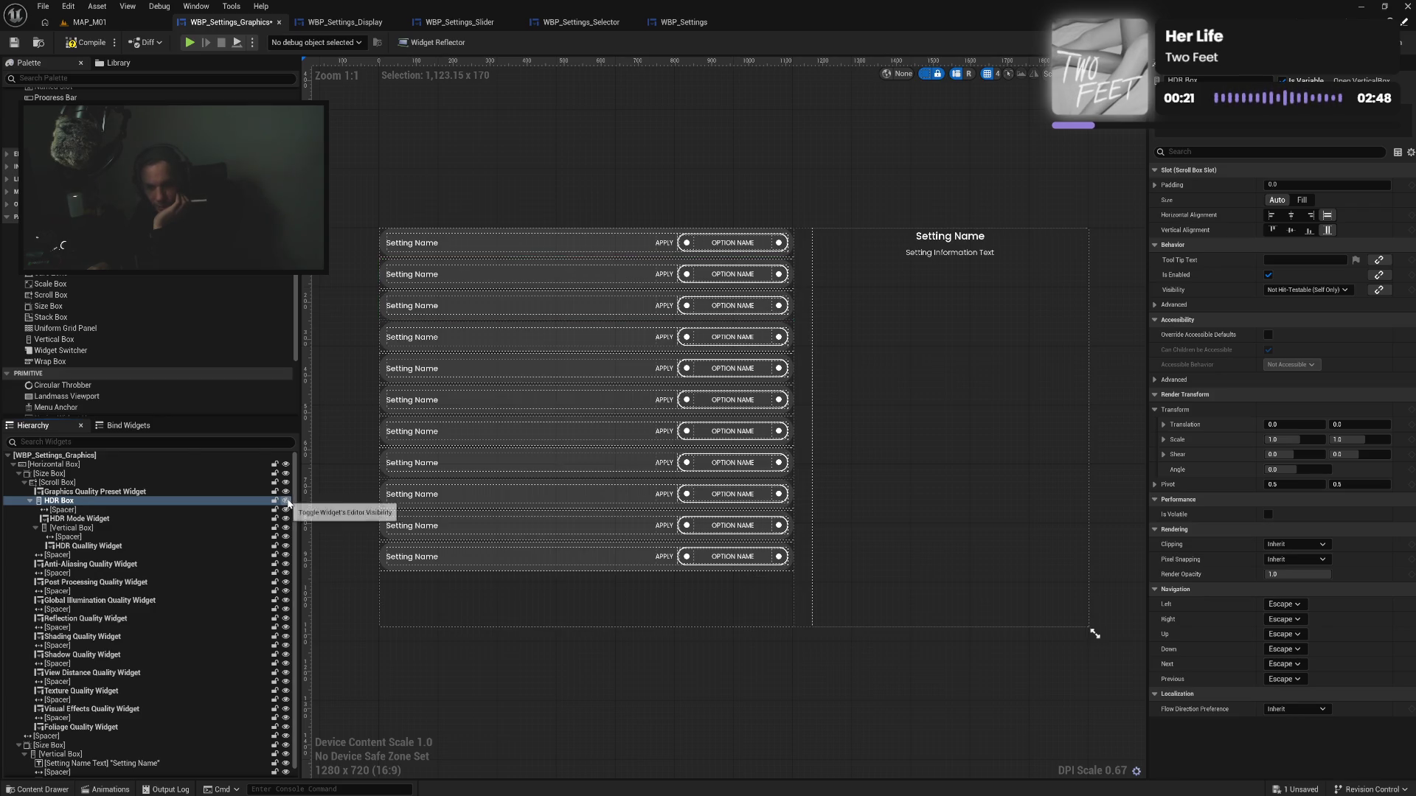
{"action": "left_click", "coordinate": [286, 502]}
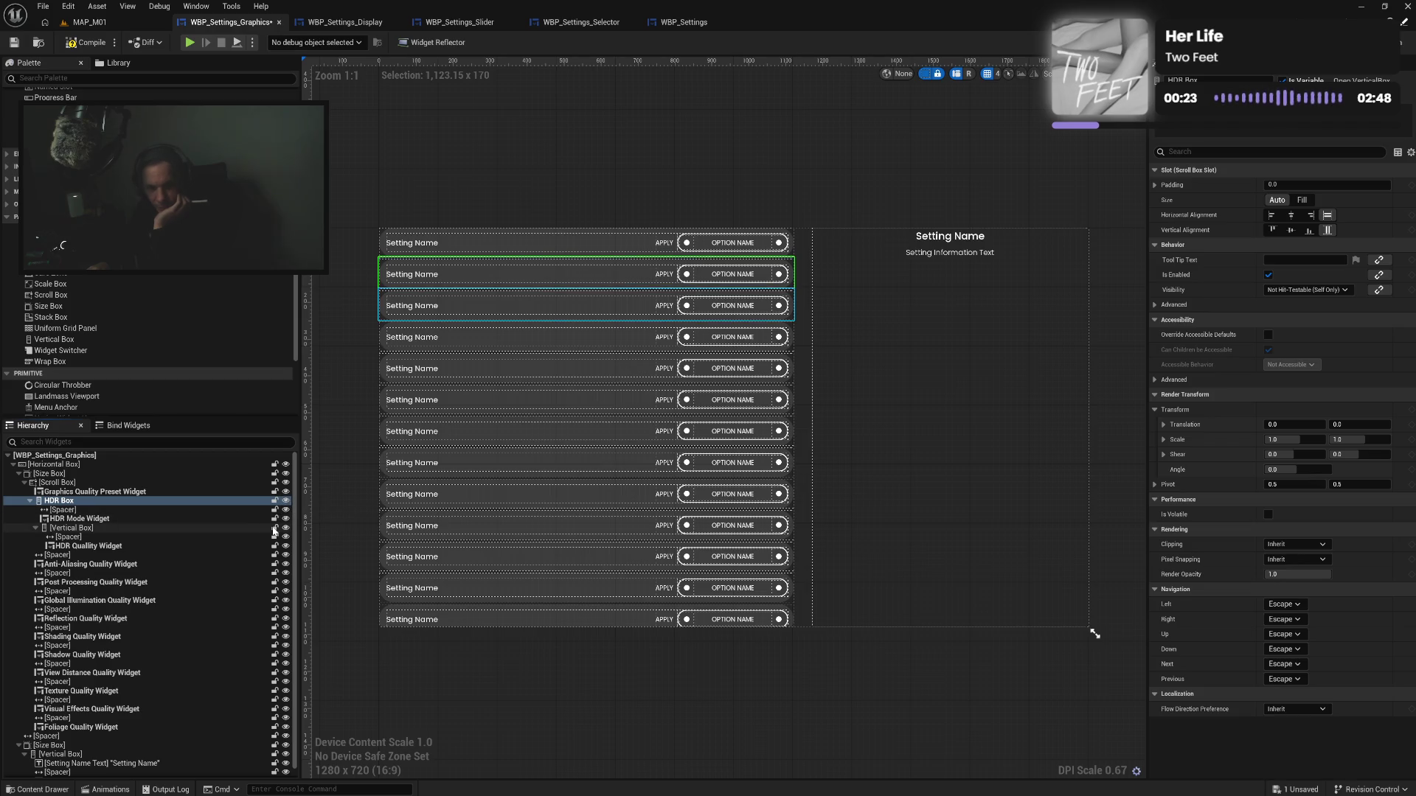
Toggle the HDR Quality row's visibility, leaving it shown, then drag its Vertical Box out of HDR Box
{"action": "left_click", "coordinate": [286, 528]}
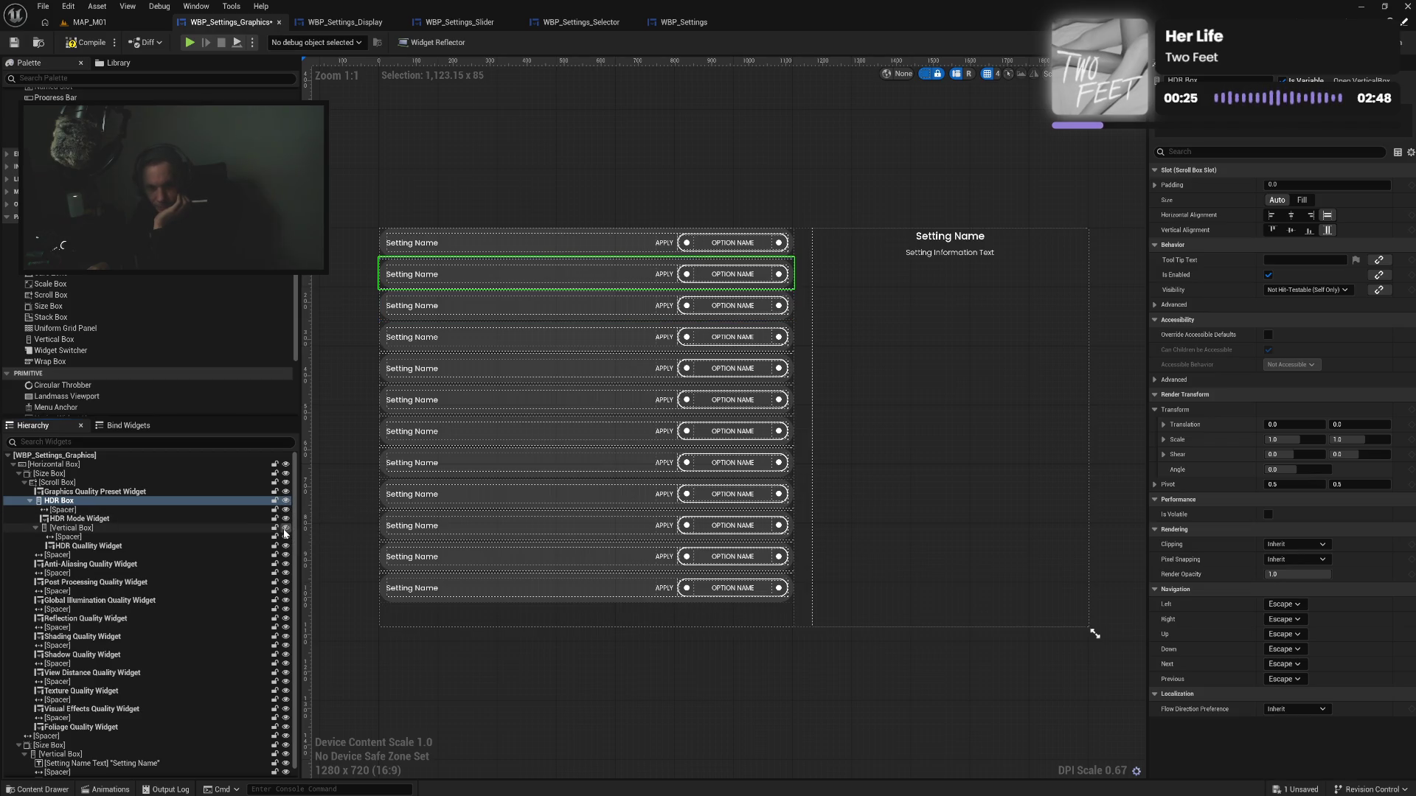
{"action": "left_click", "coordinate": [285, 529]}
{"action": "left_click", "coordinate": [285, 529]}
{"action": "left_click", "coordinate": [285, 530]}
{"action": "left_click", "coordinate": [286, 529]}
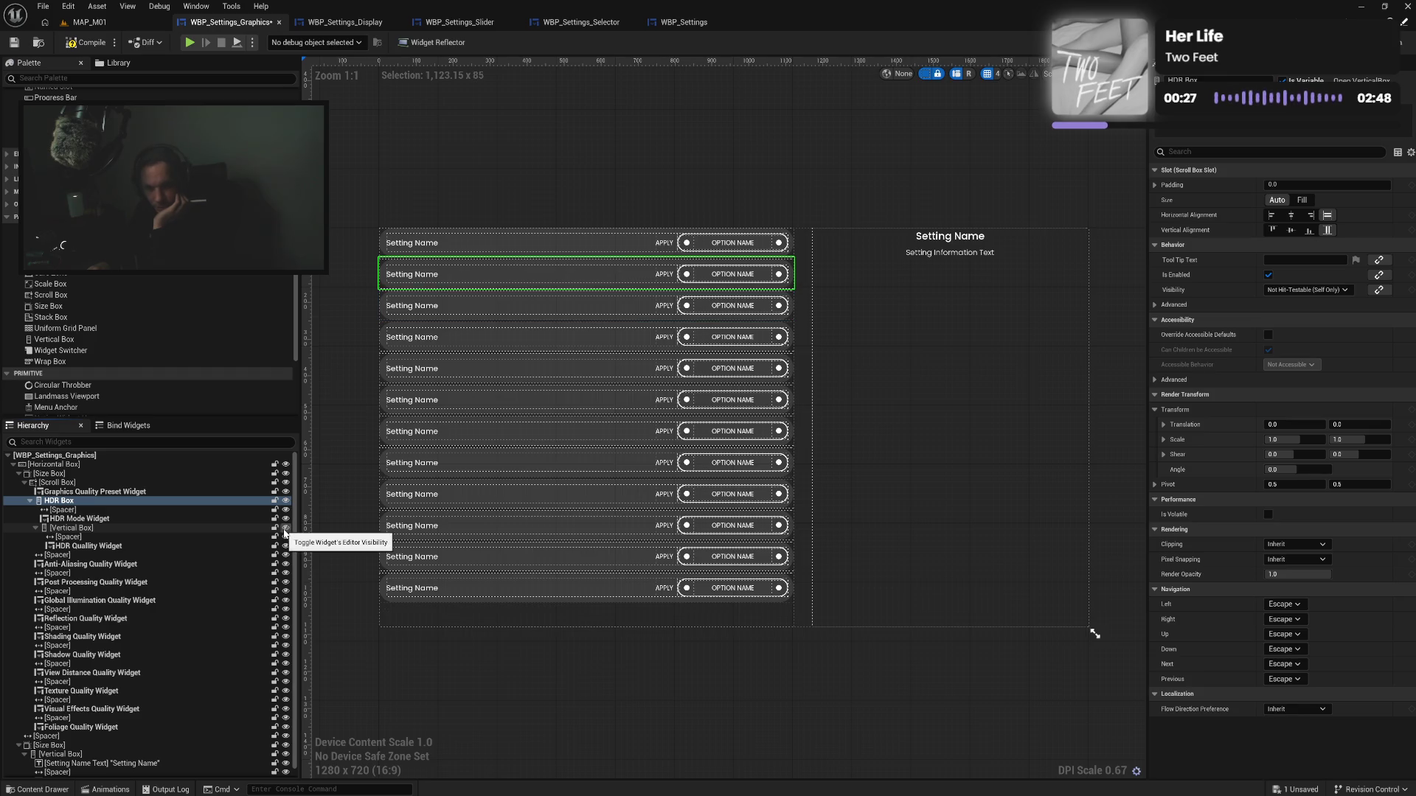
{"action": "left_click", "coordinate": [285, 530]}
{"action": "left_click", "coordinate": [285, 529]}
{"action": "left_click", "coordinate": [285, 529]}
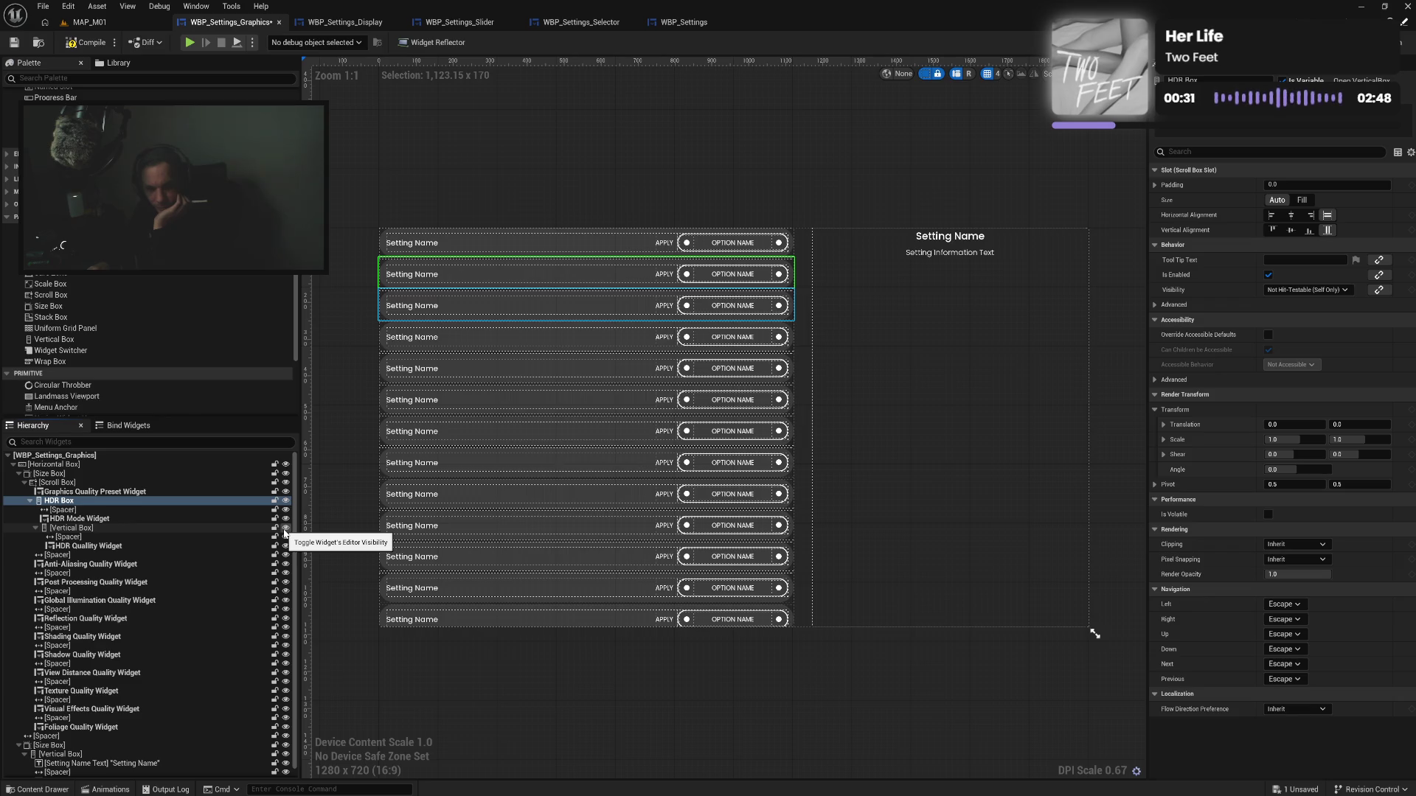
{"action": "left_click", "coordinate": [156, 510]}
{"action": "left_click", "coordinate": [151, 502]}
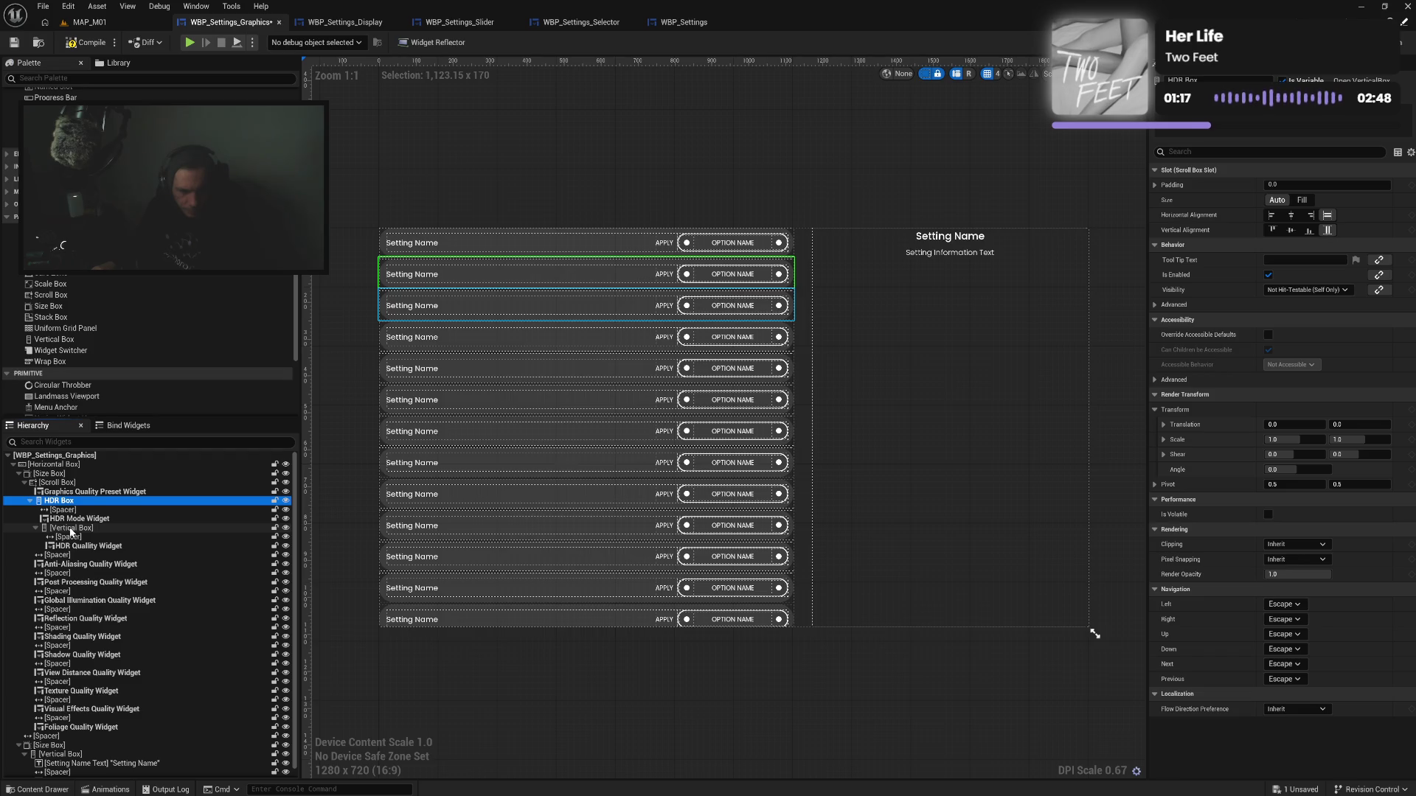
{"action": "left_click_drag", "start_coordinate": [70, 530], "coordinate": [65, 501]}
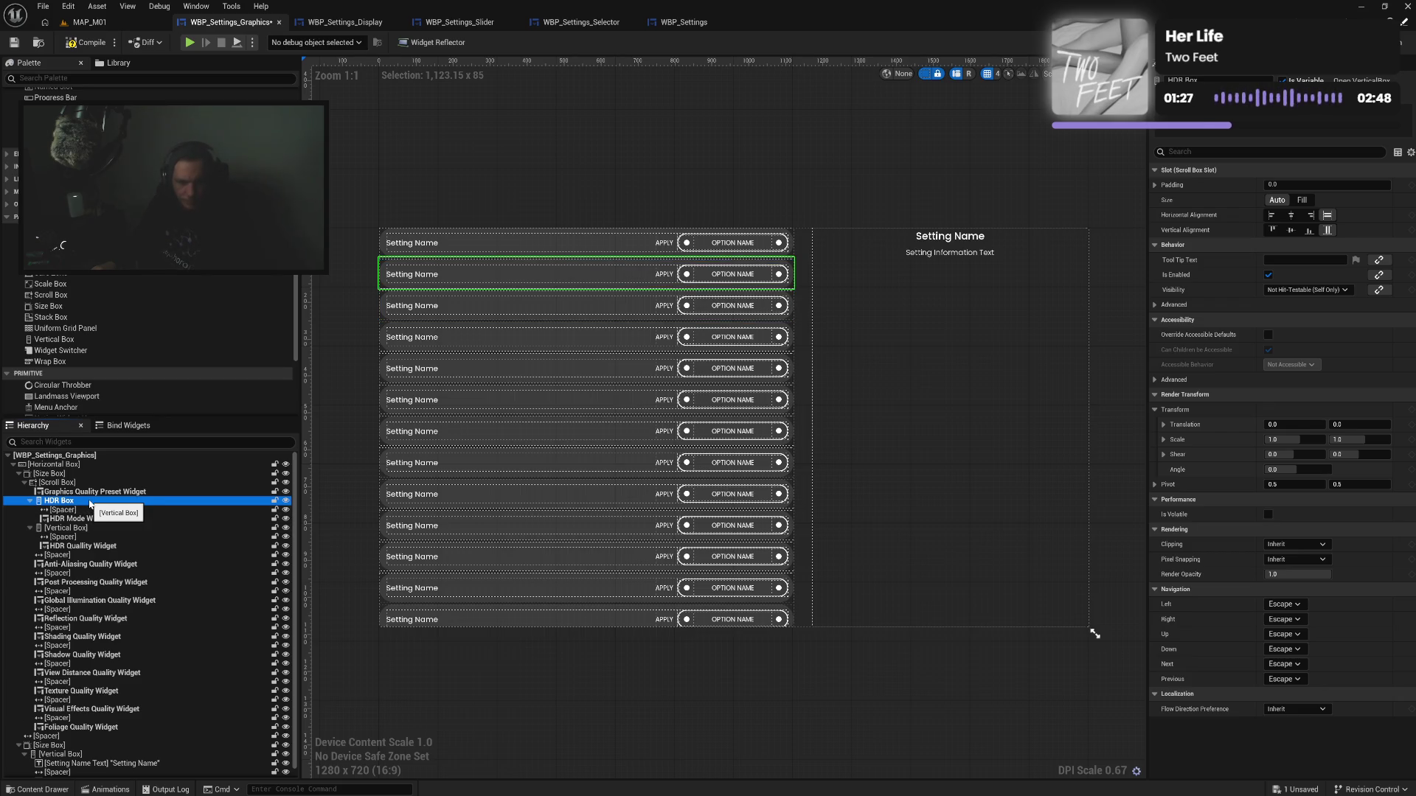
Compile and save WBP_Settings_Graphics, then launch the game preview
{"action": "left_click", "coordinate": [87, 45]}
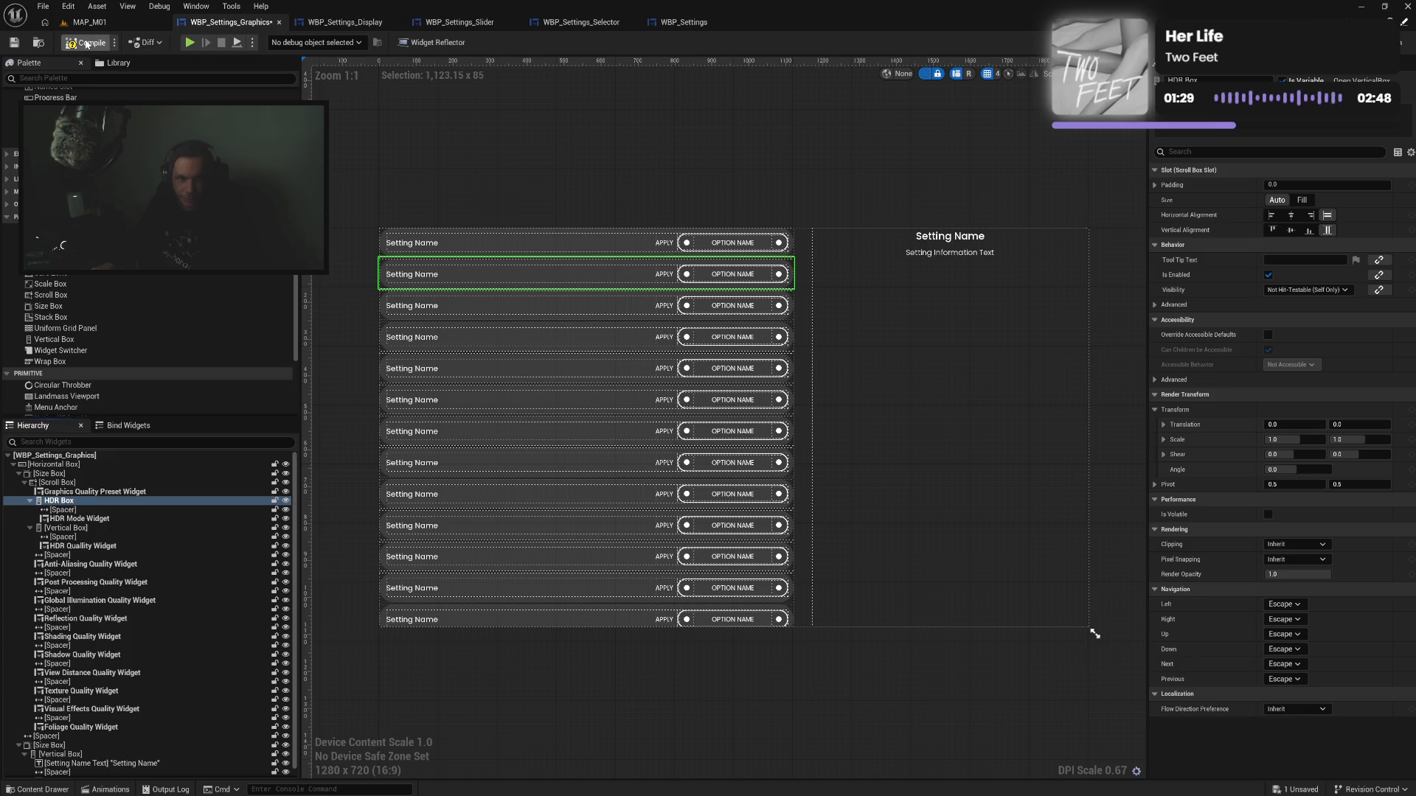
{"action": "key", "text": "ctrl+s"}
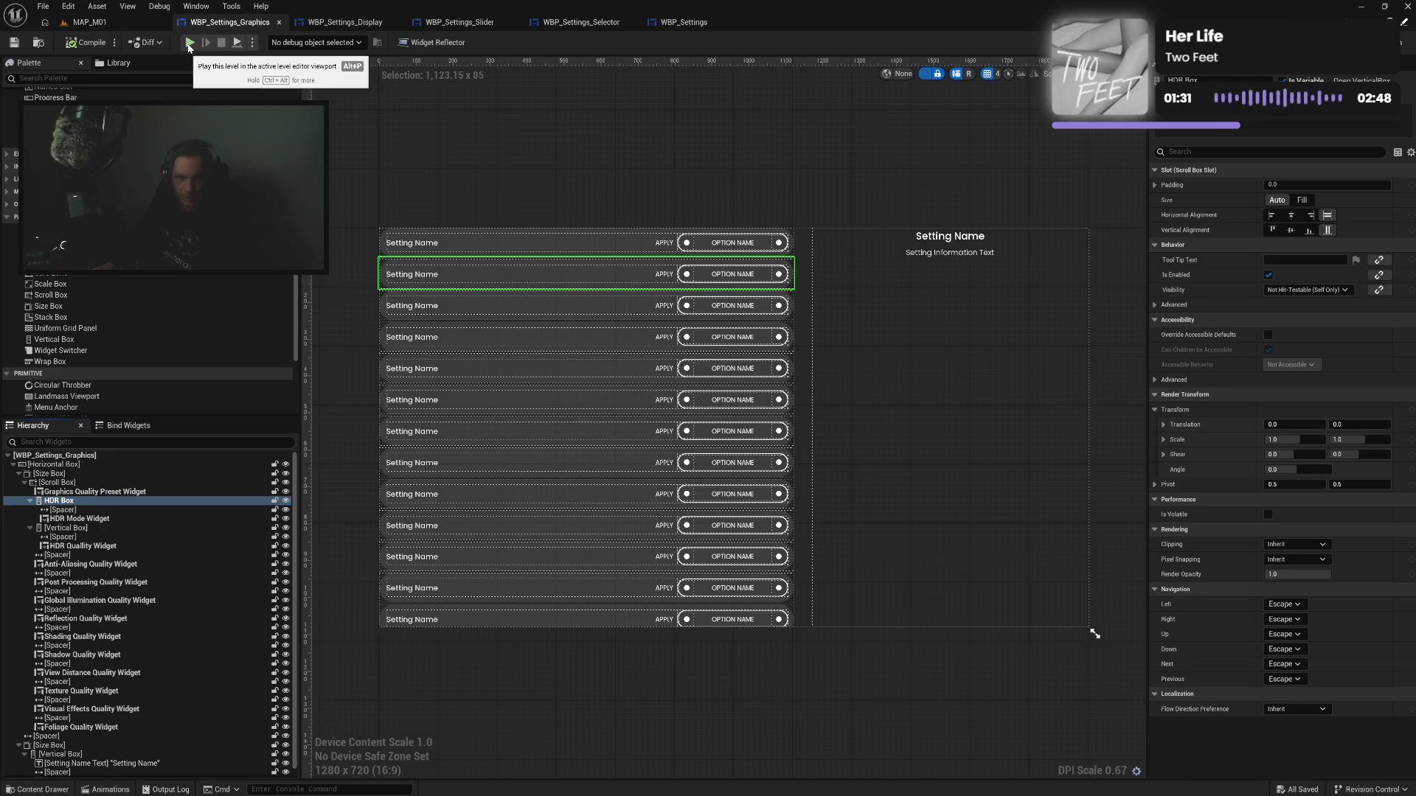
{"action": "key", "text": "alt+p"}
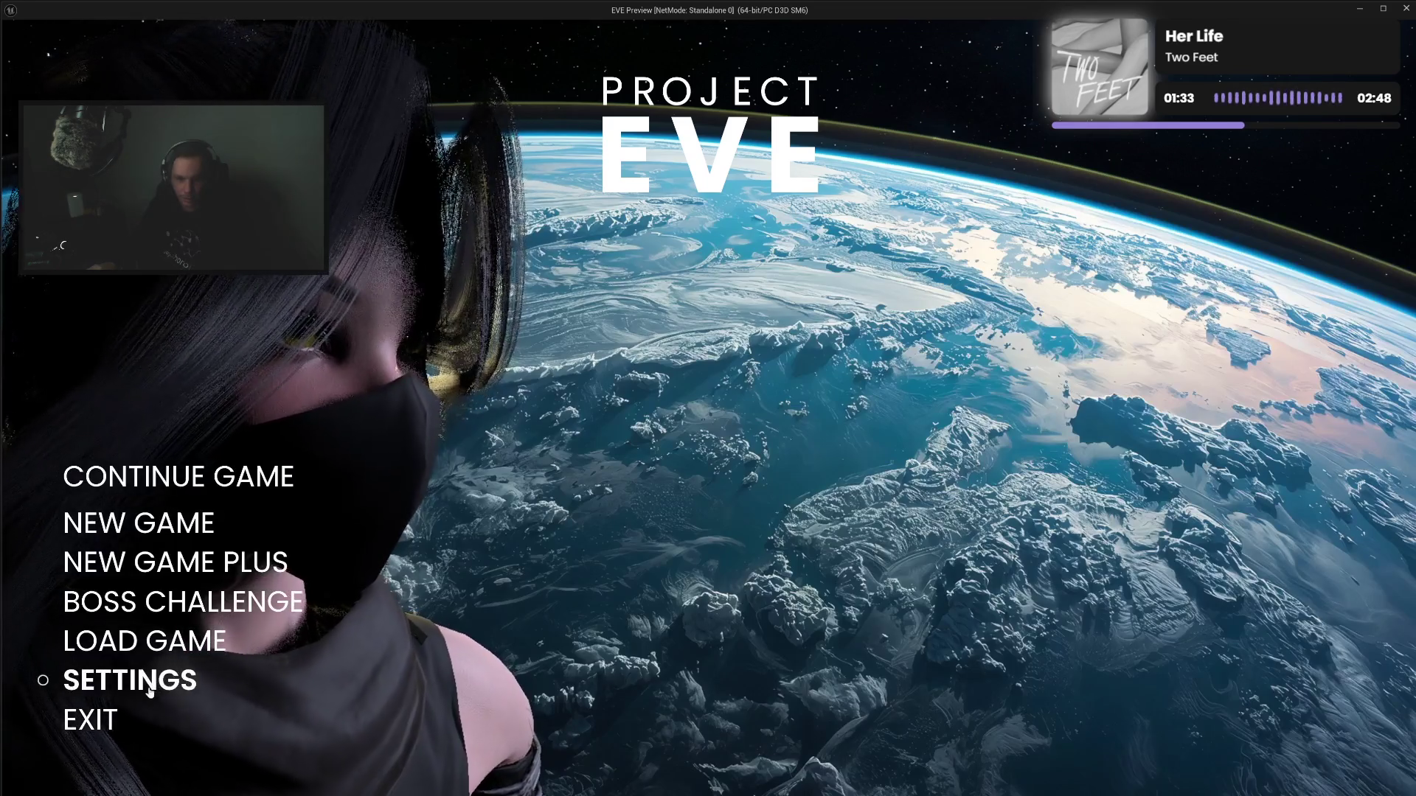
In the game, check the Settings Graphics rows with the arrow keys, then exit the preview
{"action": "left_click", "coordinate": [126, 679]}
{"action": "left_click", "coordinate": [111, 233]}
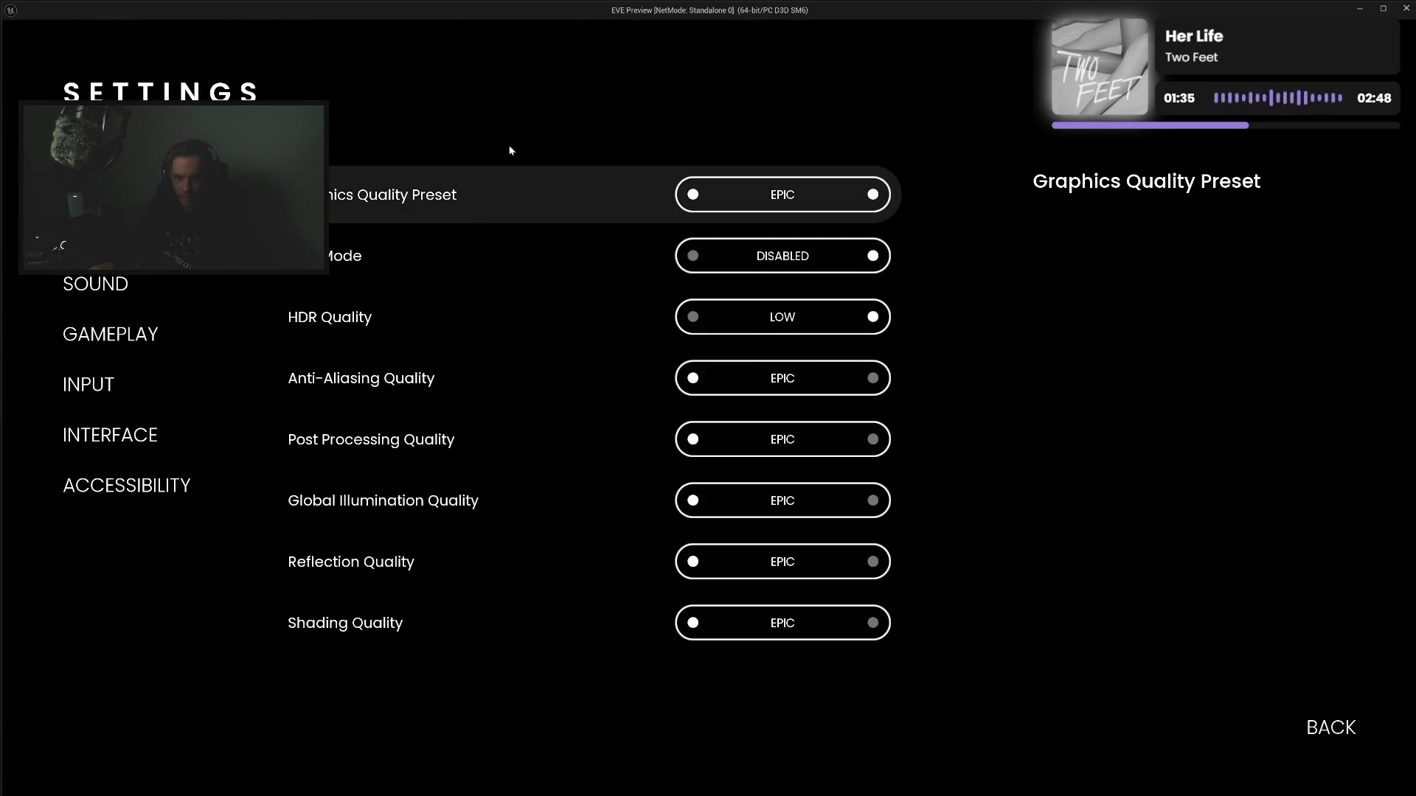
{"action": "key", "text": "Down"}
{"action": "key", "text": "Down"}
{"action": "key", "text": "Down"}
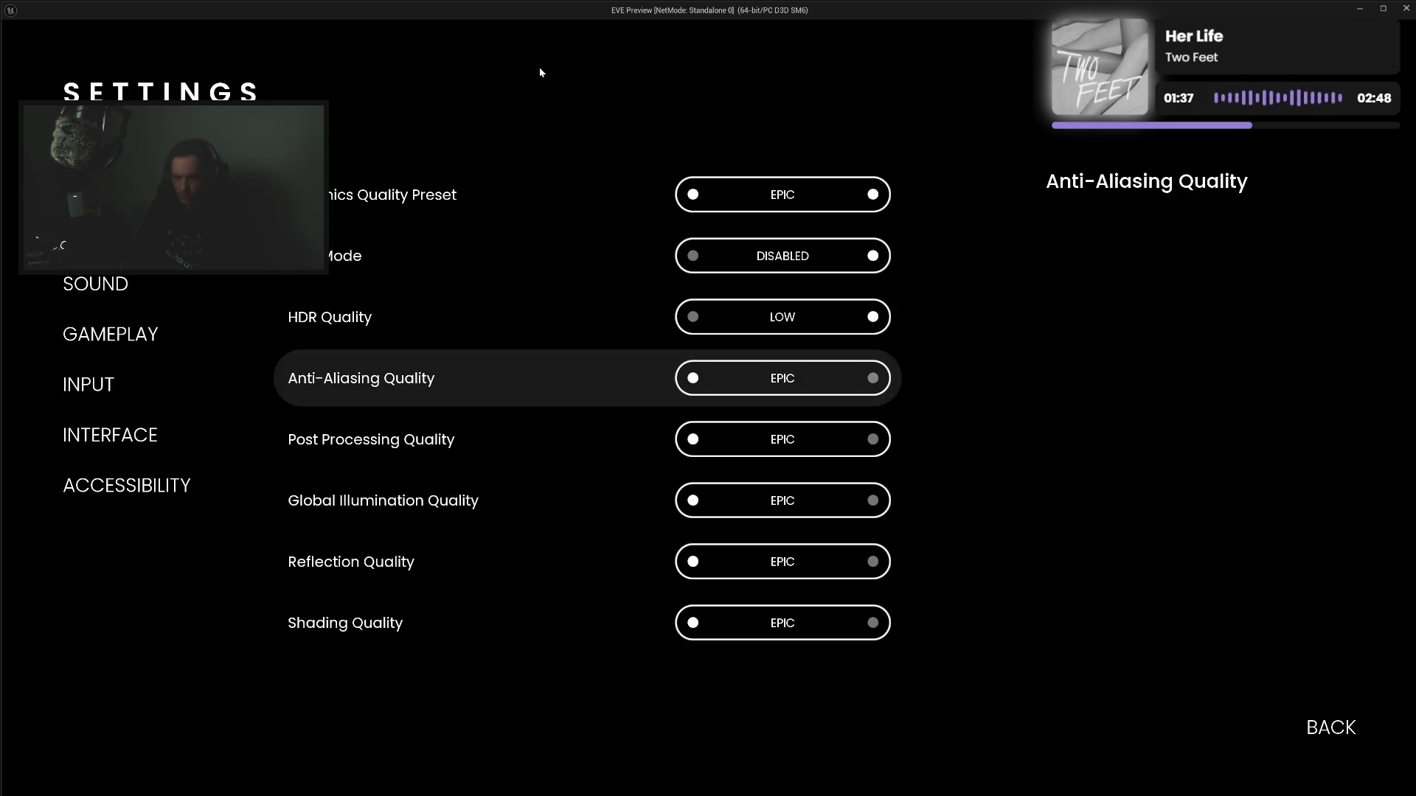
{"action": "key", "text": "Down"}
{"action": "key", "text": "Down"}
{"action": "key", "text": "Down"}
{"action": "key", "text": "Escape"}
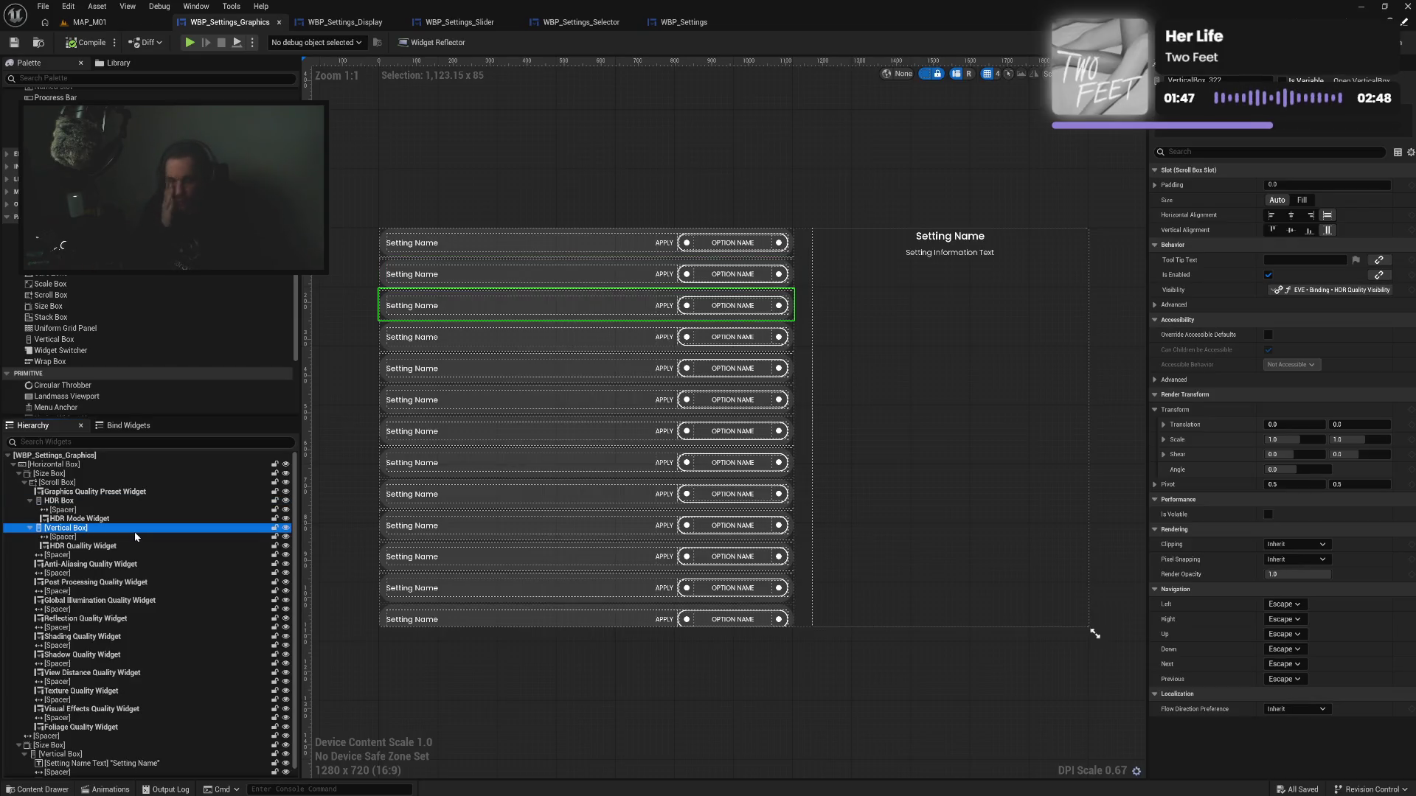
{"action": "left_click", "coordinate": [122, 493]}
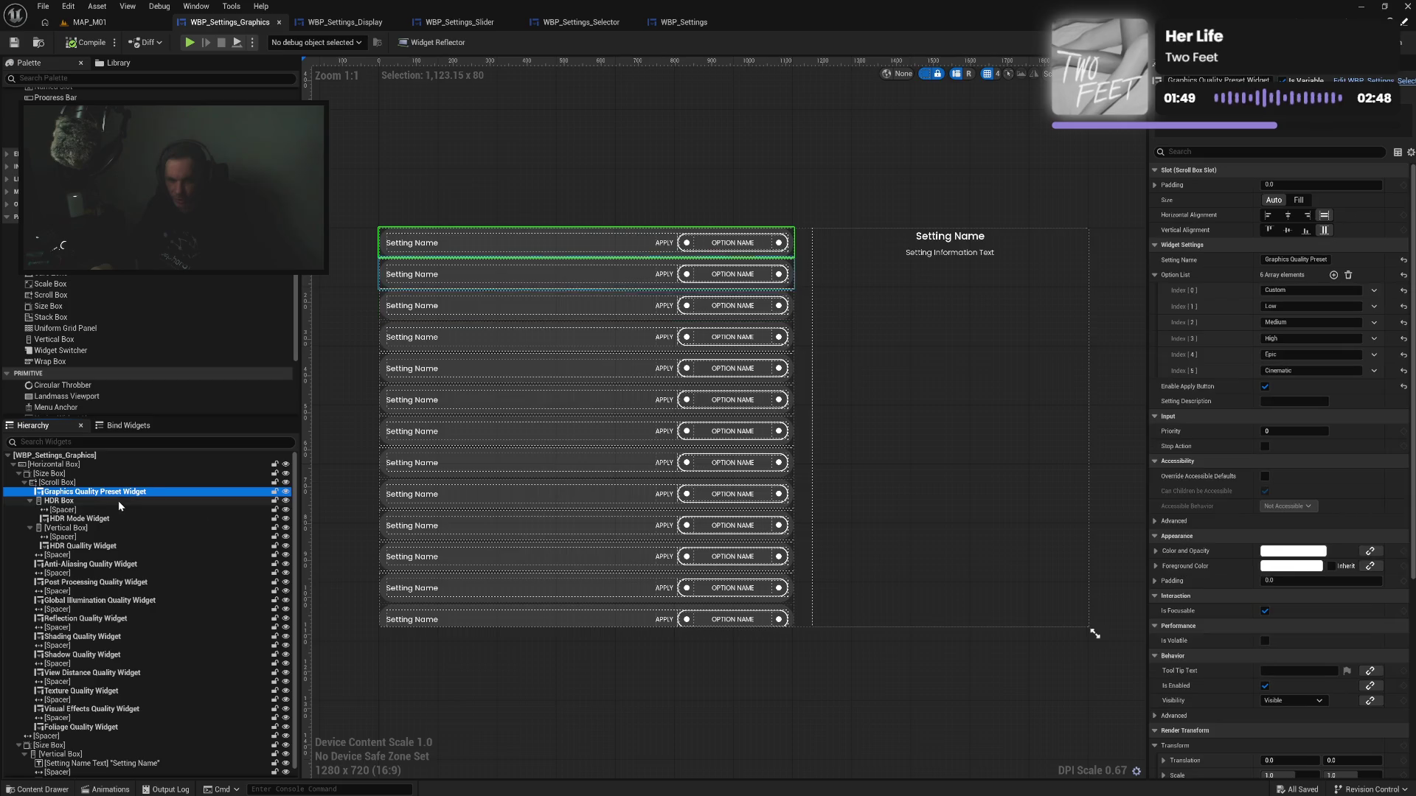
{"action": "left_click", "coordinate": [119, 502]}
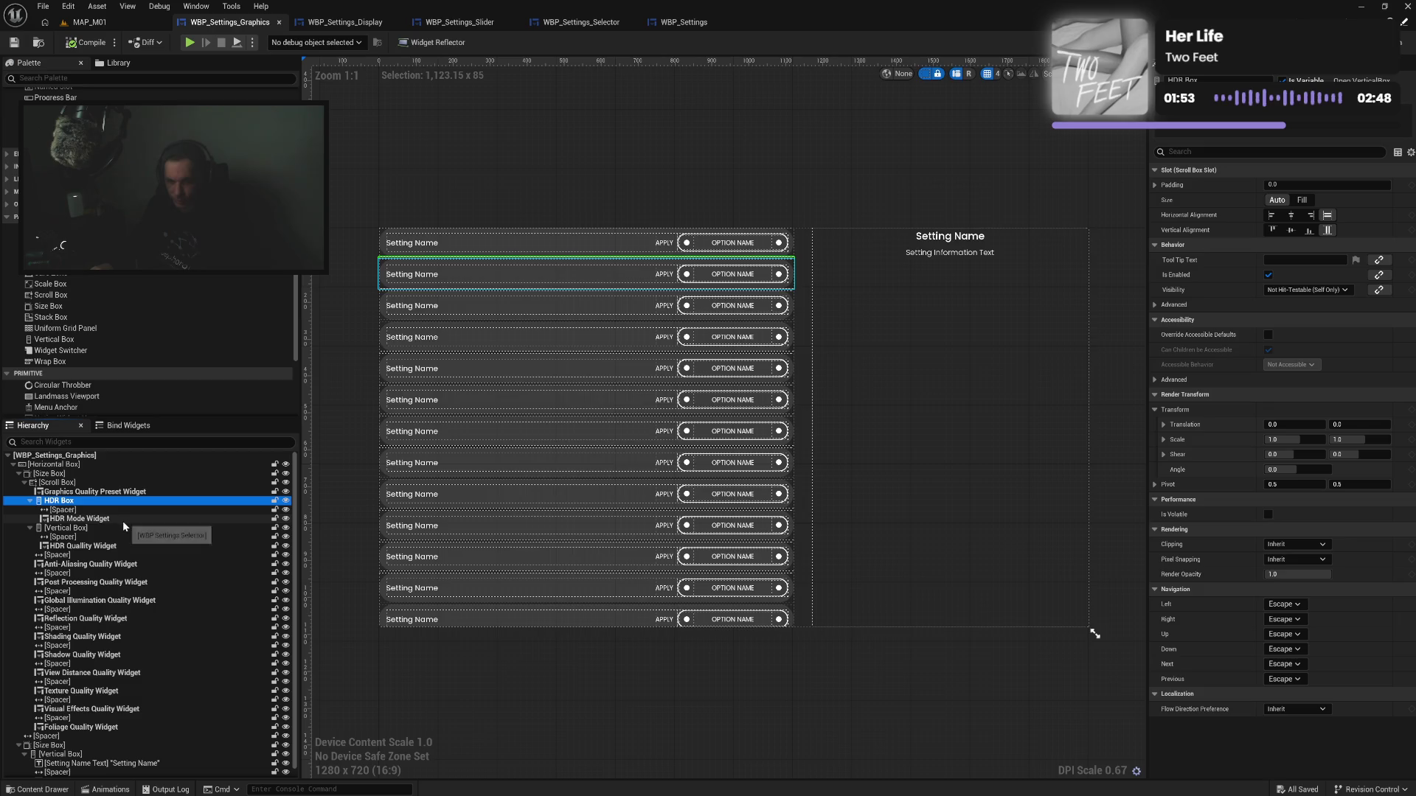
{"action": "left_click", "coordinate": [117, 528]}
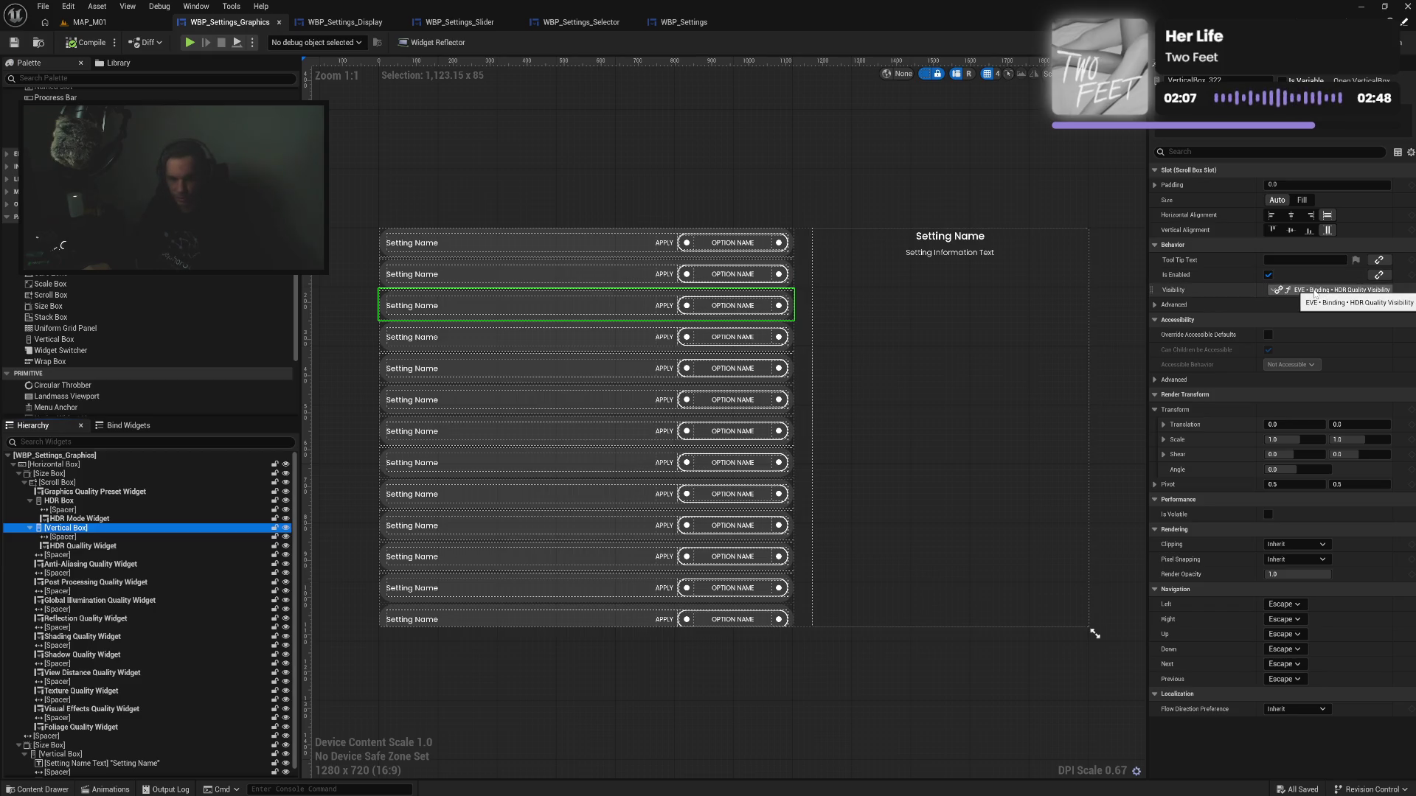
{"action": "left_click", "coordinate": [63, 500]}
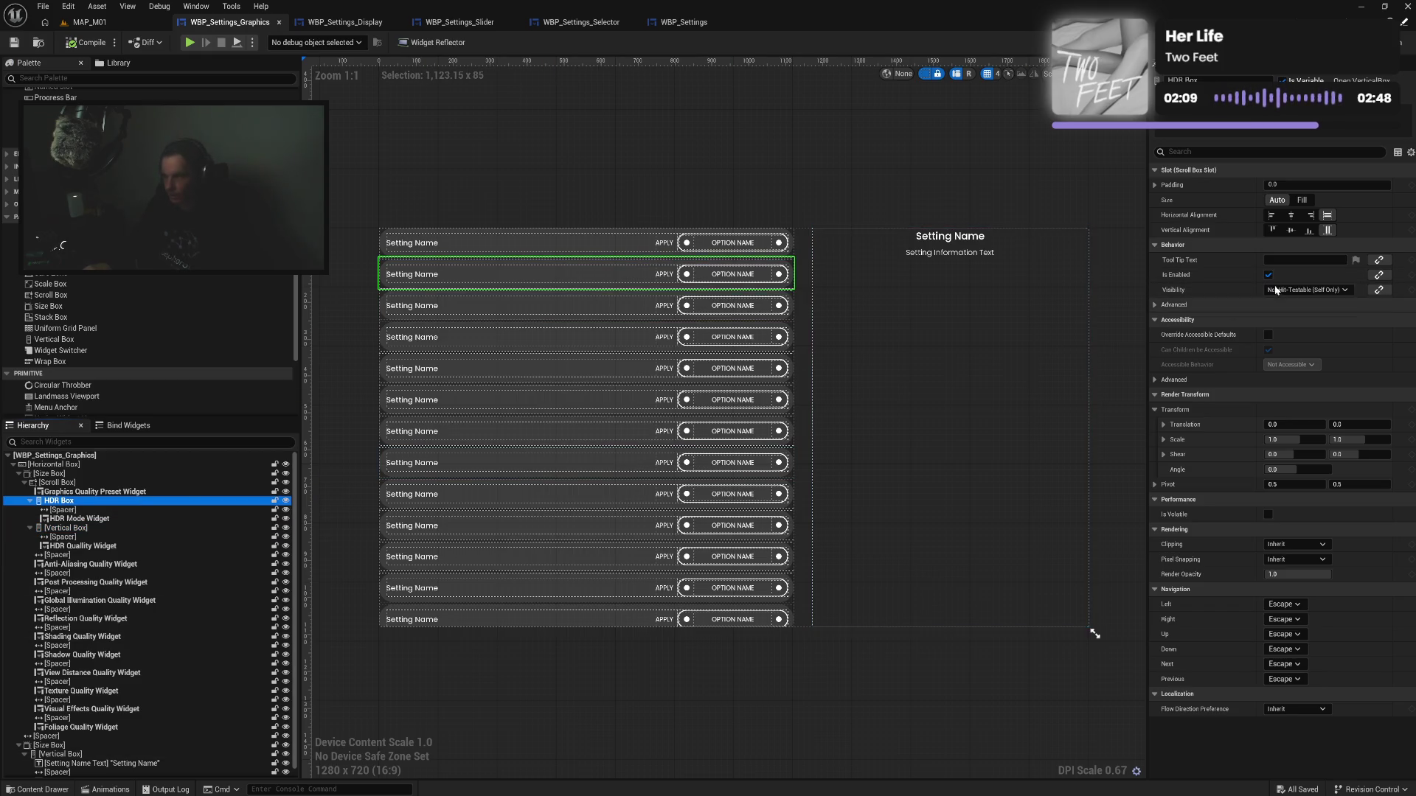
{"action": "left_click", "coordinate": [1344, 290]}
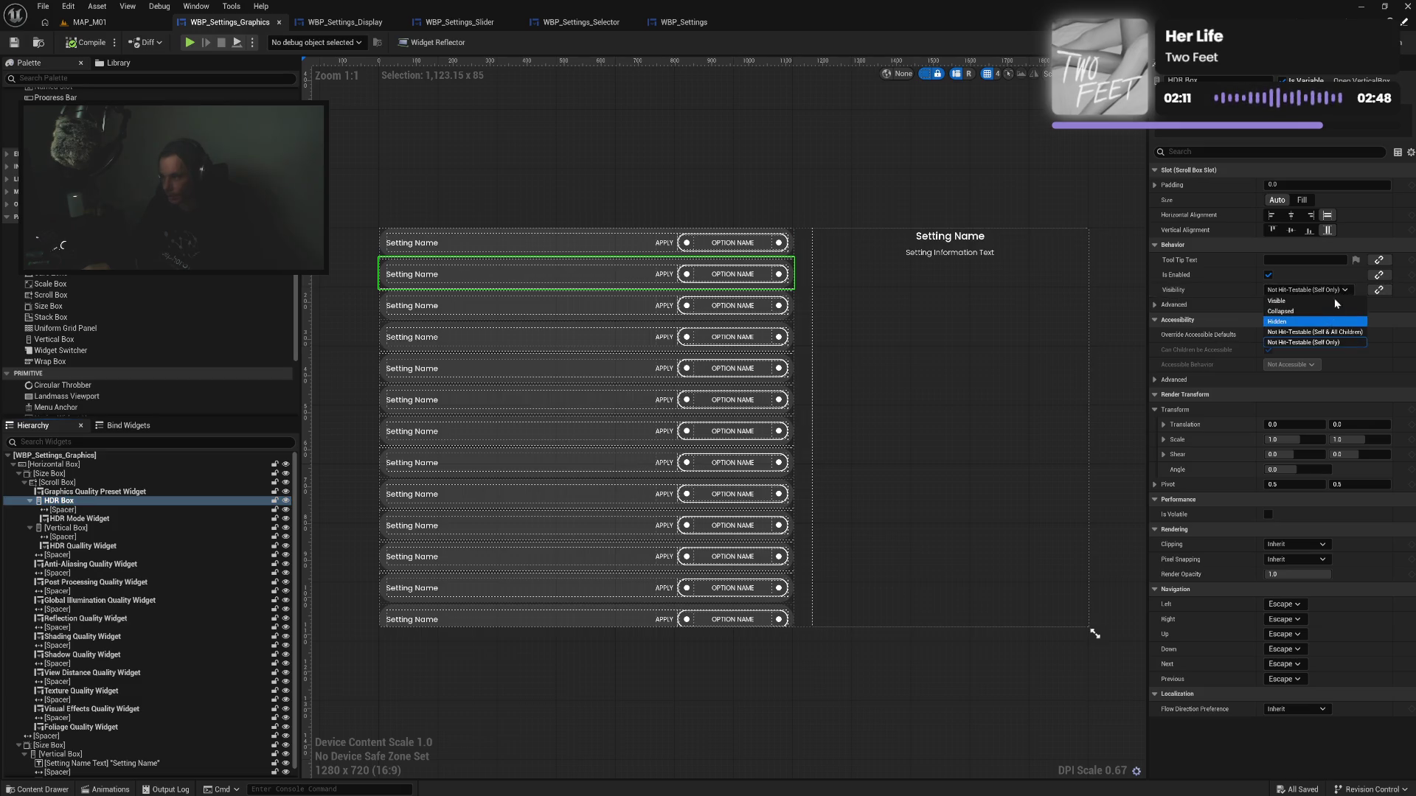
{"action": "left_click", "coordinate": [1378, 290]}
{"action": "left_click", "coordinate": [1378, 289]}
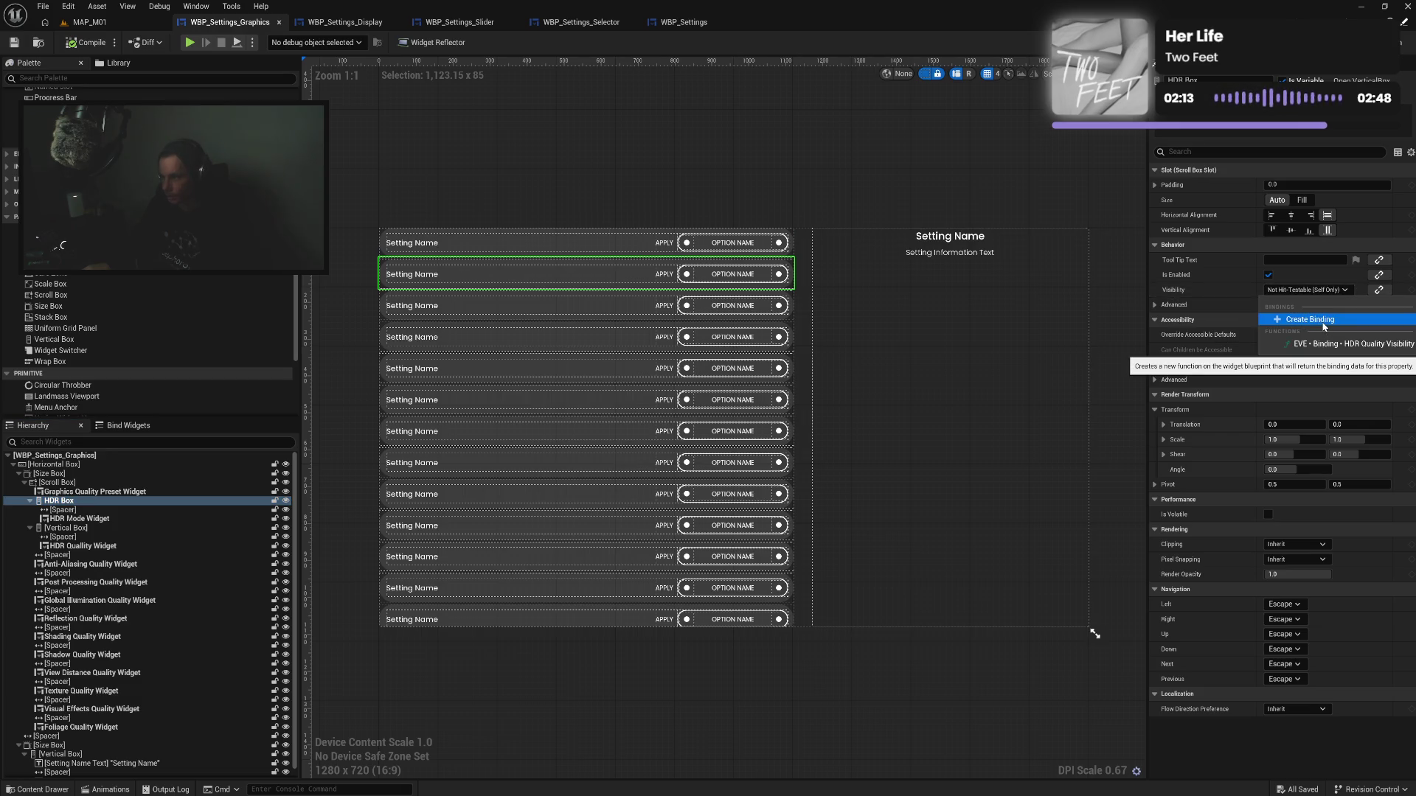
{"action": "left_click", "coordinate": [1321, 326]}
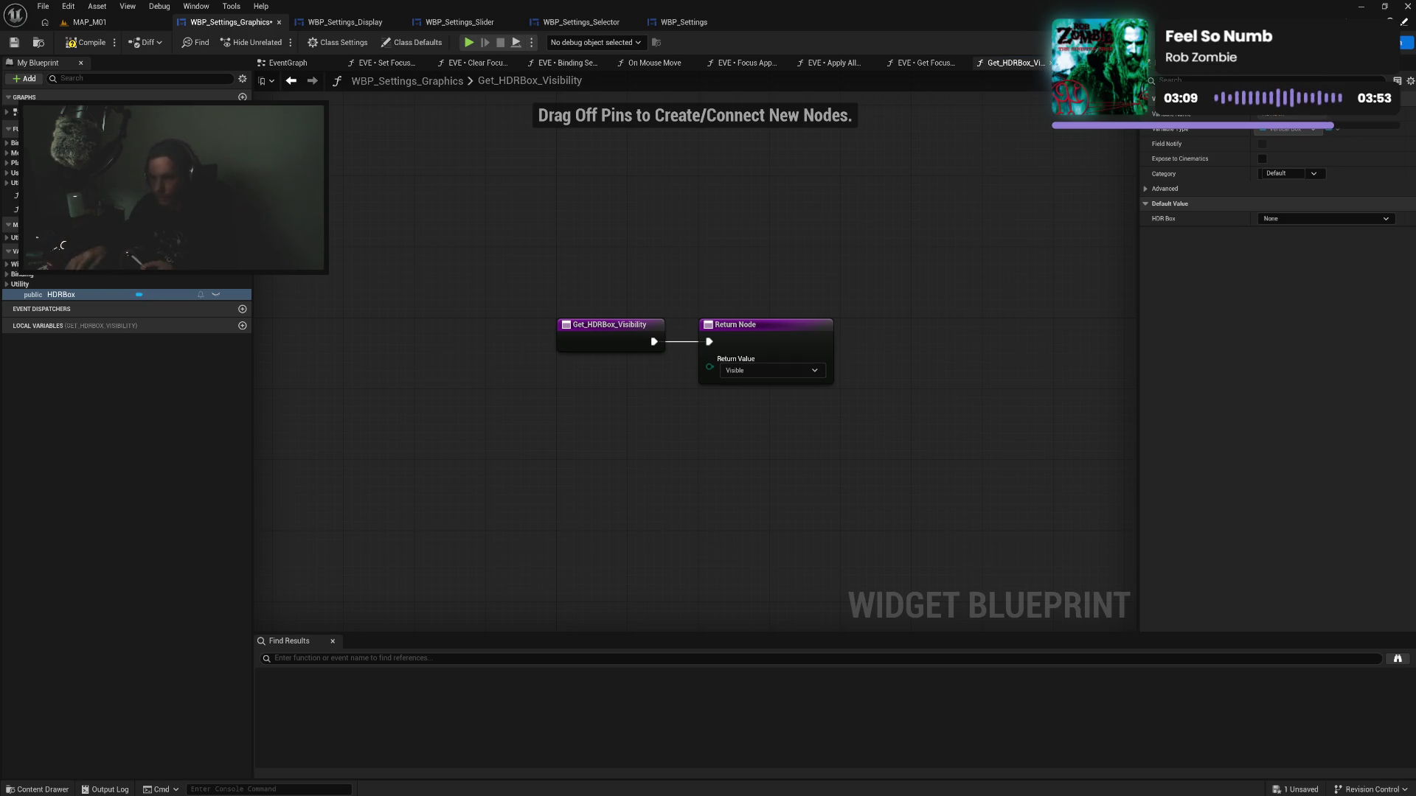
Recenter the graph on the two nodes and compile and save WBP_Settings_Graphics
{"action": "left_click_drag", "start_coordinate": [937, 277], "coordinate": [908, 329]}
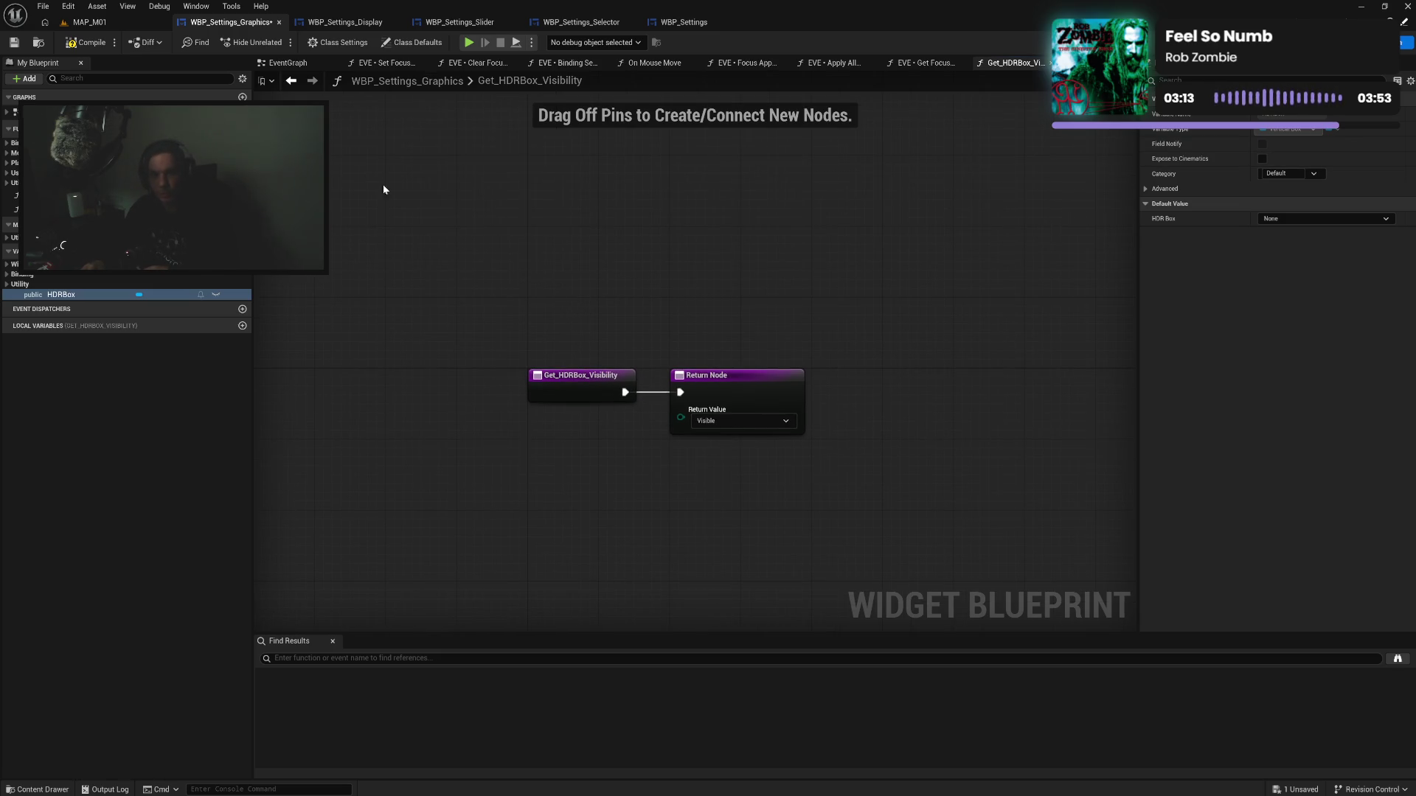
{"action": "left_click", "coordinate": [89, 49]}
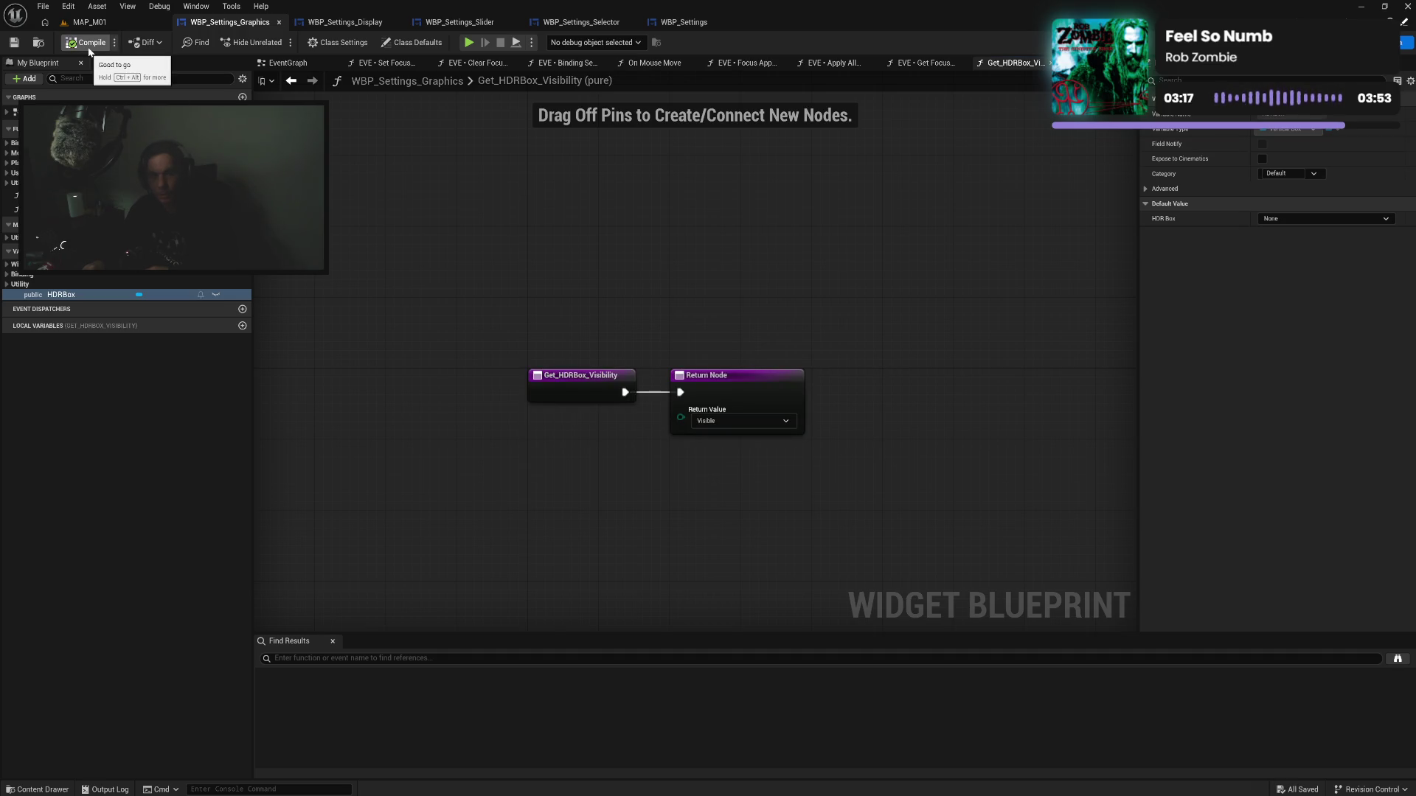